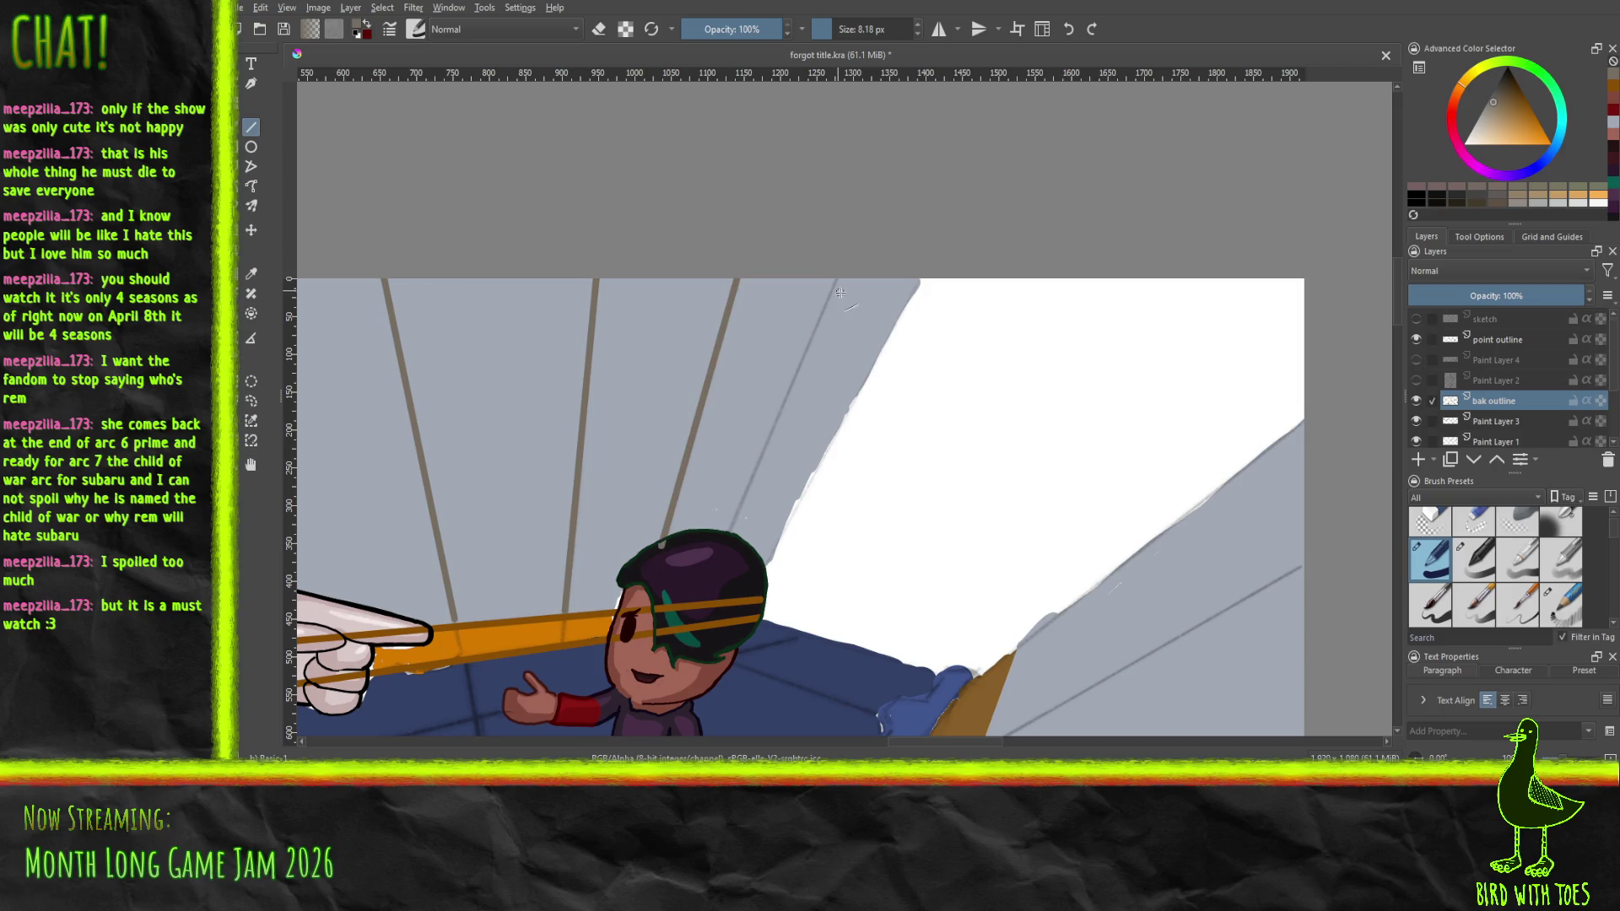
# Ink straight brown lines toward the character, along the wall's top edge and the lower grey guide line
pyautogui.moveTo(840, 274); pyautogui.dragTo(726, 545)
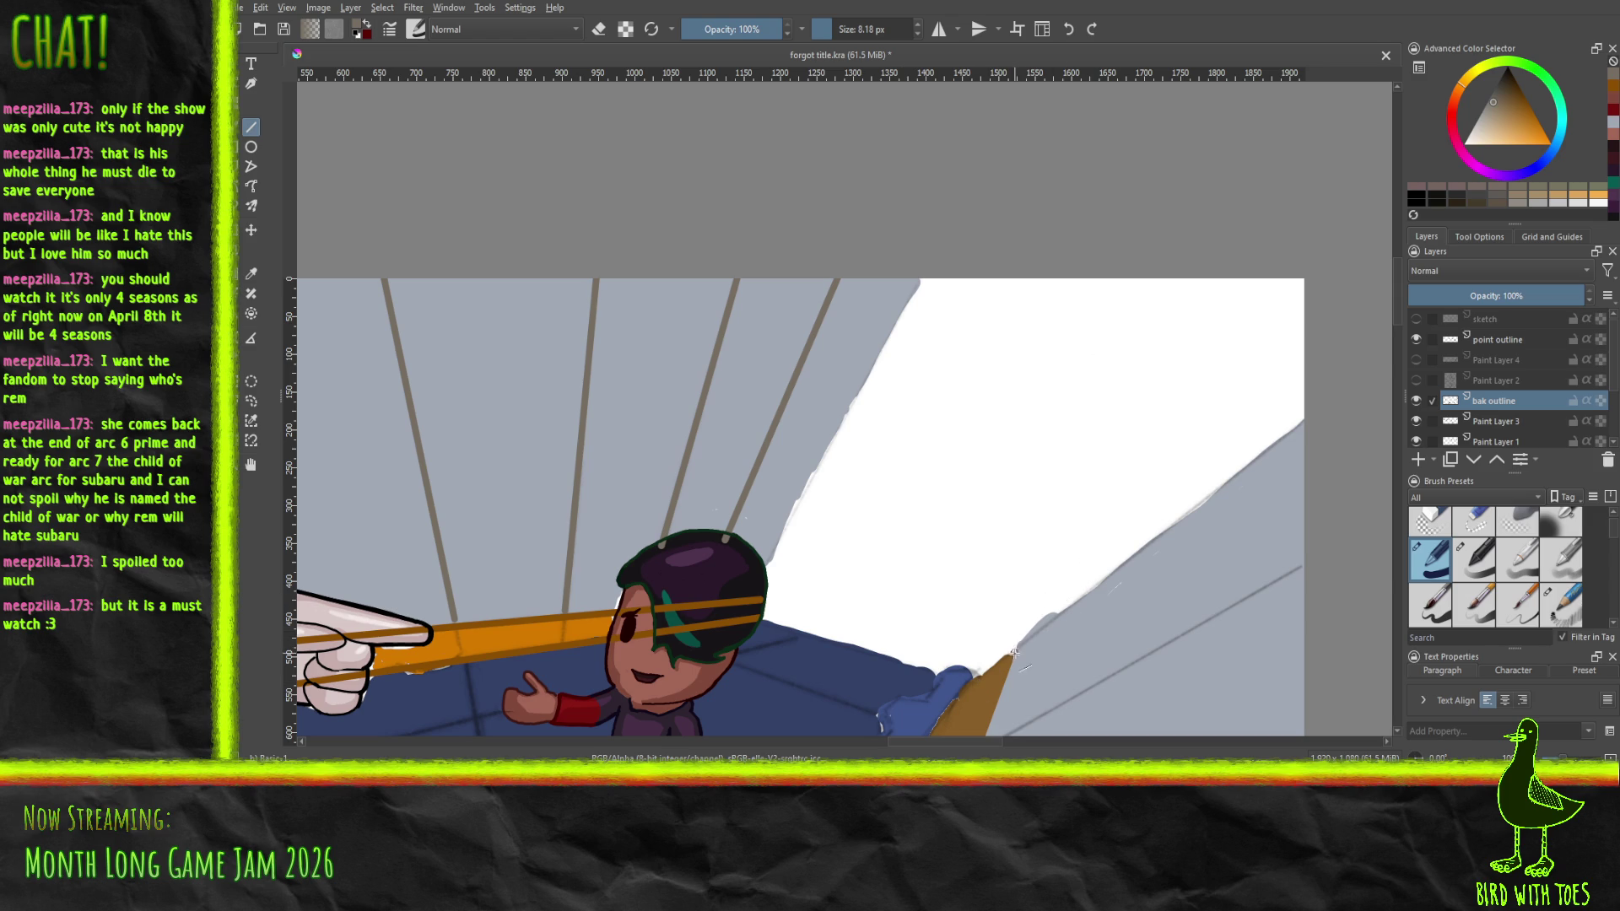
pyautogui.moveTo(1014, 651); pyautogui.dragTo(1310, 414)
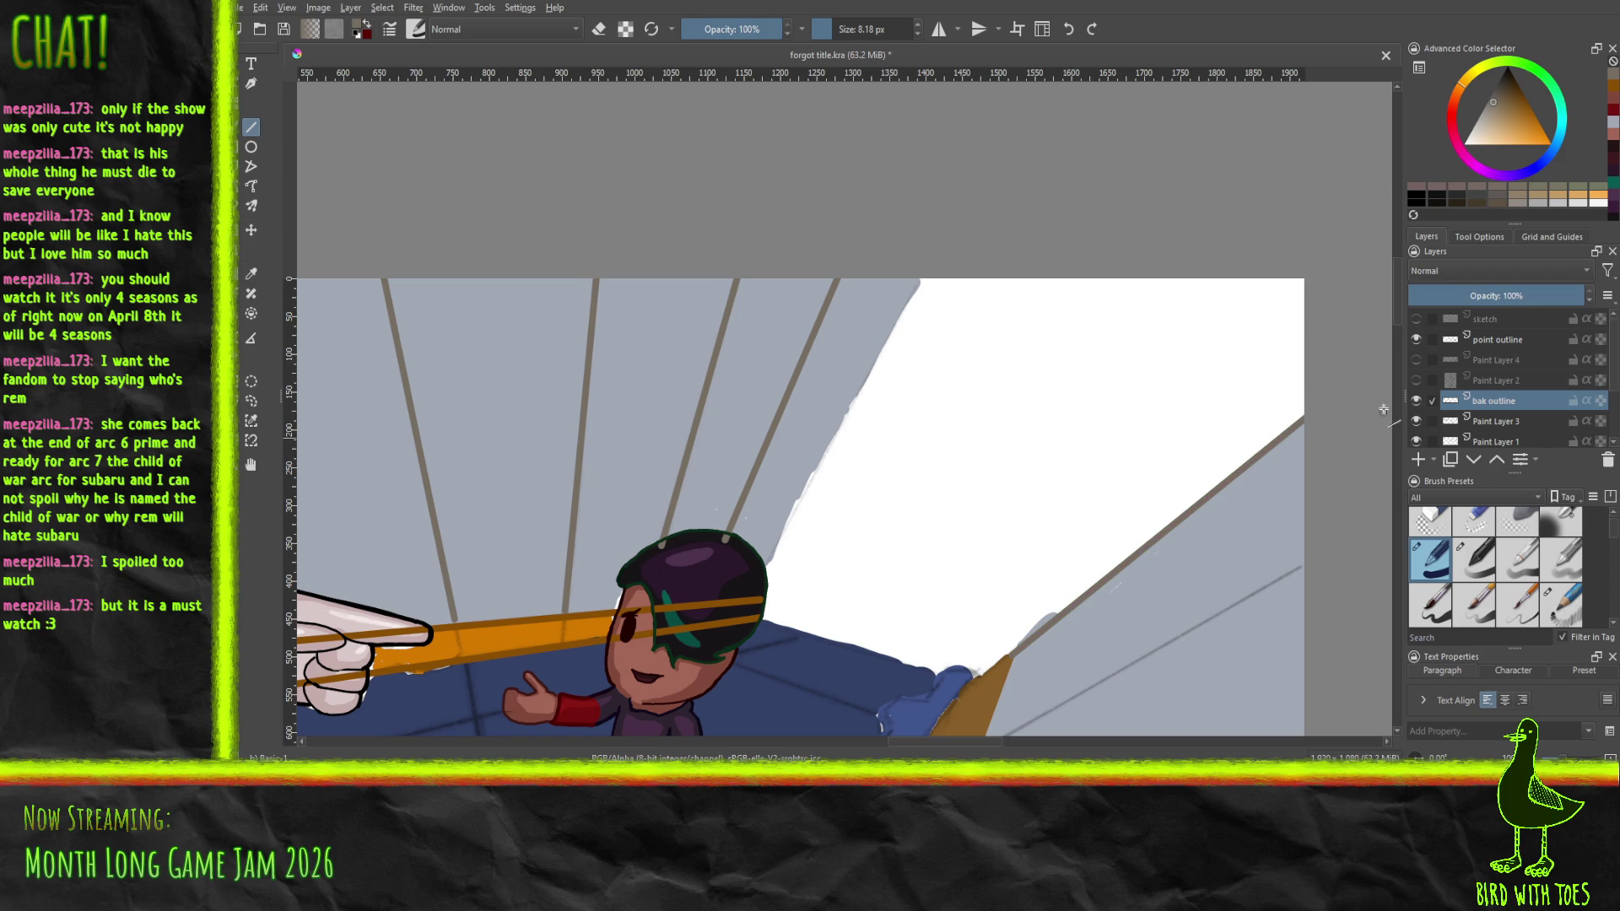
pyautogui.moveTo(1394, 306); pyautogui.dragTo(1370, 449)
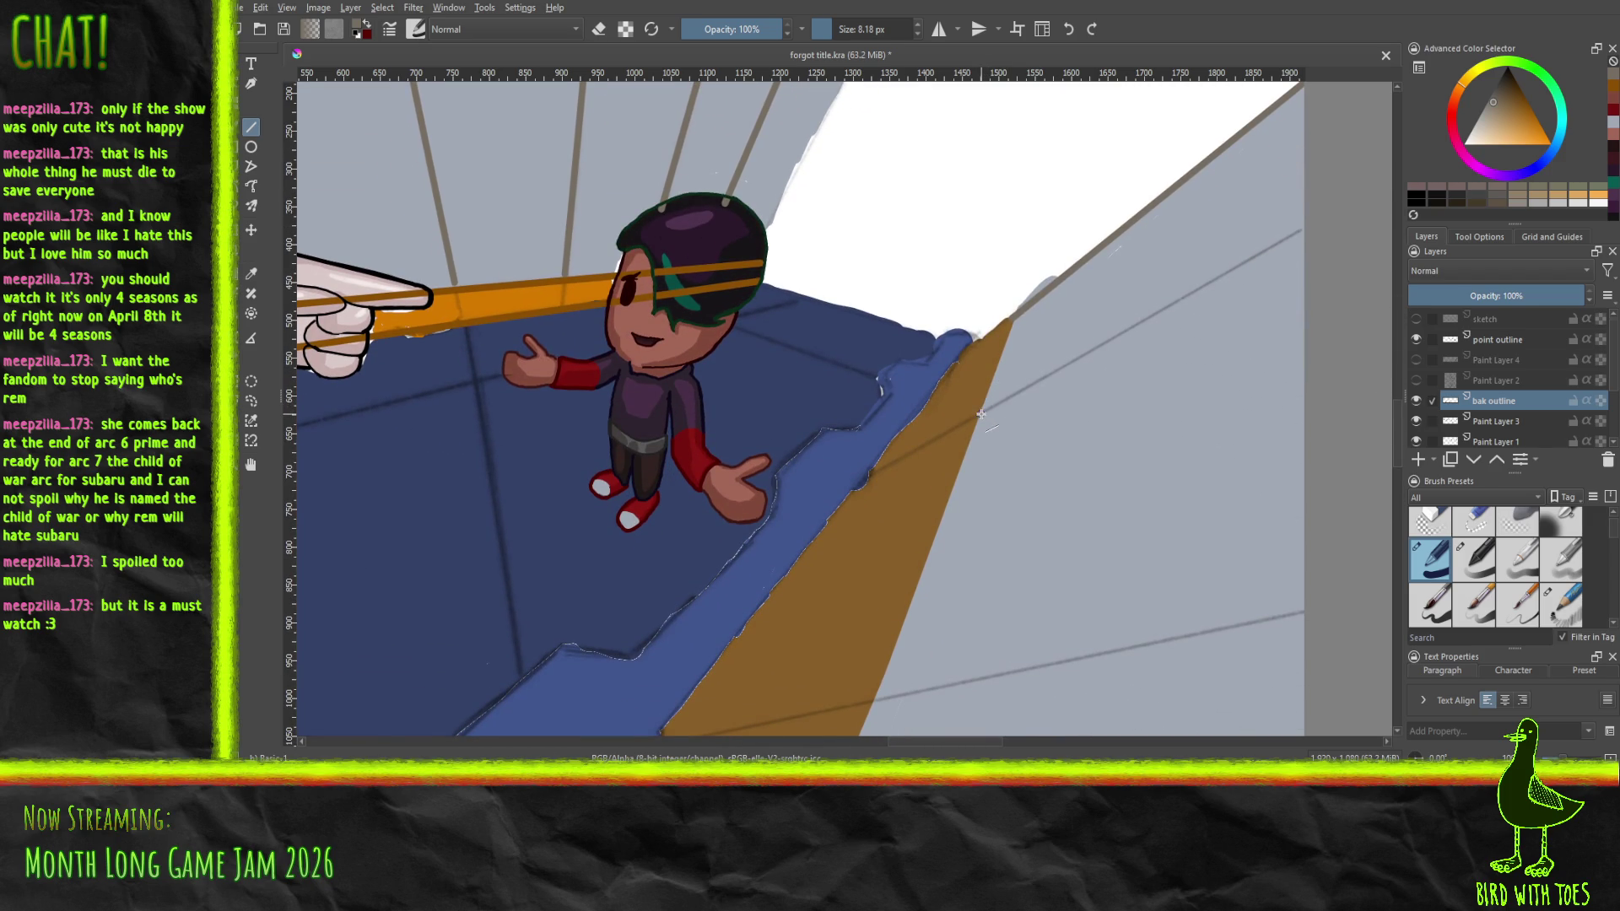
pyautogui.moveTo(980, 414); pyautogui.dragTo(1306, 224)
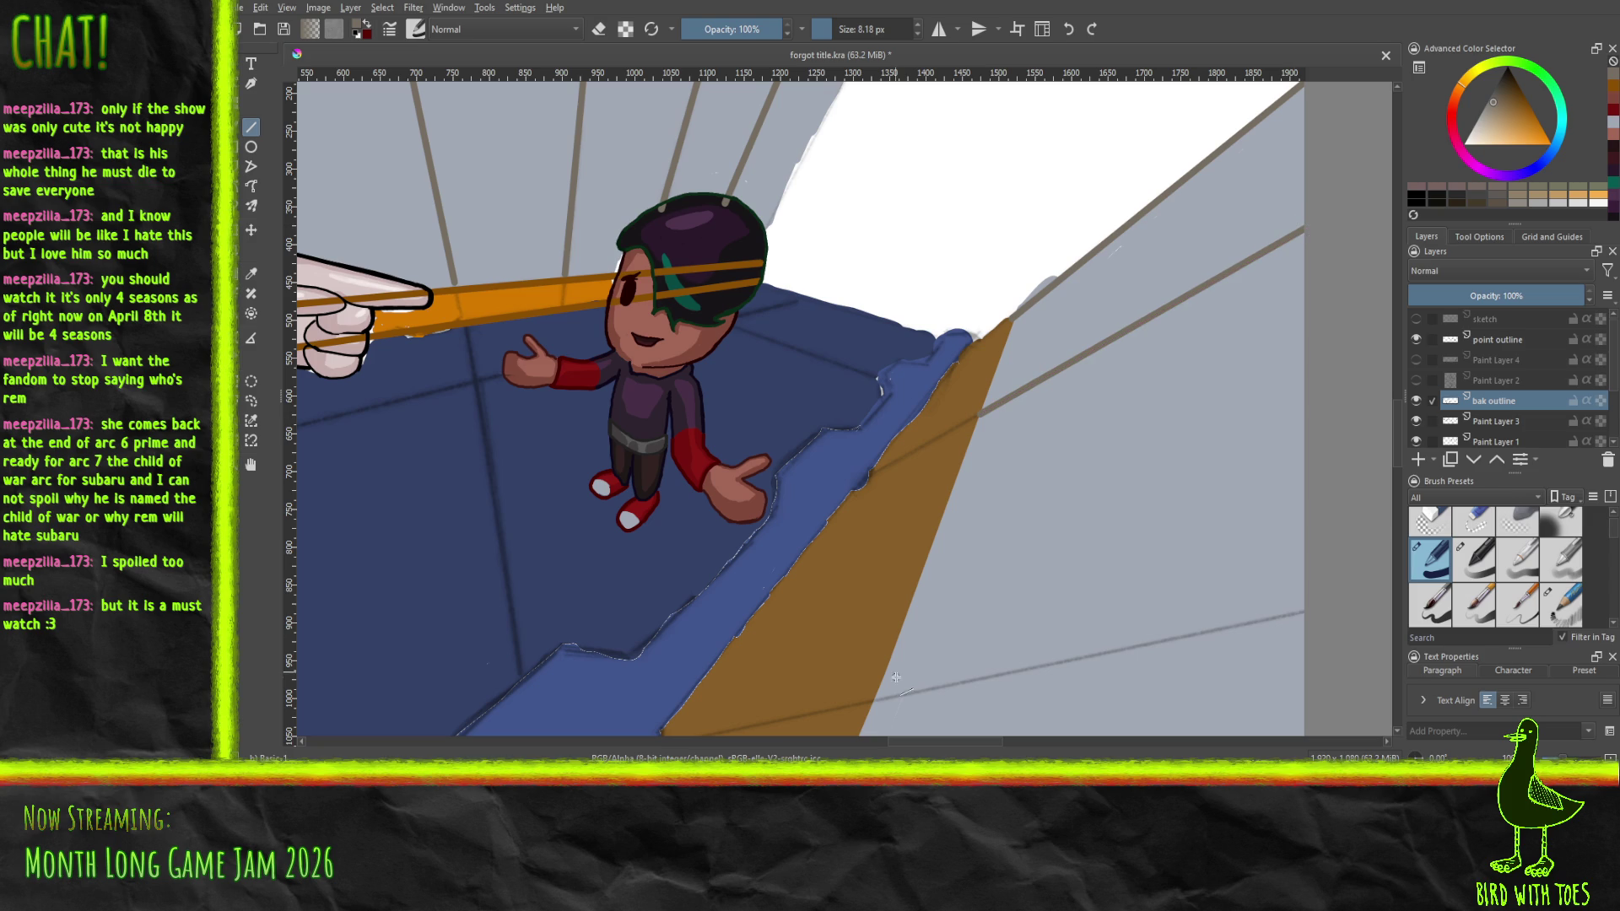
pyautogui.moveTo(1396, 443); pyautogui.dragTo(1390, 511)
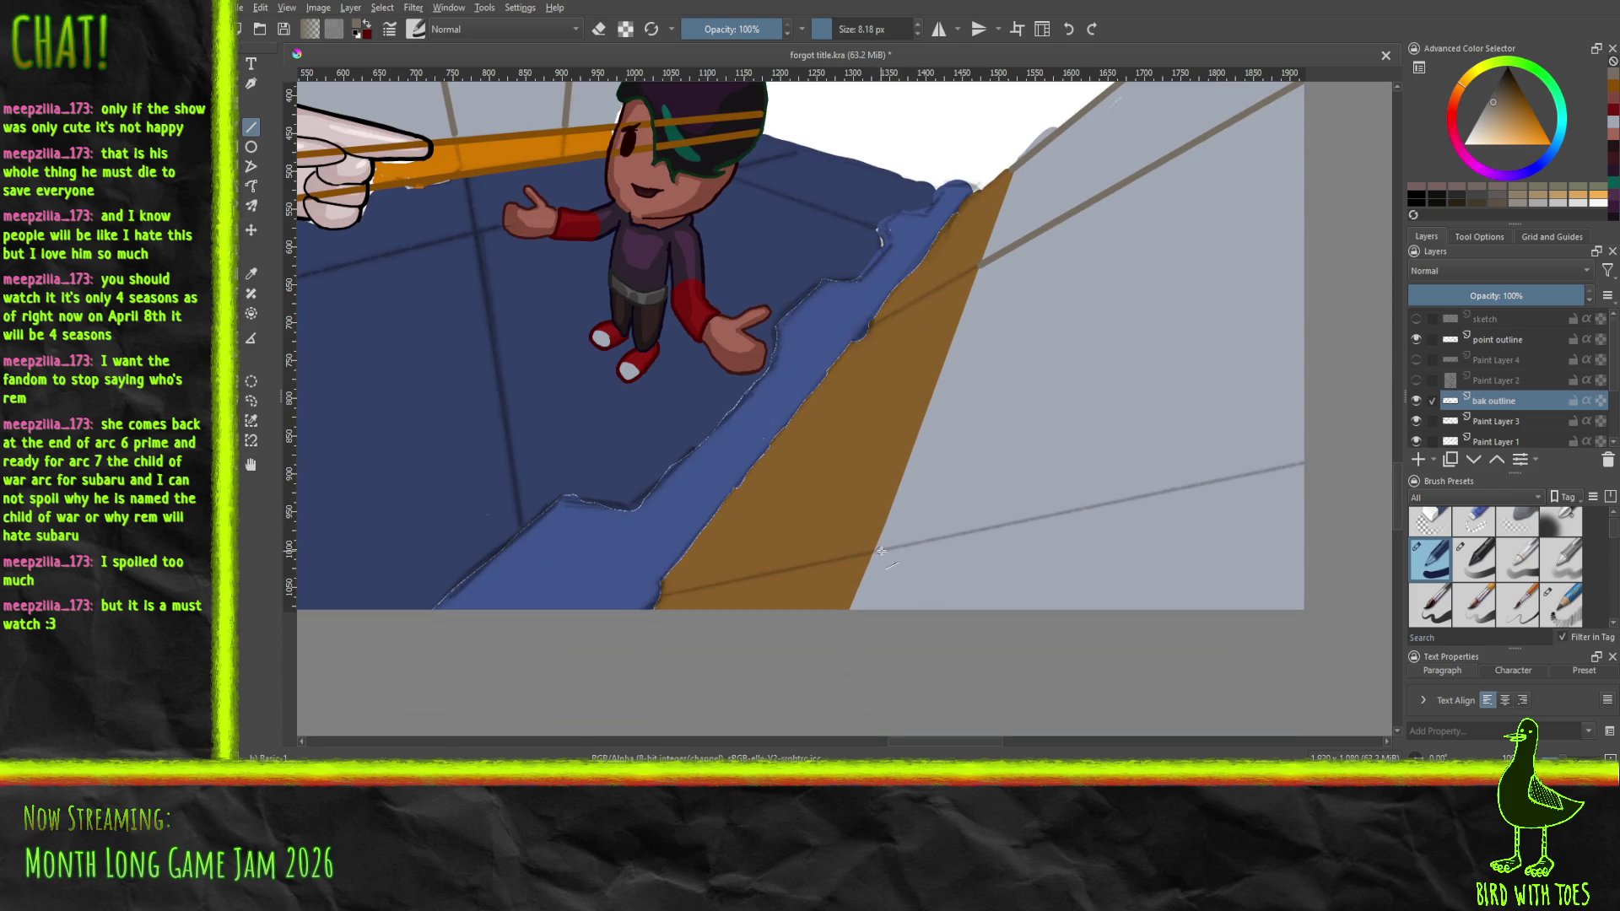
pyautogui.moveTo(878, 550); pyautogui.dragTo(1310, 461)
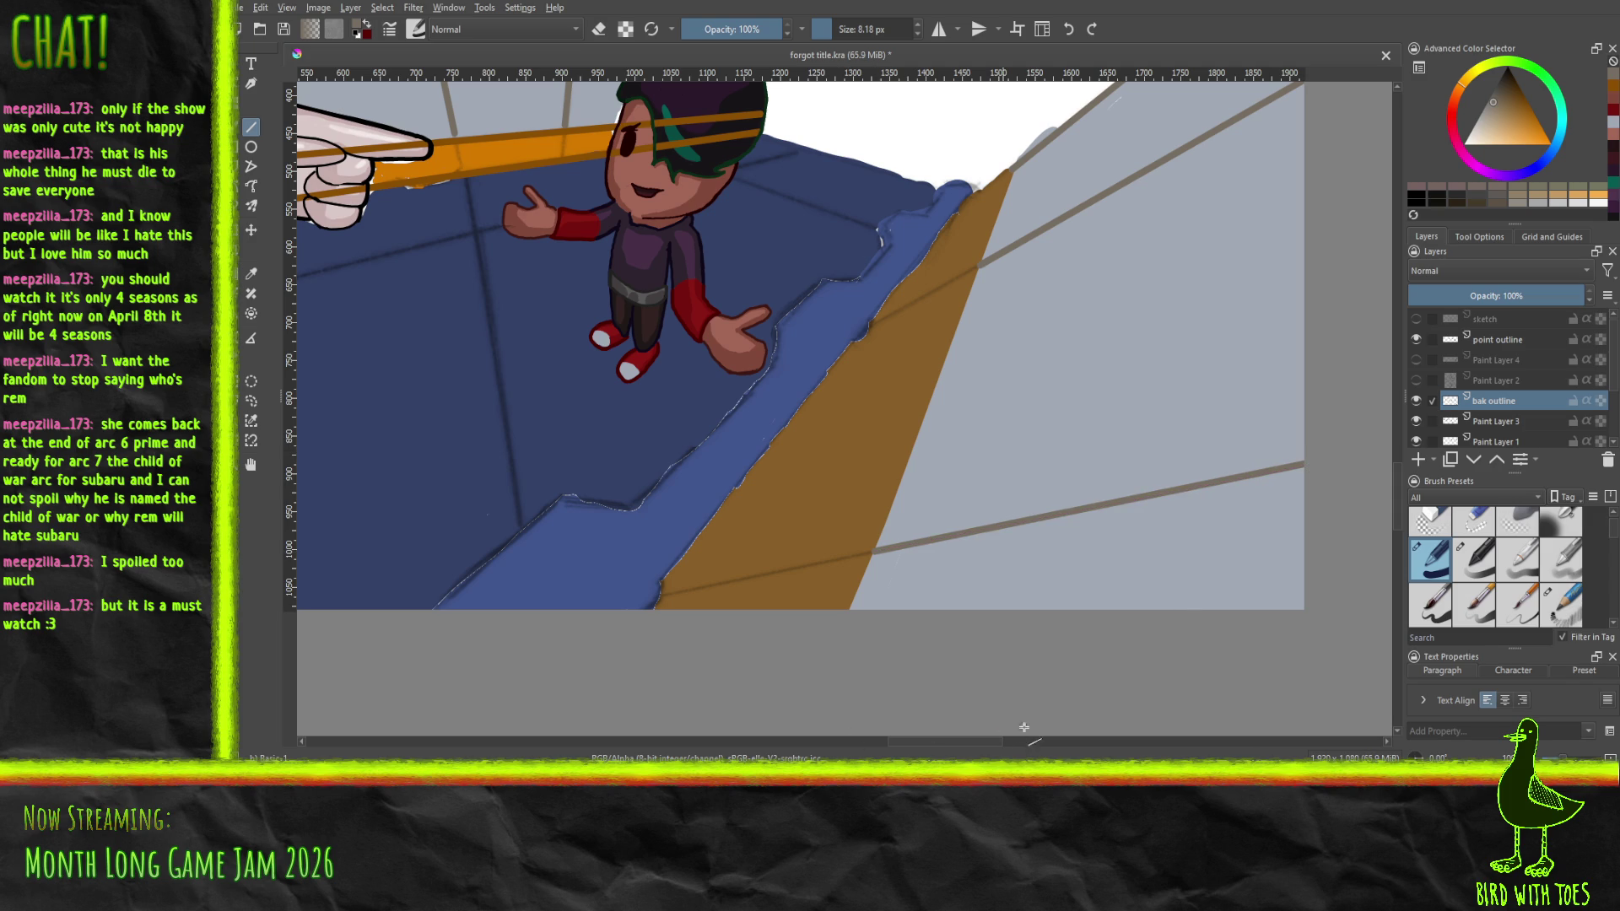
pyautogui.moveTo(975, 742)
pyautogui.mouseDown()
pyautogui.moveTo(621, 742)
pyautogui.moveTo(743, 742)
pyautogui.moveTo(754, 726)
pyautogui.mouseUp()
# Sample the orange-brown colour from the beam and return to the Line tool
pyautogui.click(251, 274)
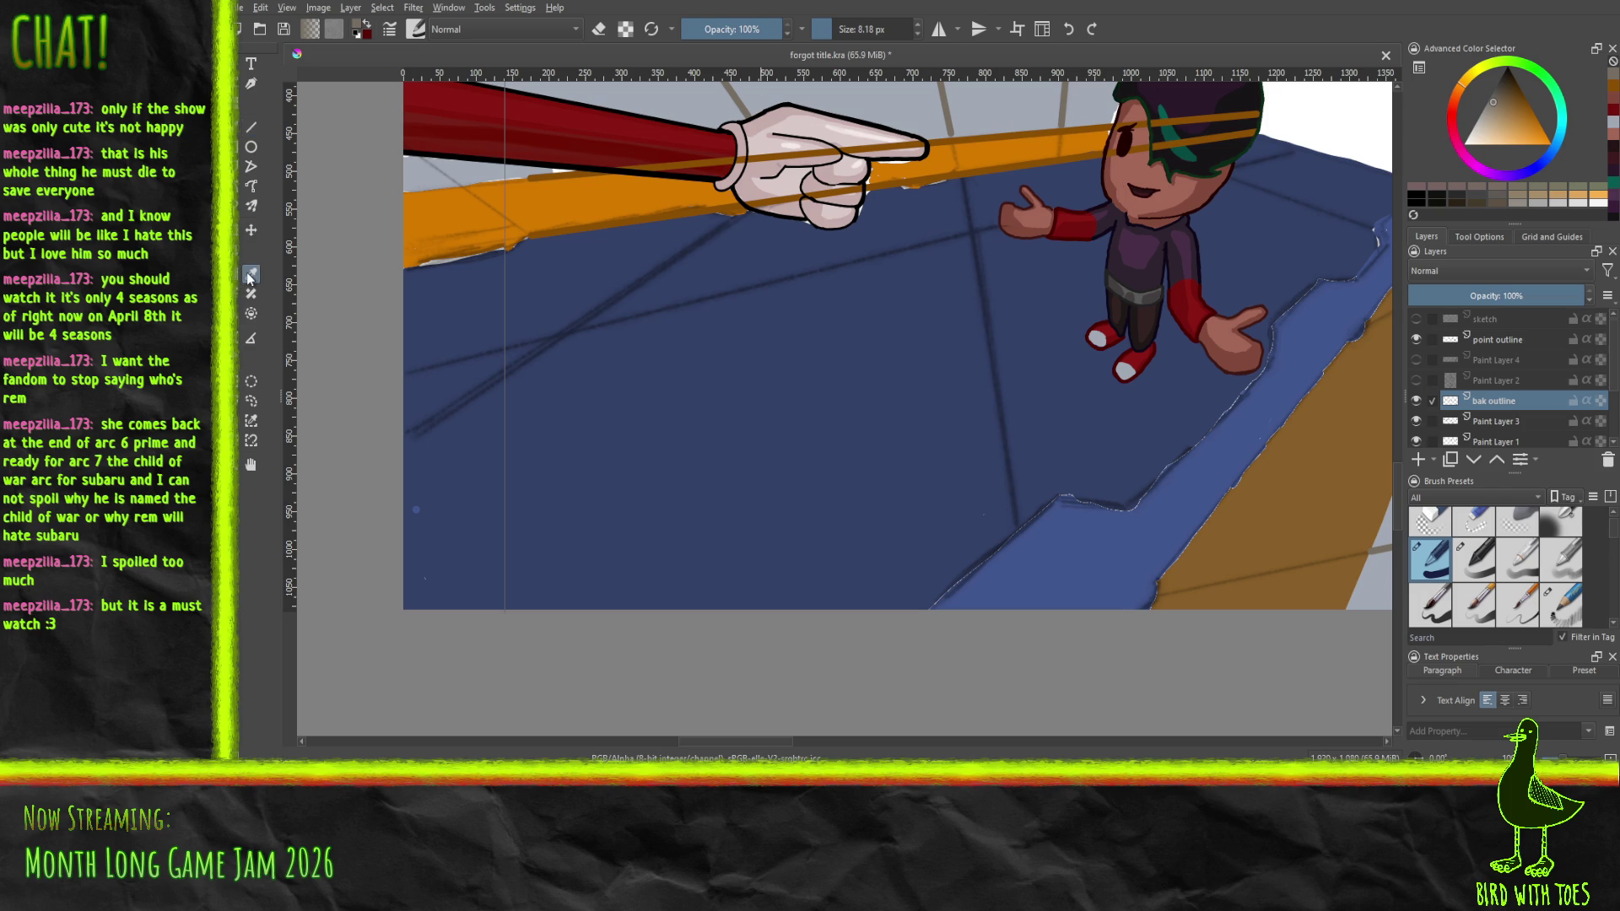
pyautogui.click(549, 174)
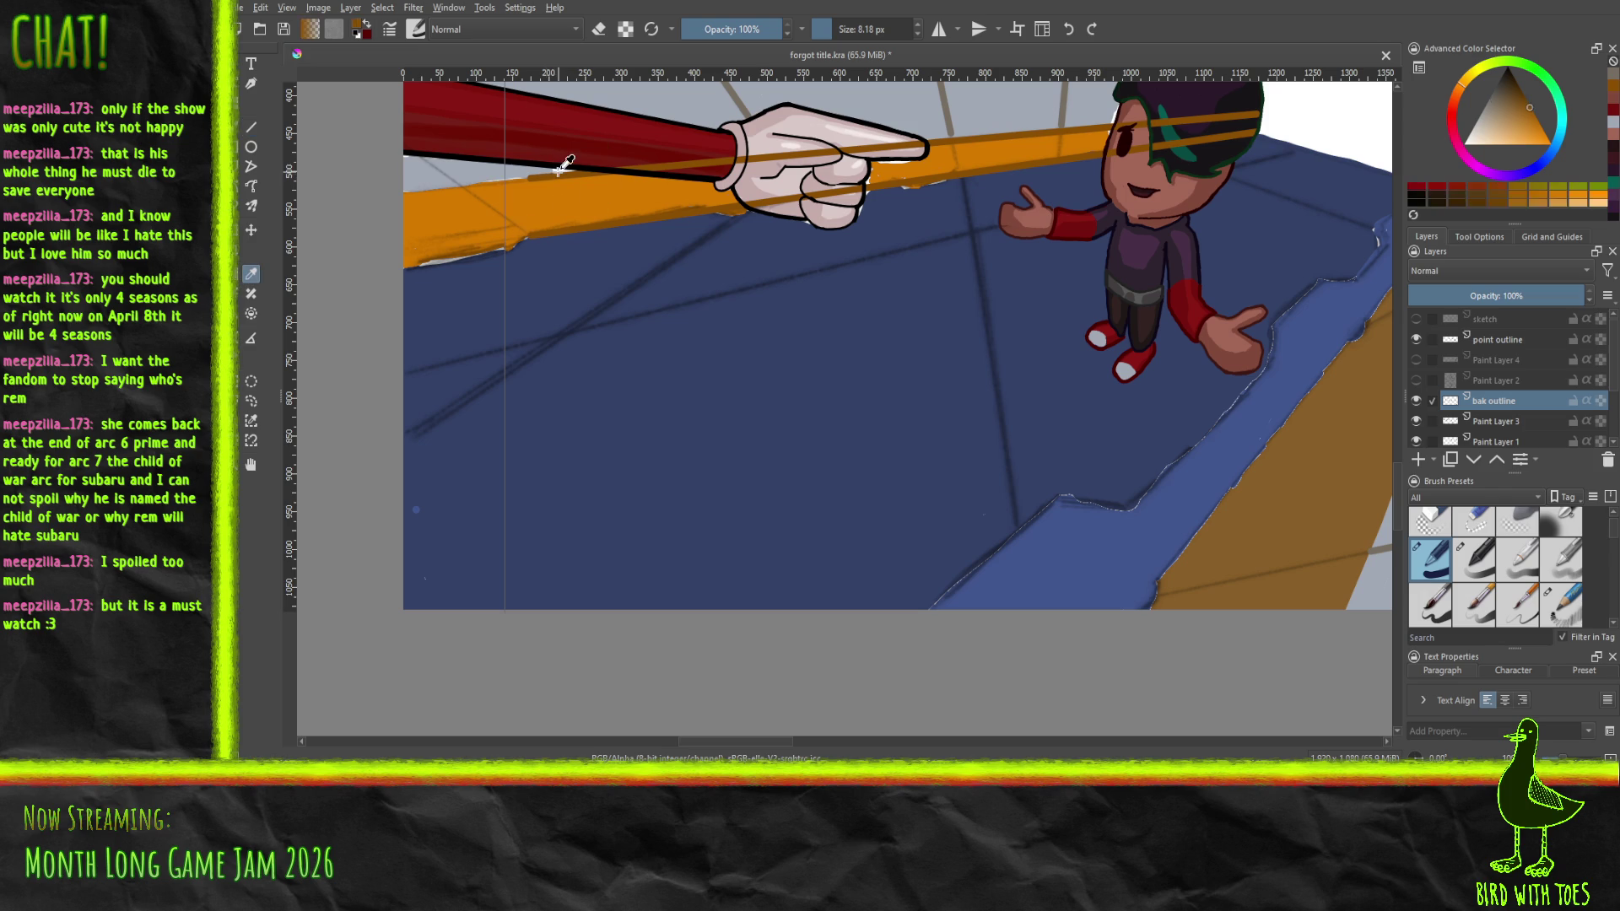
pyautogui.press('v')
# Draw straight lines leftward from the pointing hand along the beam's lower edge to the canvas edge
pyautogui.moveTo(770, 156); pyautogui.dragTo(386, 190)
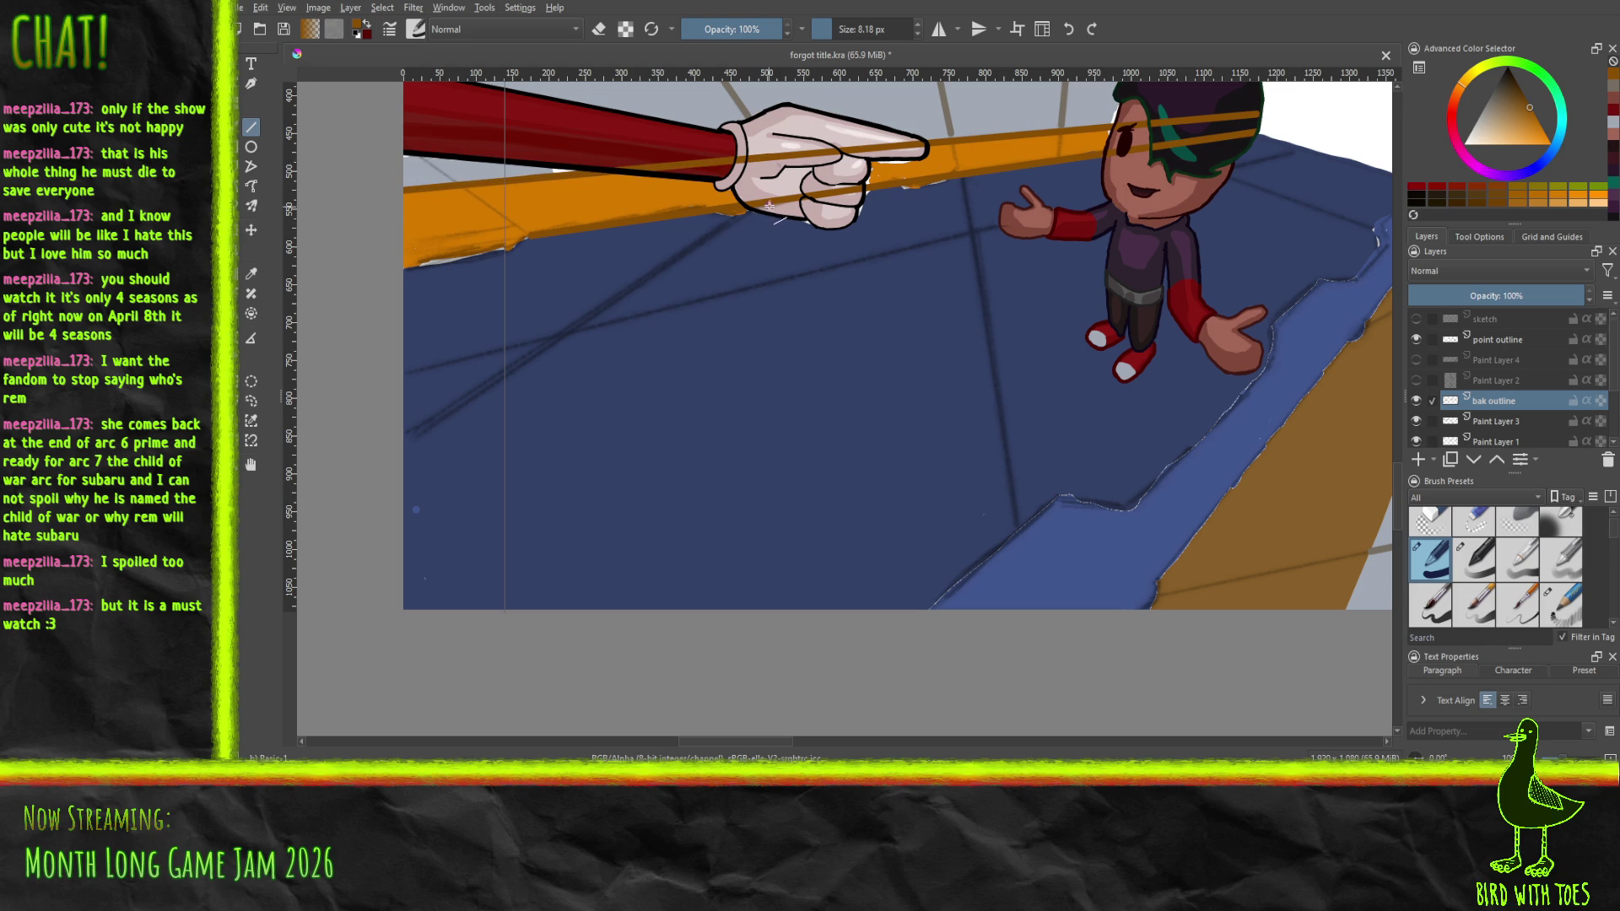
pyautogui.moveTo(768, 203); pyautogui.dragTo(339, 261)
pyautogui.moveTo(336, 264); pyautogui.dragTo(335, 261)
pyautogui.moveTo(616, 233)
pyautogui.mouseDown()
pyautogui.moveTo(506, 355)
pyautogui.moveTo(469, 498)
pyautogui.moveTo(625, 521)
pyautogui.mouseUp()
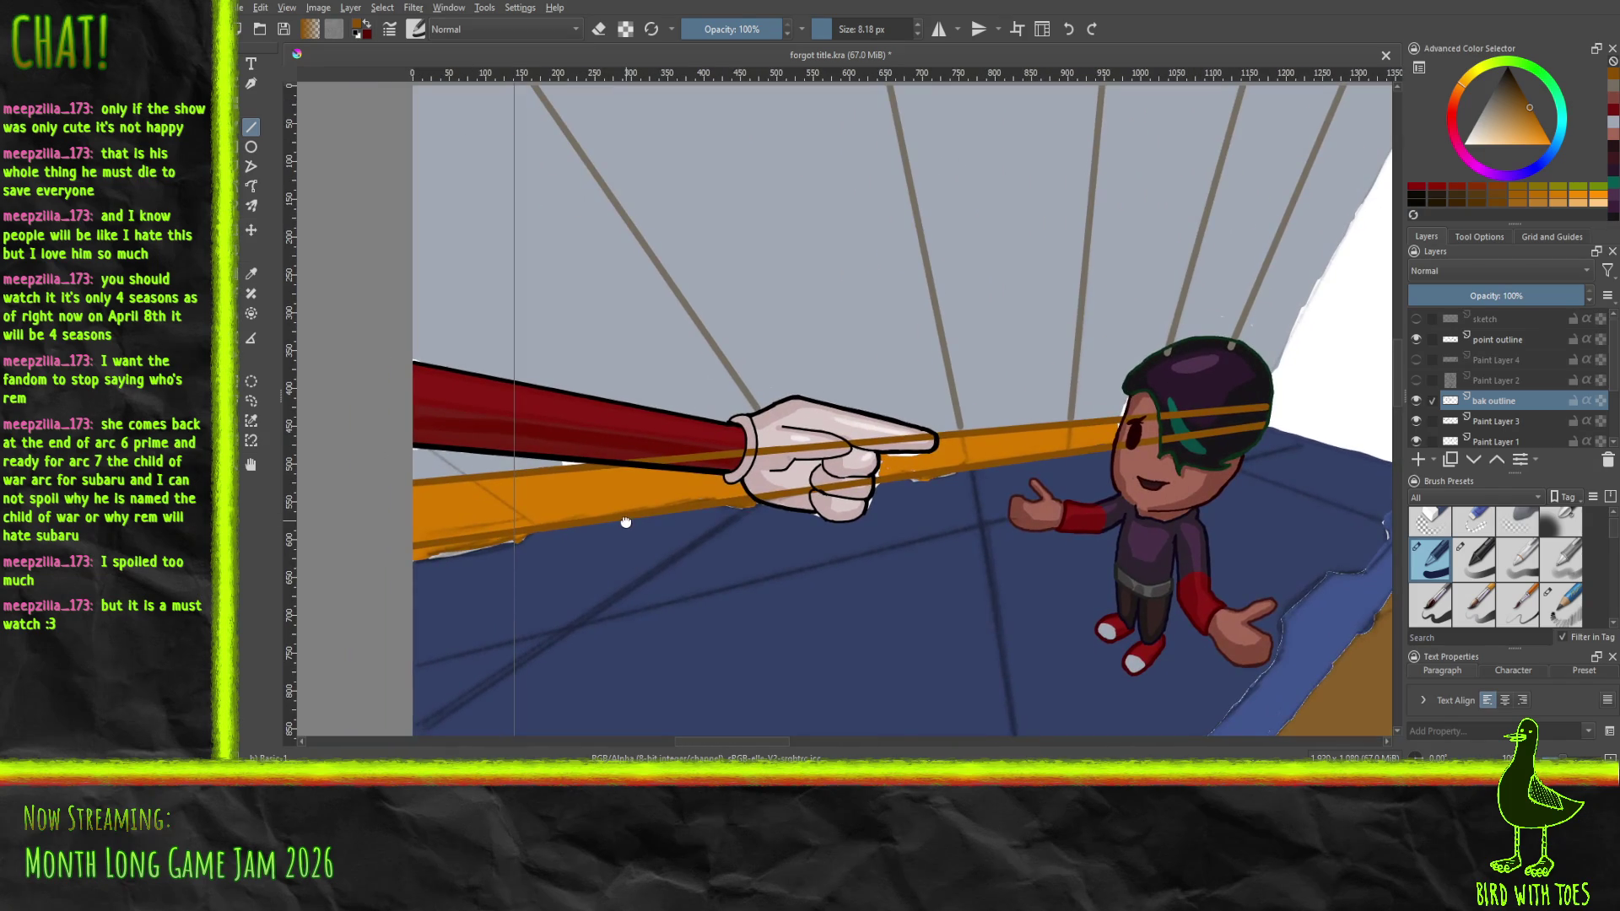
# Fine-tune the colour, try a line down the orange wedge's edge, sample dark brown, and undo it
pyautogui.scroll(5, 669, 398)
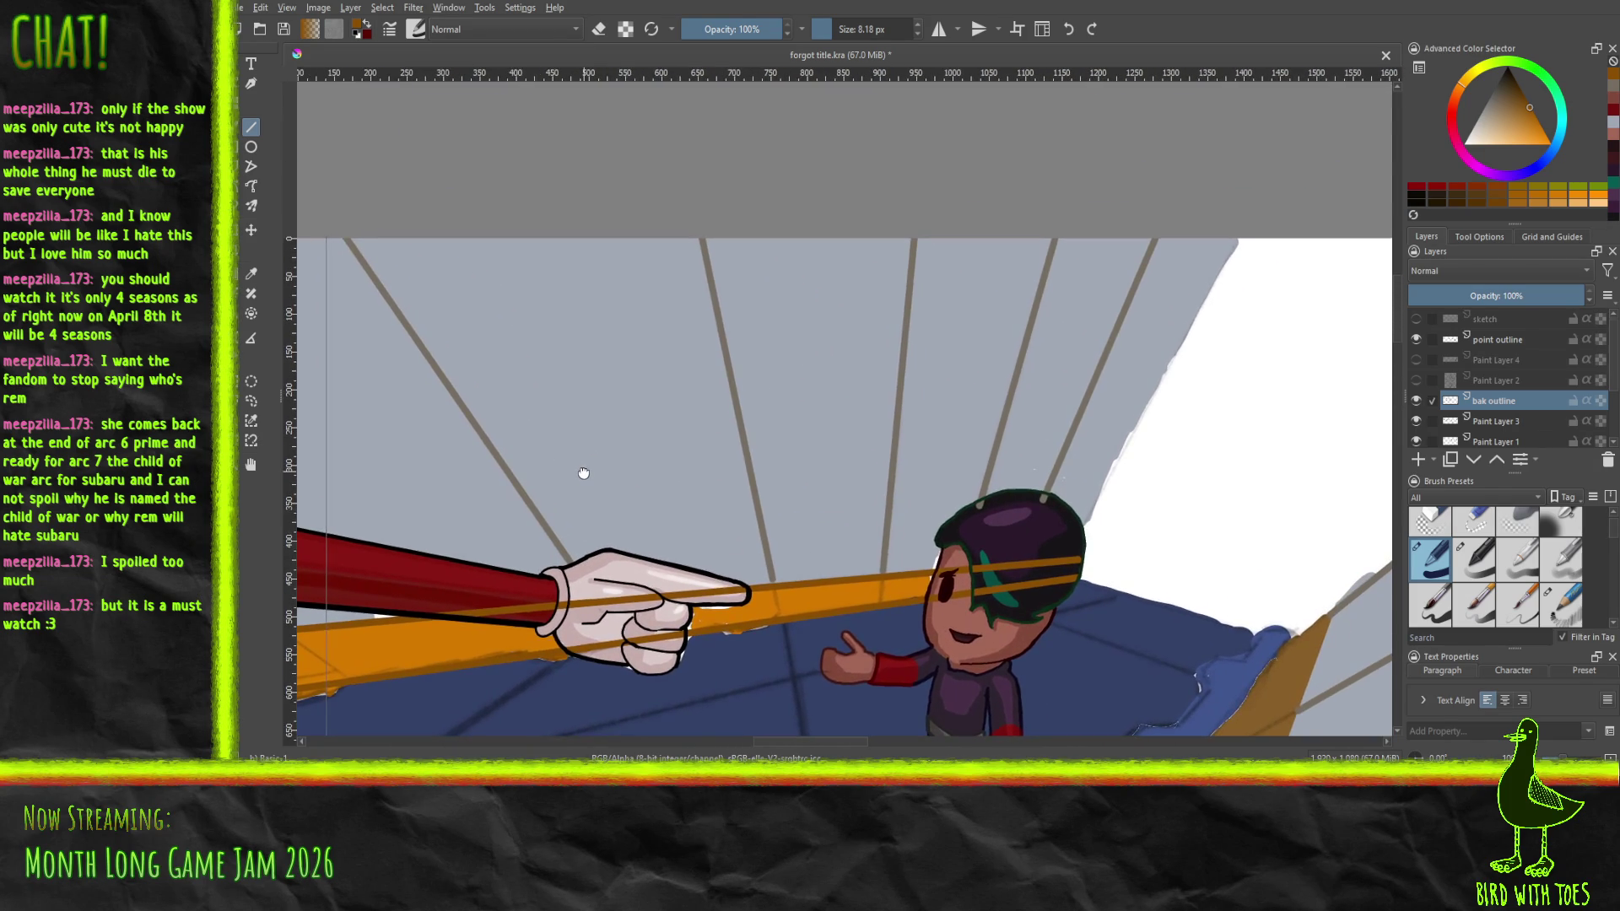
pyautogui.scroll(-4, 583, 471)
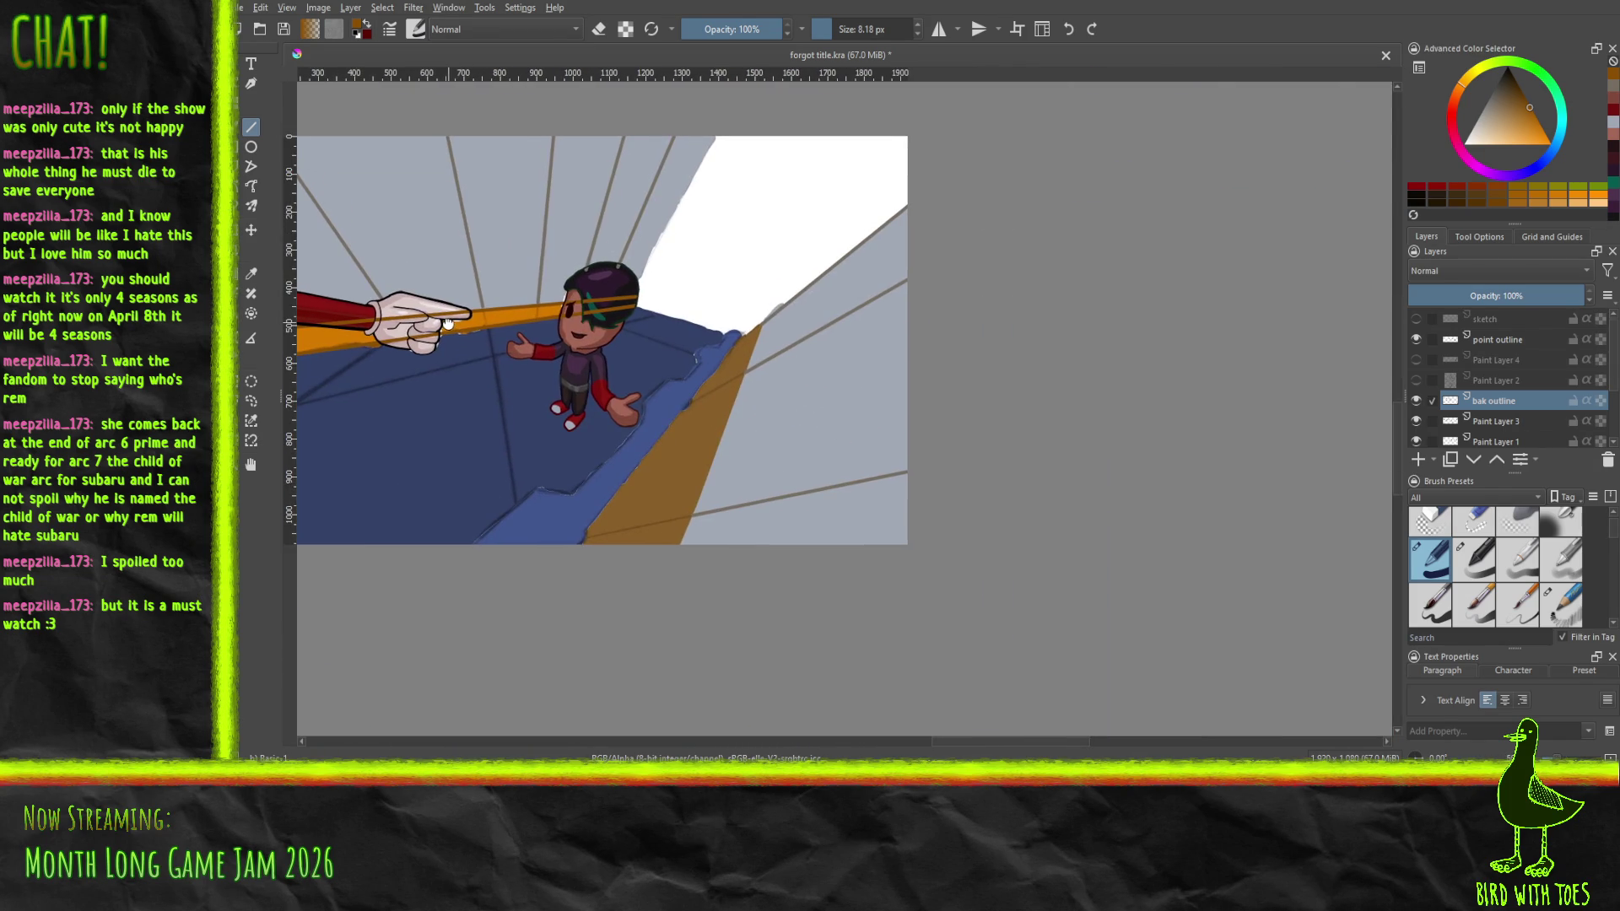
pyautogui.scroll(2, 547, 393)
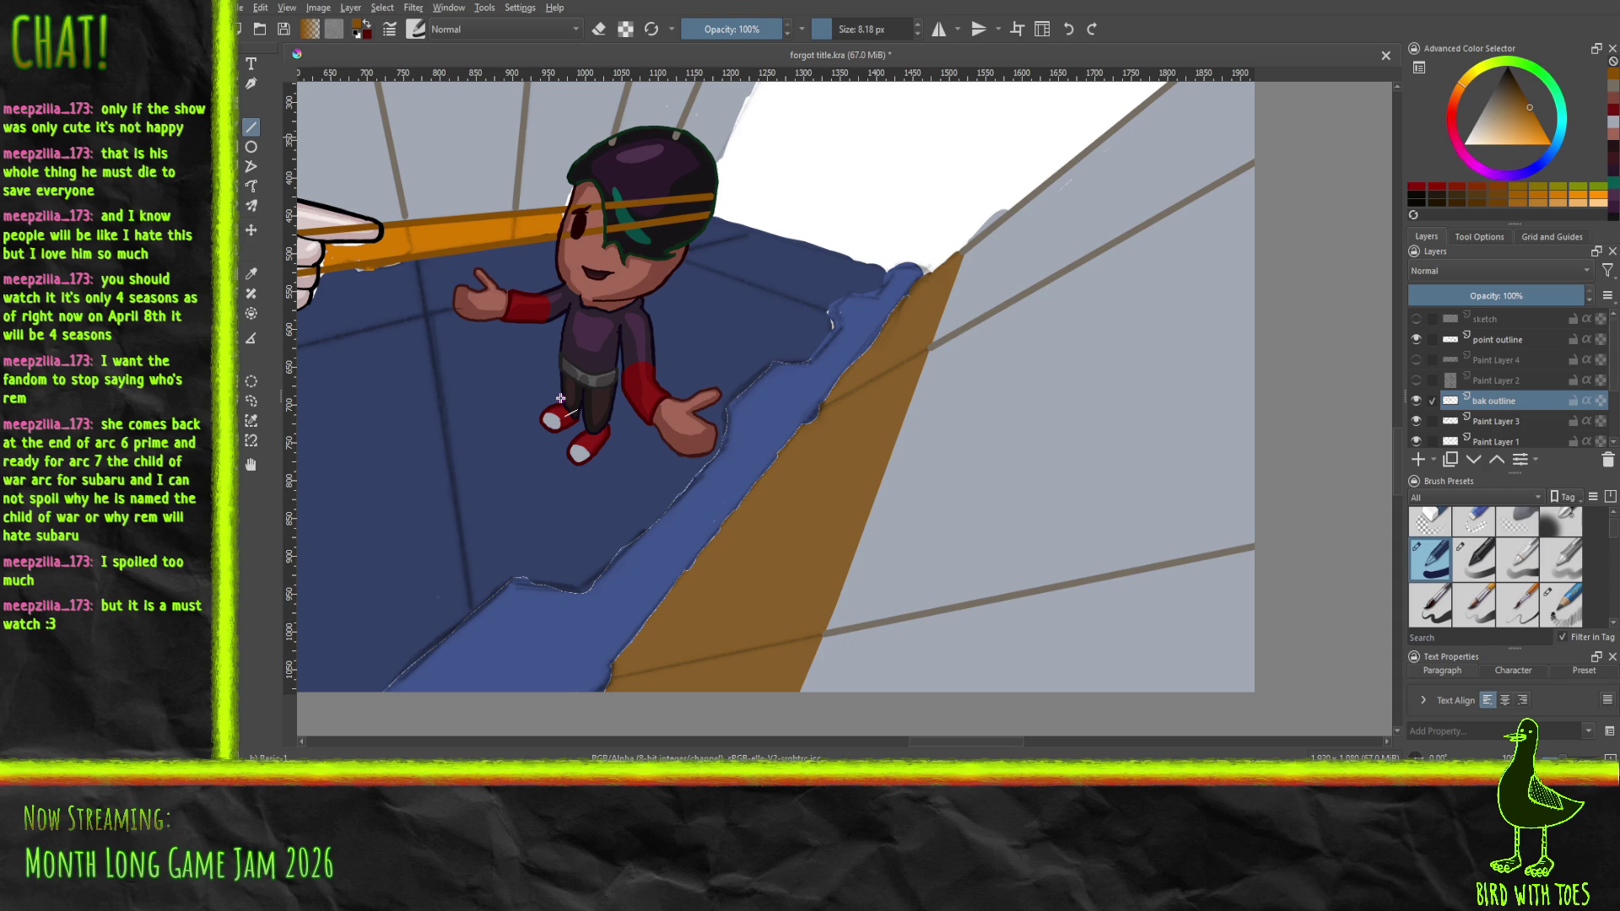
pyautogui.moveTo(1526, 108); pyautogui.dragTo(1516, 105)
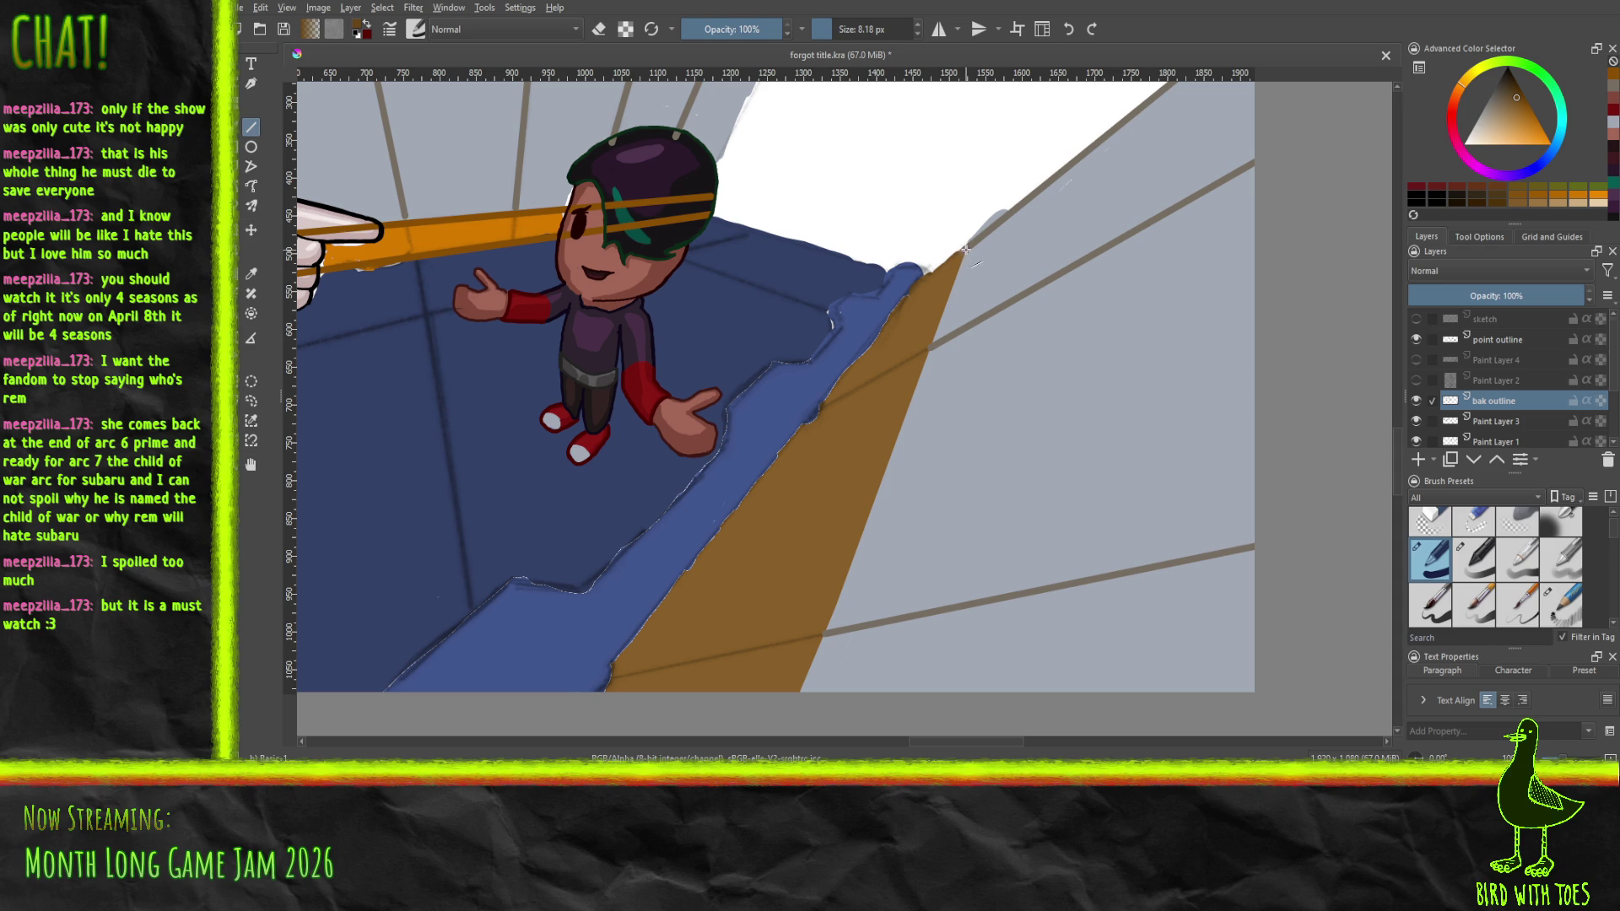
pyautogui.moveTo(964, 250); pyautogui.dragTo(801, 696)
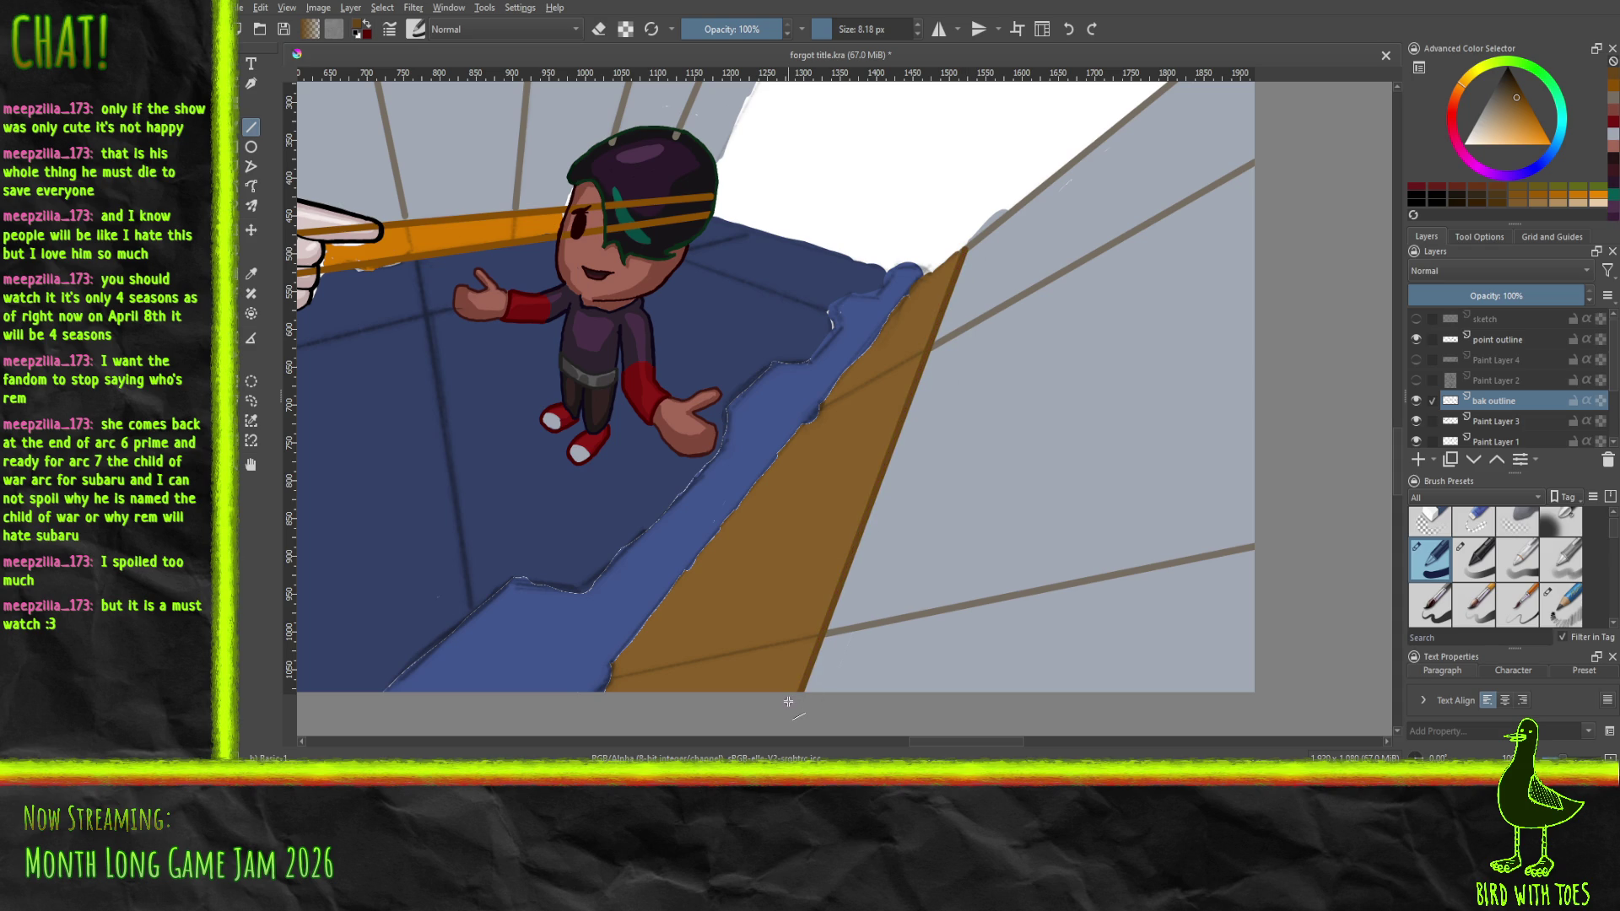
pyautogui.keyDown('ctrl'); pyautogui.click(788, 700); pyautogui.keyUp('ctrl')
pyautogui.hotkey('ctrl', 'z')
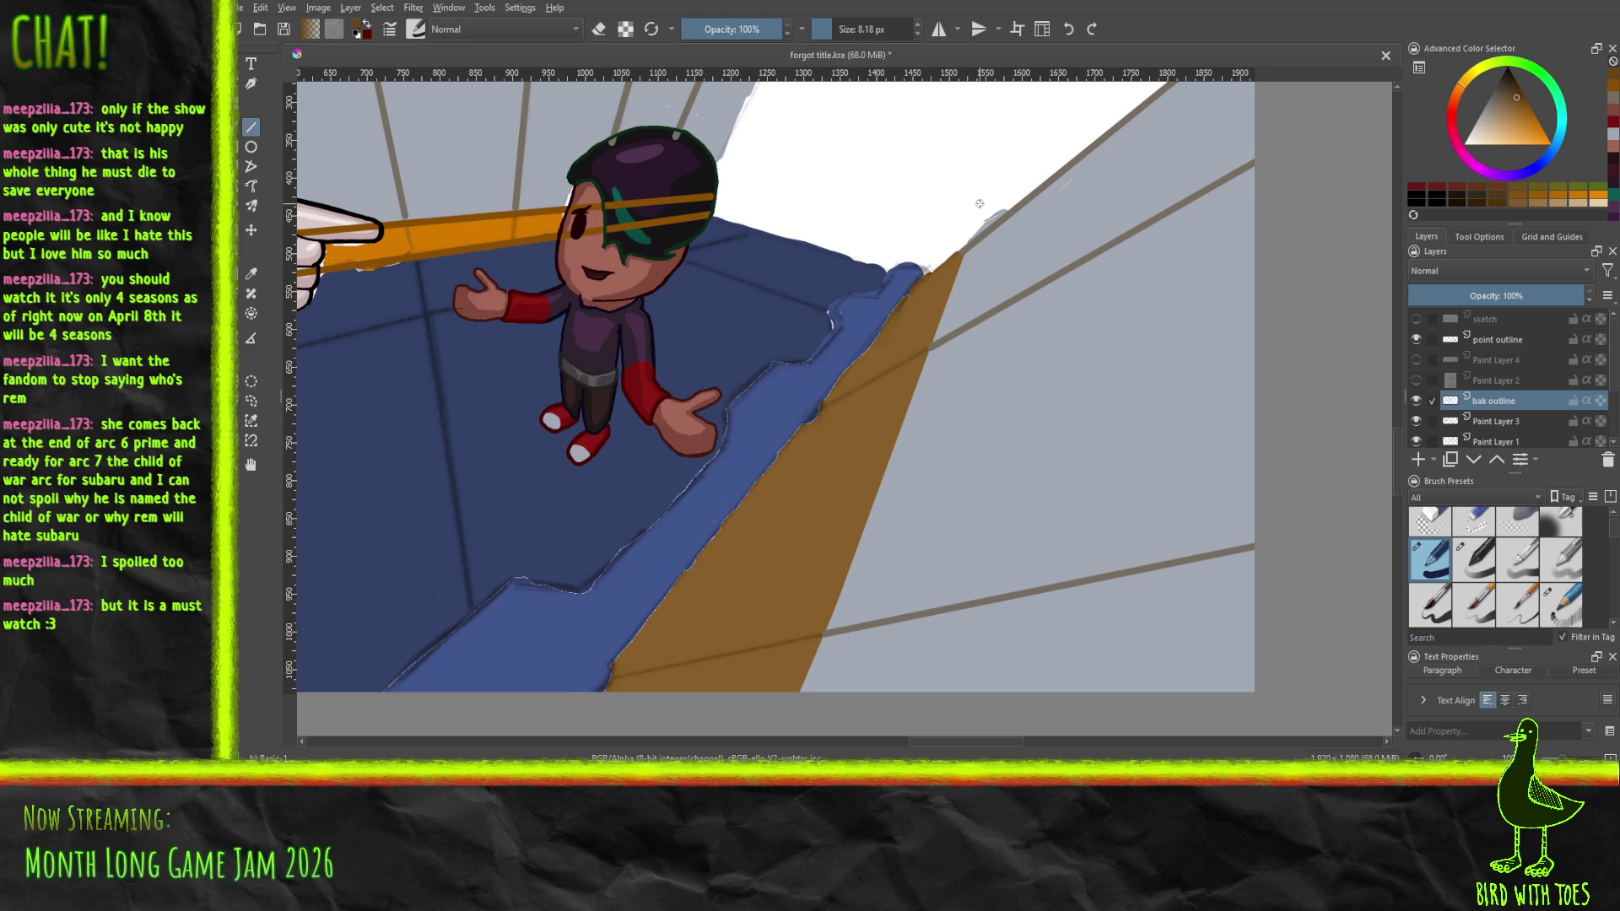
# Try a thicker 20 px dark-brown line down the wedge's right edge, then undo it
pyautogui.click(839, 31)
pyautogui.moveTo(961, 255); pyautogui.dragTo(803, 697)
pyautogui.hotkey('ctrl', 'z')
pyautogui.hotkey('ctrl', 'shift', 'z')
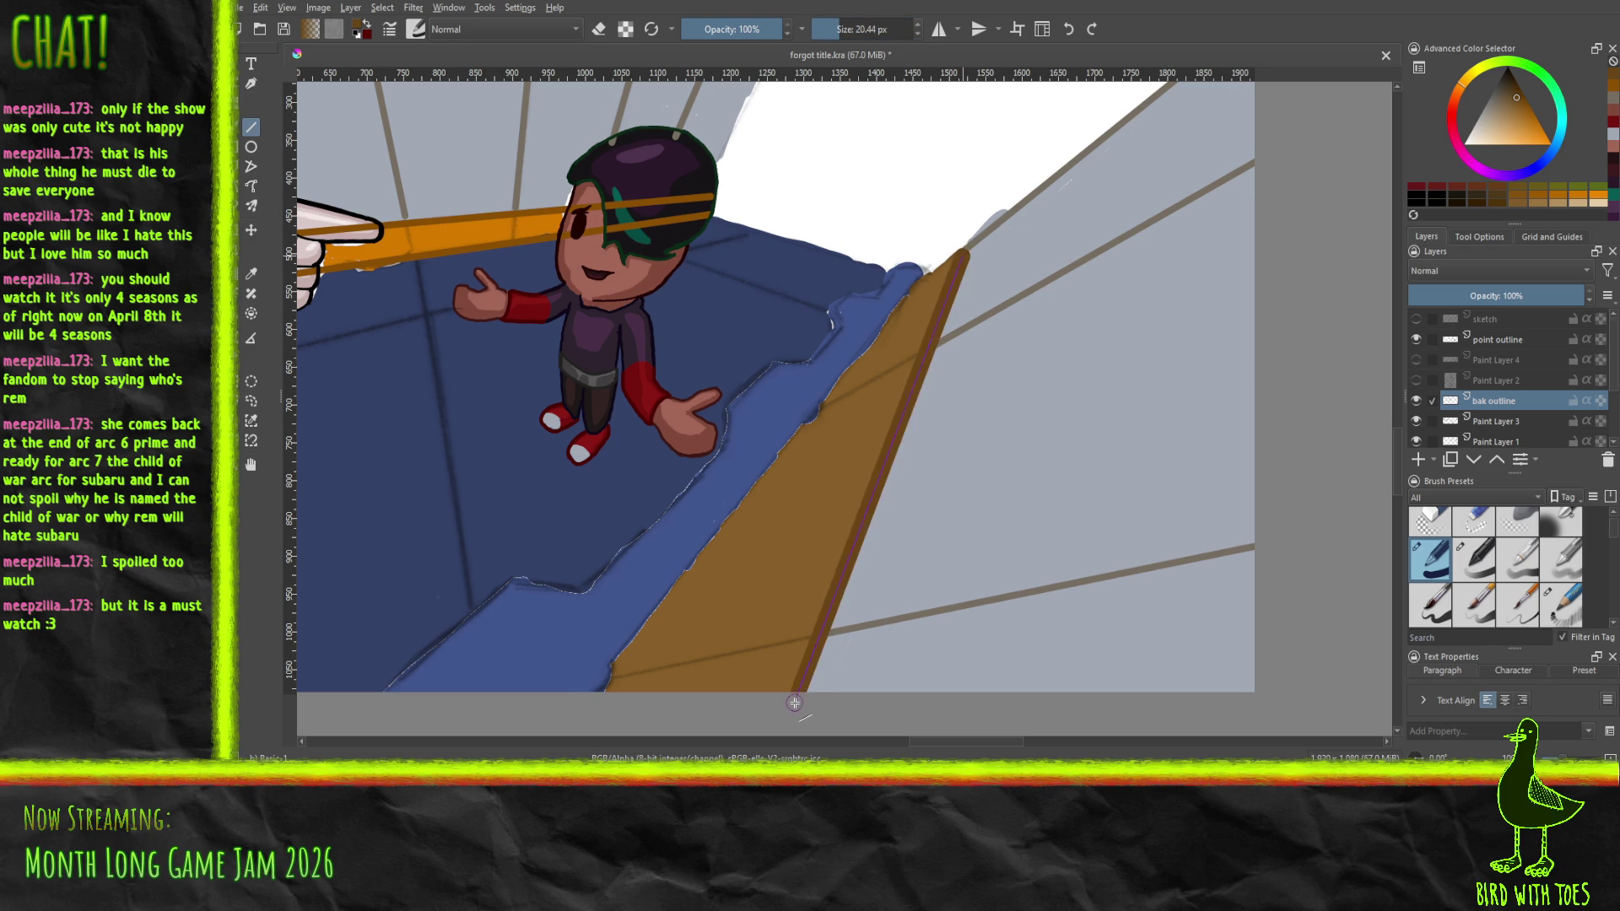
pyautogui.hotkey('ctrl', 'z')
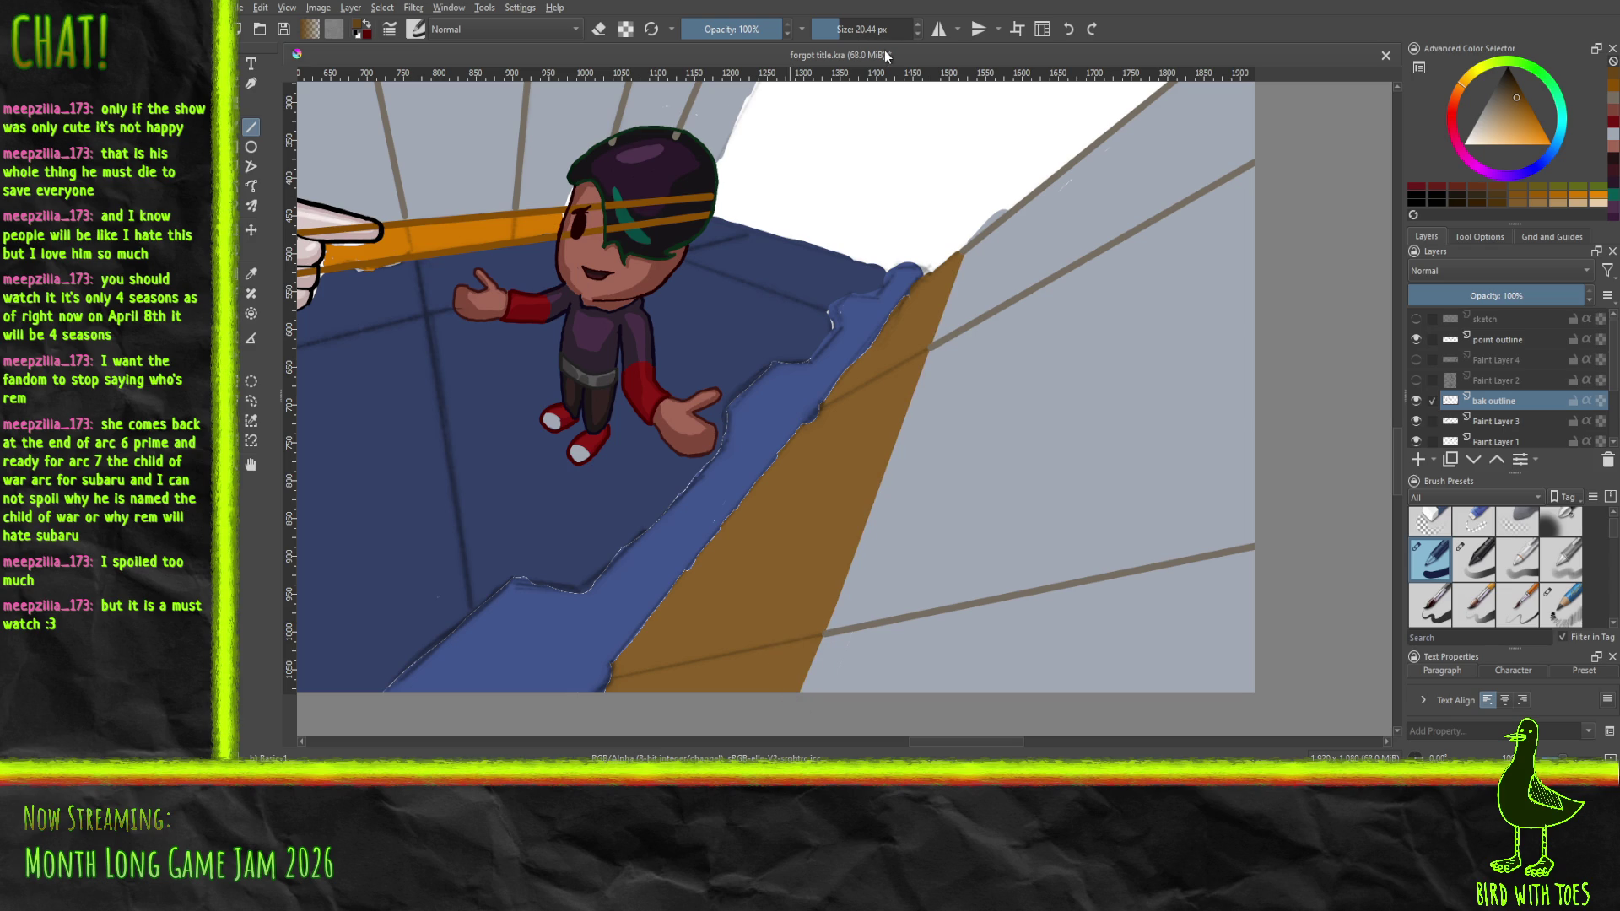
# Shrink the brush to about 11 px, outline the wedge's left edge, and sample dark blue from the floor
pyautogui.moveTo(839, 34); pyautogui.dragTo(834, 30)
pyautogui.scroll(1, 833, 30)
pyautogui.moveTo(960, 253)
pyautogui.mouseDown()
pyautogui.moveTo(796, 702)
pyautogui.moveTo(966, 244)
pyautogui.mouseUp()
pyautogui.hotkey('ctrl', 'z')
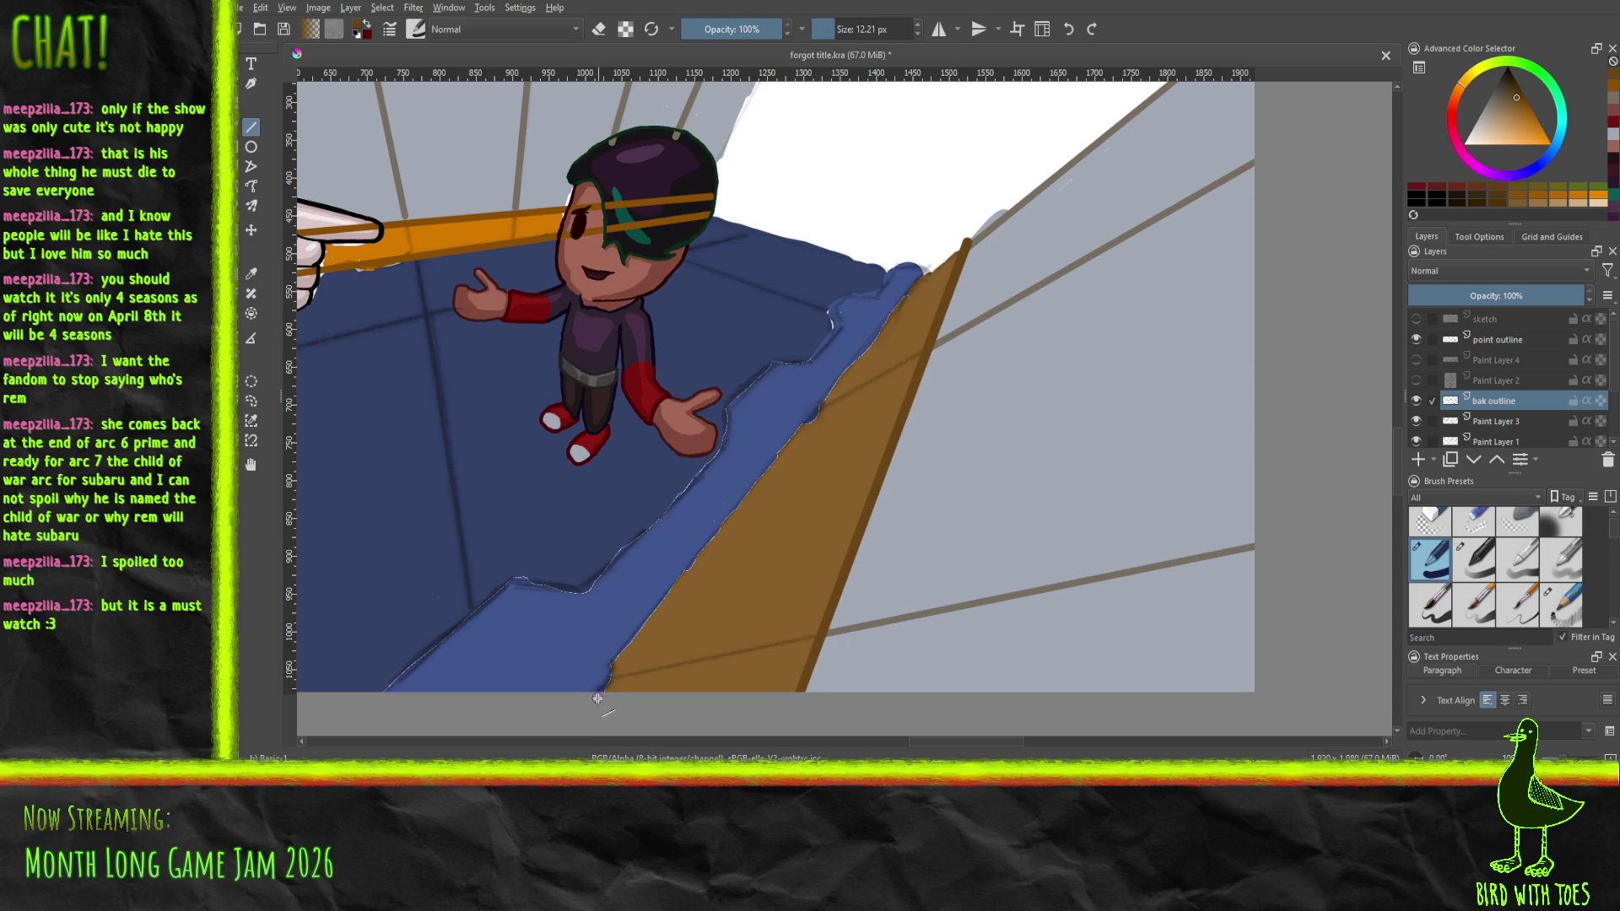
pyautogui.moveTo(591, 700)
pyautogui.mouseDown()
pyautogui.moveTo(894, 333)
pyautogui.moveTo(916, 271)
pyautogui.mouseUp()
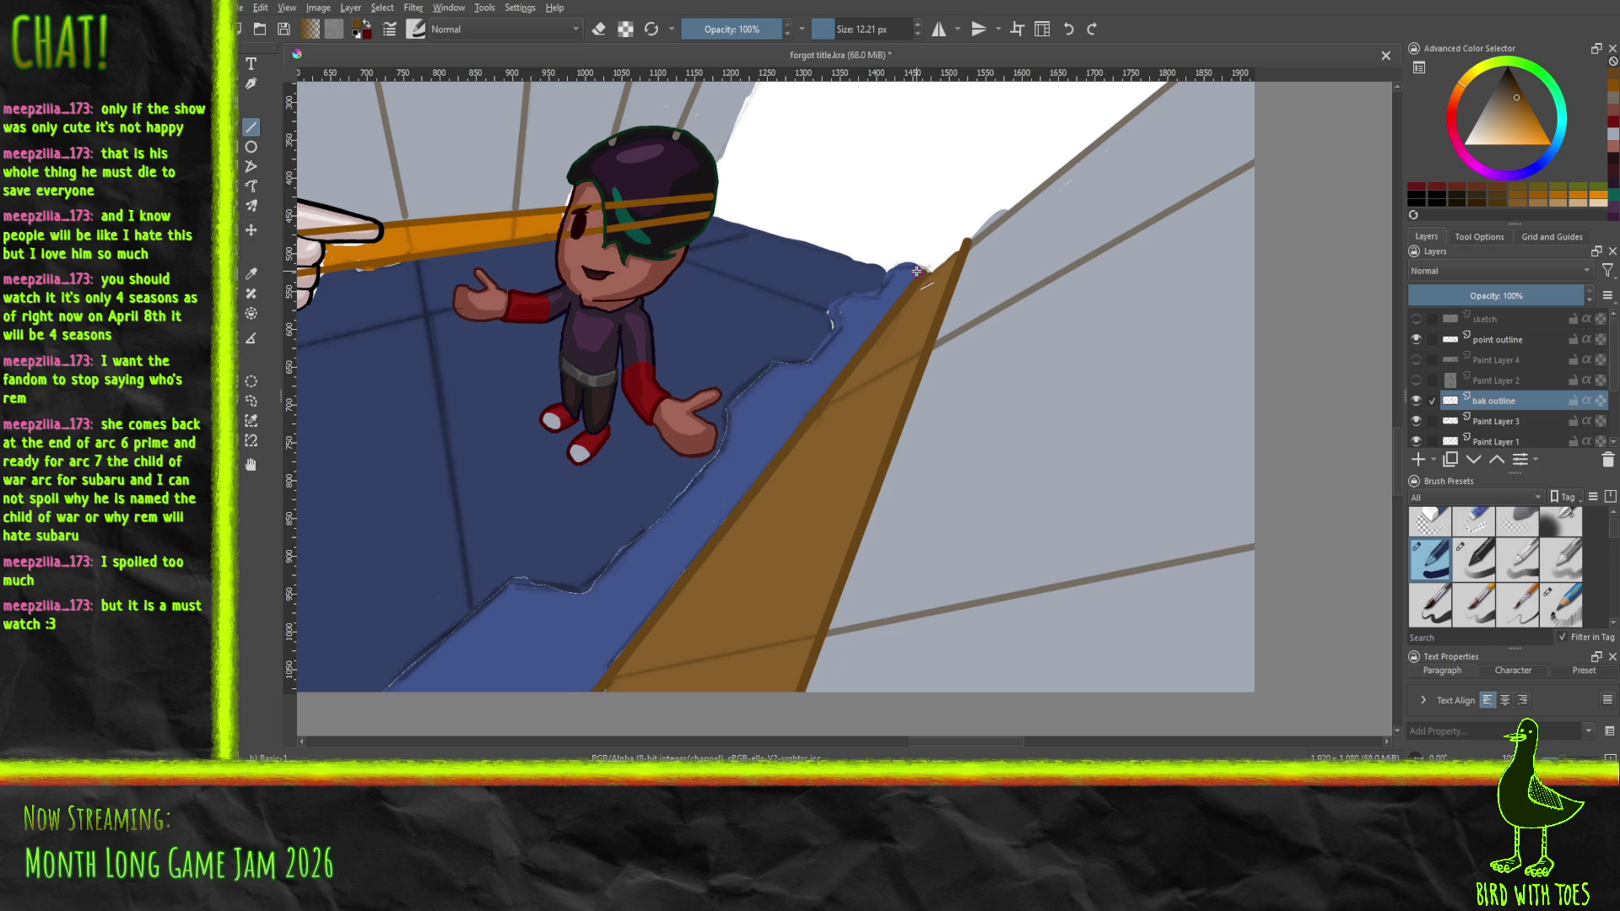
pyautogui.click(250, 274)
pyautogui.click(394, 565)
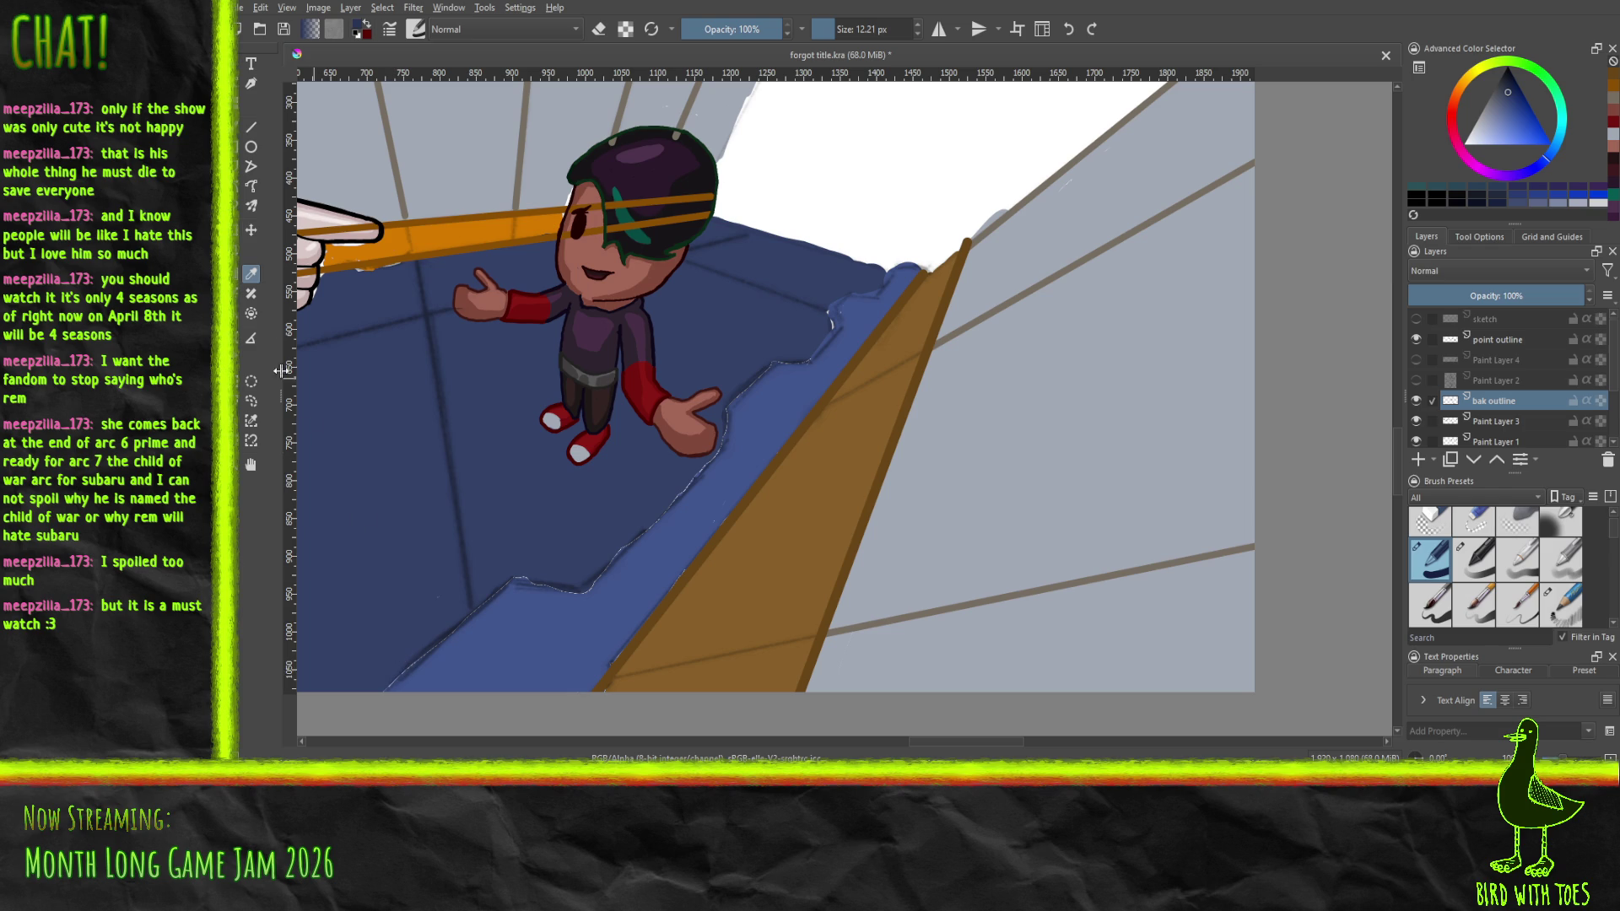
# Draw straight dark-blue lines up the ledge's edge and along its diagonal step, undoing a stray rim line
pyautogui.click(251, 127)
pyautogui.moveTo(370, 703); pyautogui.dragTo(889, 262)
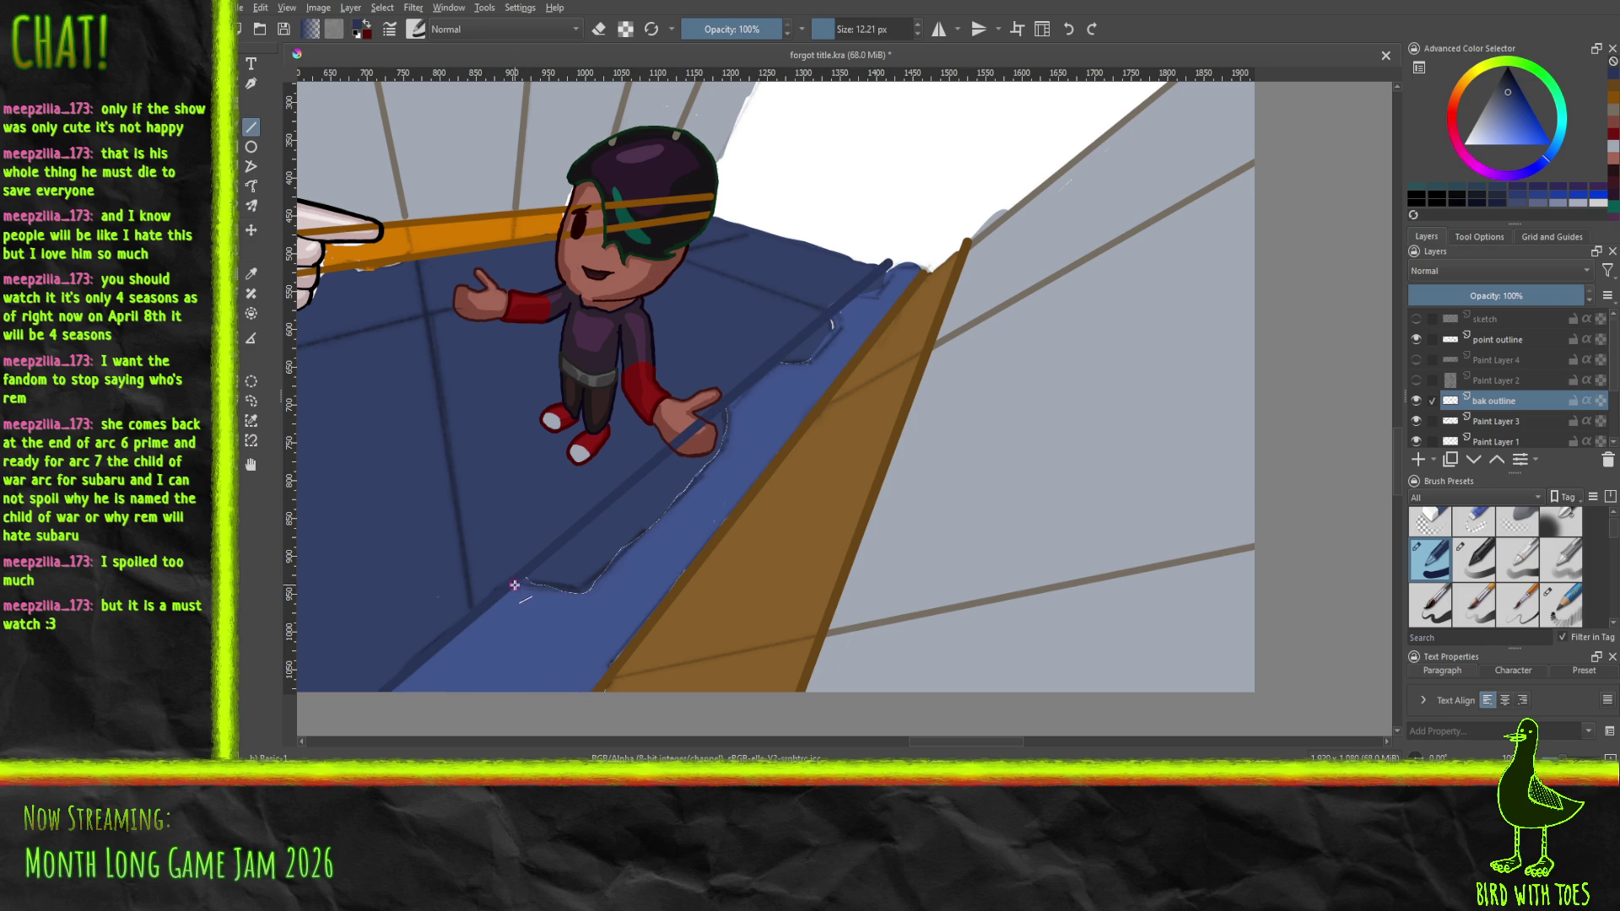
pyautogui.moveTo(517, 586); pyautogui.dragTo(590, 588)
pyautogui.moveTo(785, 364); pyautogui.dragTo(808, 360)
pyautogui.hotkey('ctrl', 'z')
pyautogui.moveTo(584, 593); pyautogui.dragTo(721, 443)
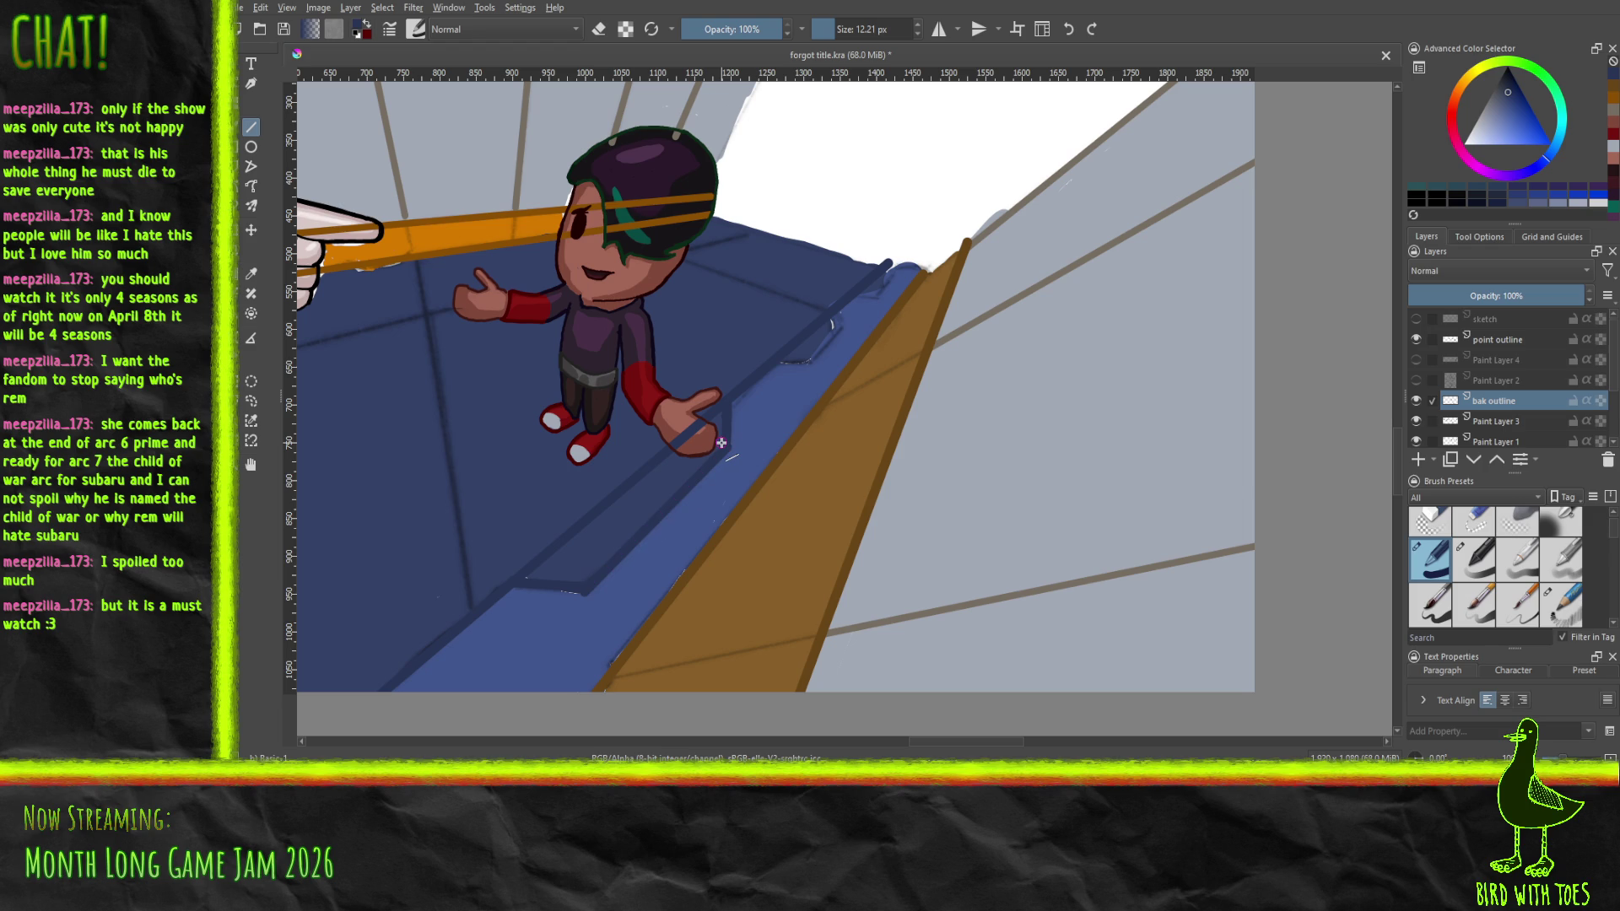
# Shrink the brush to about 8 px, redraw the short rim line, and add short strokes up-right along the ledge
pyautogui.moveTo(833, 31); pyautogui.dragTo(828, 30)
pyautogui.moveTo(778, 363)
pyautogui.mouseDown()
pyautogui.moveTo(812, 361)
pyautogui.moveTo(841, 328)
pyautogui.mouseUp()
pyautogui.moveTo(861, 296); pyautogui.dragTo(874, 294)
pyautogui.press('Escape')
pyautogui.moveTo(872, 293); pyautogui.dragTo(891, 267)
pyautogui.click(1428, 518)
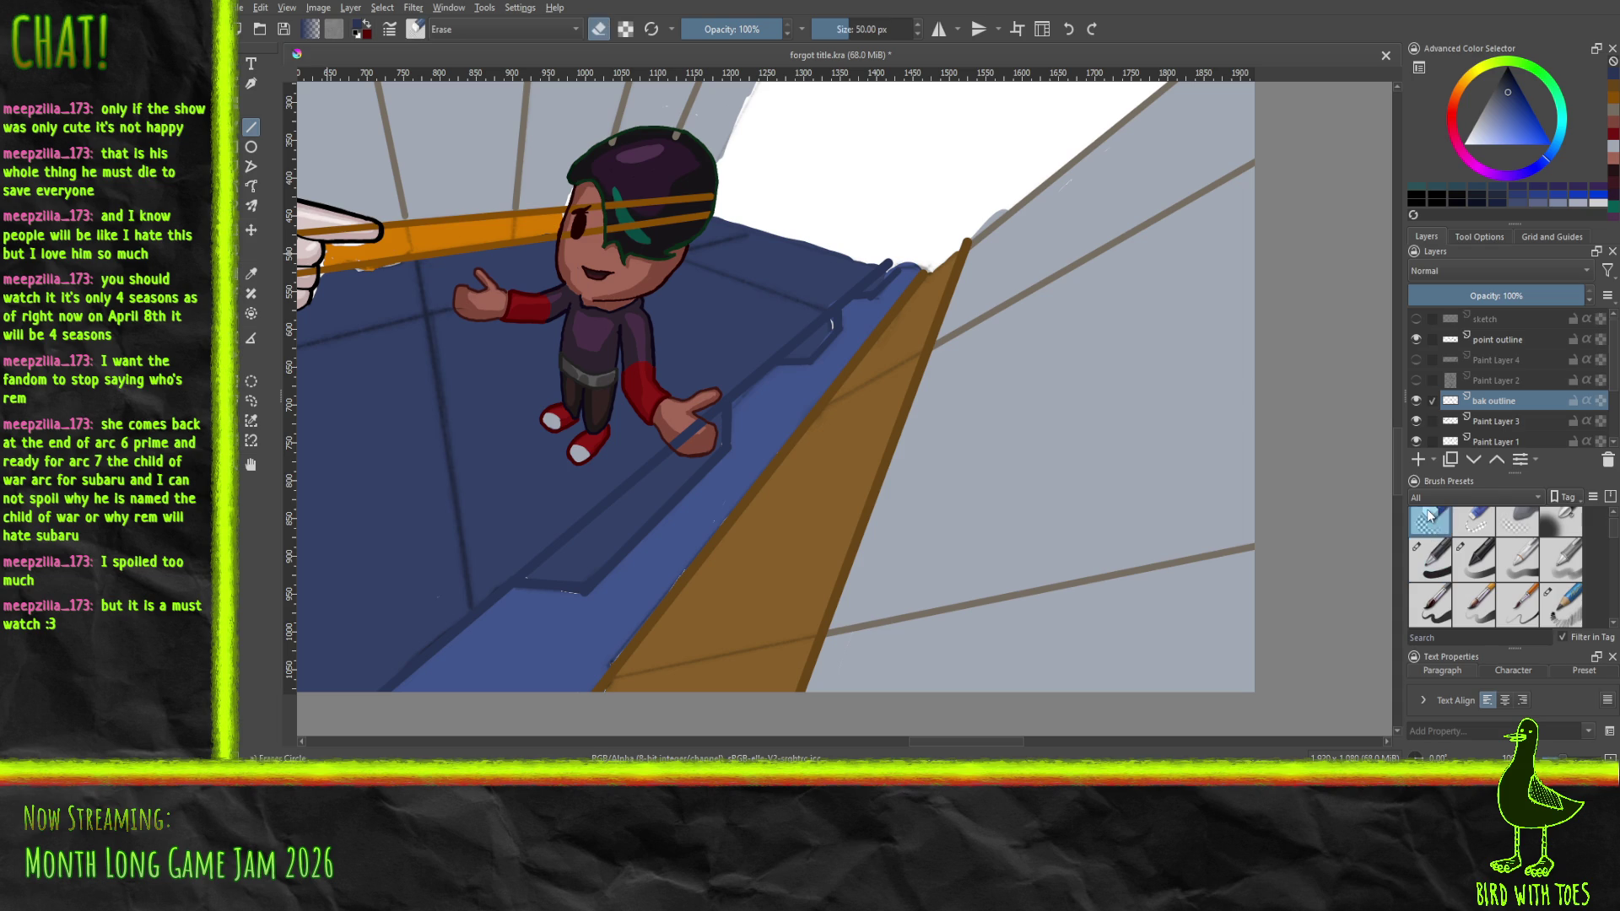
# With a small eraser, trim stray outline strokes at the ledge corner and upper edge near the hand
pyautogui.click(1472, 521)
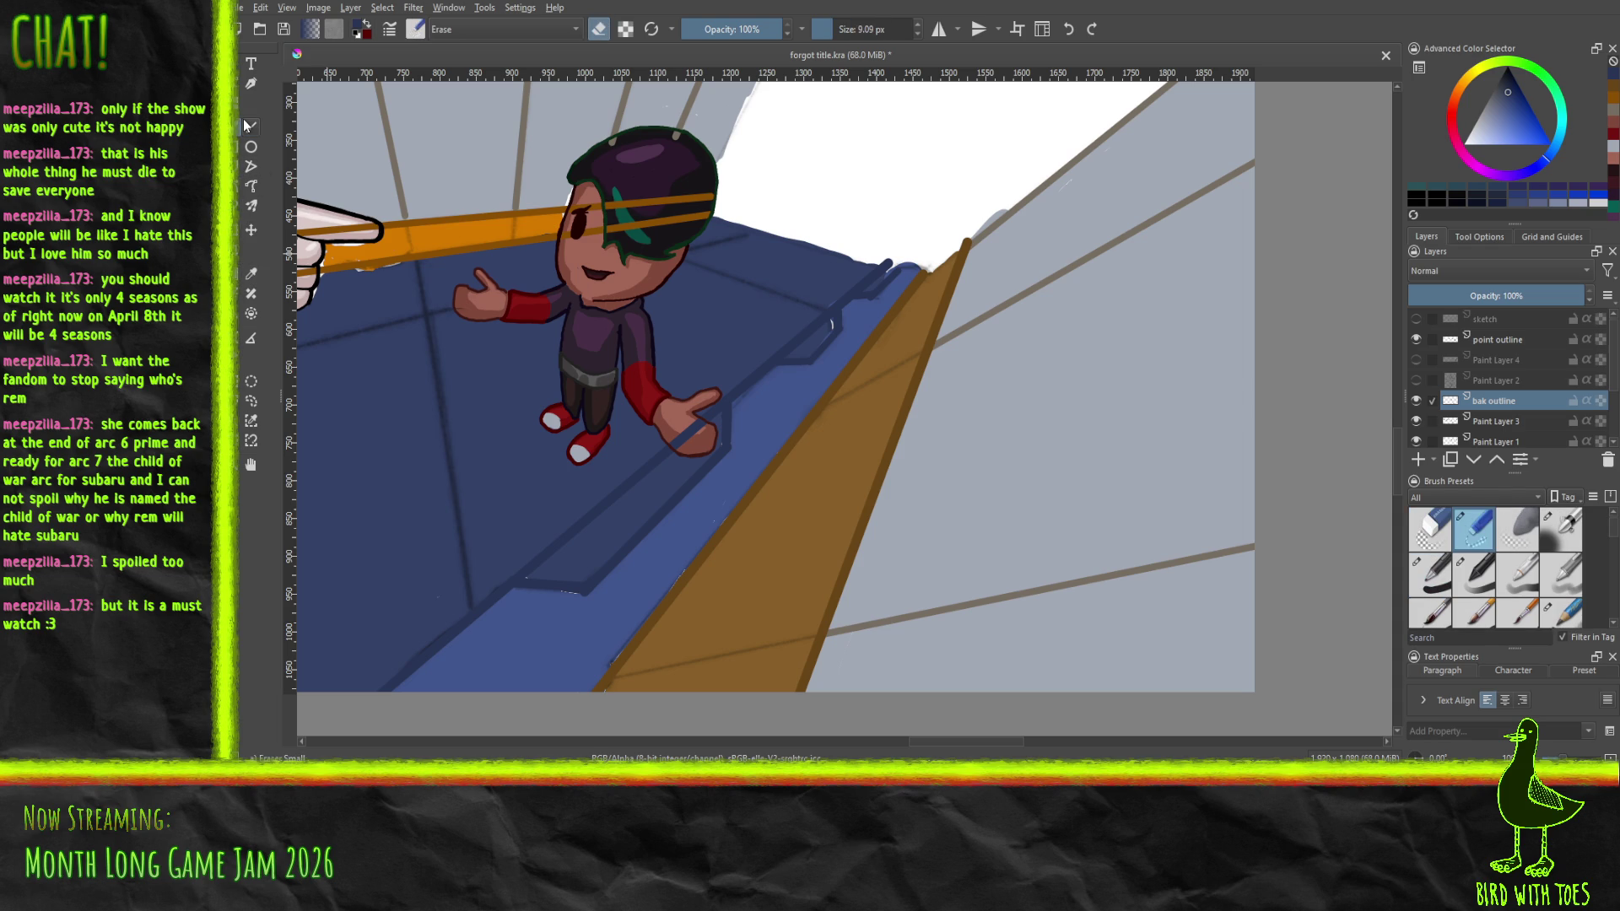
pyautogui.scroll(5, 890, 287)
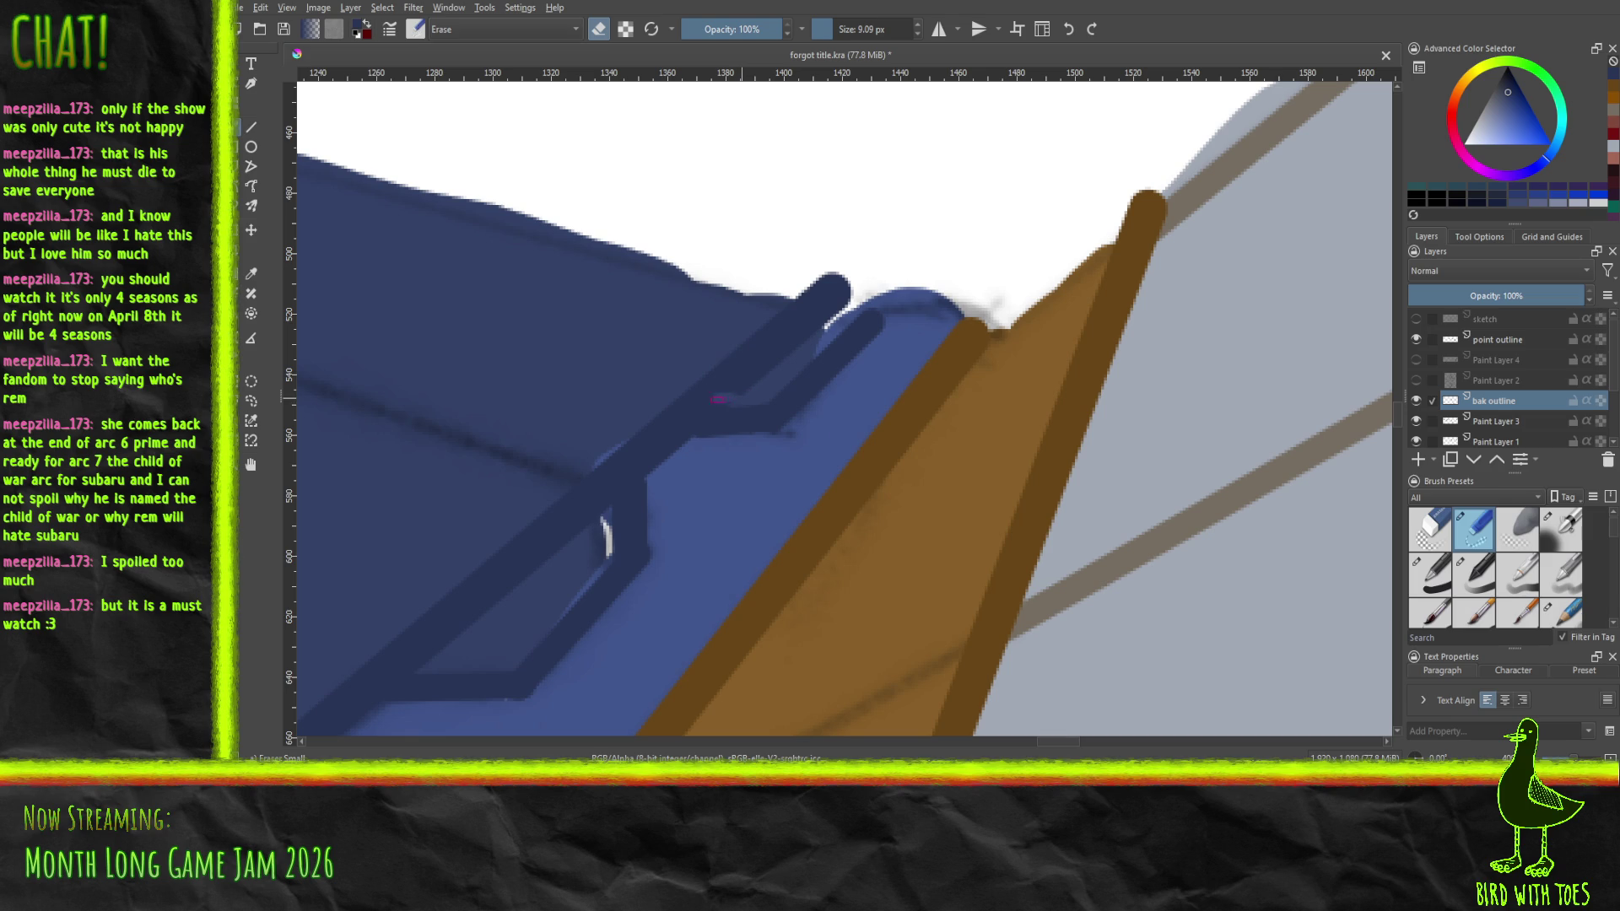
pyautogui.moveTo(697, 398)
pyautogui.mouseDown()
pyautogui.moveTo(739, 388)
pyautogui.moveTo(838, 278)
pyautogui.moveTo(793, 337)
pyautogui.moveTo(845, 300)
pyautogui.moveTo(816, 323)
pyautogui.mouseUp()
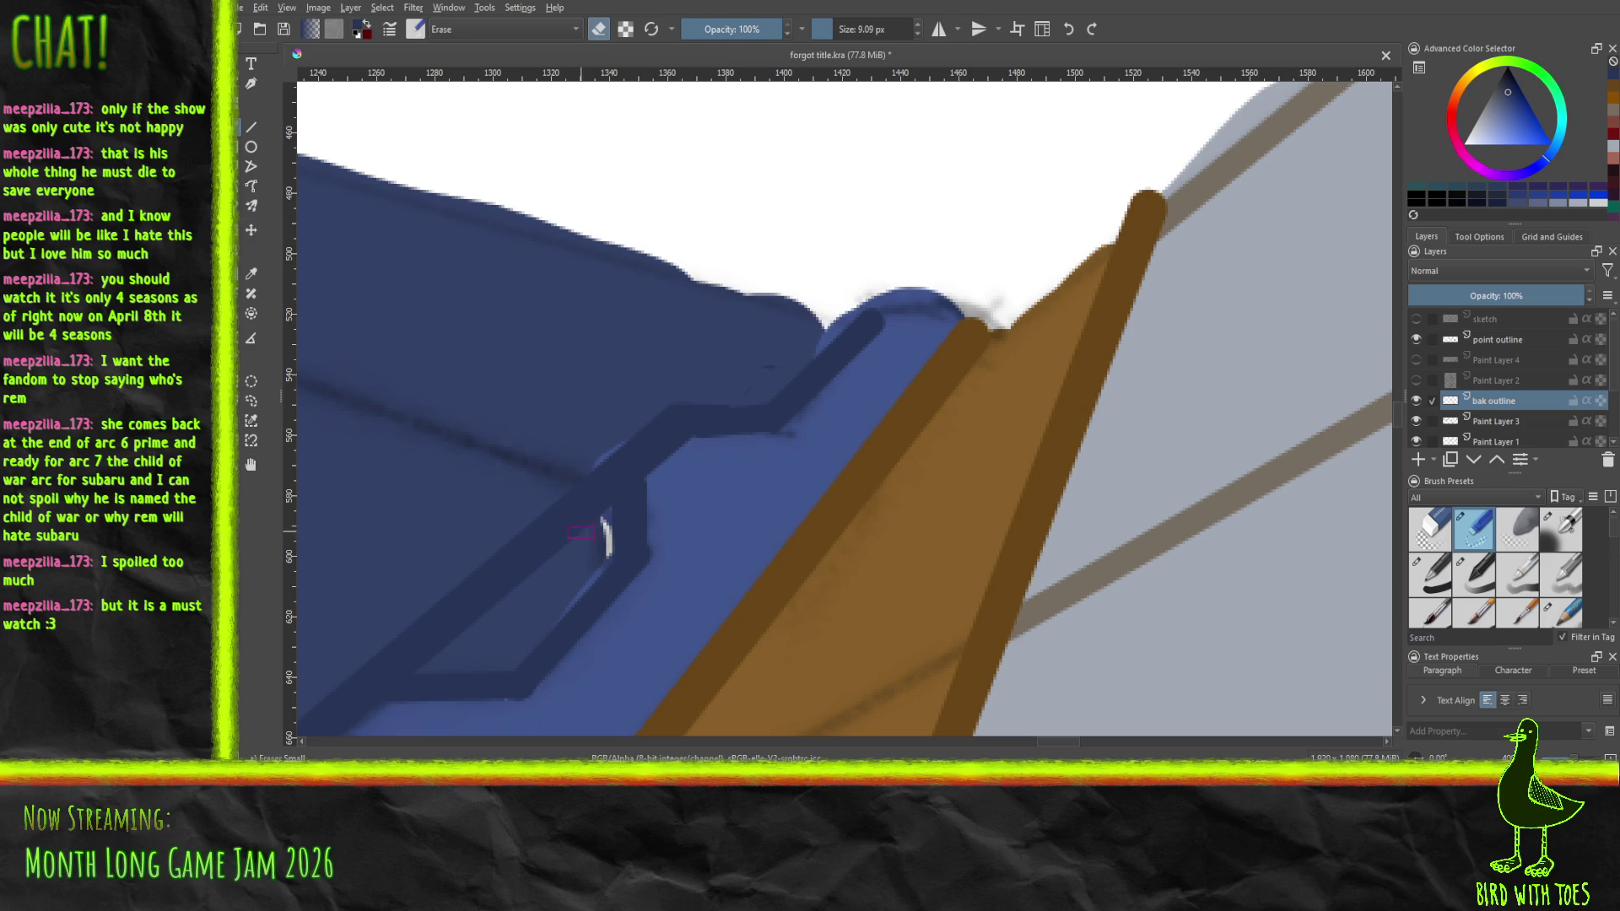
pyautogui.moveTo(588, 485)
pyautogui.mouseDown()
pyautogui.moveTo(581, 530)
pyautogui.moveTo(563, 506)
pyautogui.moveTo(447, 631)
pyautogui.mouseUp()
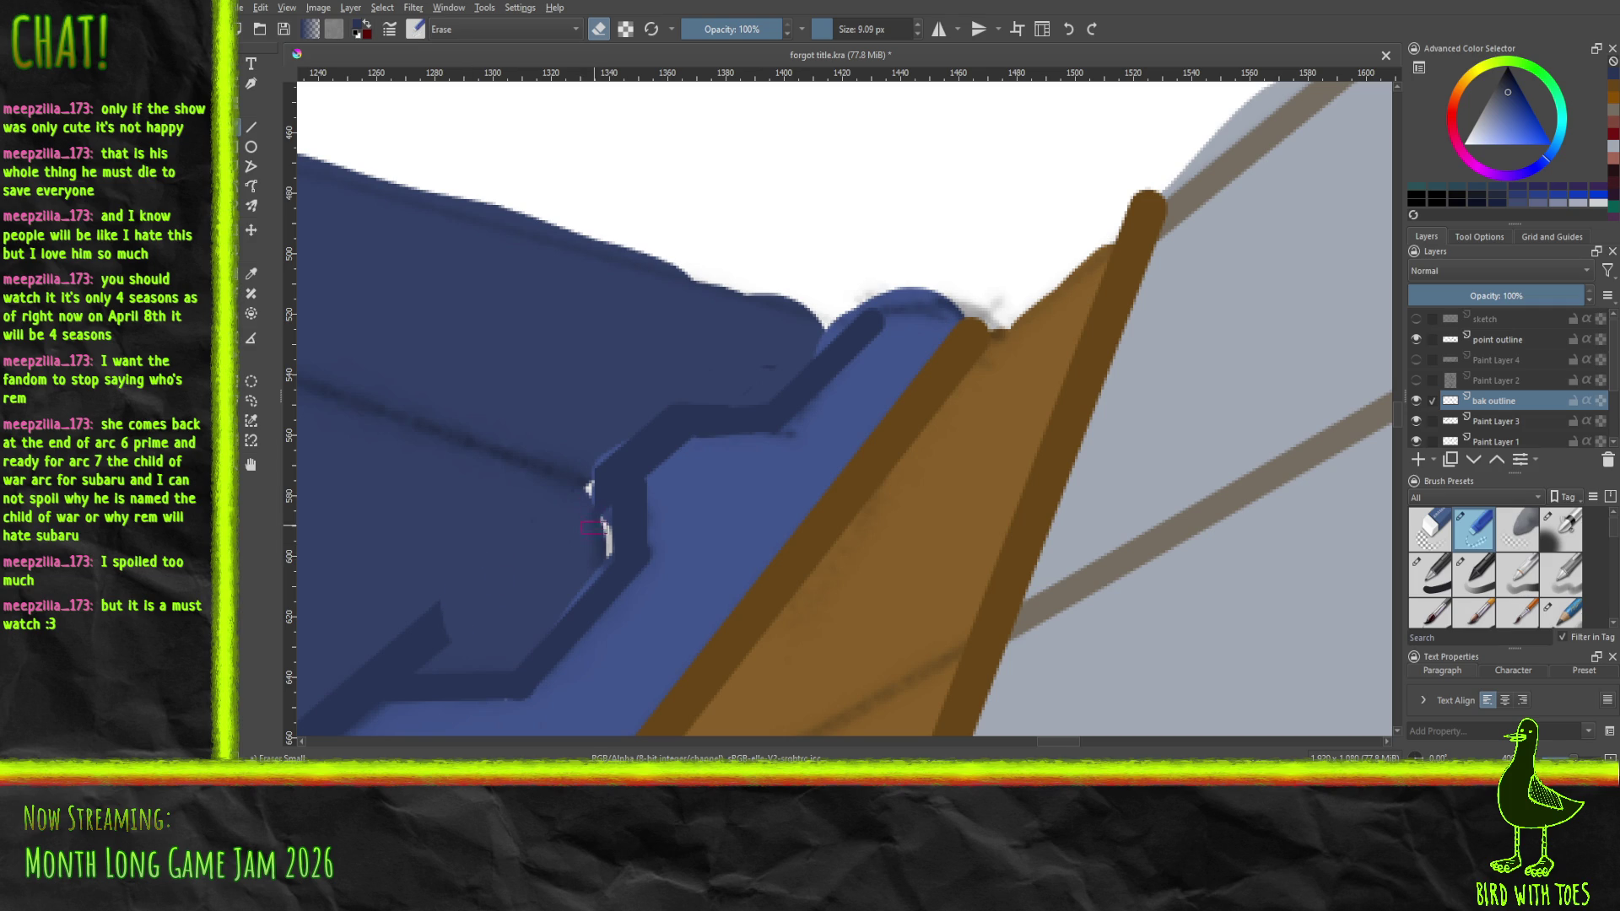
pyautogui.moveTo(596, 537)
pyautogui.mouseDown()
pyautogui.moveTo(600, 502)
pyautogui.moveTo(593, 542)
pyautogui.mouseUp()
pyautogui.moveTo(505, 571)
pyautogui.mouseDown()
pyautogui.moveTo(607, 517)
pyautogui.moveTo(864, 444)
pyautogui.moveTo(935, 406)
pyautogui.mouseUp()
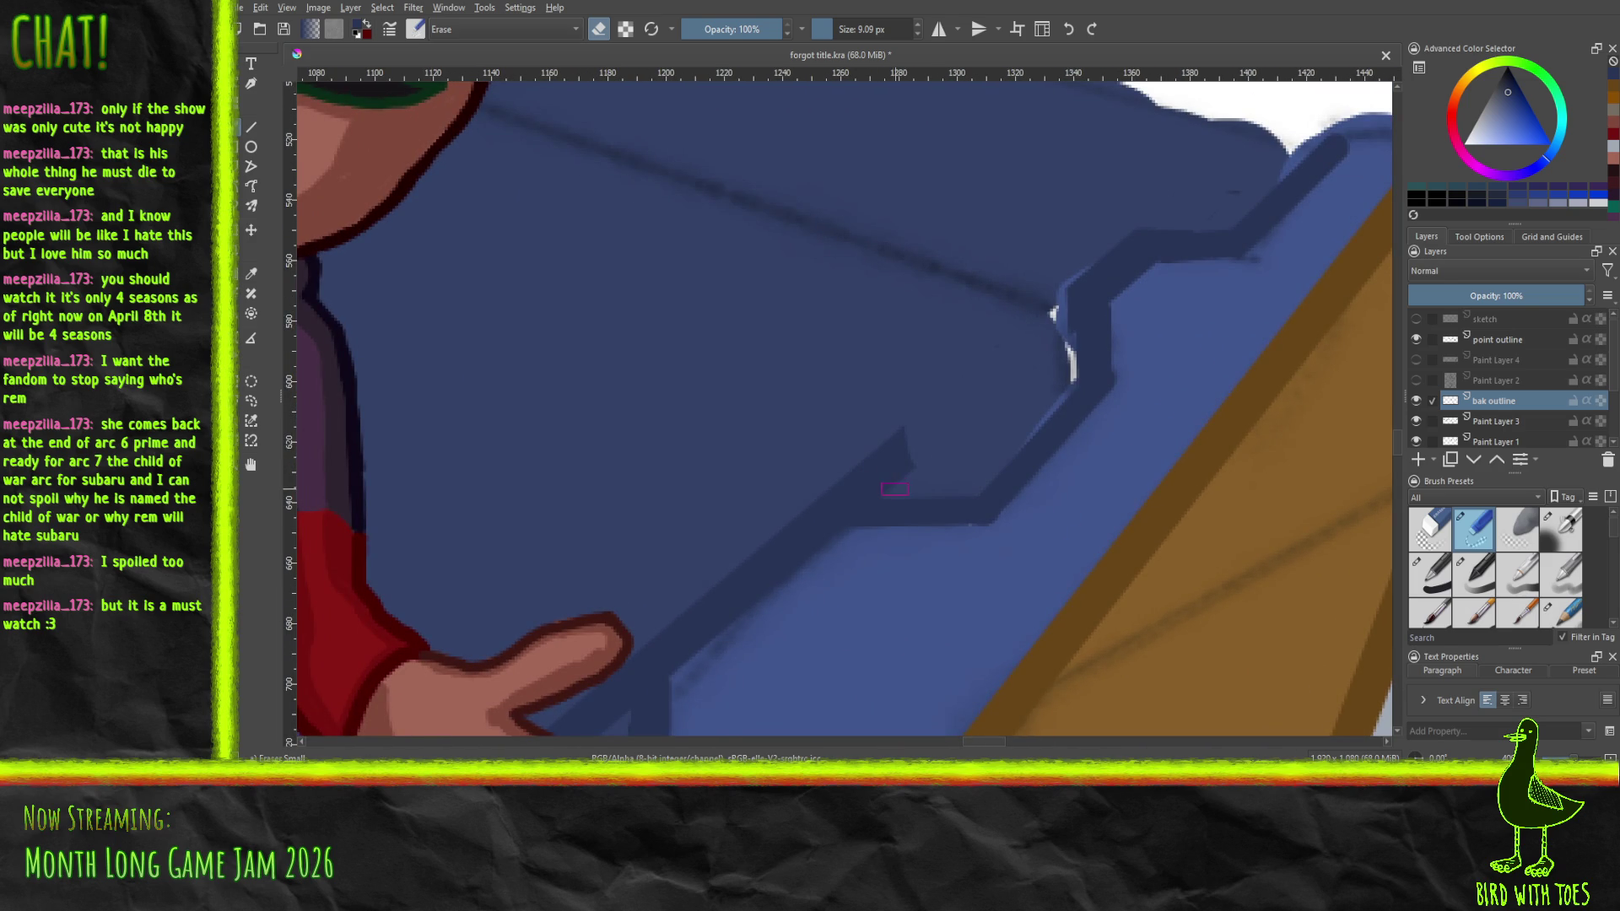
pyautogui.moveTo(883, 491)
pyautogui.mouseDown()
pyautogui.moveTo(831, 488)
pyautogui.moveTo(886, 462)
pyautogui.moveTo(876, 485)
pyautogui.moveTo(900, 432)
pyautogui.mouseUp()
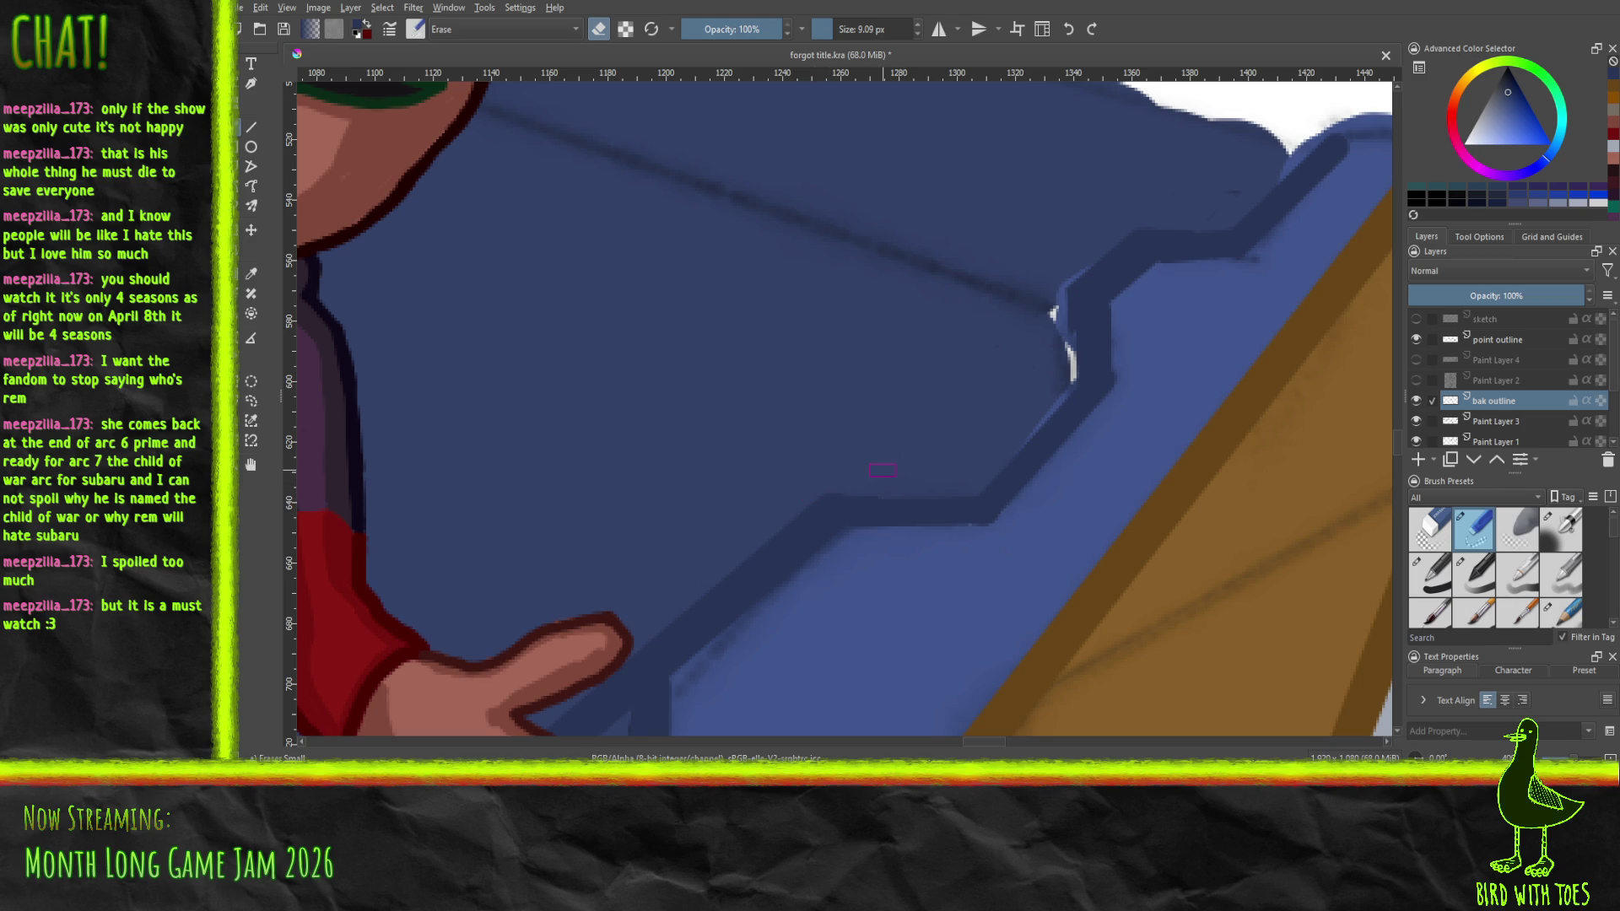
pyautogui.scroll(-4, 886, 464)
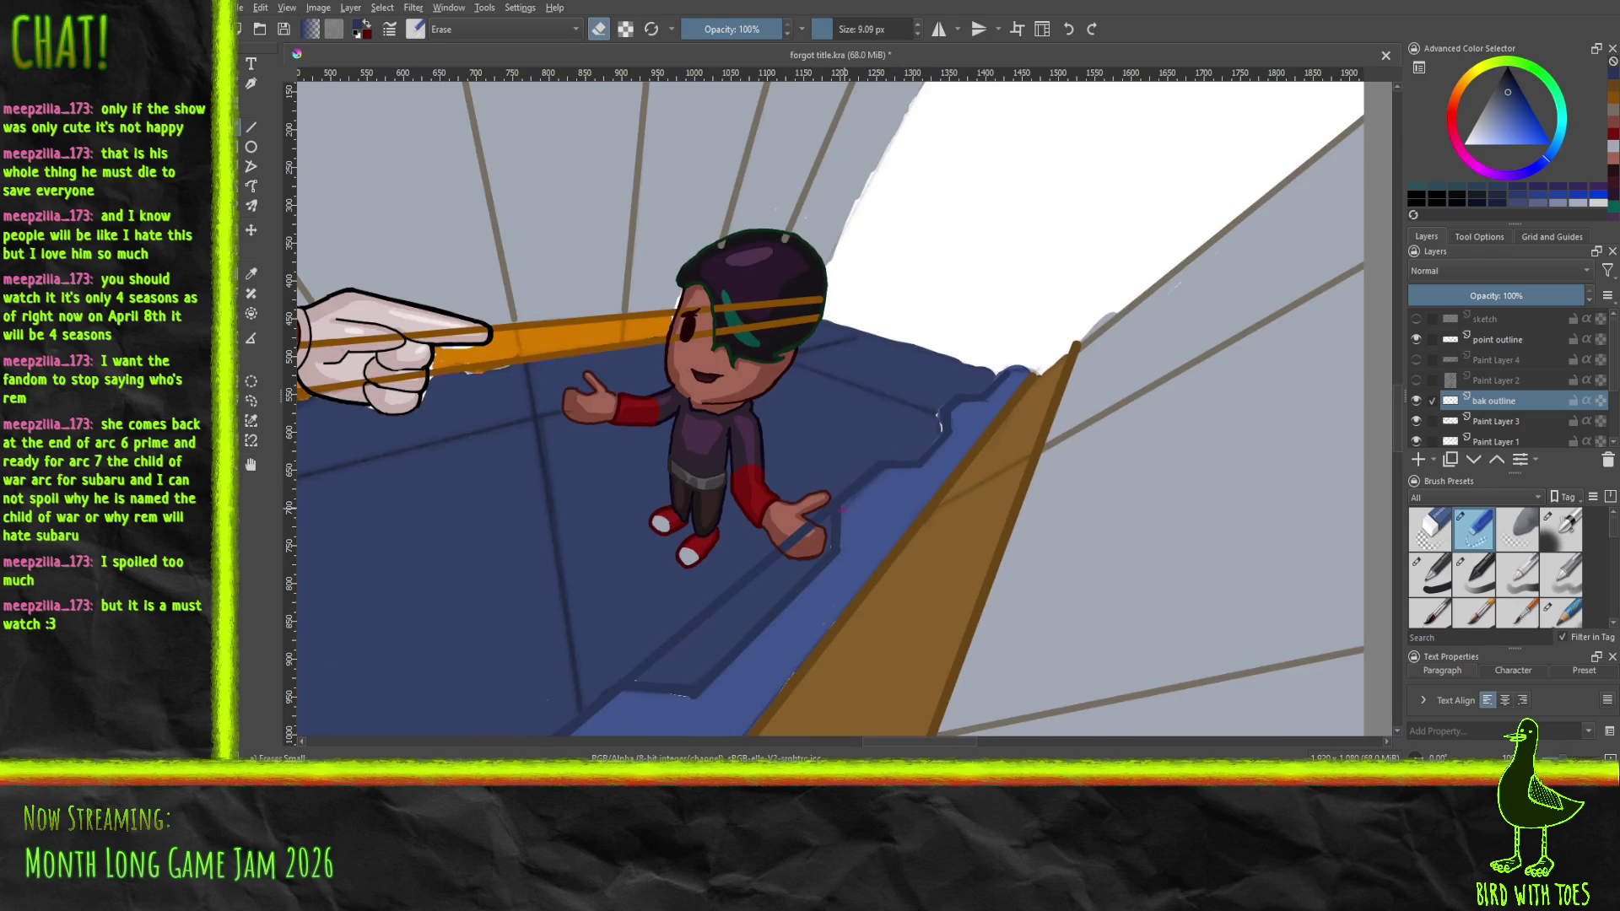
# Erase the dark strip crossing the character's thumb
pyautogui.scroll(4, 873, 375)
pyautogui.moveTo(873, 375)
pyautogui.mouseDown()
pyautogui.moveTo(745, 415)
pyautogui.moveTo(761, 385)
pyautogui.moveTo(772, 399)
pyautogui.mouseUp()
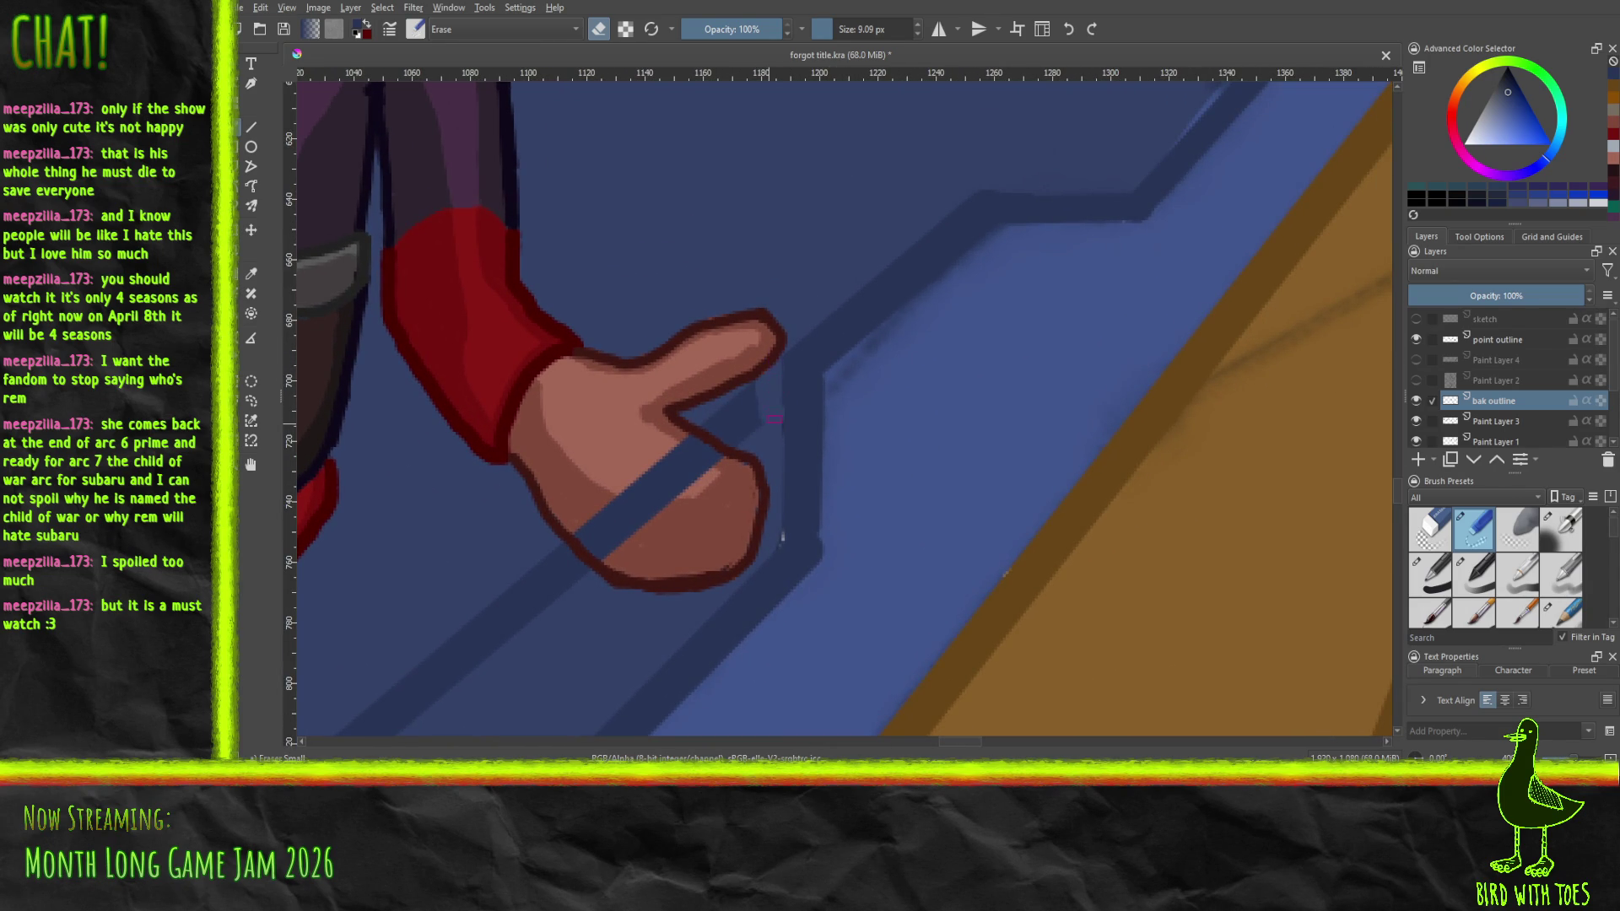
pyautogui.moveTo(764, 436)
pyautogui.mouseDown()
pyautogui.moveTo(743, 413)
pyautogui.moveTo(704, 460)
pyautogui.moveTo(684, 424)
pyautogui.moveTo(623, 532)
pyautogui.moveTo(513, 637)
pyautogui.moveTo(528, 573)
pyautogui.mouseUp()
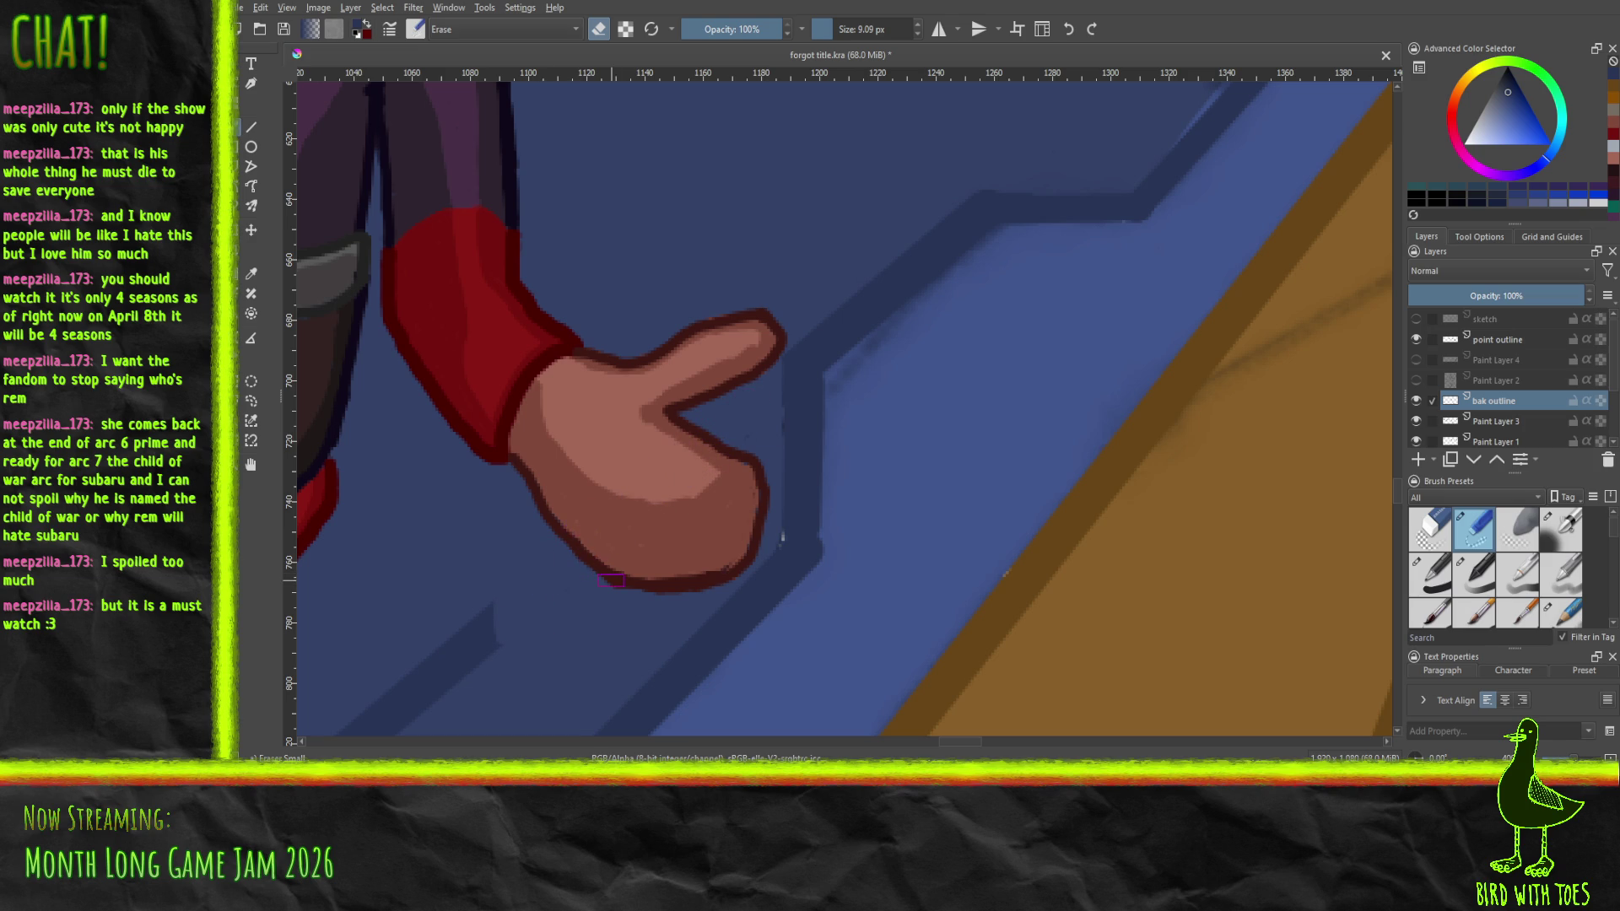
# Erase the rough bumps at the ledge outline's corners and shorten the dark diagonal band's lower end
pyautogui.moveTo(397, 548); pyautogui.dragTo(771, 169)
pyautogui.moveTo(510, 444); pyautogui.dragTo(730, 253)
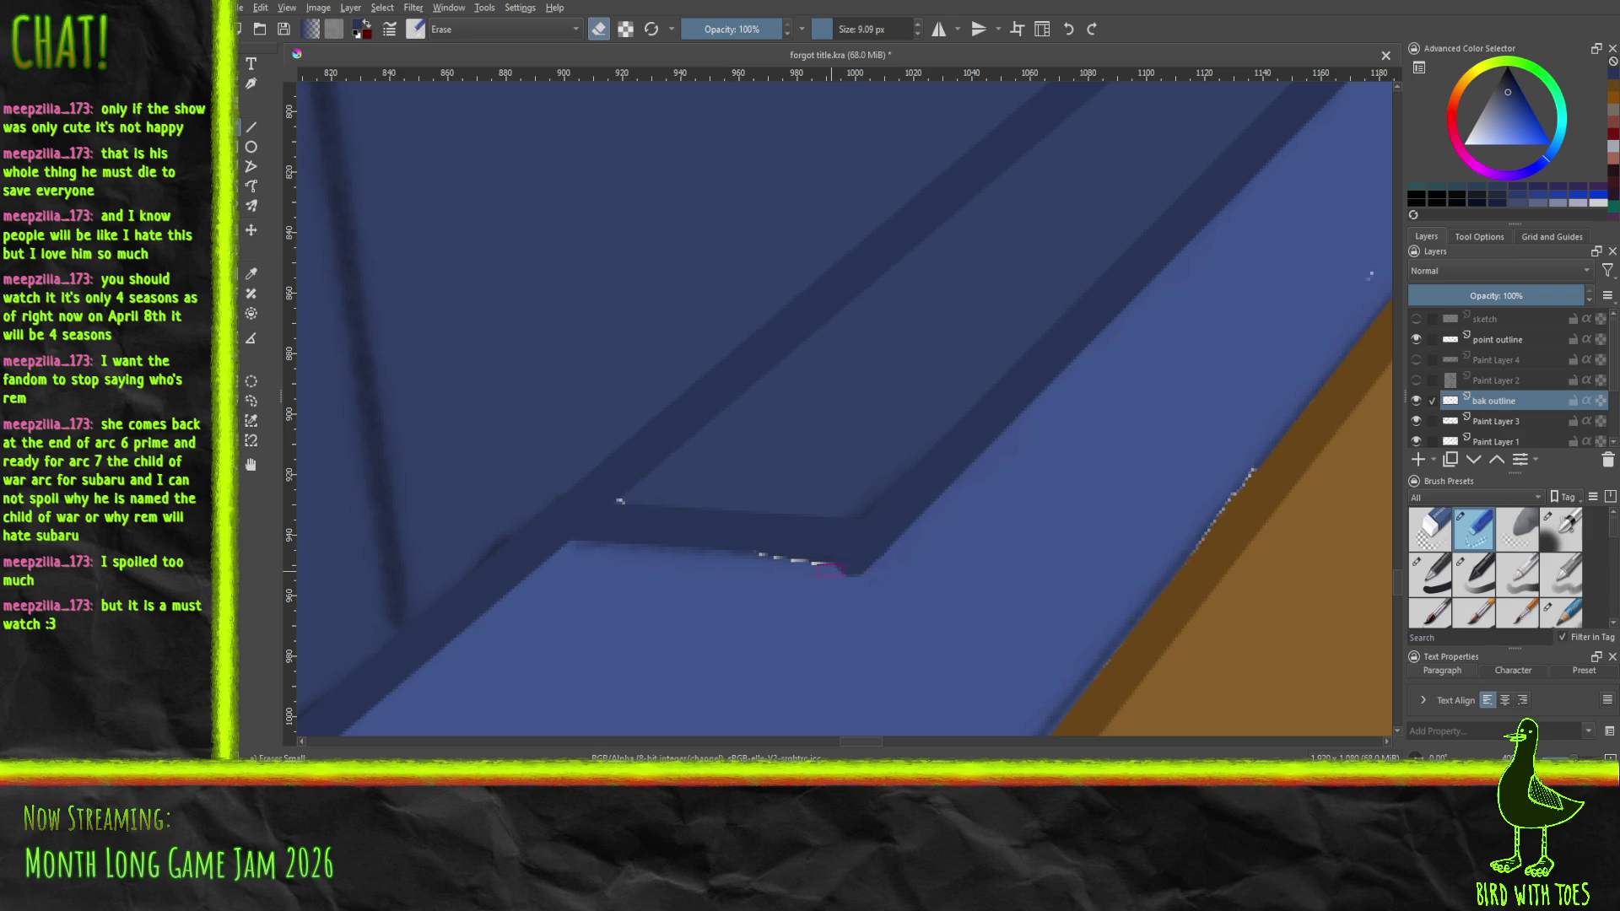
pyautogui.moveTo(825, 568); pyautogui.dragTo(888, 574)
pyautogui.moveTo(616, 493)
pyautogui.mouseDown()
pyautogui.moveTo(596, 492)
pyautogui.moveTo(639, 495)
pyautogui.mouseUp()
pyautogui.moveTo(558, 479)
pyautogui.mouseDown()
pyautogui.moveTo(624, 472)
pyautogui.moveTo(607, 483)
pyautogui.moveTo(717, 409)
pyautogui.moveTo(626, 433)
pyautogui.mouseUp()
pyautogui.moveTo(704, 395)
pyautogui.mouseDown()
pyautogui.moveTo(731, 369)
pyautogui.moveTo(774, 364)
pyautogui.moveTo(843, 244)
pyautogui.moveTo(802, 333)
pyautogui.moveTo(951, 173)
pyautogui.moveTo(971, 189)
pyautogui.moveTo(966, 161)
pyautogui.moveTo(957, 206)
pyautogui.moveTo(668, 441)
pyautogui.moveTo(763, 352)
pyautogui.moveTo(793, 297)
pyautogui.moveTo(695, 379)
pyautogui.mouseUp()
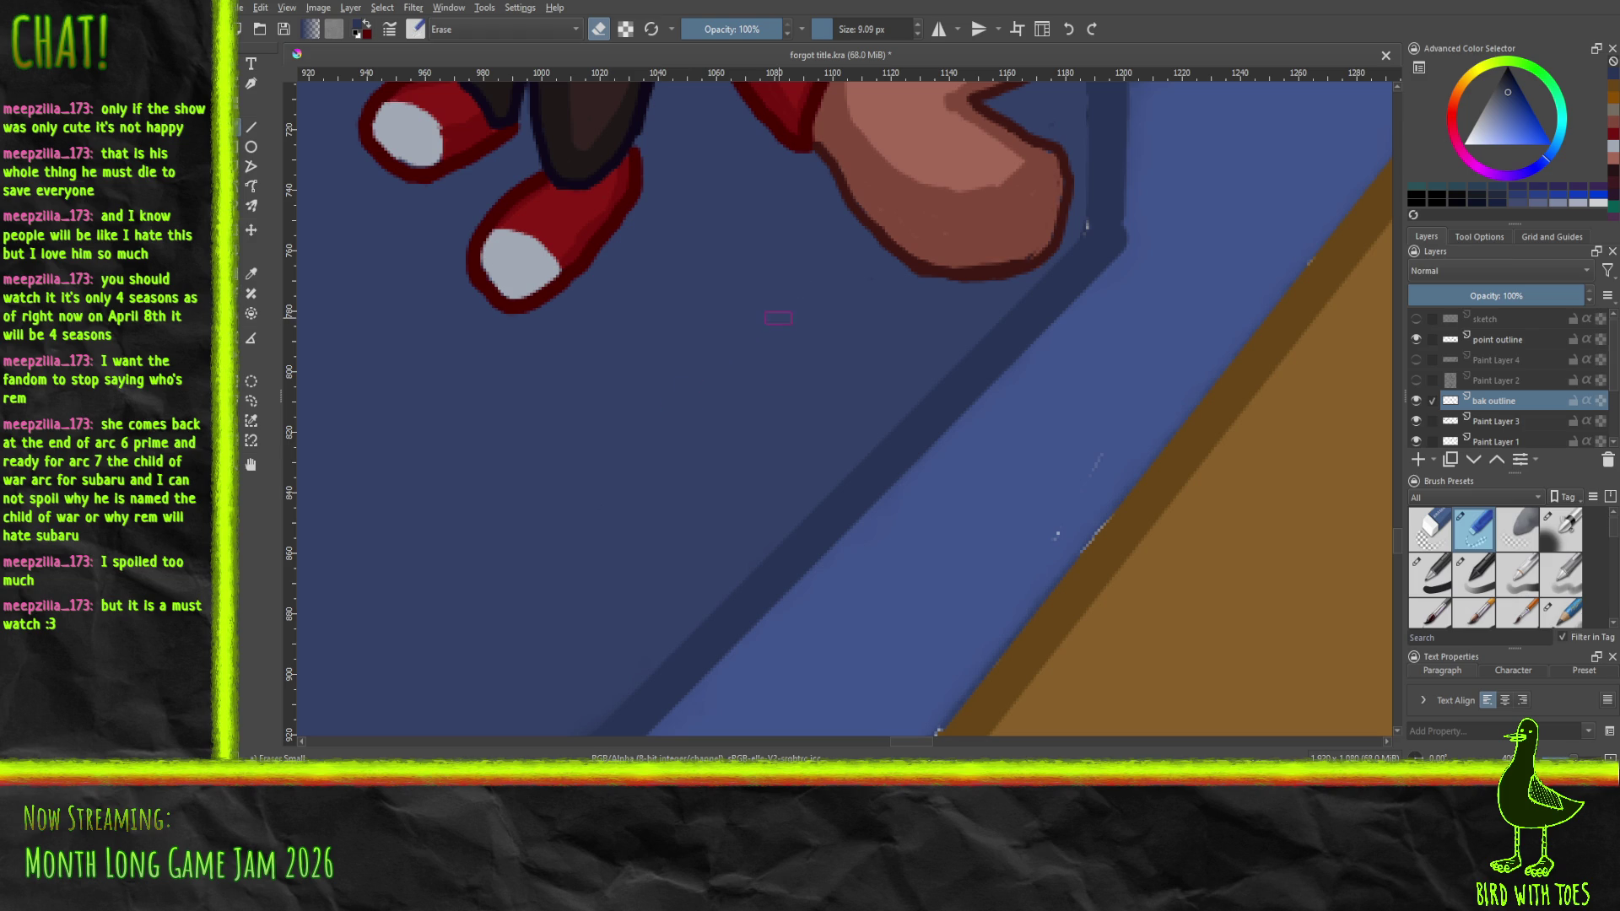
pyautogui.scroll(-8, 778, 318)
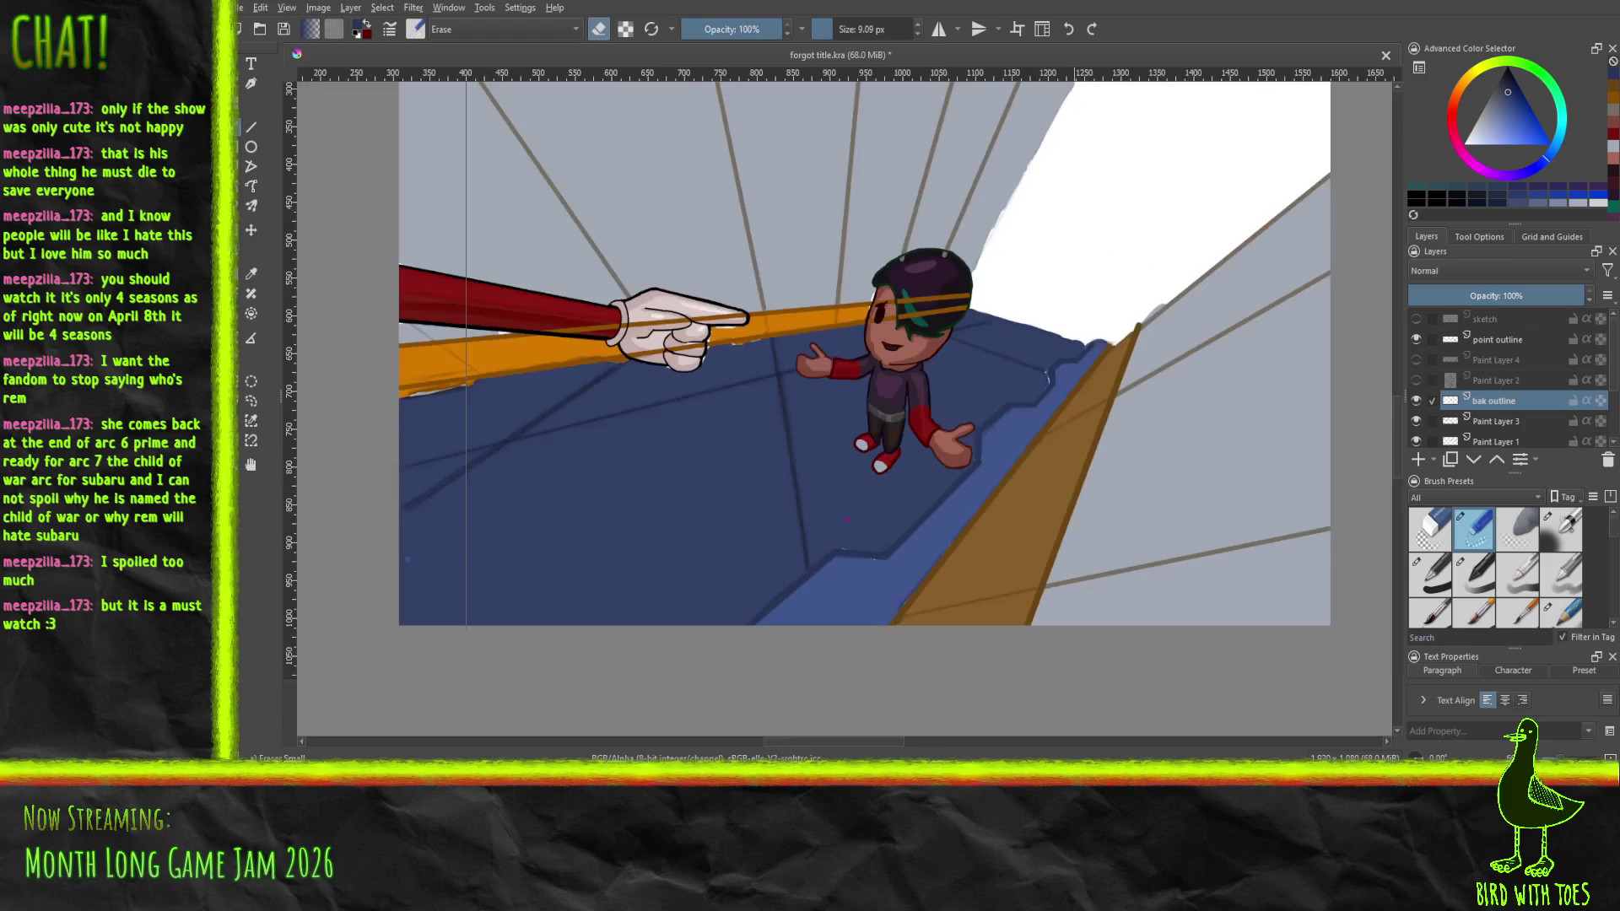
# With the Basic-1 solid pen, paint straight dark-blue lines over the white streak on the outline
pyautogui.moveTo(616, 538); pyautogui.dragTo(590, 532)
pyautogui.scroll(10, 590, 532)
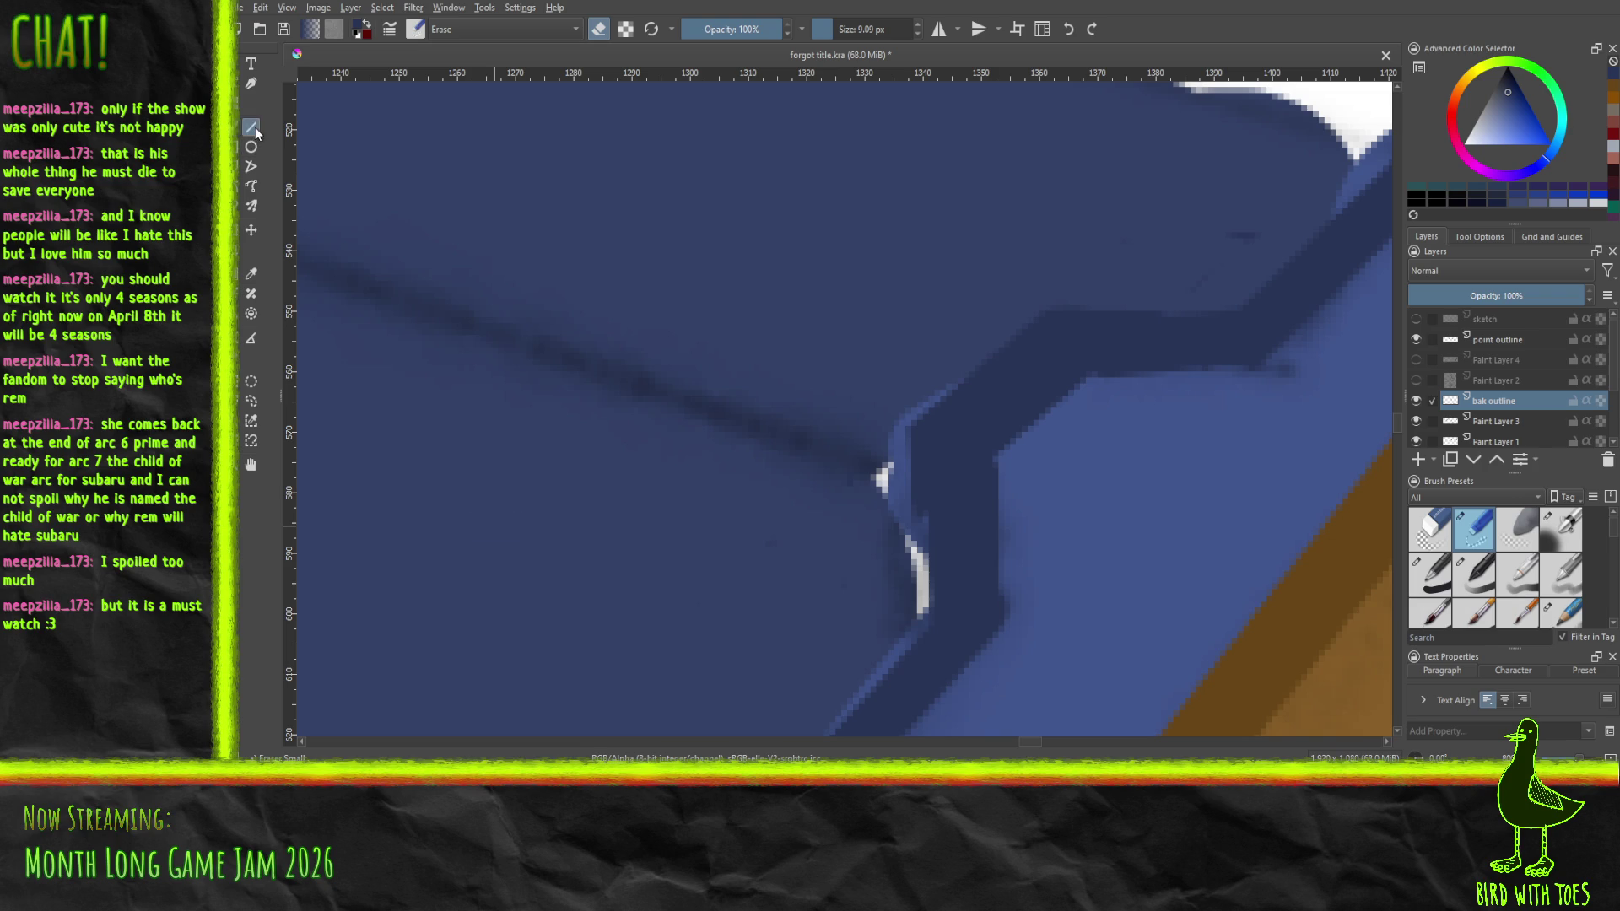
pyautogui.click(251, 272)
pyautogui.press('b')
pyautogui.click(1439, 587)
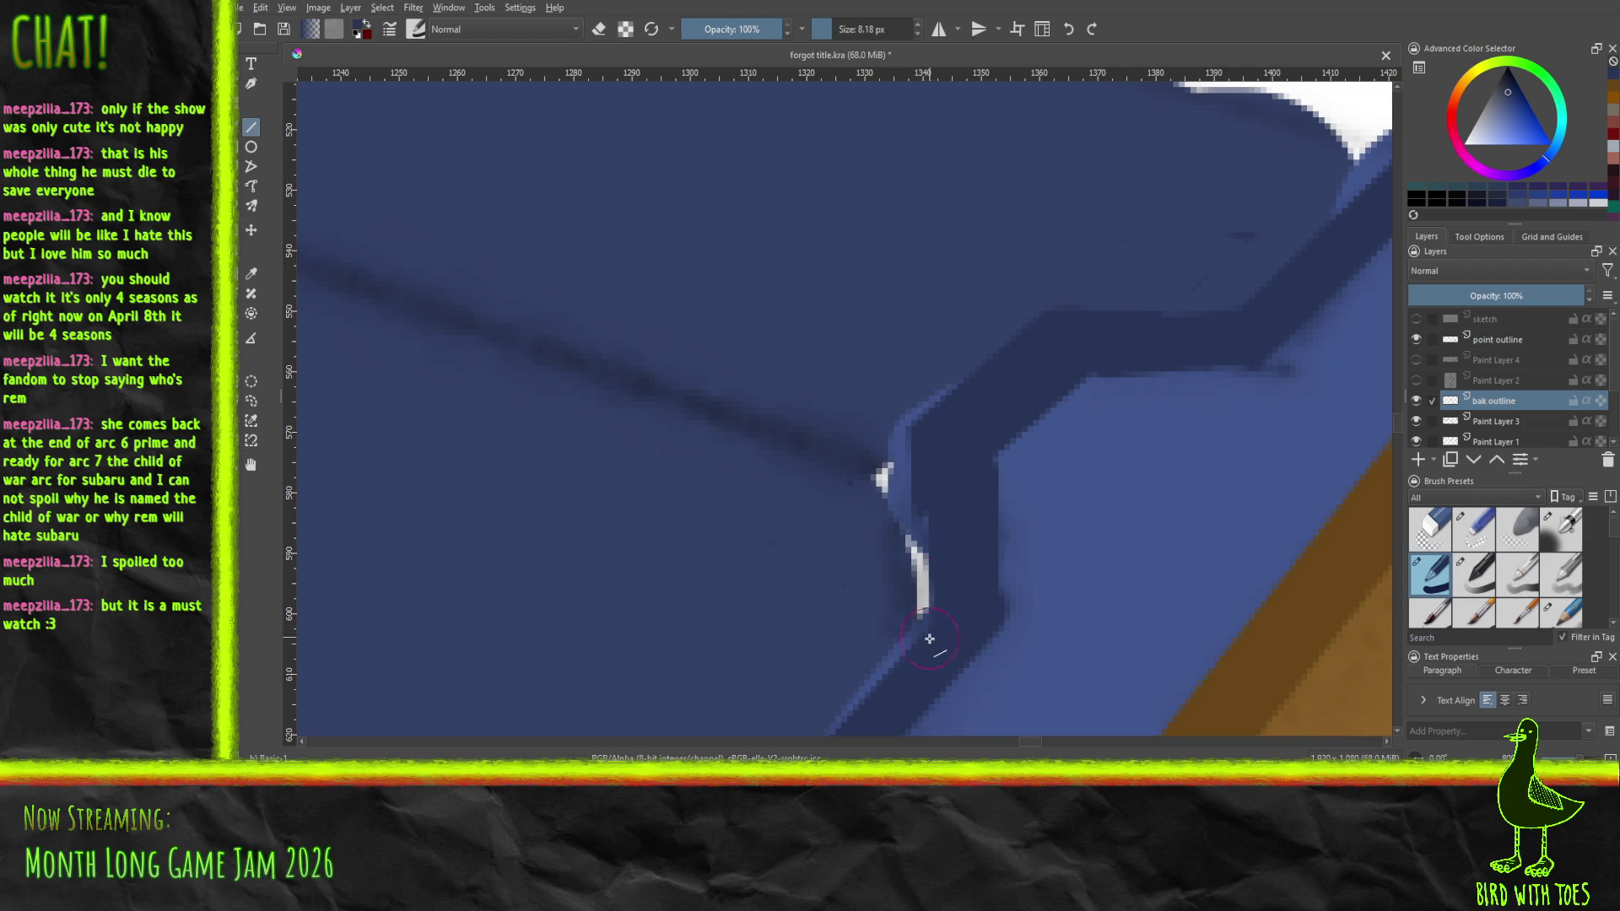
pyautogui.moveTo(927, 647); pyautogui.dragTo(929, 444)
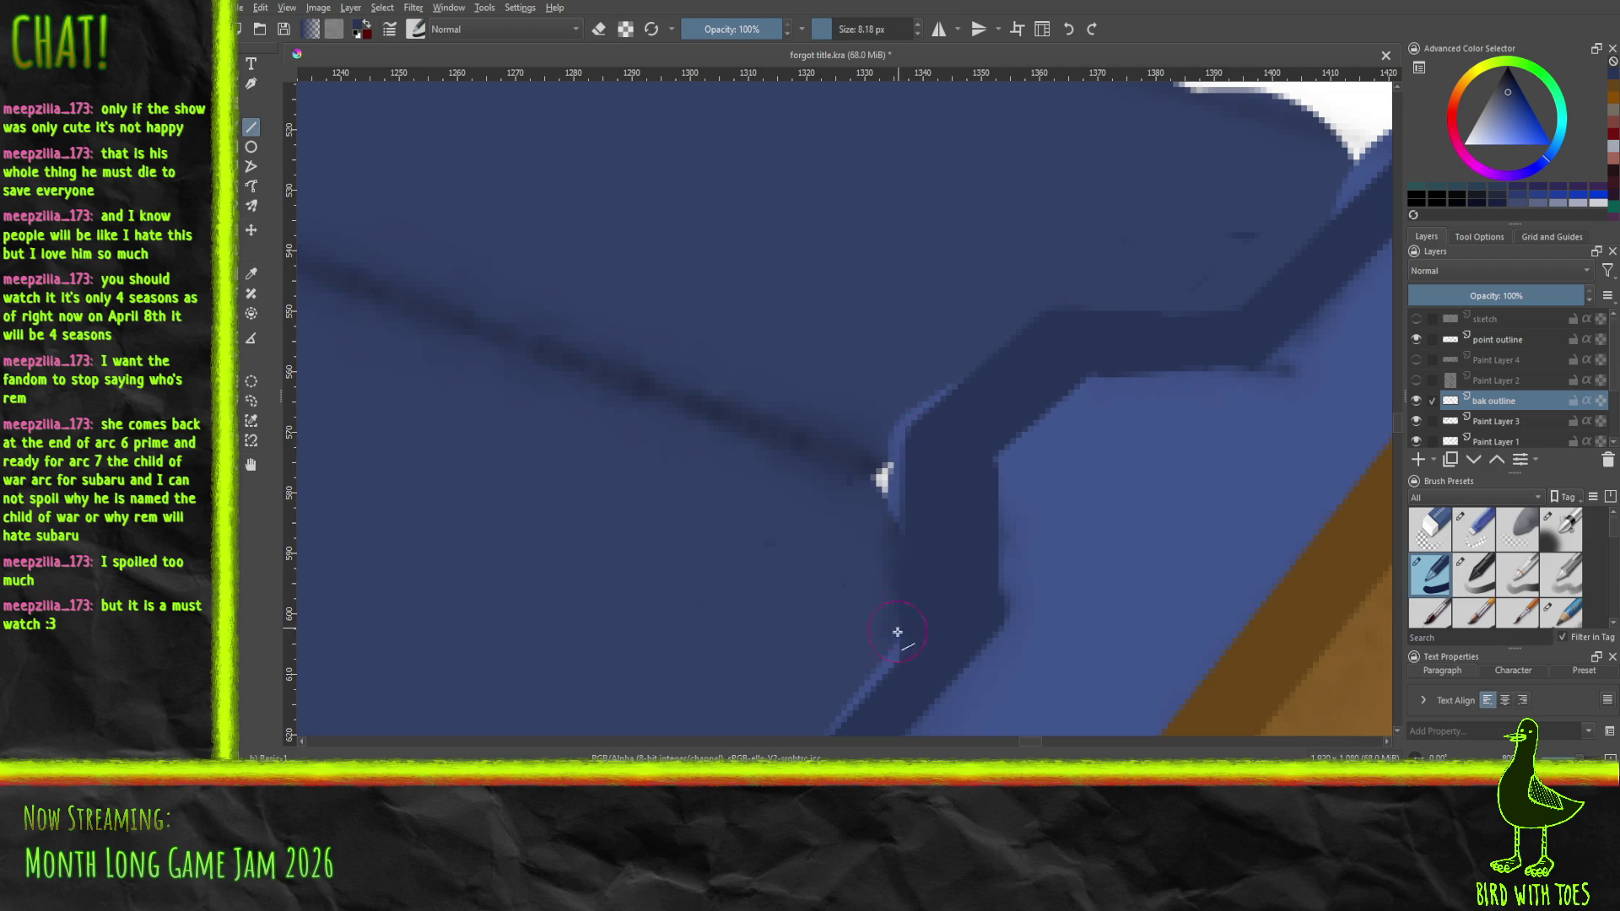
pyautogui.moveTo(903, 669); pyautogui.dragTo(908, 481)
pyautogui.hotkey('ctrl', 'z')
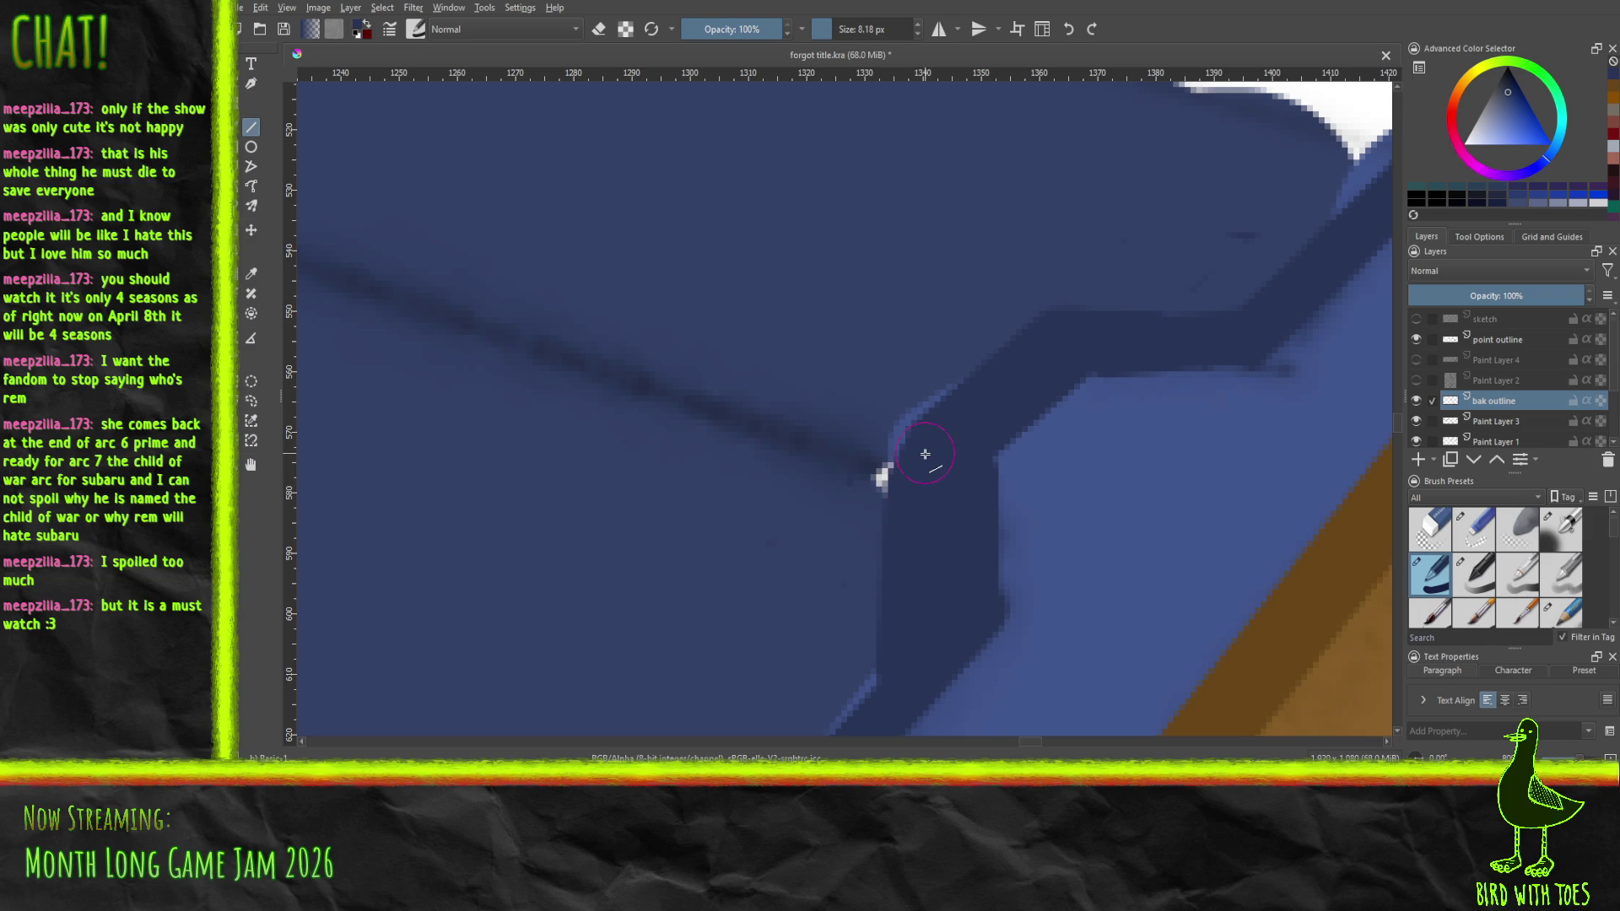
pyautogui.scroll(-10, 937, 405)
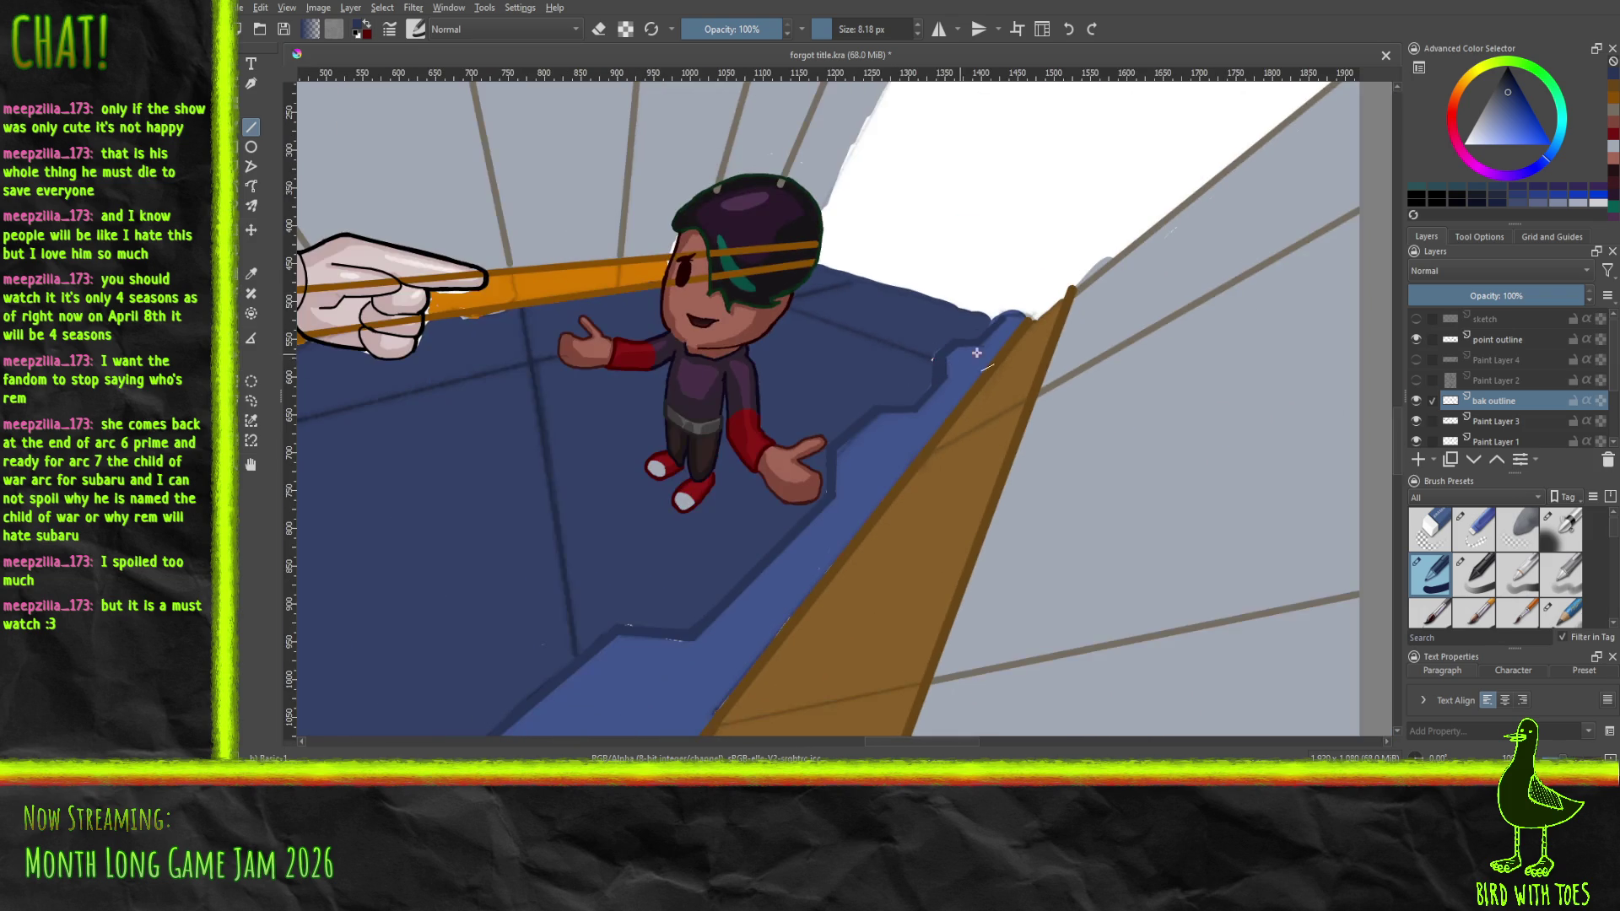
# Draw a short straight dark line joining the ledge outline to the character's thumb tip
pyautogui.moveTo(842, 439); pyautogui.dragTo(901, 354)
pyautogui.scroll(6, 911, 345)
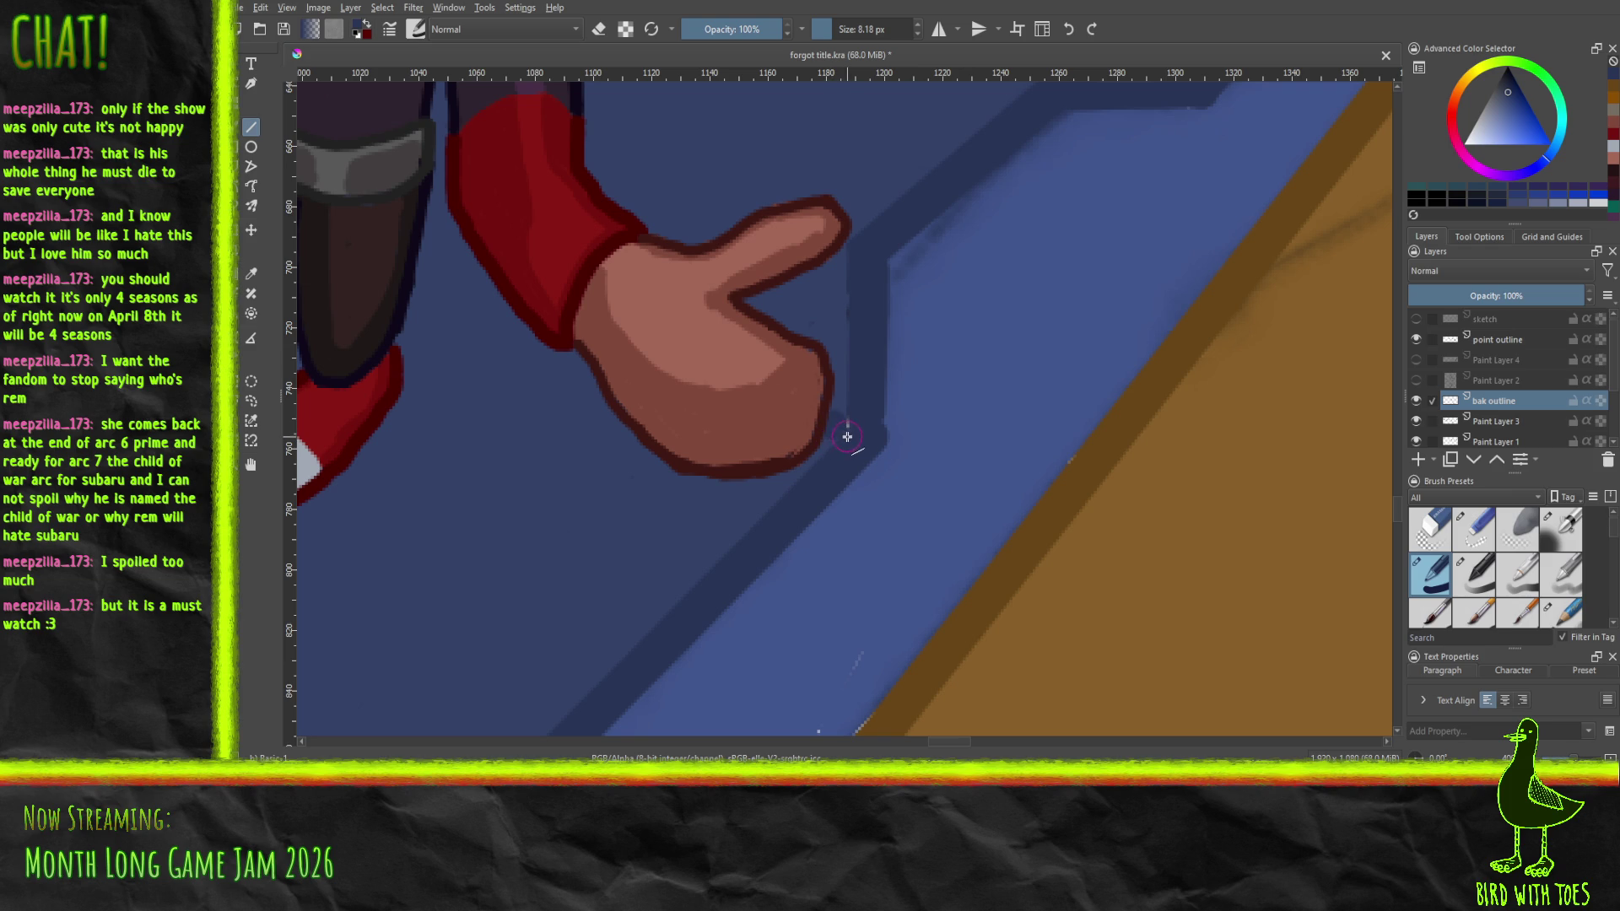
pyautogui.moveTo(842, 447); pyautogui.dragTo(842, 298)
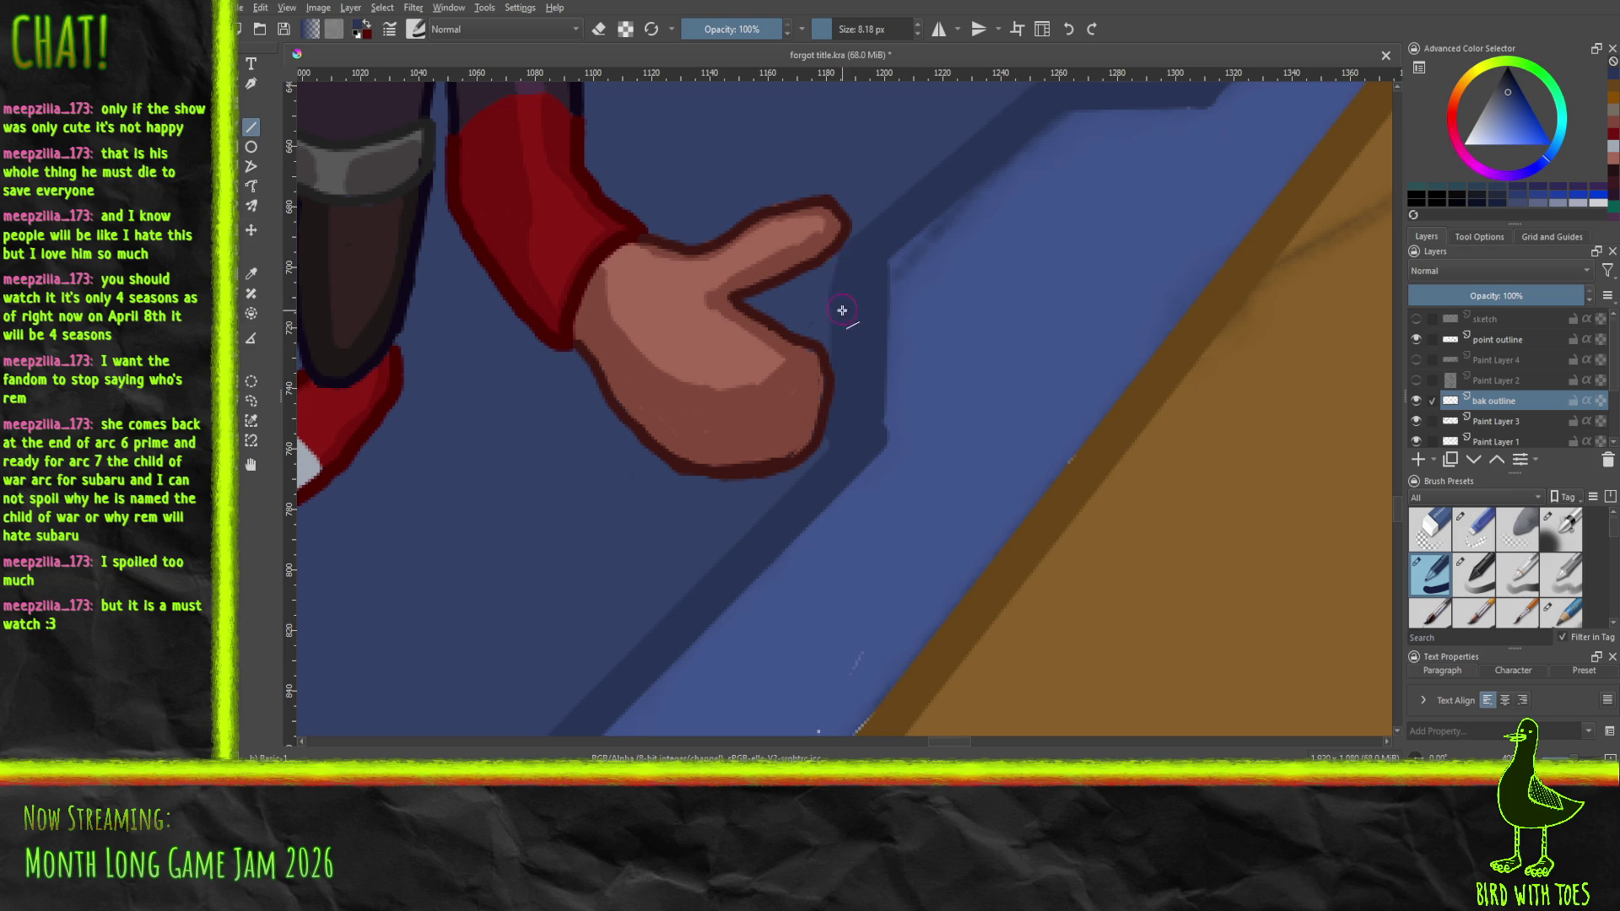
pyautogui.moveTo(839, 264)
pyautogui.mouseDown()
pyautogui.moveTo(824, 459)
pyautogui.moveTo(825, 437)
pyautogui.mouseUp()
pyautogui.scroll(-5, 825, 436)
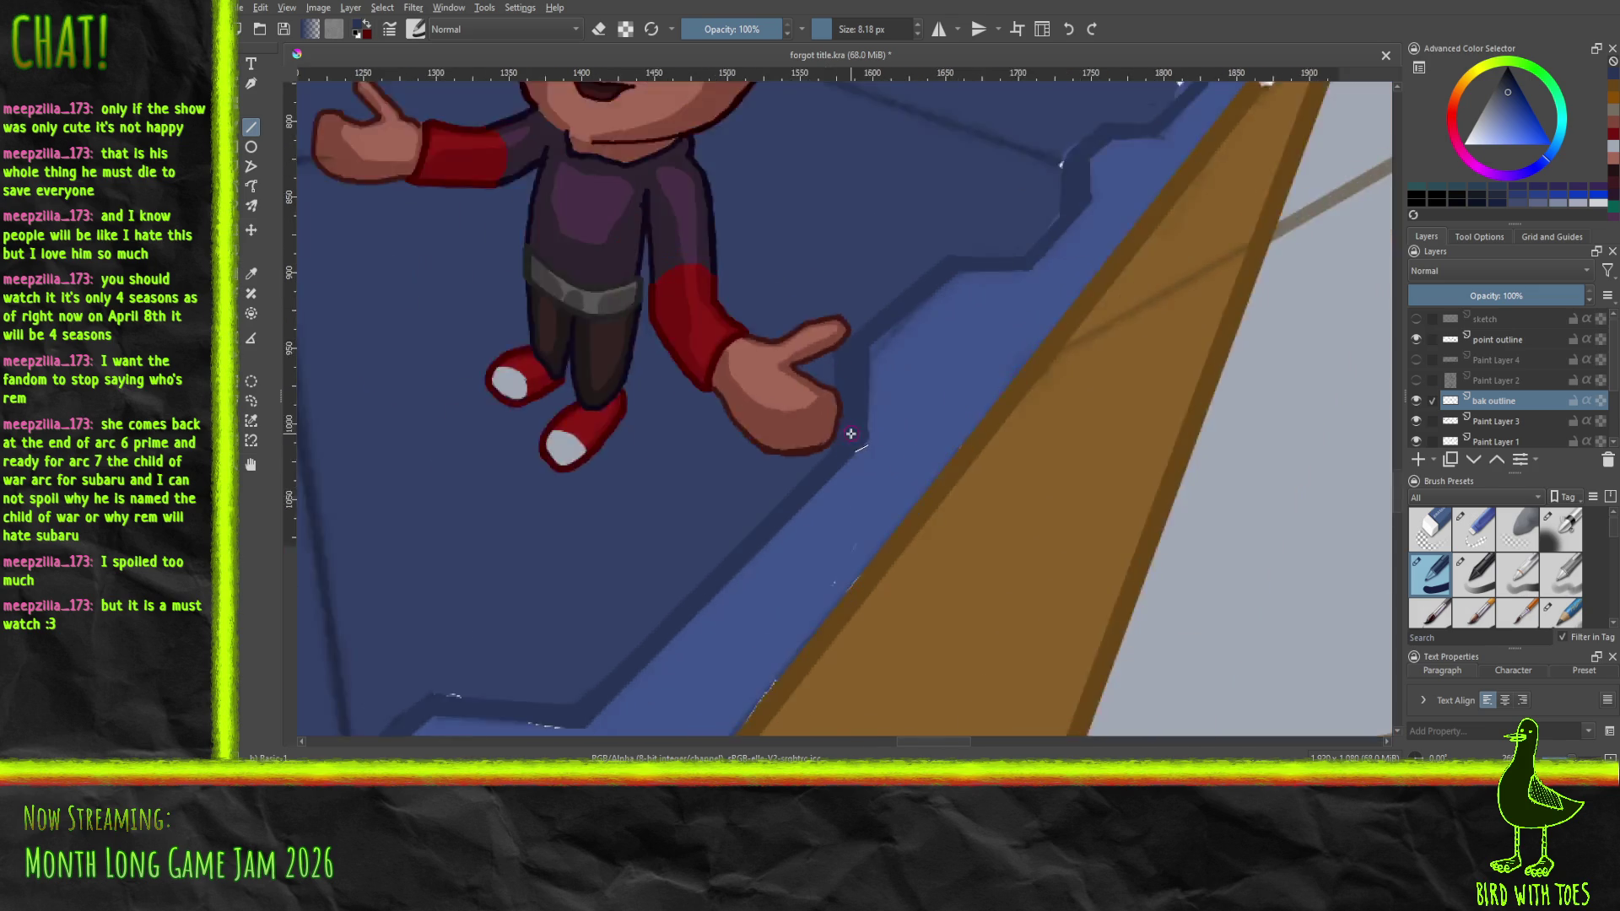
pyautogui.moveTo(770, 491)
pyautogui.mouseDown()
pyautogui.moveTo(1042, 438)
pyautogui.moveTo(1041, 526)
pyautogui.mouseUp()
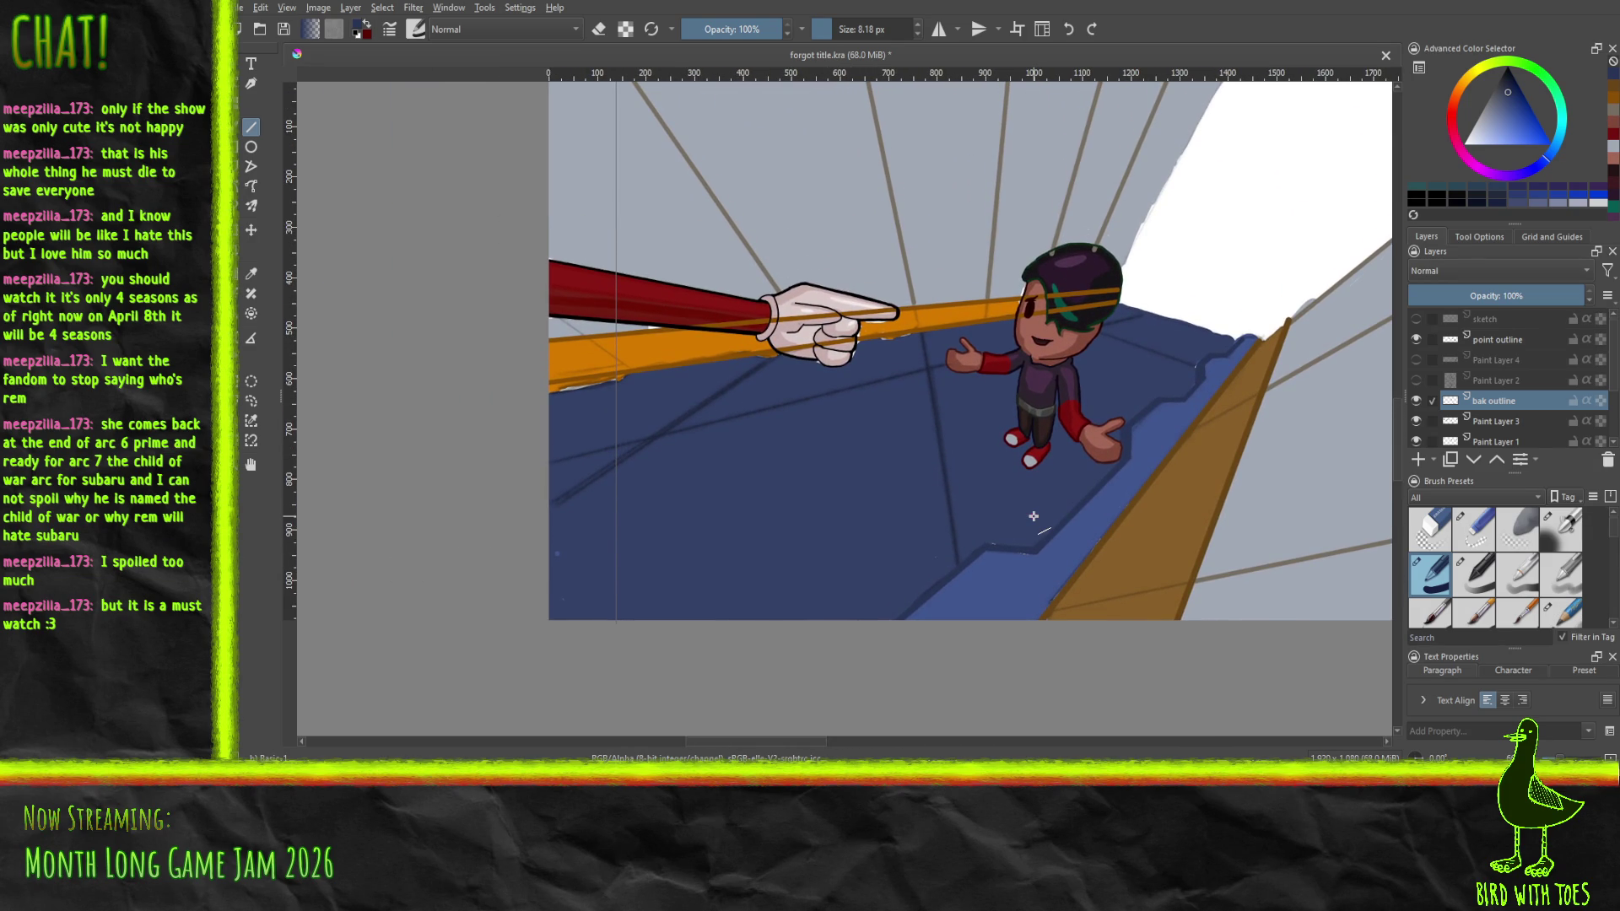
# At 17.38 px brush size, draw a straight dark line across the floor up to the hand's edge
pyautogui.moveTo(1027, 515)
pyautogui.mouseDown()
pyautogui.moveTo(977, 543)
pyautogui.moveTo(999, 537)
pyautogui.mouseUp()
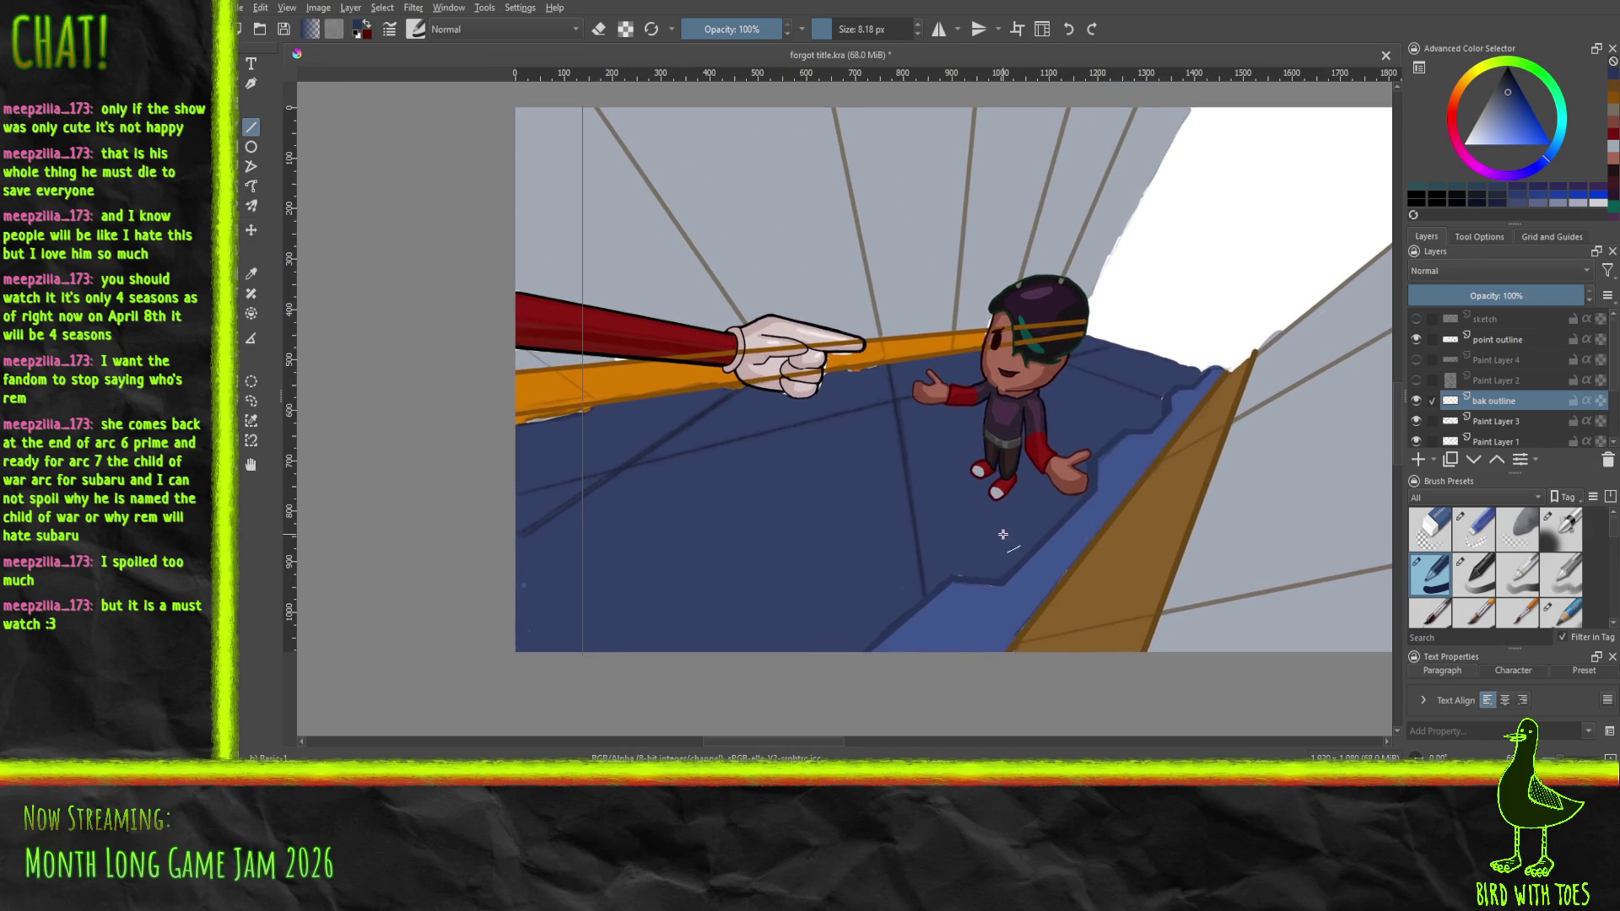
pyautogui.scroll(2, 931, 557)
pyautogui.moveTo(771, 535); pyautogui.dragTo(878, 534)
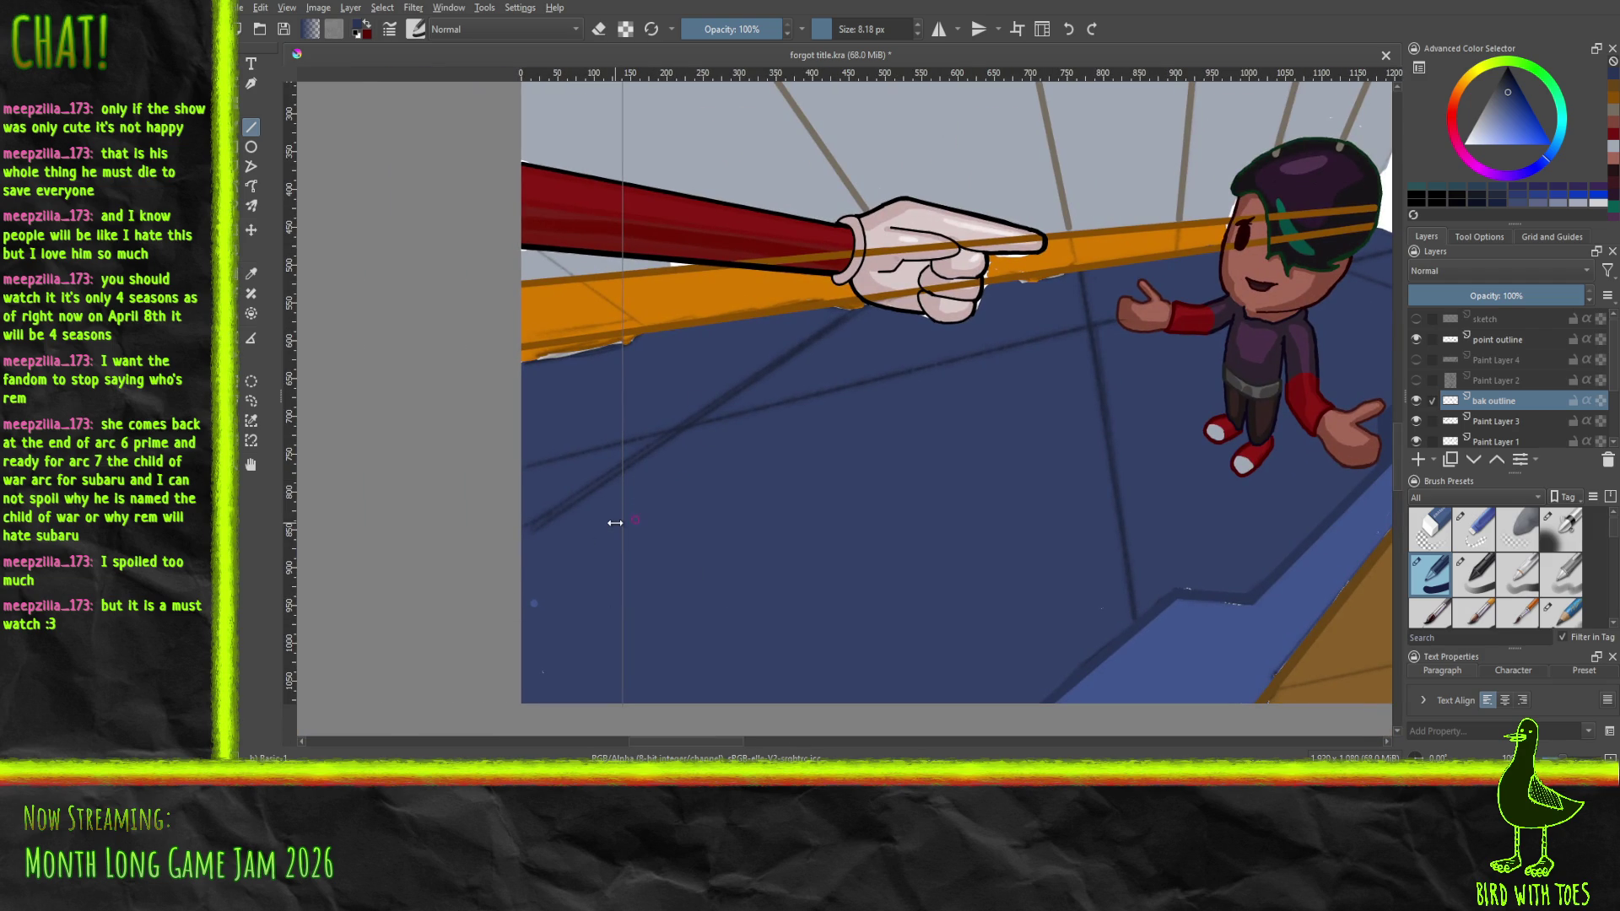
pyautogui.scroll(2, 948, 341)
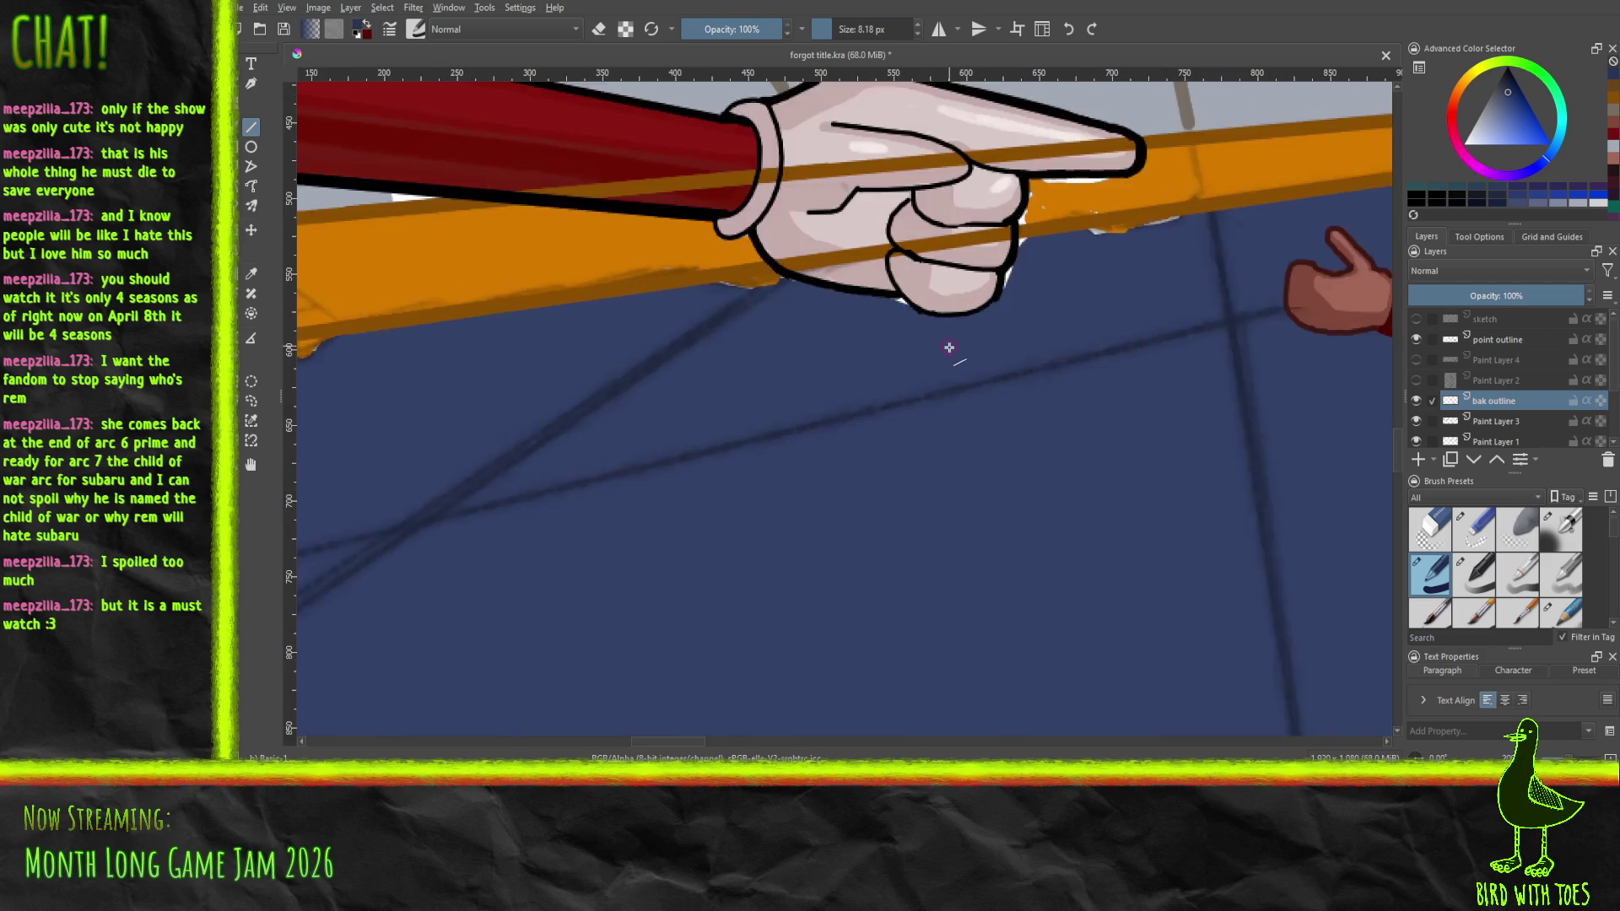
pyautogui.click(858, 28)
pyautogui.moveTo(858, 29)
pyautogui.mouseDown()
pyautogui.moveTo(827, 32)
pyautogui.moveTo(838, 41)
pyautogui.mouseUp()
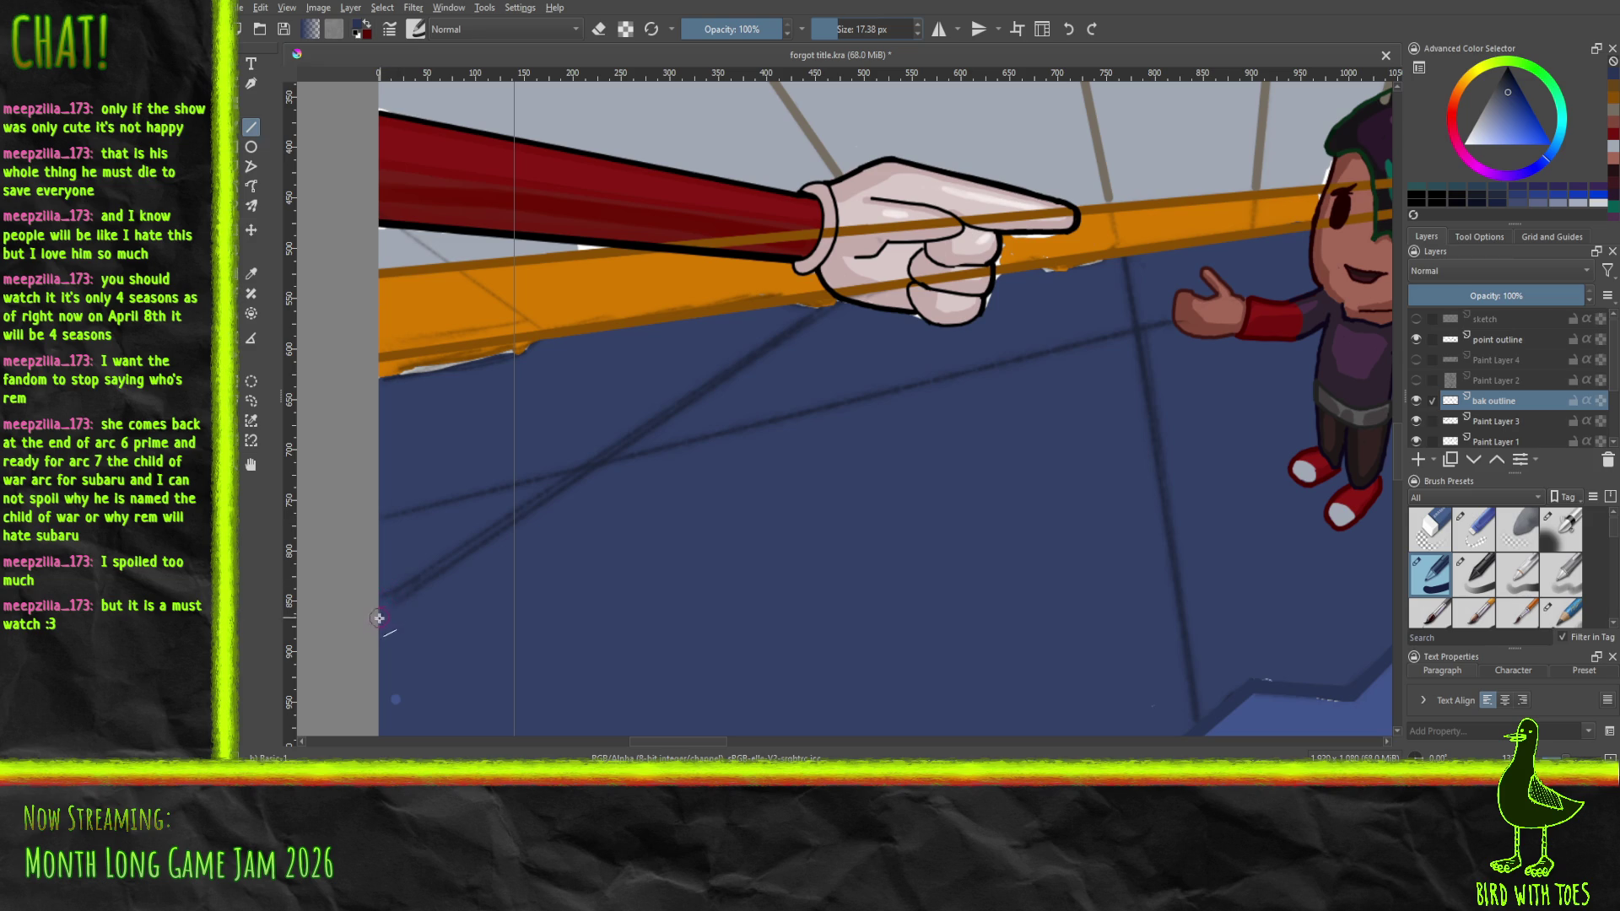
pyautogui.moveTo(363, 622); pyautogui.dragTo(448, 540)
pyautogui.moveTo(653, 393); pyautogui.dragTo(823, 303)
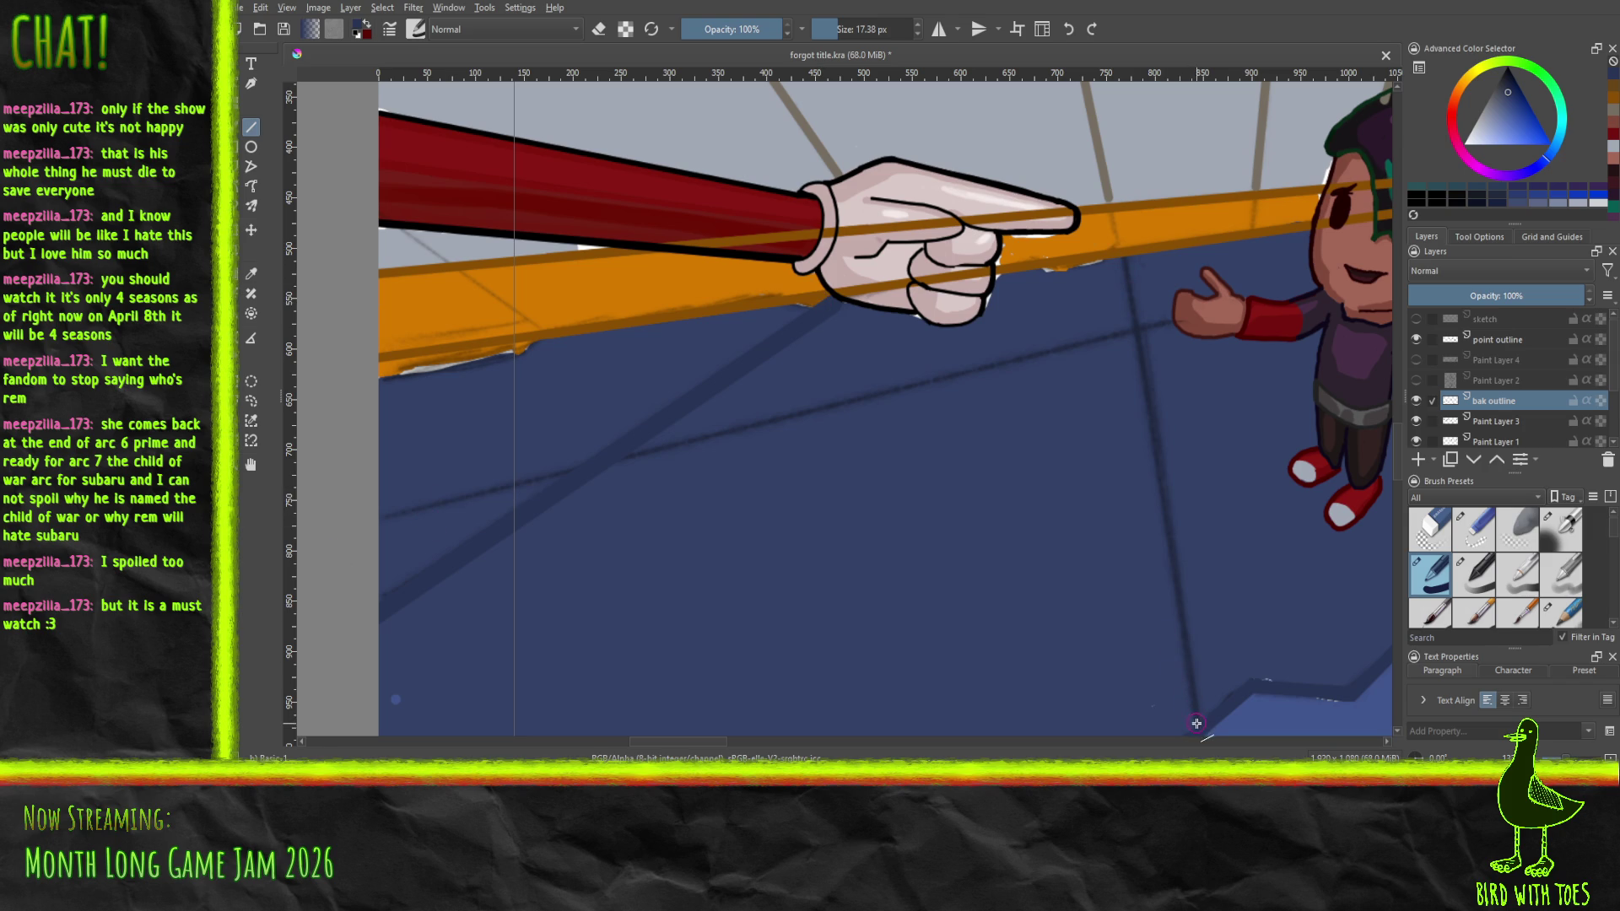
# At 27.60 px, redraw the floor diagonal and add a dark line down from beneath the orange beam
pyautogui.click(842, 29)
pyautogui.moveTo(842, 30); pyautogui.dragTo(846, 30)
pyautogui.moveTo(366, 630)
pyautogui.mouseDown()
pyautogui.moveTo(786, 342)
pyautogui.moveTo(823, 336)
pyautogui.moveTo(831, 312)
pyautogui.mouseUp()
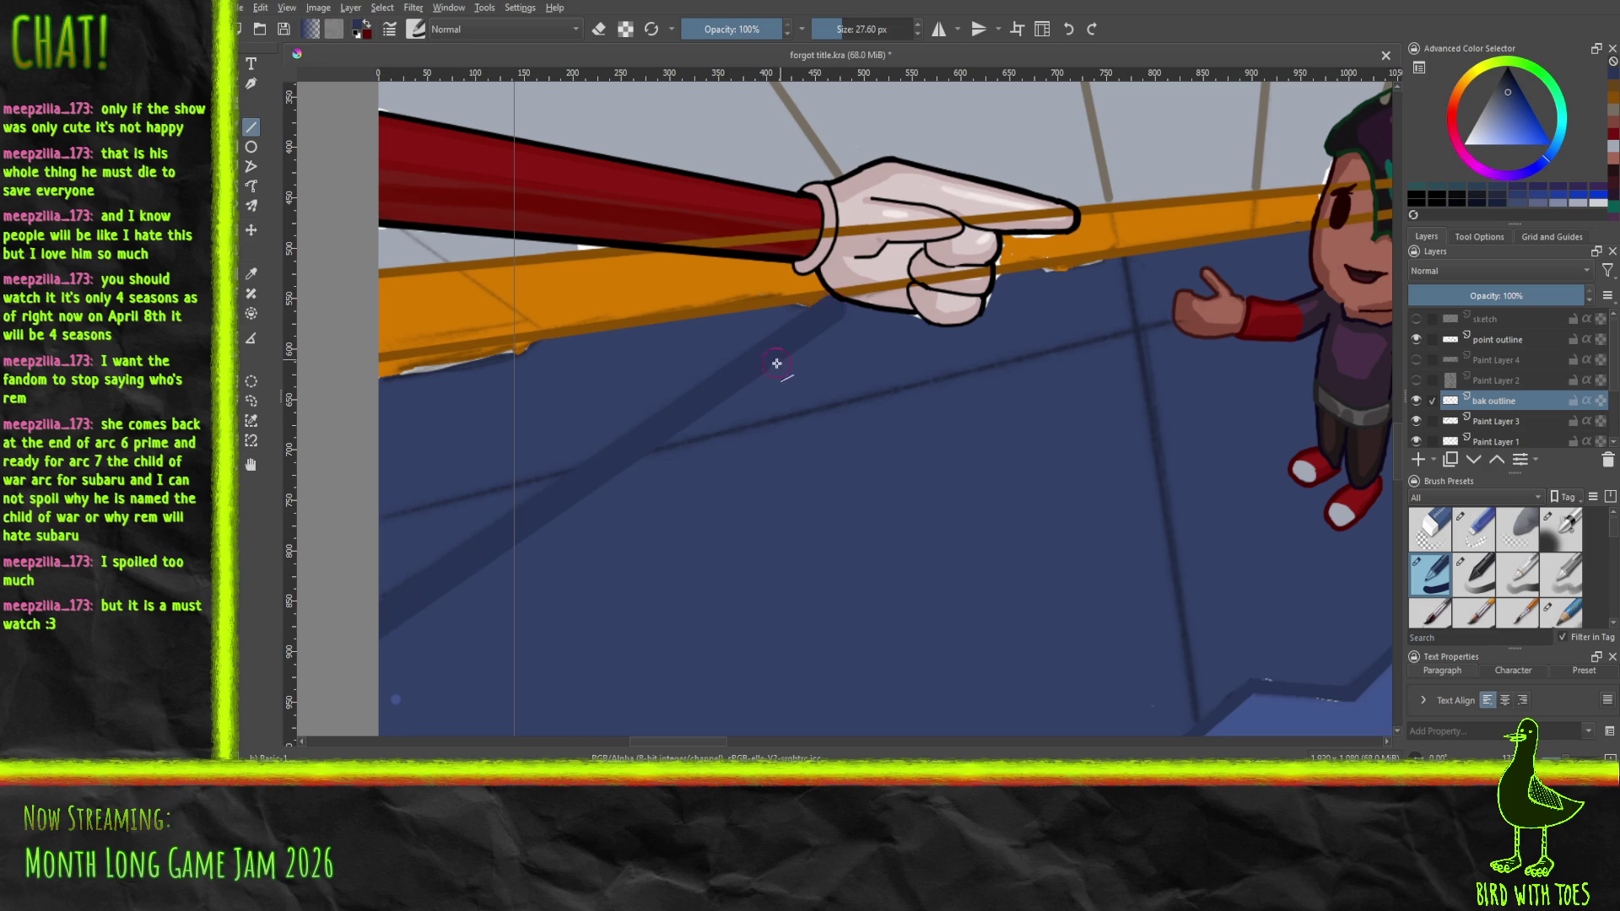
pyautogui.hotkey('ctrl', 'z')
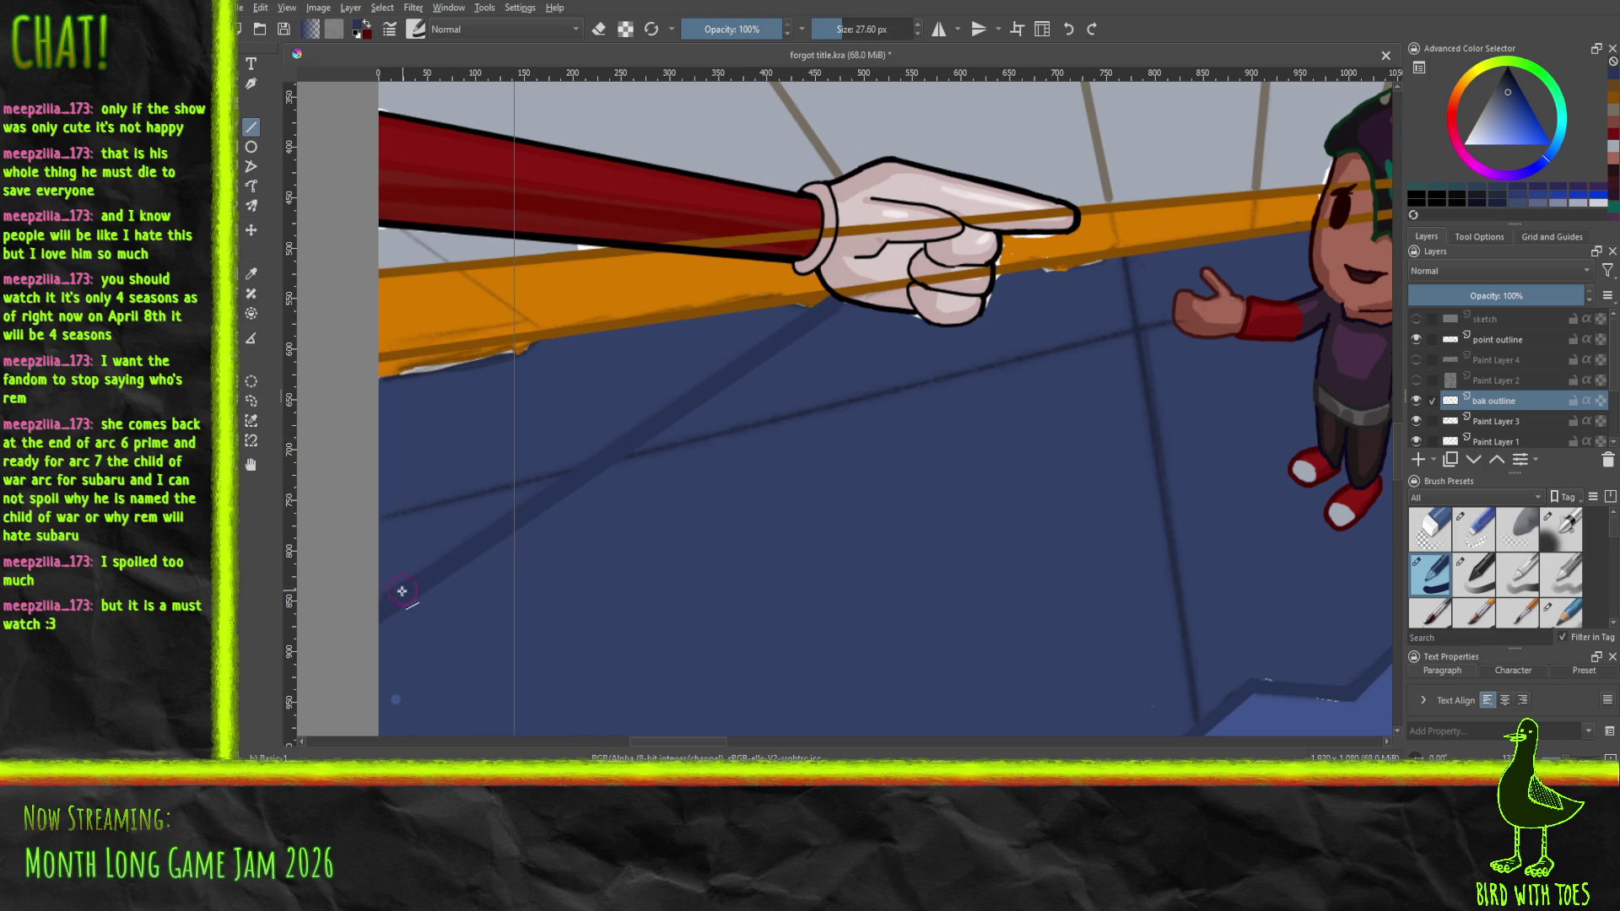
pyautogui.moveTo(373, 610)
pyautogui.mouseDown()
pyautogui.moveTo(654, 408)
pyautogui.moveTo(827, 309)
pyautogui.mouseUp()
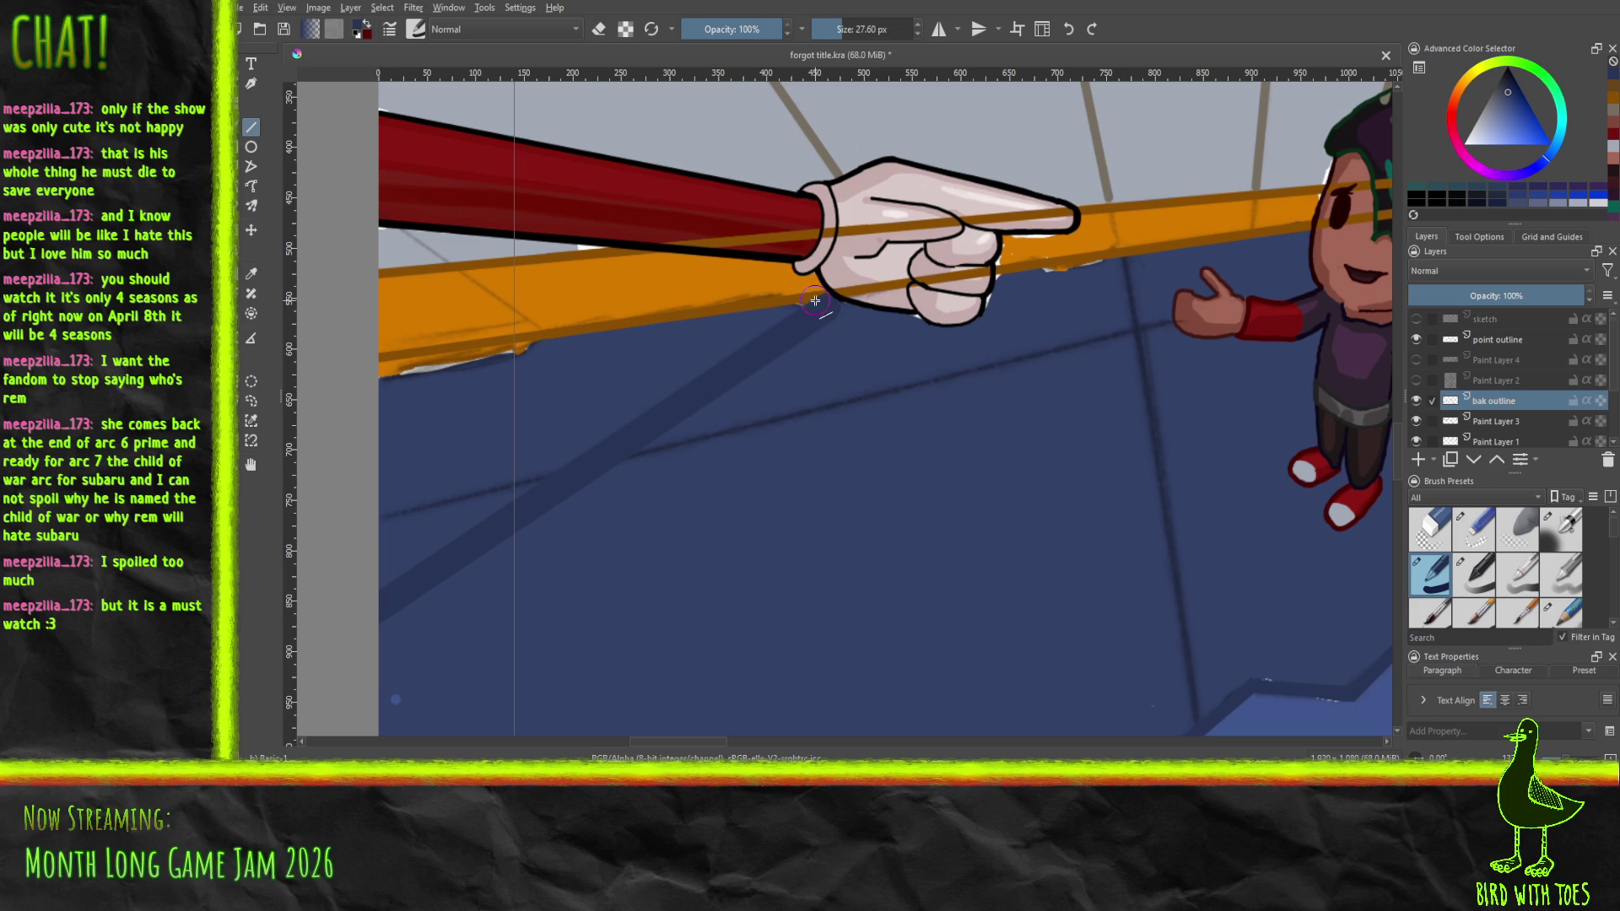
pyautogui.moveTo(933, 398)
pyautogui.mouseDown()
pyautogui.moveTo(922, 452)
pyautogui.moveTo(655, 470)
pyautogui.moveTo(586, 401)
pyautogui.moveTo(568, 427)
pyautogui.mouseUp()
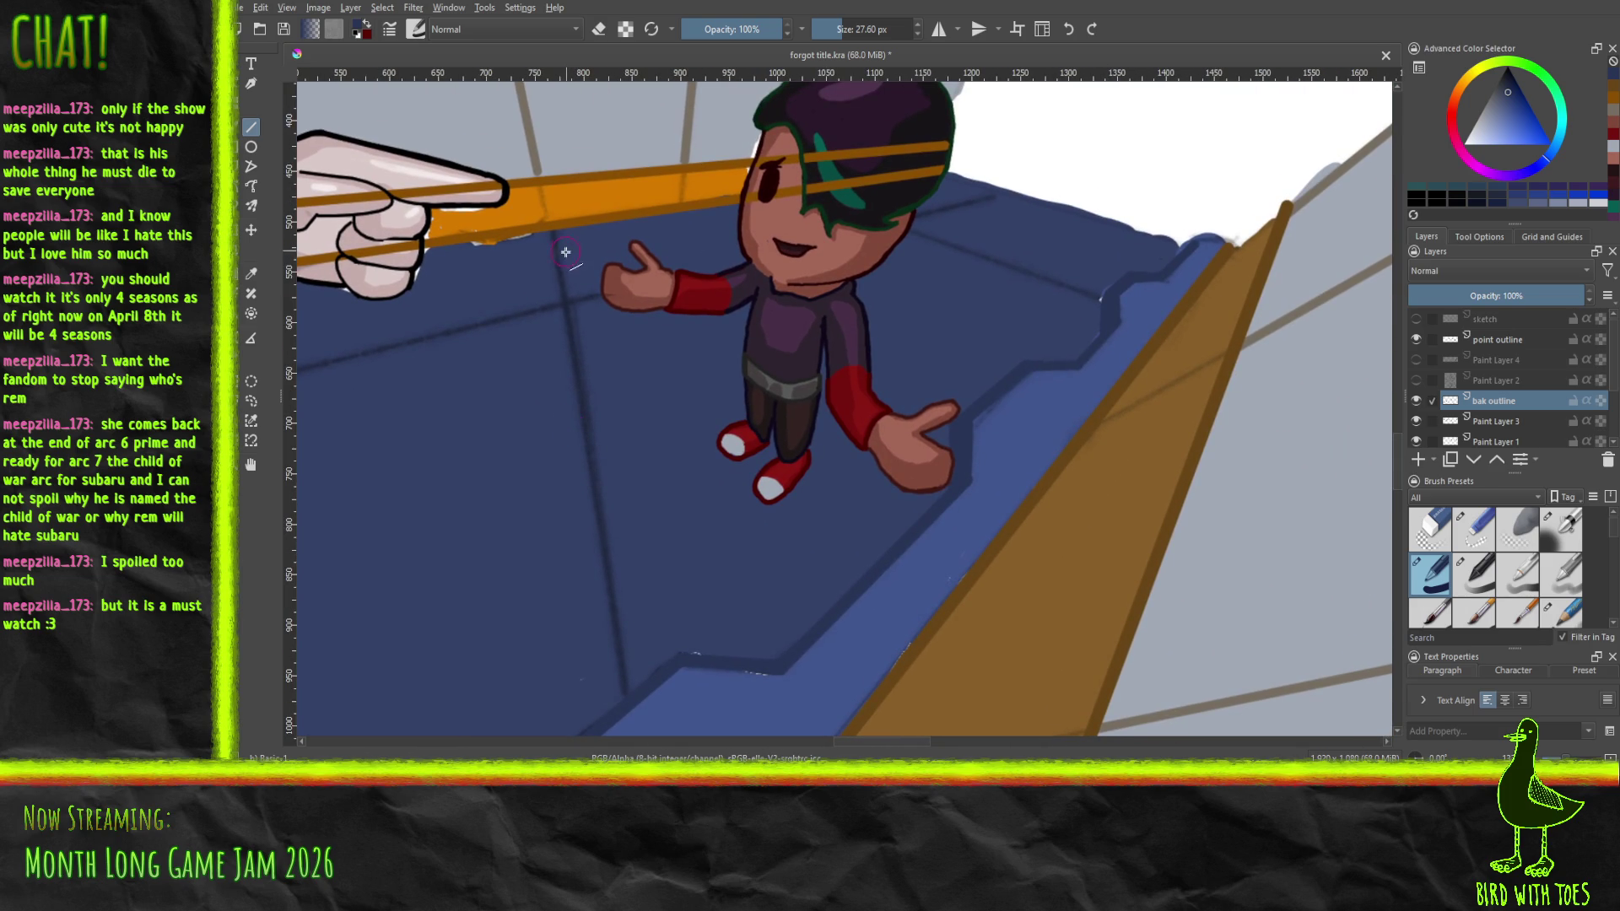
pyautogui.moveTo(555, 242); pyautogui.dragTo(624, 689)
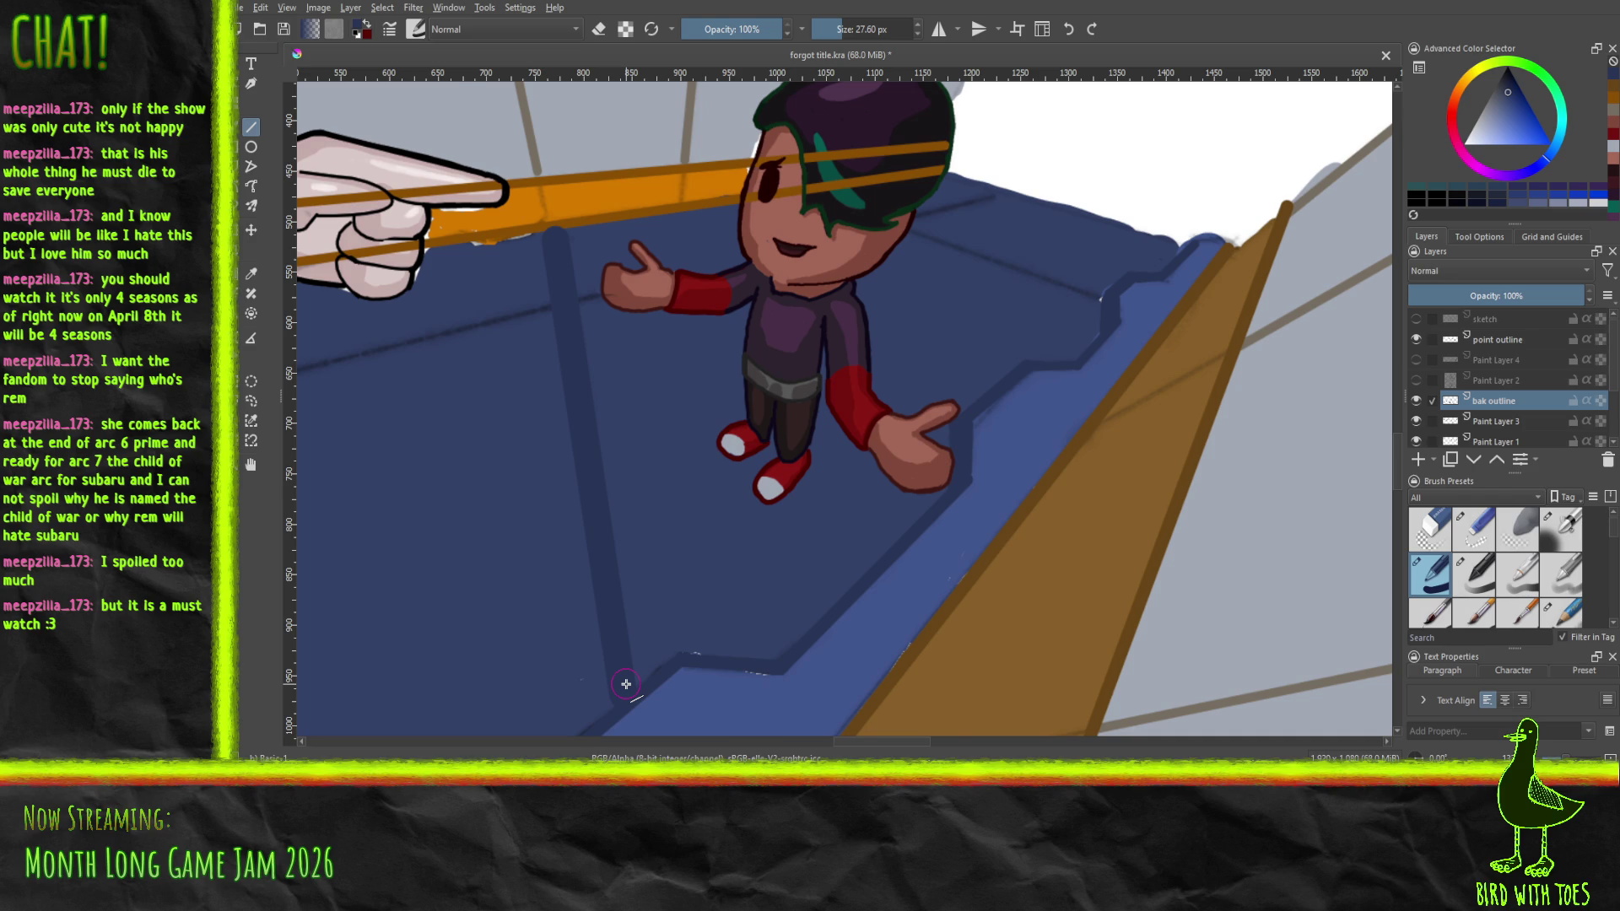
pyautogui.scroll(-5, 626, 684)
pyautogui.moveTo(579, 651)
pyautogui.mouseDown()
pyautogui.moveTo(886, 560)
pyautogui.moveTo(775, 618)
pyautogui.mouseUp()
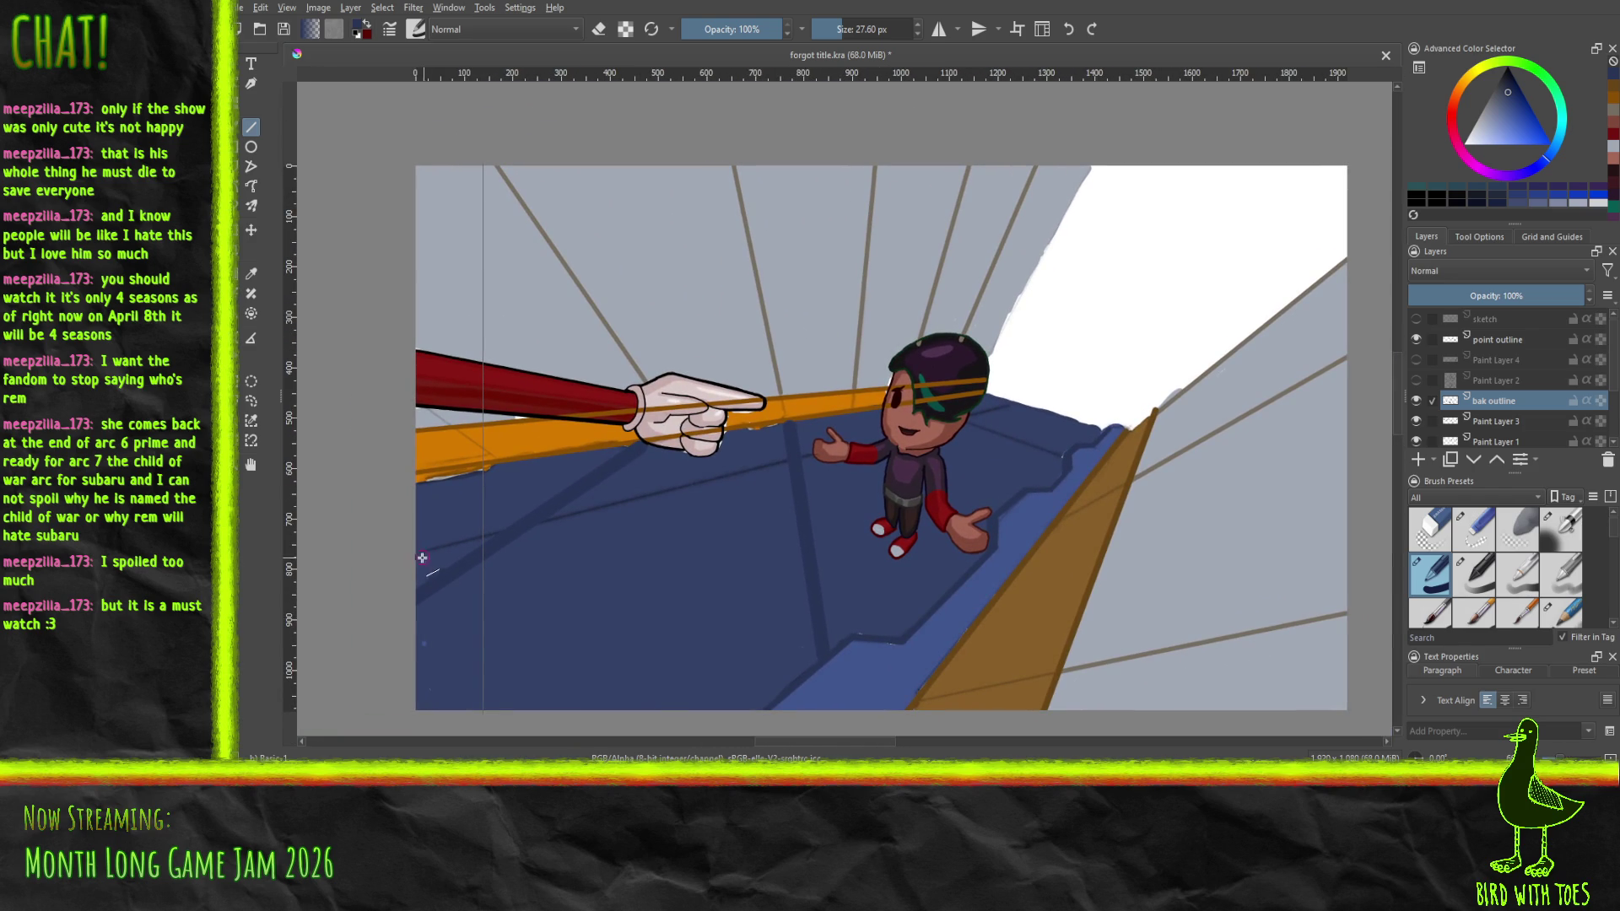
# Draw a straight line from the floor's left edge, then at 17.38 px add a stroke beside the character's head
pyautogui.moveTo(414, 549)
pyautogui.mouseDown()
pyautogui.moveTo(987, 430)
pyautogui.moveTo(1003, 400)
pyautogui.mouseUp()
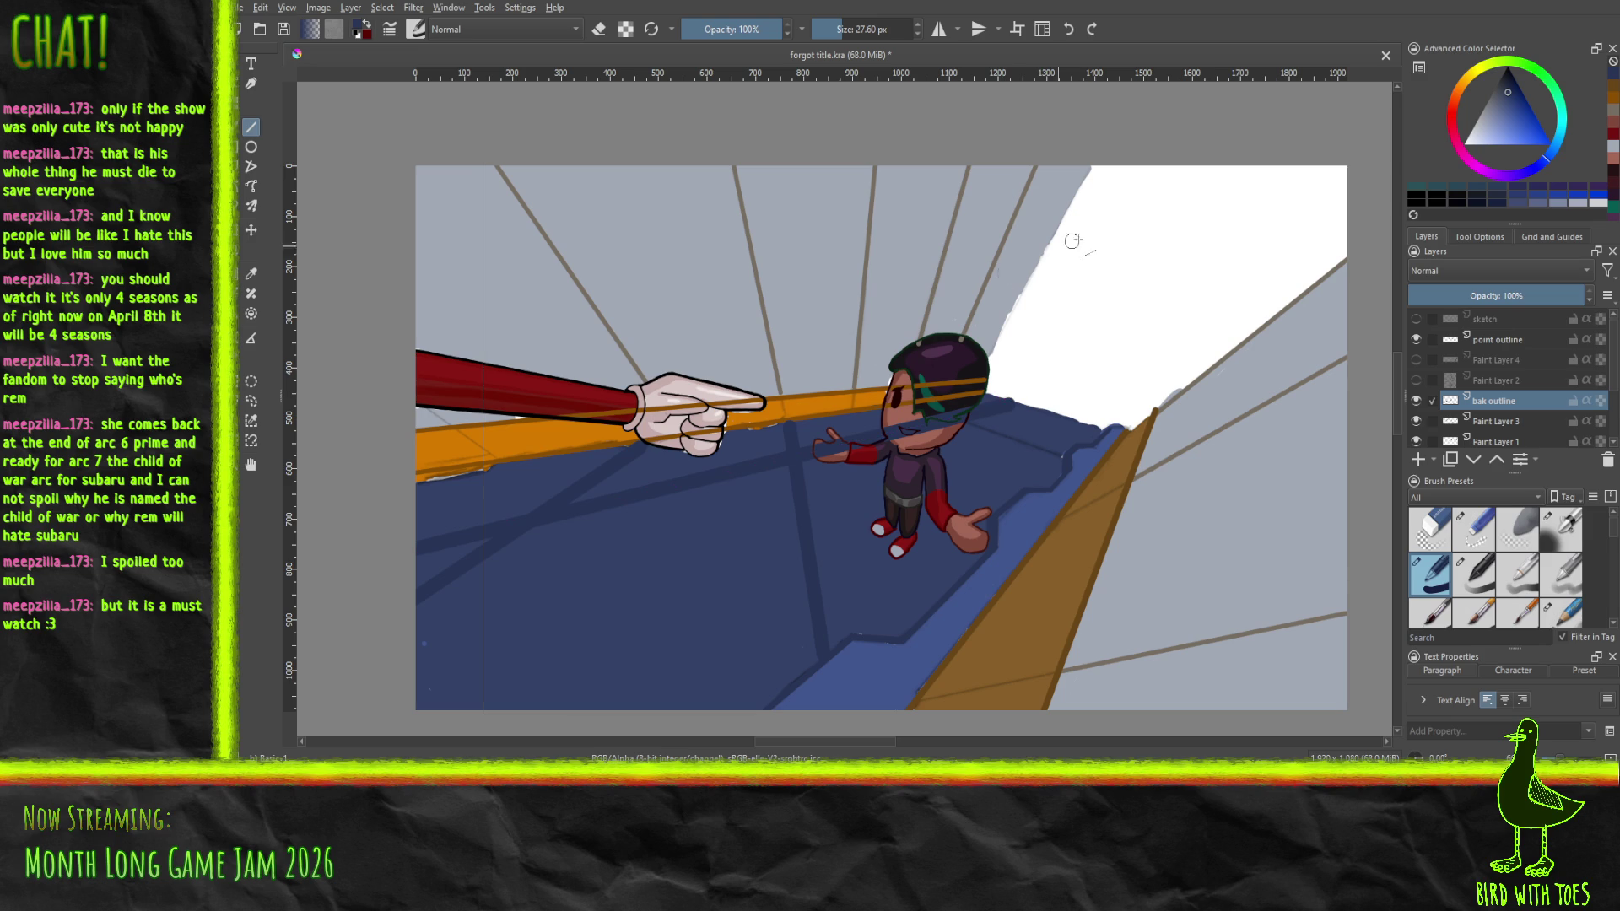
pyautogui.moveTo(1177, 437); pyautogui.dragTo(813, 470)
pyautogui.scroll(4, 812, 470)
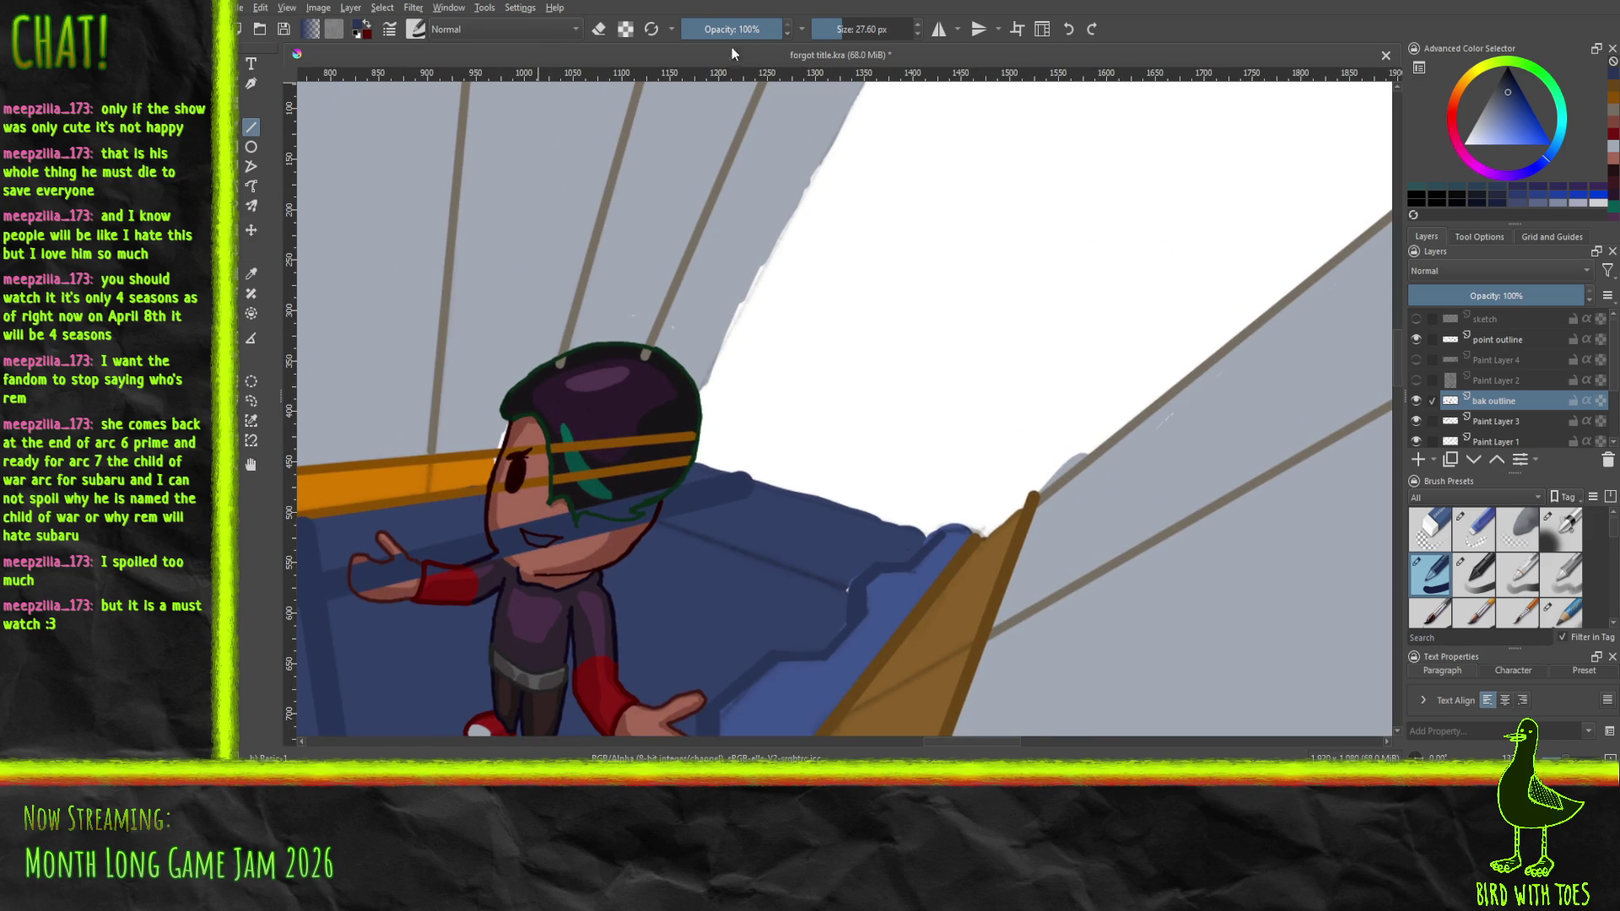
pyautogui.click(837, 33)
pyautogui.moveTo(848, 588); pyautogui.dragTo(666, 516)
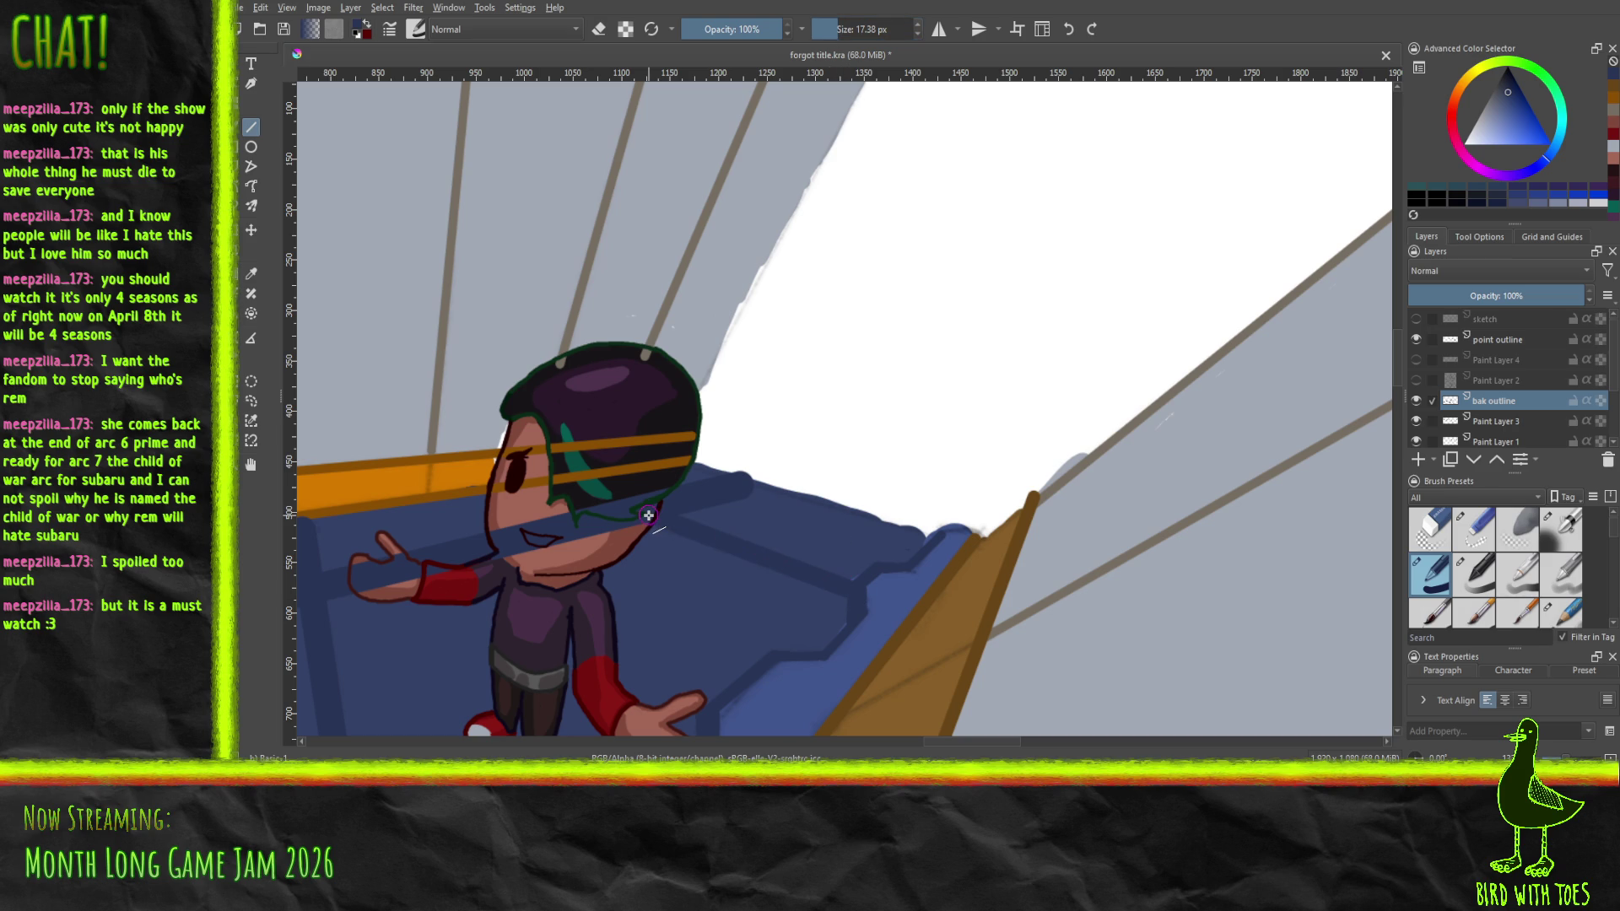
# Draw a short straight line near the pointing hand, then fit the whole page in view
pyautogui.moveTo(648, 515)
pyautogui.mouseDown()
pyautogui.moveTo(680, 585)
pyautogui.moveTo(925, 439)
pyautogui.moveTo(941, 448)
pyautogui.moveTo(895, 363)
pyautogui.moveTo(1189, 392)
pyautogui.moveTo(1052, 428)
pyautogui.moveTo(1012, 318)
pyautogui.moveTo(1091, 586)
pyautogui.moveTo(1197, 604)
pyautogui.mouseUp()
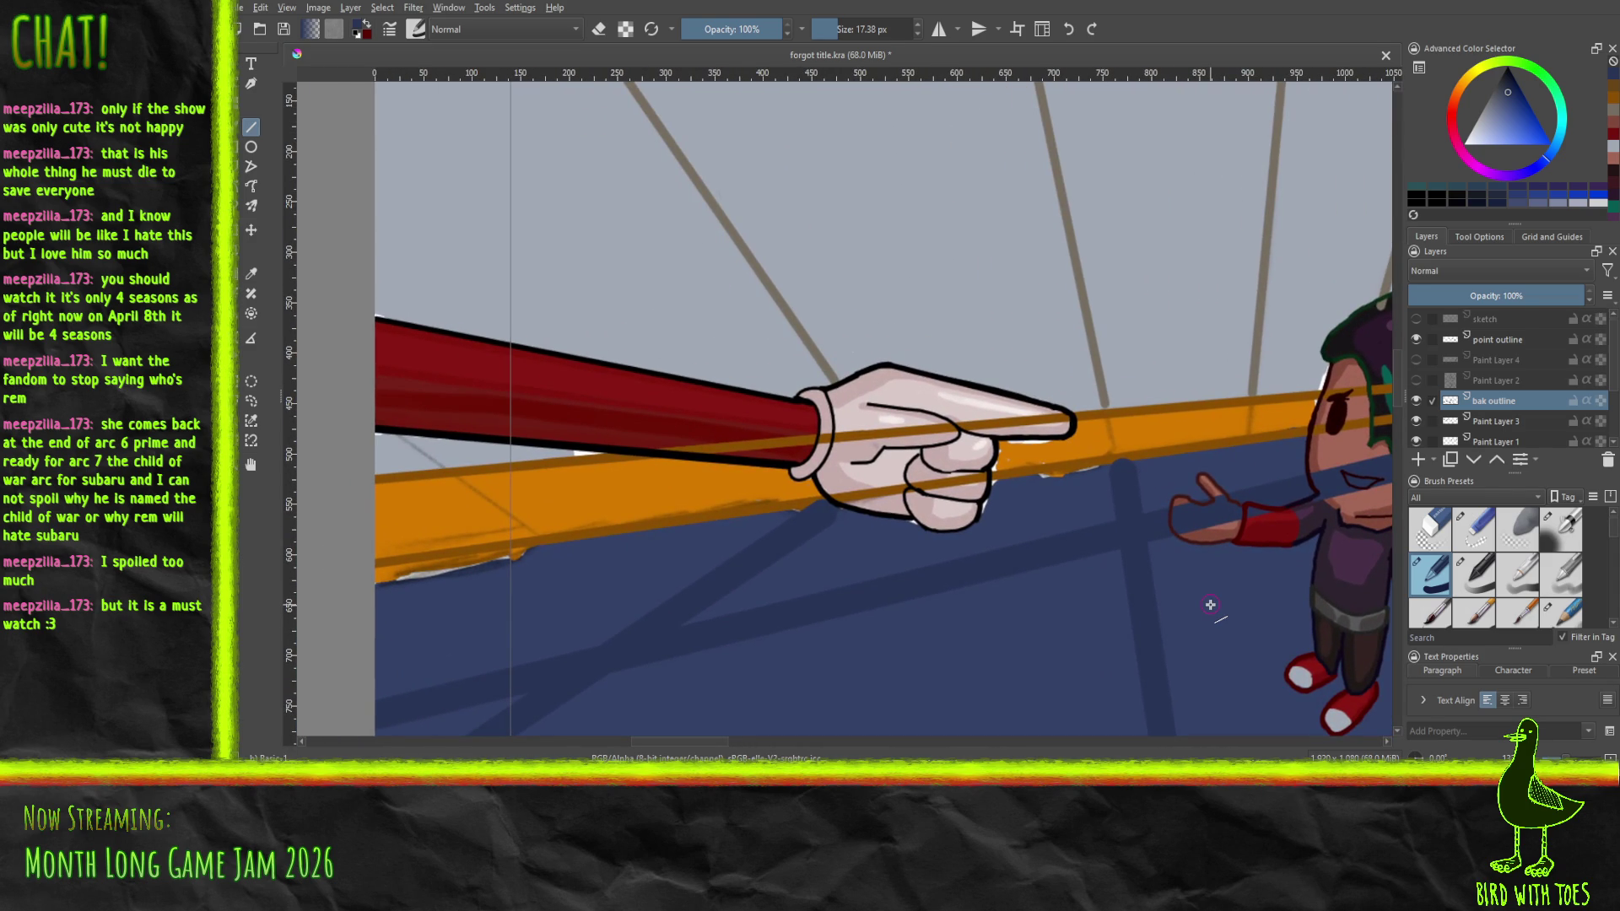
pyautogui.scroll(3, 1210, 605)
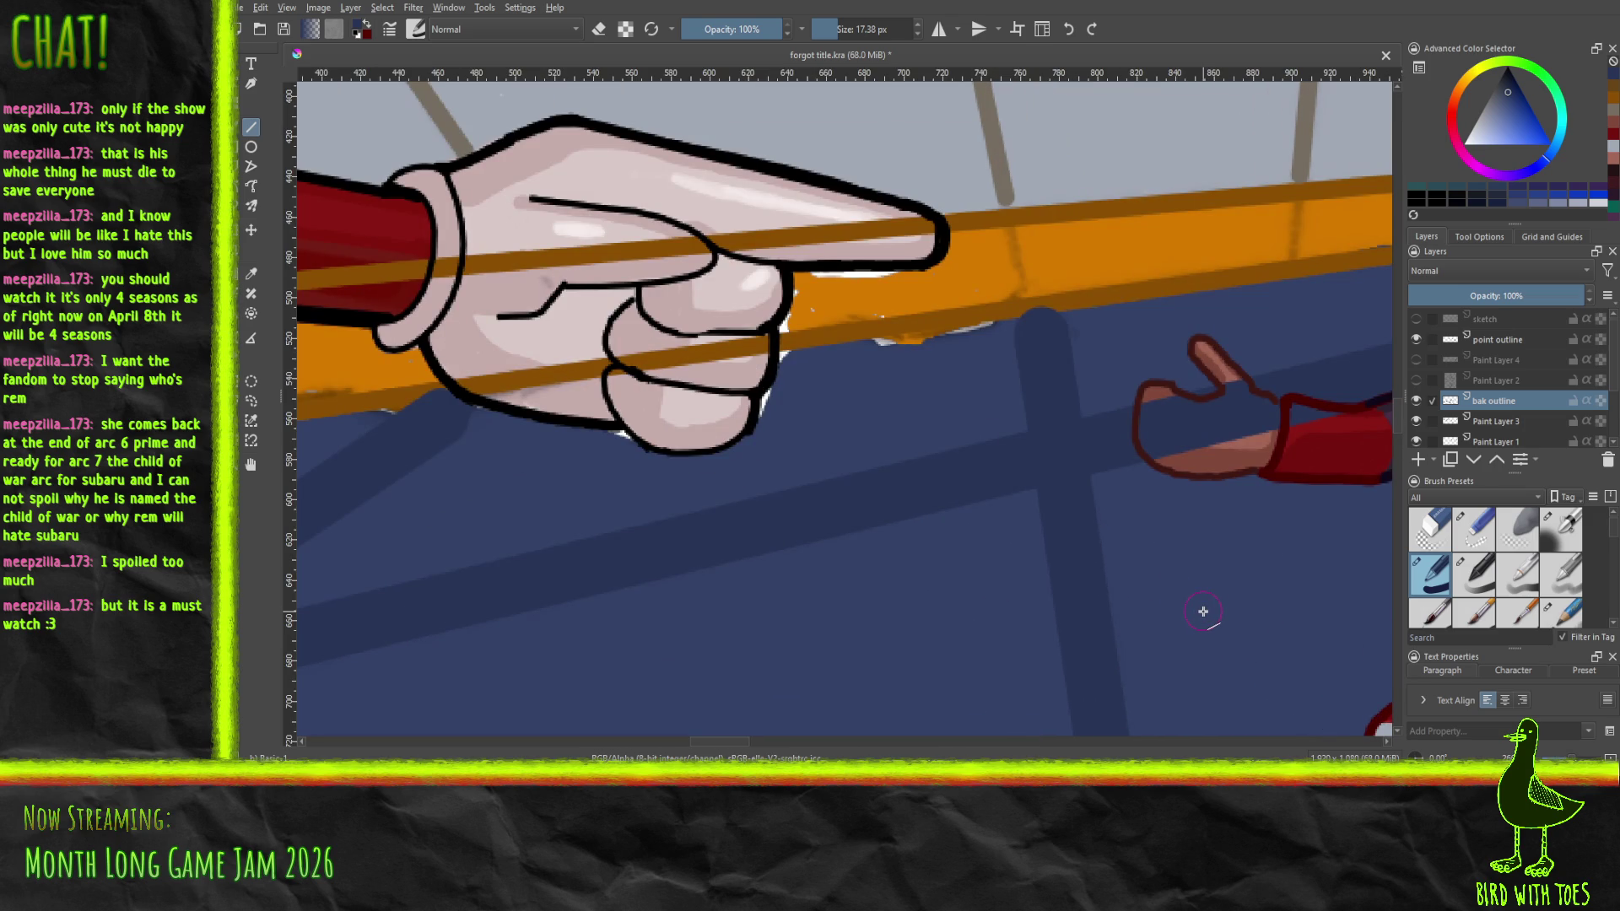
pyautogui.moveTo(436, 436); pyautogui.dragTo(478, 398)
pyautogui.press('2')
pyautogui.moveTo(463, 430)
pyautogui.mouseDown()
pyautogui.moveTo(795, 385)
pyautogui.moveTo(542, 415)
pyautogui.mouseUp()
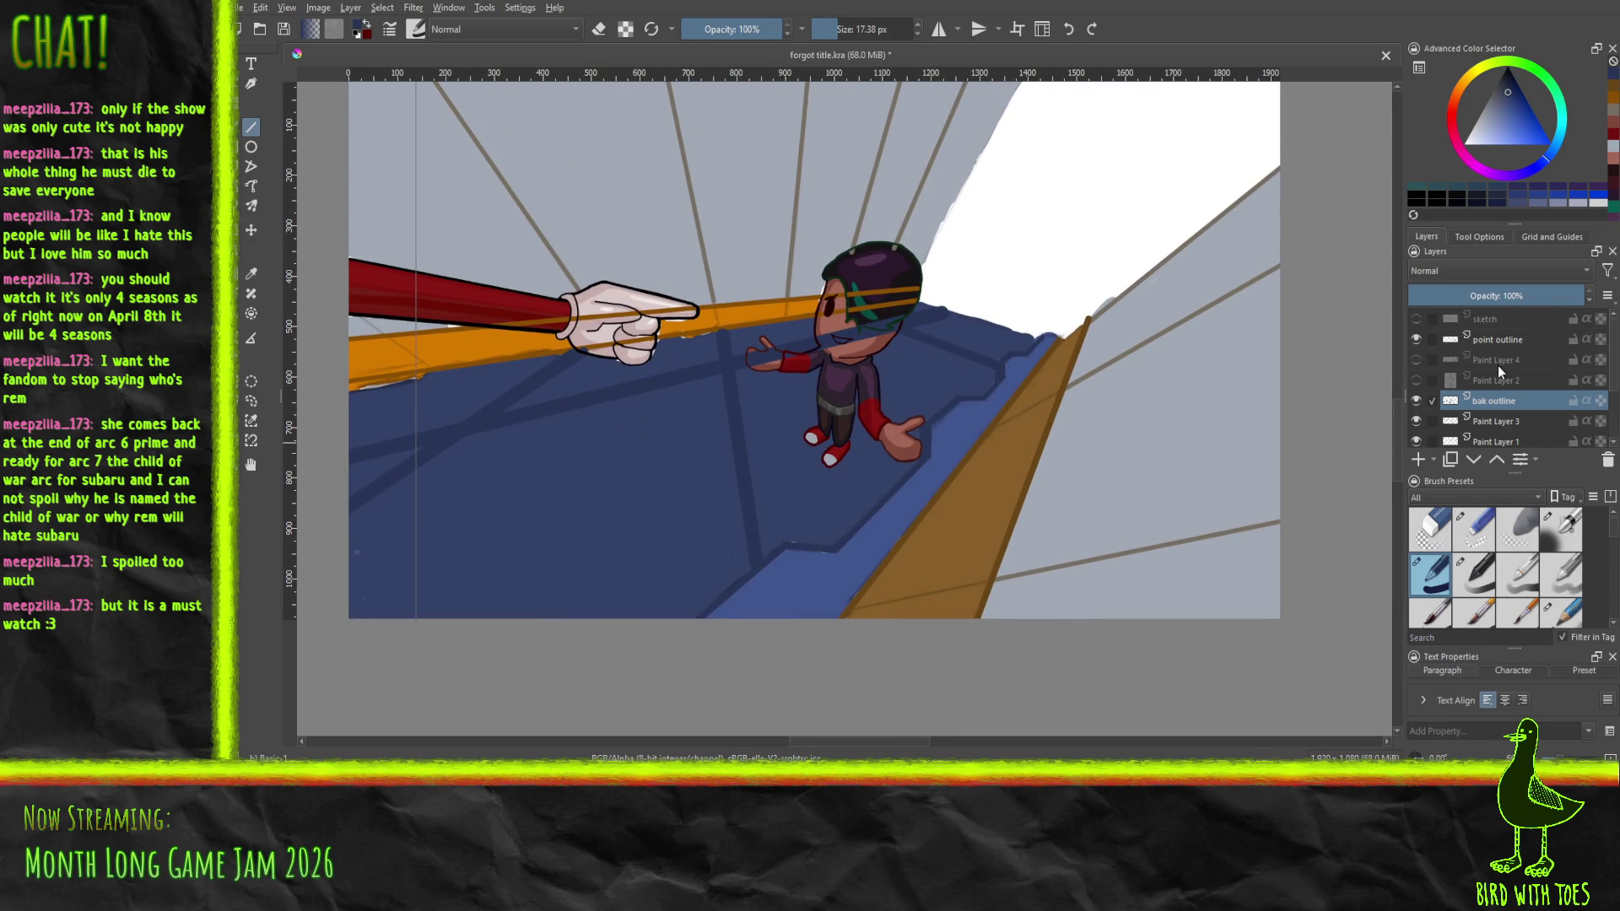
# Check the bak outline layer's contents, then drag it below Paint Layer 1 in the stack
pyautogui.scroll(-1, 1499, 401)
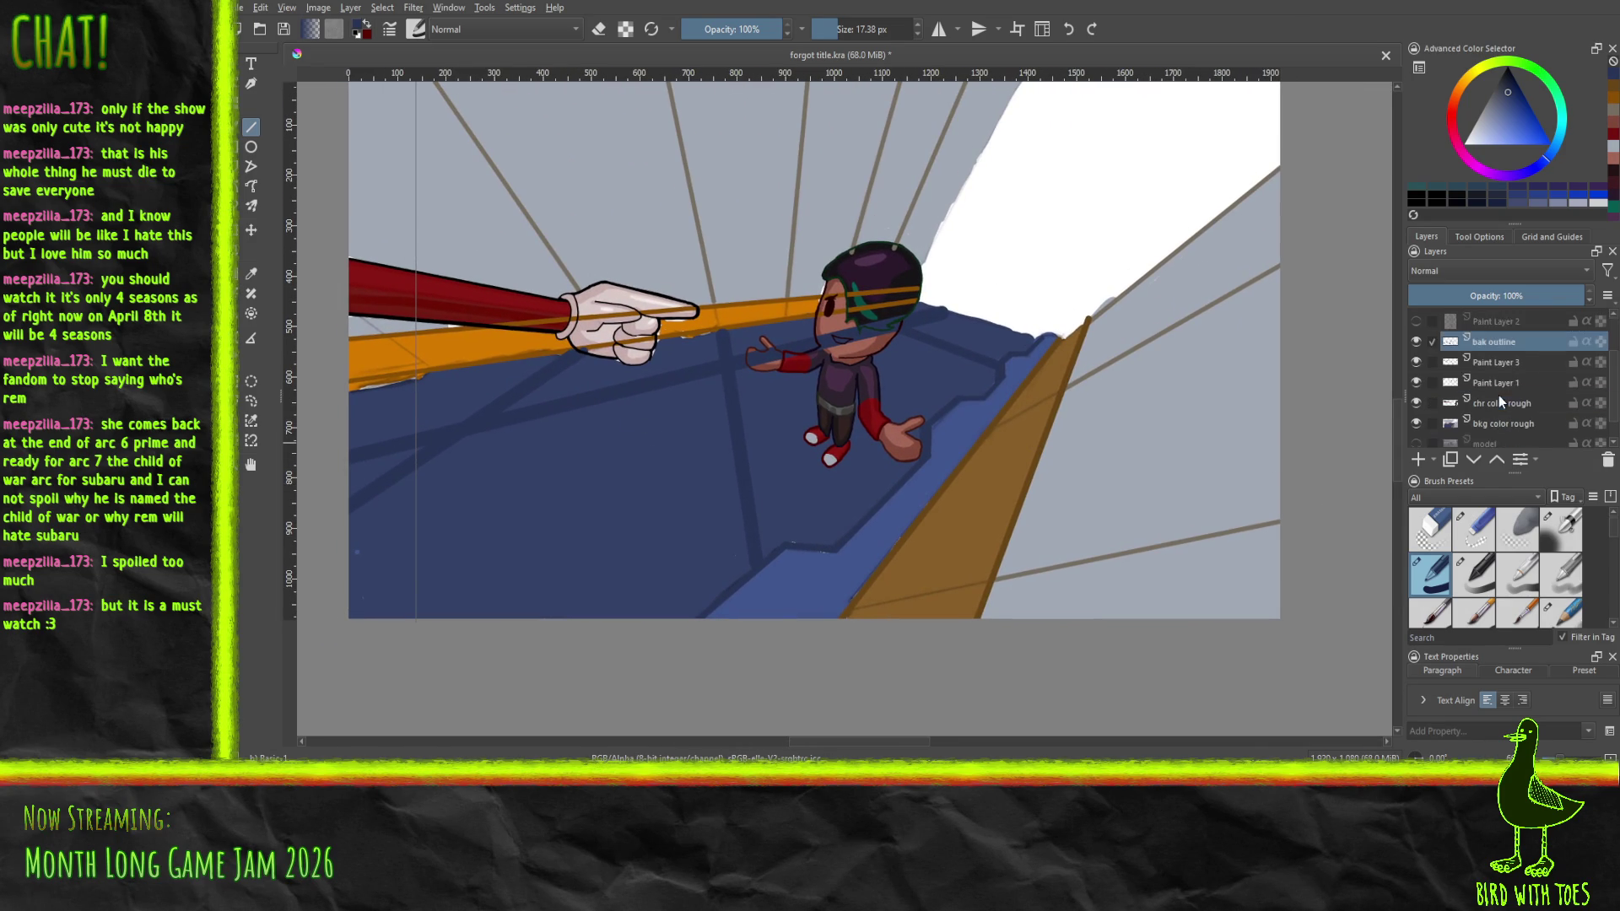
pyautogui.click(1409, 345)
pyautogui.click(1409, 344)
pyautogui.moveTo(1512, 356); pyautogui.dragTo(1504, 398)
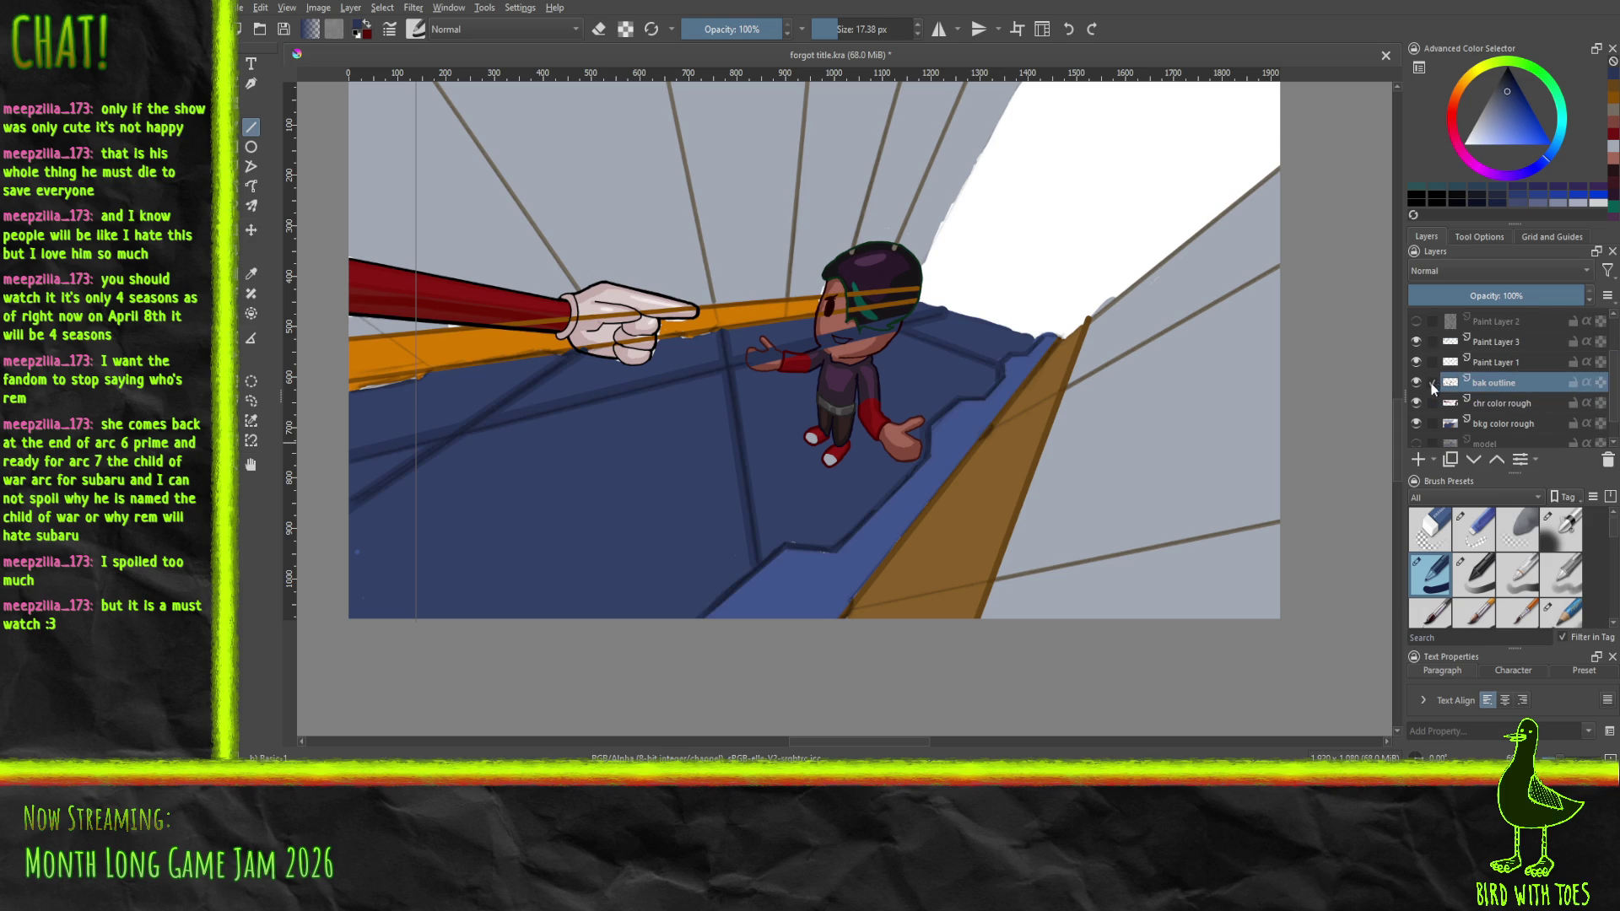
pyautogui.moveTo(696, 405)
pyautogui.mouseDown()
pyautogui.moveTo(837, 403)
pyautogui.moveTo(883, 496)
pyautogui.moveTo(908, 499)
pyautogui.moveTo(868, 532)
pyautogui.moveTo(883, 630)
pyautogui.moveTo(937, 611)
pyautogui.mouseUp()
# Return to the freehand brush and pick a slightly different drawing colour
pyautogui.scroll(1, 837, 403)
pyautogui.scroll(-1, 772, 403)
pyautogui.scroll(1, 868, 532)
pyautogui.scroll(-1, 868, 532)
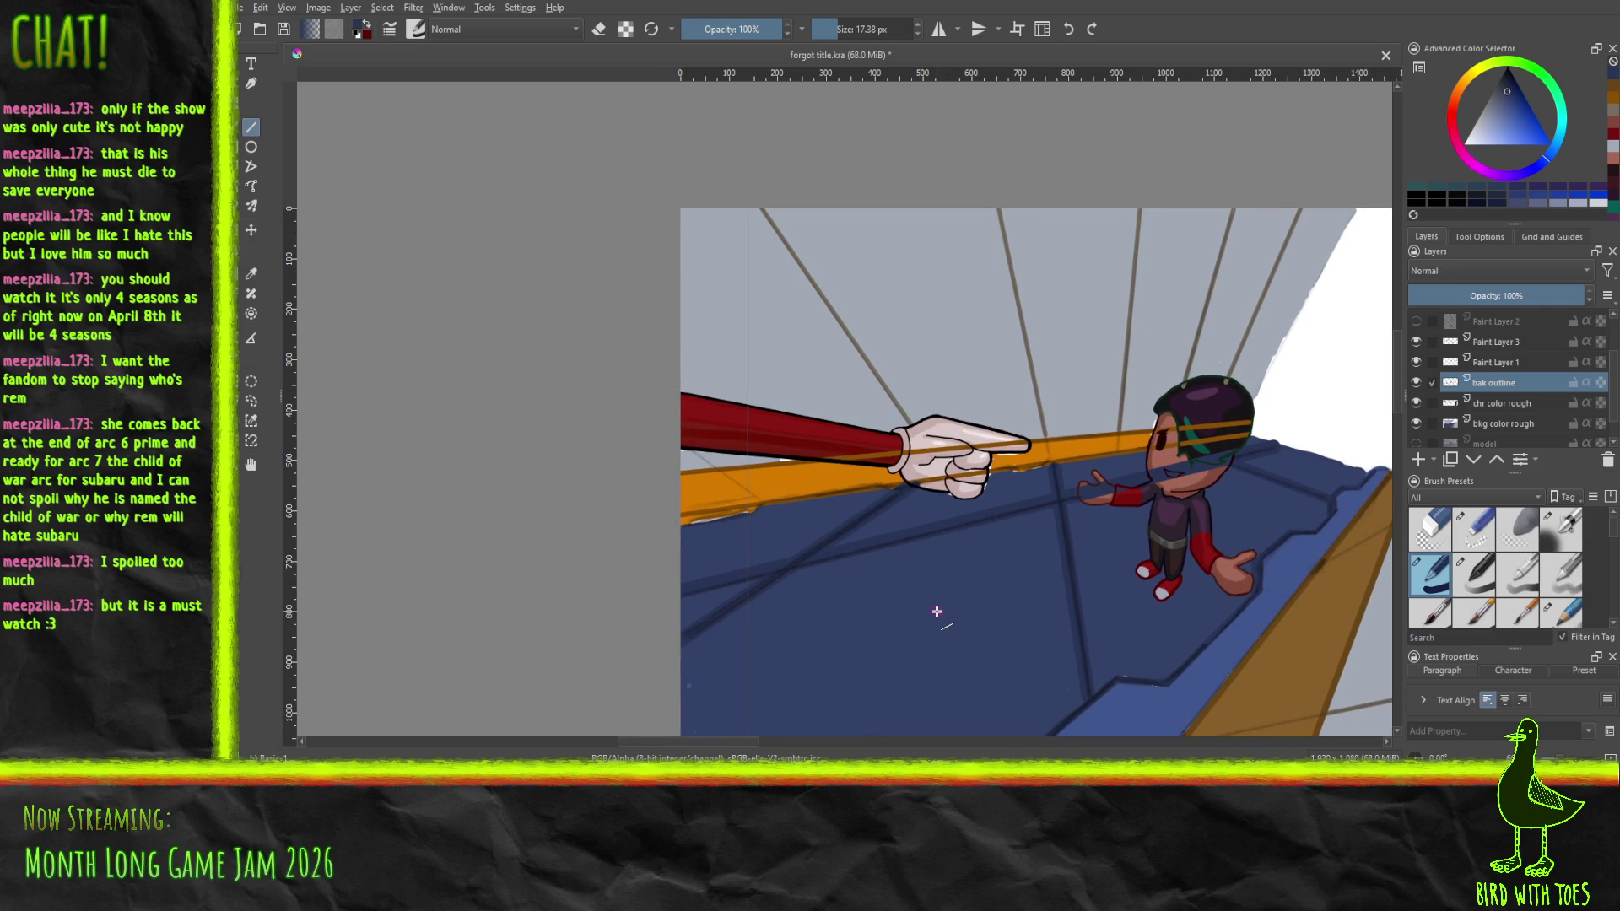
pyautogui.press('b')
pyautogui.click(1508, 88)
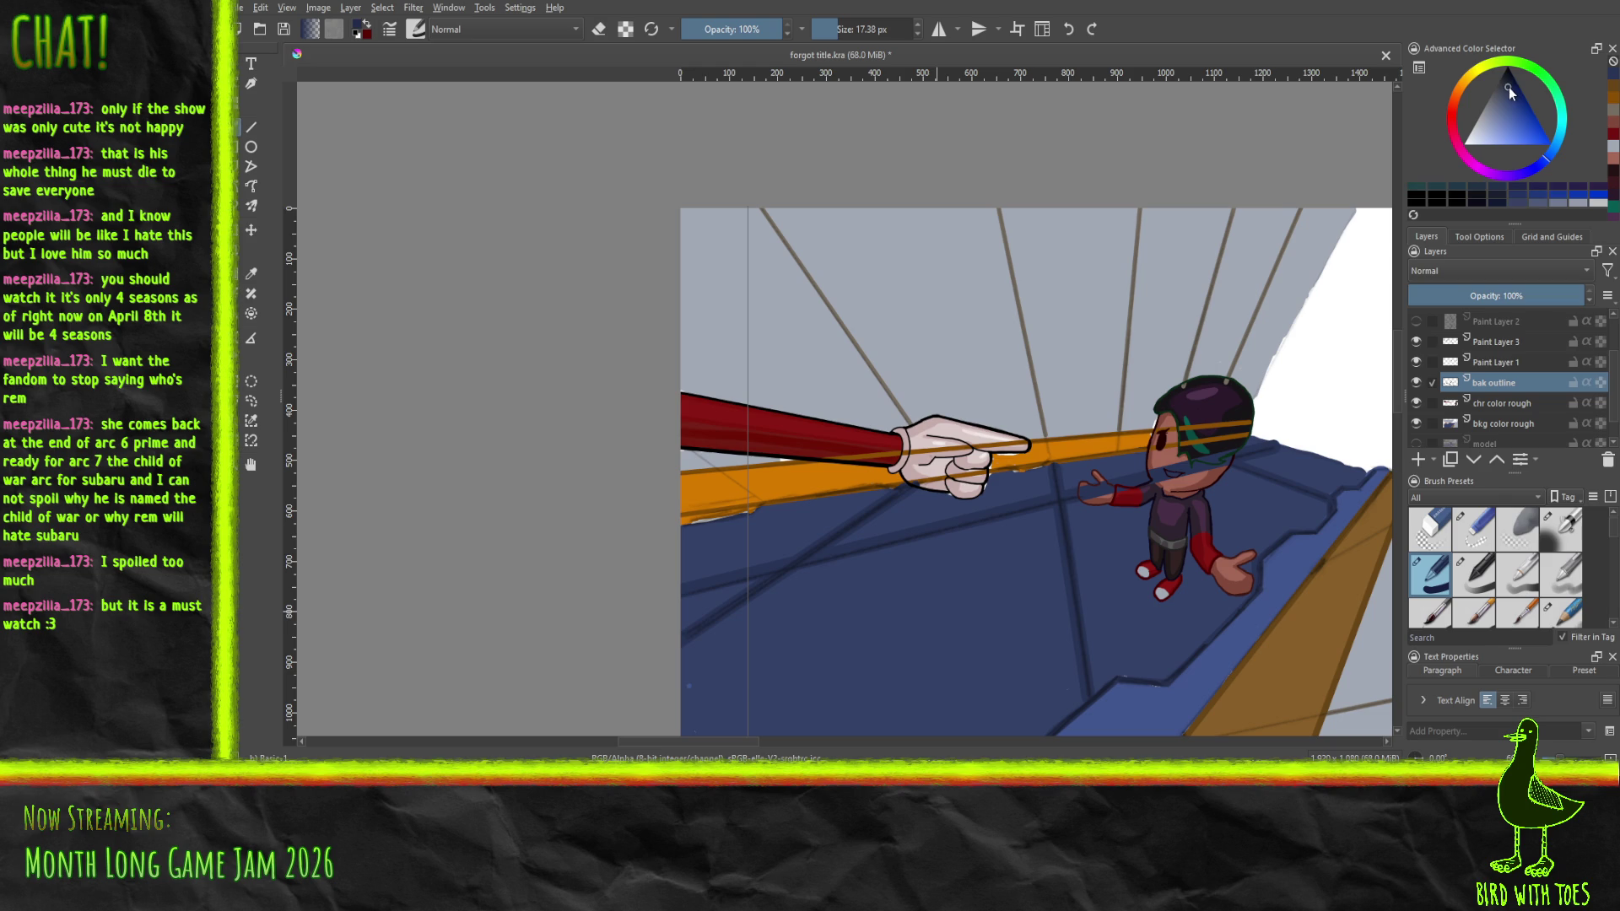
# Thin the brush to 5.83 px and reuse a recently used colour
pyautogui.click(831, 30)
pyautogui.moveTo(831, 33); pyautogui.dragTo(828, 32)
pyautogui.click(730, 599)
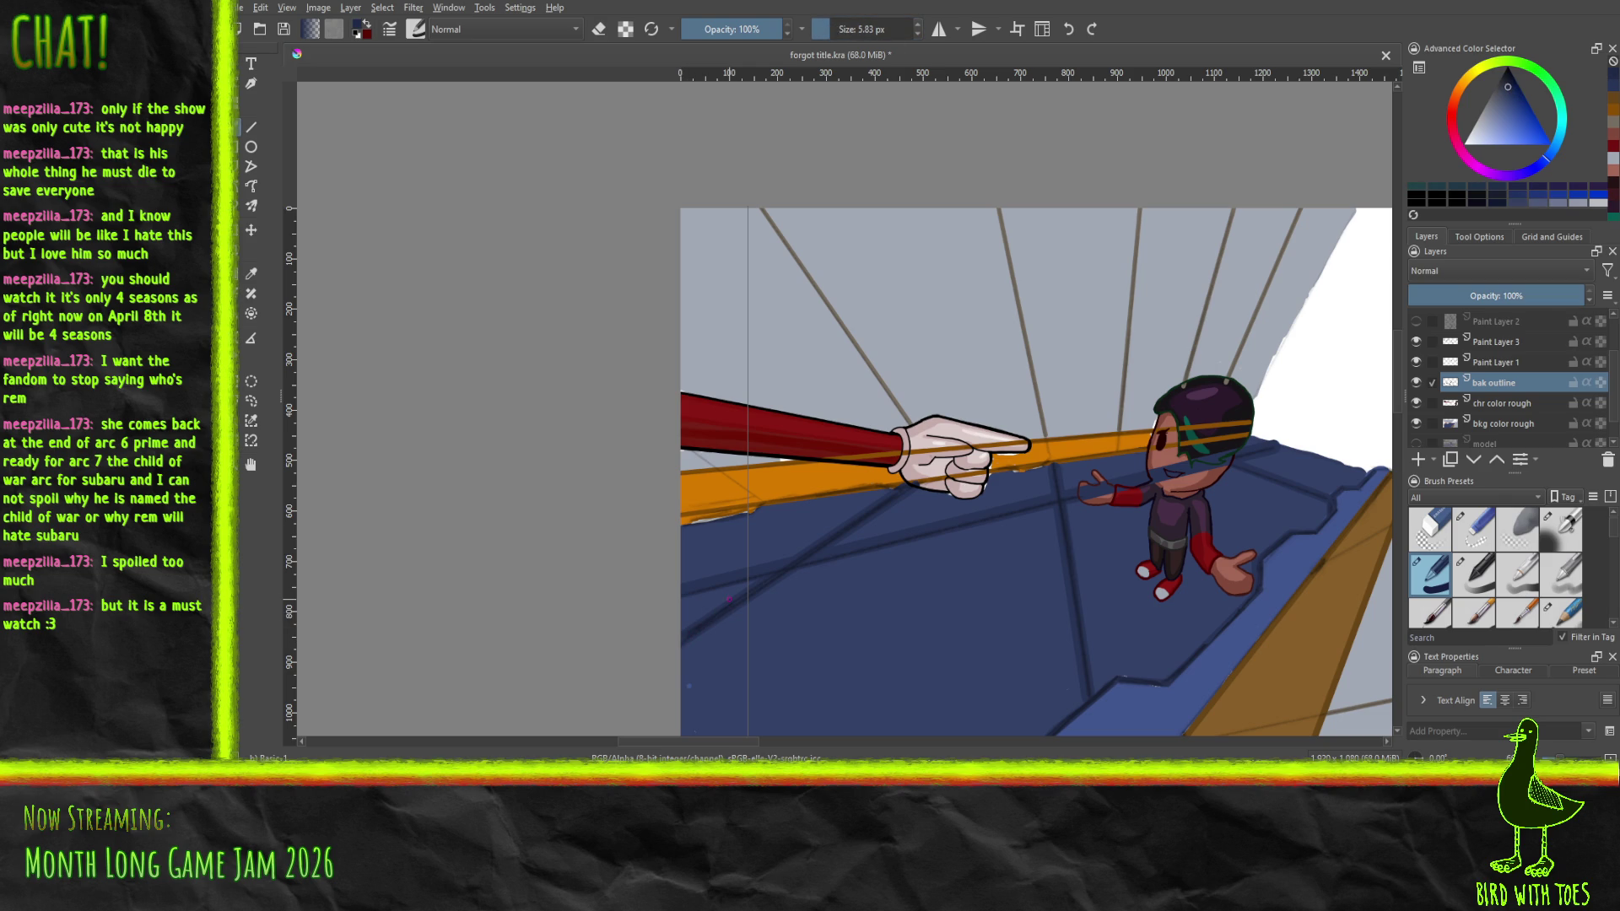
# Draw straight lines along the floor edges, near the hand's fingertip and across the floor's left side
pyautogui.click(250, 127)
pyautogui.moveTo(681, 638); pyautogui.dragTo(912, 485)
pyautogui.scroll(4, 1070, 549)
pyautogui.moveTo(847, 508); pyautogui.dragTo(793, 555)
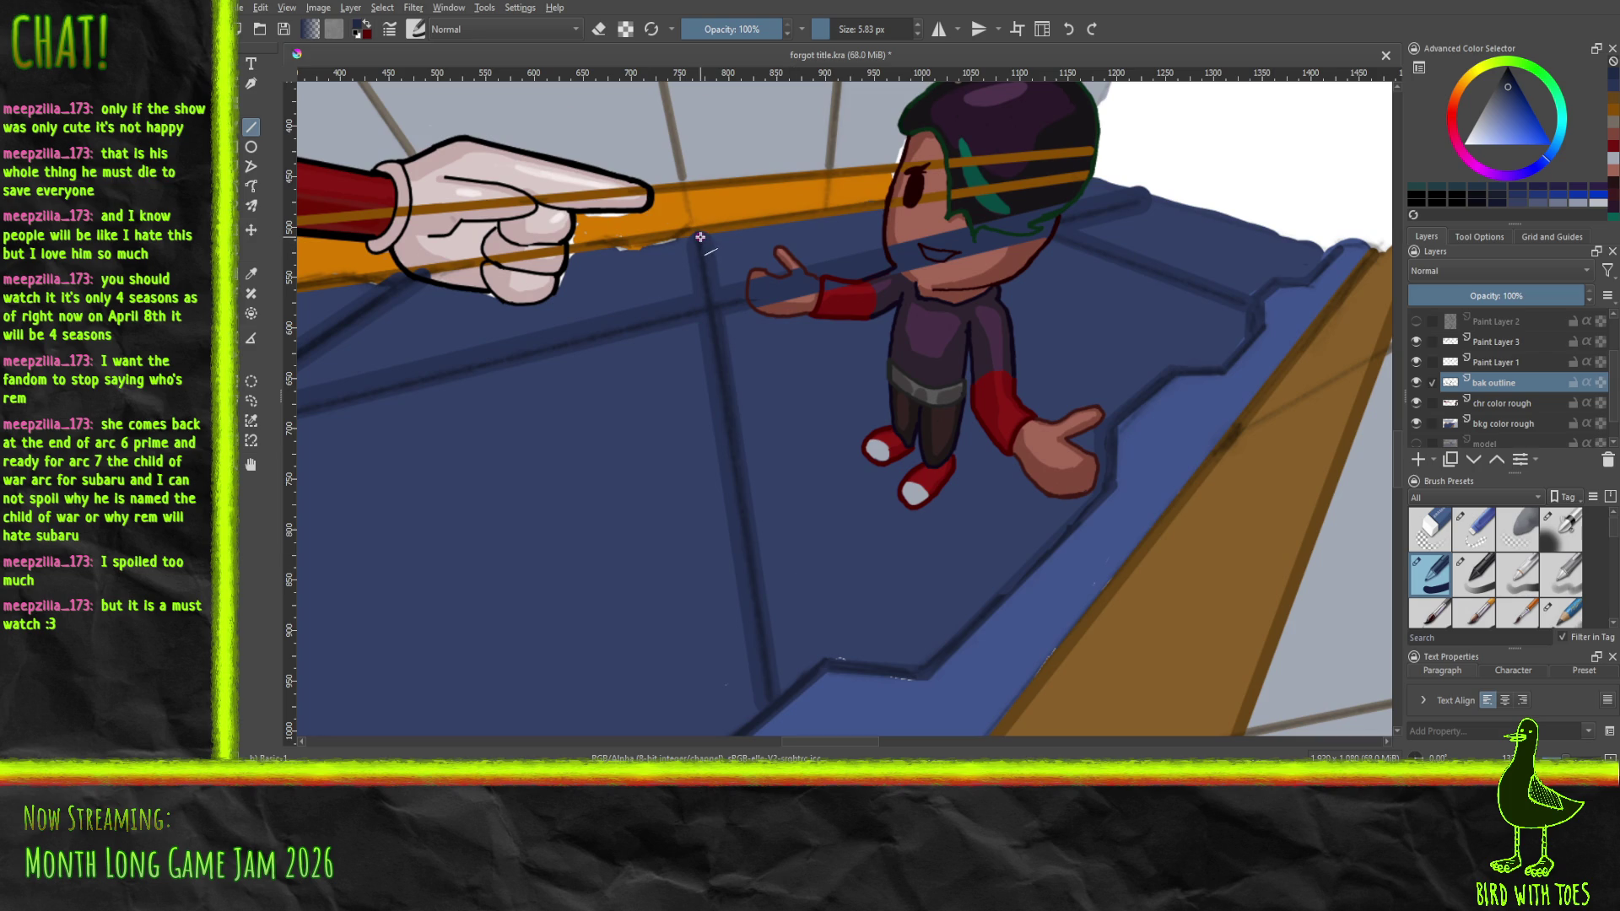
pyautogui.moveTo(700, 235); pyautogui.dragTo(769, 704)
pyautogui.moveTo(1239, 301); pyautogui.dragTo(1027, 221)
pyautogui.moveTo(836, 340)
pyautogui.mouseDown()
pyautogui.moveTo(922, 322)
pyautogui.moveTo(1254, 351)
pyautogui.moveTo(1097, 352)
pyautogui.mouseUp()
pyautogui.scroll(-2, 1122, 353)
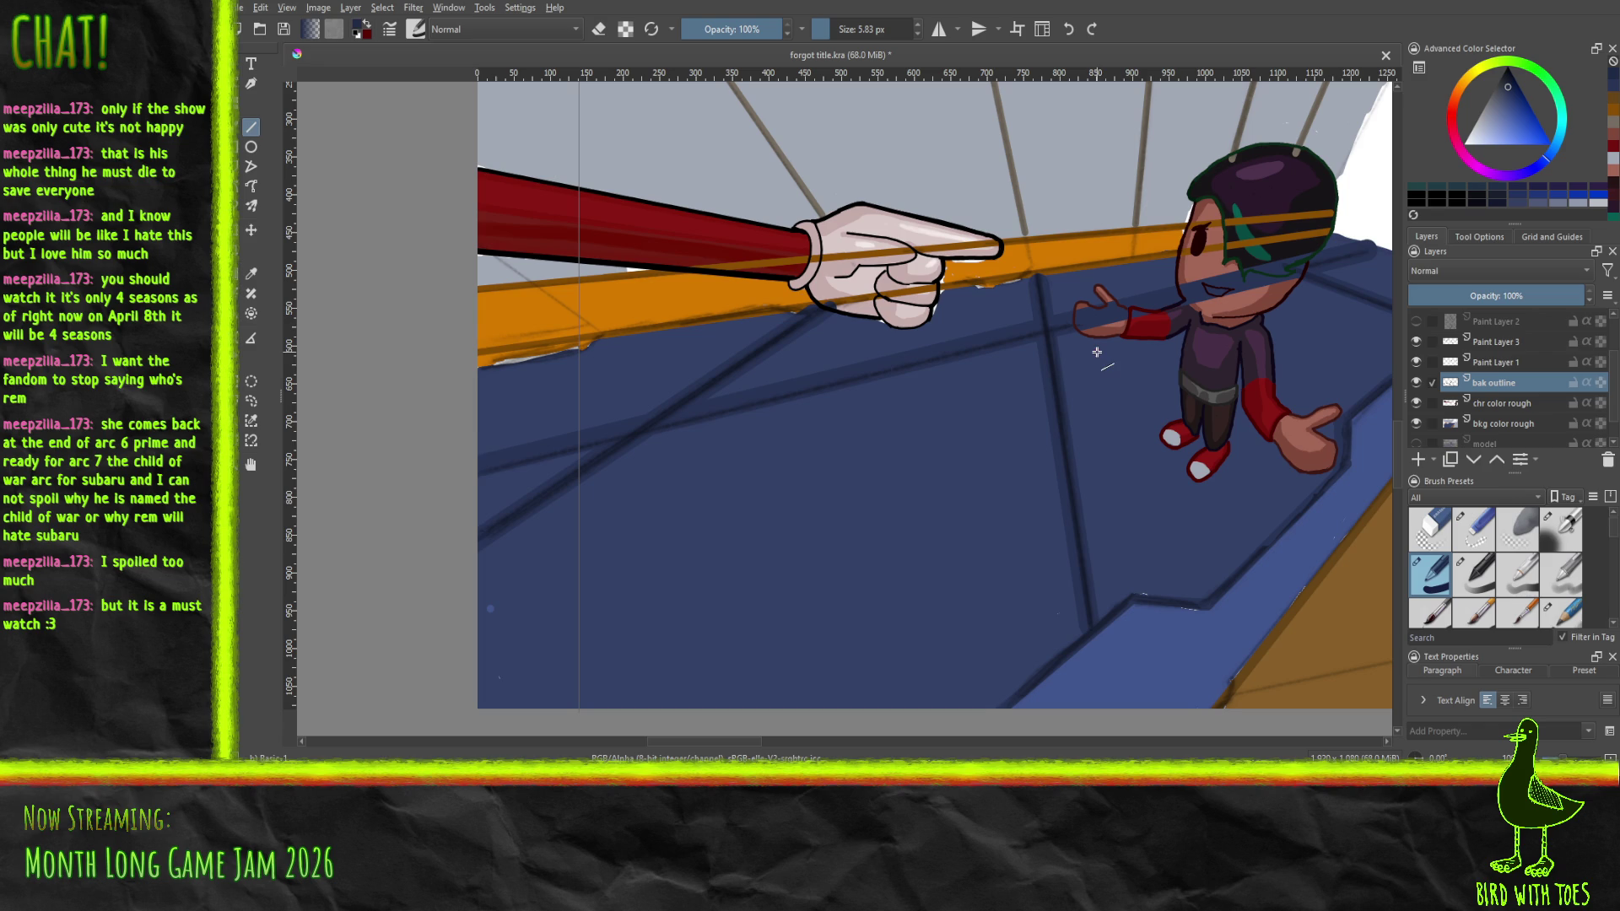
pyautogui.moveTo(460, 469)
pyautogui.mouseDown()
pyautogui.moveTo(1261, 311)
pyautogui.moveTo(1333, 287)
pyautogui.moveTo(1375, 244)
pyautogui.mouseUp()
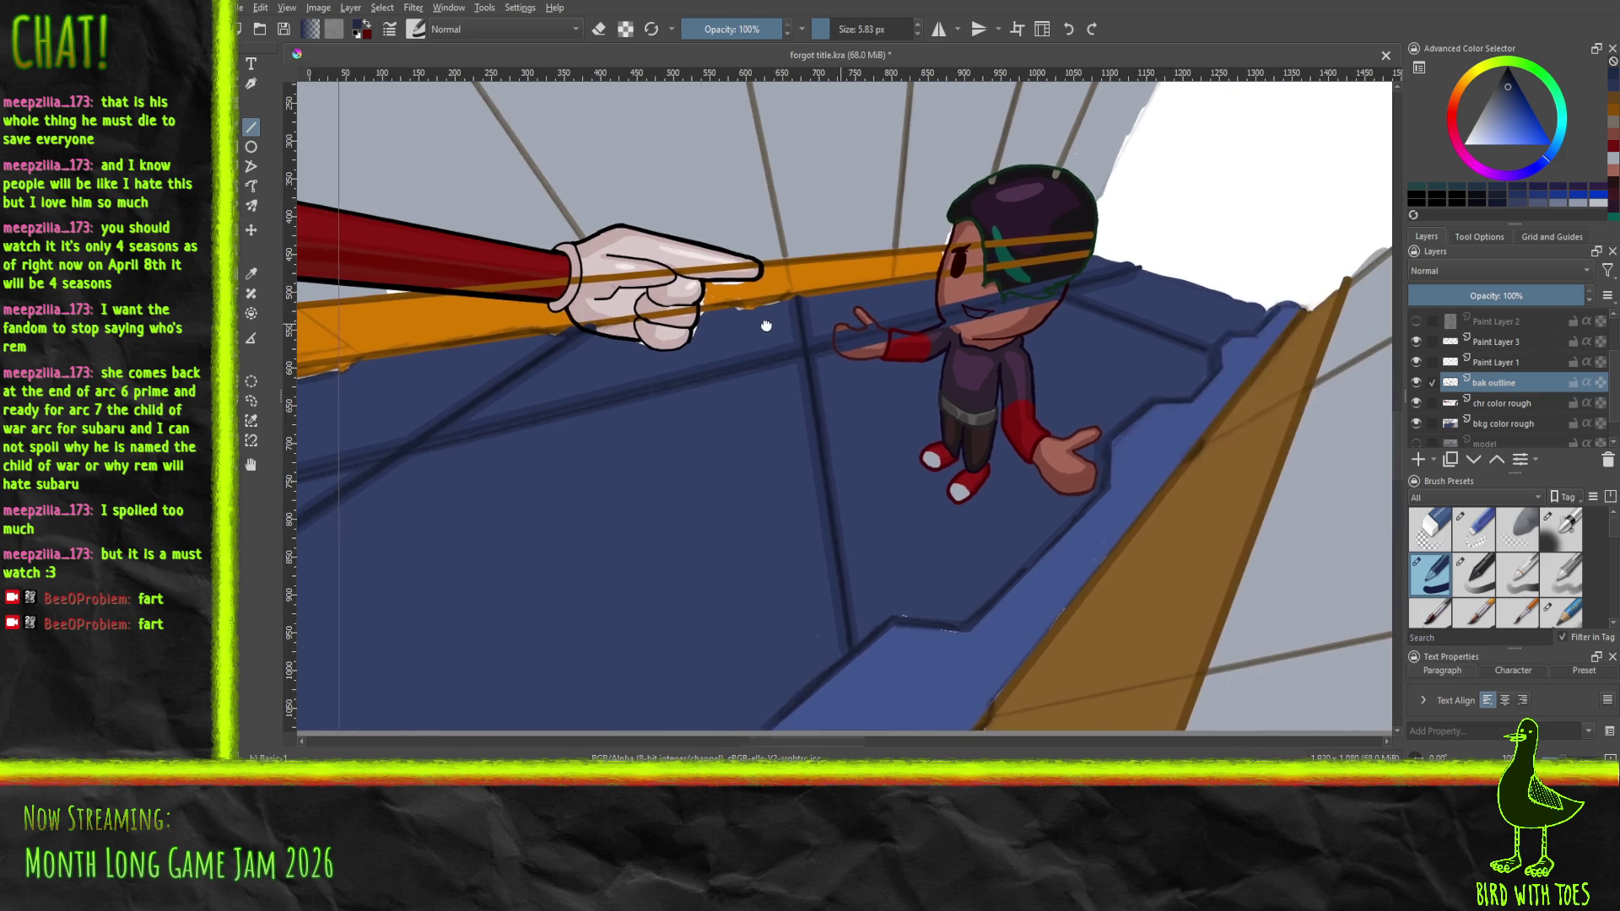
# Hide Paint Layer 3 and Paint Layer 1
pyautogui.scroll(5, 745, 322)
pyautogui.moveTo(745, 322)
pyautogui.mouseDown()
pyautogui.moveTo(351, 427)
pyautogui.moveTo(782, 341)
pyautogui.mouseUp()
pyautogui.scroll(-3, 783, 341)
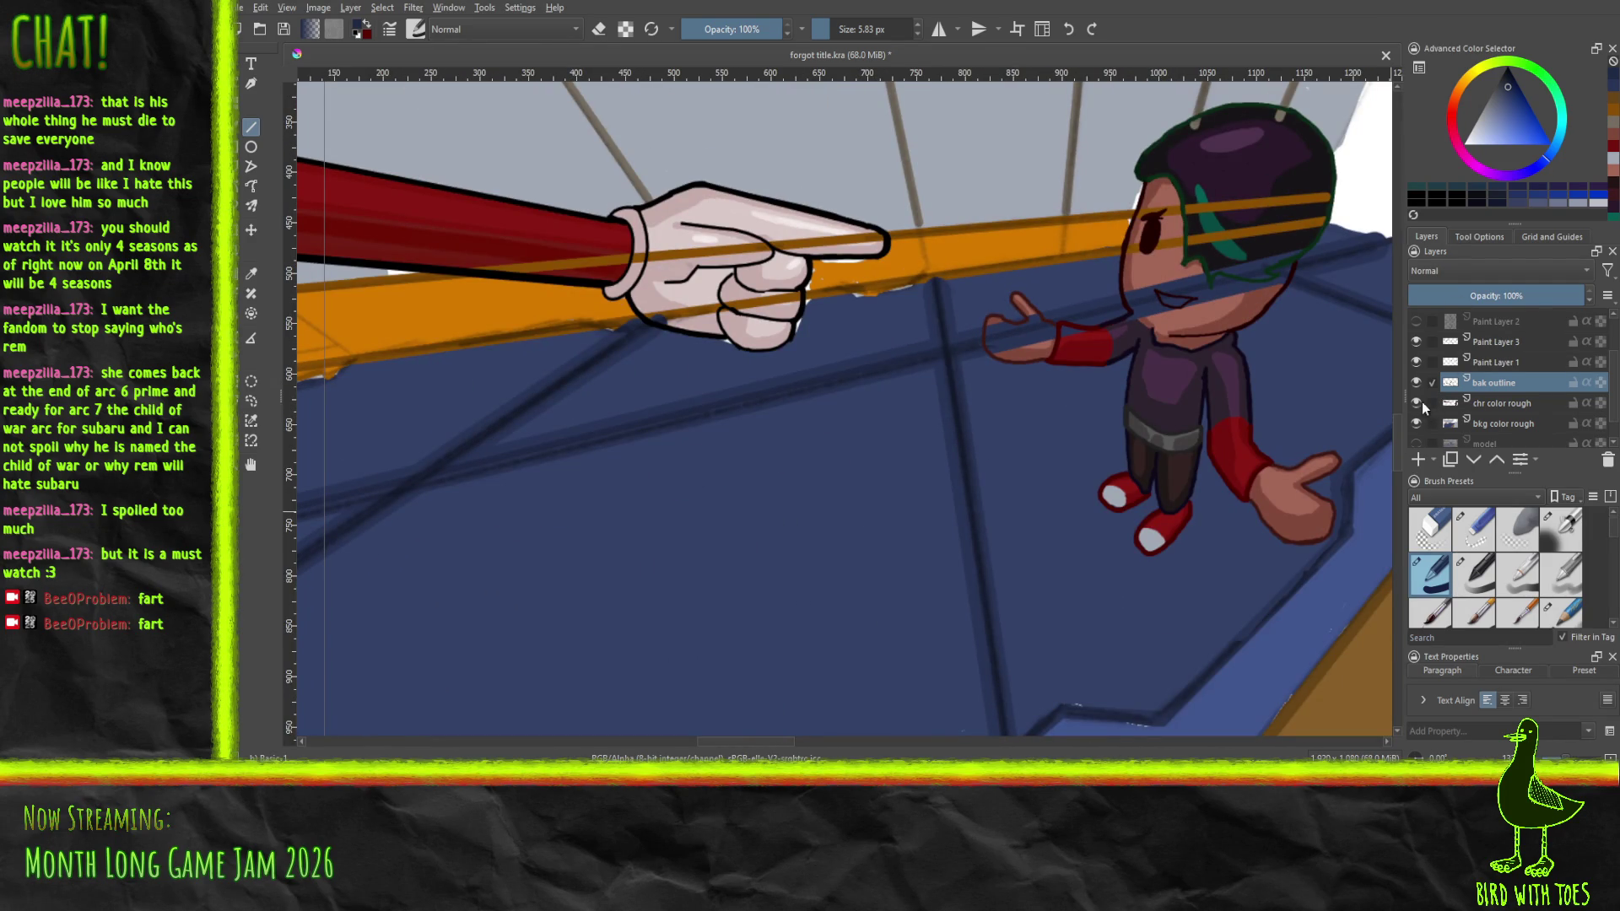
pyautogui.click(1416, 342)
pyautogui.moveTo(1231, 412)
pyautogui.mouseDown()
pyautogui.moveTo(1198, 398)
pyautogui.moveTo(764, 453)
pyautogui.mouseUp()
pyautogui.scroll(-5, 928, 422)
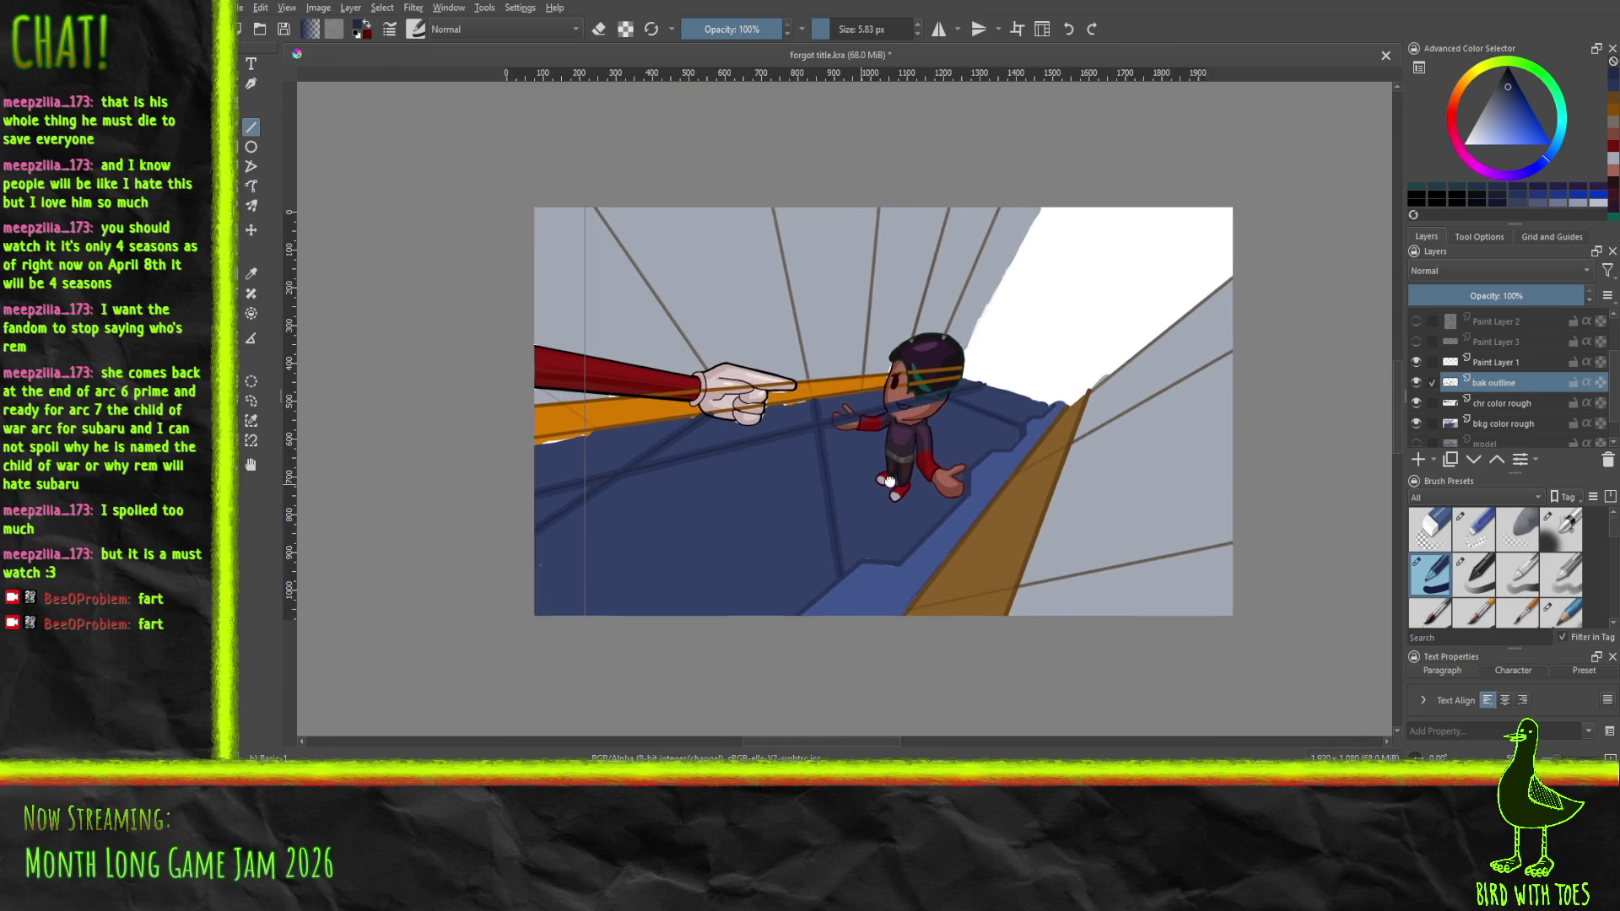
pyautogui.click(1415, 363)
# Move bak outline below the chr color rough layer so the beam passes behind the character
pyautogui.scroll(2, 970, 447)
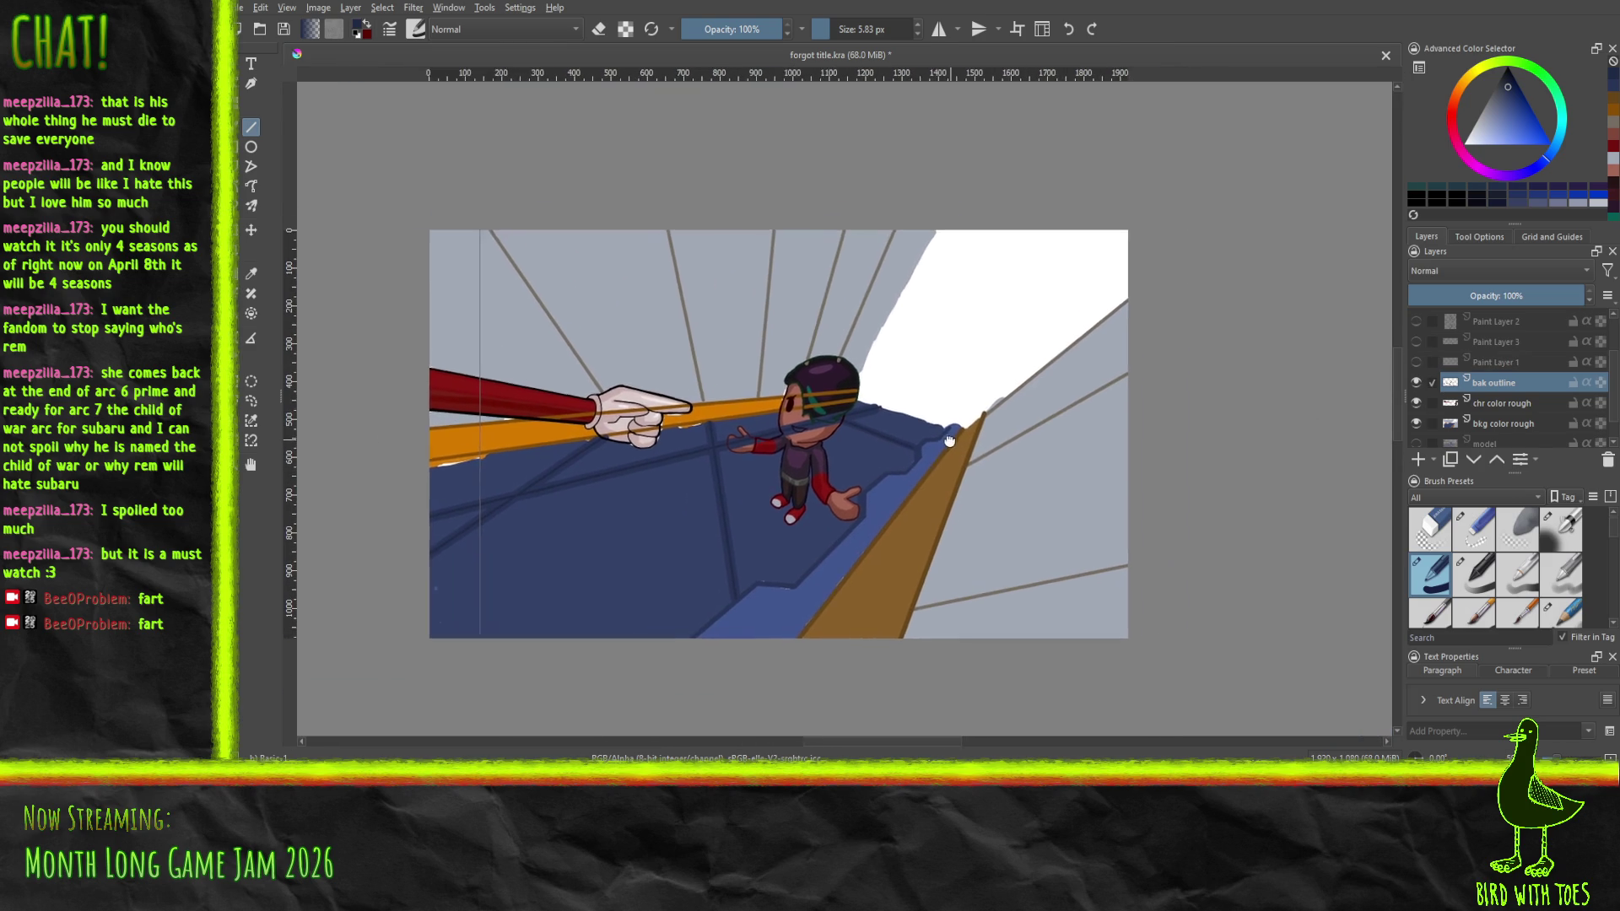
pyautogui.scroll(-4, 911, 464)
pyautogui.scroll(5, 894, 475)
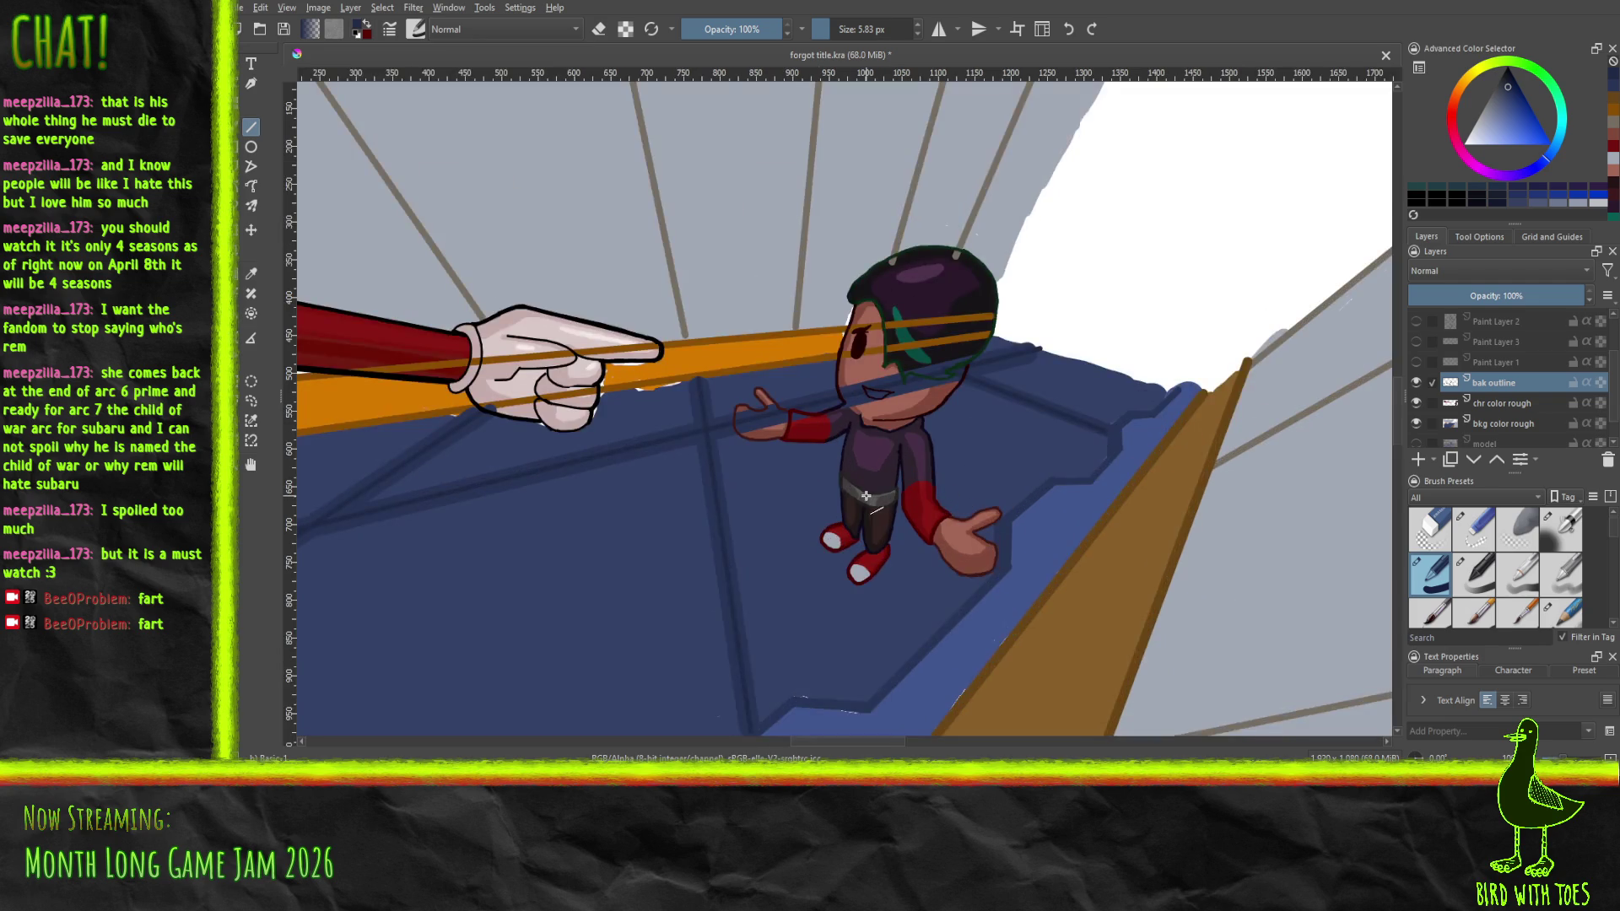
pyautogui.moveTo(866, 496)
pyautogui.mouseDown()
pyautogui.moveTo(737, 561)
pyautogui.moveTo(722, 538)
pyautogui.mouseUp()
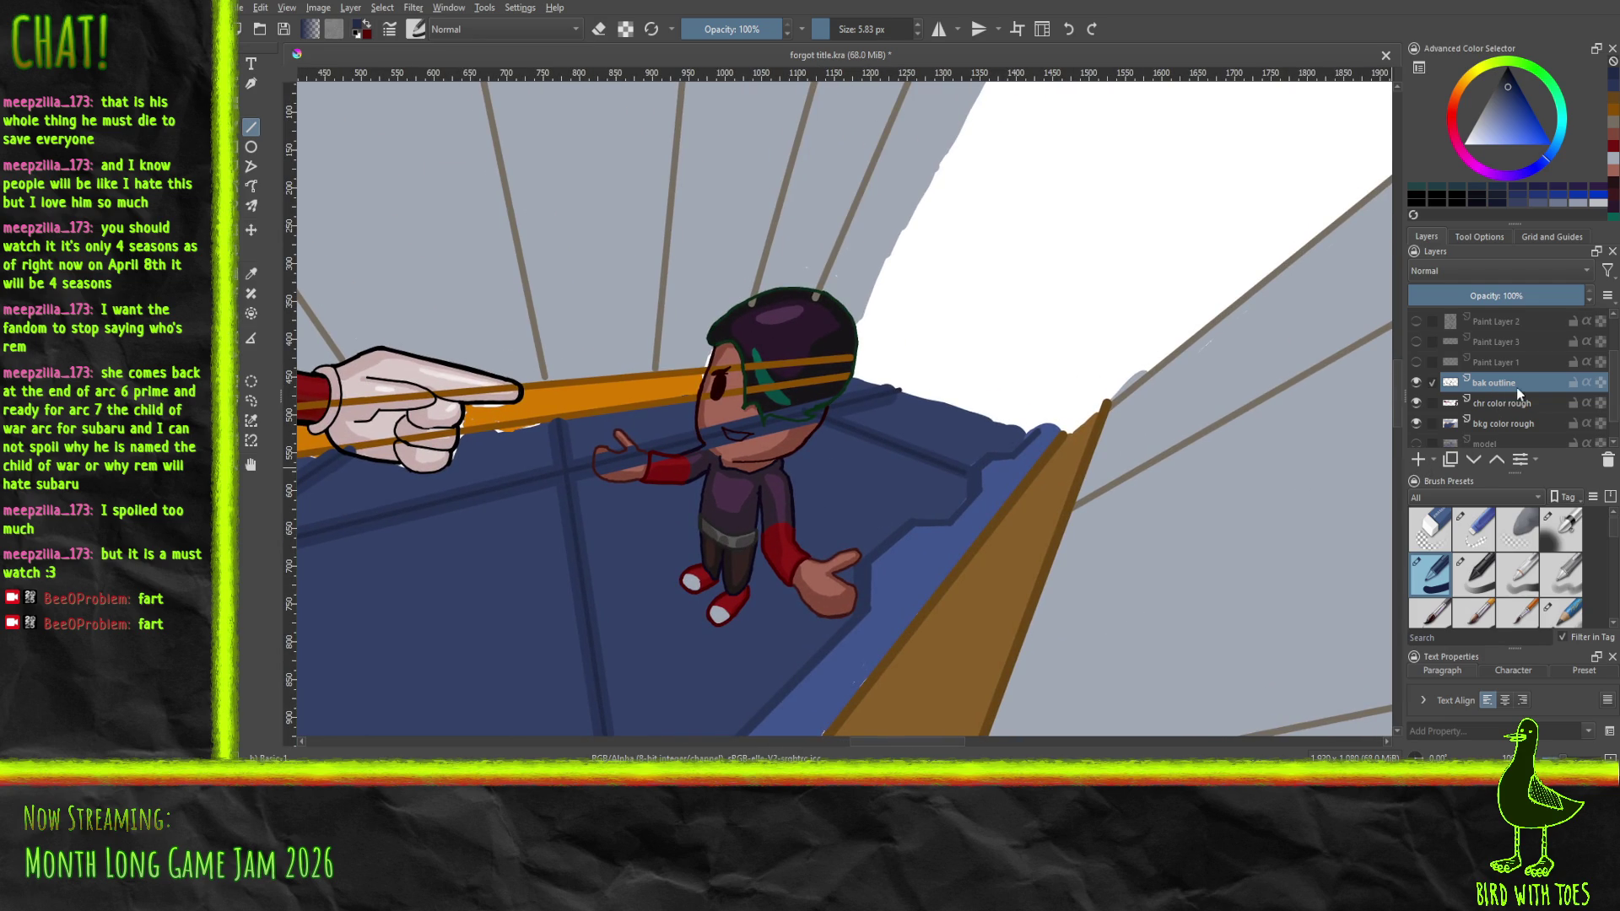
pyautogui.moveTo(1515, 387)
pyautogui.mouseDown()
pyautogui.moveTo(1510, 443)
pyautogui.moveTo(1507, 420)
pyautogui.mouseUp()
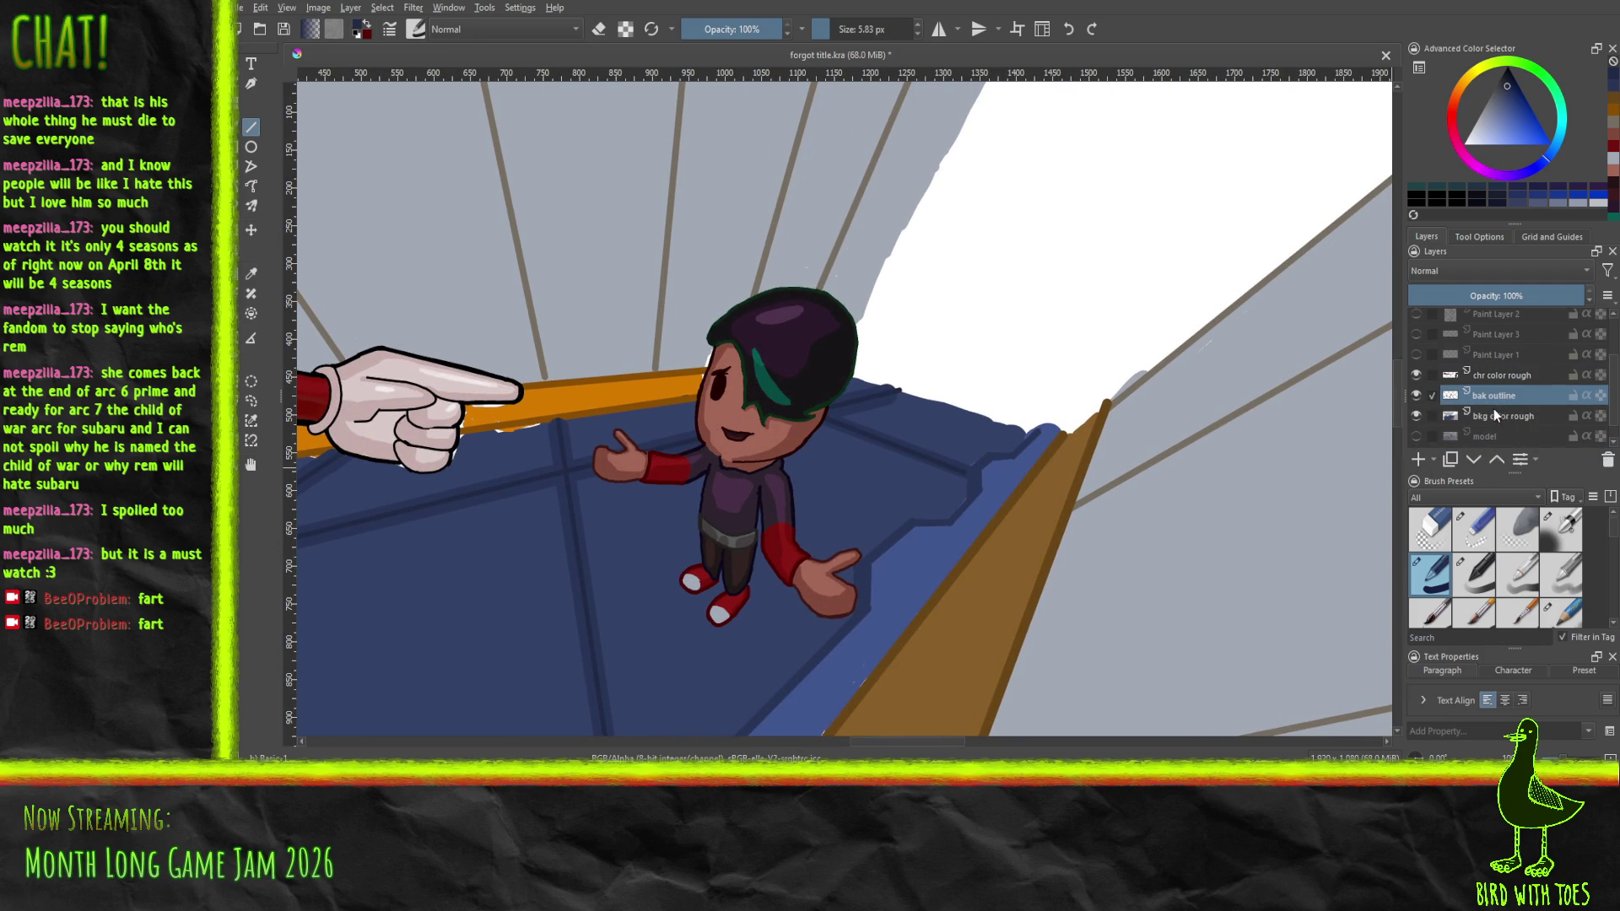
pyautogui.scroll(-3, 1083, 478)
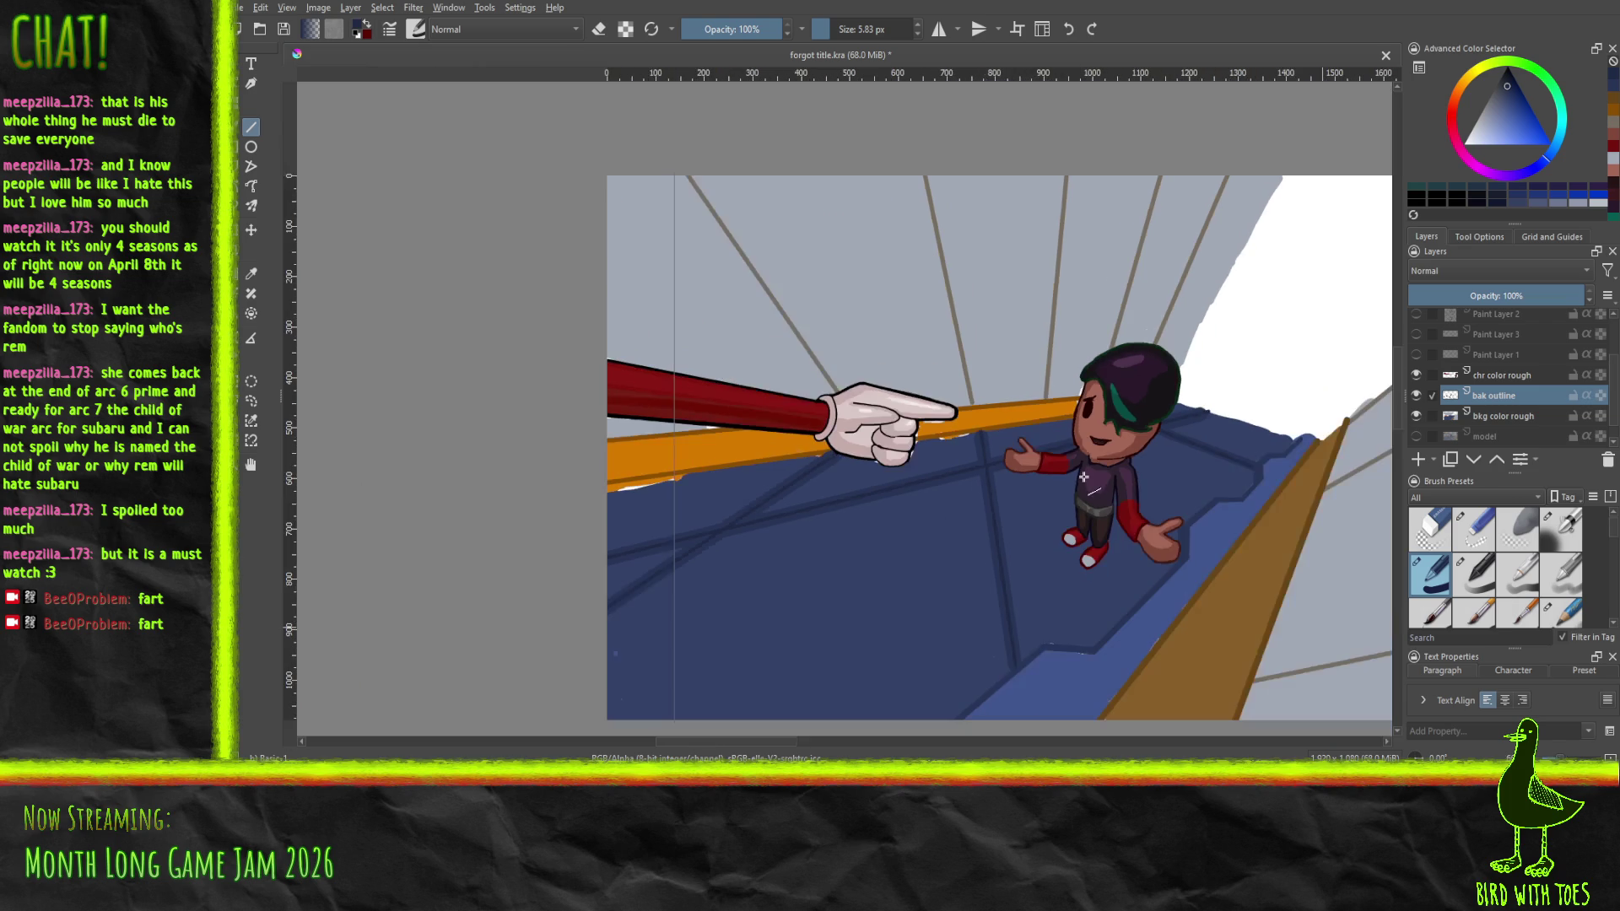
pyautogui.scroll(3, 1083, 477)
pyautogui.scroll(-4, 870, 495)
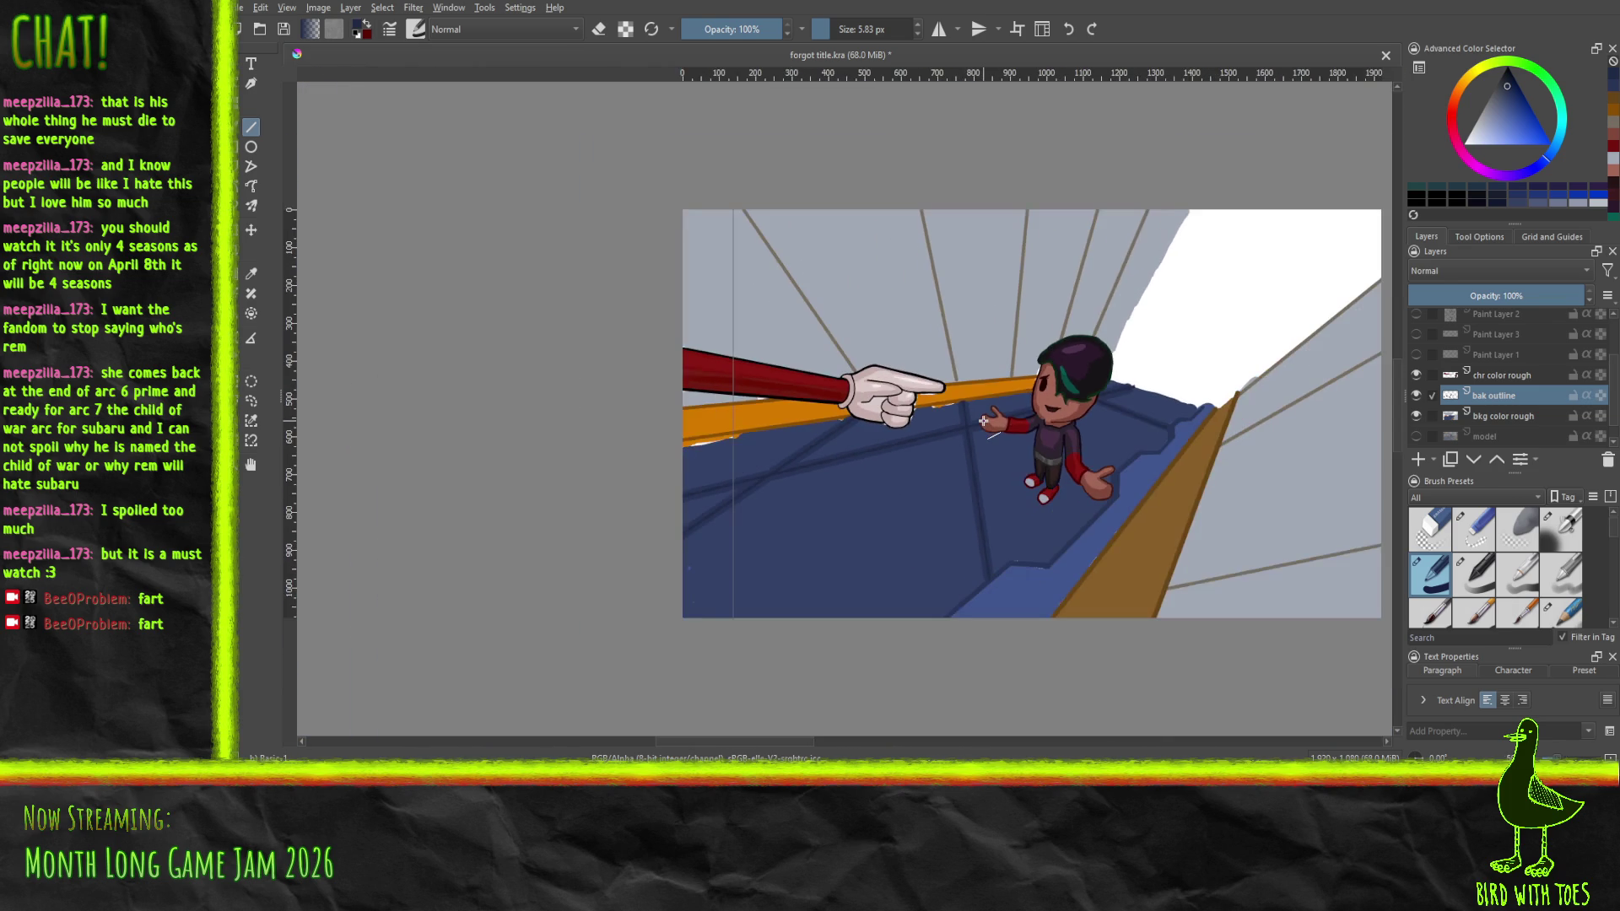
pyautogui.scroll(3, 983, 420)
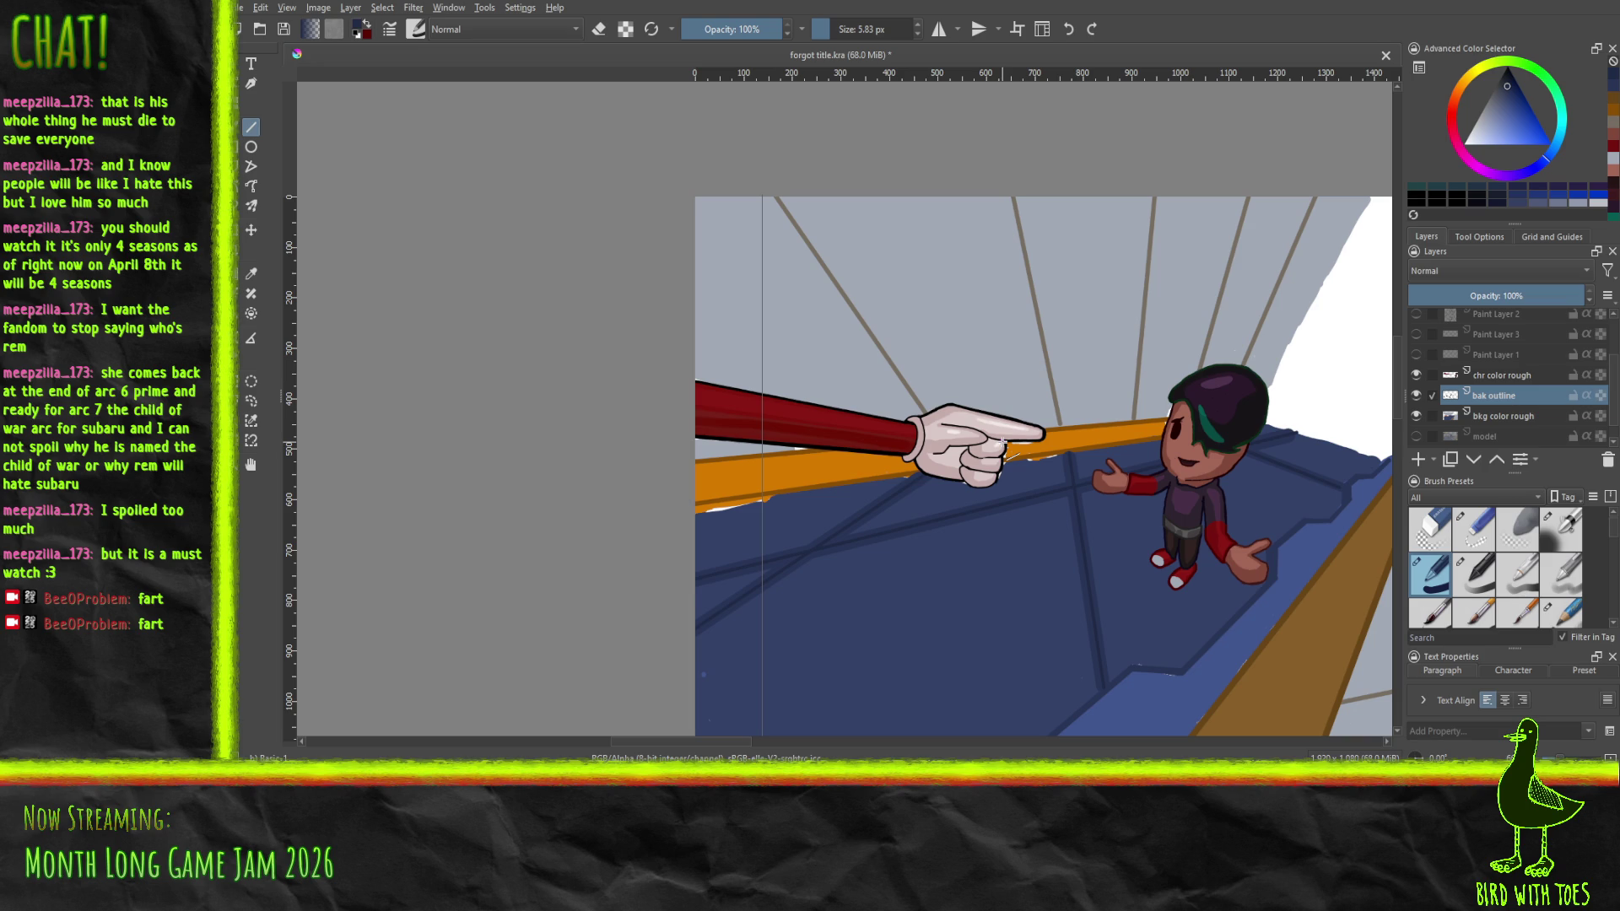
# On bkg color rough, sample the floor's dark blue and set the brush to 11.10 px
pyautogui.click(1484, 415)
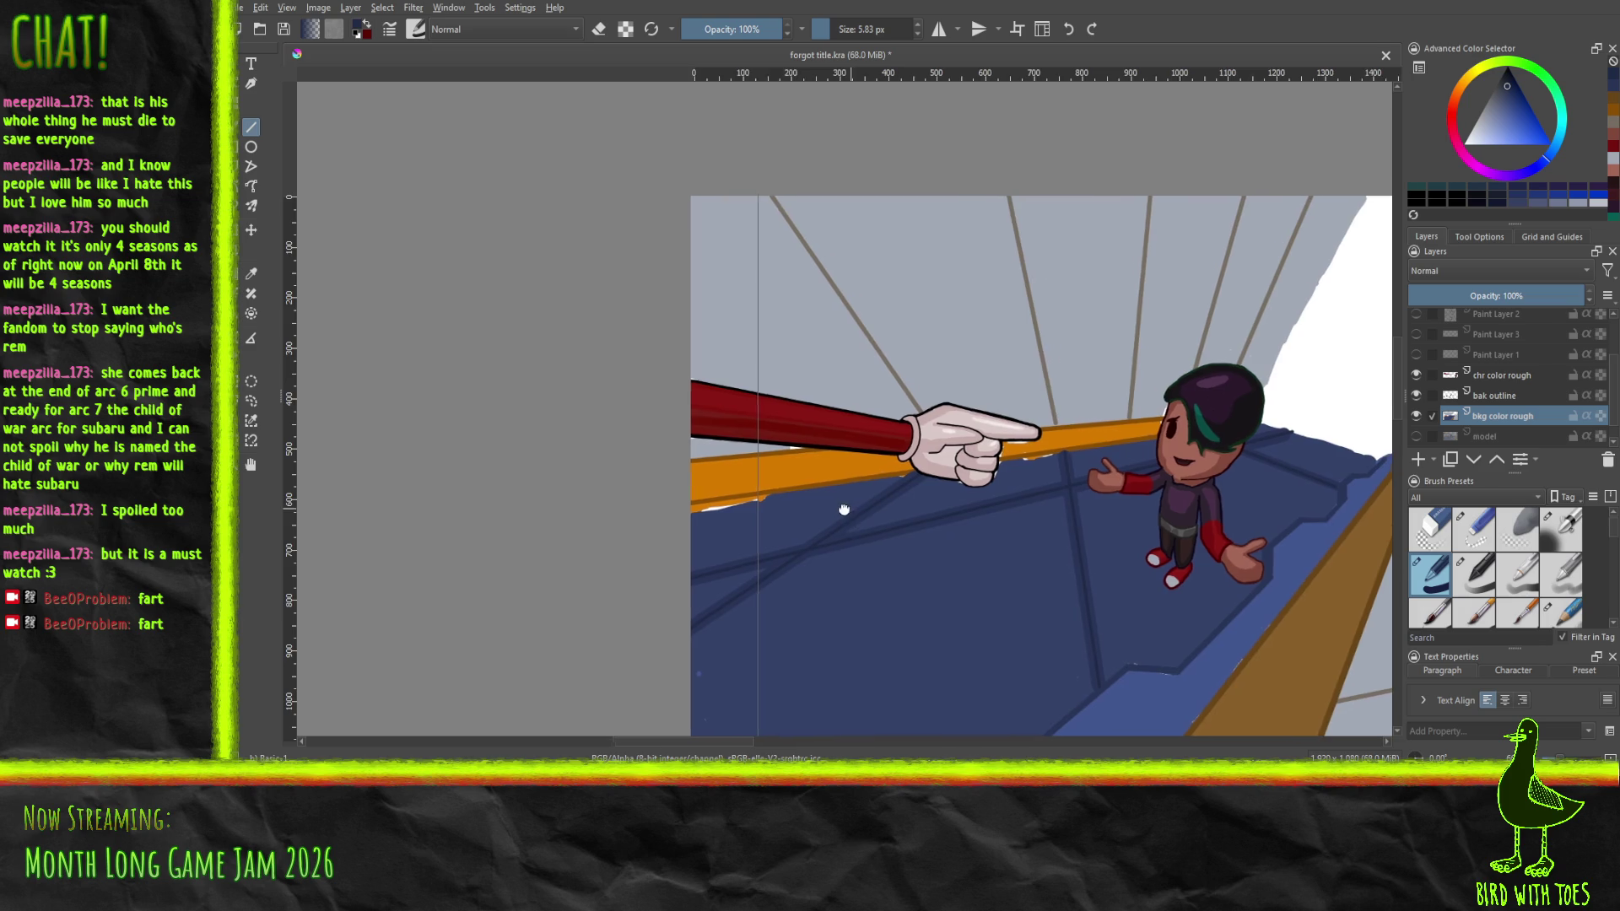
pyautogui.scroll(3, 847, 509)
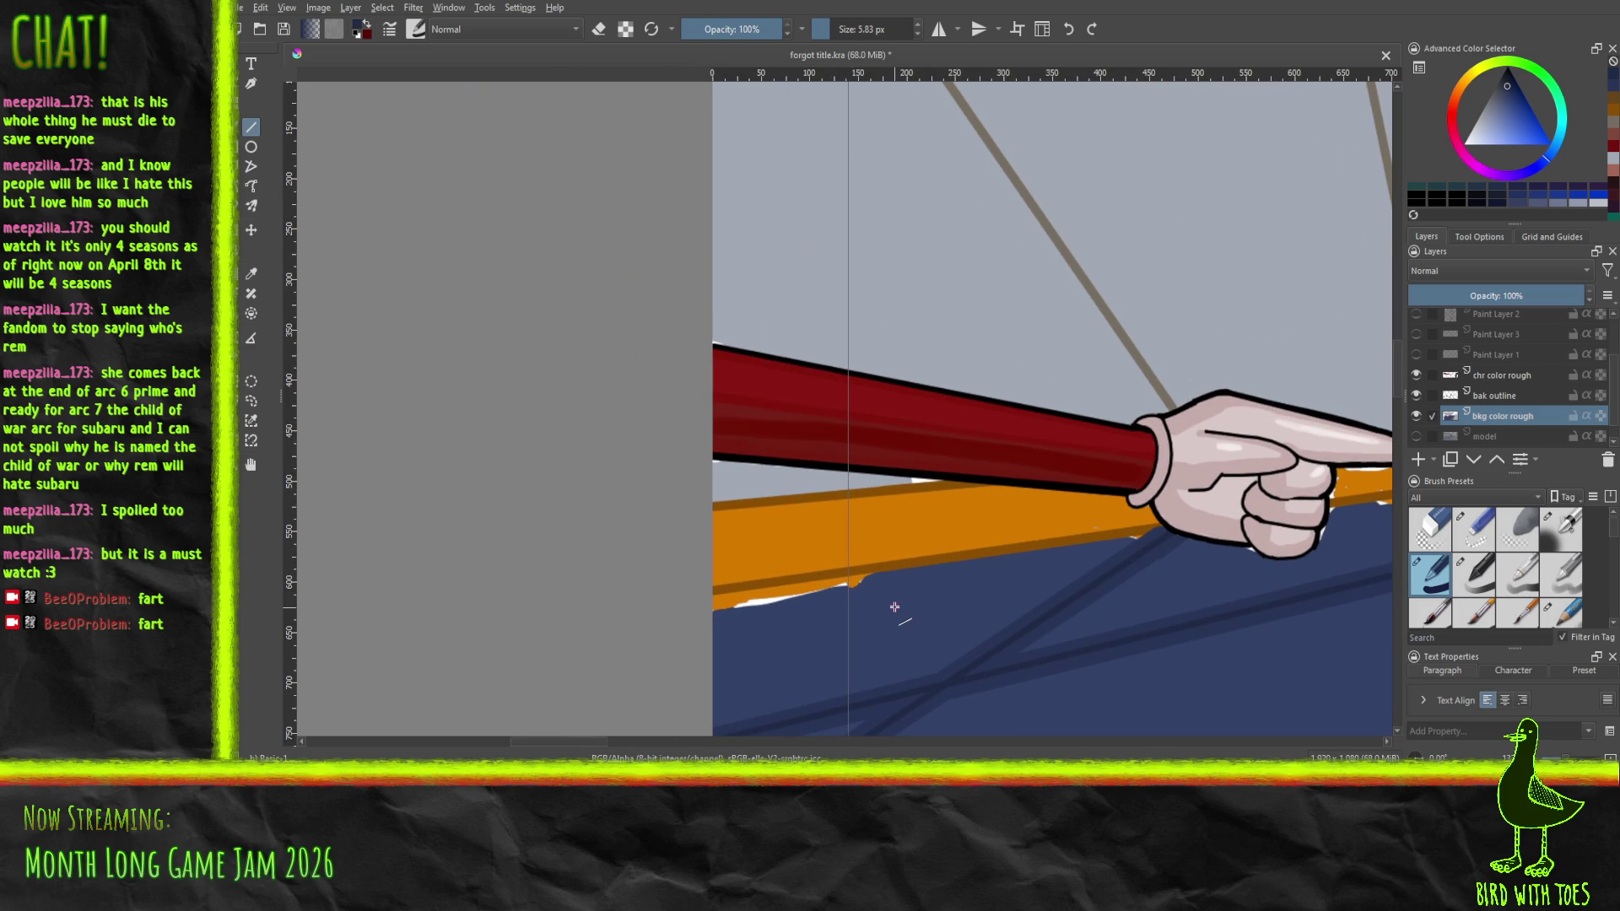
pyautogui.click(252, 275)
pyautogui.click(878, 641)
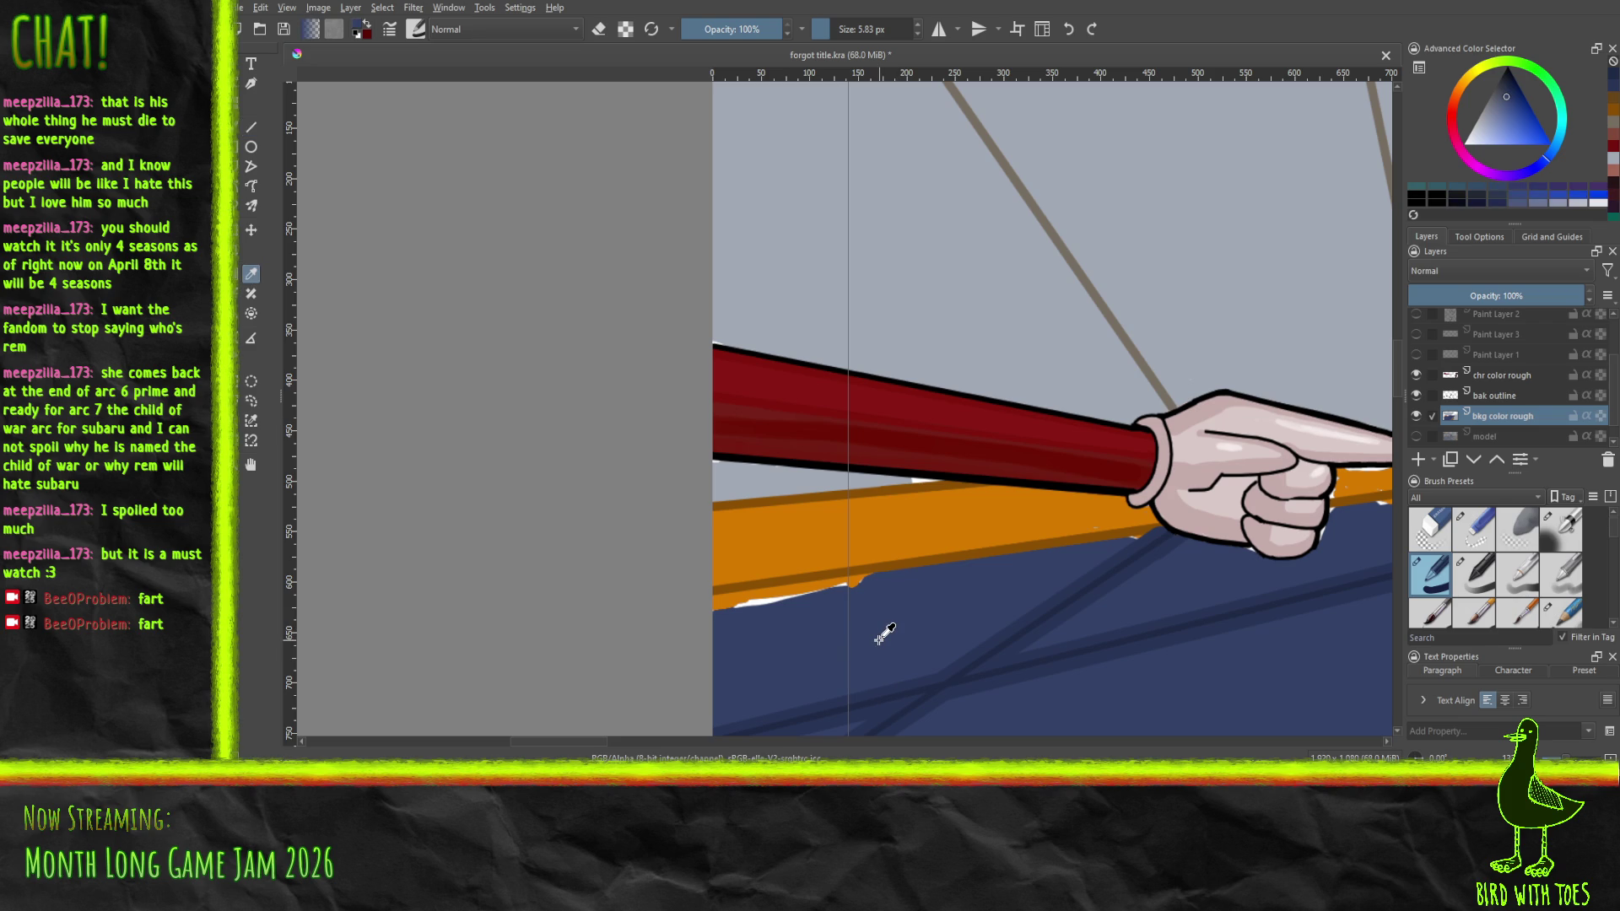
pyautogui.press('b')
pyautogui.click(834, 32)
# Paint blue over the white gaps below the beam and under the fingertip
pyautogui.moveTo(715, 604); pyautogui.dragTo(855, 579)
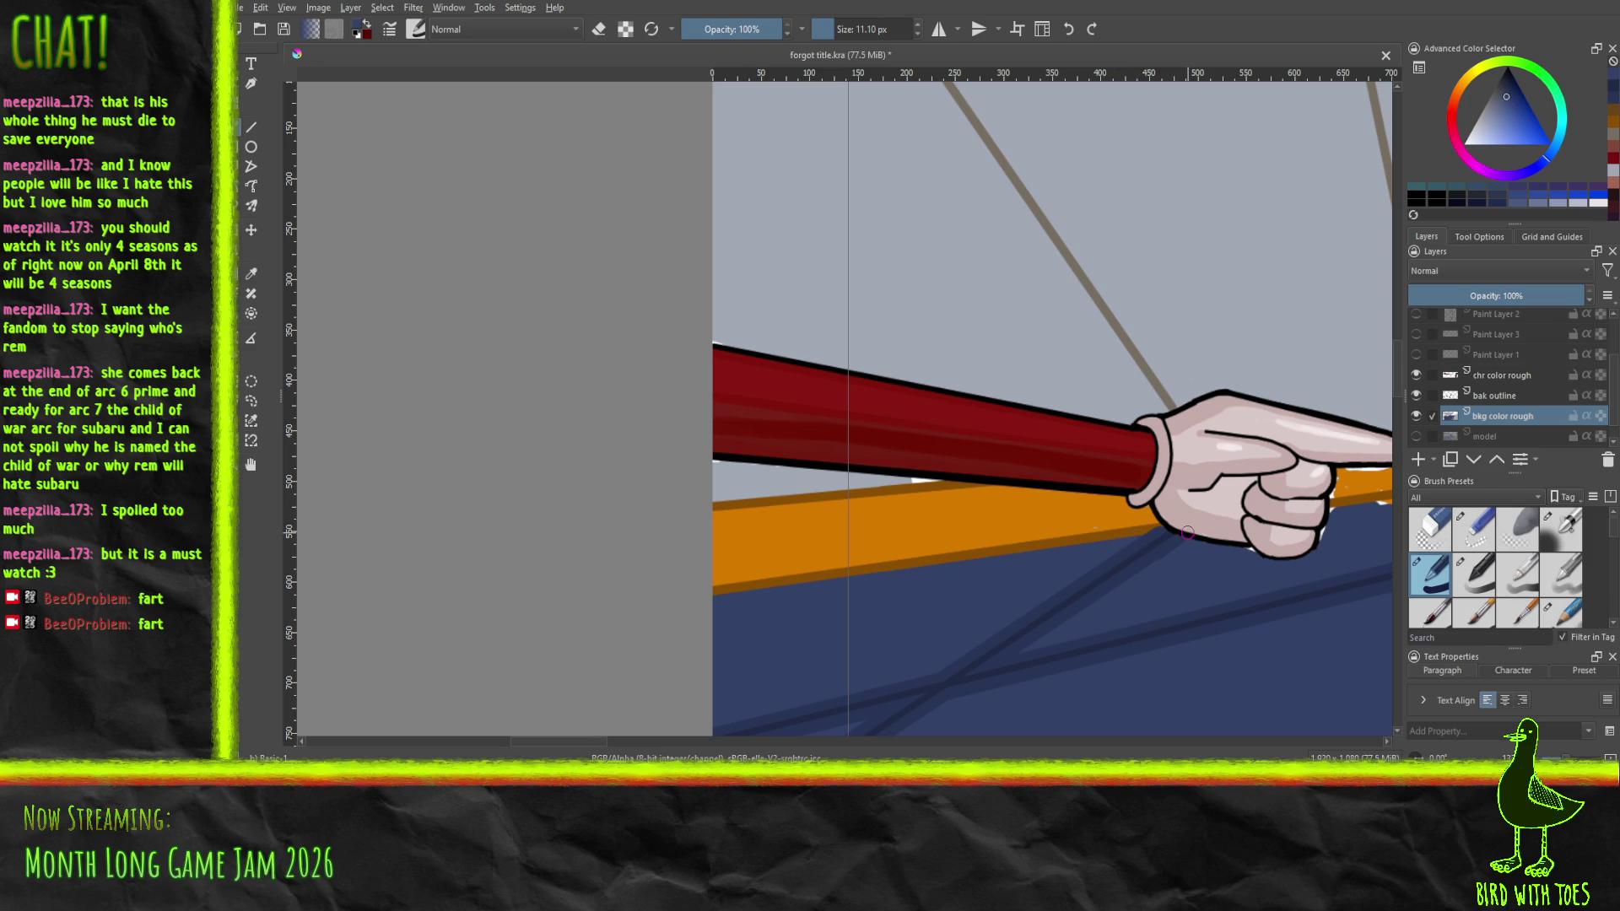
pyautogui.moveTo(1187, 532); pyautogui.dragTo(962, 510)
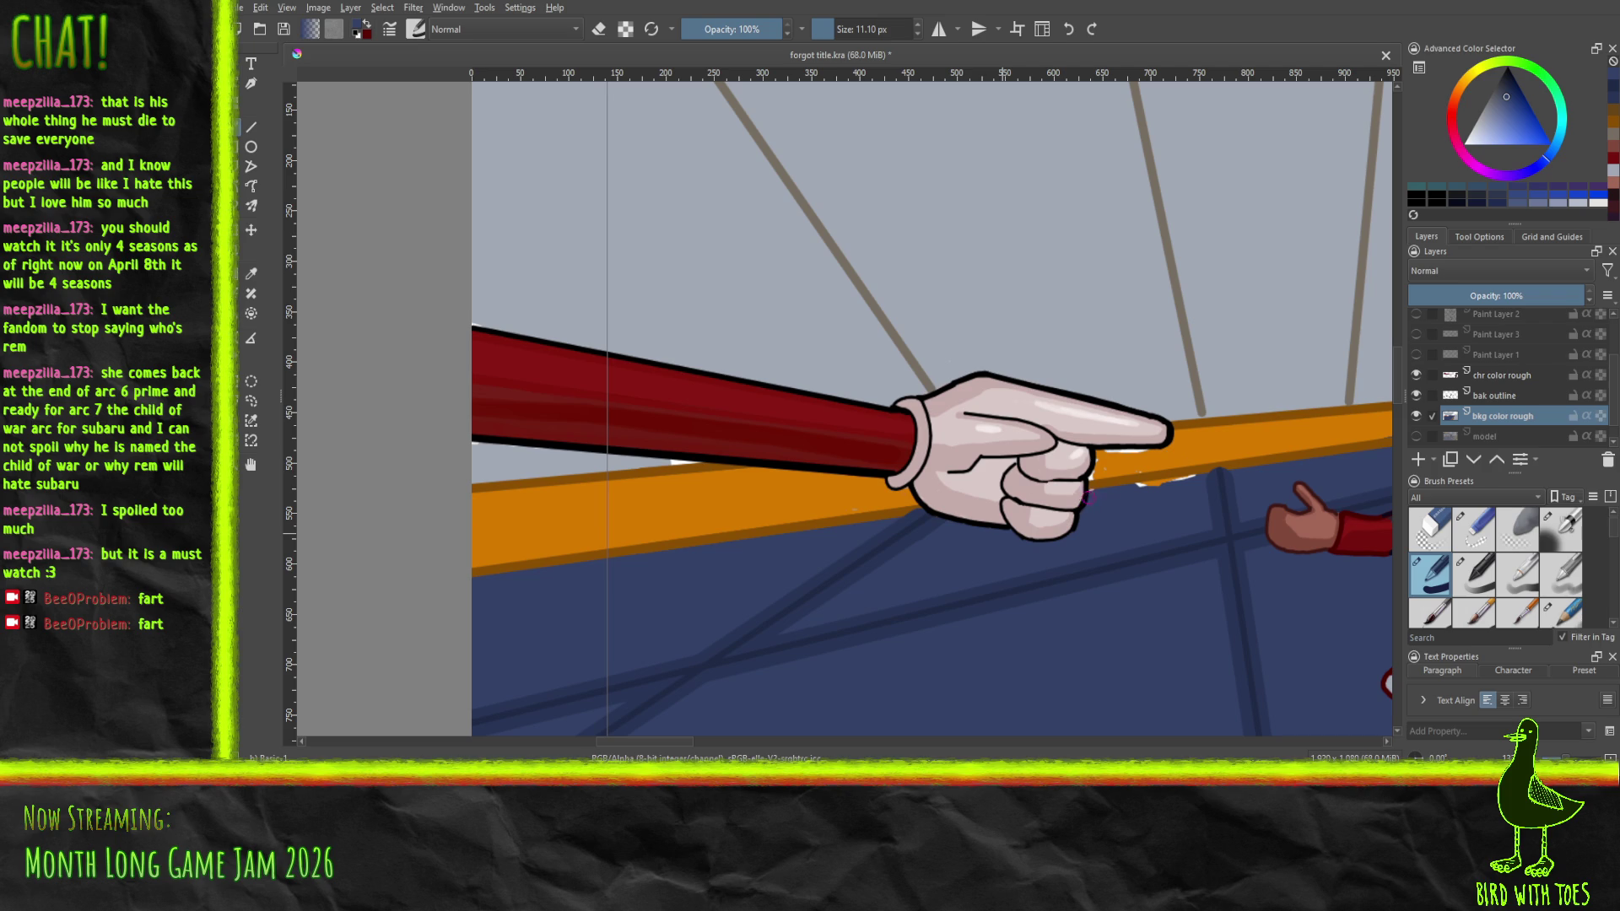
pyautogui.moveTo(1136, 488); pyautogui.dragTo(1212, 479)
pyautogui.moveTo(1161, 495); pyautogui.dragTo(908, 346)
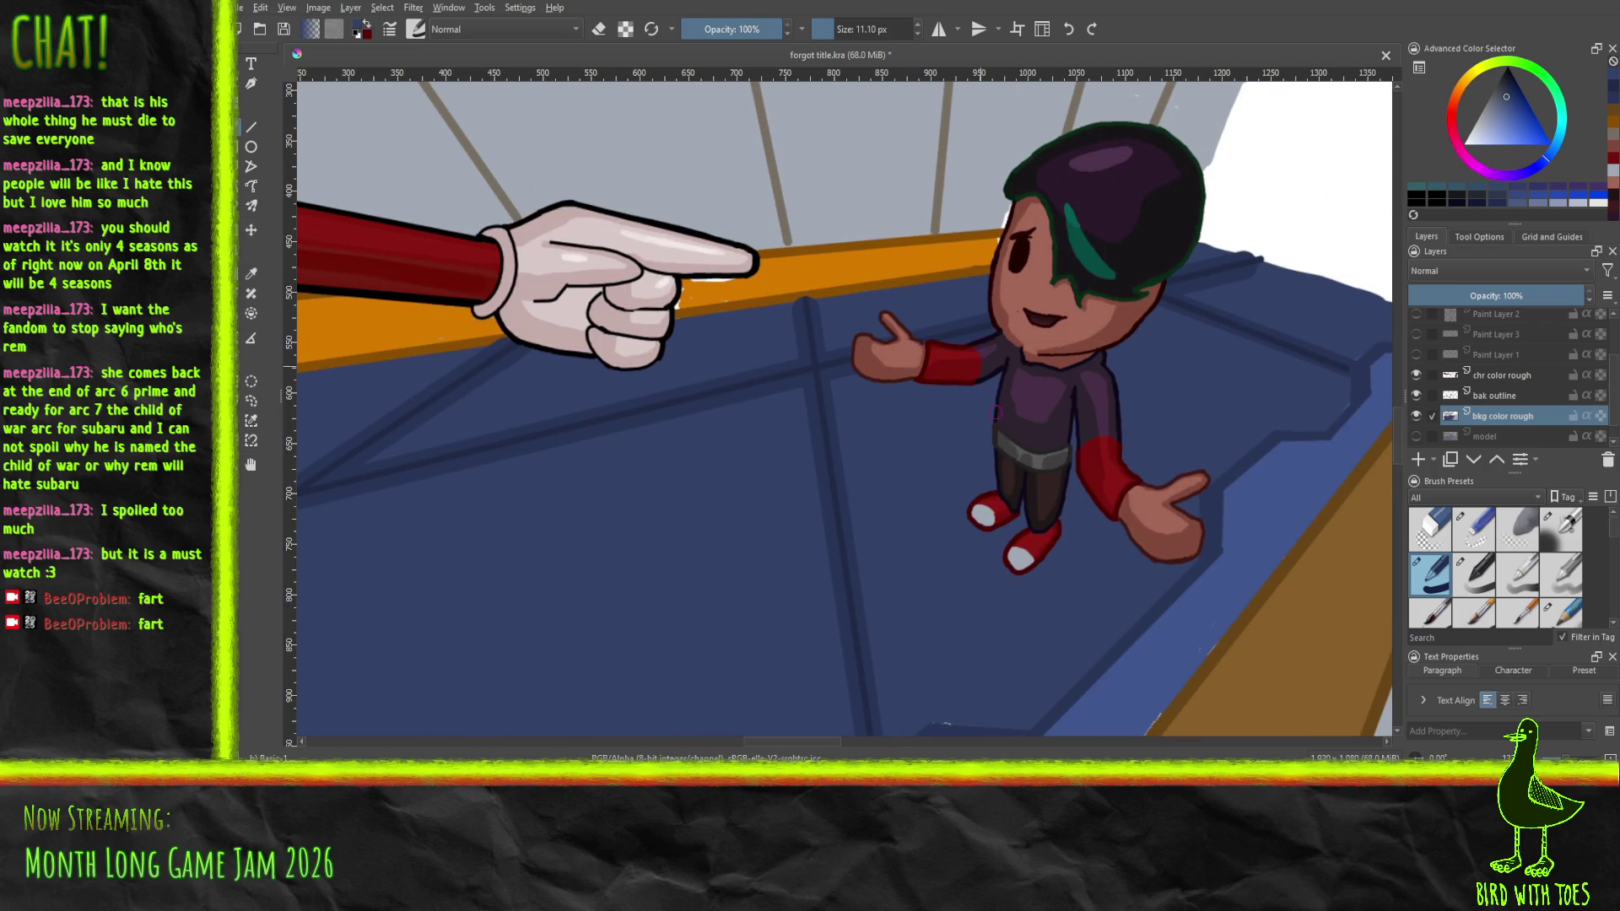
# Sample the beam's orange and paint over the white speck and streak on it
pyautogui.moveTo(1096, 301)
pyautogui.mouseDown()
pyautogui.moveTo(1098, 54)
pyautogui.moveTo(1103, 85)
pyautogui.mouseUp()
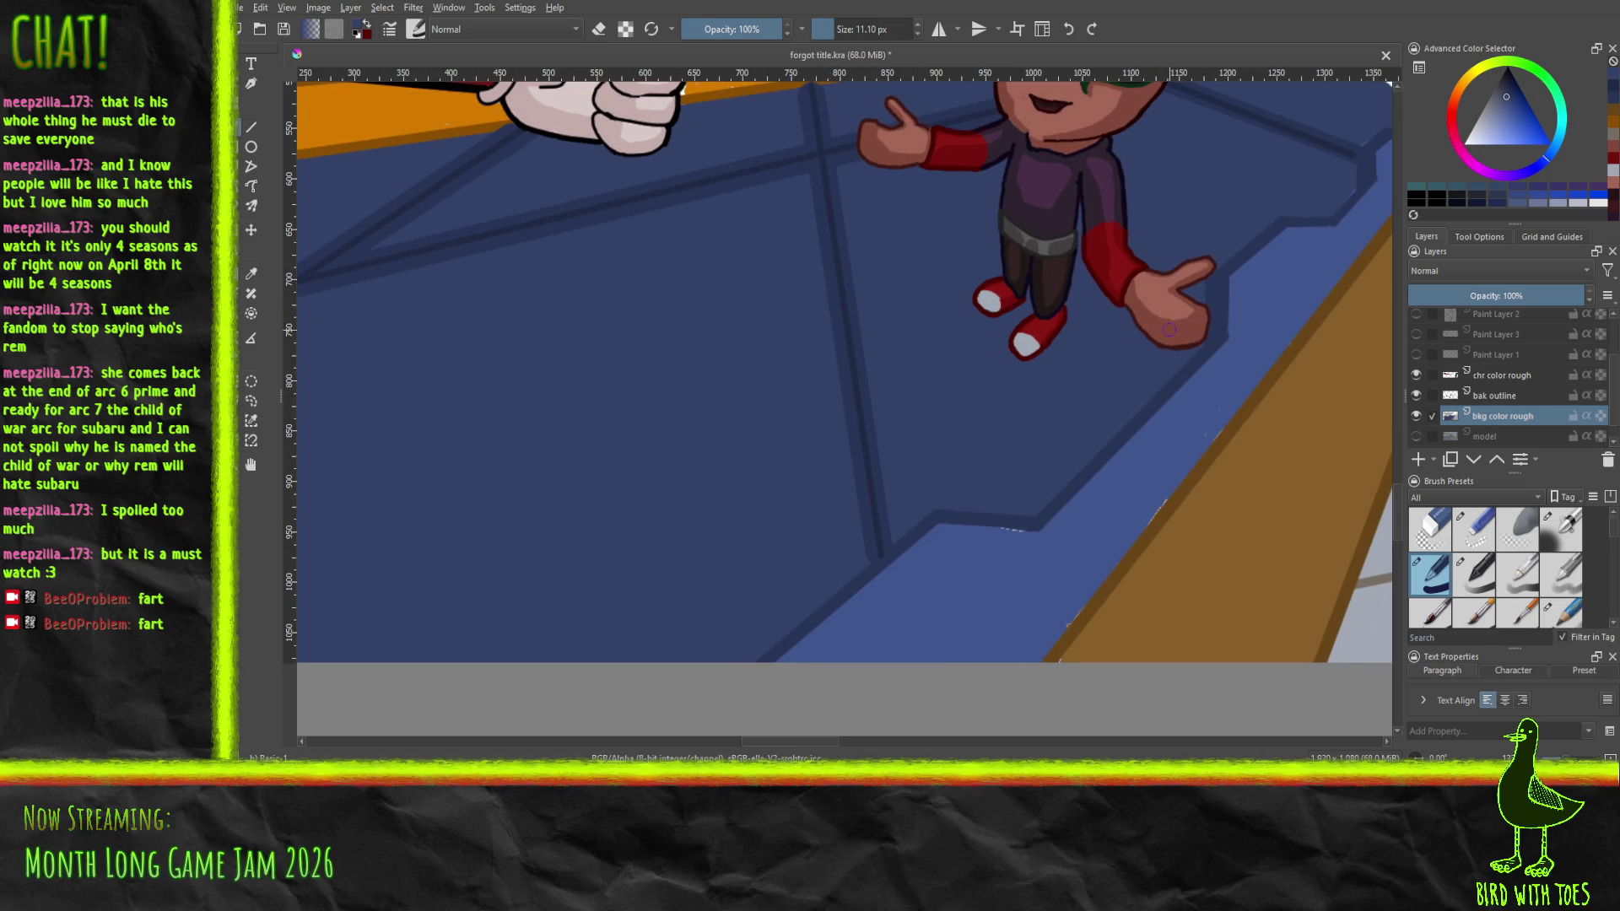
pyautogui.moveTo(1050, 211)
pyautogui.mouseDown()
pyautogui.moveTo(773, 556)
pyautogui.moveTo(826, 494)
pyautogui.moveTo(936, 473)
pyautogui.mouseUp()
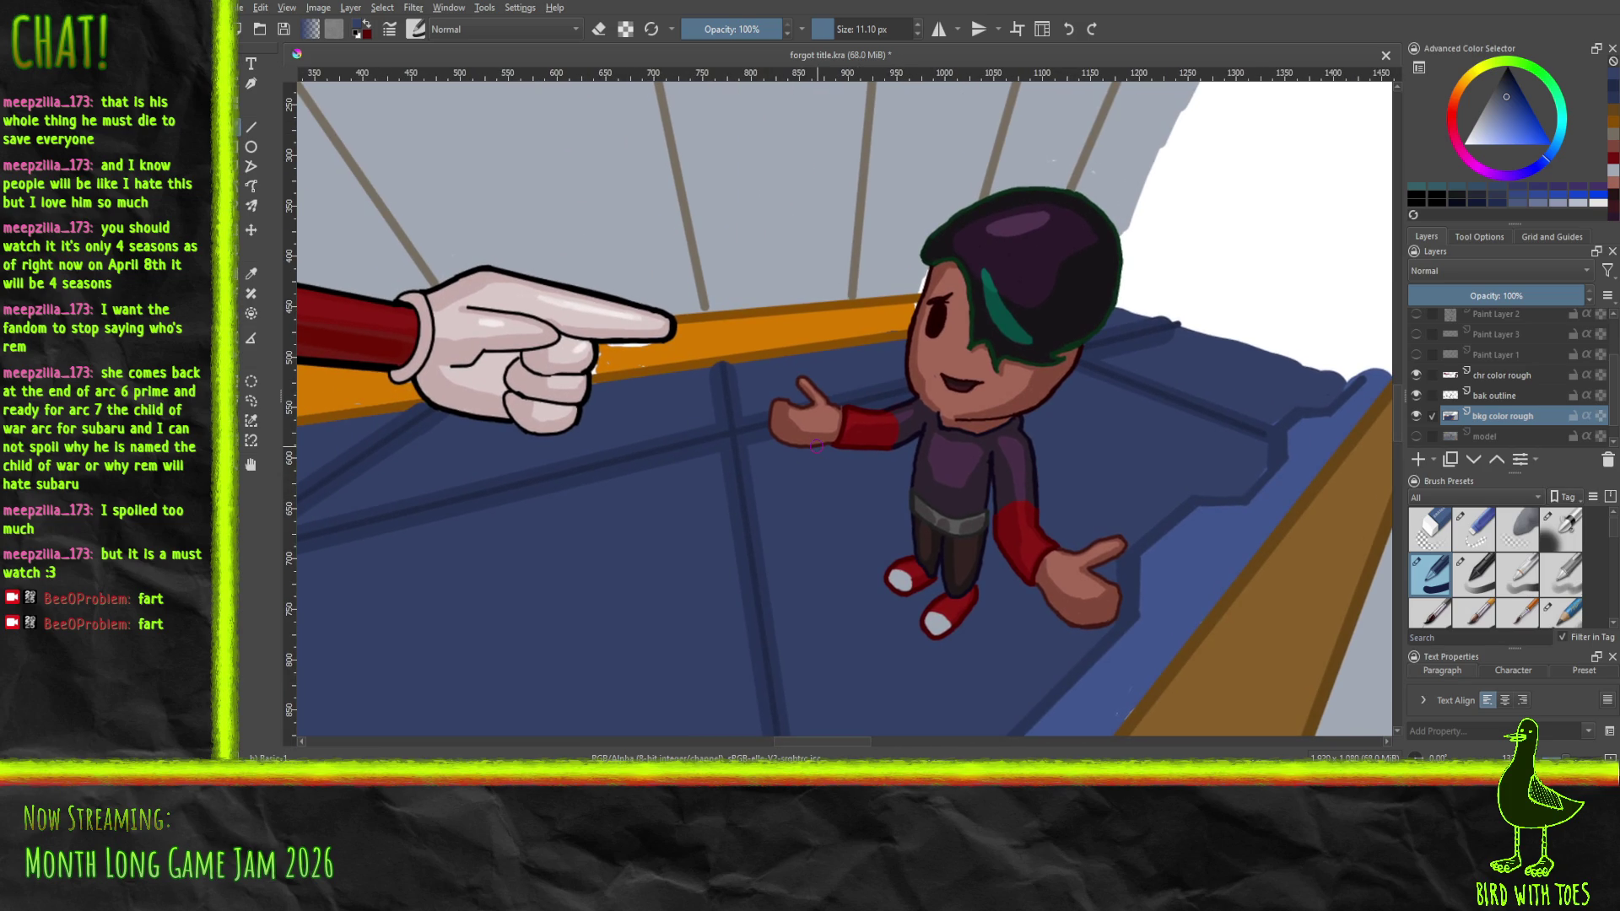
pyautogui.click(251, 272)
pyautogui.click(687, 339)
pyautogui.press('b')
pyautogui.click(594, 368)
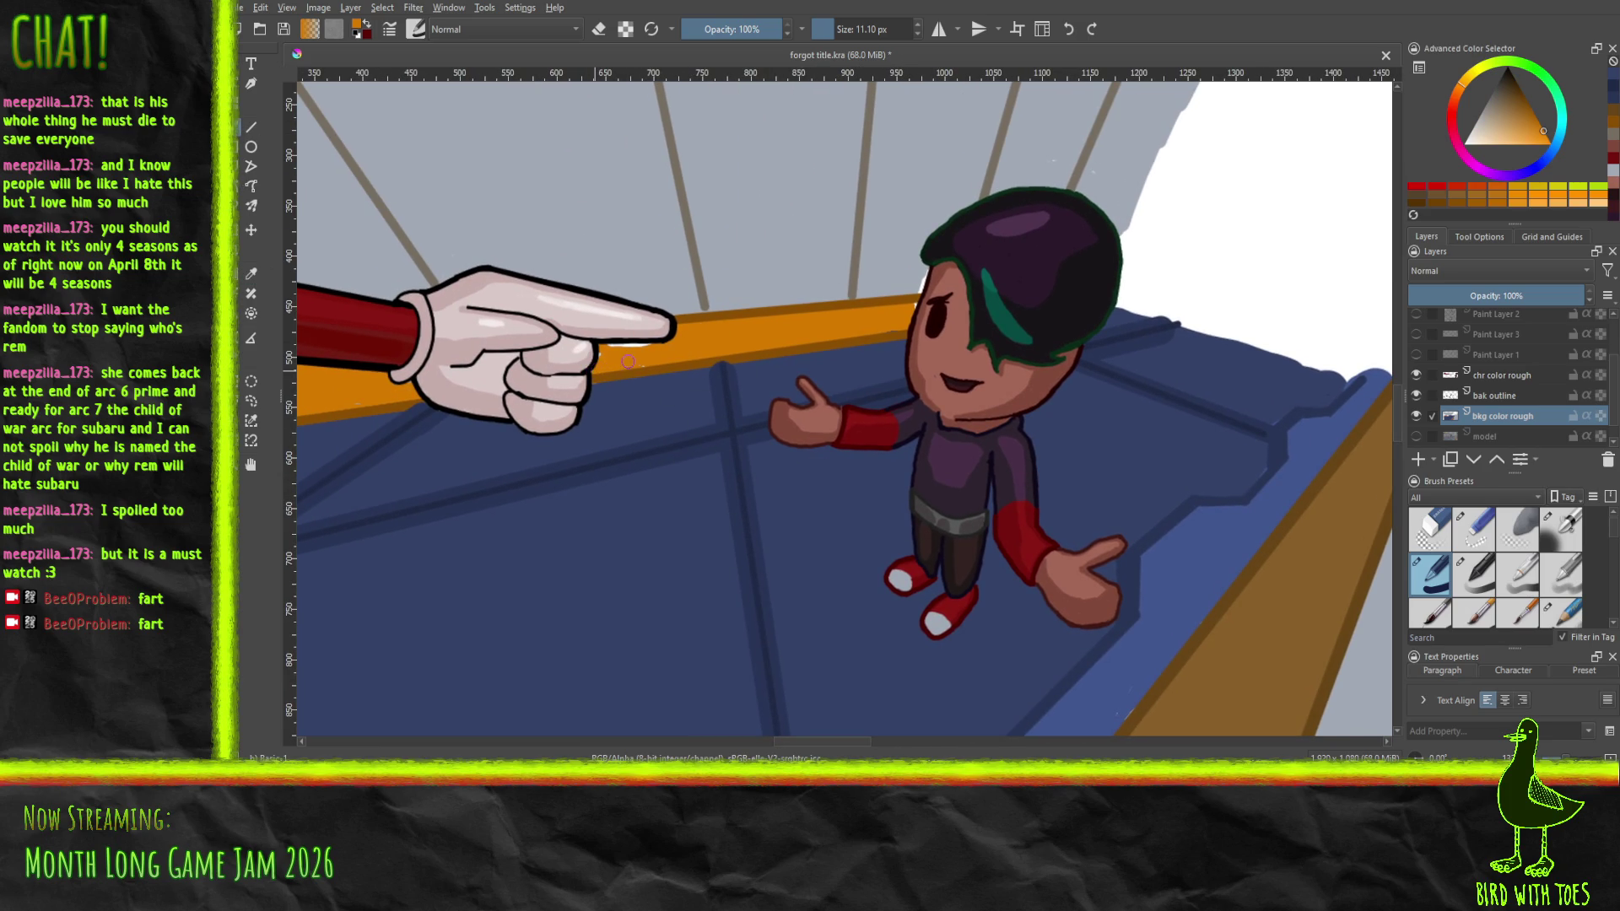
pyautogui.moveTo(600, 355); pyautogui.dragTo(675, 340)
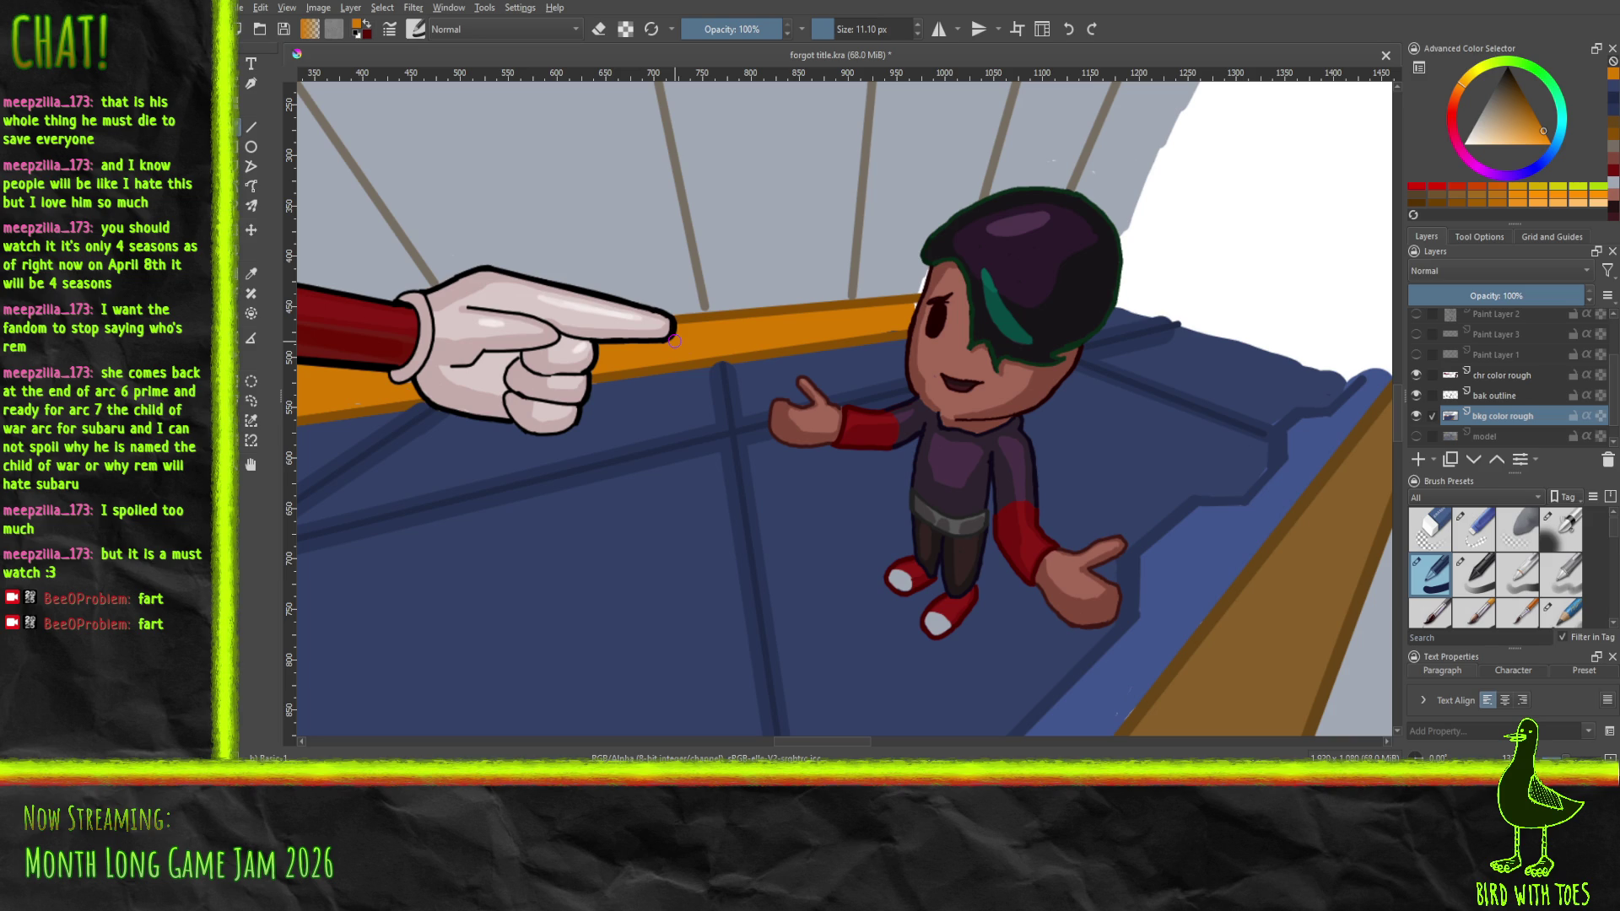
# Sample the floor's dark blue and touch up the floor in the matching blue
pyautogui.click(252, 273)
pyautogui.click(1203, 442)
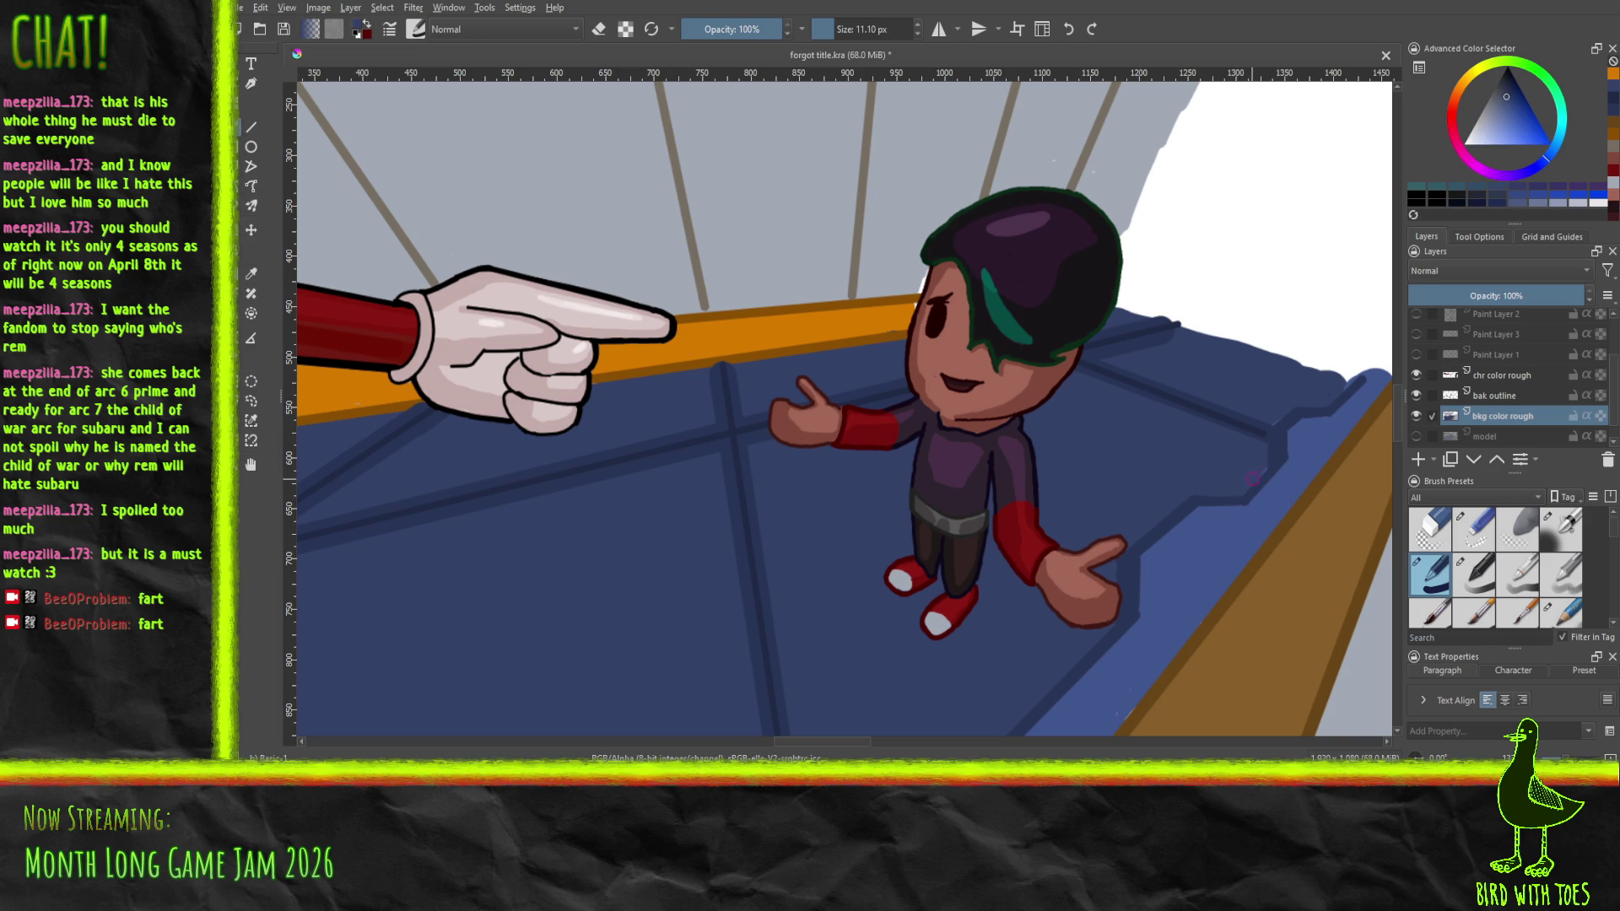
pyautogui.moveTo(1267, 429); pyautogui.dragTo(1281, 416)
pyautogui.click(251, 274)
pyautogui.click(1196, 562)
pyautogui.press('b')
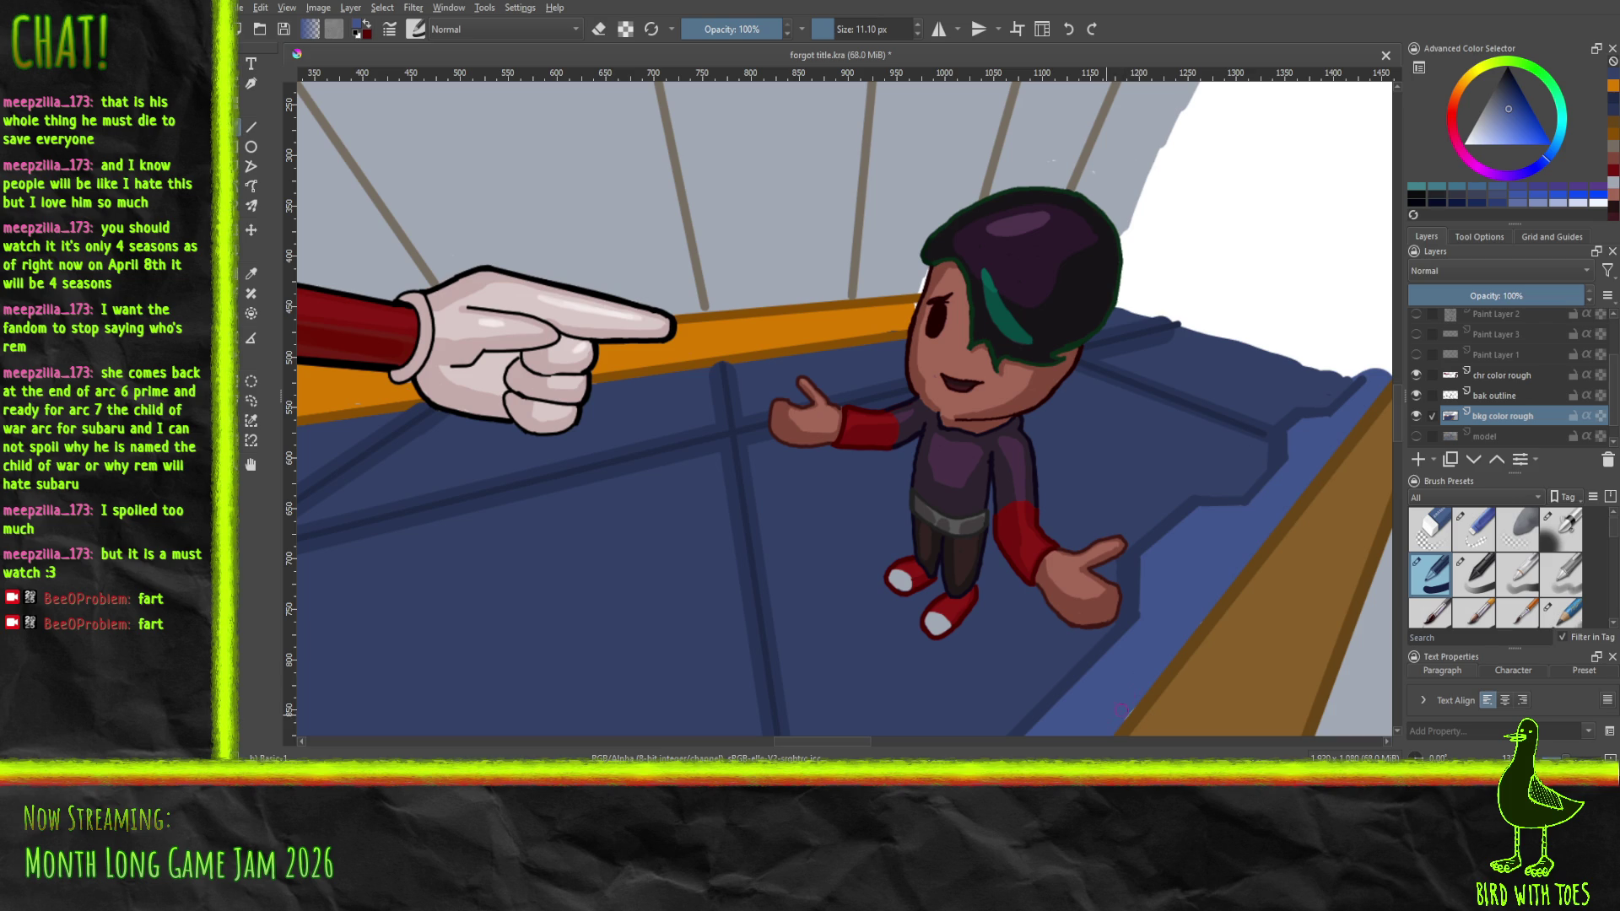
pyautogui.moveTo(1133, 699); pyautogui.dragTo(1172, 646)
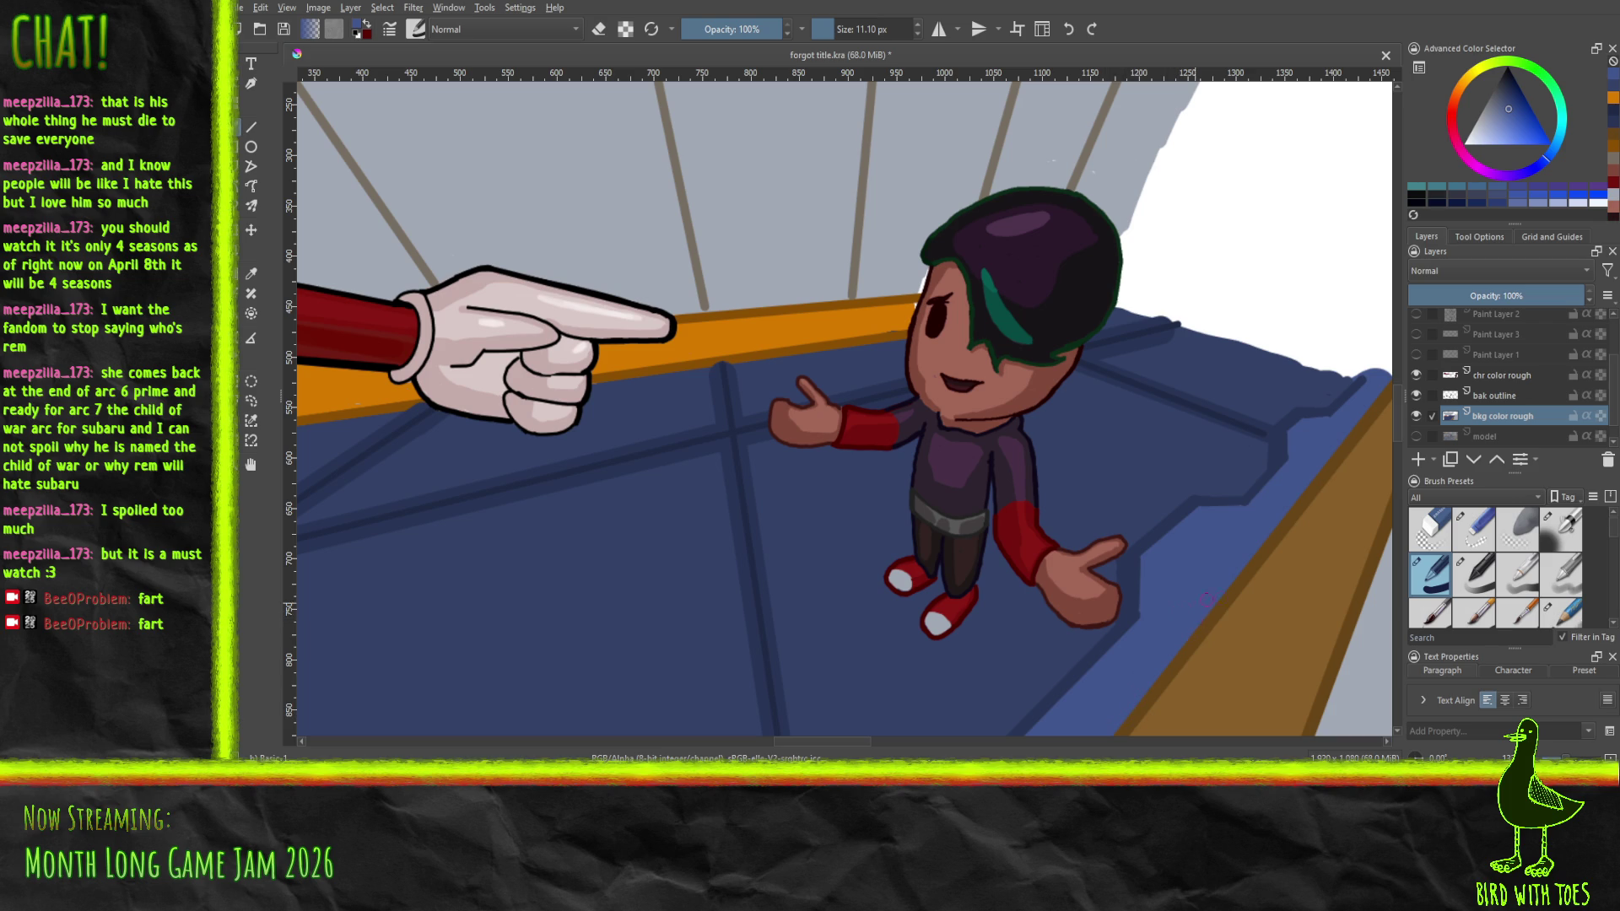
pyautogui.moveTo(1078, 376); pyautogui.dragTo(862, 405)
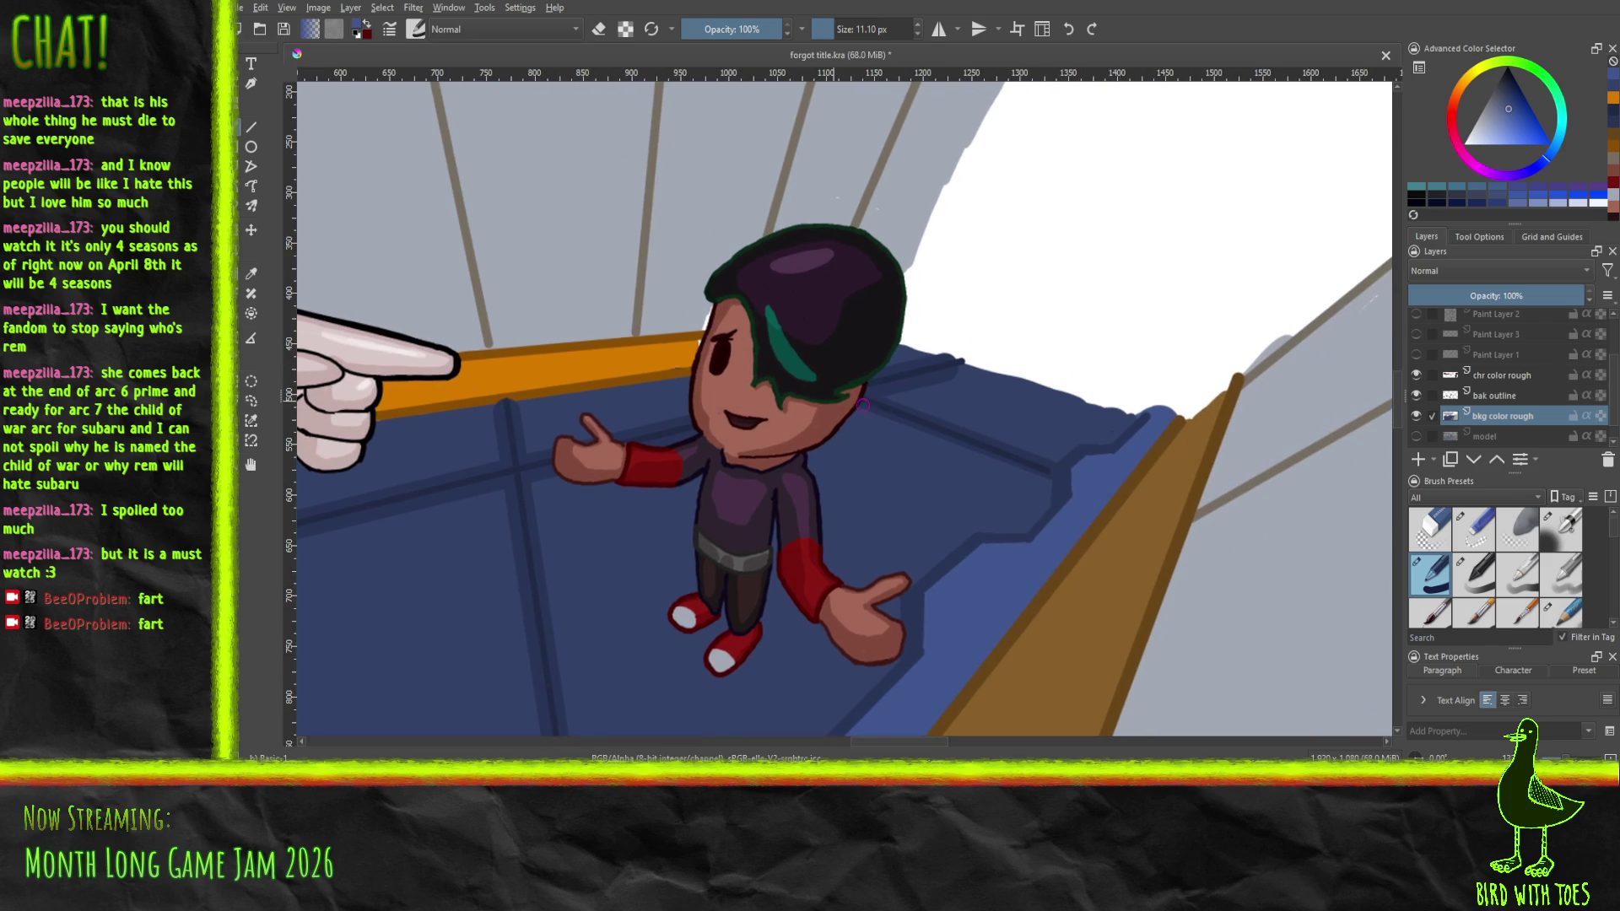
# Sample the grey-blue sky colour and paint it along the character's hair edge
pyautogui.click(250, 273)
pyautogui.press('b')
pyautogui.click(251, 274)
pyautogui.click(676, 253)
pyautogui.press('b')
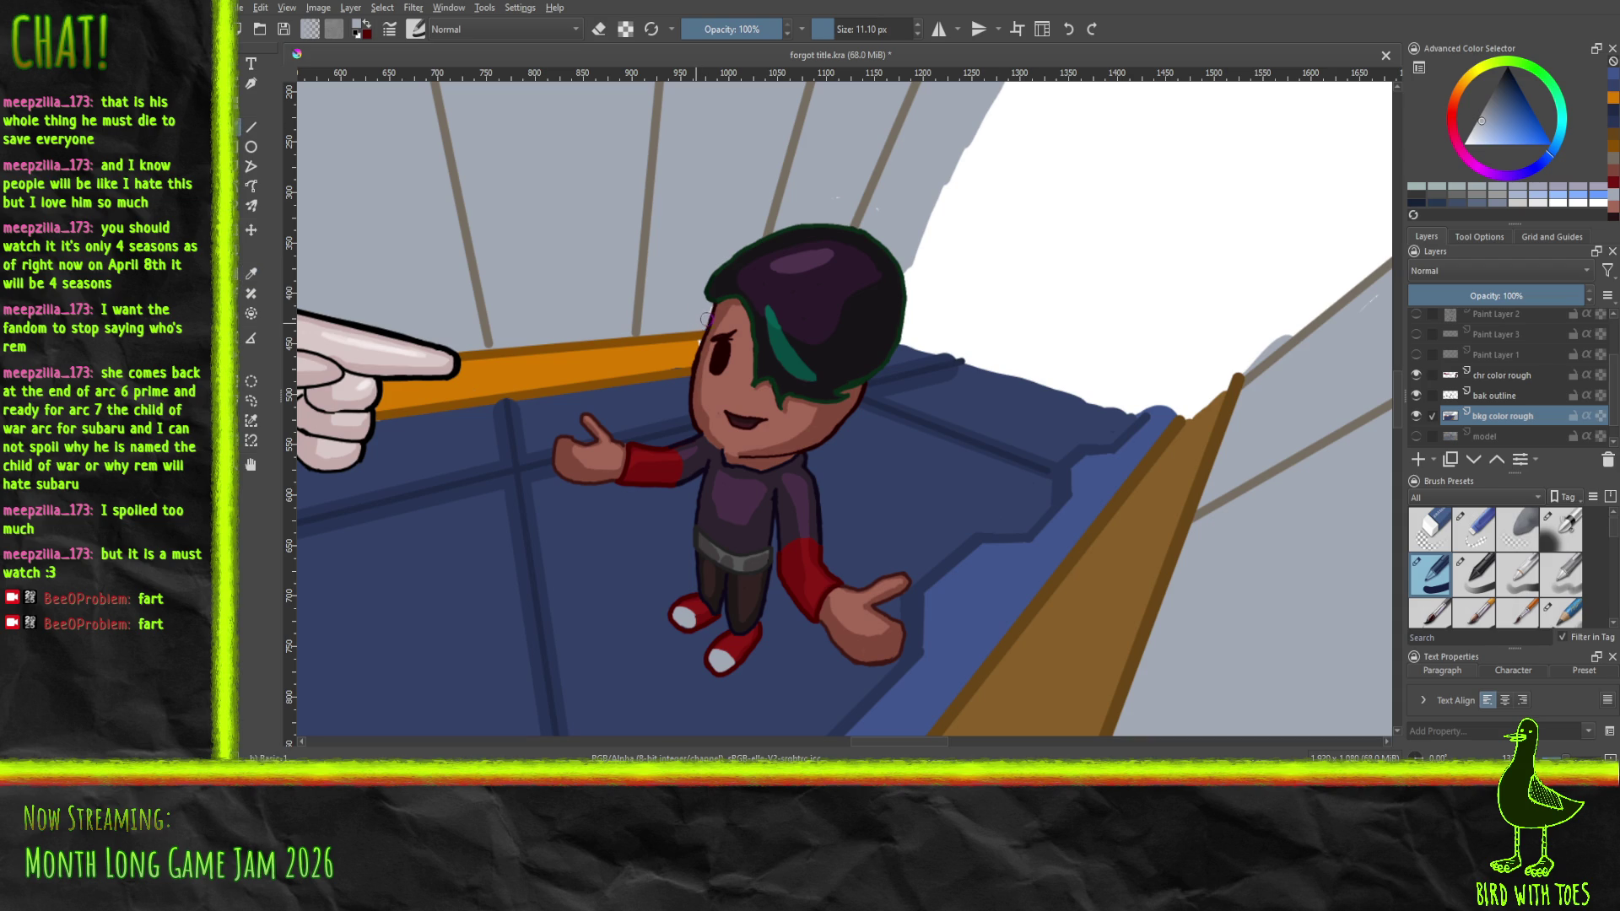
pyautogui.moveTo(707, 313); pyautogui.dragTo(700, 300)
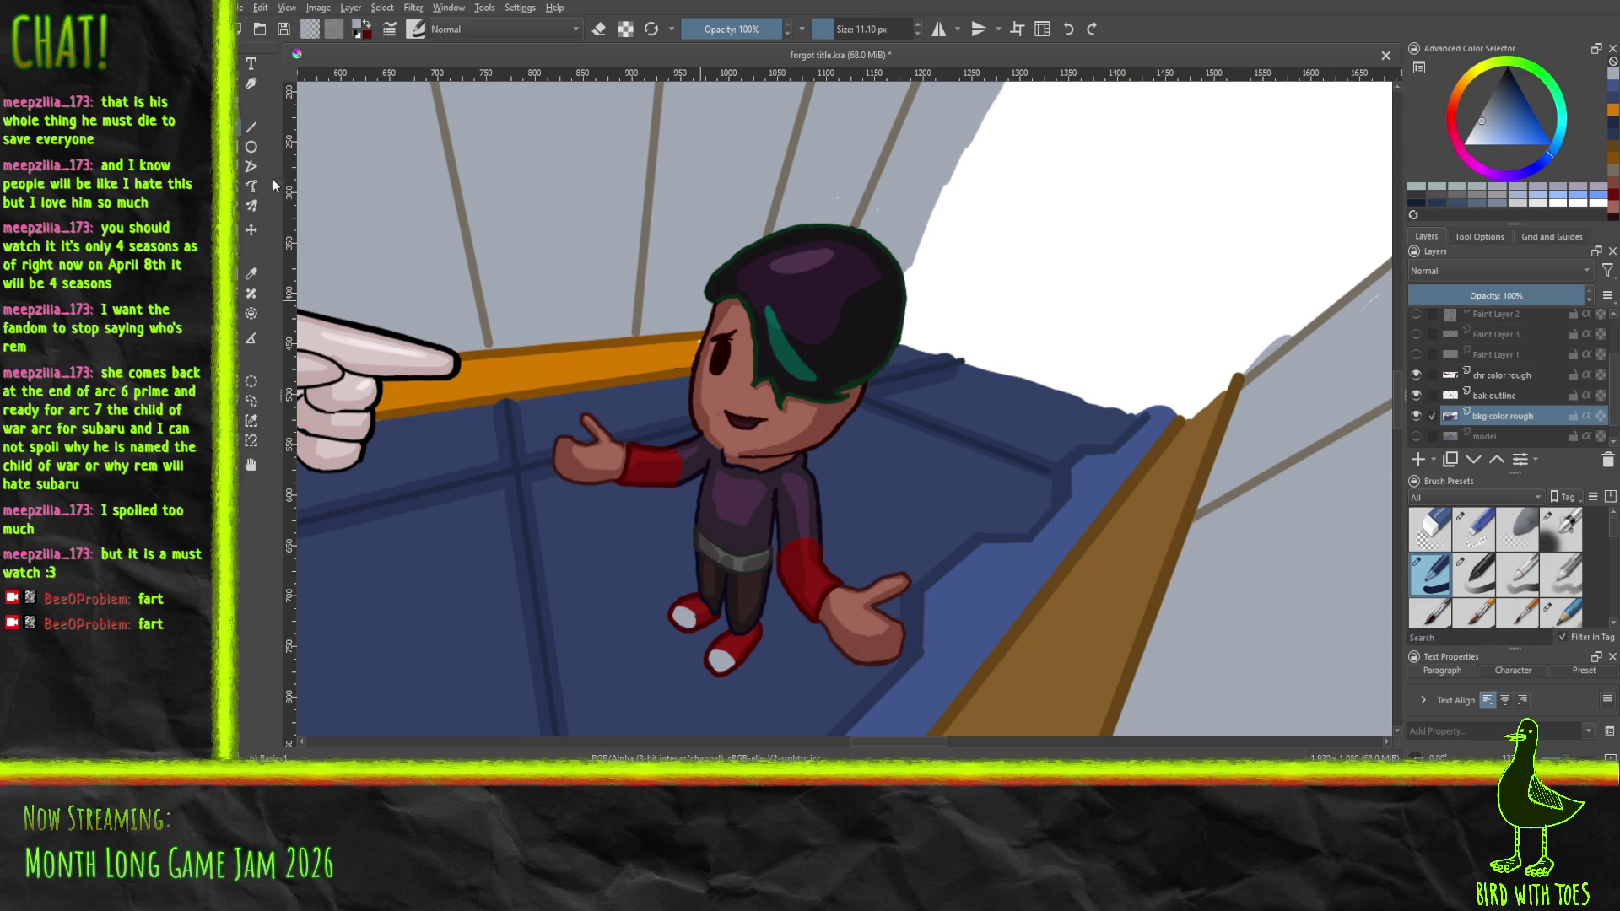
# Sample the railing's orange and paint it over the railing bar
pyautogui.click(250, 273)
pyautogui.click(668, 348)
pyautogui.click(251, 127)
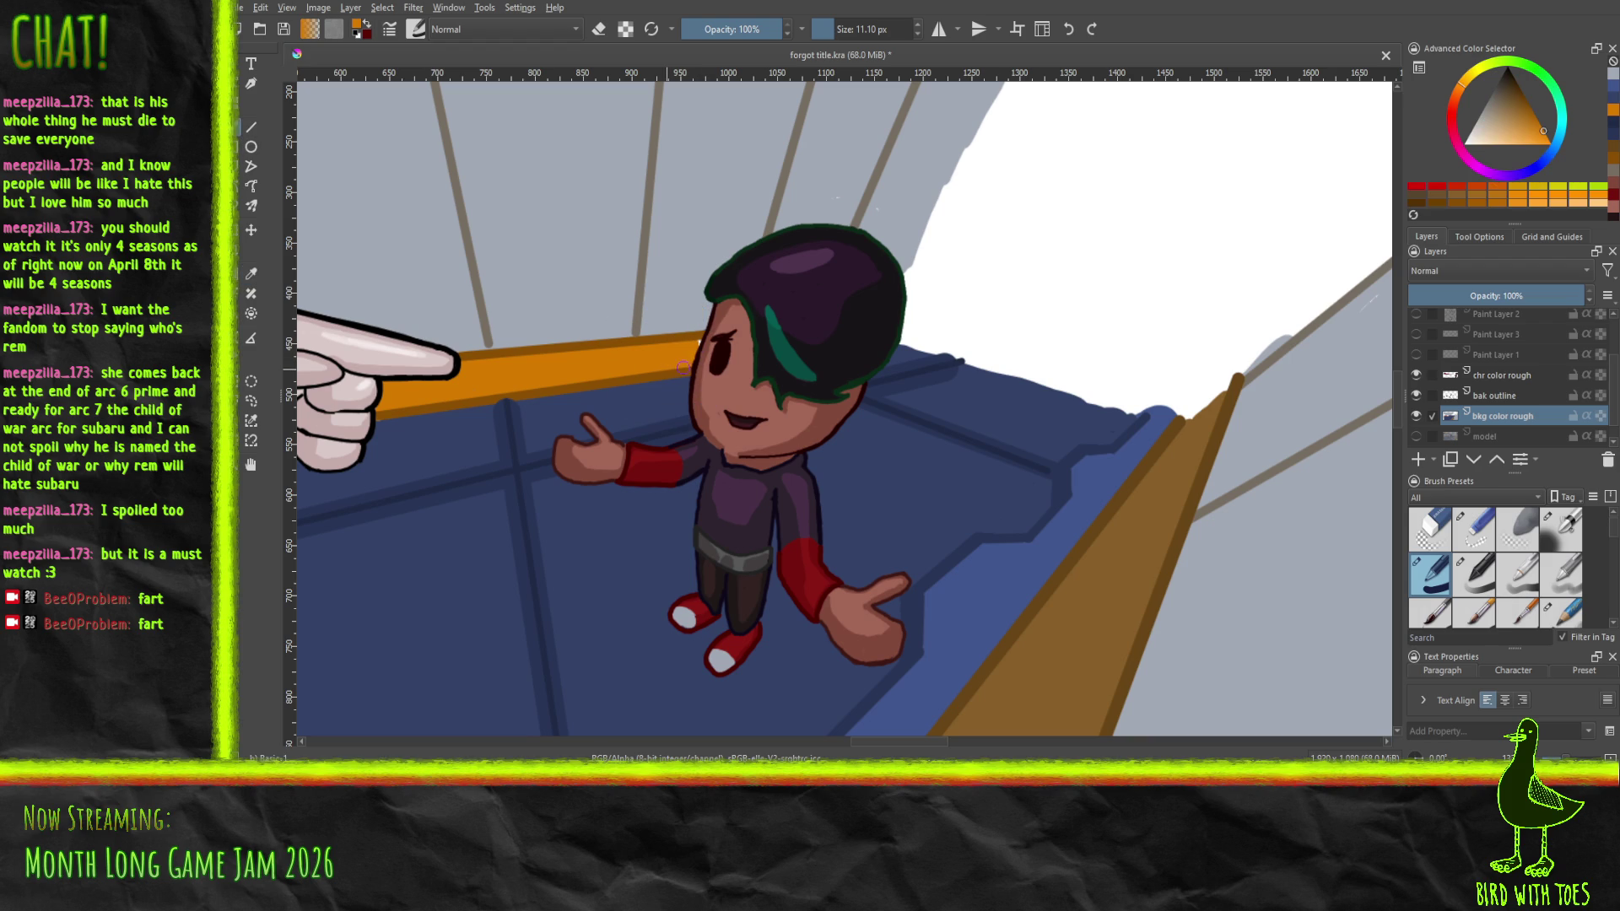
pyautogui.moveTo(699, 343)
pyautogui.mouseDown()
pyautogui.moveTo(684, 351)
pyautogui.moveTo(741, 361)
pyautogui.moveTo(1175, 282)
pyautogui.moveTo(1283, 281)
pyautogui.moveTo(1203, 485)
pyautogui.moveTo(1181, 498)
pyautogui.mouseUp()
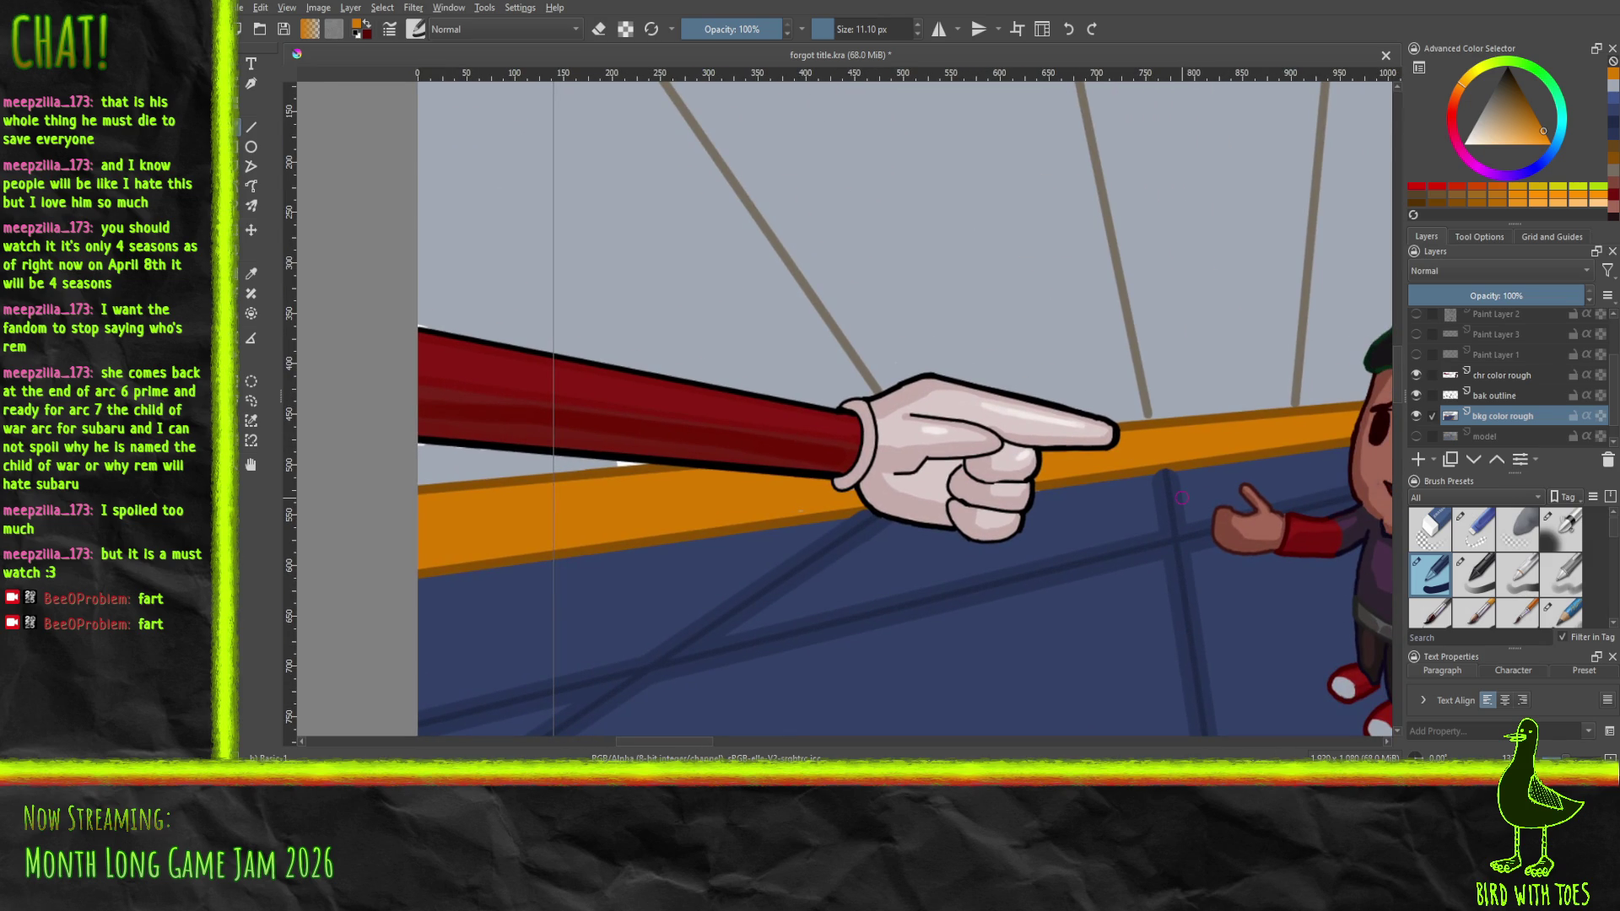
# Draw a straight sky-coloured line under the pointing arm
pyautogui.click(251, 273)
pyautogui.click(611, 321)
pyautogui.click(248, 128)
pyautogui.moveTo(622, 460); pyautogui.dragTo(646, 456)
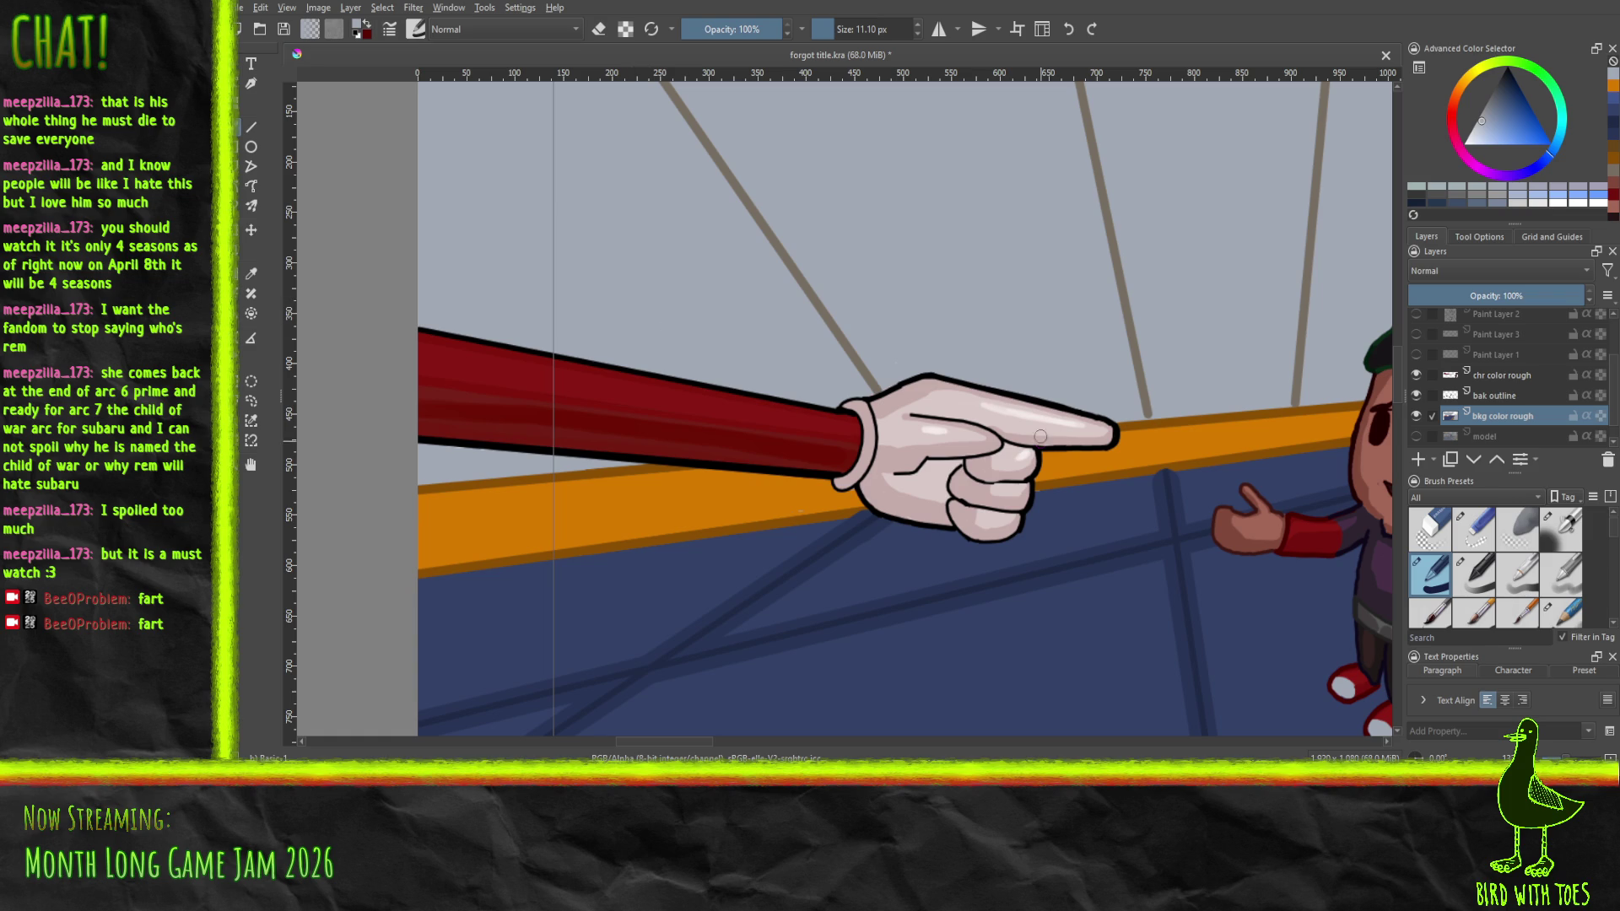
pyautogui.moveTo(1124, 411)
pyautogui.mouseDown()
pyautogui.moveTo(621, 388)
pyautogui.moveTo(665, 369)
pyautogui.moveTo(634, 212)
pyautogui.mouseUp()
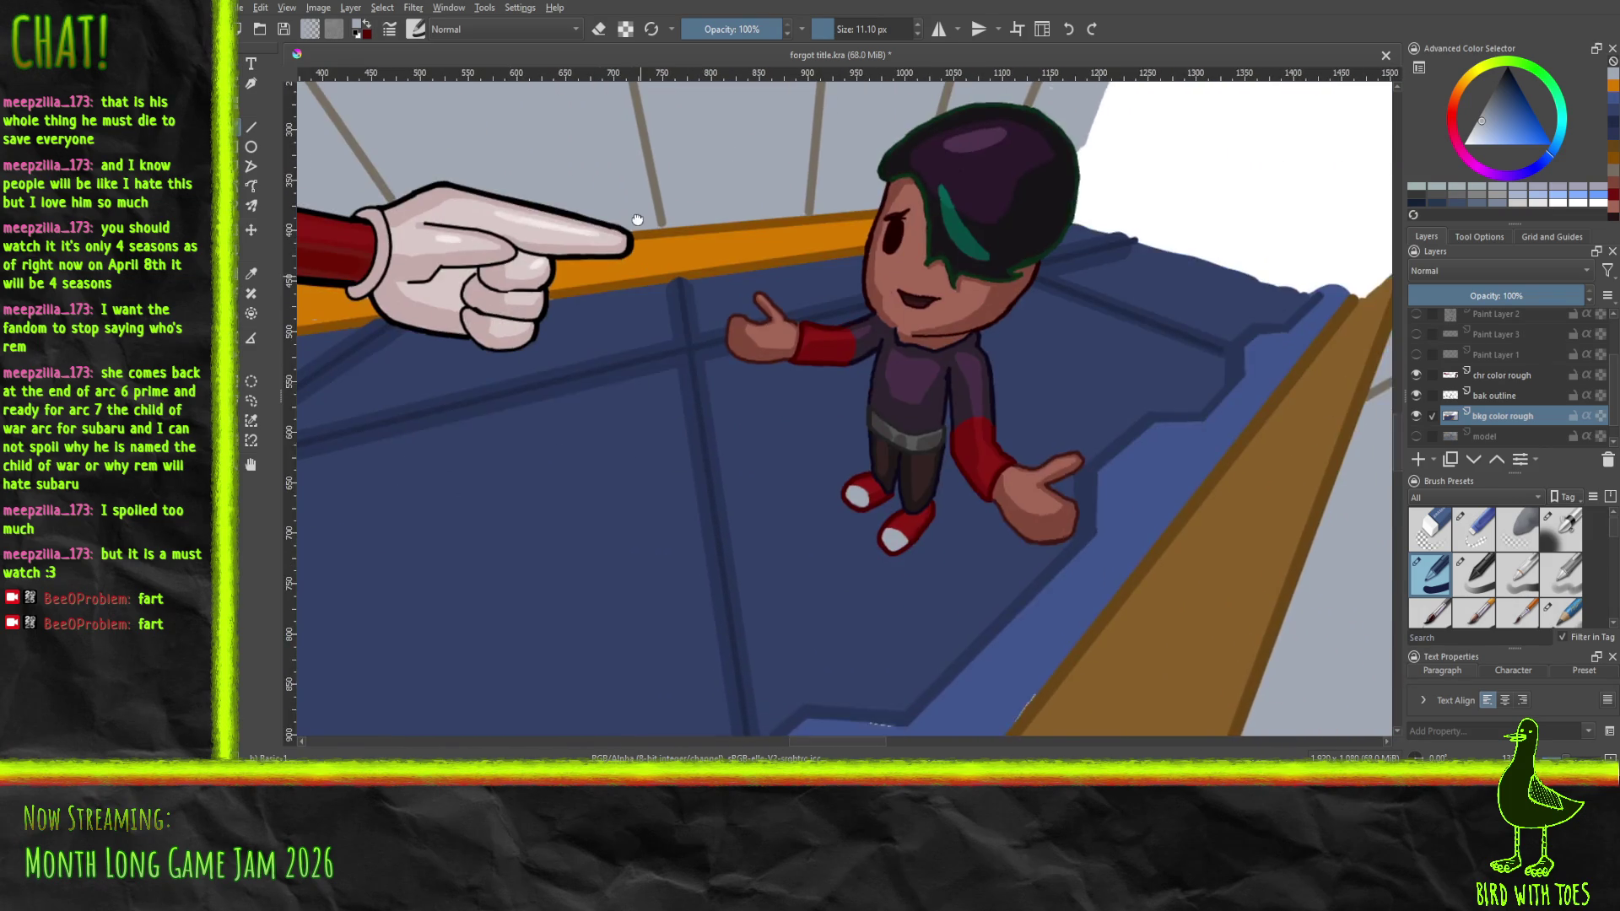
pyautogui.scroll(2, 670, 281)
pyautogui.moveTo(747, 298); pyautogui.dragTo(637, 319)
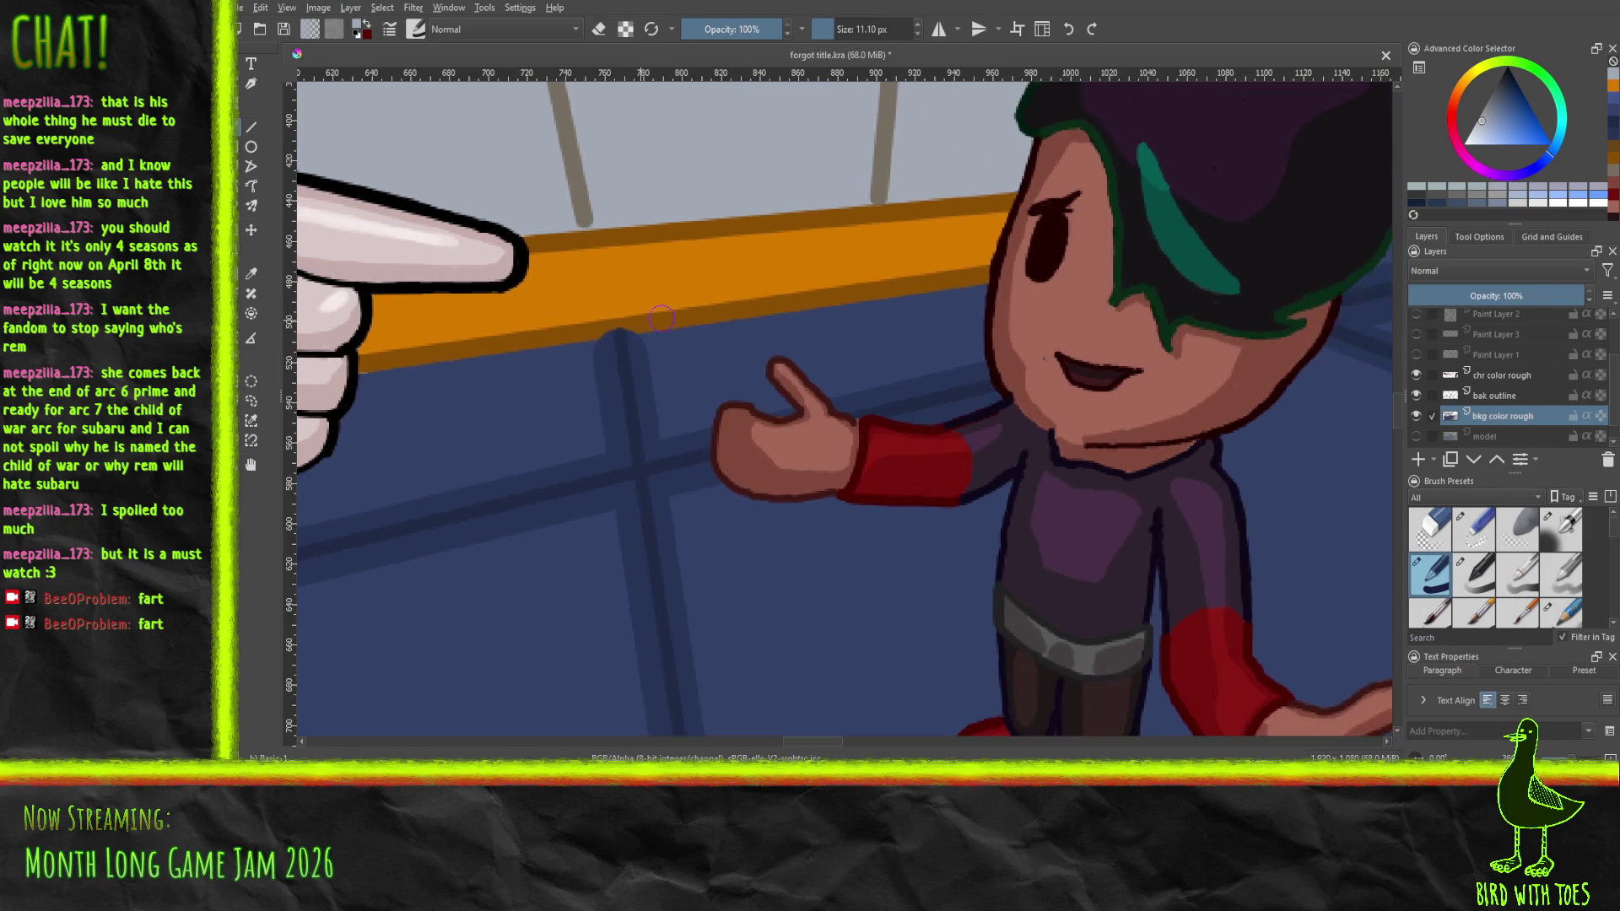
pyautogui.click(1524, 399)
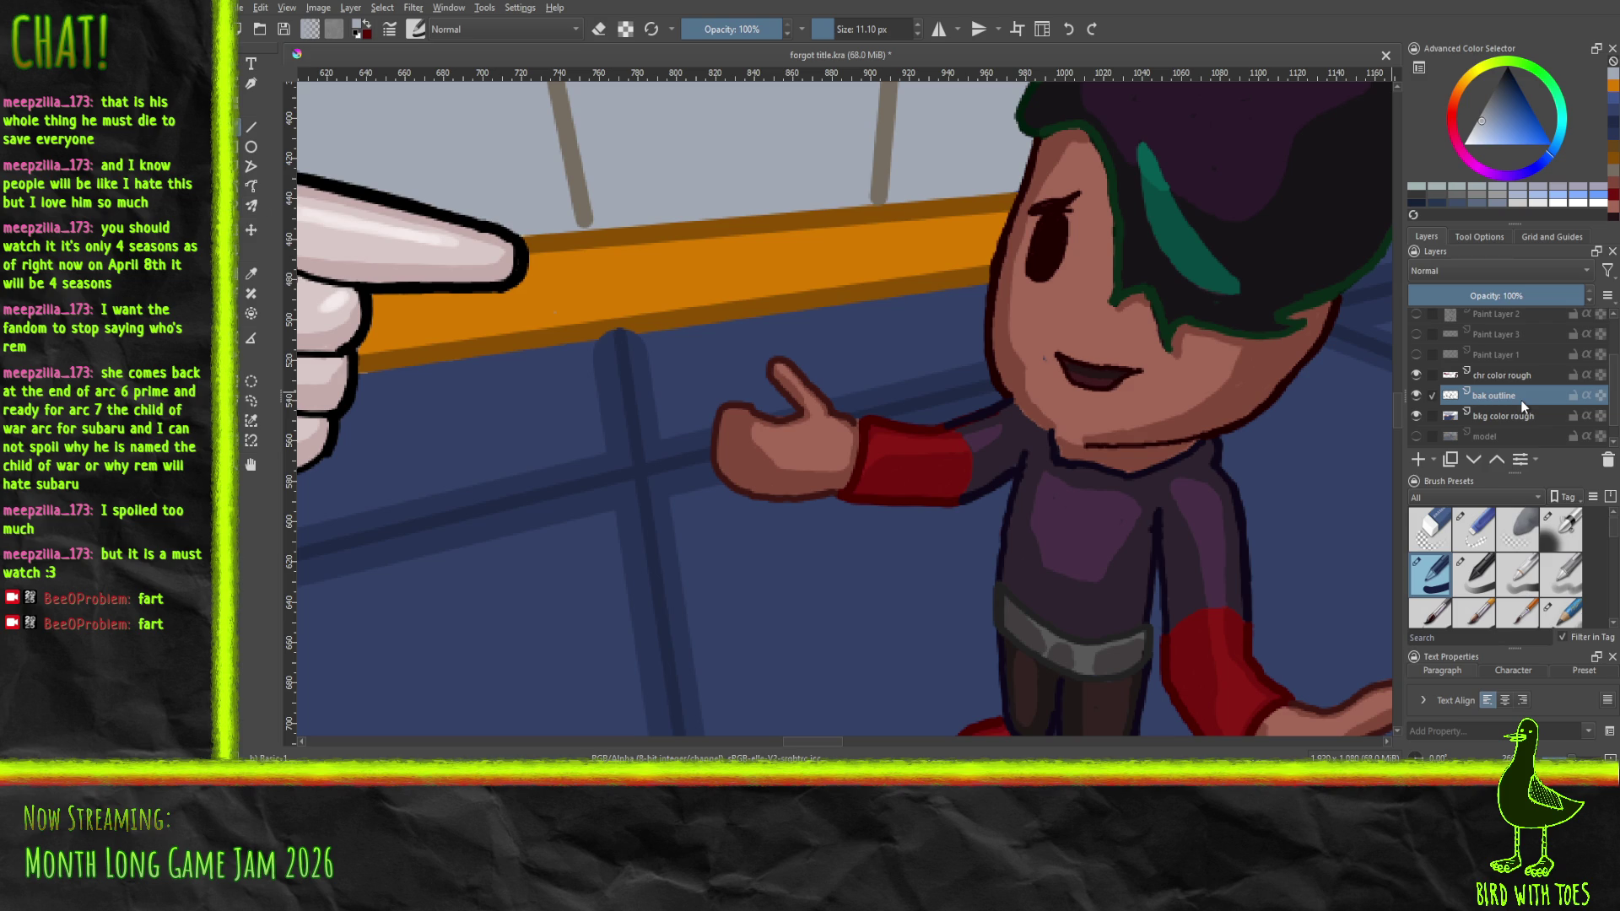
# On bak outline, draw a straight railing-orange line along the railing's lower edge
pyautogui.click(251, 274)
pyautogui.click(557, 333)
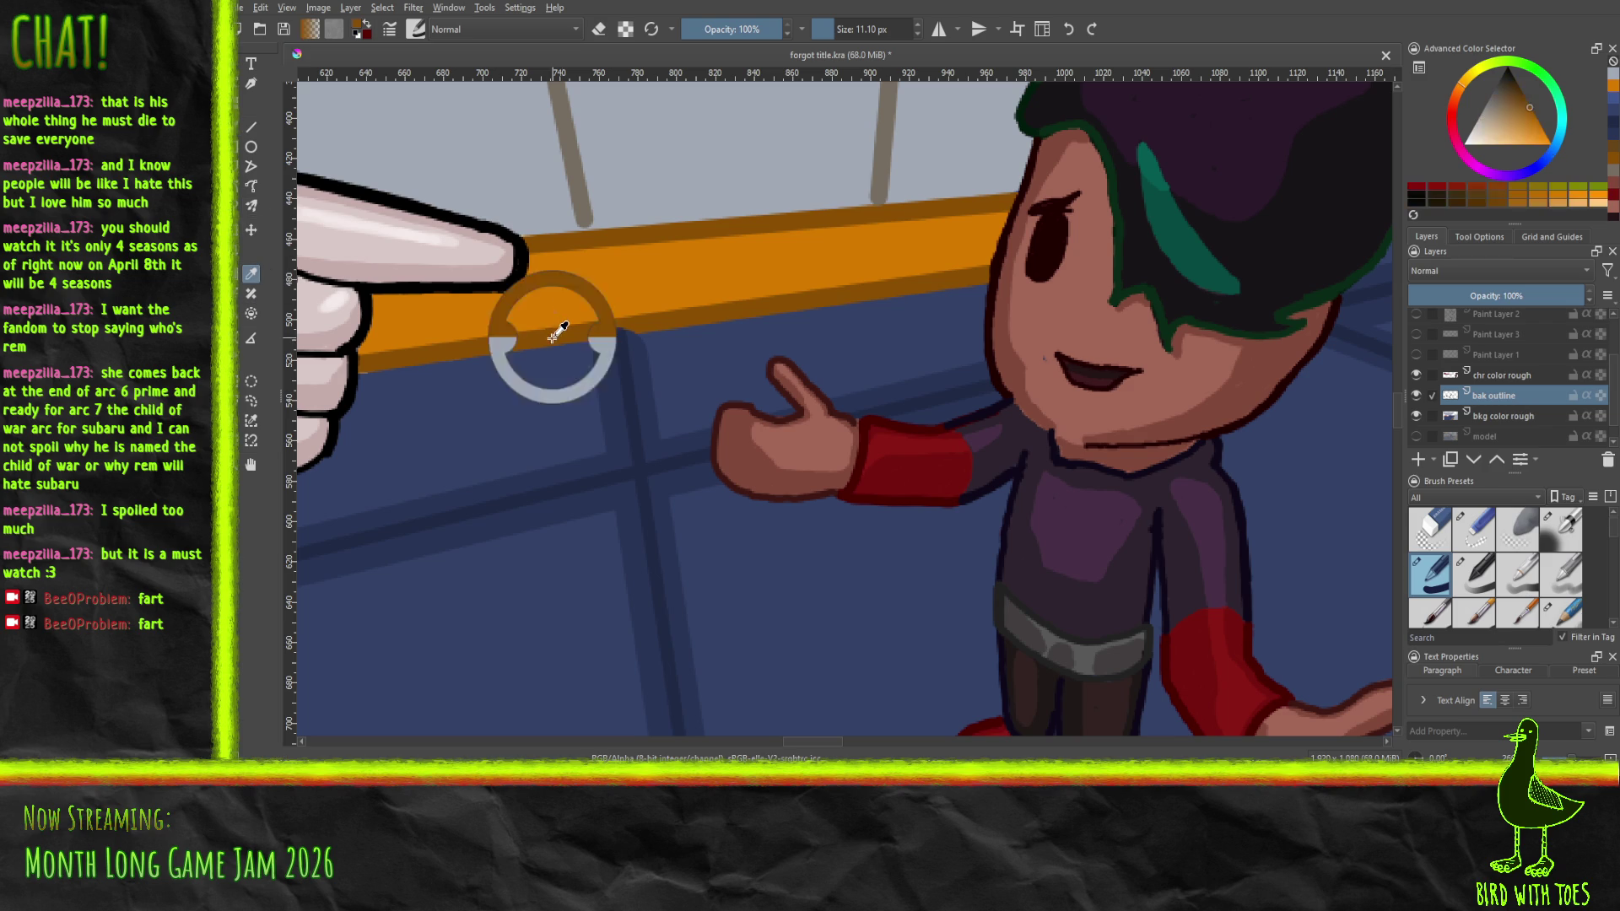
pyautogui.press('b')
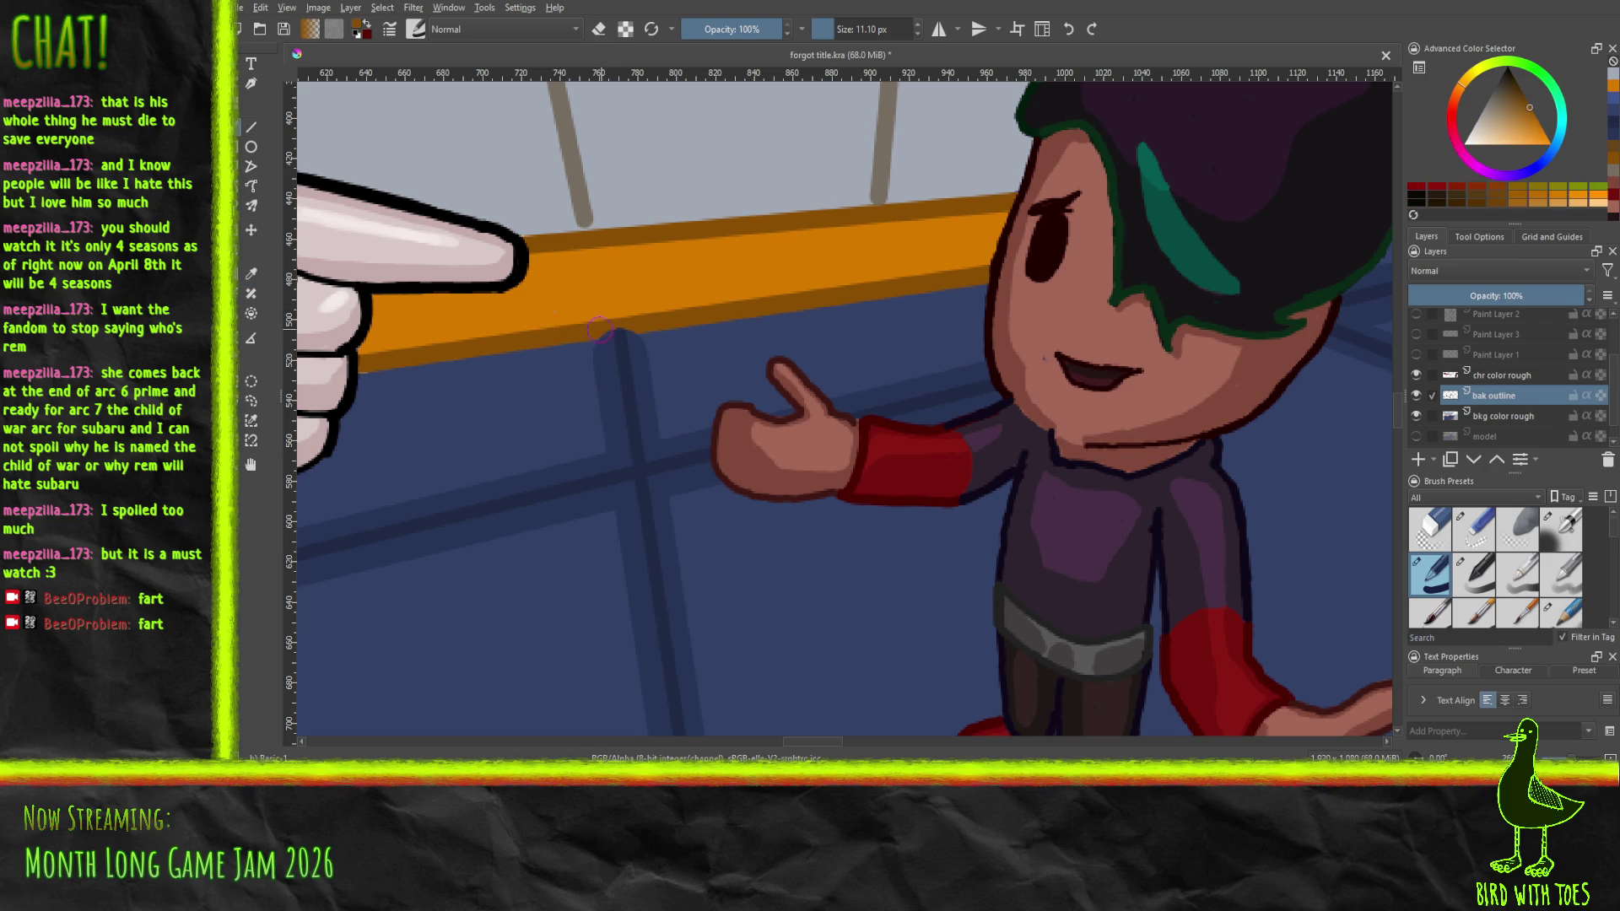
pyautogui.press('v')
pyautogui.moveTo(540, 344); pyautogui.dragTo(699, 309)
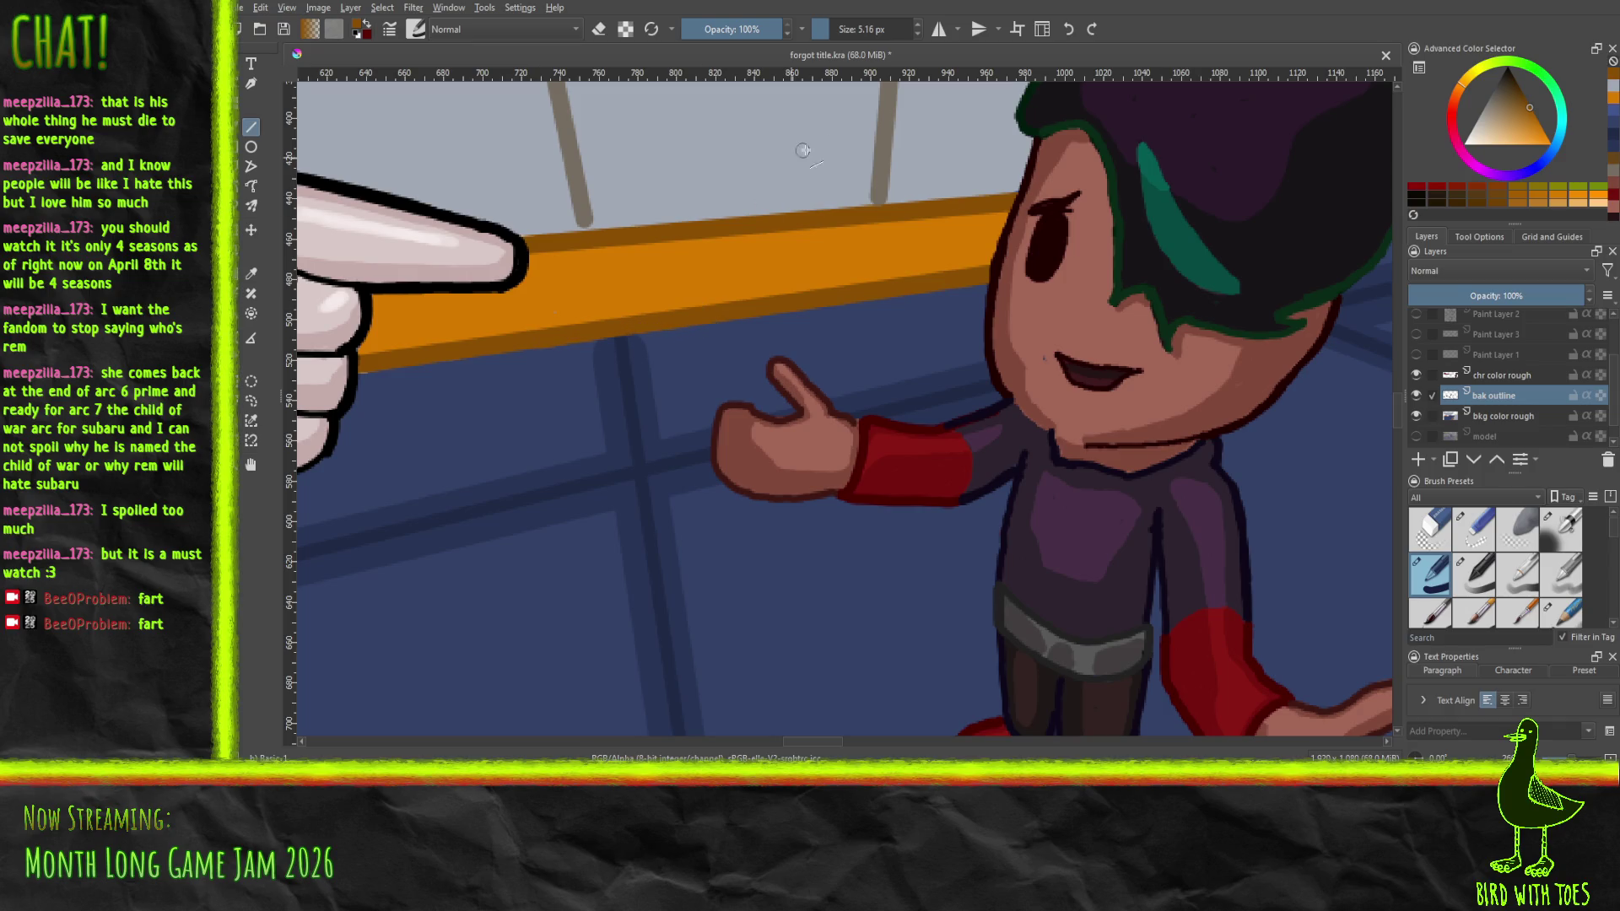
pyautogui.moveTo(732, 395); pyautogui.dragTo(306, 469)
pyautogui.scroll(-3, 460, 305)
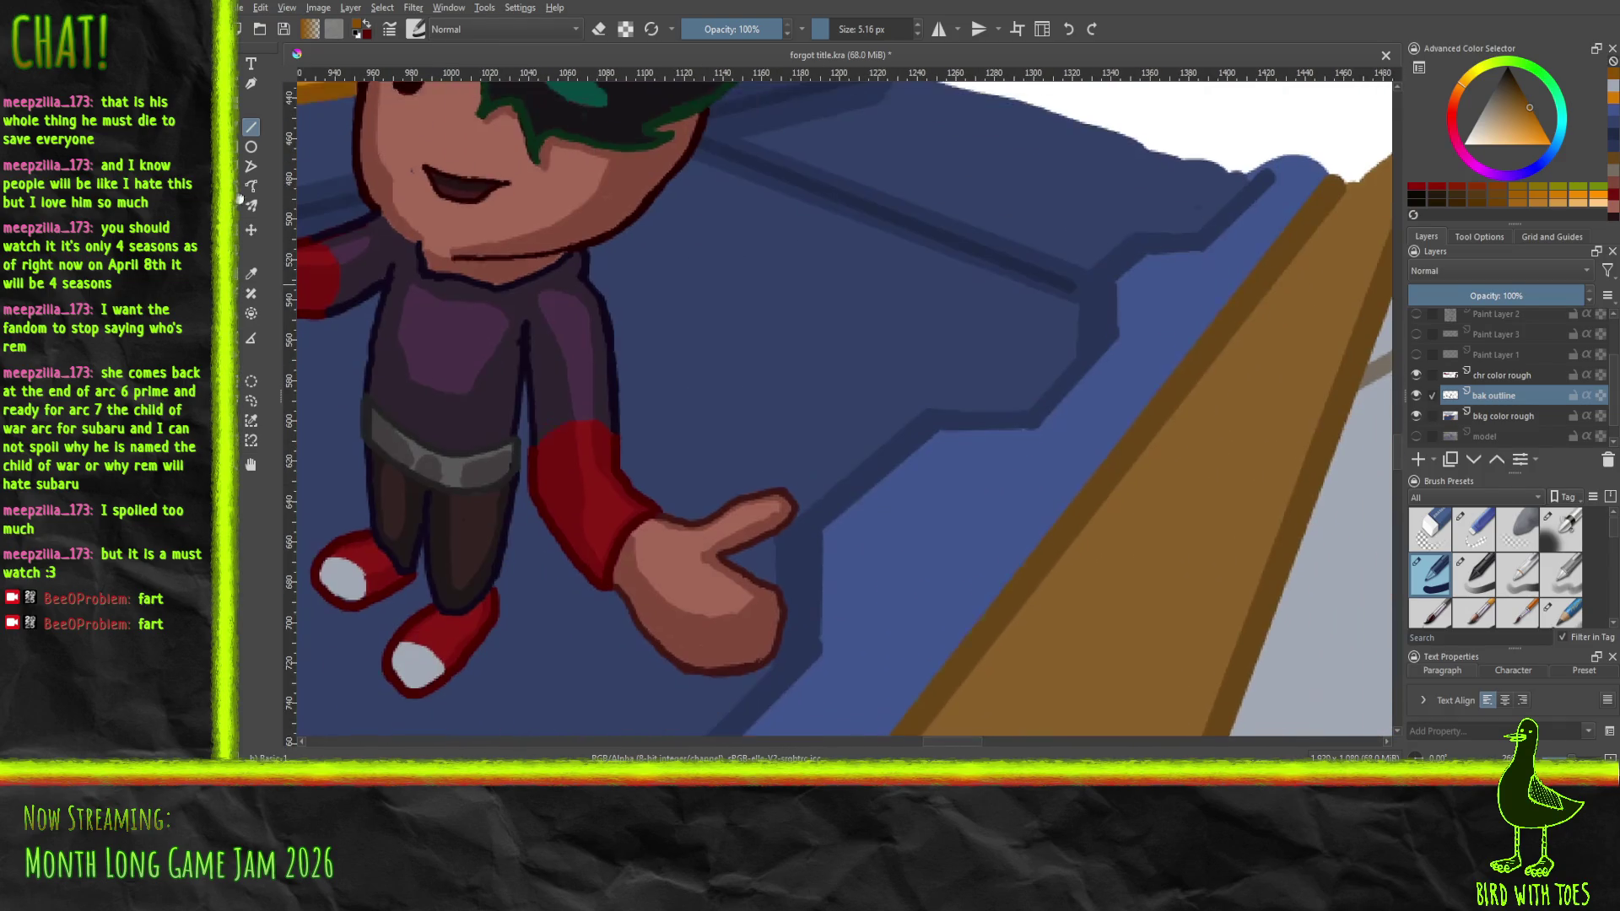
pyautogui.scroll(-5, 613, 382)
pyautogui.scroll(-3, 723, 321)
pyautogui.hscroll(-5, 723, 321)
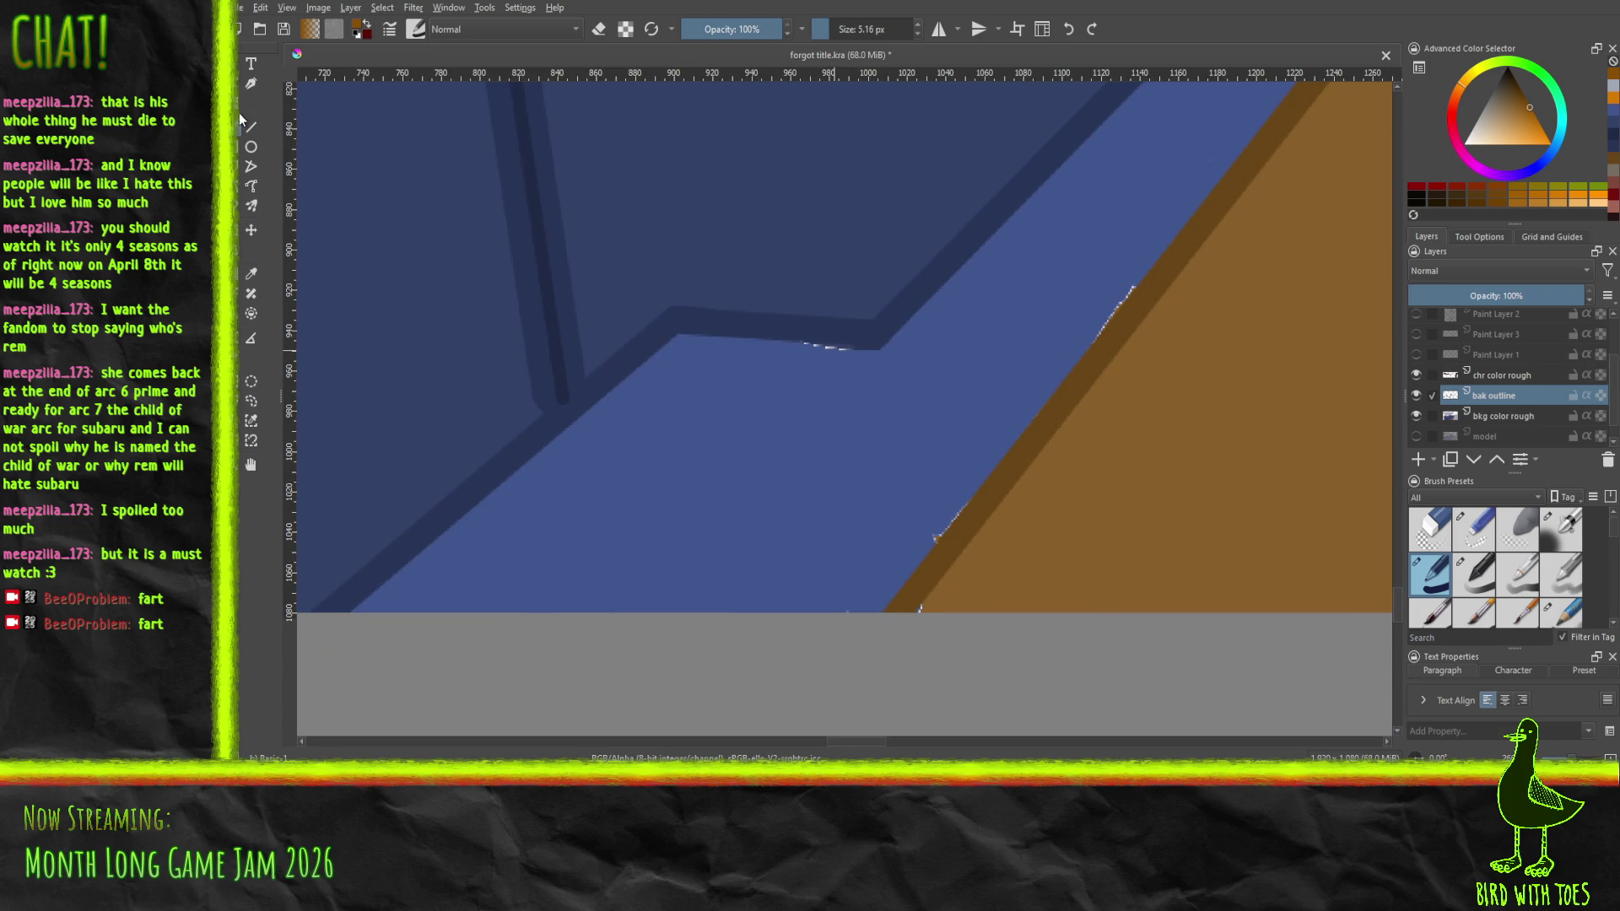
# On bkg color rough, draw straight floor-blue lines over the white gaps along the blue-brown edge
pyautogui.click(251, 274)
pyautogui.click(799, 441)
pyautogui.click(1486, 376)
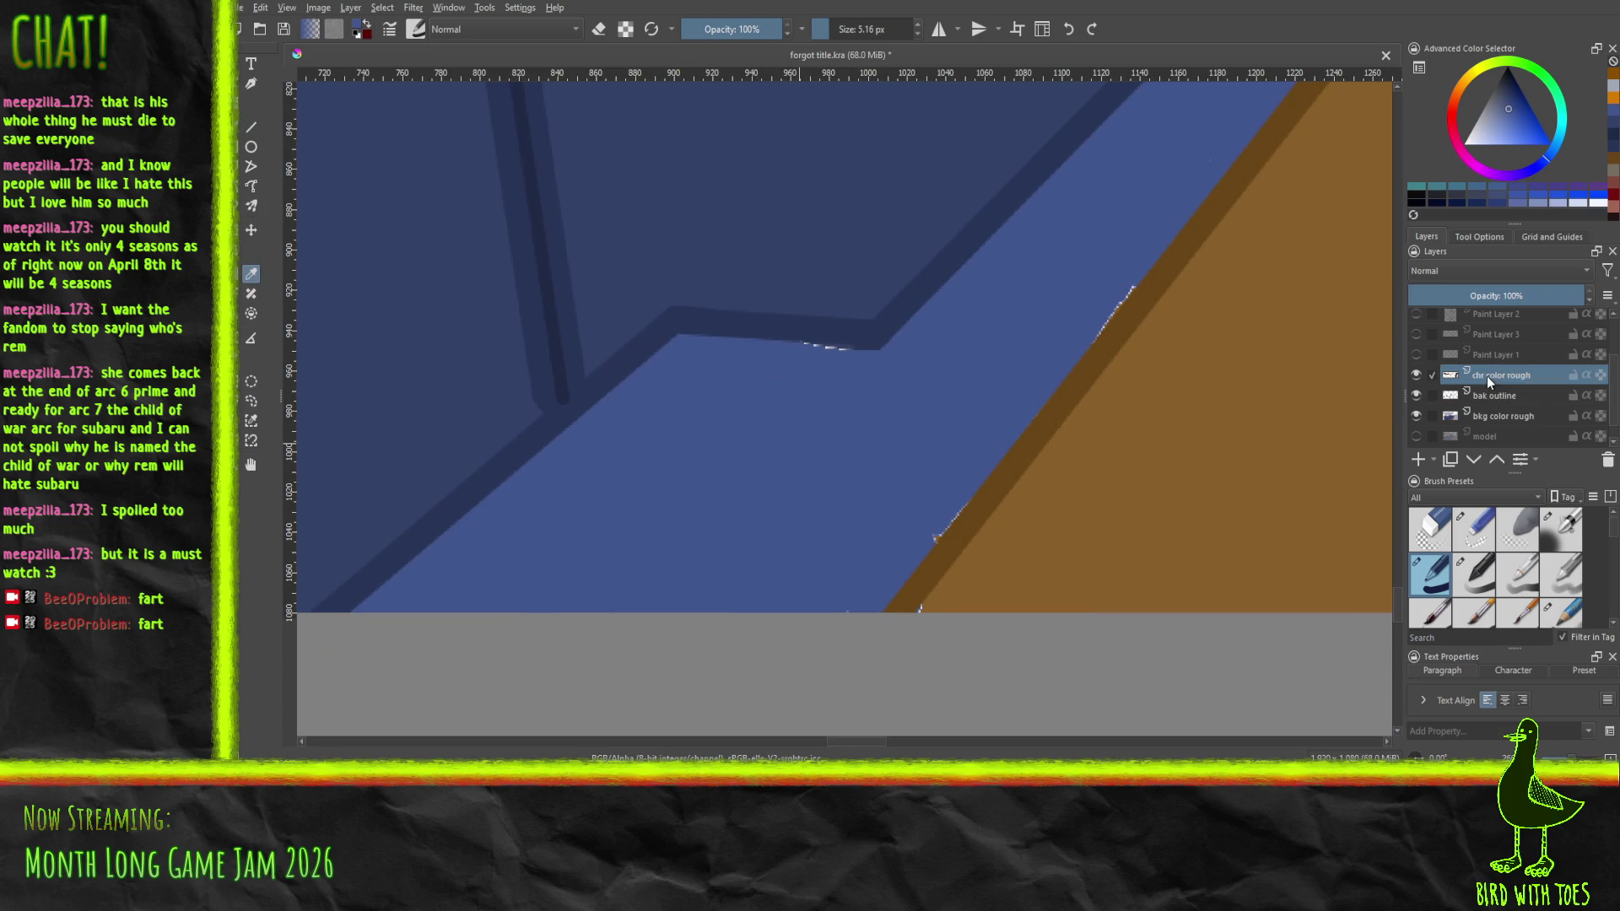
pyautogui.click(1523, 416)
pyautogui.click(250, 127)
pyautogui.moveTo(791, 341); pyautogui.dragTo(854, 347)
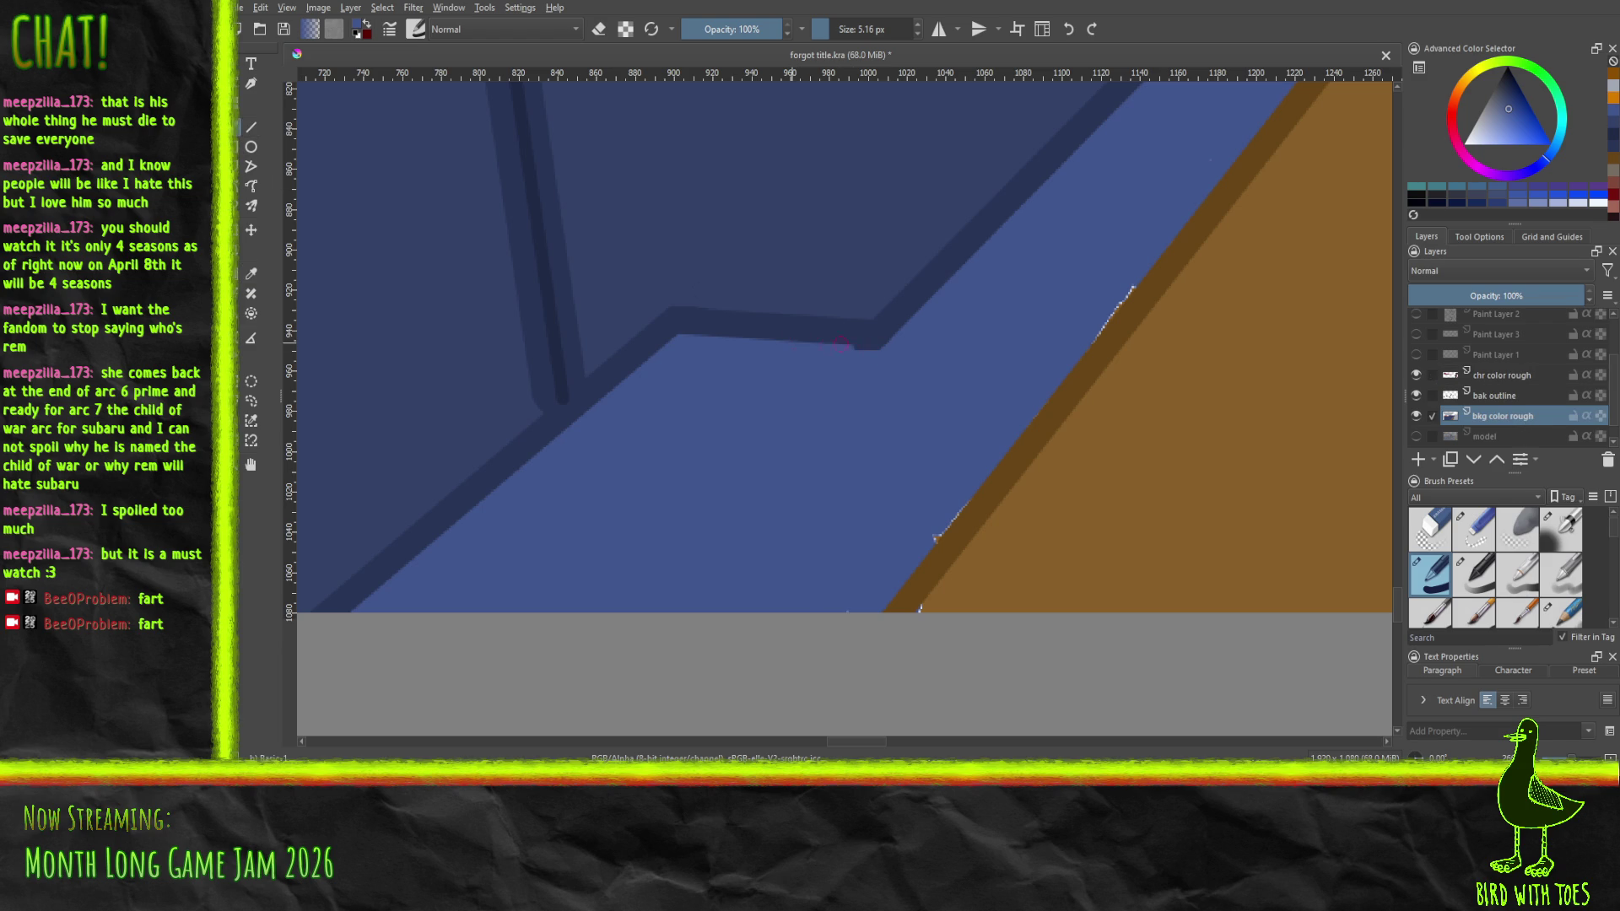
pyautogui.moveTo(1087, 350); pyautogui.dragTo(1133, 289)
pyautogui.moveTo(983, 315)
pyautogui.mouseDown()
pyautogui.moveTo(940, 79)
pyautogui.moveTo(733, 349)
pyautogui.mouseUp()
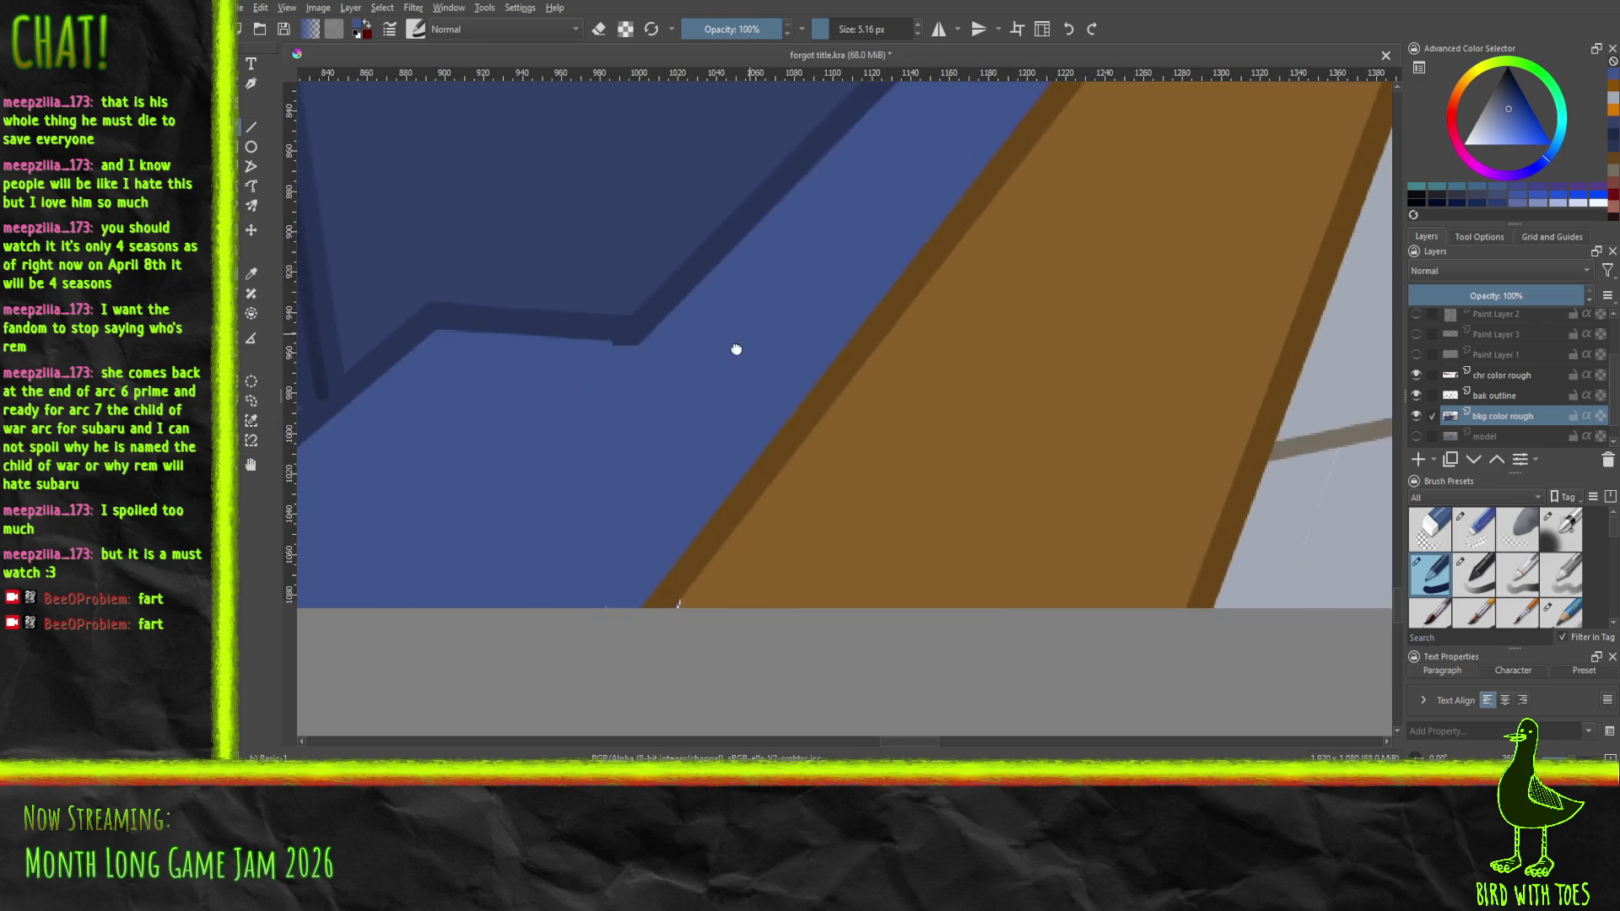
# Sample the beam's brown and trace its edge with a straight line
pyautogui.click(252, 274)
pyautogui.click(886, 506)
pyautogui.click(248, 129)
pyautogui.moveTo(678, 601); pyautogui.dragTo(723, 567)
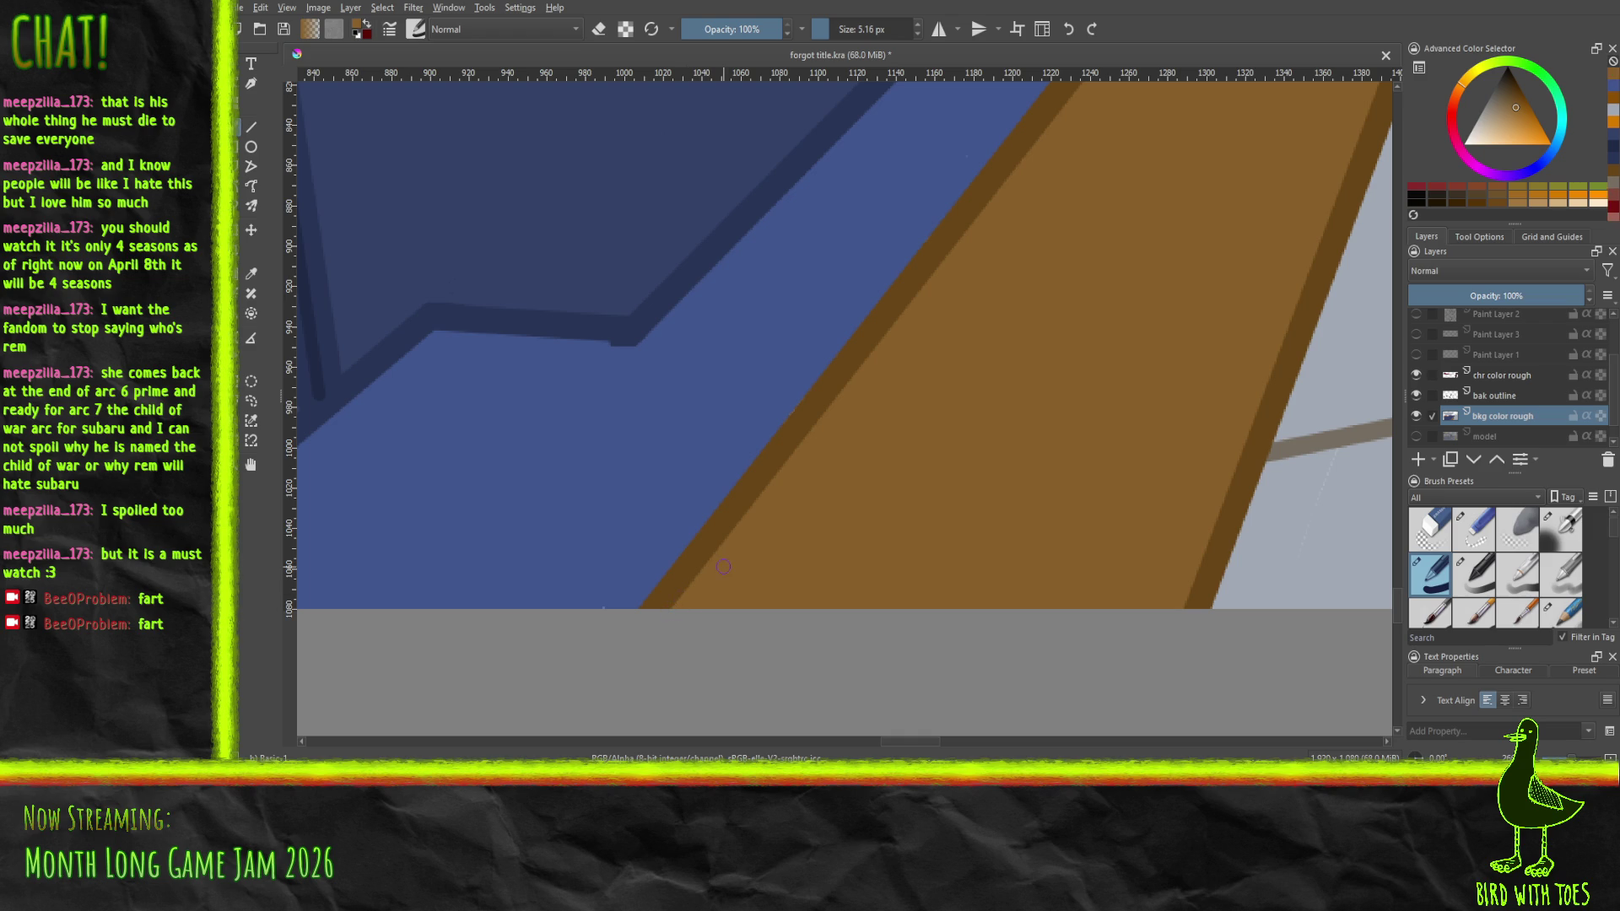
pyautogui.scroll(-8, 723, 566)
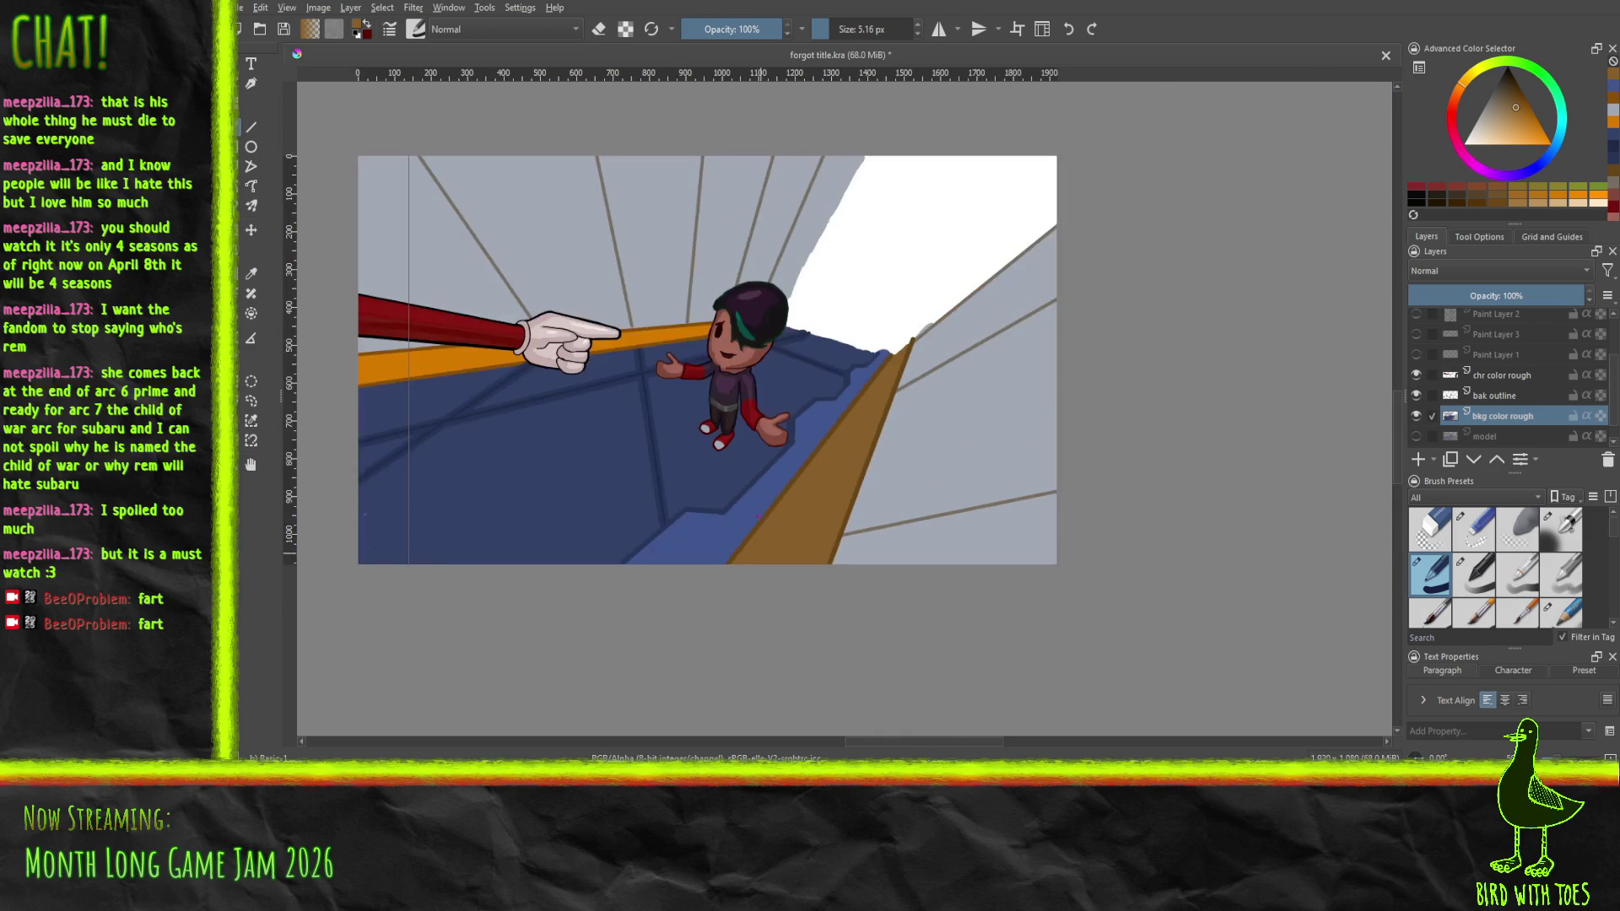
# Save forgot title.kra
pyautogui.moveTo(902, 342)
pyautogui.mouseDown()
pyautogui.moveTo(844, 405)
pyautogui.moveTo(891, 395)
pyautogui.mouseUp()
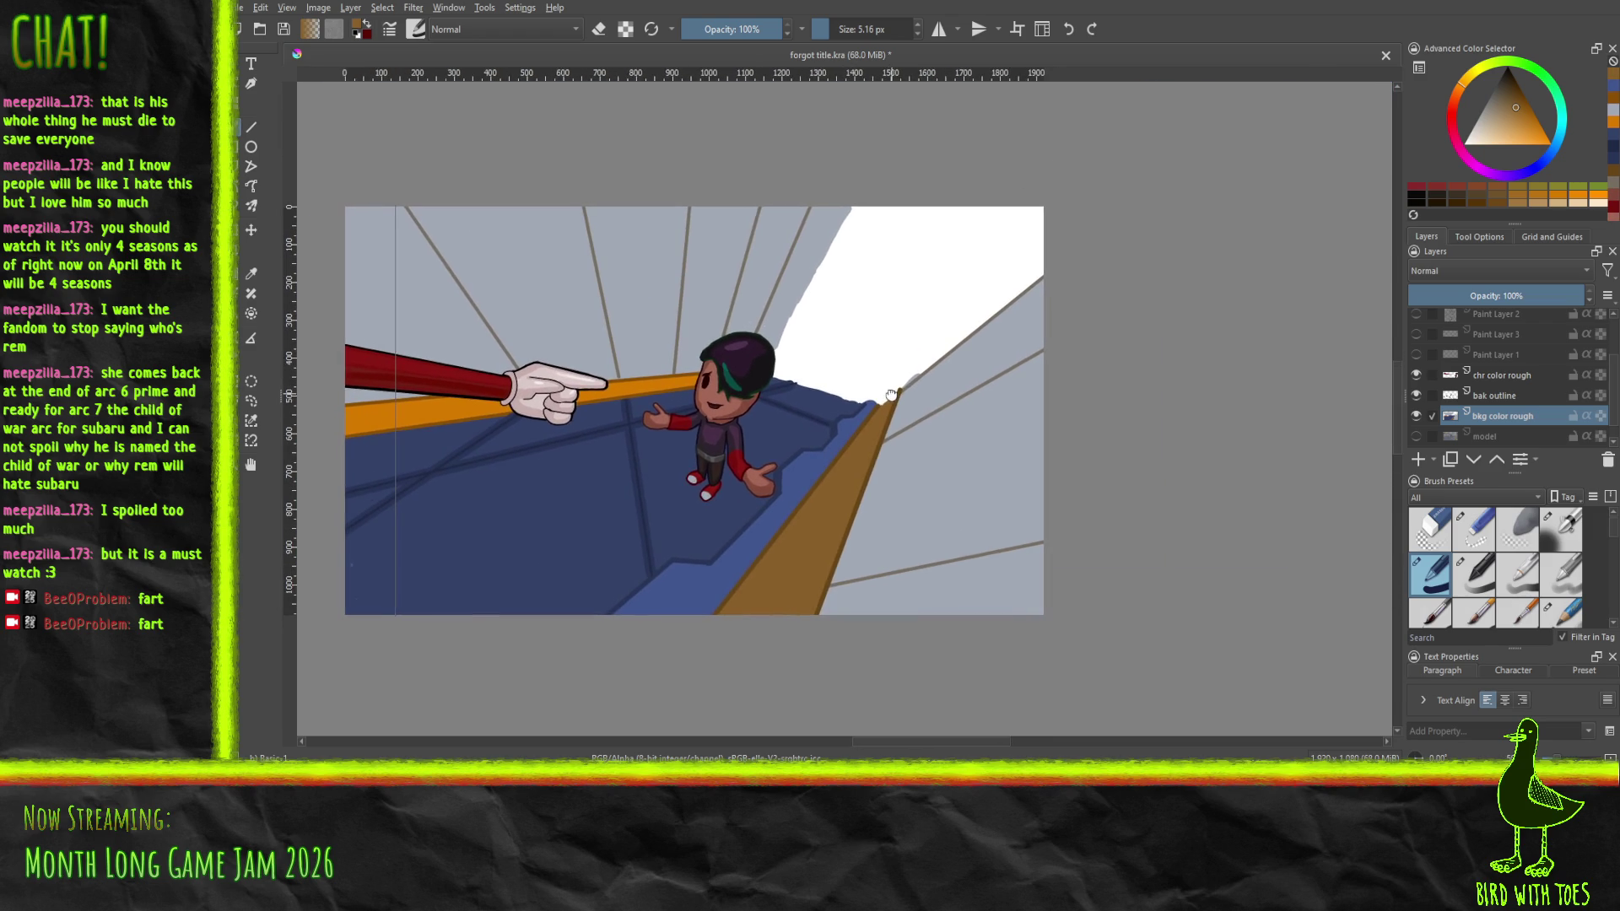
pyautogui.hotkey('ctrl', 's')
pyautogui.moveTo(851, 298); pyautogui.dragTo(948, 353)
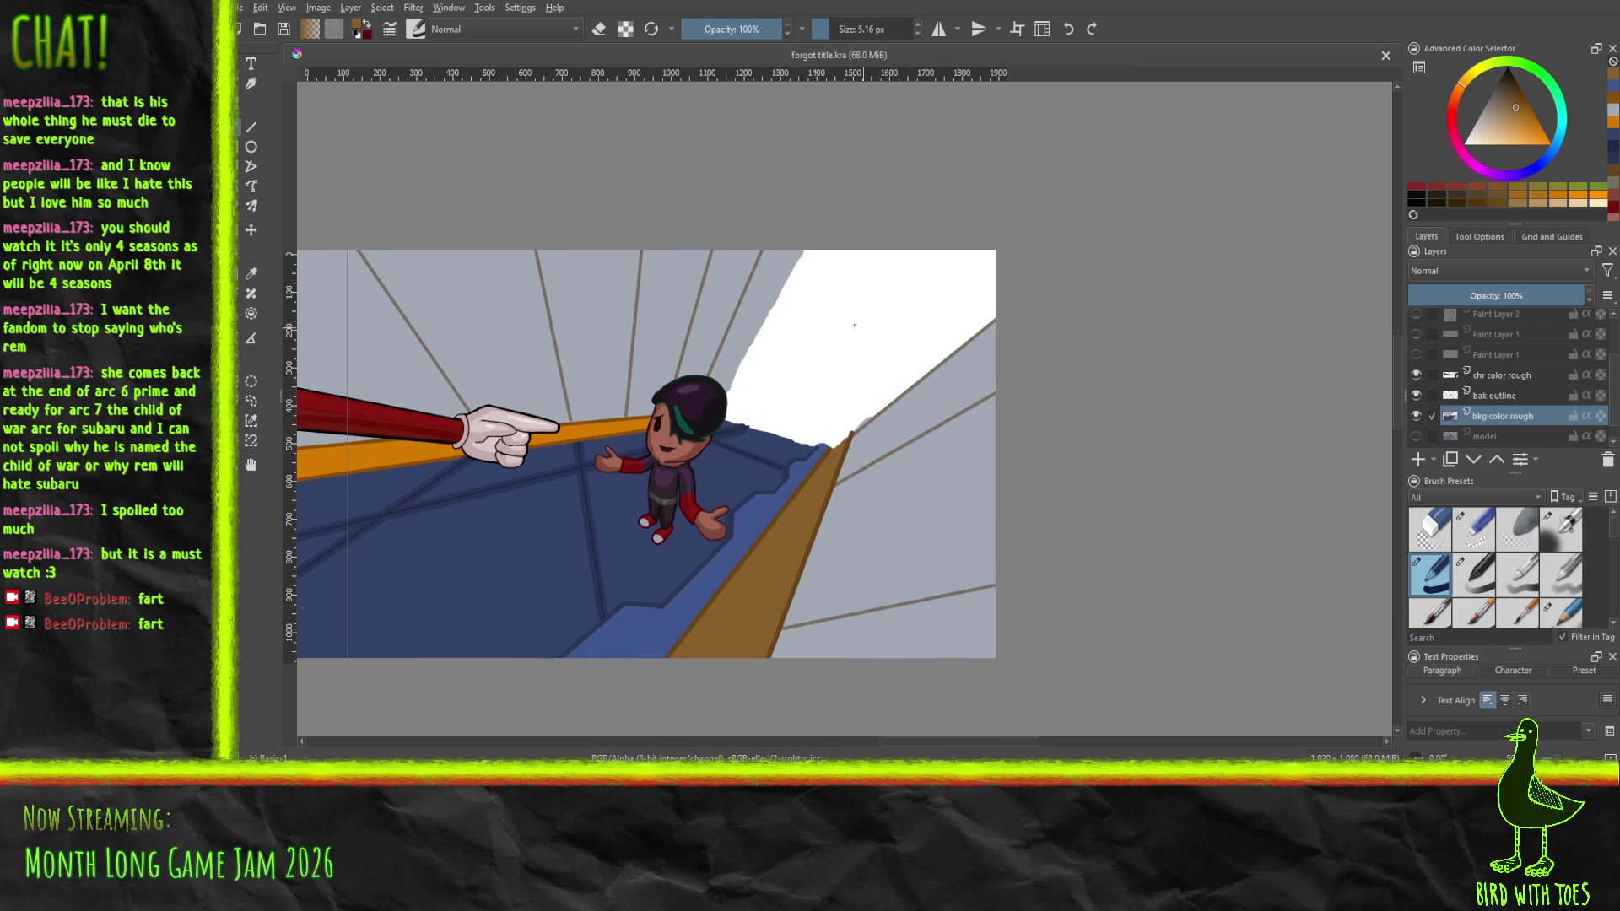
# Add a new Paint Layer 5 directly above bak outline
pyautogui.scroll(4, 845, 324)
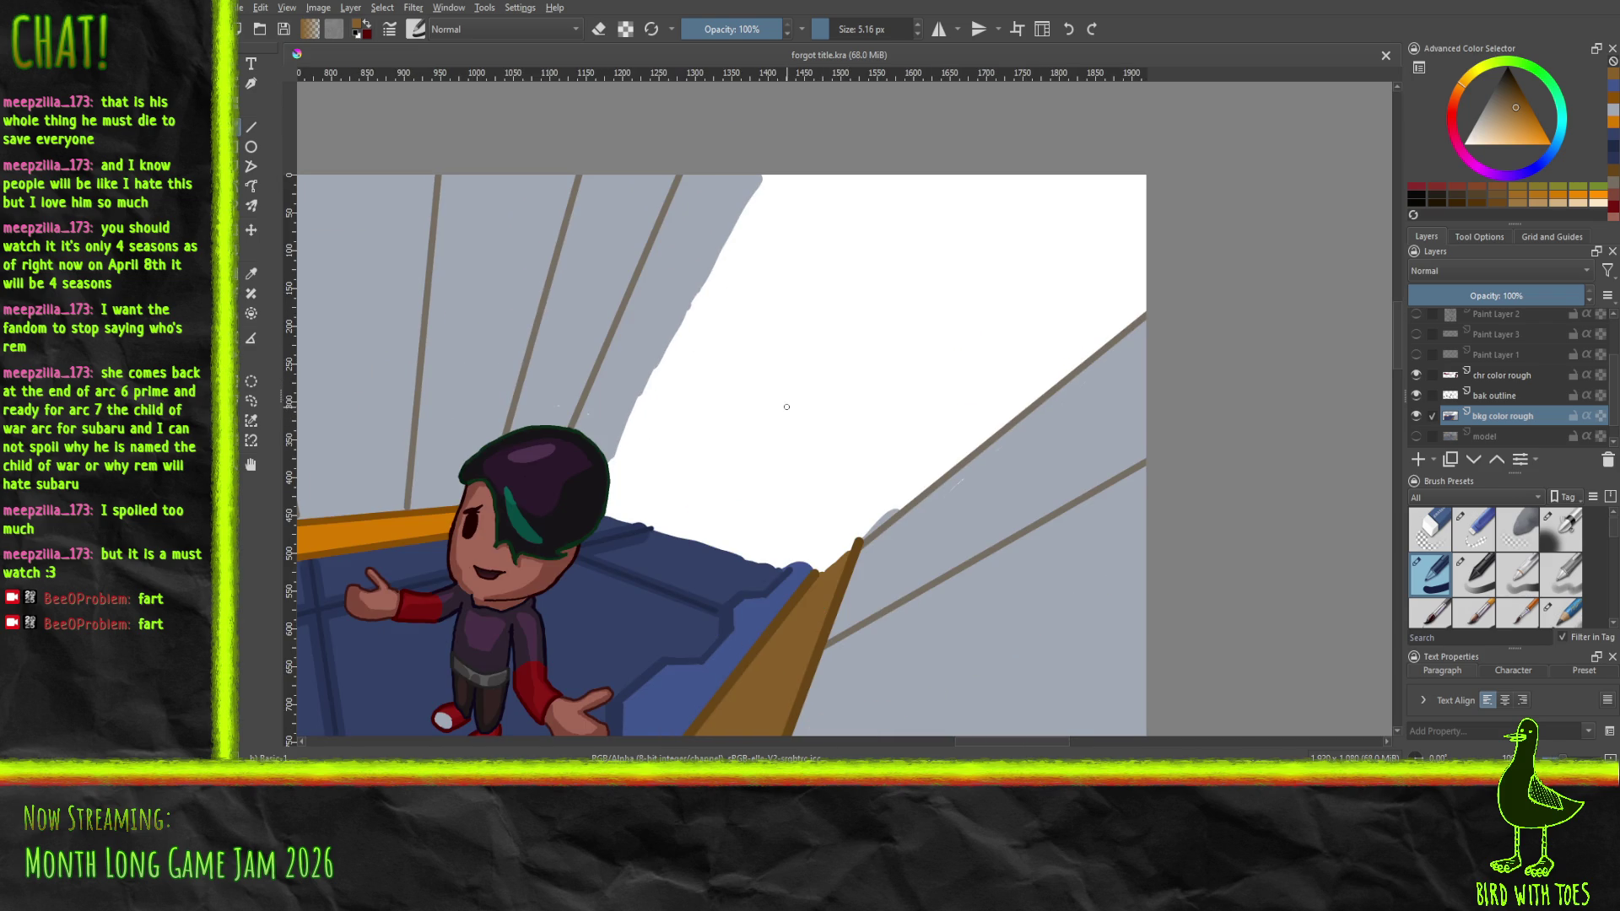
pyautogui.moveTo(760, 450); pyautogui.dragTo(831, 490)
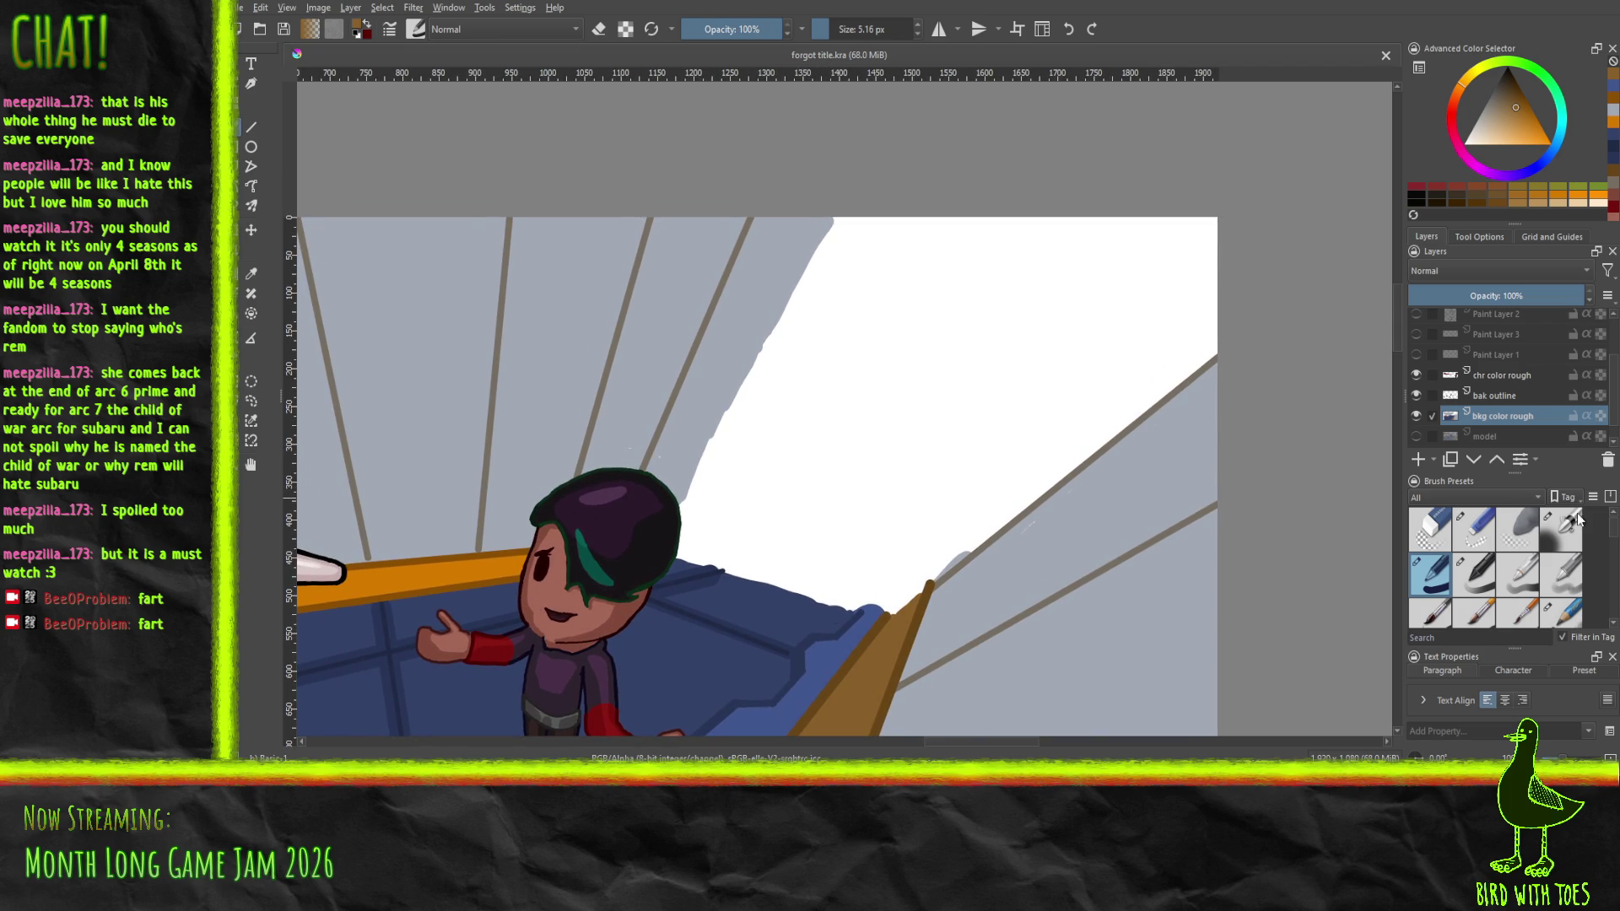
pyautogui.scroll(-1, 1512, 413)
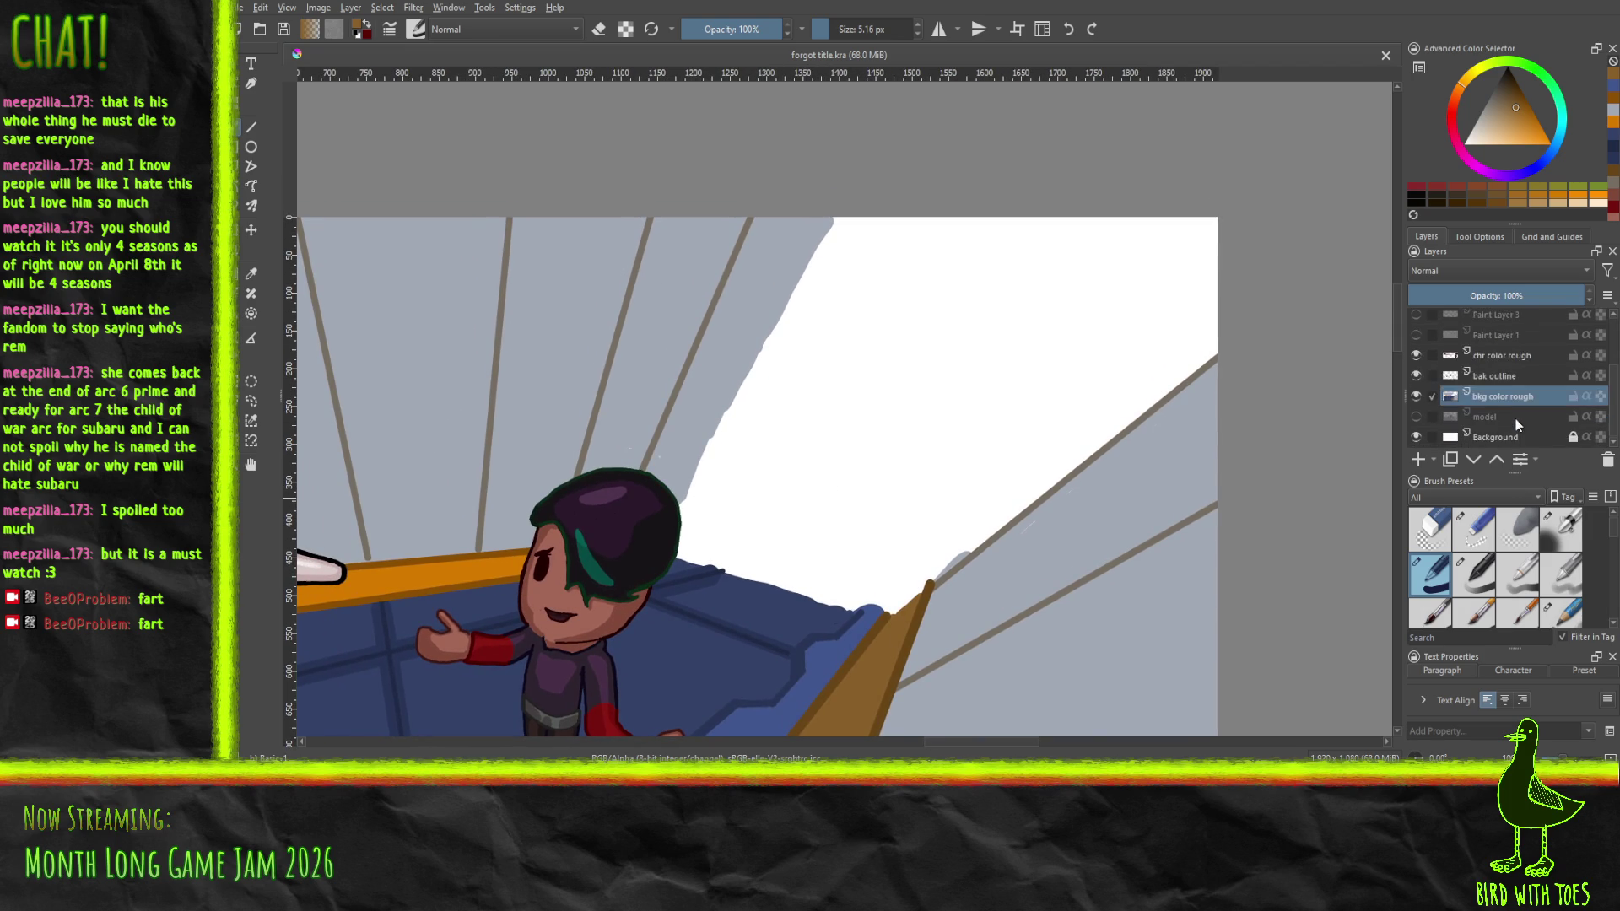
pyautogui.click(1510, 379)
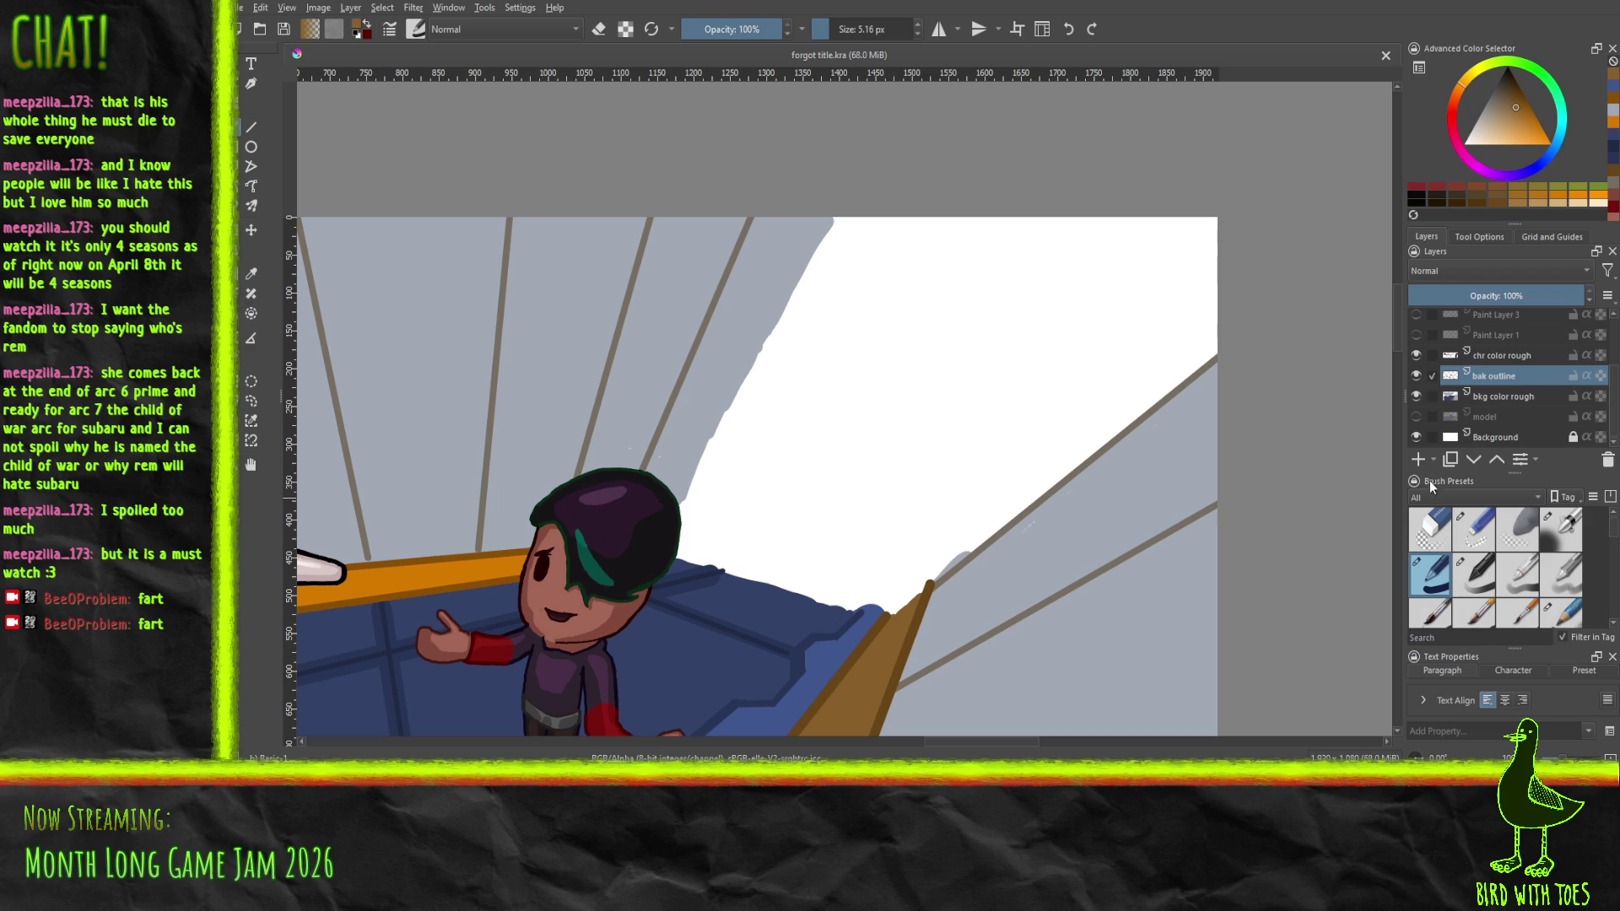
pyautogui.click(1415, 460)
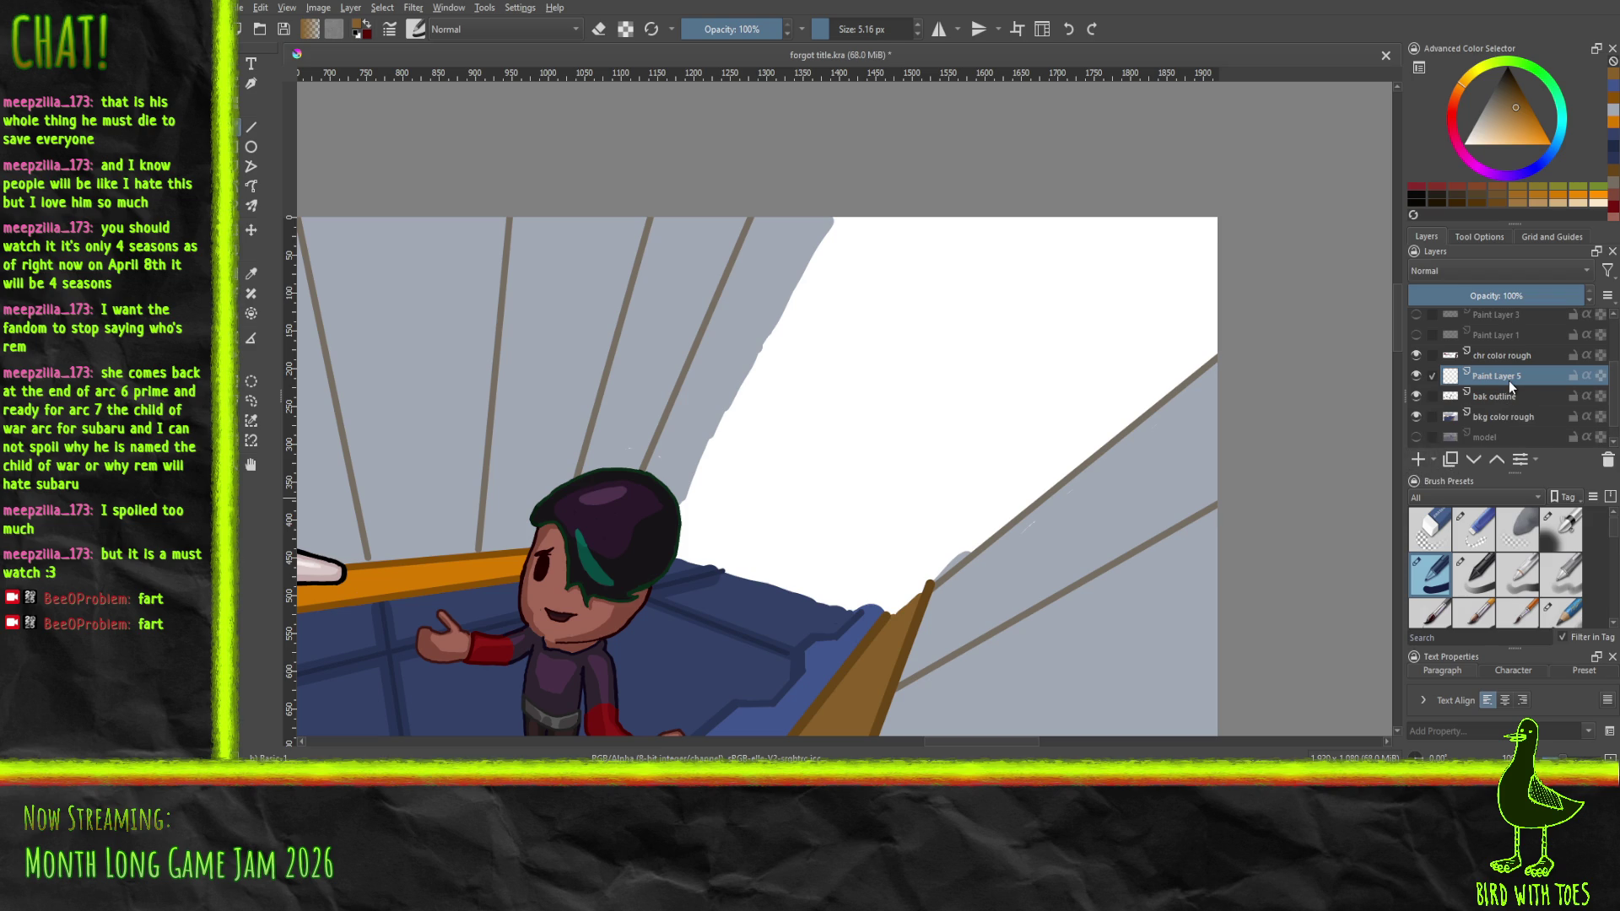
# Choose a dark red paint colour and enlarge the brush to about 12 px
pyautogui.click(1520, 89)
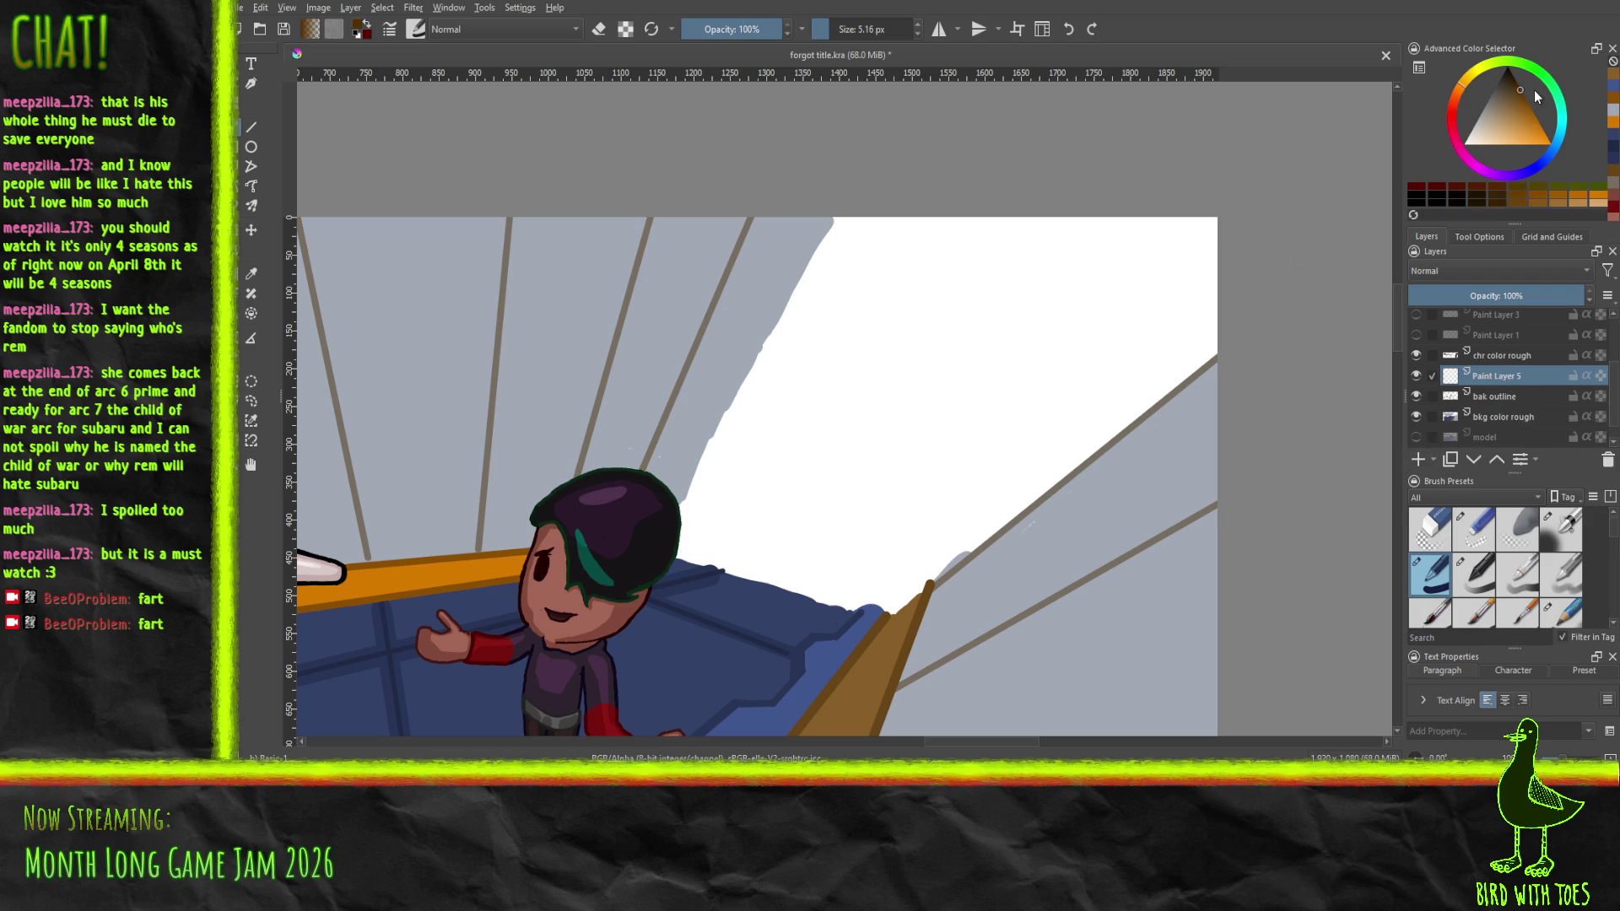
pyautogui.click(1454, 139)
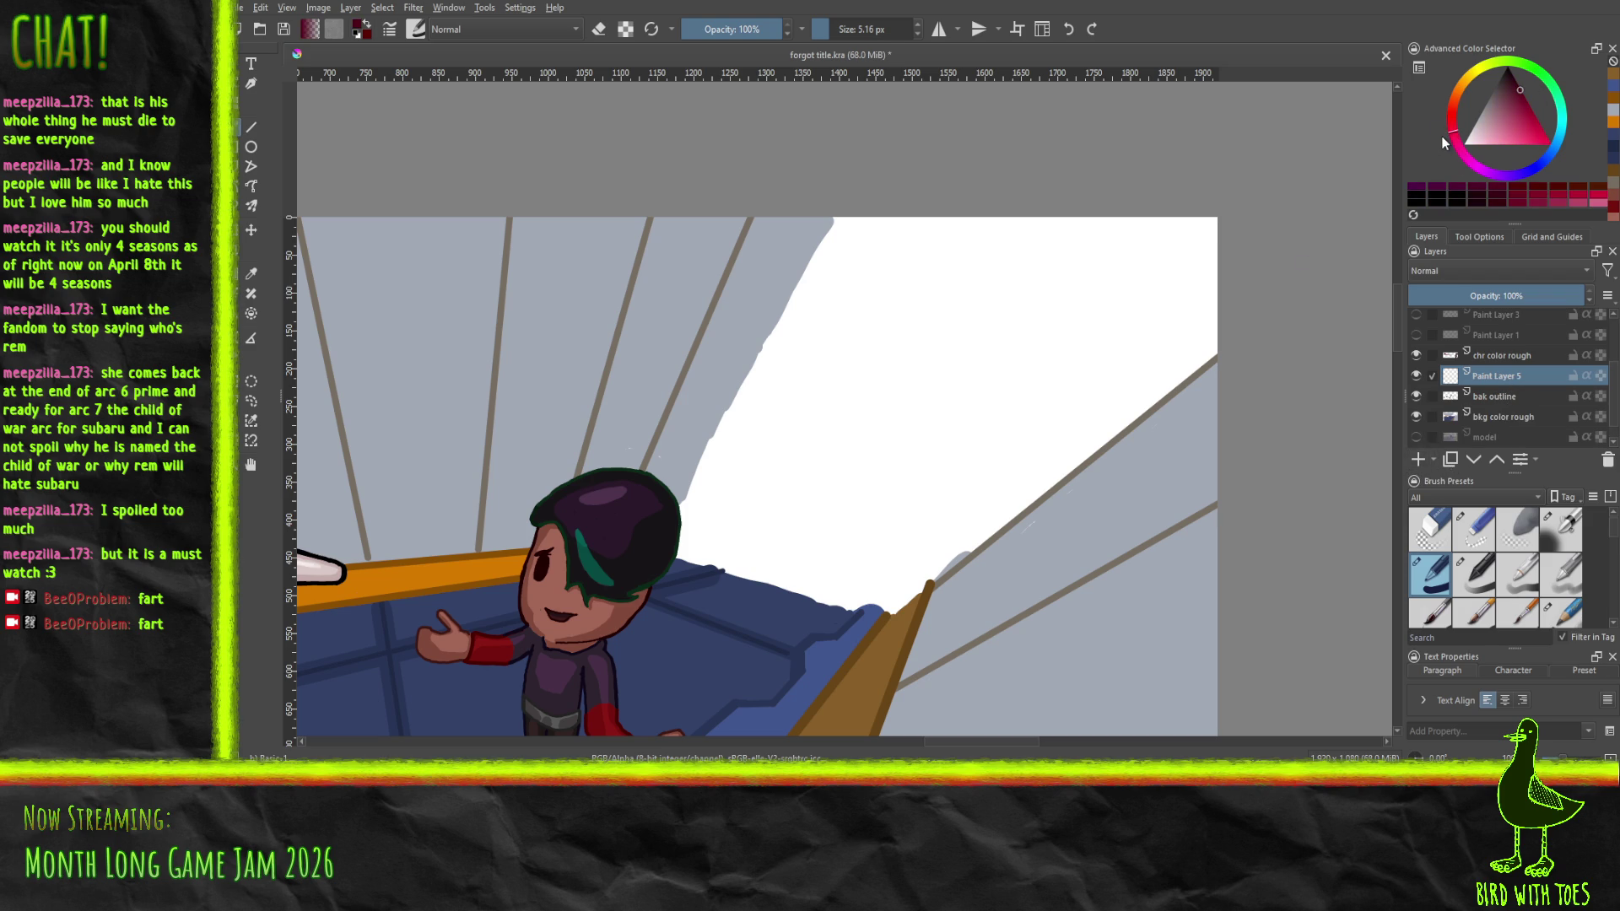
pyautogui.click(1522, 94)
pyautogui.moveTo(711, 445); pyautogui.dragTo(711, 445)
# Trace the white wall's left, right and lower edges with straight lines, closing around the head
pyautogui.press('v')
pyautogui.moveTo(684, 506); pyautogui.dragTo(836, 212)
pyautogui.moveTo(678, 507); pyautogui.dragTo(833, 211)
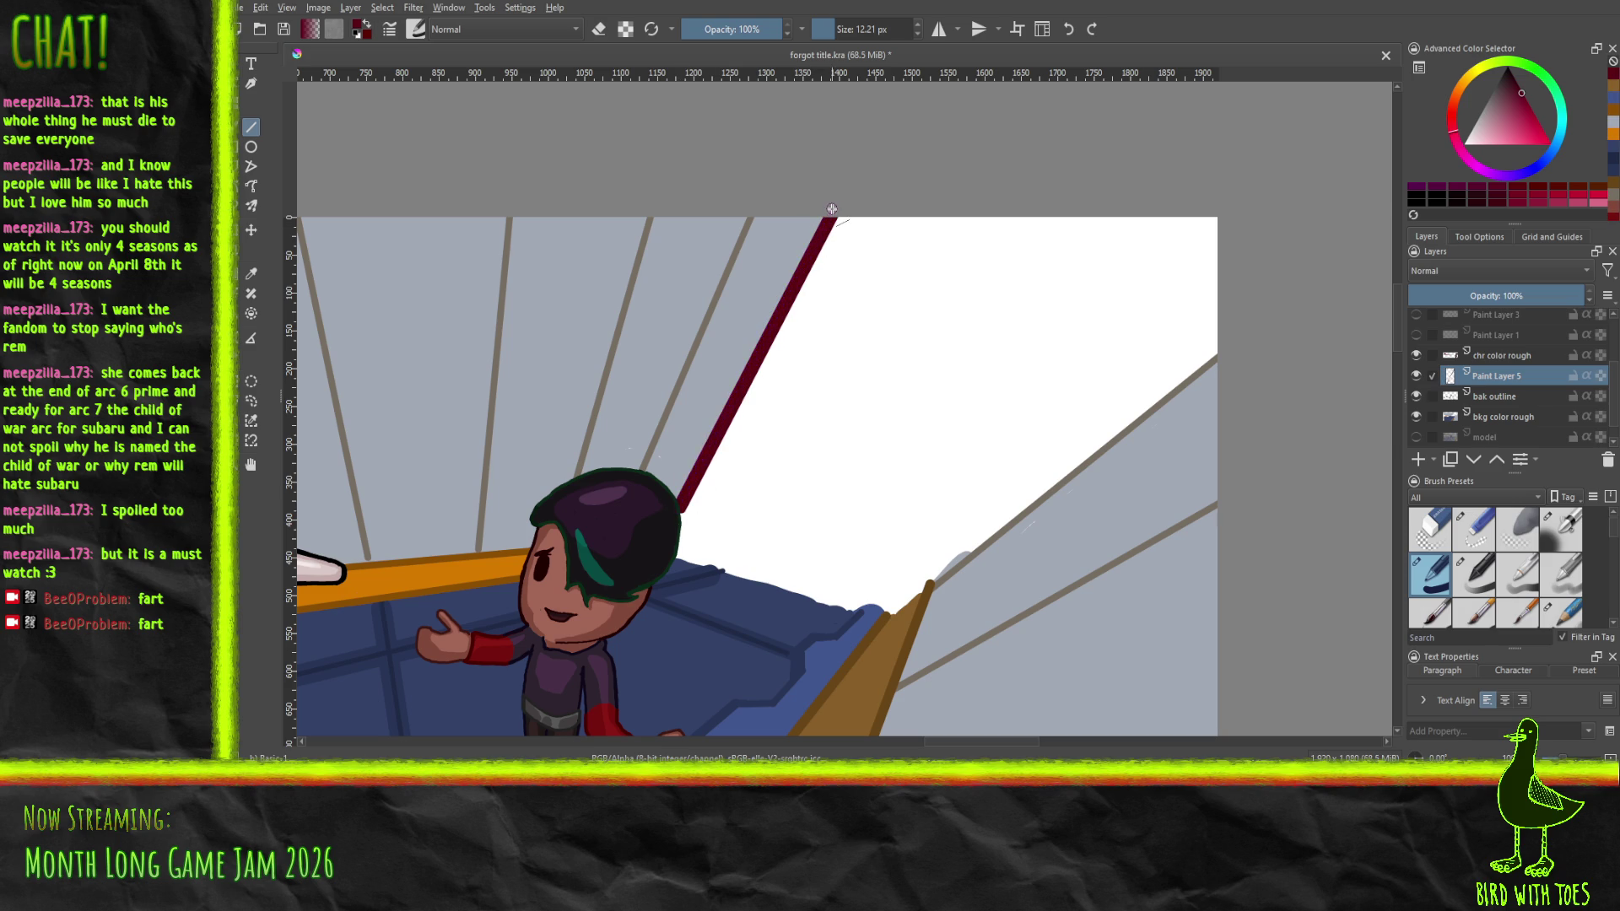
pyautogui.moveTo(890, 611); pyautogui.dragTo(1224, 346)
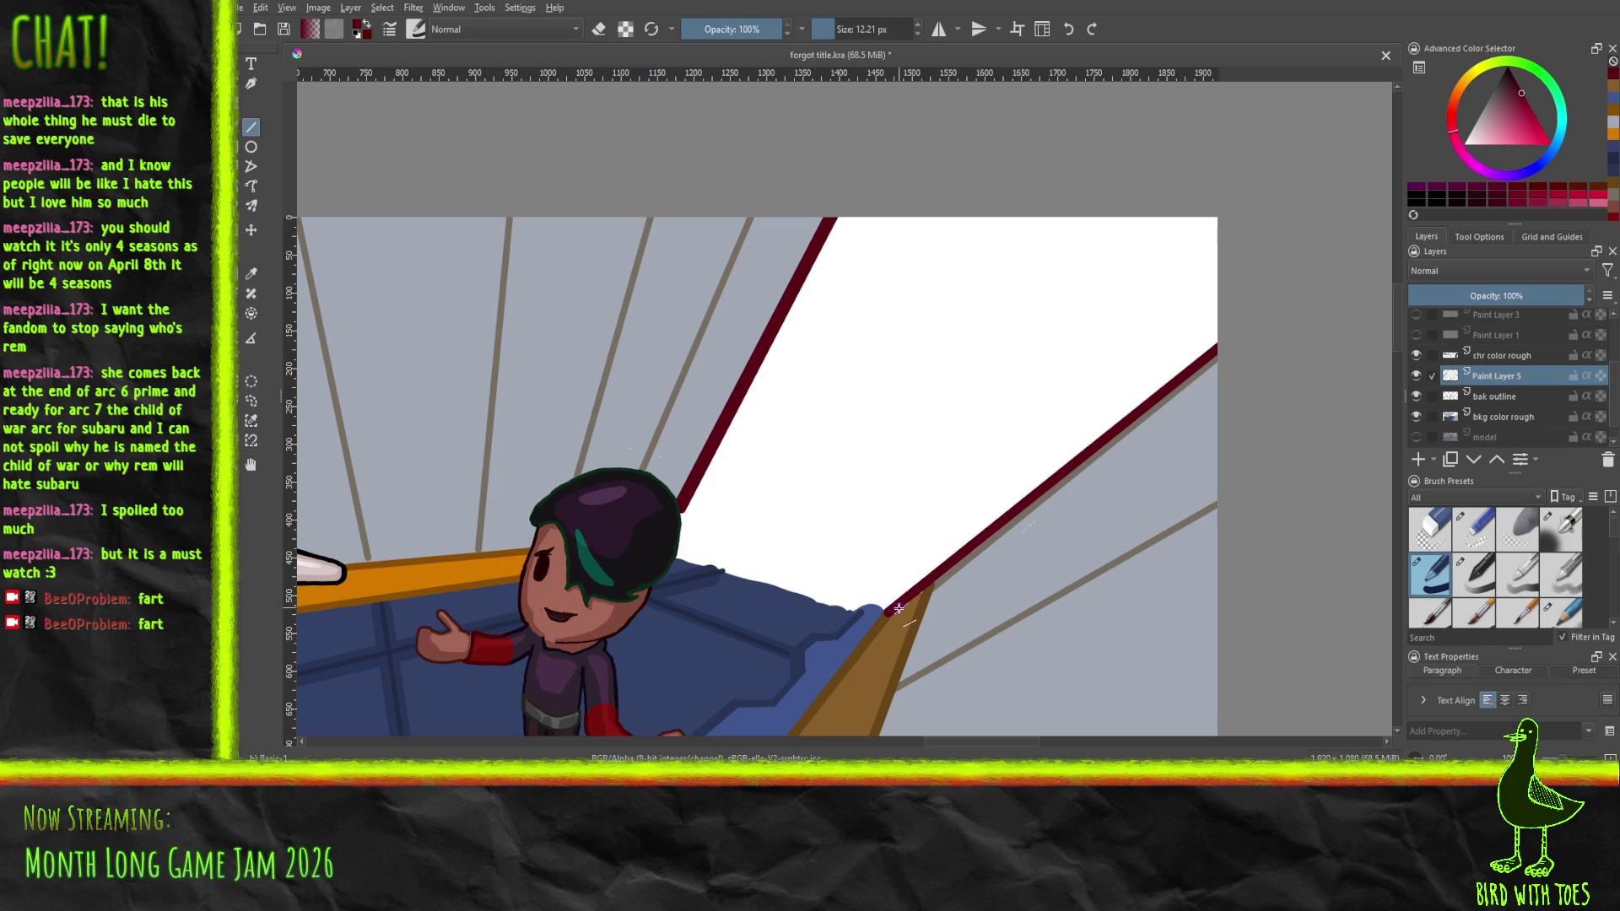
pyautogui.moveTo(1034, 494); pyautogui.dragTo(1225, 342)
pyautogui.moveTo(675, 556)
pyautogui.mouseDown()
pyautogui.moveTo(867, 620)
pyautogui.moveTo(886, 609)
pyautogui.moveTo(871, 608)
pyautogui.mouseUp()
pyautogui.moveTo(683, 557); pyautogui.dragTo(681, 509)
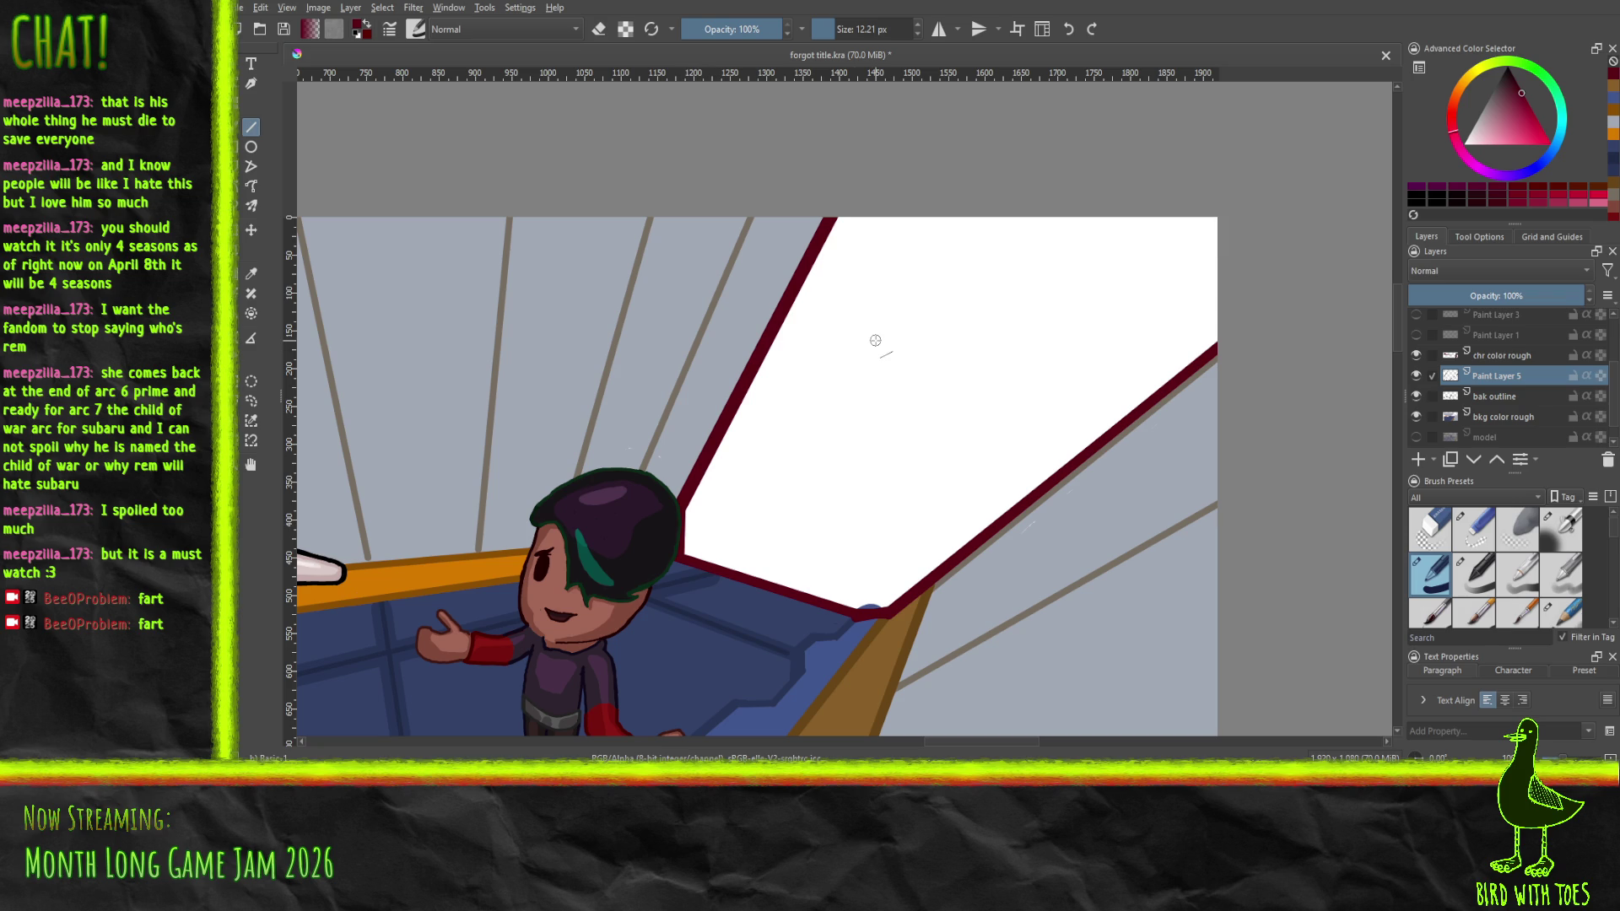
# Bucket-fill the outlined wall area dark red and redraw its left and lower edges as straight lines
pyautogui.press('f')
pyautogui.click(857, 366)
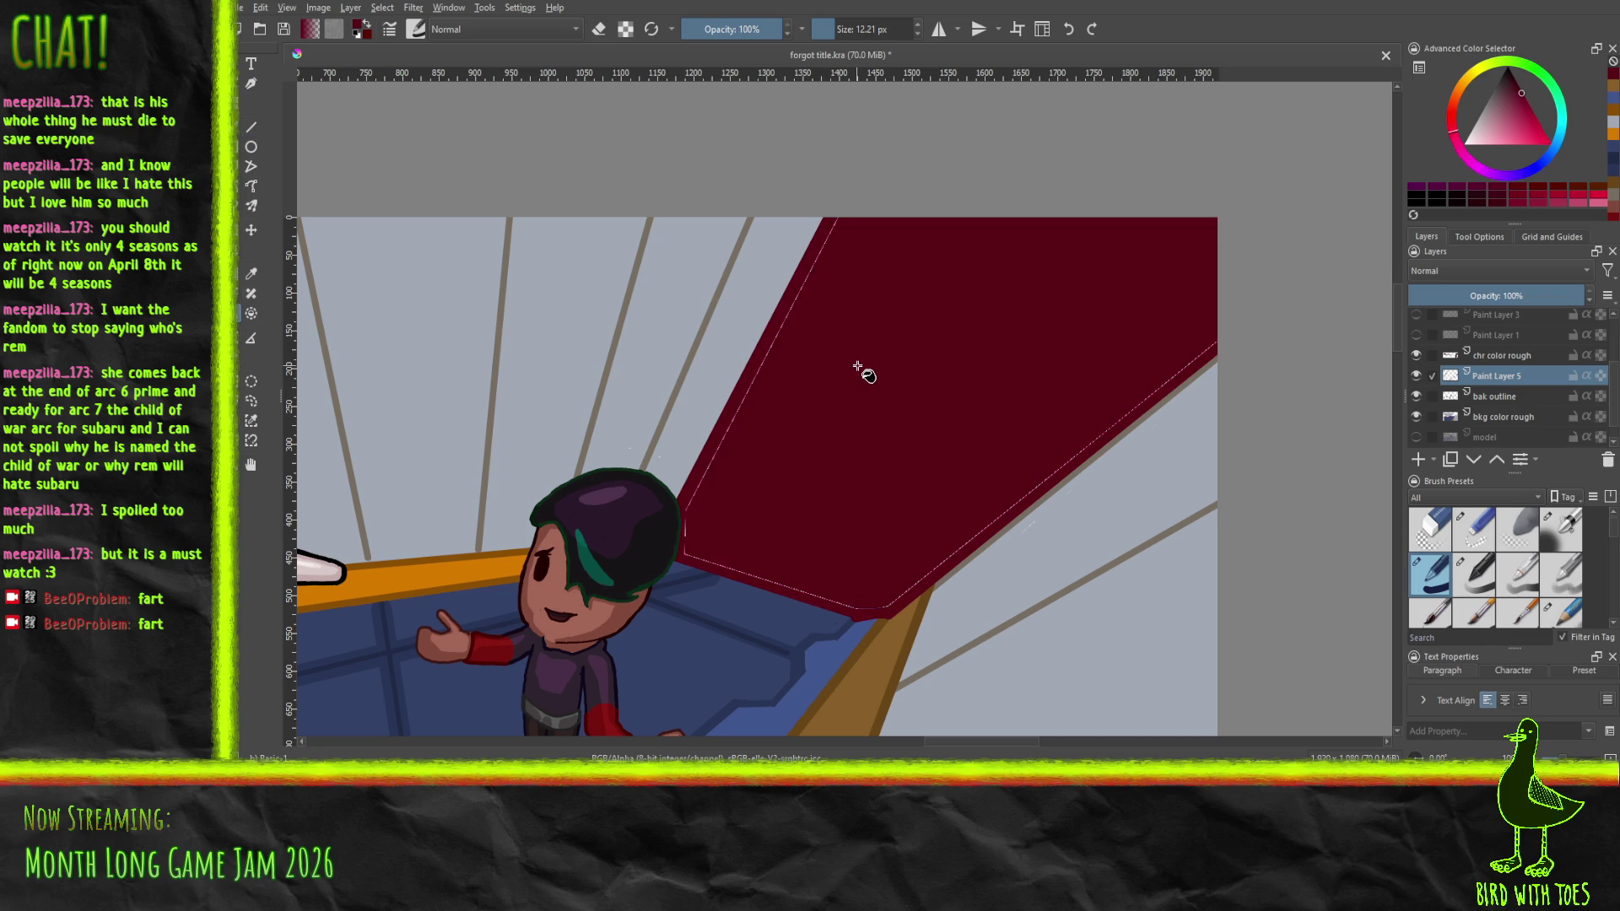
pyautogui.click(252, 126)
pyautogui.moveTo(682, 511); pyautogui.dragTo(834, 229)
pyautogui.moveTo(691, 558)
pyautogui.mouseDown()
pyautogui.moveTo(859, 609)
pyautogui.moveTo(1216, 334)
pyautogui.mouseUp()
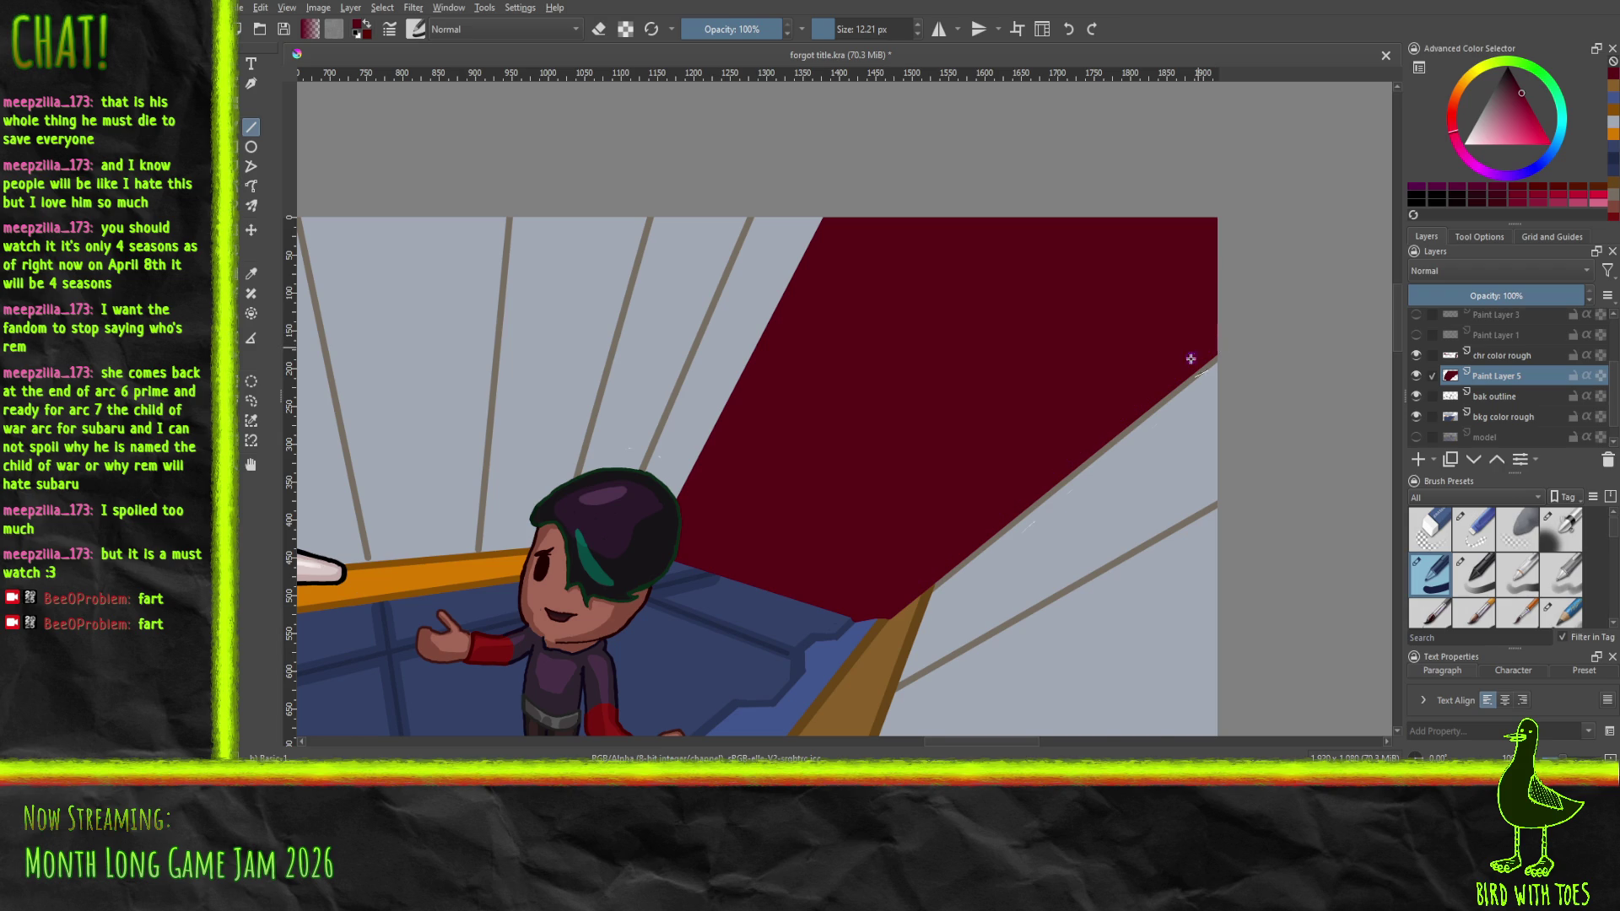
# Zoom out to centre the whole illustration and undo the glow around the red wall's edges
pyautogui.keyDown('ctrl'); pyautogui.scroll(-3, 1181, 372); pyautogui.keyUp('ctrl')
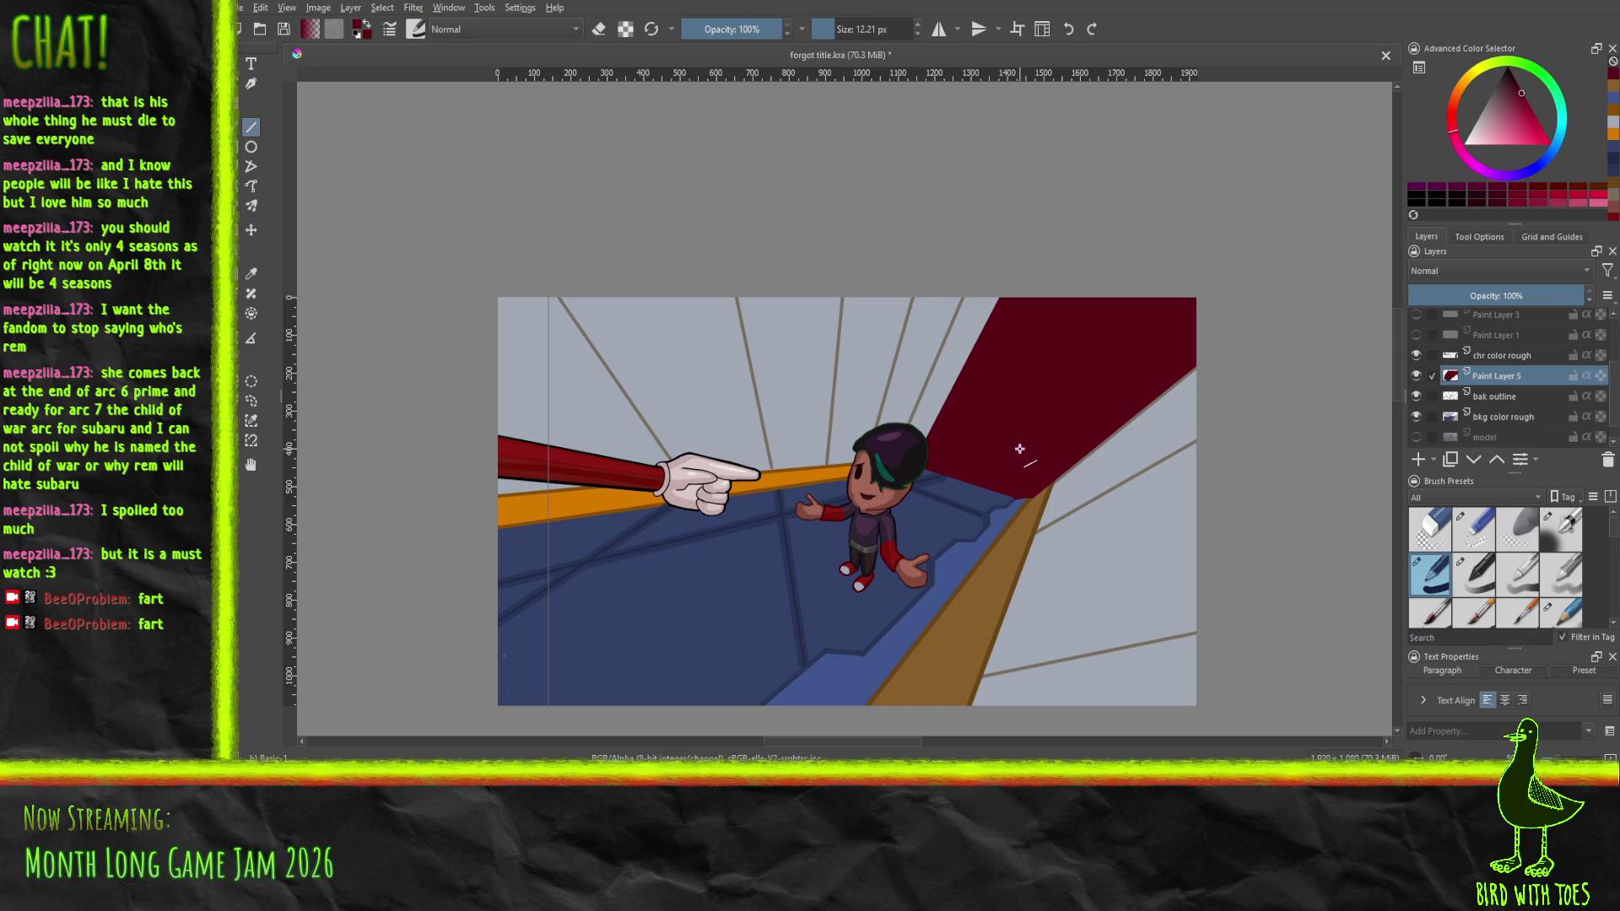
pyautogui.moveTo(1013, 467); pyautogui.dragTo(919, 455)
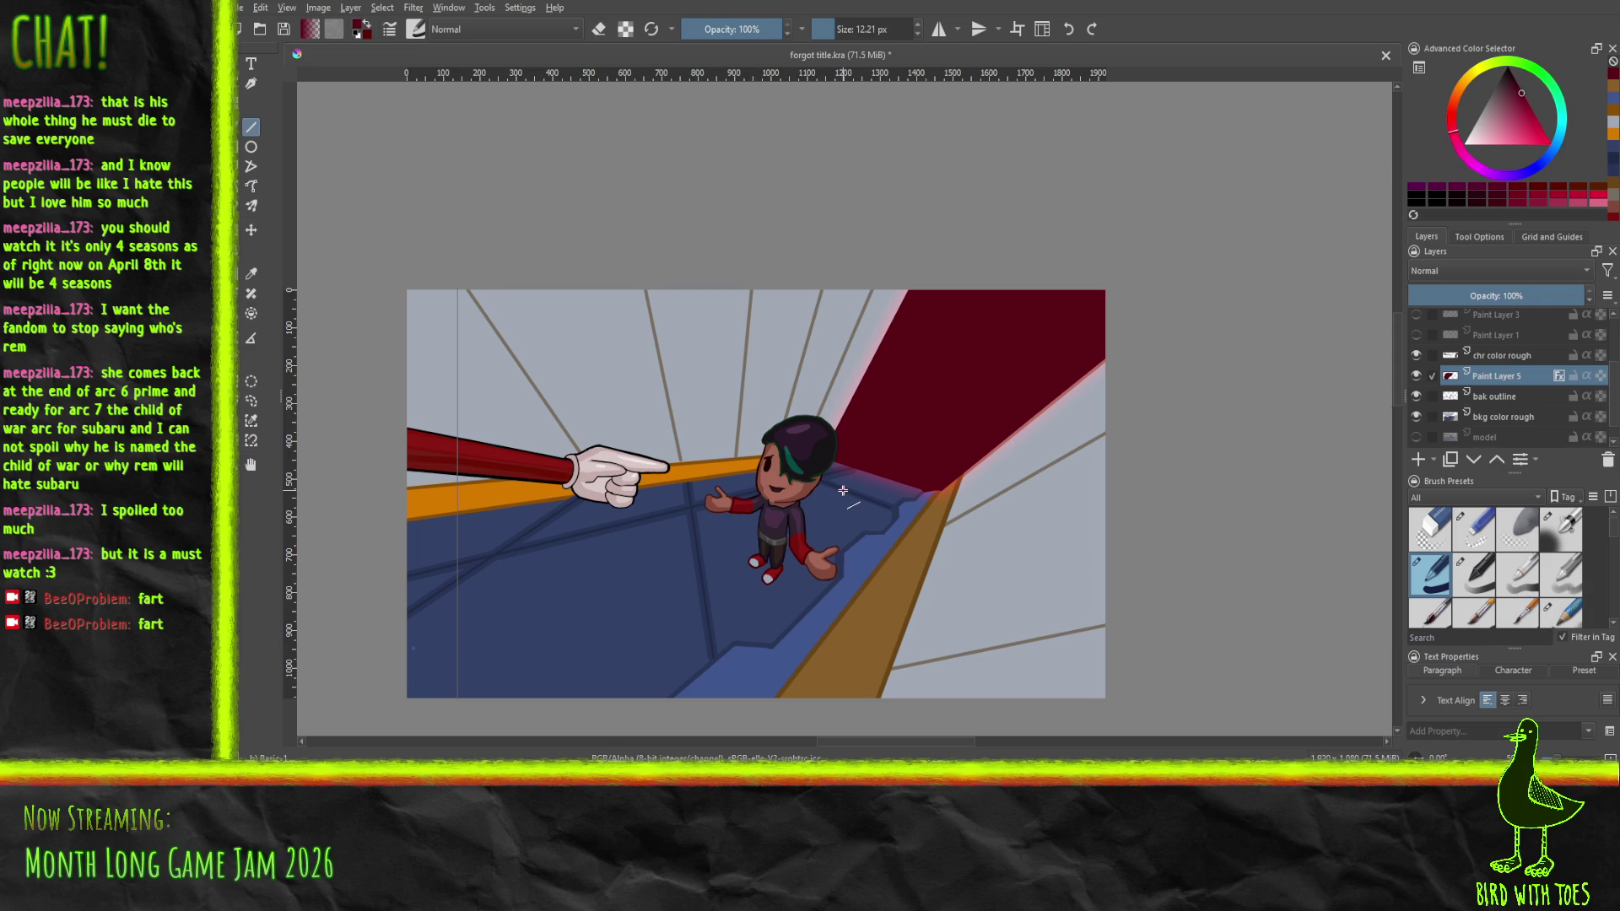
pyautogui.hotkey('ctrl', 'z')
# Try a colour selection of the red wall, cancel it, and enlarge the properties panel
pyautogui.click(250, 420)
pyautogui.click(975, 374)
pyautogui.hotkey('ctrl', 'shift', 'a')
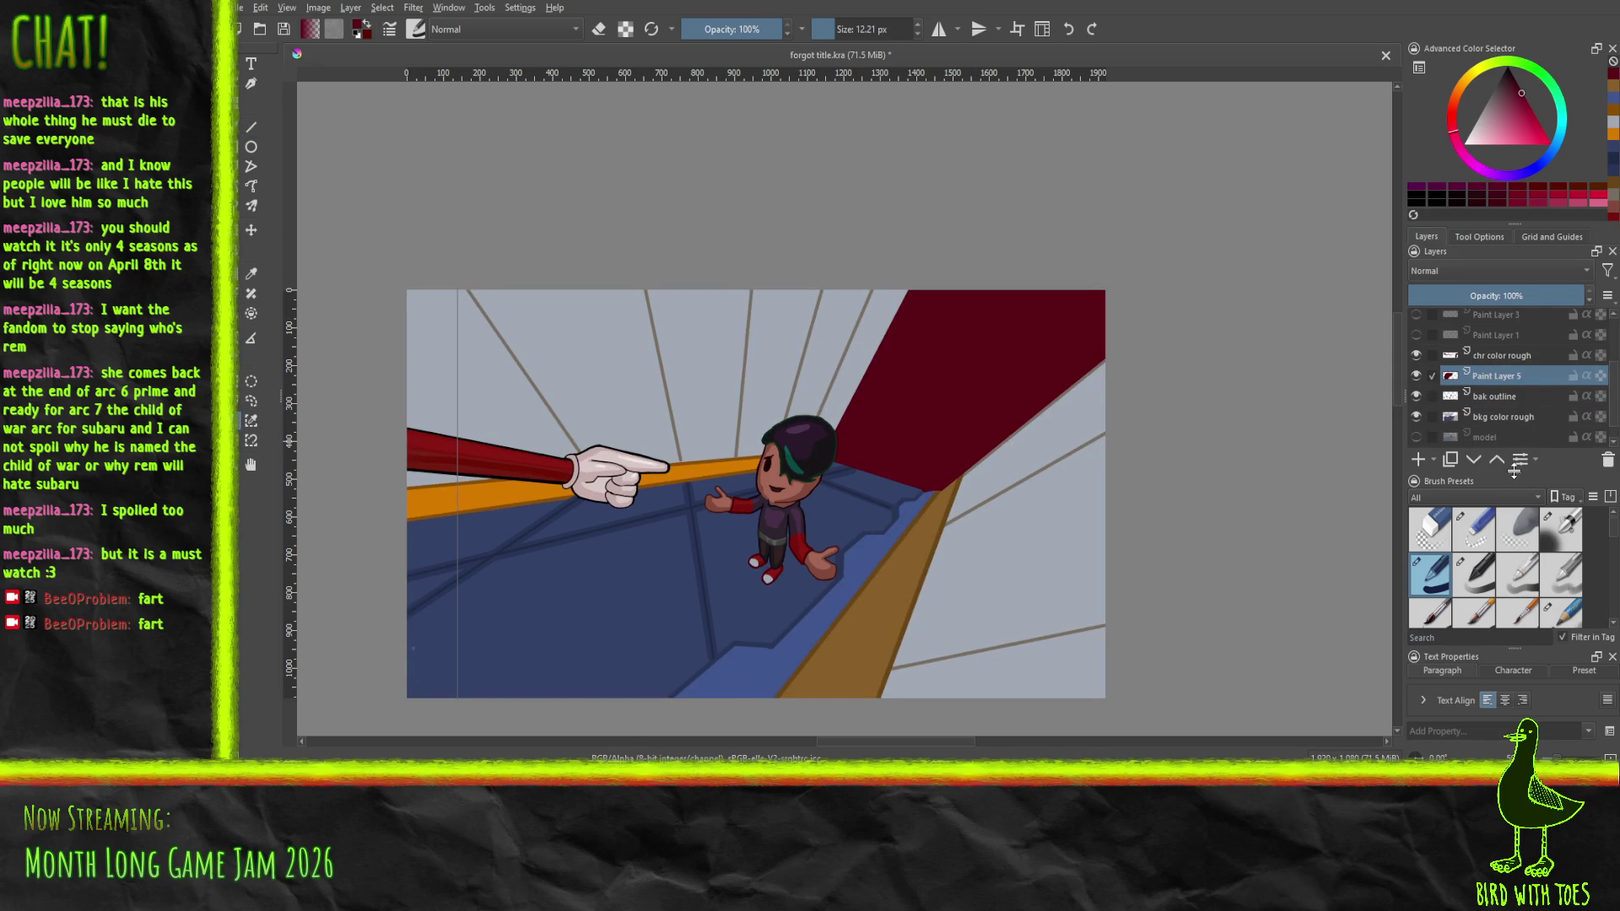
pyautogui.moveTo(1502, 648)
pyautogui.mouseDown()
pyautogui.moveTo(1495, 554)
pyautogui.moveTo(1507, 581)
pyautogui.mouseUp()
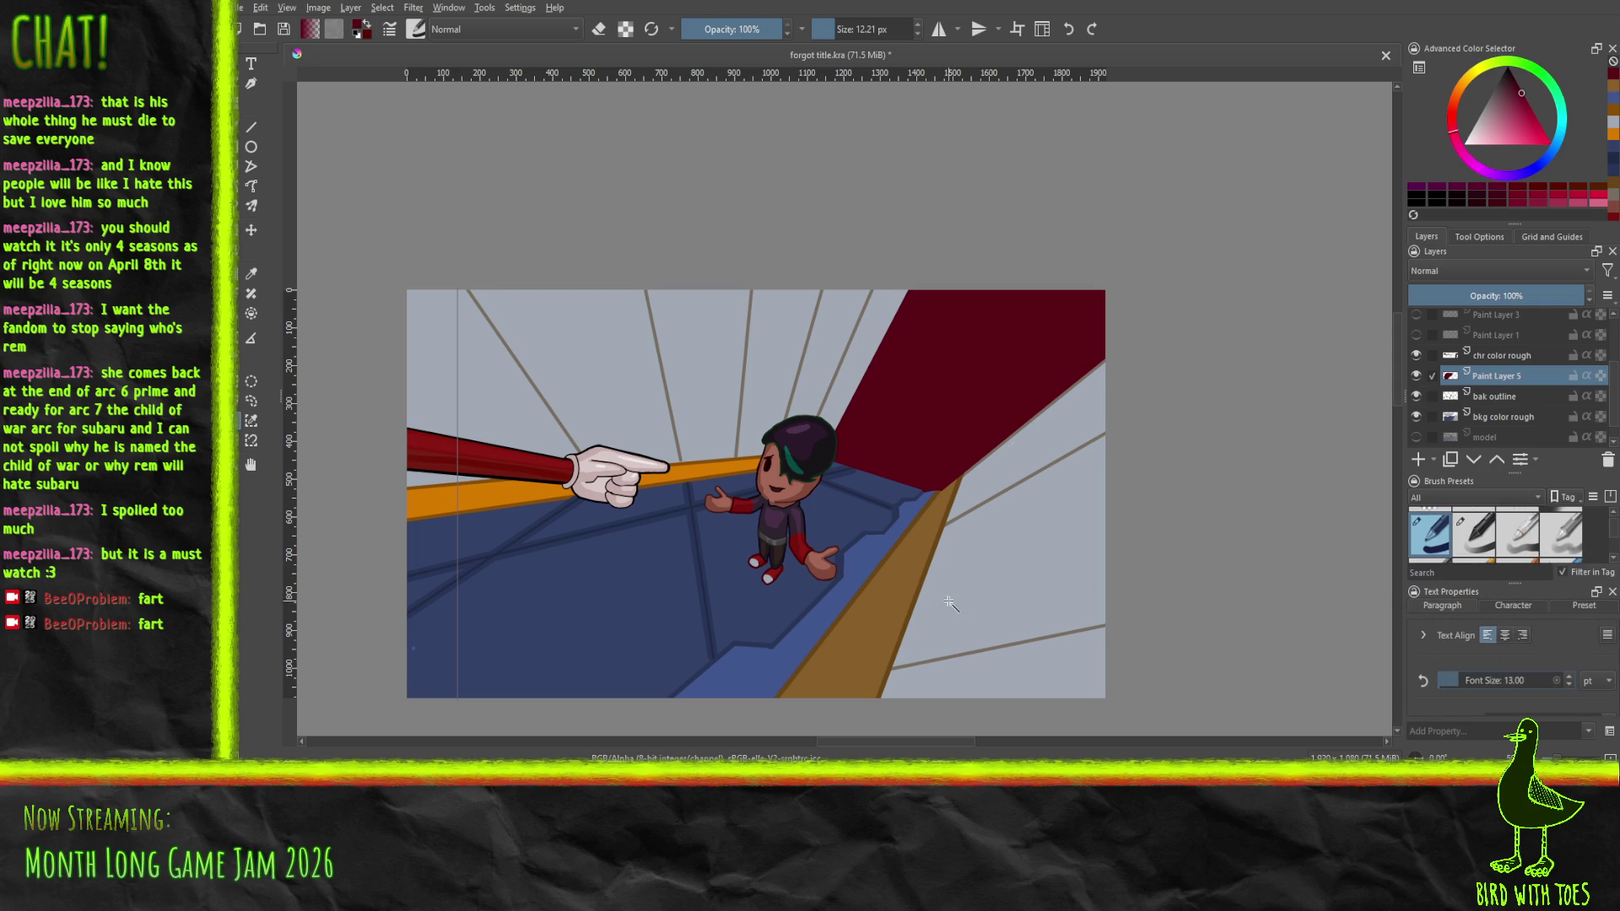
# Select the red wall shape with the wand sampling only the current layer, and duplicate its layer
pyautogui.click(1478, 237)
pyautogui.click(1490, 307)
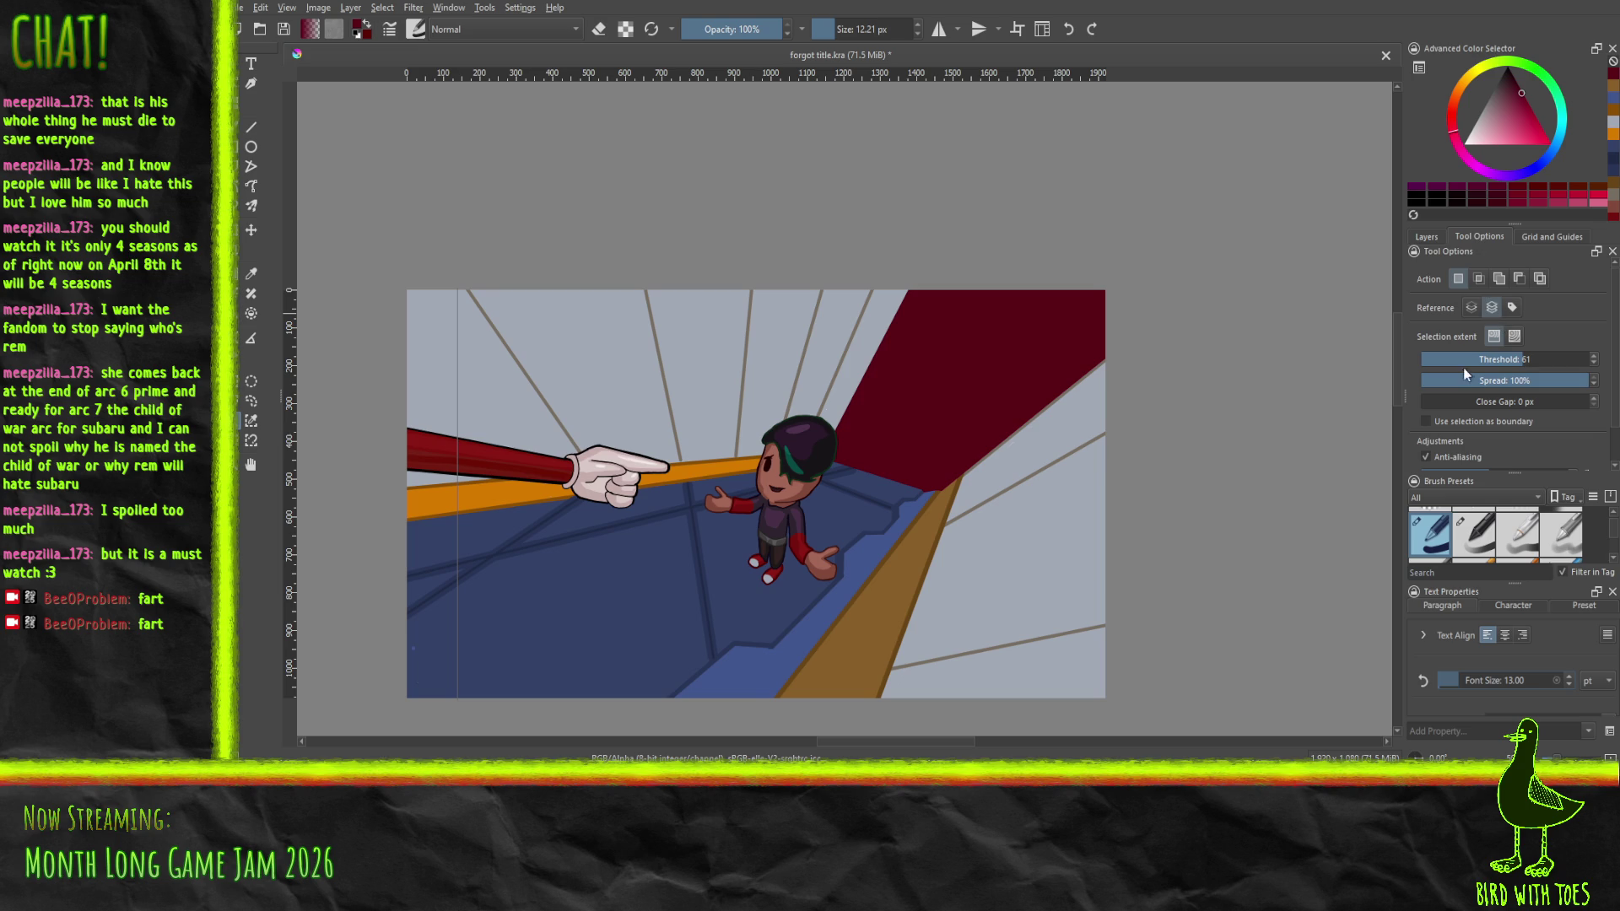
pyautogui.click(1471, 309)
pyautogui.click(986, 384)
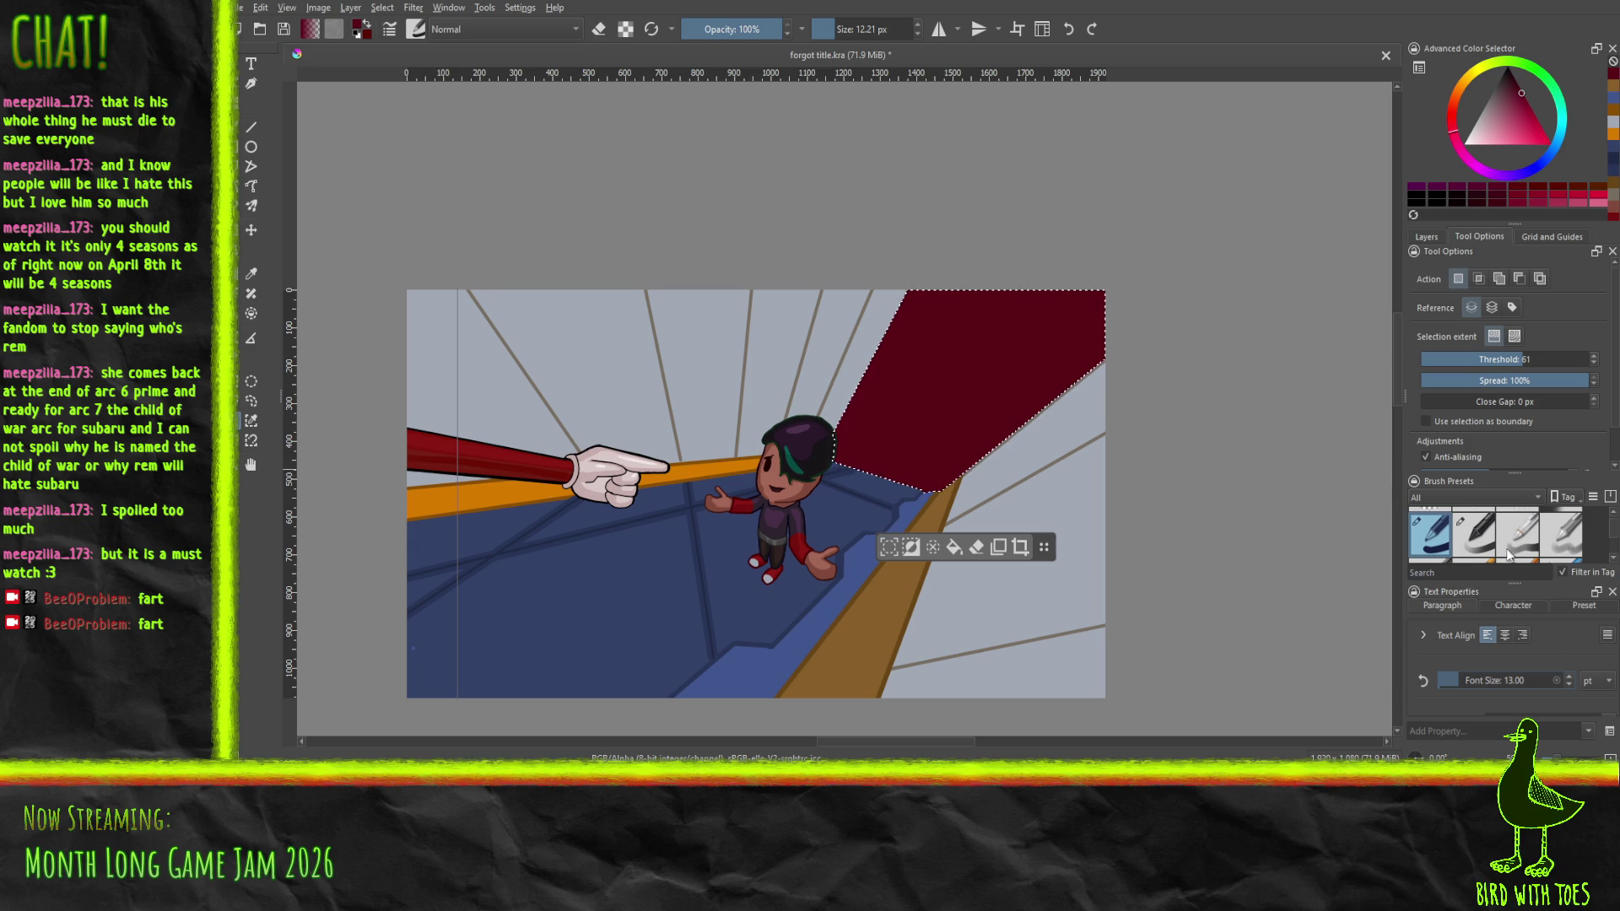
pyautogui.click(1441, 236)
pyautogui.click(1450, 459)
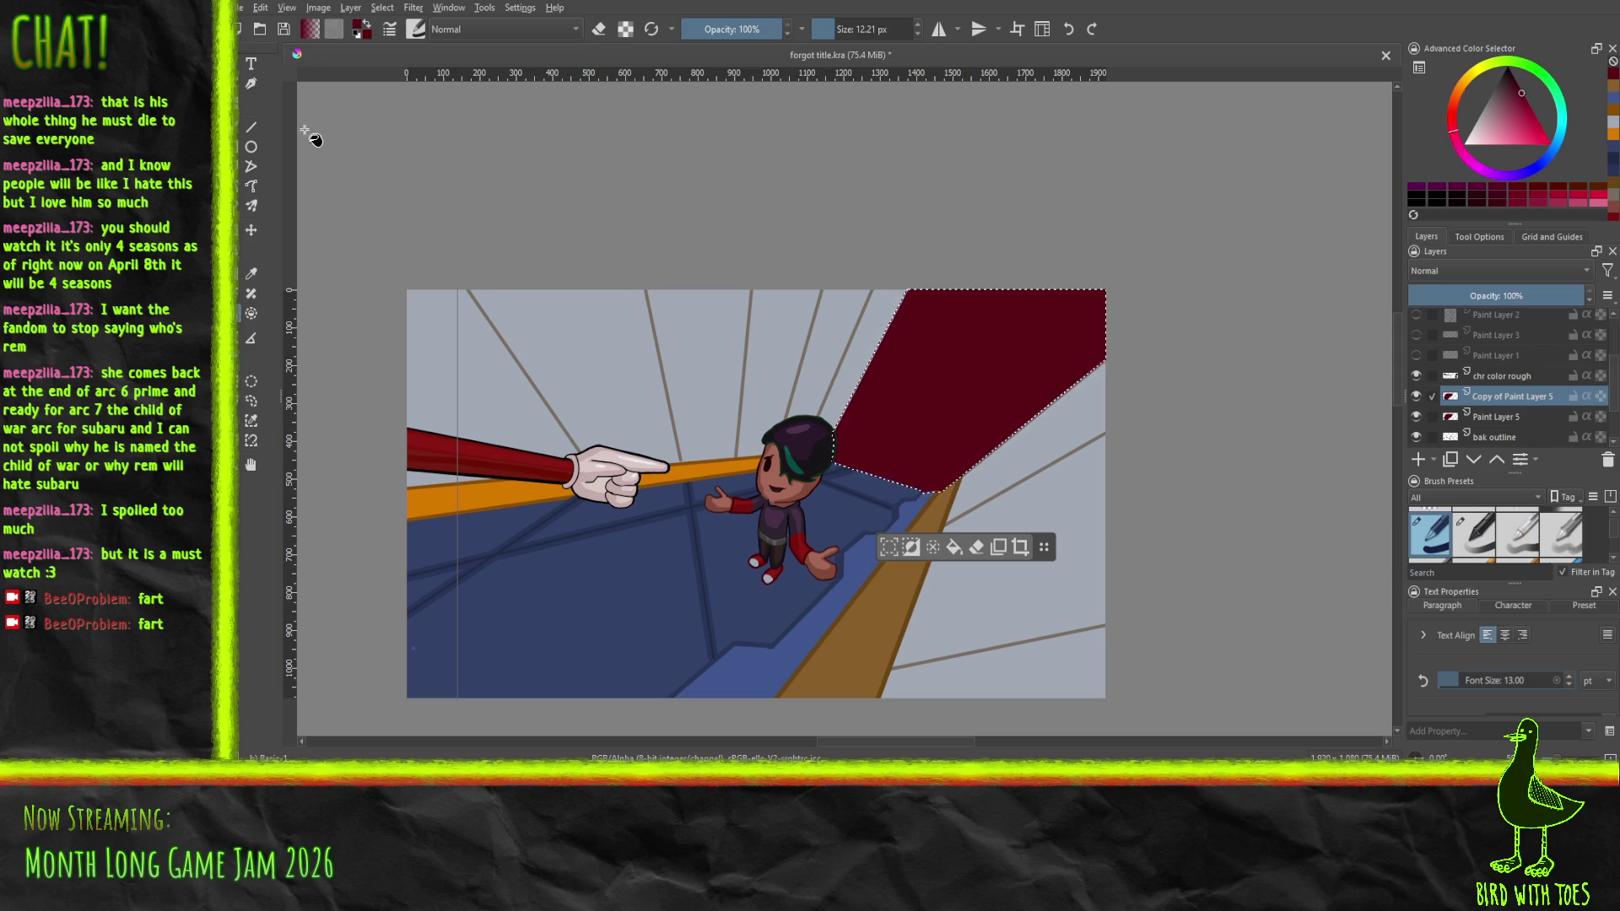
# Try filling the selection's edge pixels dark red, then undo that fill
pyautogui.click(1479, 236)
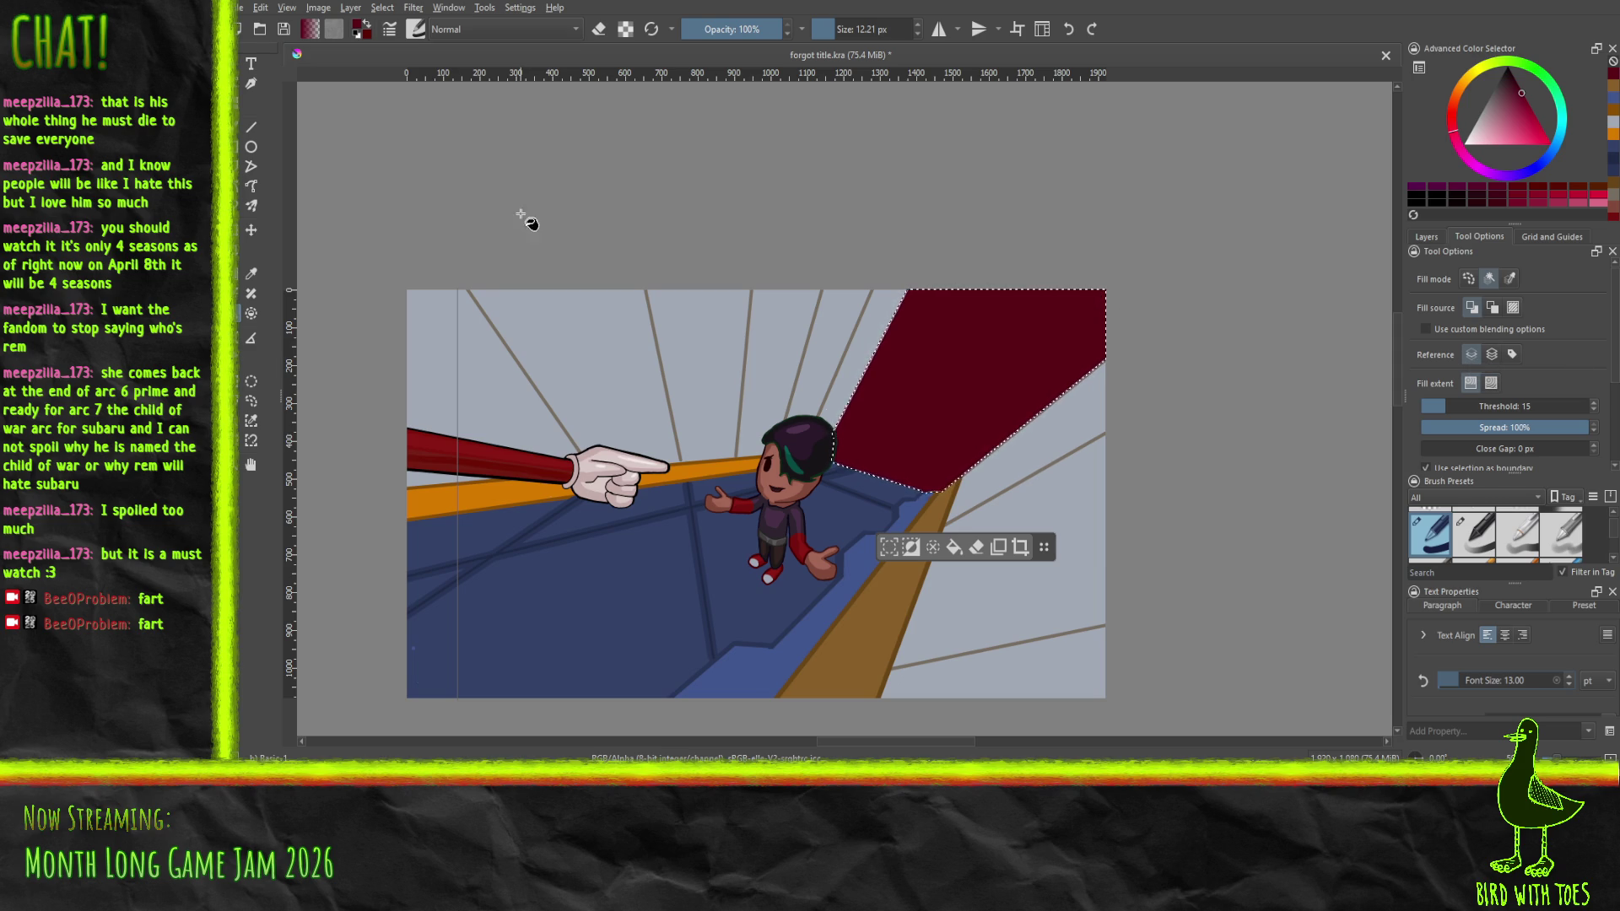
pyautogui.scroll(5, 883, 394)
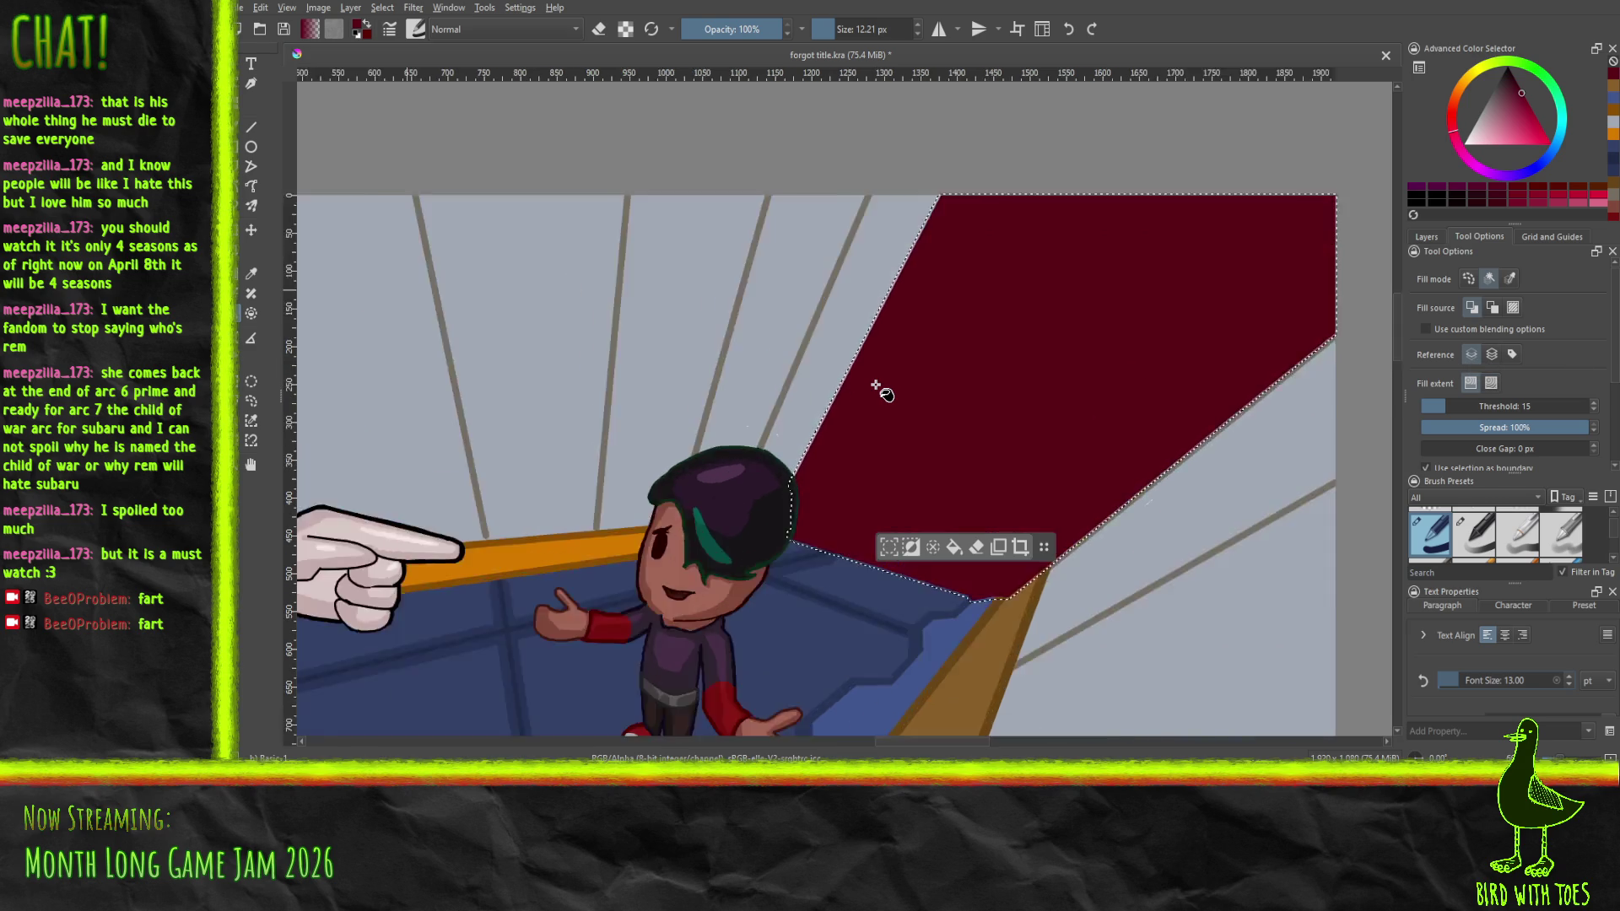
pyautogui.click(804, 372)
pyautogui.hotkey('ctrl', 'z')
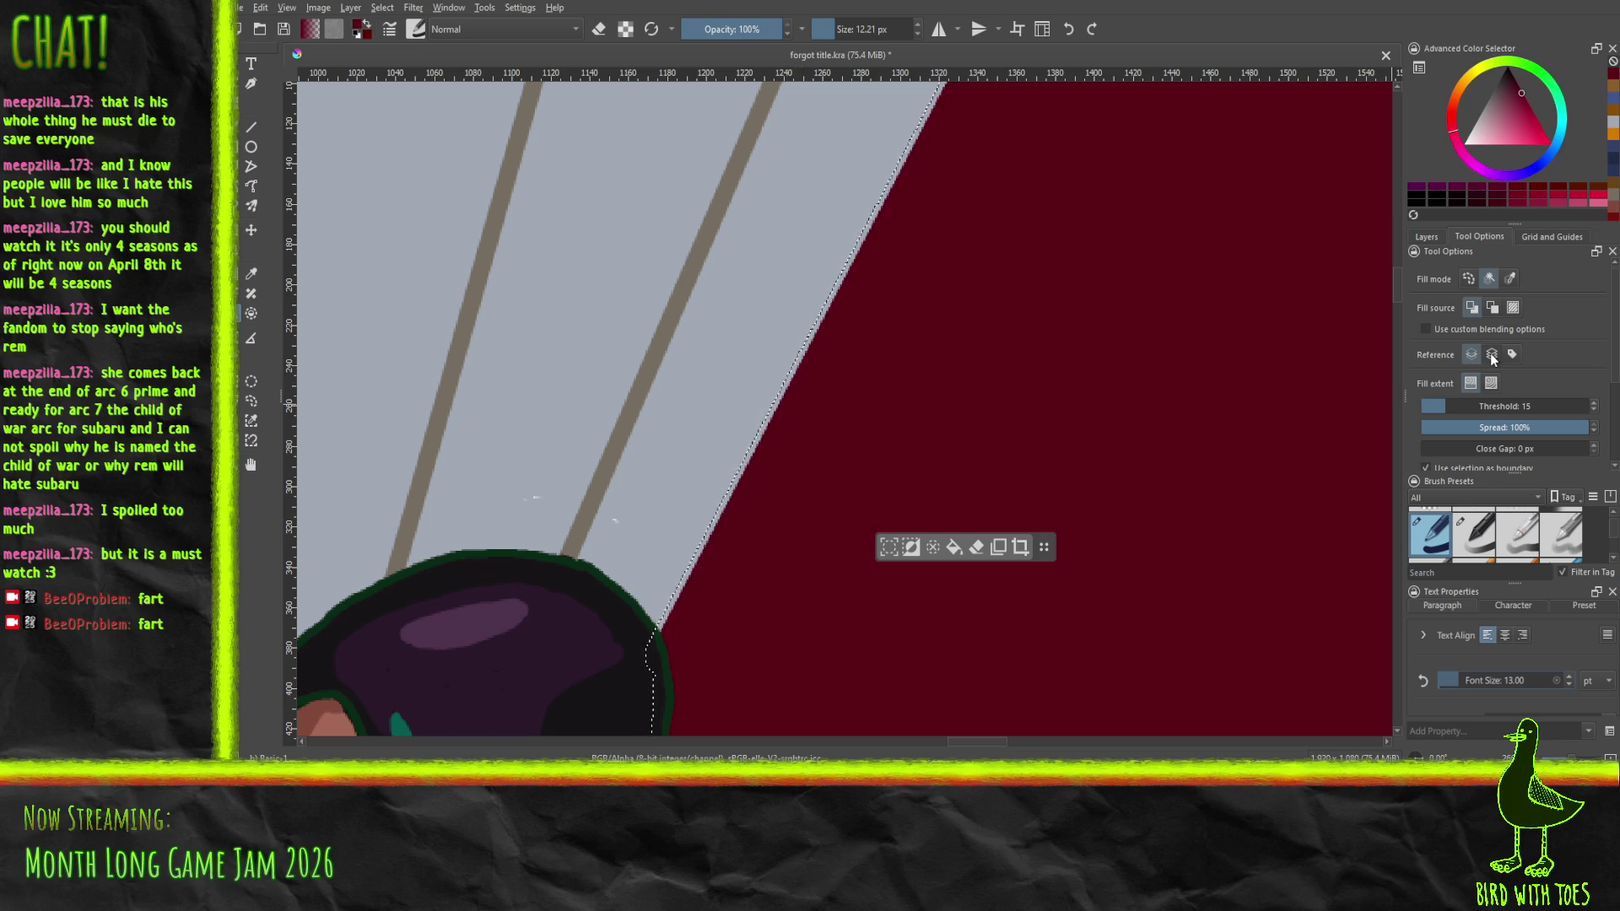
pyautogui.scroll(-4, 1157, 361)
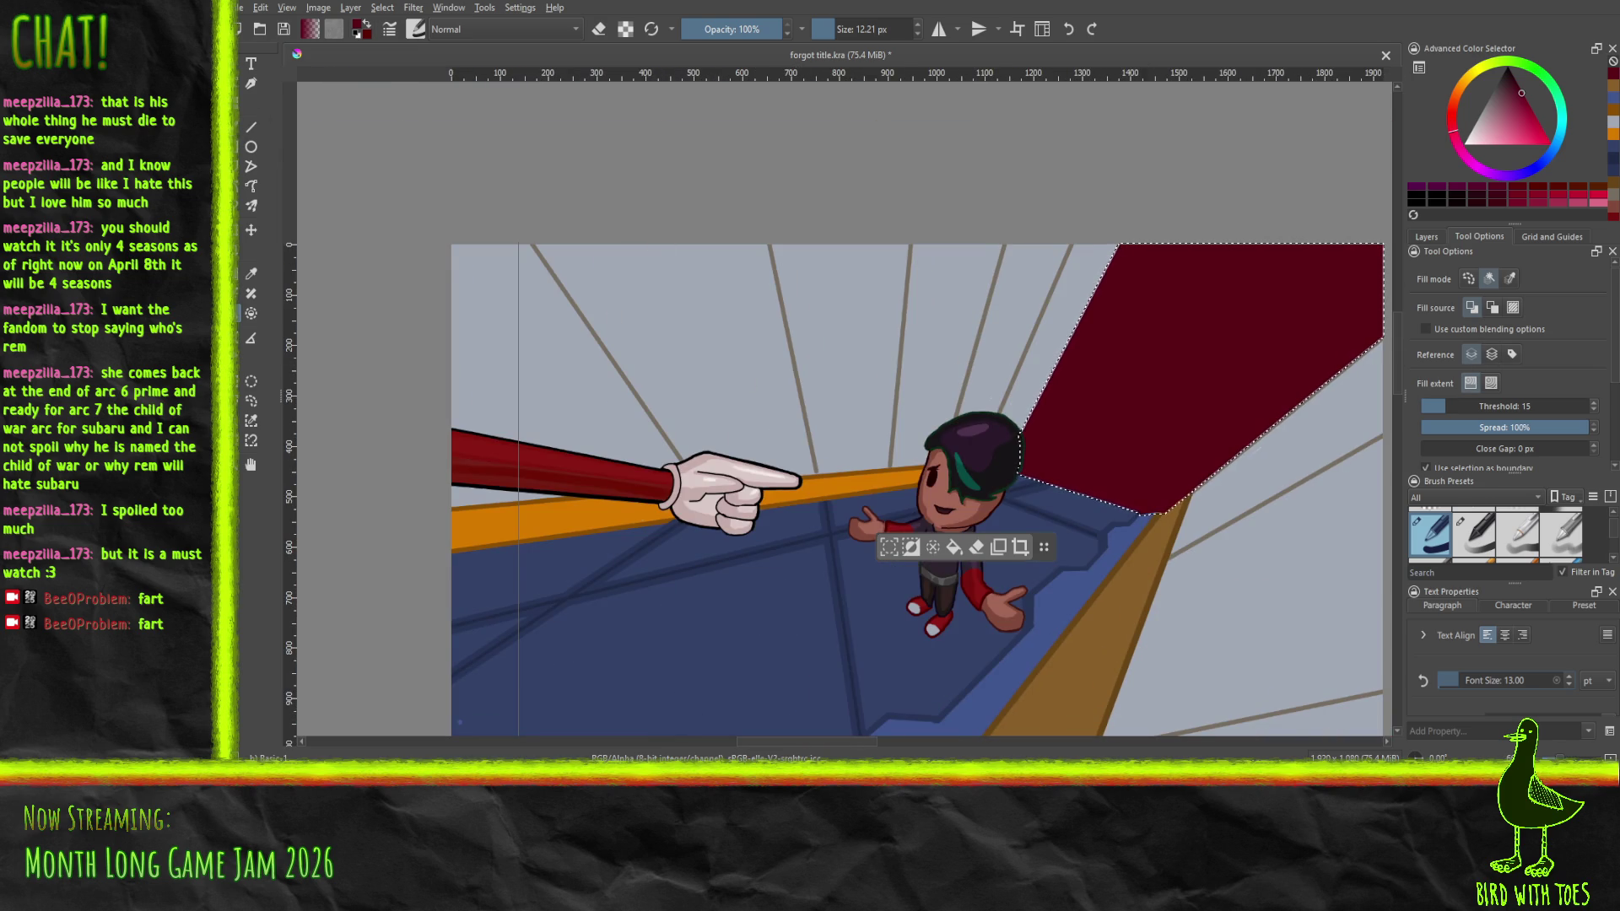
# Switch back to the brush and set its size to 112 px
pyautogui.click(251, 127)
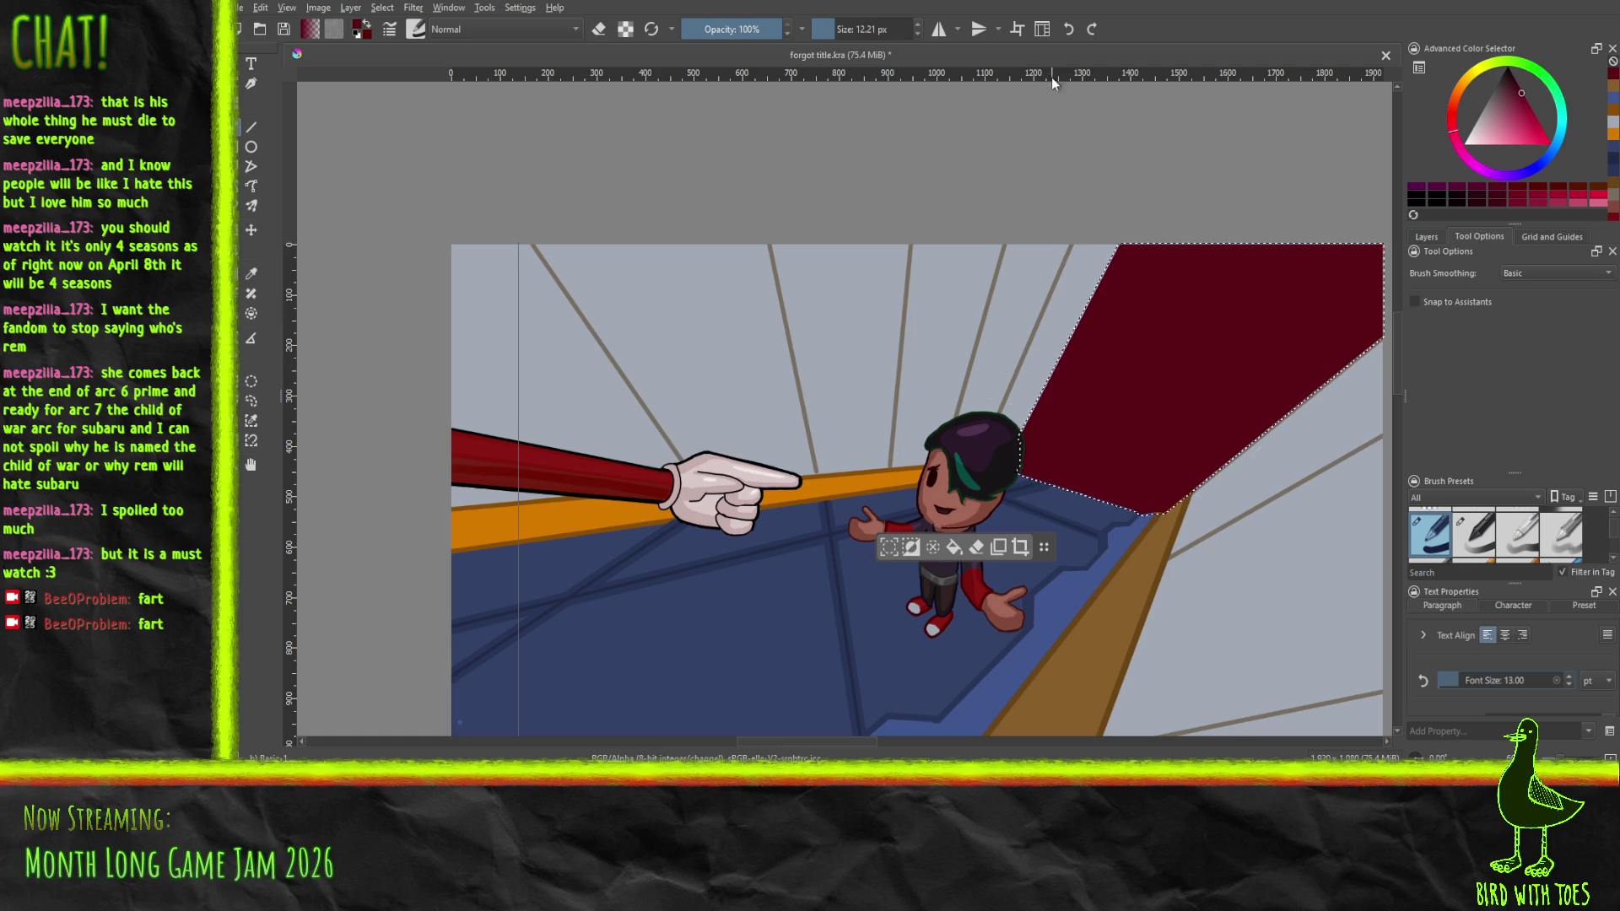
pyautogui.click(860, 29)
pyautogui.write('112')
pyautogui.press('Return')
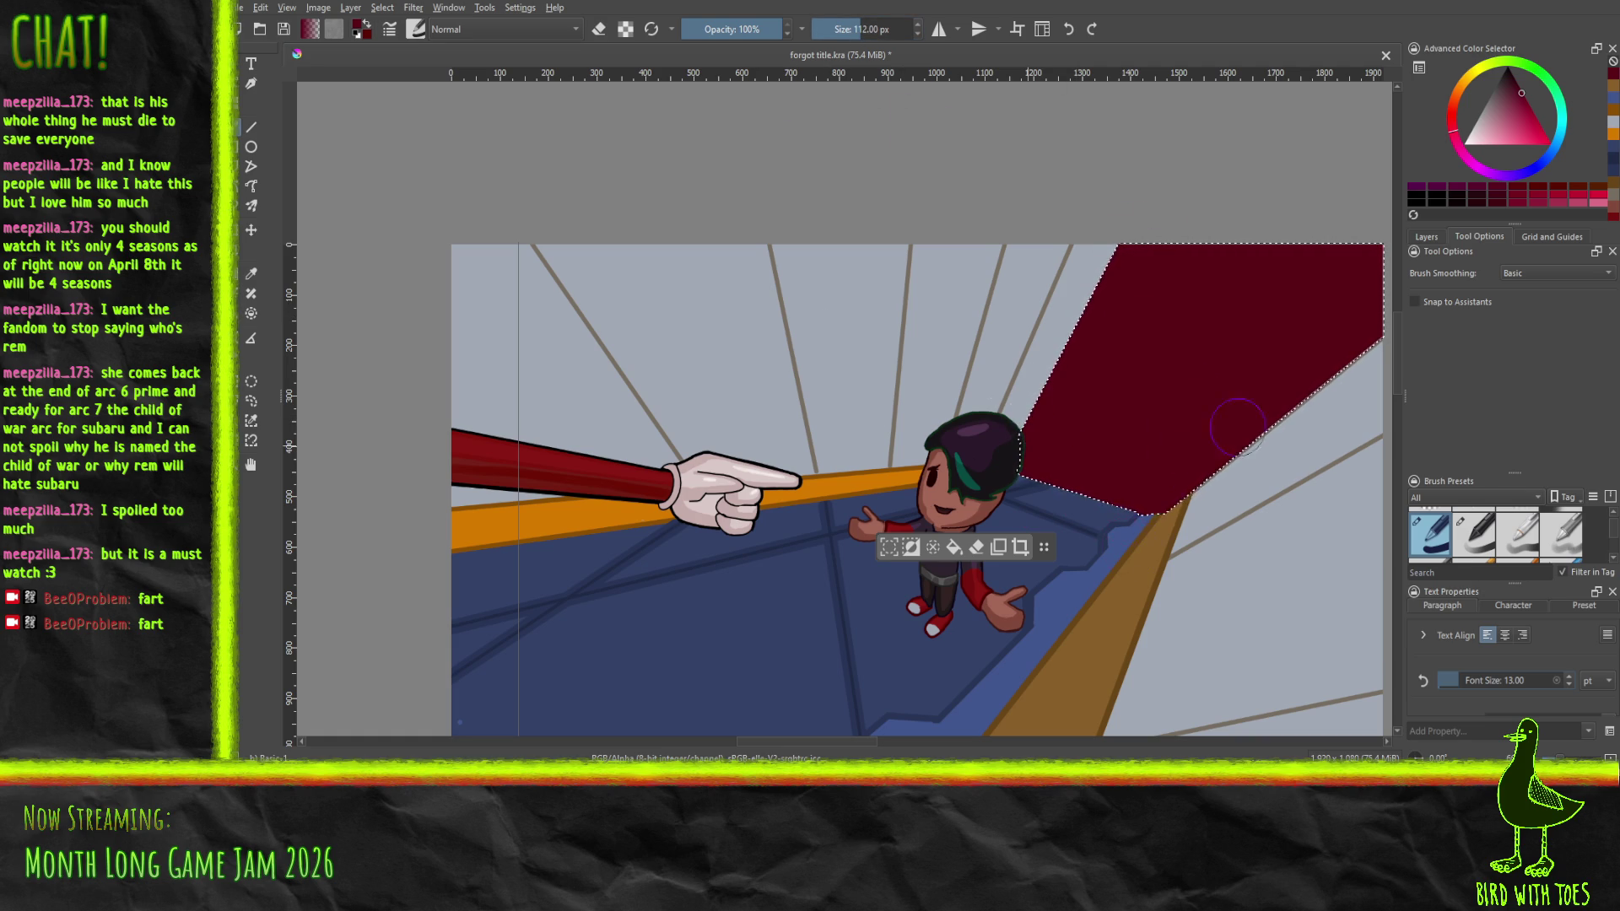
pyautogui.hscroll(3, 1111, 473)
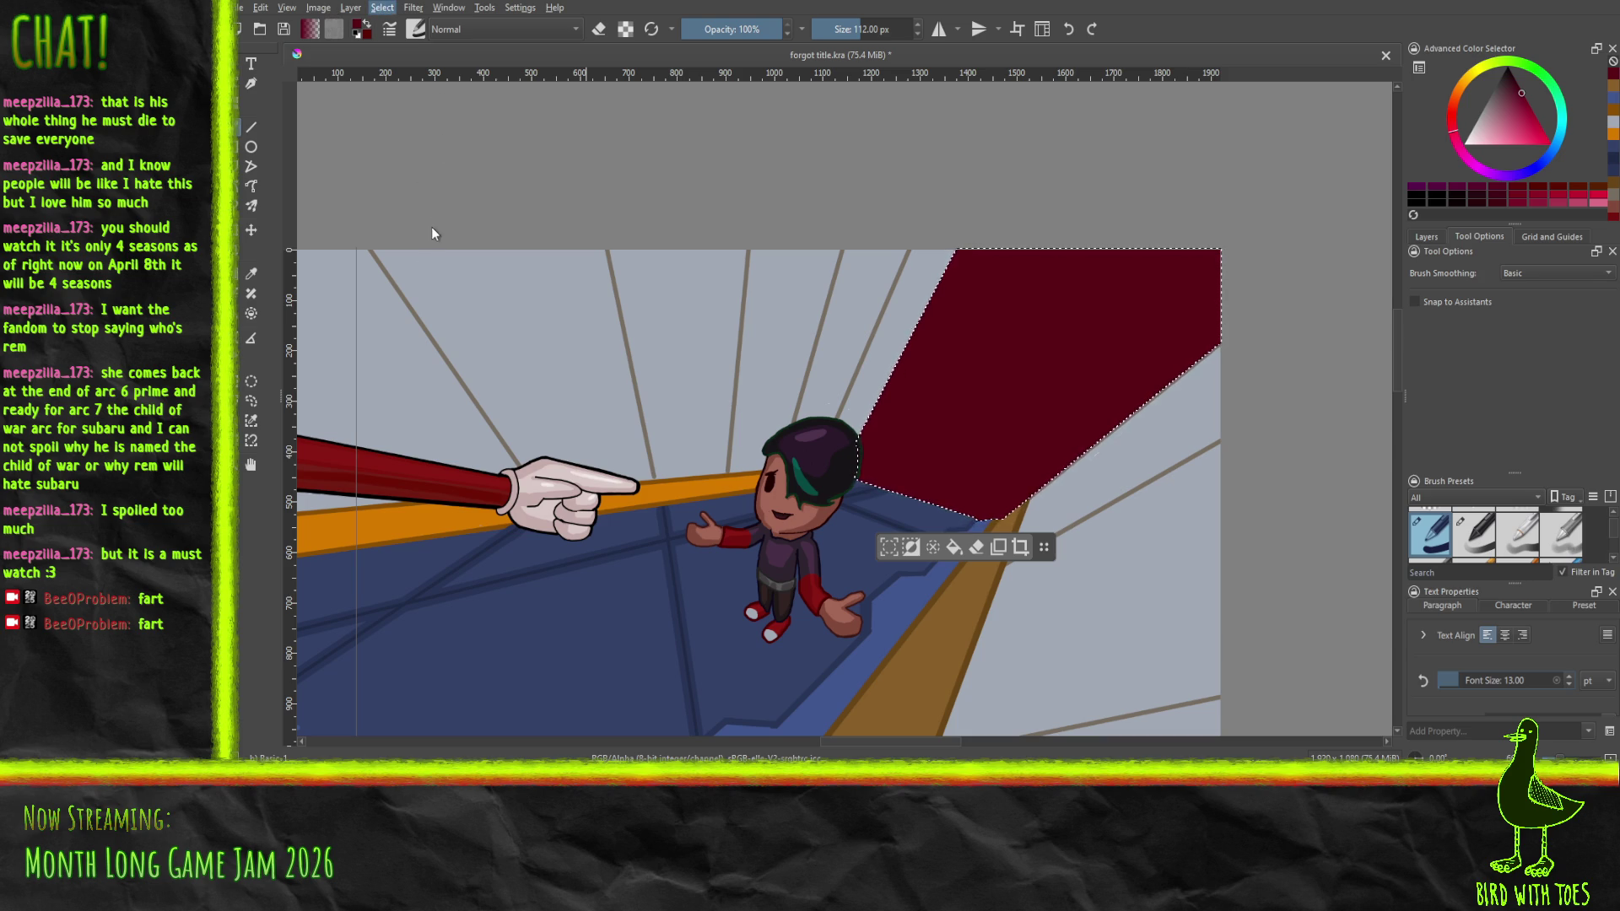
# Deselect, blur the red wall's edges twice, and duplicate the blurred layer again
pyautogui.hotkey('ctrl', 'shift', 'a')
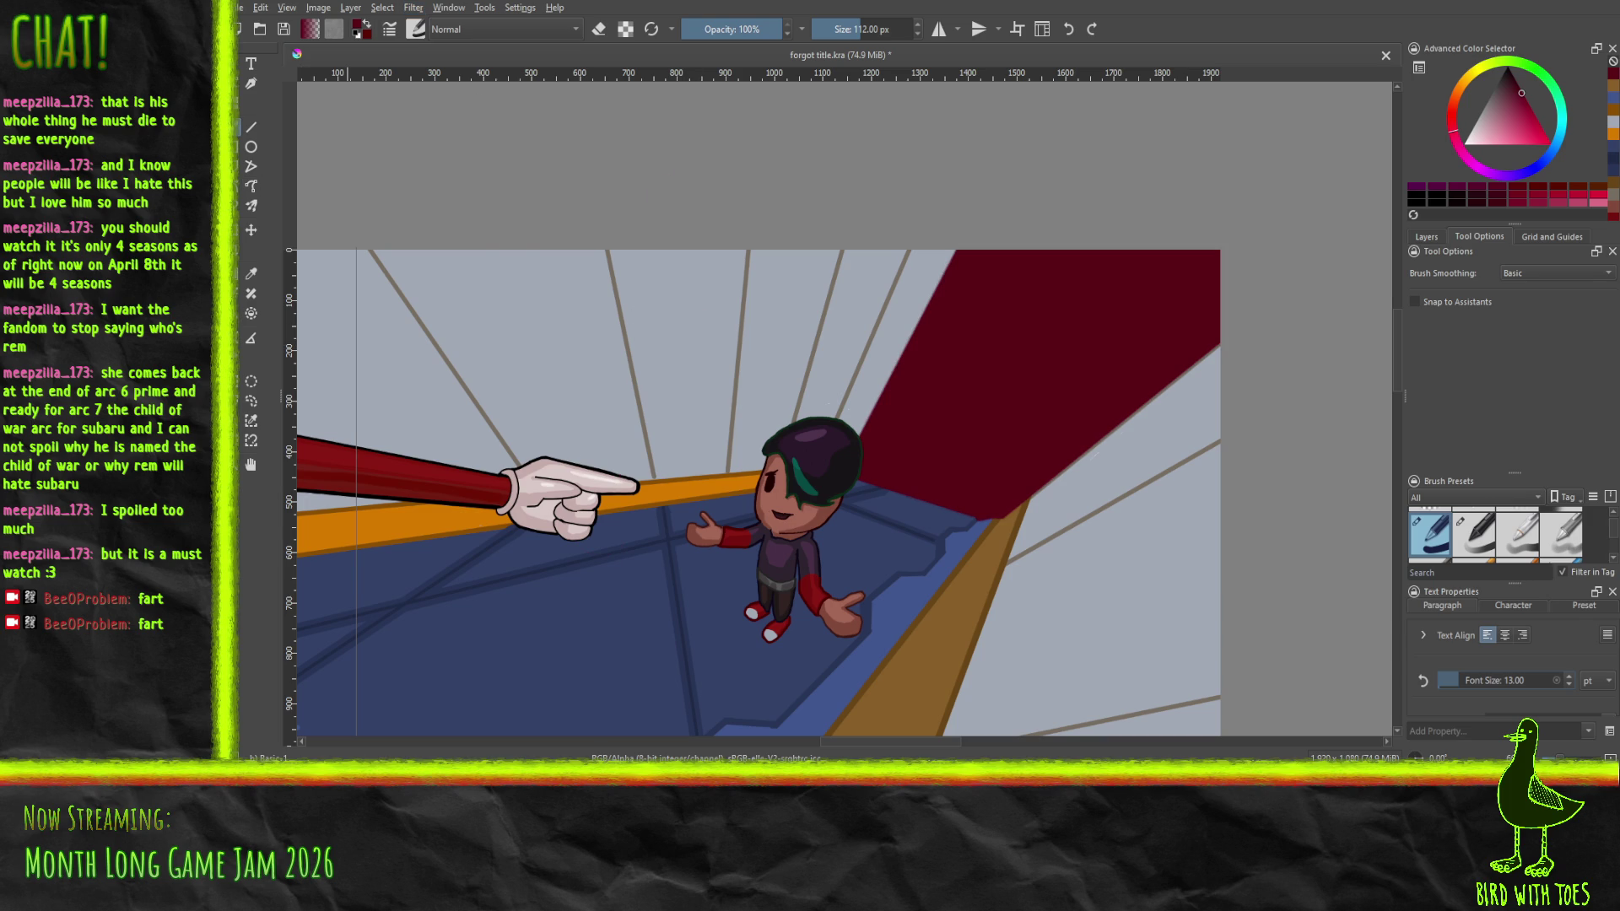
pyautogui.hotkey('ctrl', 'f')
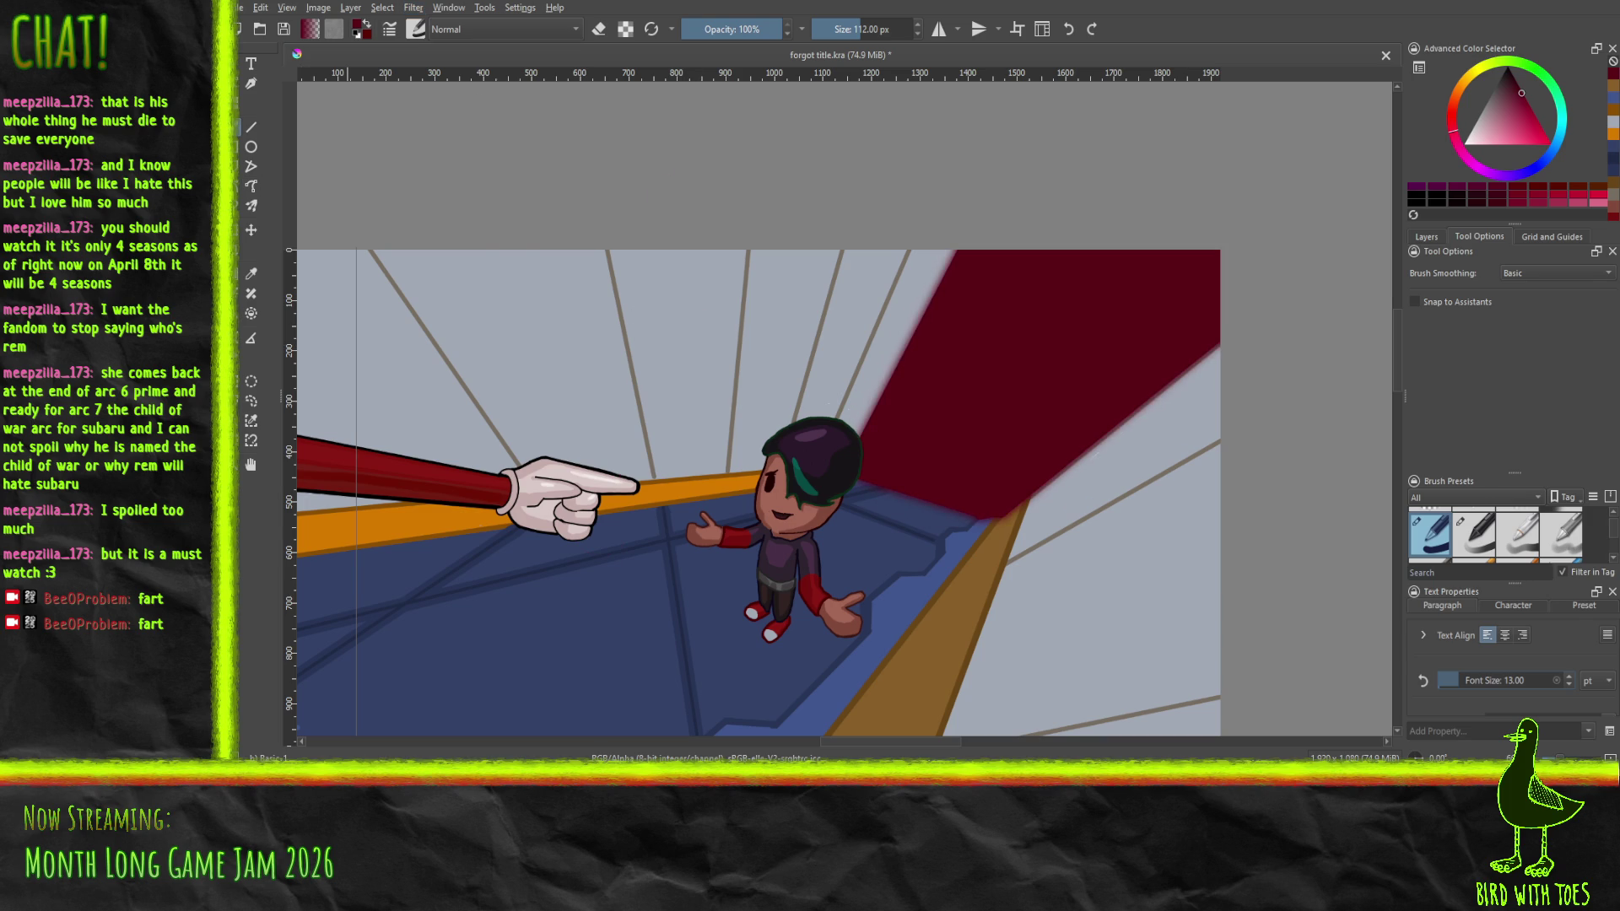
pyautogui.hotkey('ctrl', 'f')
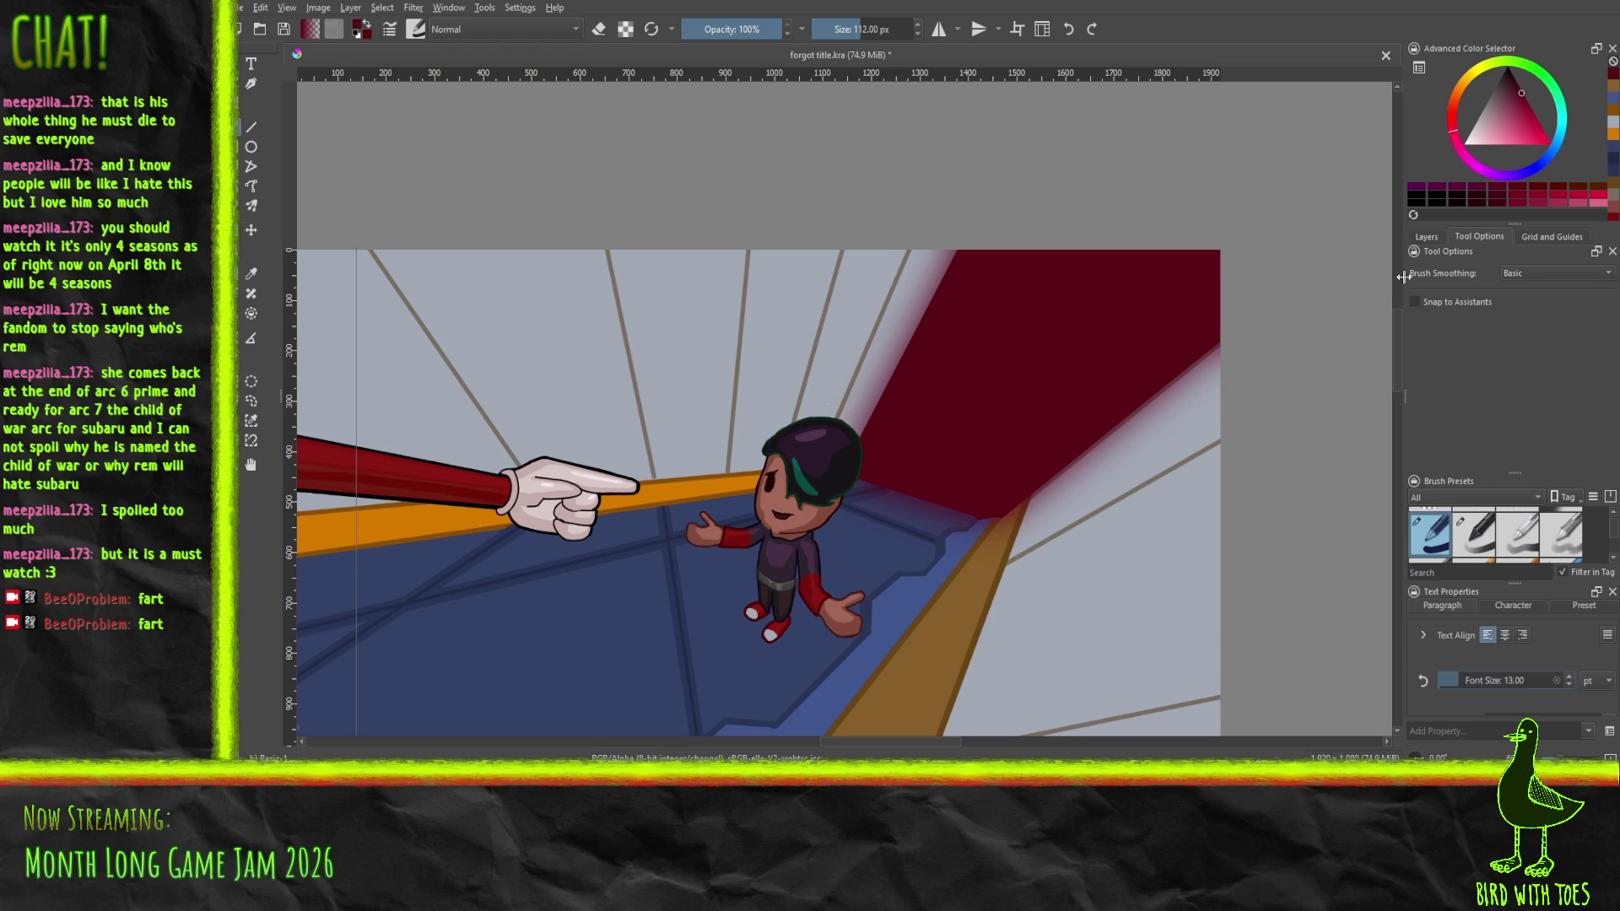
pyautogui.click(1425, 236)
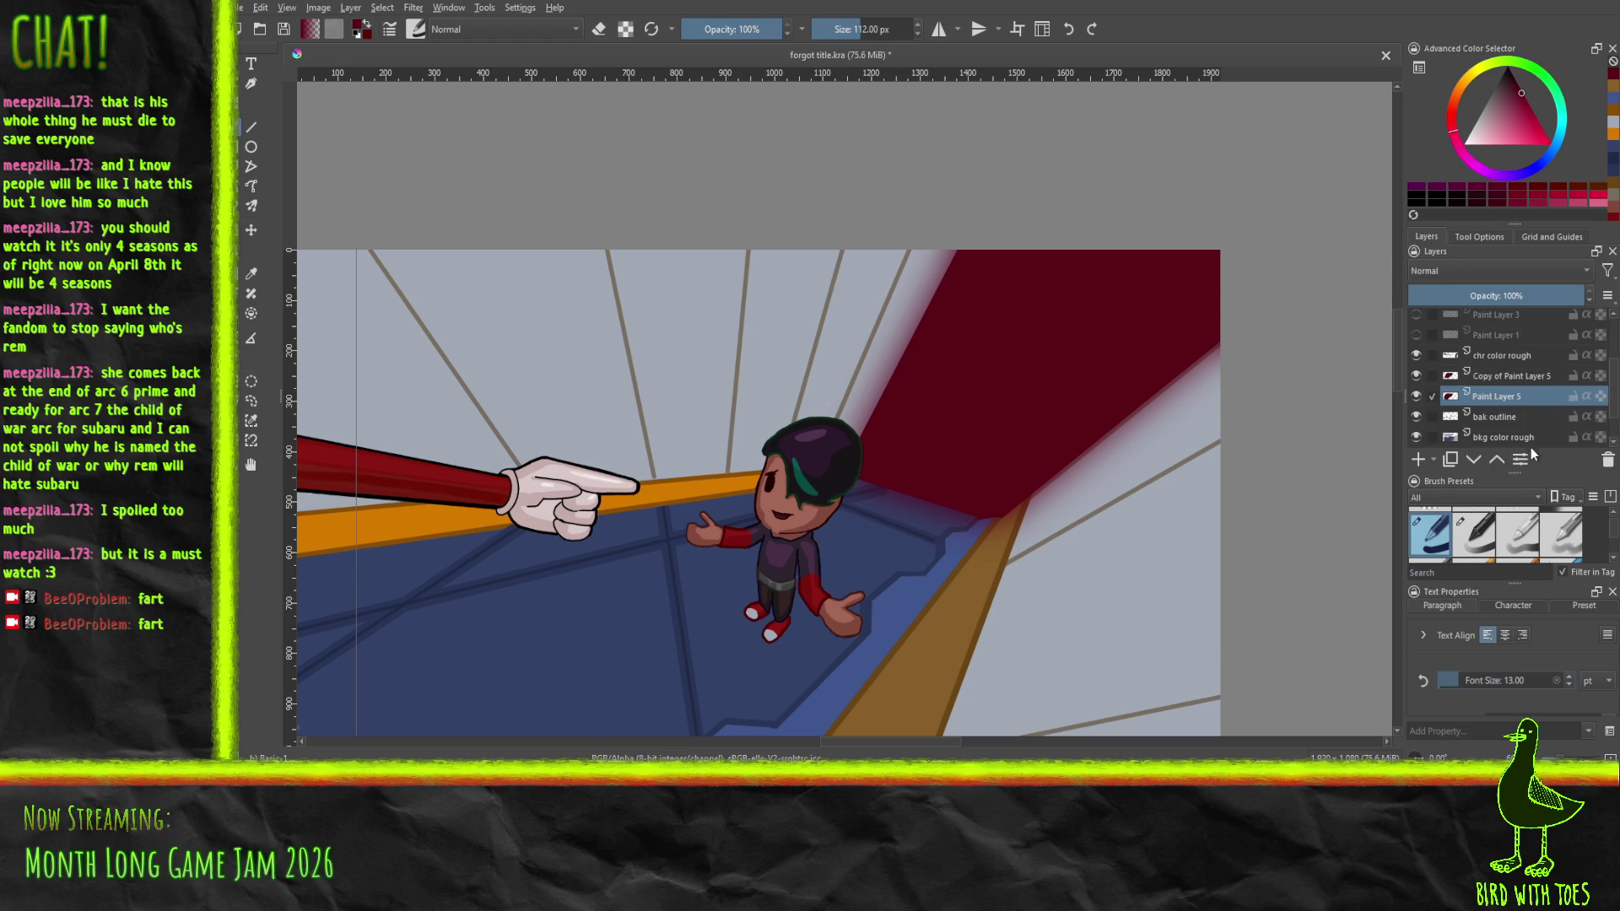
pyautogui.click(1451, 460)
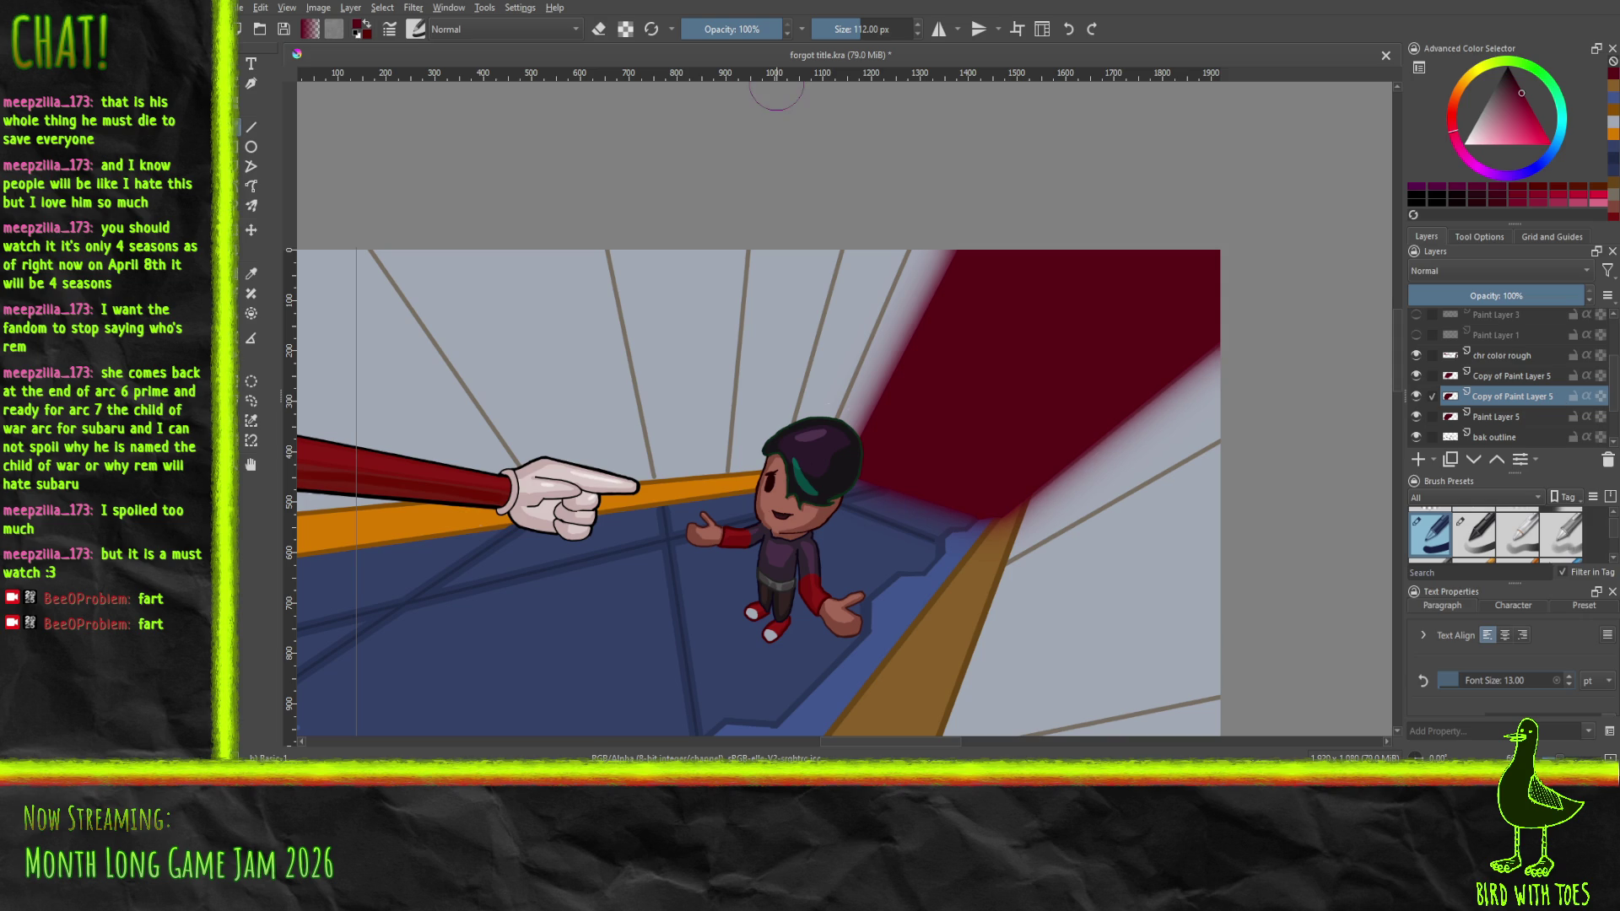
# Move Paint Layer 5 above its copies, lock its transparency, and test dark shading strokes inside it
pyautogui.moveTo(1536, 415)
pyautogui.mouseDown()
pyautogui.moveTo(1517, 383)
pyautogui.moveTo(1529, 367)
pyautogui.moveTo(1512, 372)
pyautogui.mouseUp()
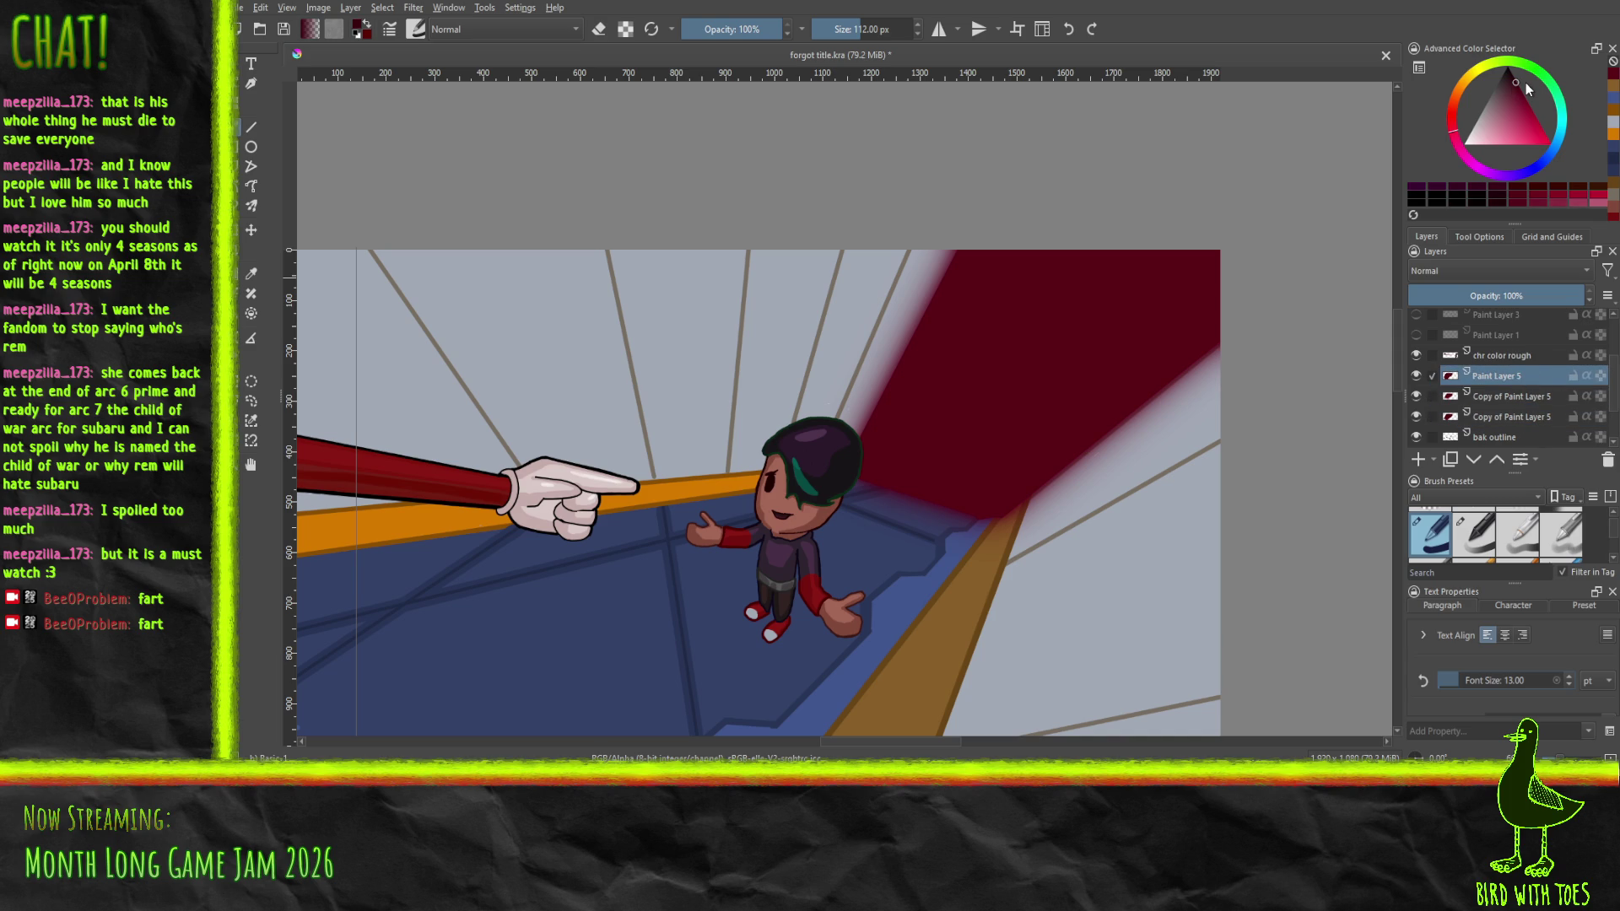
pyautogui.moveTo(954, 277); pyautogui.dragTo(1231, 270)
pyautogui.hotkey('ctrl', 'z')
pyautogui.click(1601, 376)
pyautogui.moveTo(1060, 282); pyautogui.dragTo(945, 275)
pyautogui.moveTo(1214, 325)
pyautogui.mouseDown()
pyautogui.moveTo(825, 310)
pyautogui.moveTo(1164, 422)
pyautogui.moveTo(742, 460)
pyautogui.mouseUp()
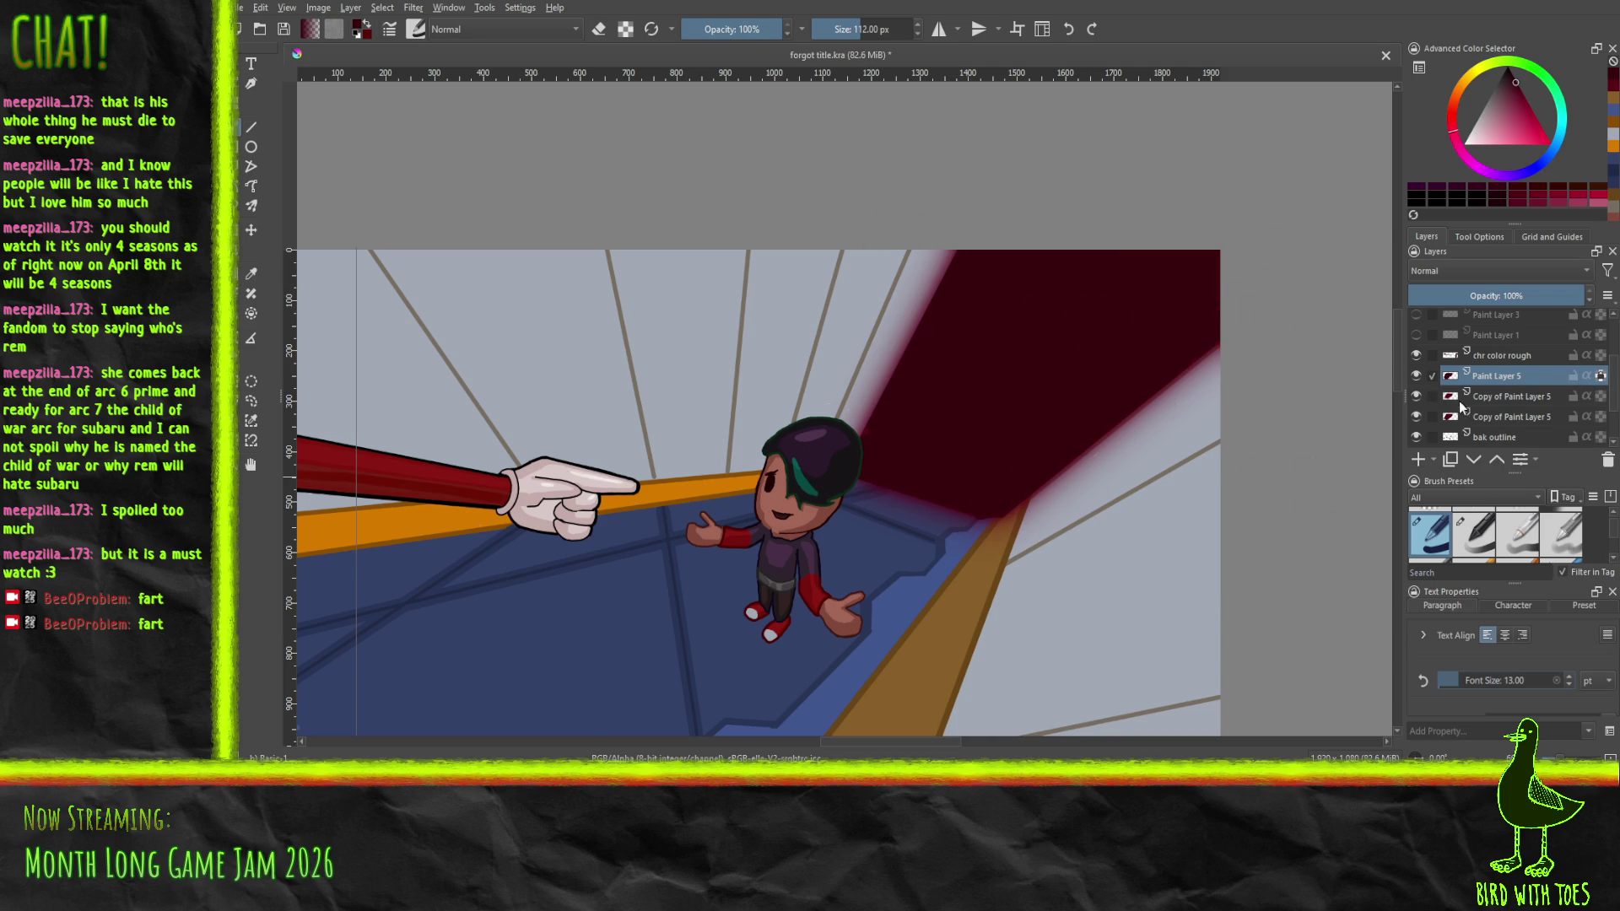
pyautogui.hotkey('ctrl', 'z')
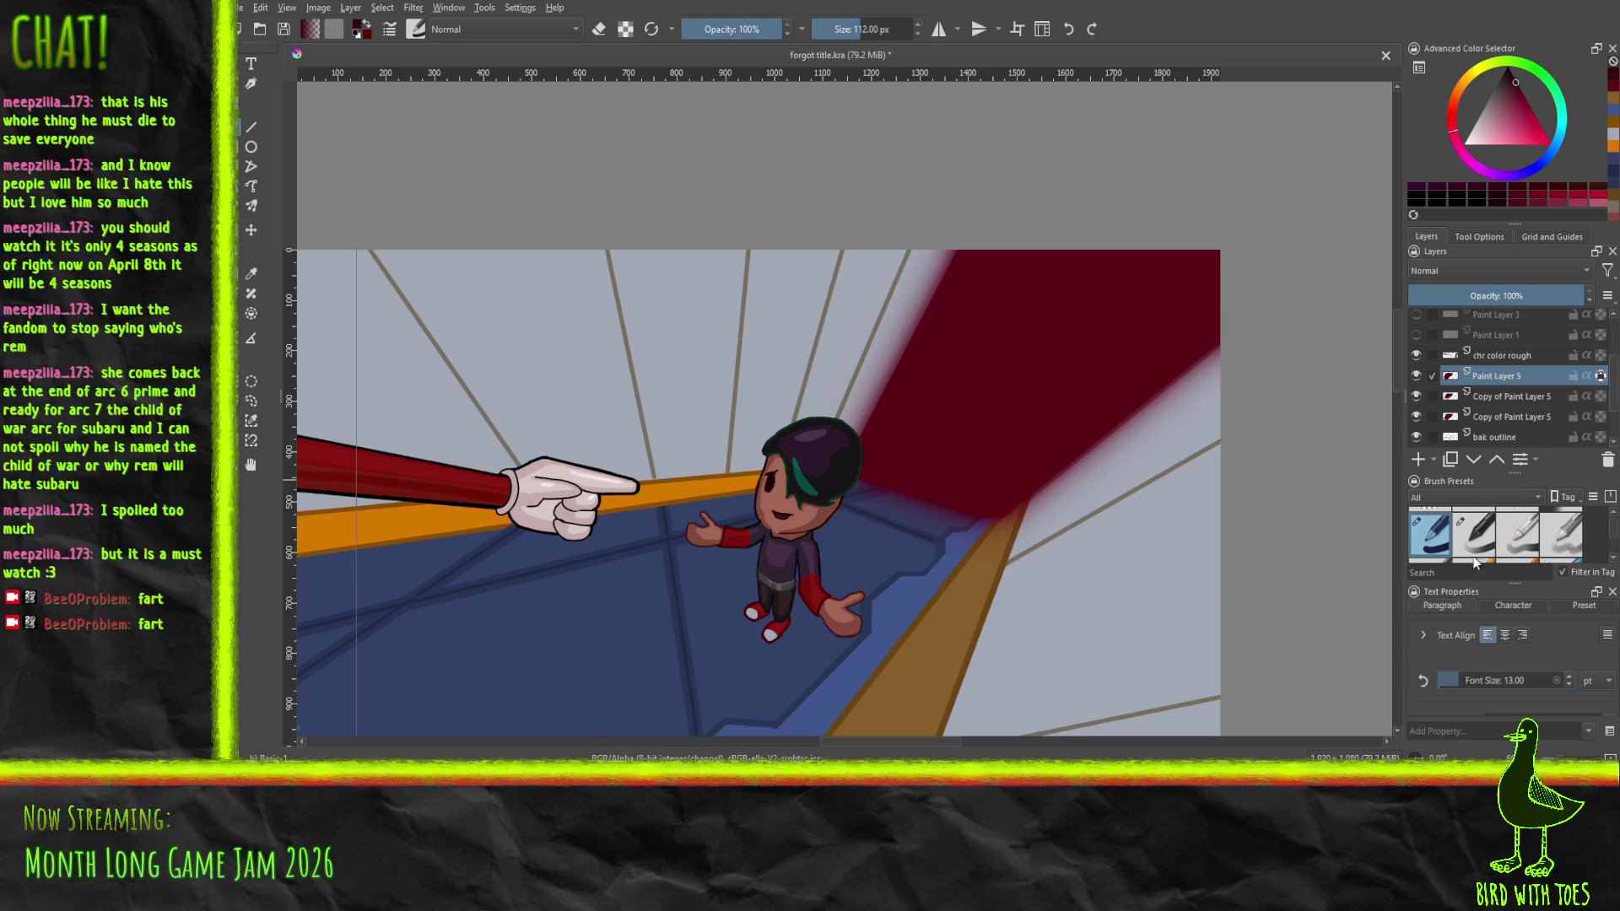
# Switch brush presets and try a few darker red strokes on the wall, undoing them
pyautogui.click(1471, 546)
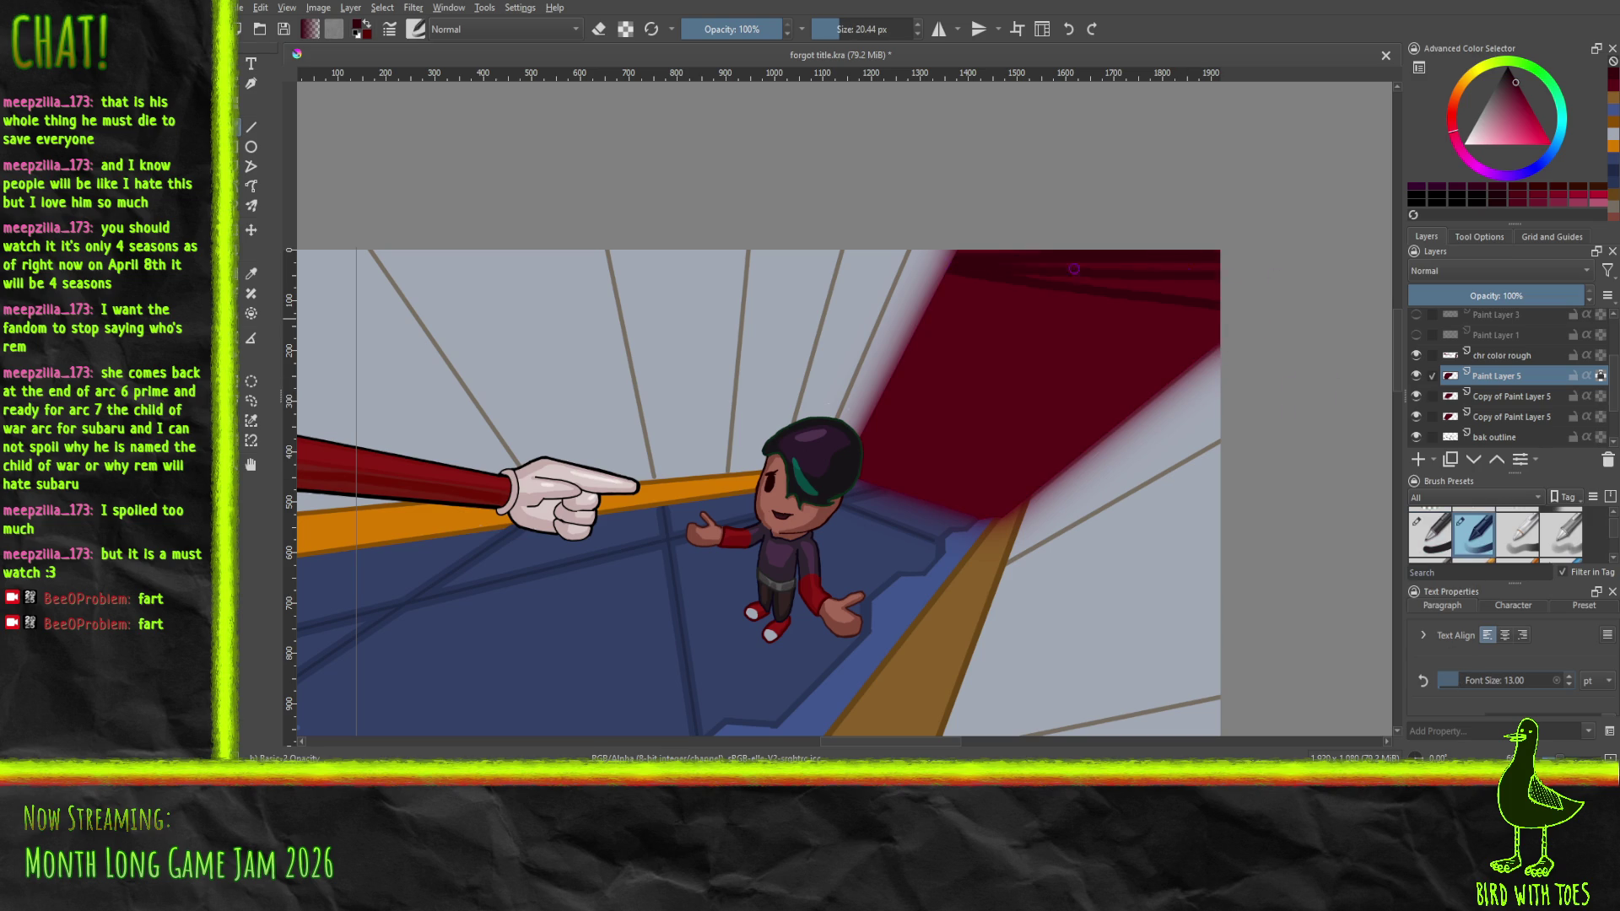
pyautogui.click(1531, 523)
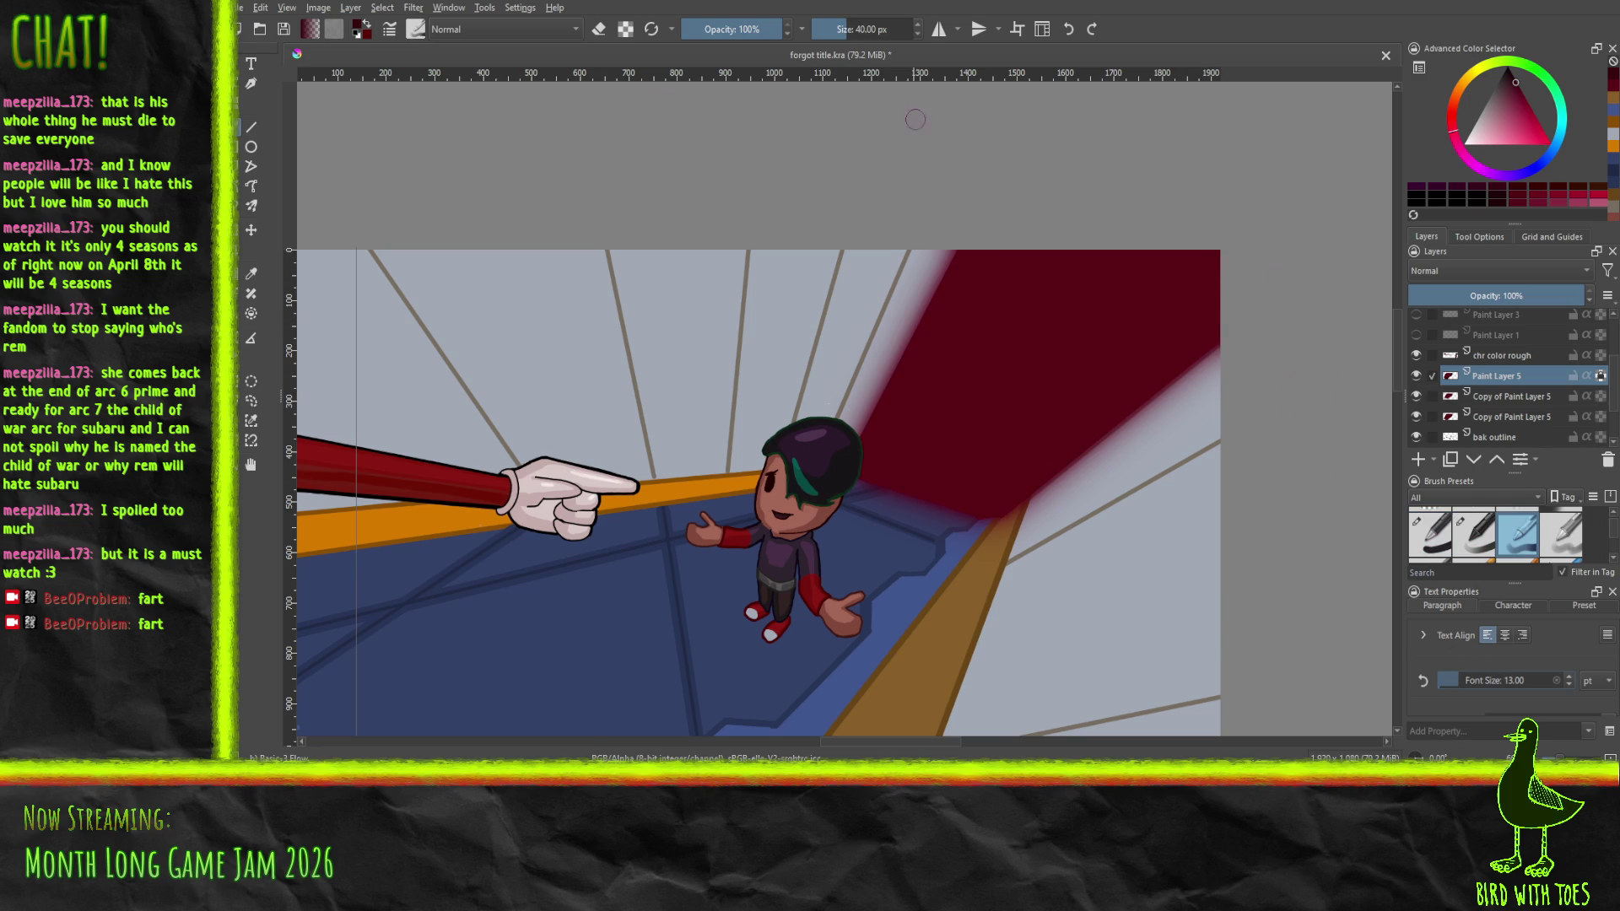
pyautogui.moveTo(833, 37); pyautogui.dragTo(840, 37)
pyautogui.moveTo(922, 242)
pyautogui.mouseDown()
pyautogui.moveTo(1164, 274)
pyautogui.moveTo(877, 337)
pyautogui.mouseUp()
pyautogui.hotkey('ctrl', 'z')
pyautogui.moveTo(962, 275)
pyautogui.mouseDown()
pyautogui.moveTo(1012, 308)
pyautogui.moveTo(1115, 259)
pyautogui.mouseUp()
pyautogui.hotkey('ctrl', 'z')
pyautogui.hotkey('ctrl', 'z')
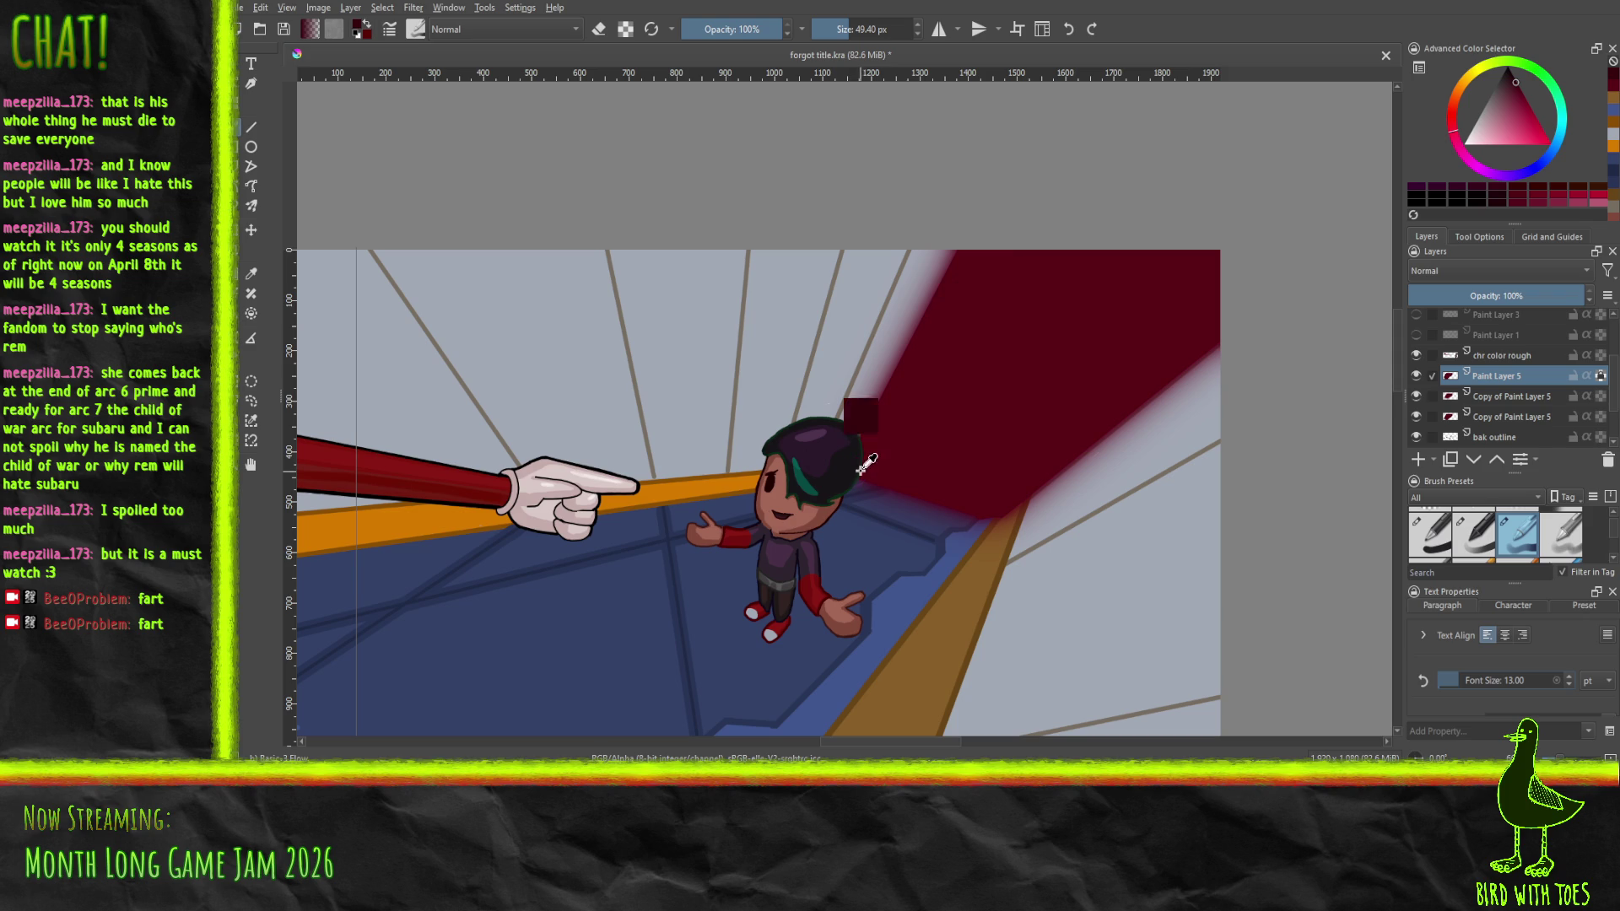
# Shade the banner dark red along the hair edge, top edge, diagonal and left part
pyautogui.moveTo(874, 432); pyautogui.dragTo(867, 453)
pyautogui.moveTo(1156, 259)
pyautogui.mouseDown()
pyautogui.moveTo(1199, 263)
pyautogui.moveTo(1147, 291)
pyautogui.mouseUp()
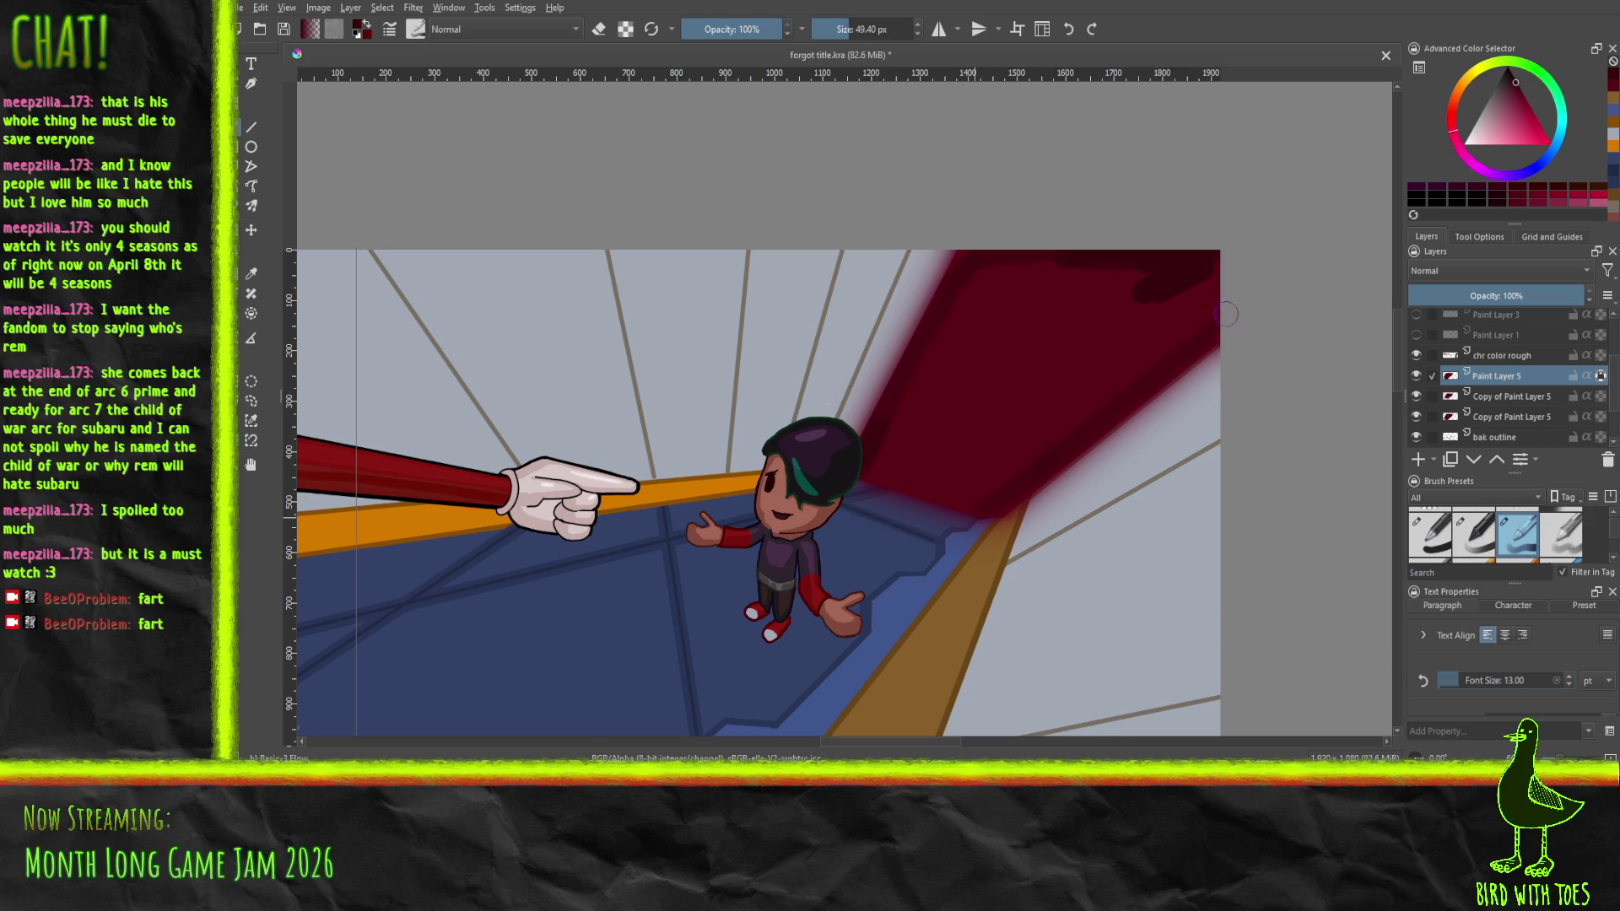
pyautogui.moveTo(983, 499); pyautogui.dragTo(1160, 328)
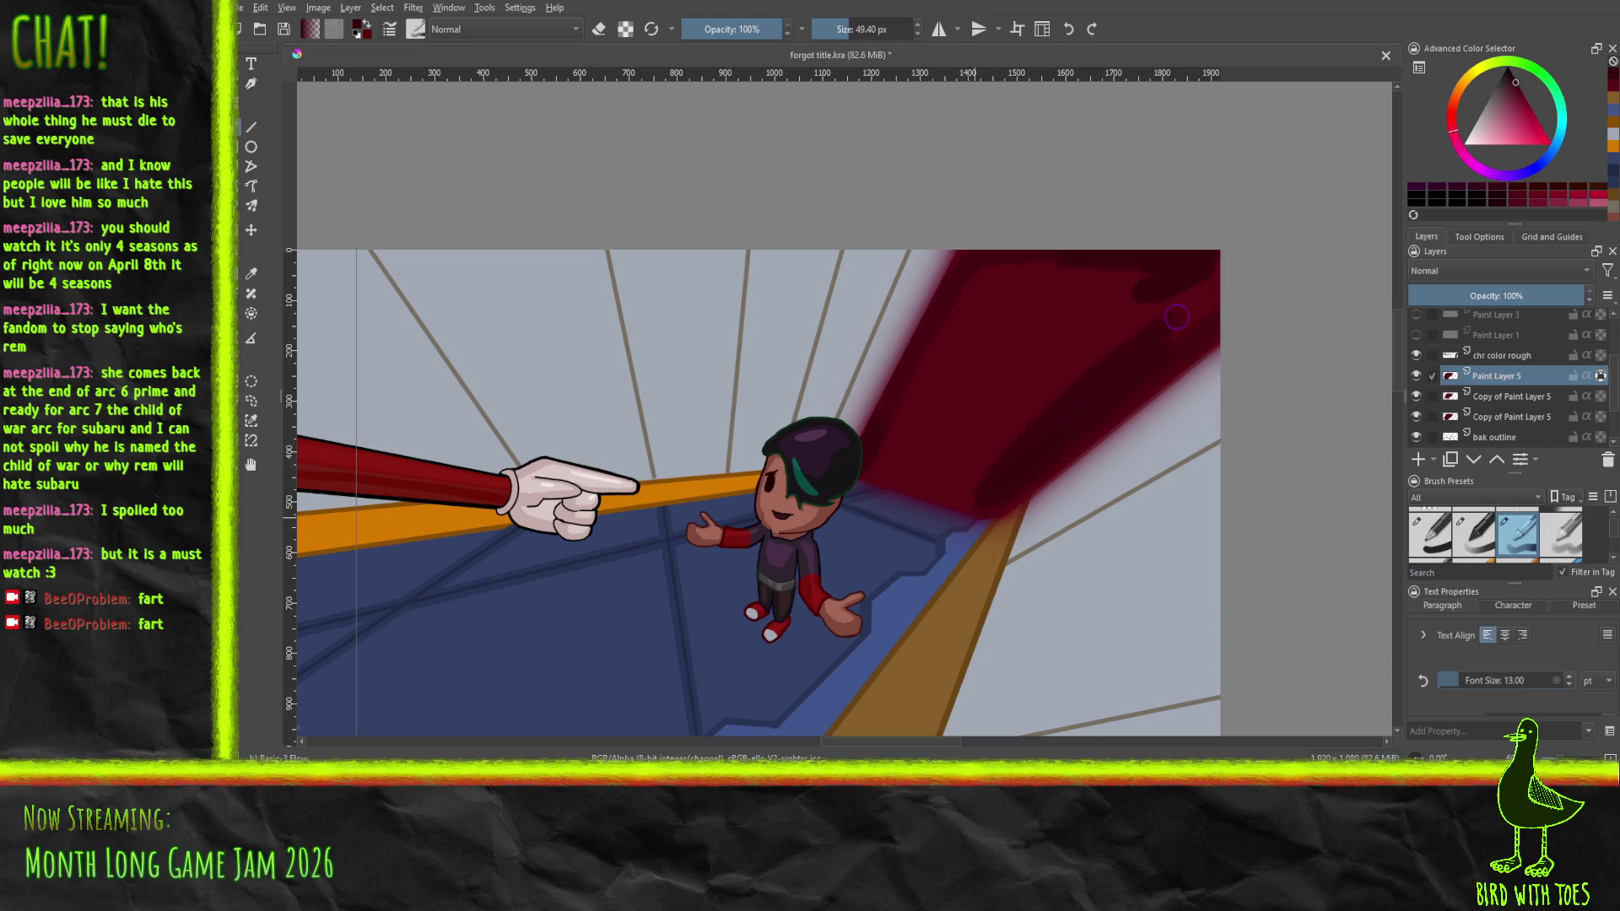
pyautogui.moveTo(1022, 447)
pyautogui.mouseDown()
pyautogui.moveTo(1237, 258)
pyautogui.moveTo(1168, 270)
pyautogui.moveTo(1092, 328)
pyautogui.moveTo(978, 474)
pyautogui.mouseUp()
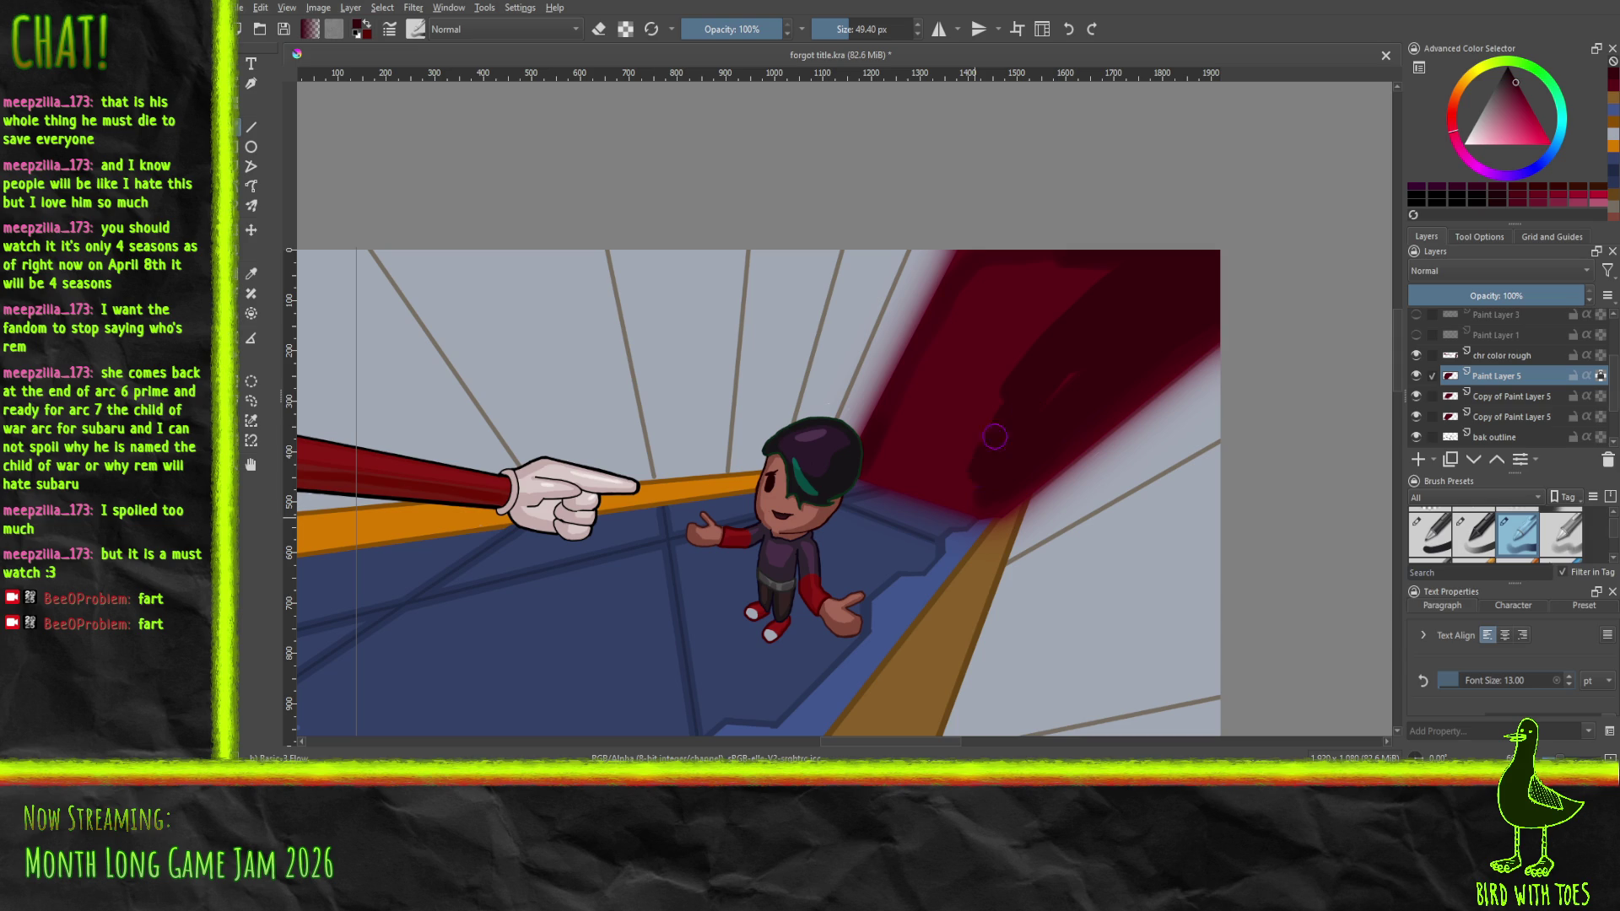
pyautogui.moveTo(1083, 343)
pyautogui.mouseDown()
pyautogui.moveTo(959, 380)
pyautogui.moveTo(886, 456)
pyautogui.moveTo(877, 439)
pyautogui.moveTo(926, 388)
pyautogui.mouseUp()
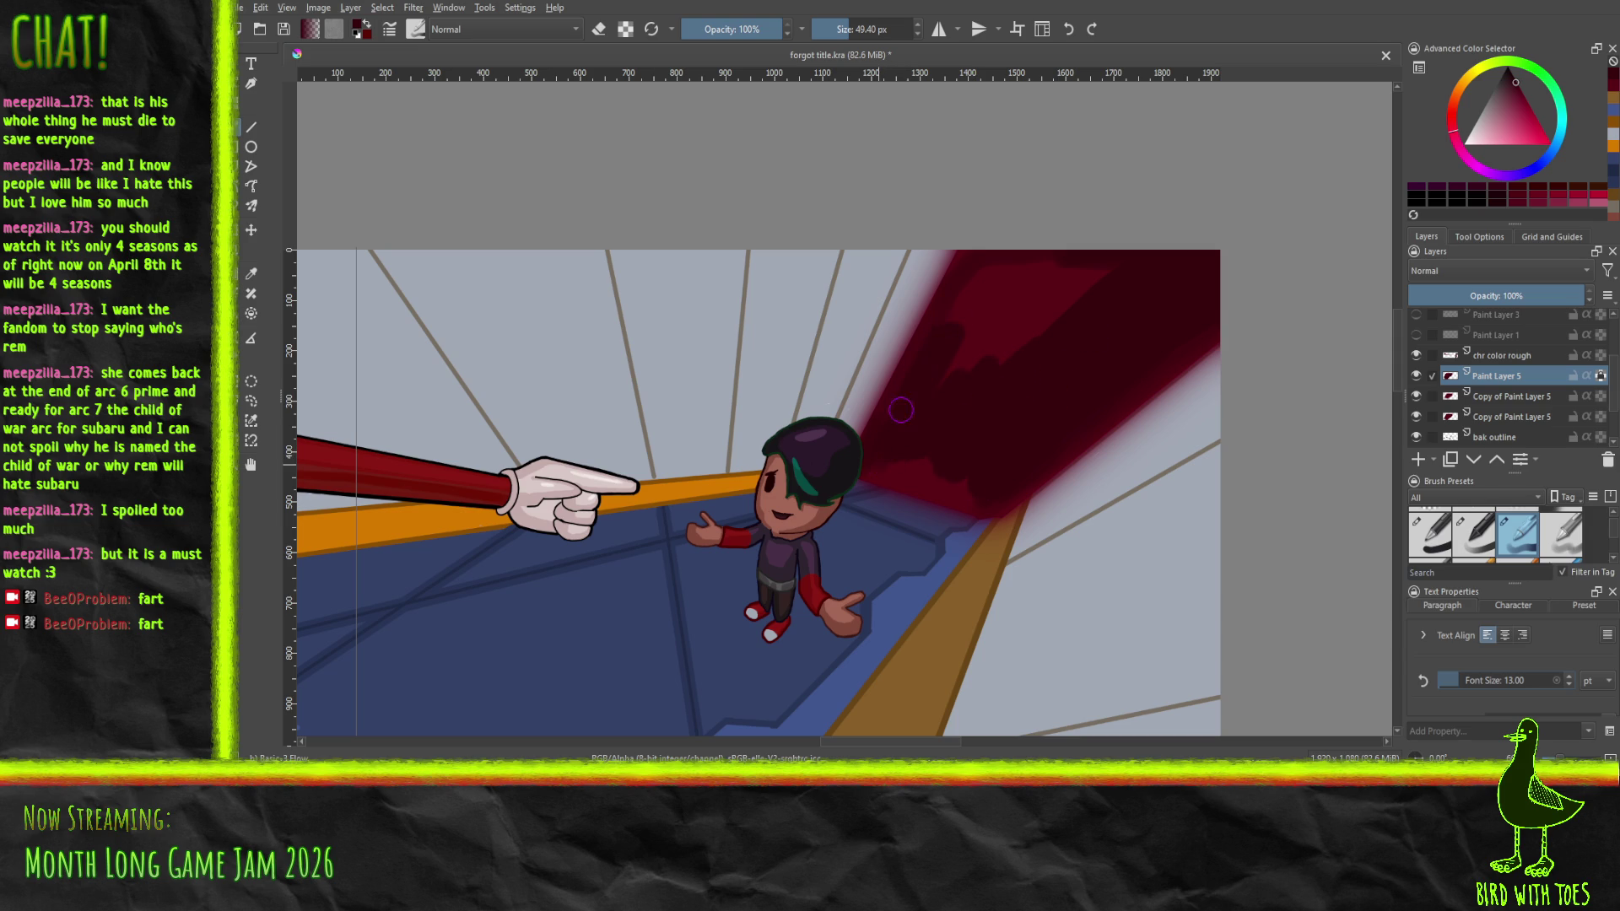
pyautogui.moveTo(983, 278)
pyautogui.mouseDown()
pyautogui.moveTo(1001, 306)
pyautogui.moveTo(1063, 287)
pyautogui.moveTo(1030, 325)
pyautogui.mouseUp()
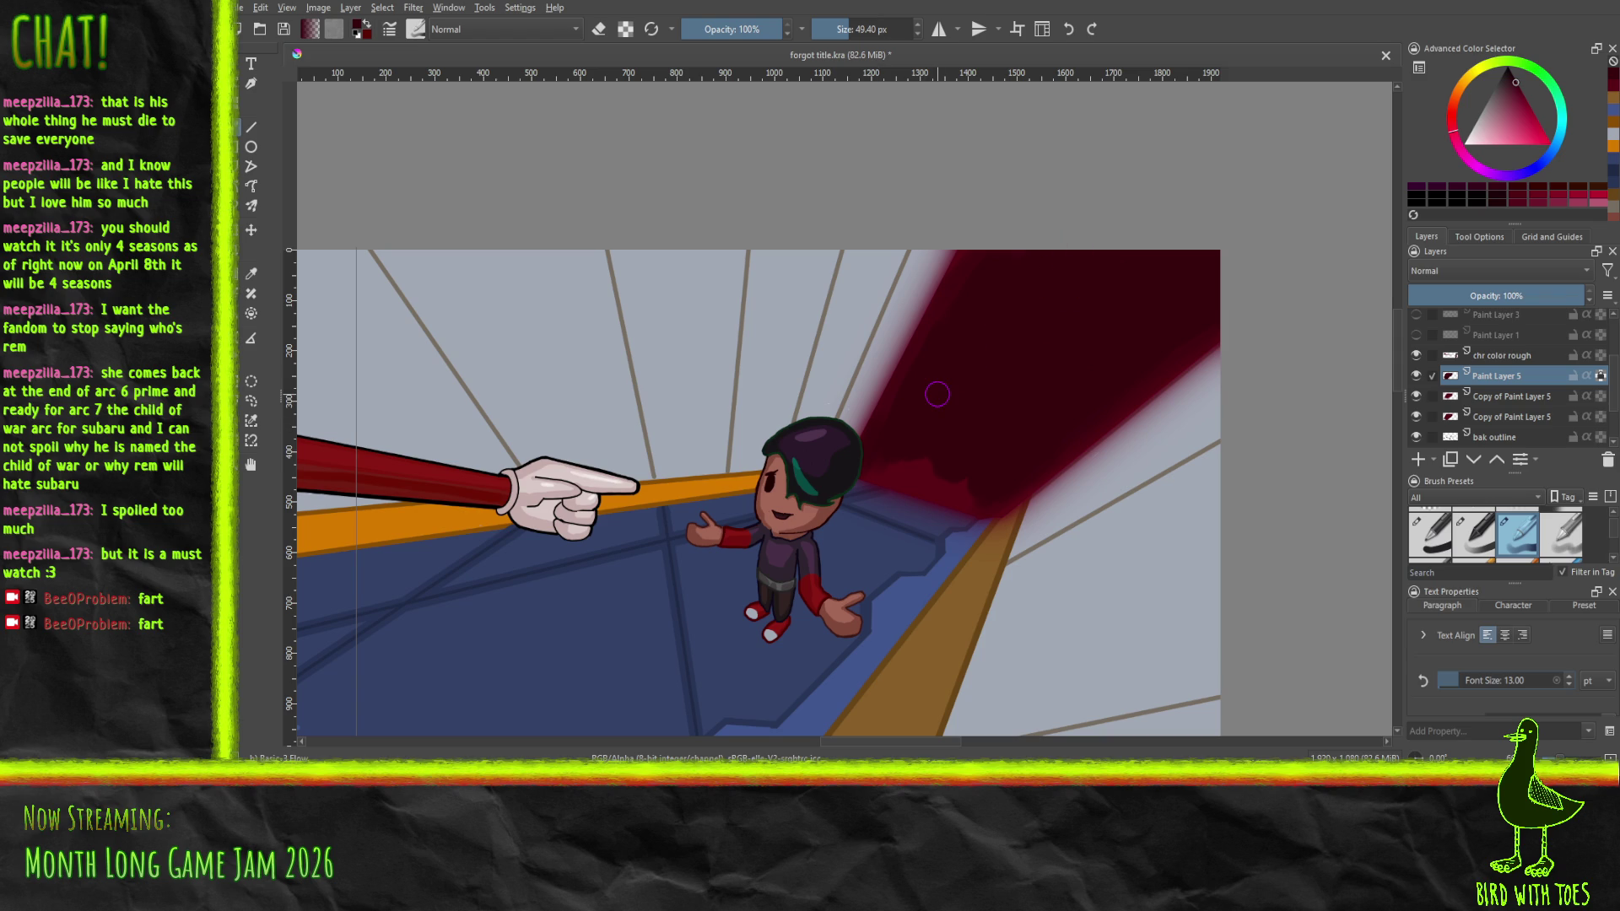
# Add more strokes in a slightly different dark red, refine the lower edge, and export the illustration
pyautogui.click(1512, 84)
pyautogui.click(985, 312)
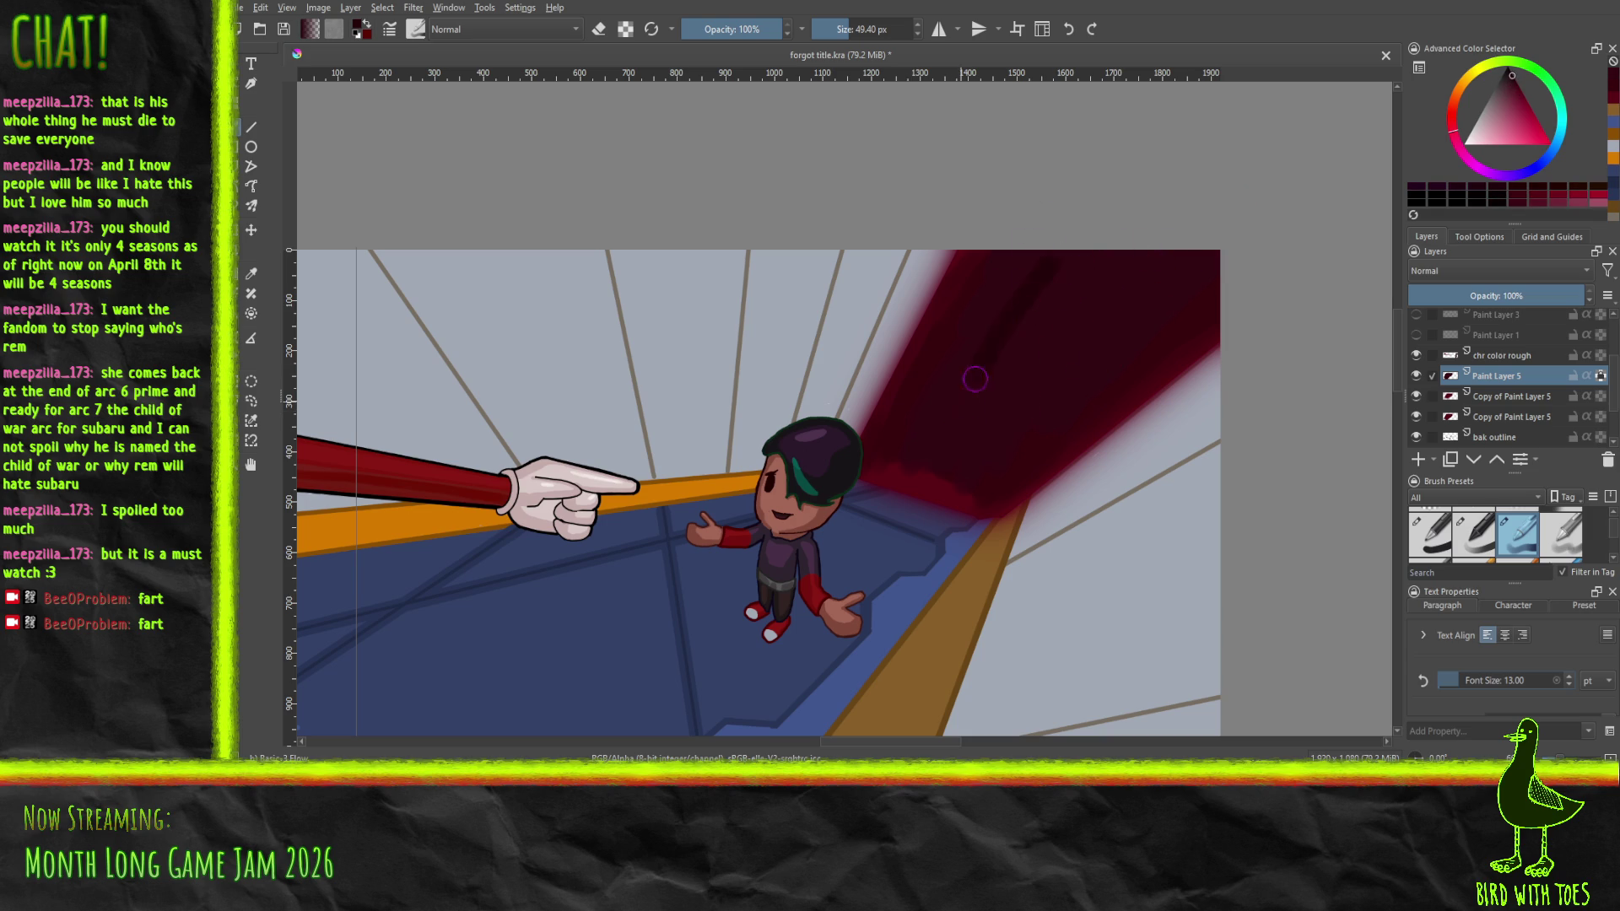
pyautogui.moveTo(1040, 292)
pyautogui.mouseDown()
pyautogui.moveTo(1000, 410)
pyautogui.moveTo(1118, 300)
pyautogui.moveTo(1036, 398)
pyautogui.moveTo(1118, 282)
pyautogui.moveTo(1066, 290)
pyautogui.mouseUp()
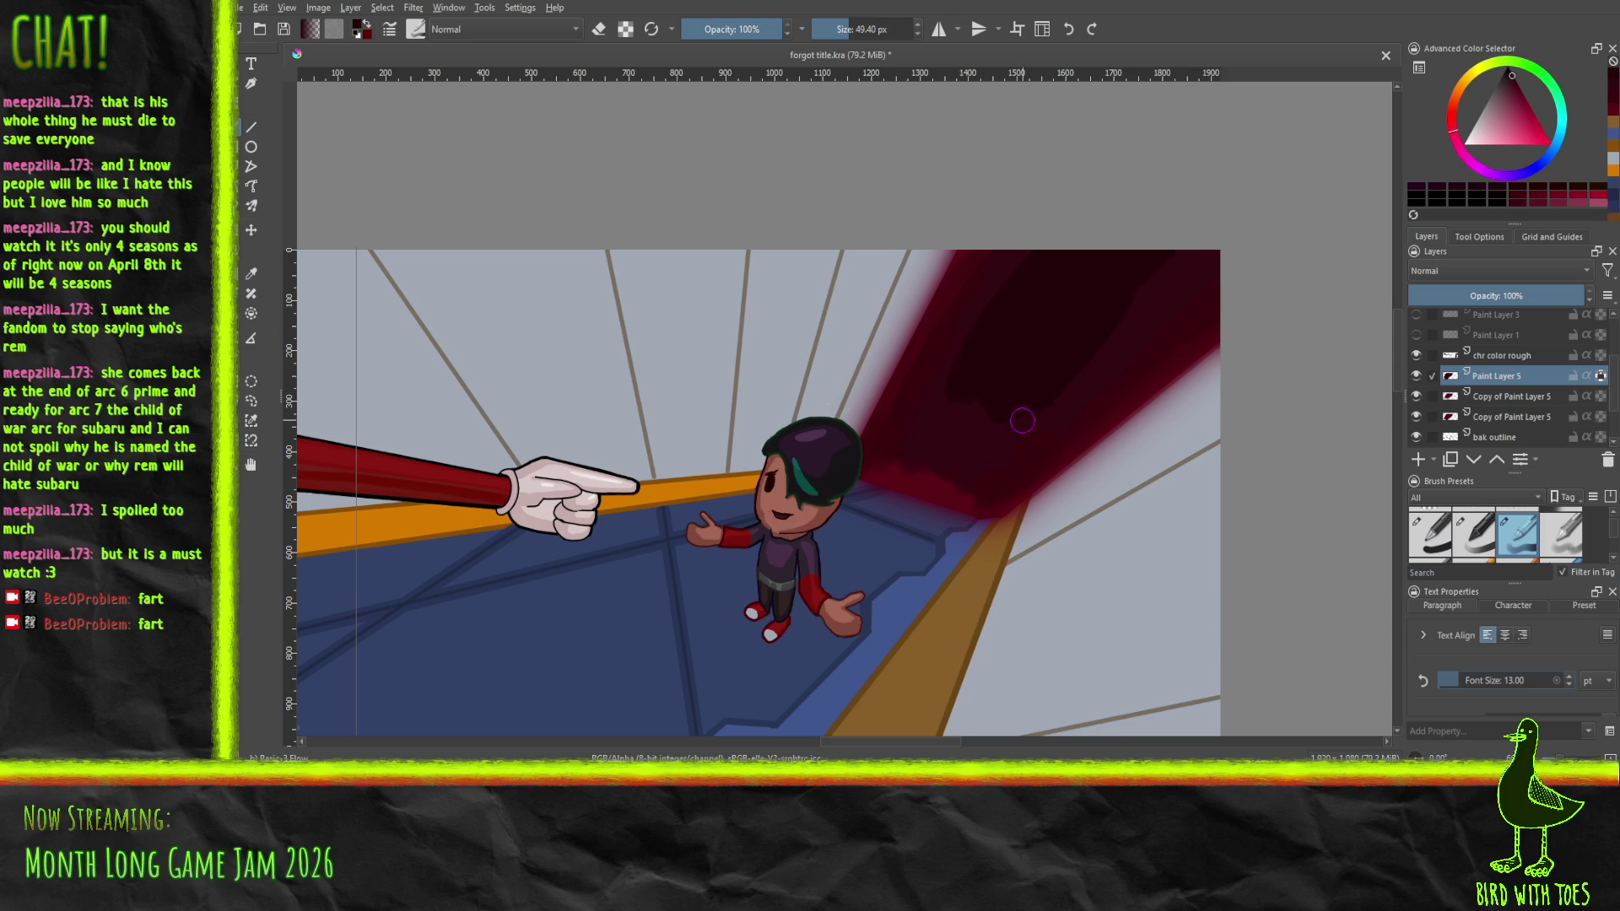
pyautogui.moveTo(1048, 406)
pyautogui.mouseDown()
pyautogui.moveTo(1084, 360)
pyautogui.moveTo(1033, 385)
pyautogui.moveTo(1024, 358)
pyautogui.moveTo(949, 369)
pyautogui.moveTo(989, 297)
pyautogui.mouseUp()
pyautogui.moveTo(816, 414); pyautogui.dragTo(1057, 376)
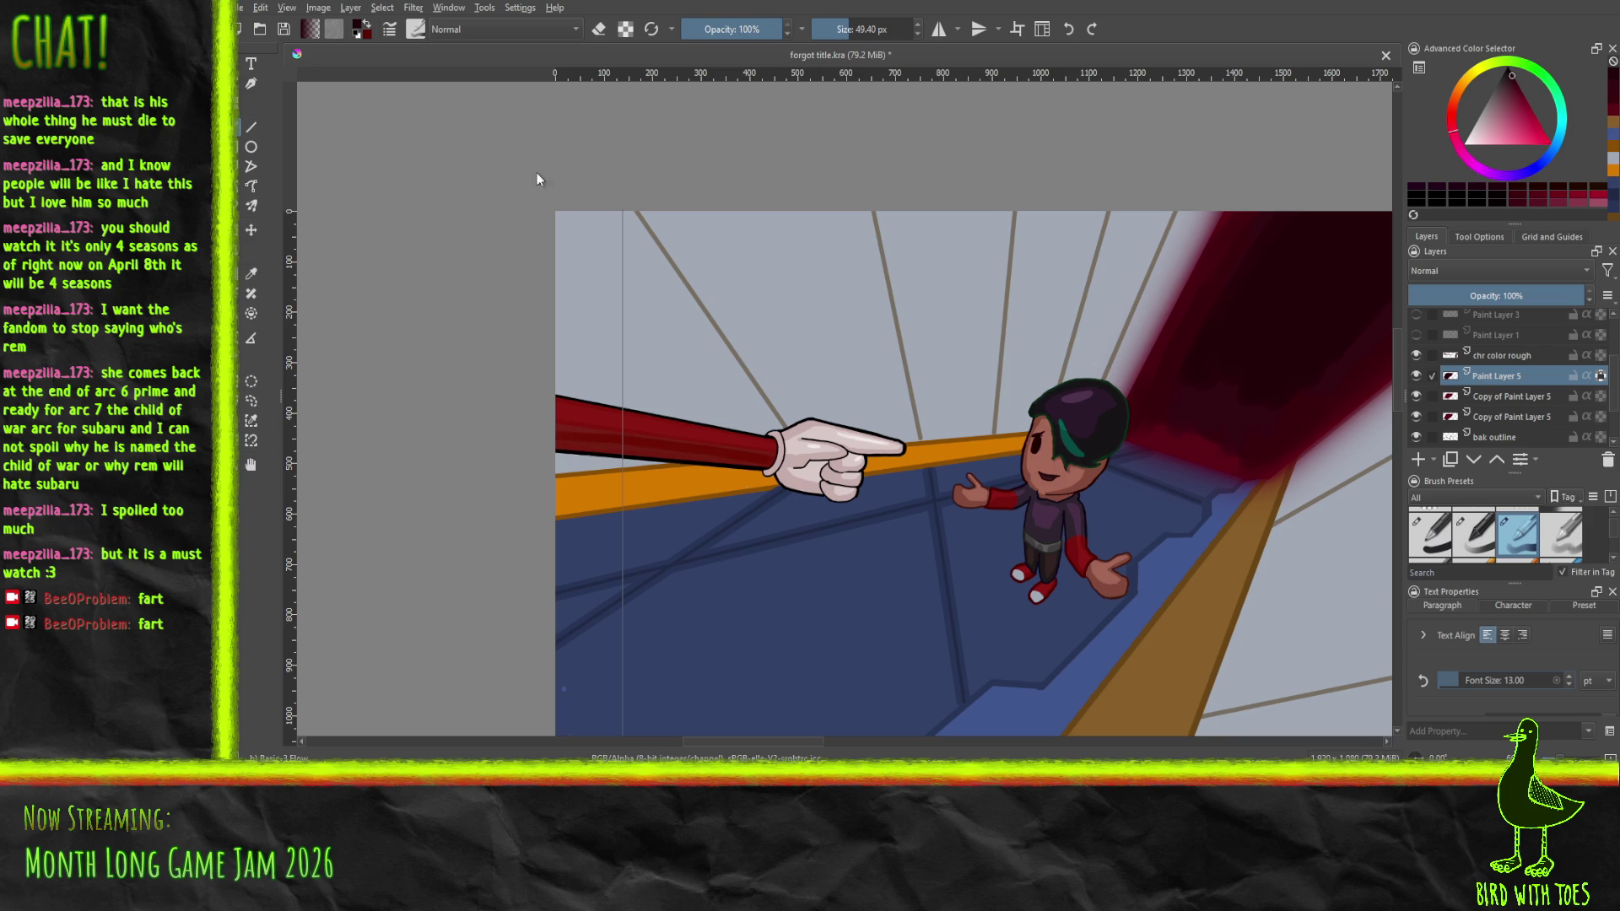
pyautogui.hotkey('ctrl', 's')
# Switch to Godot and centre the title image in the scene view
pyautogui.hotkey('alt', 'Tab')
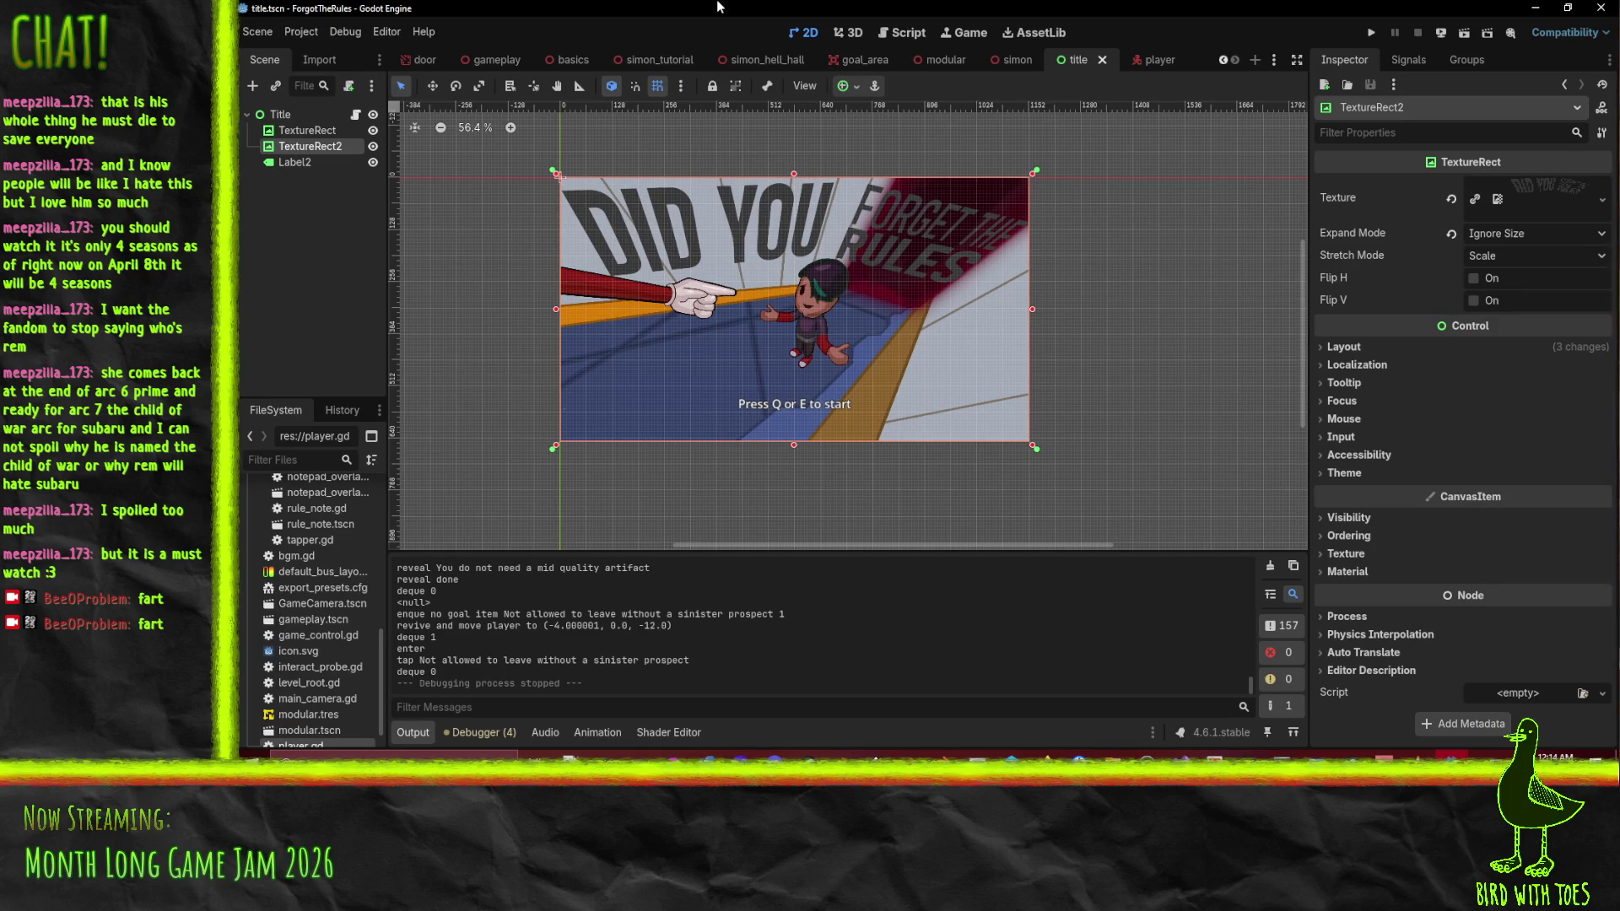
pyautogui.moveTo(792, 253); pyautogui.dragTo(916, 260)
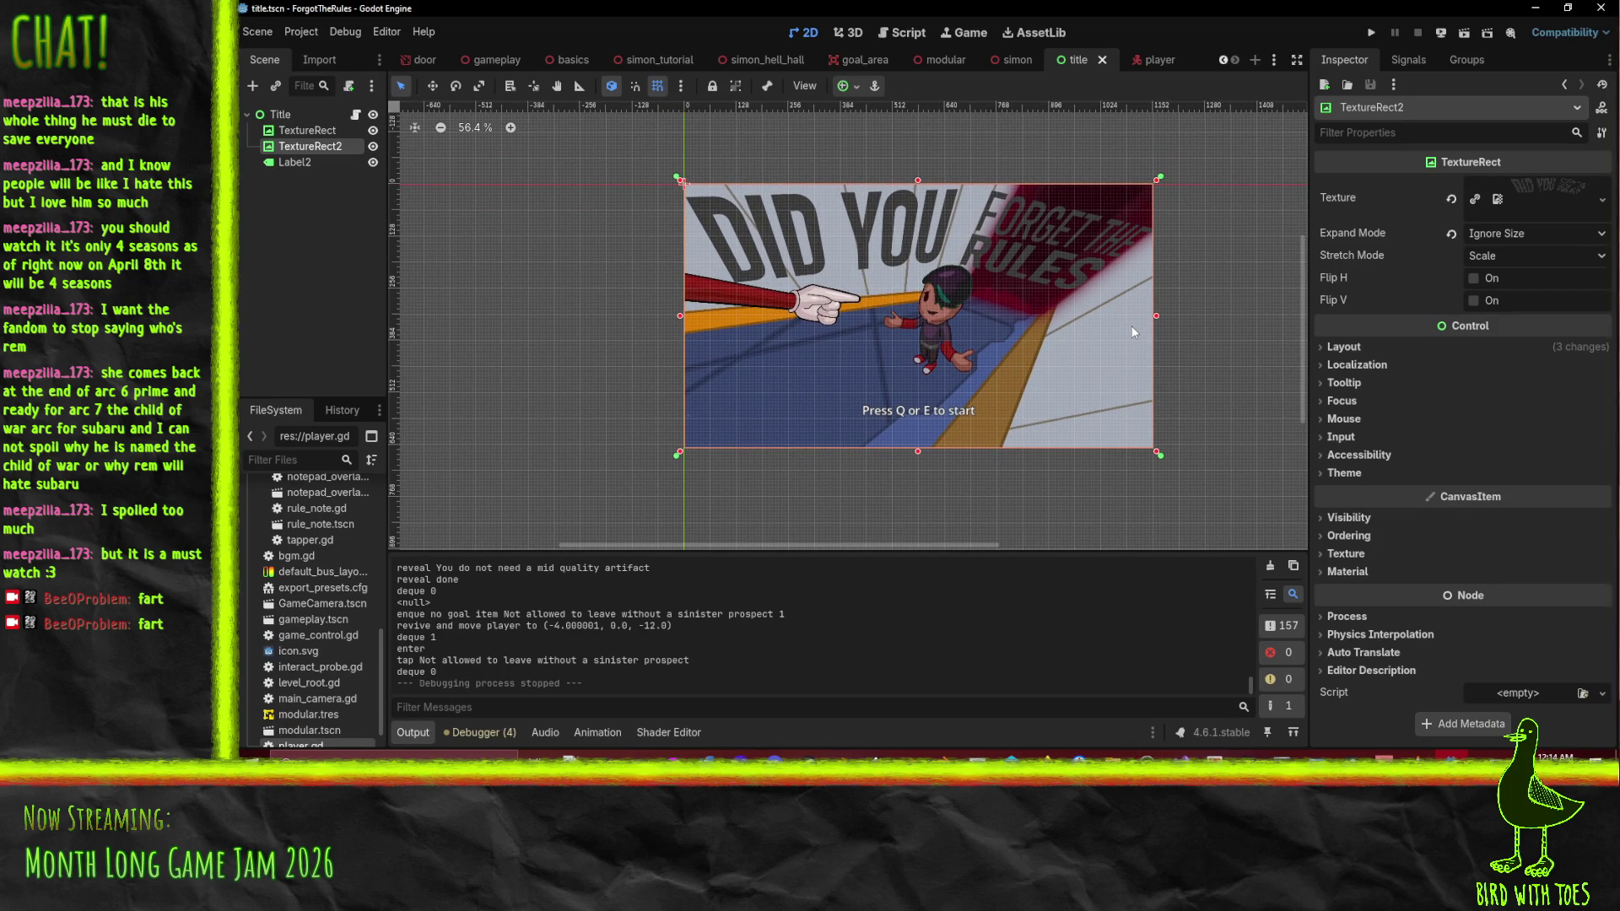
pyautogui.scroll(1, 967, 298)
pyautogui.scroll(1, 968, 298)
pyautogui.scroll(-2, 969, 299)
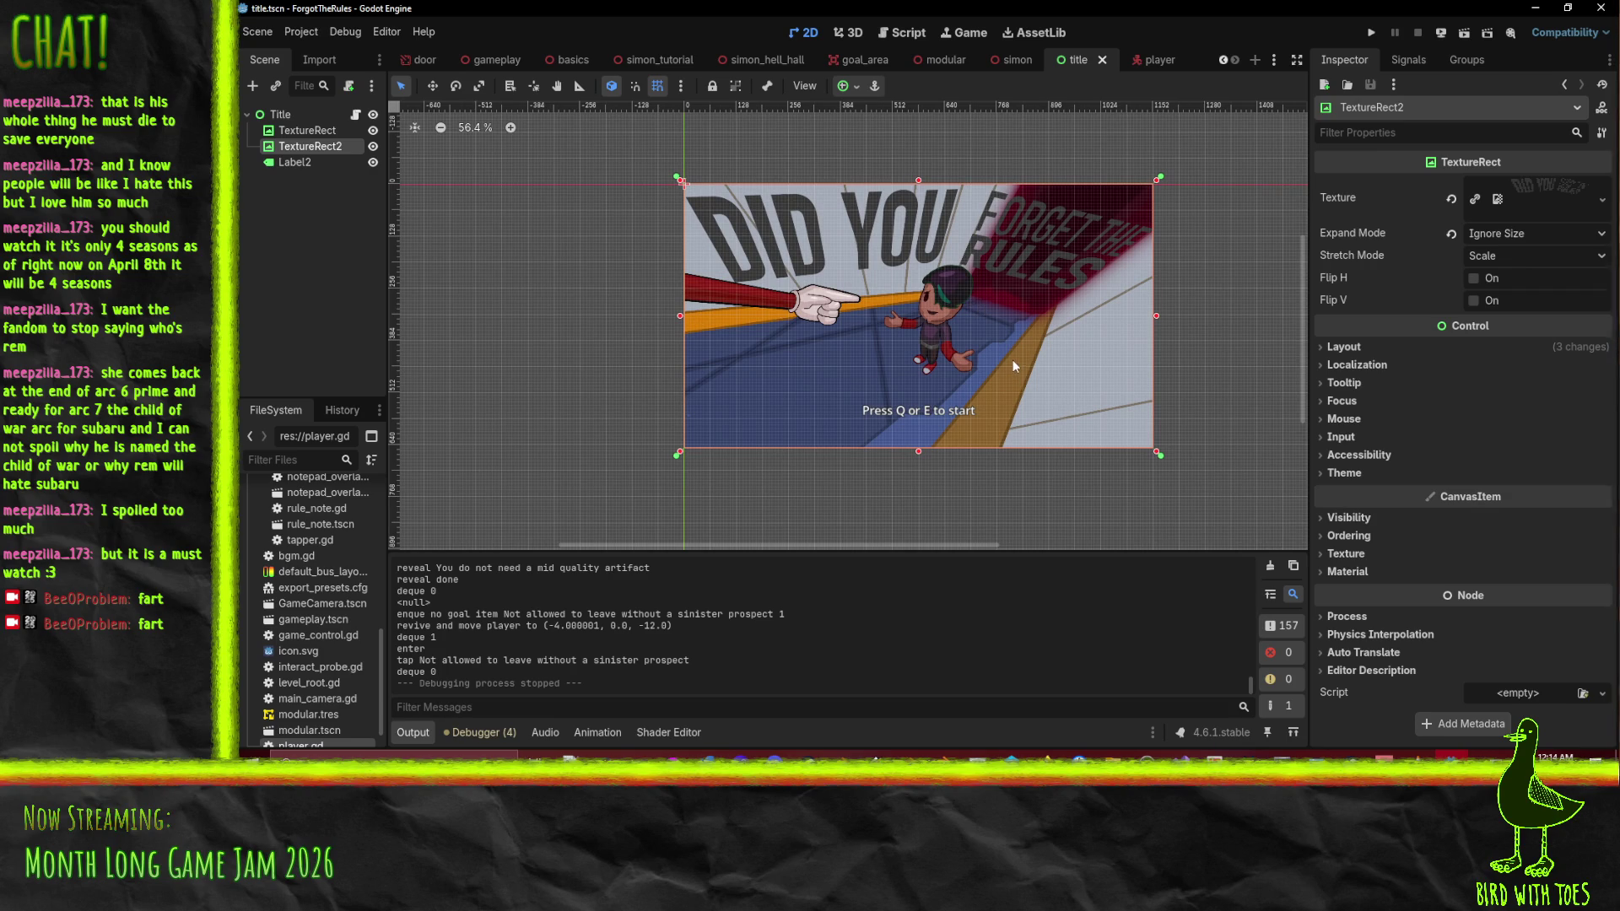
pyautogui.moveTo(1012, 359); pyautogui.dragTo(961, 358)
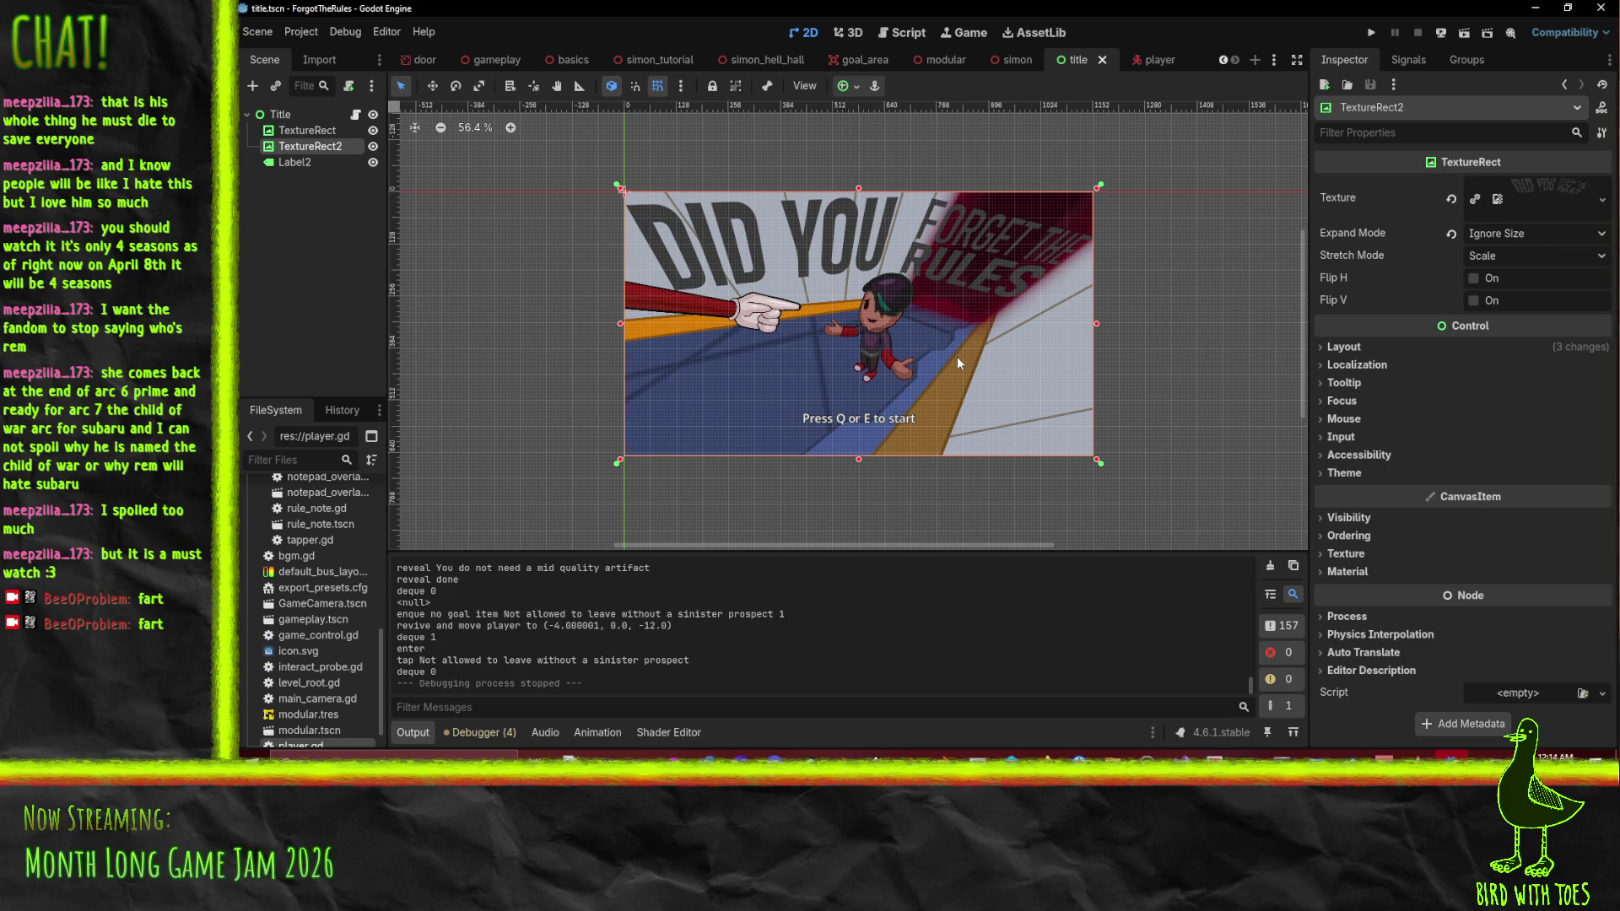
# Toggle TextureRect2's visibility off and on, then choose Add Child Node on the Title root
pyautogui.click(373, 147)
pyautogui.click(373, 147)
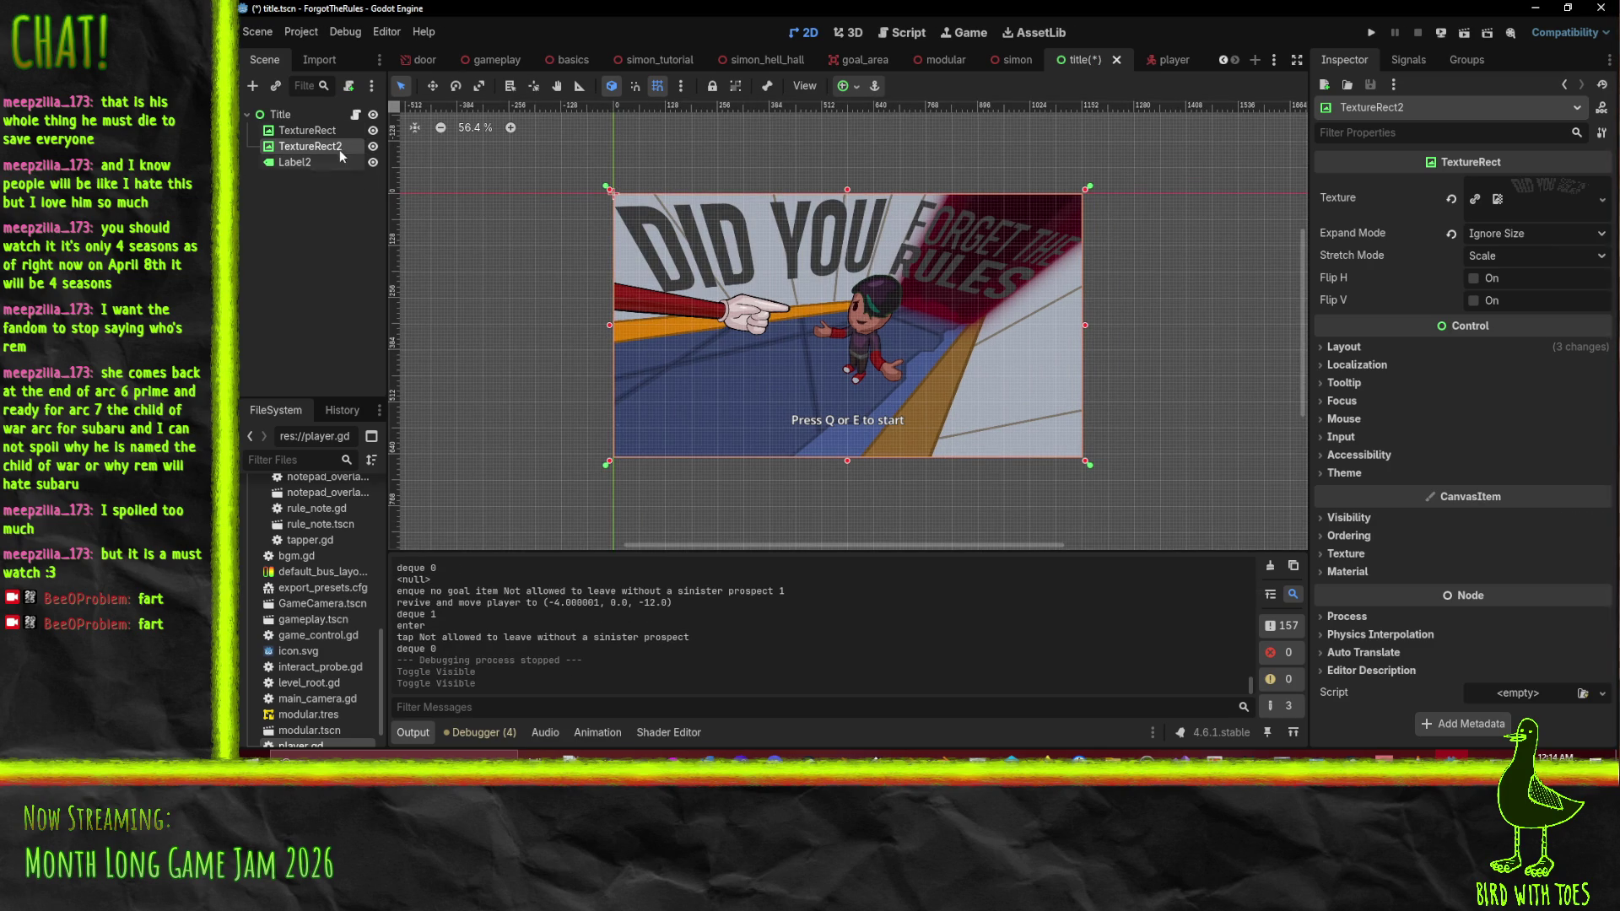
pyautogui.click(301, 114)
pyautogui.rightClick(301, 114)
pyautogui.click(356, 150)
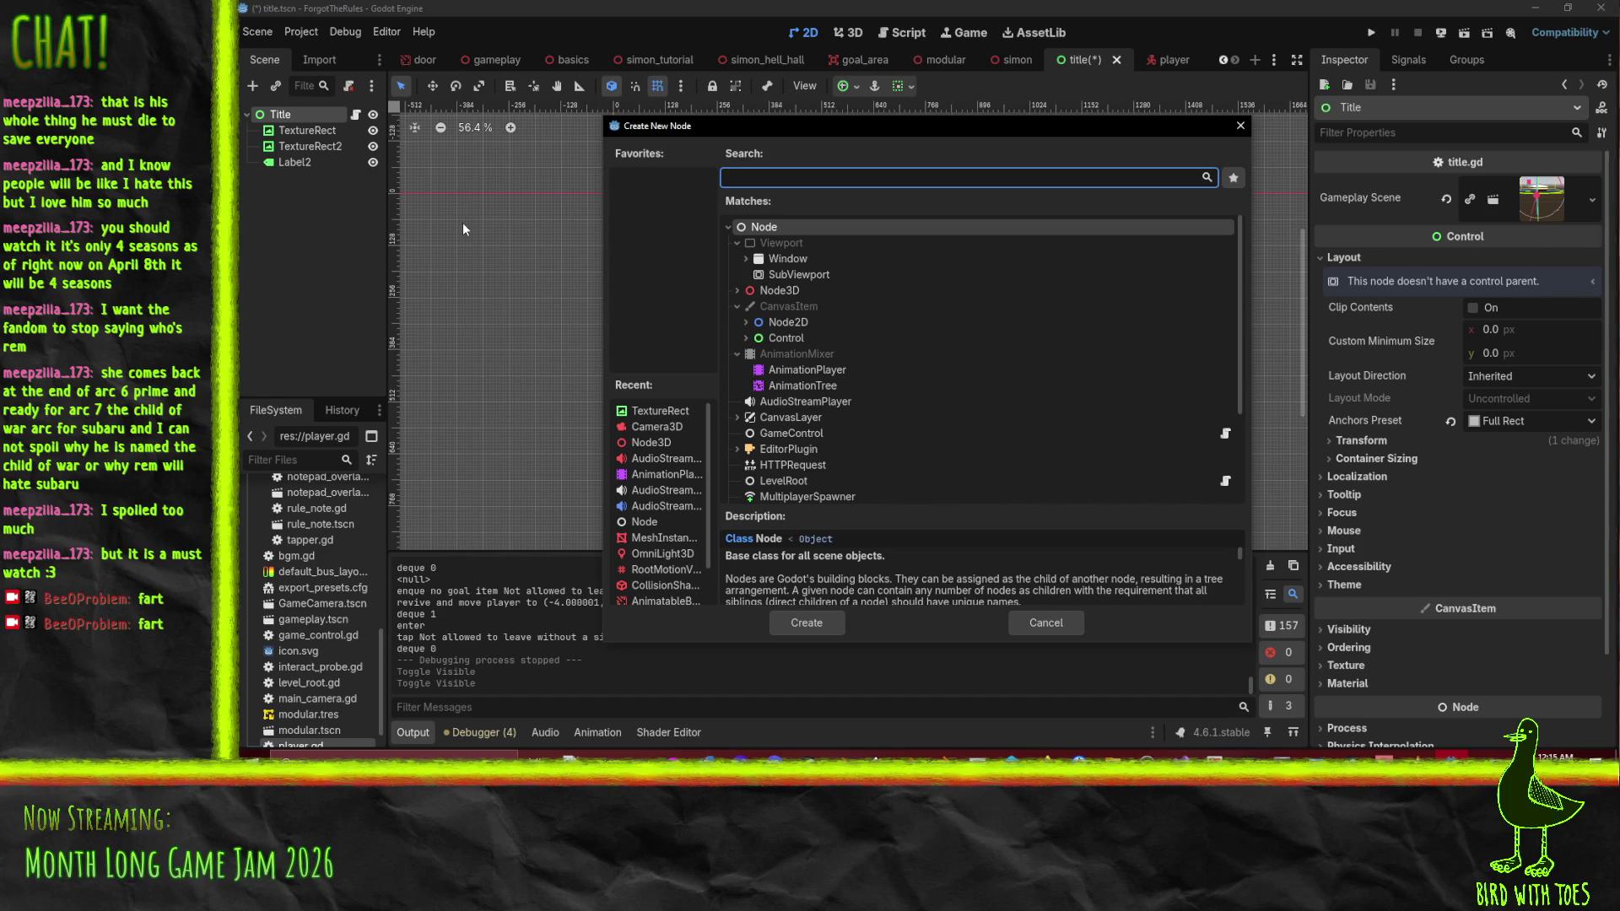
# Create an AnimationPlayer node and move it to the top under Title
pyautogui.click(831, 371)
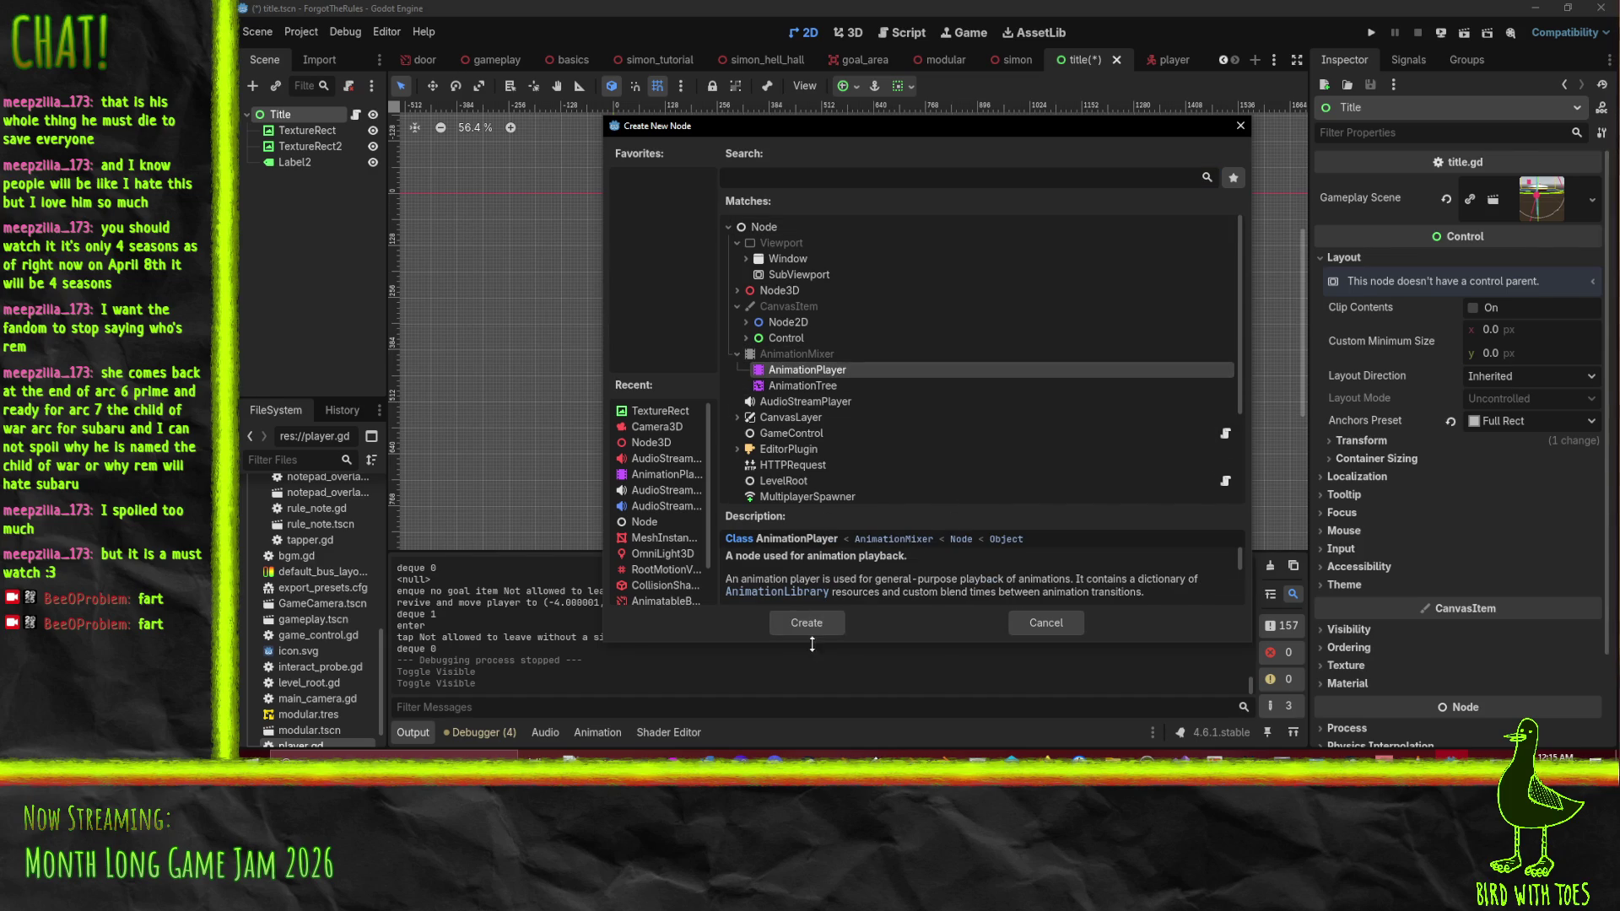
pyautogui.click(807, 623)
pyautogui.moveTo(321, 179); pyautogui.dragTo(316, 124)
# Add a new animation named 'Loop' and set it to autoplay on load
pyautogui.click(638, 525)
pyautogui.click(681, 539)
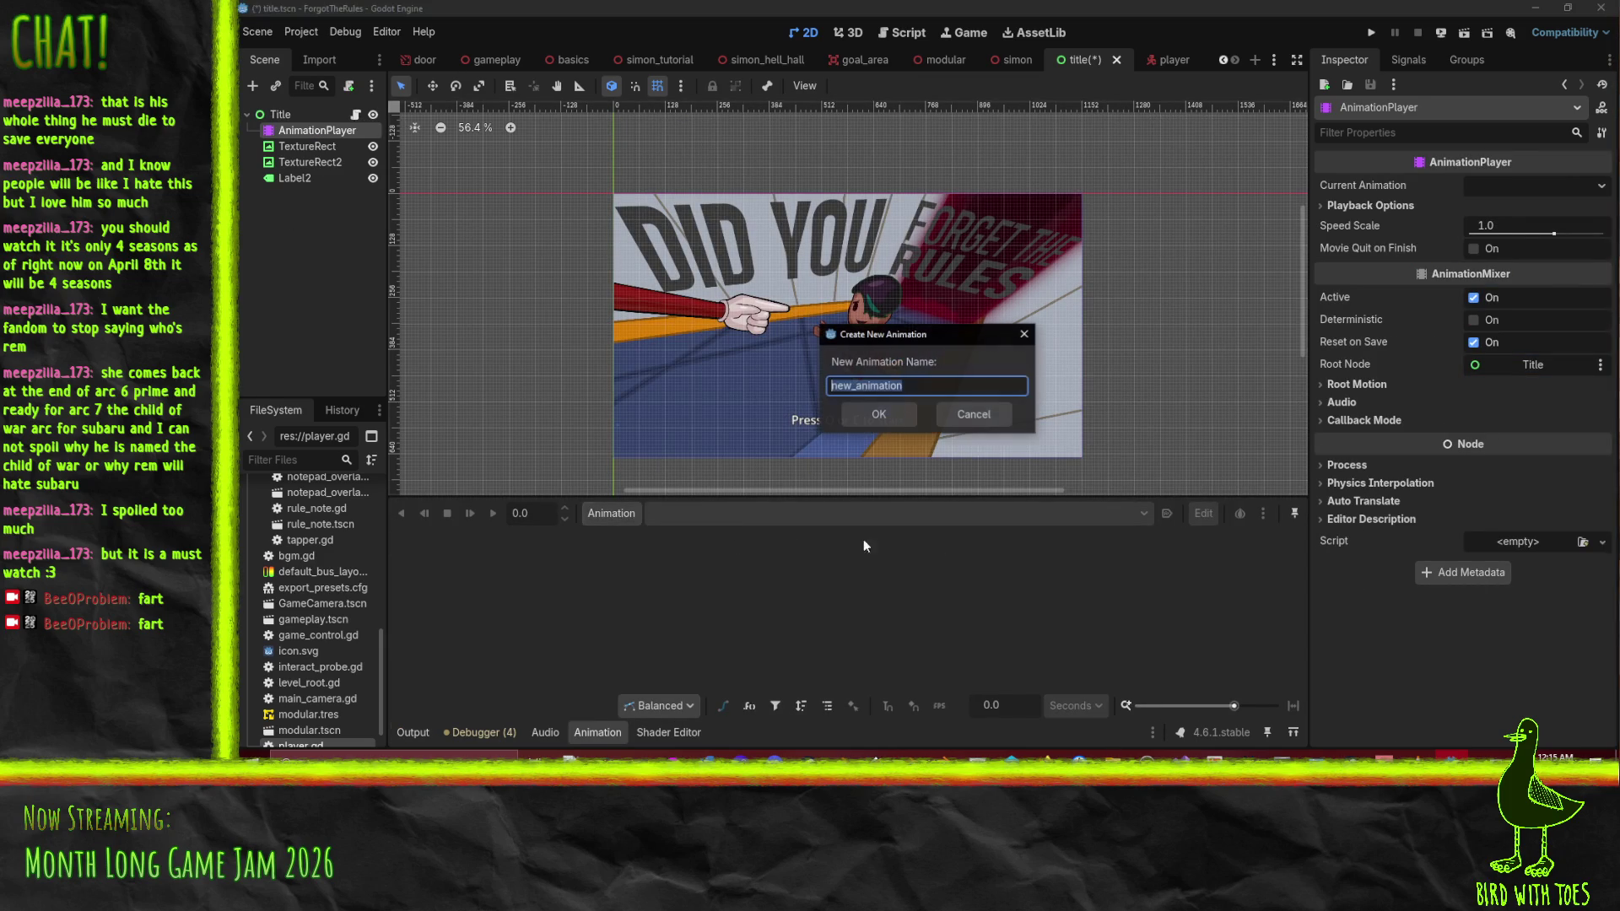
pyautogui.write('Loop')
pyautogui.press('Return')
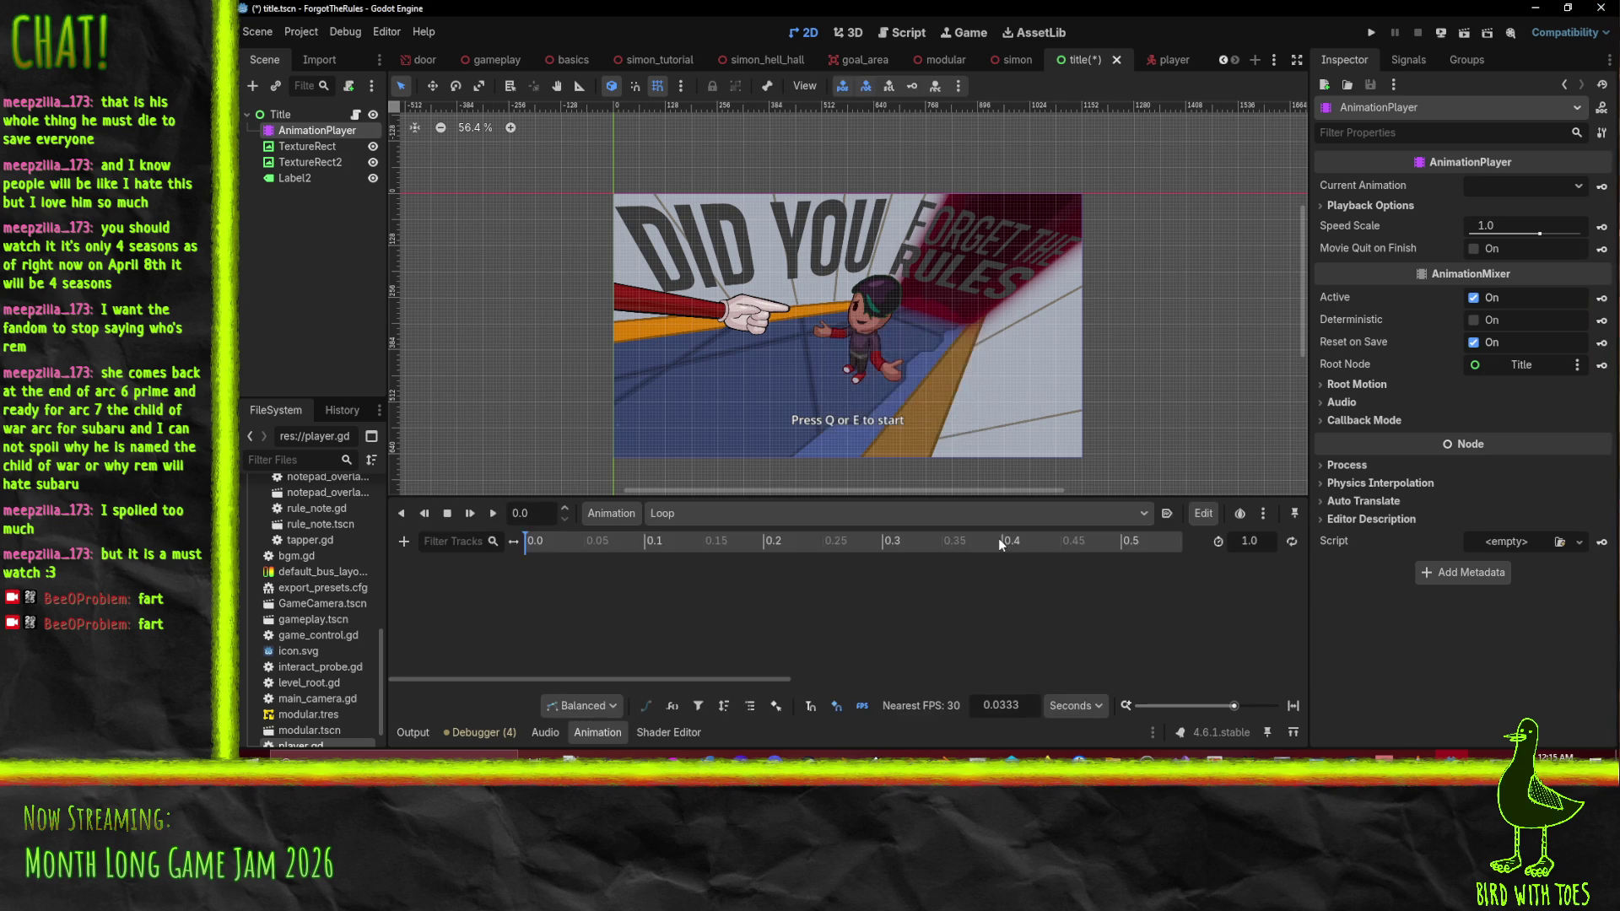
pyautogui.click(1166, 513)
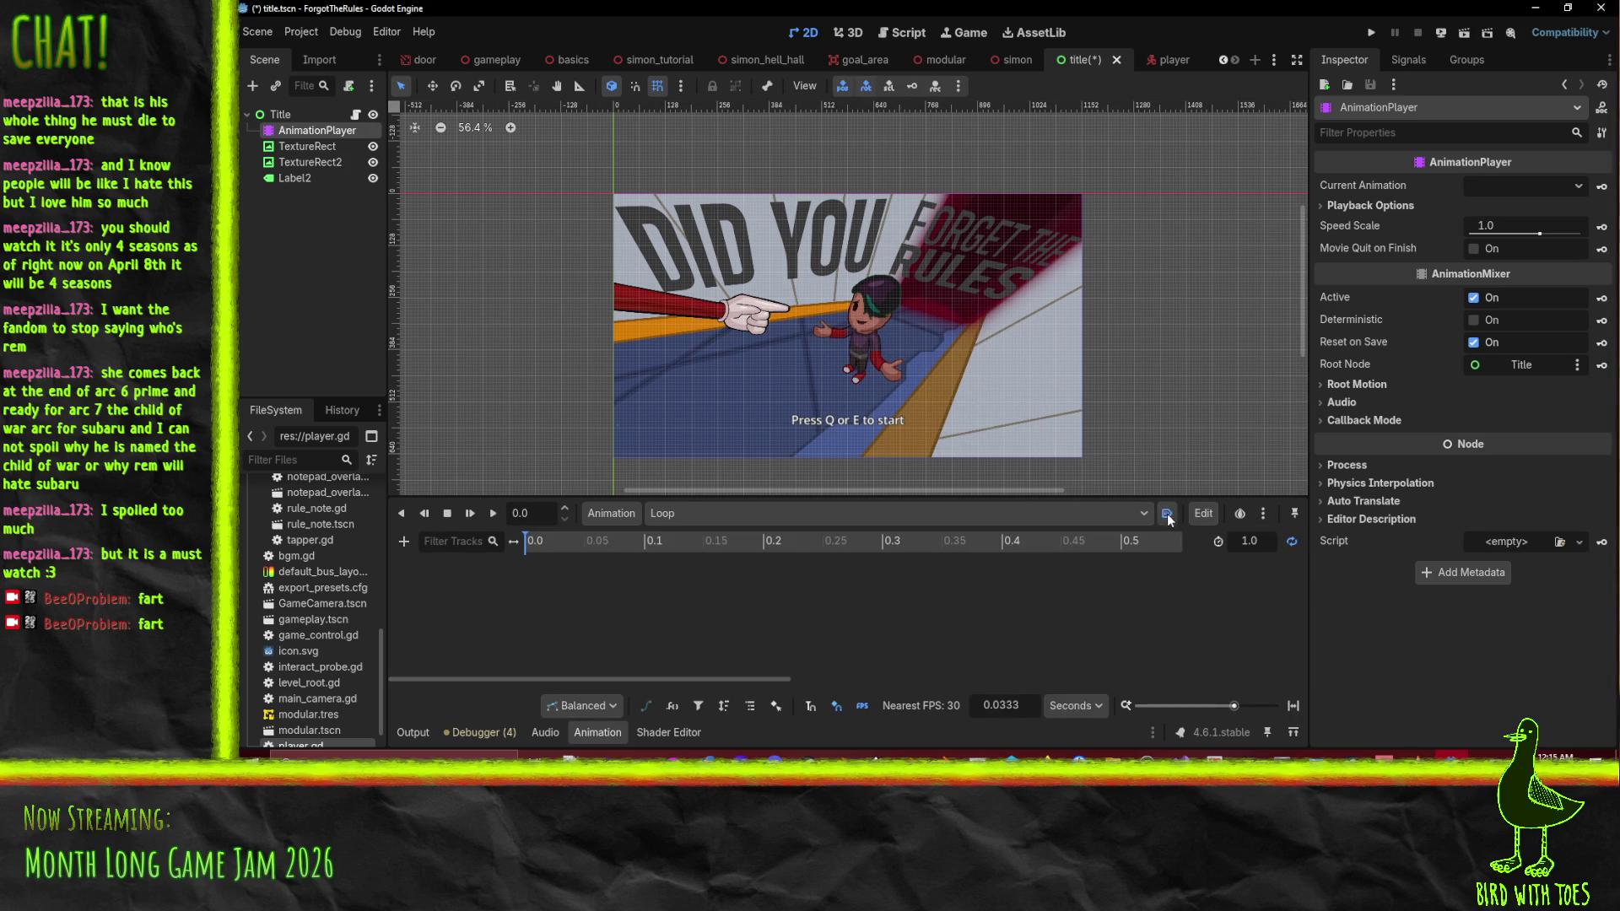
# Rename TextureRect2 to TitleText and begin renaming the TextureRect node
pyautogui.click(313, 162)
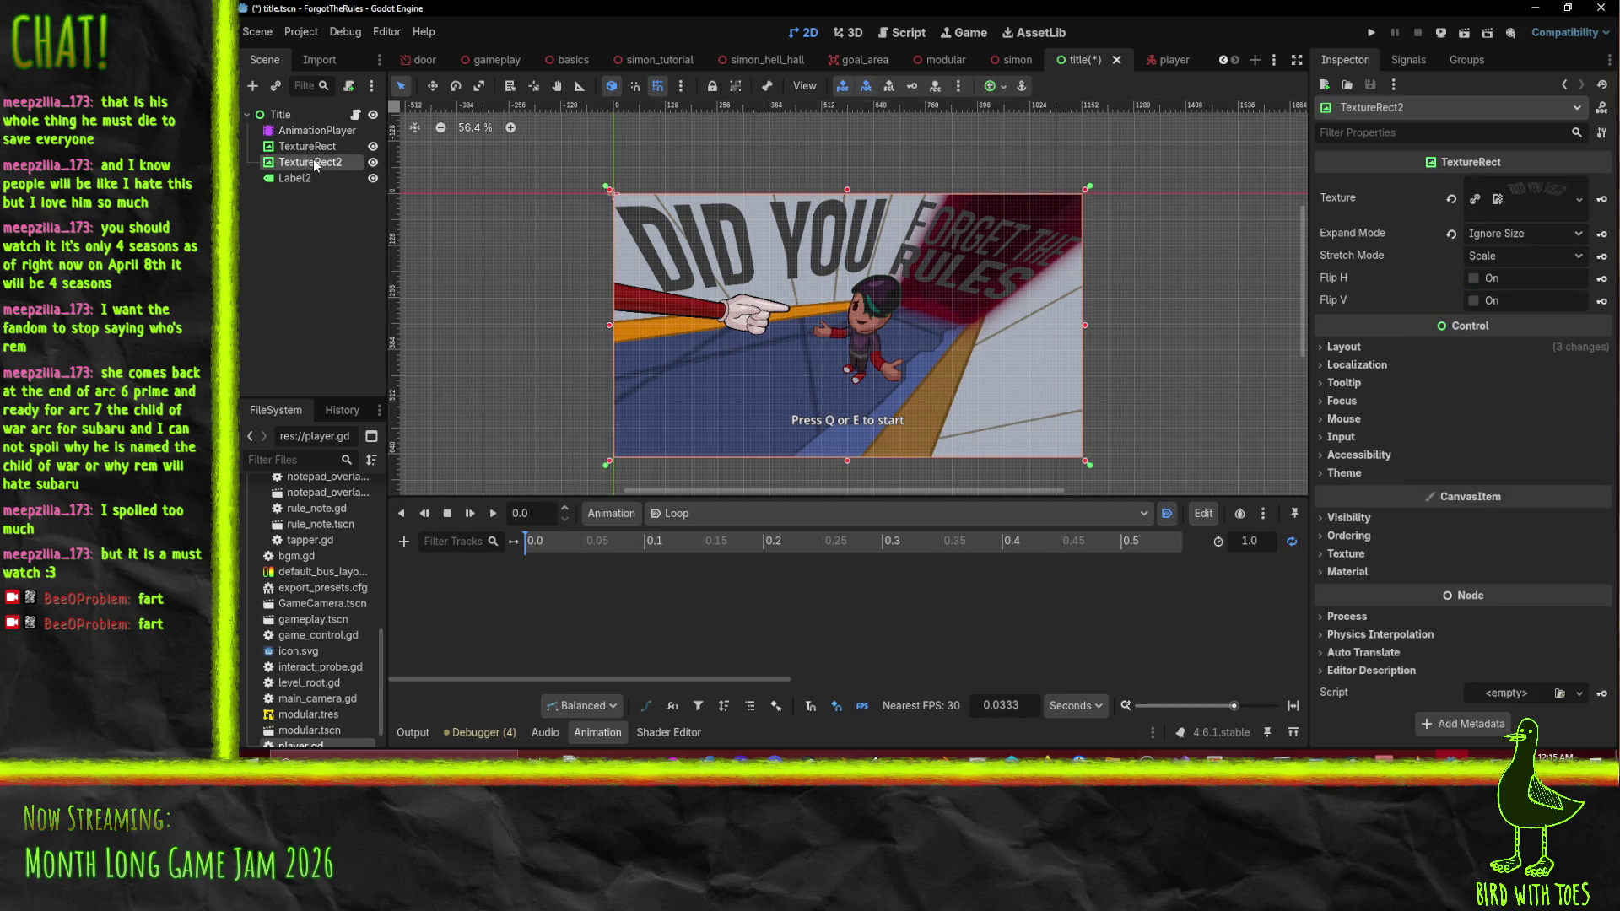
pyautogui.write('TitleText')
pyautogui.press('Return')
pyautogui.doubleClick(317, 147)
pyautogui.write('Tit')
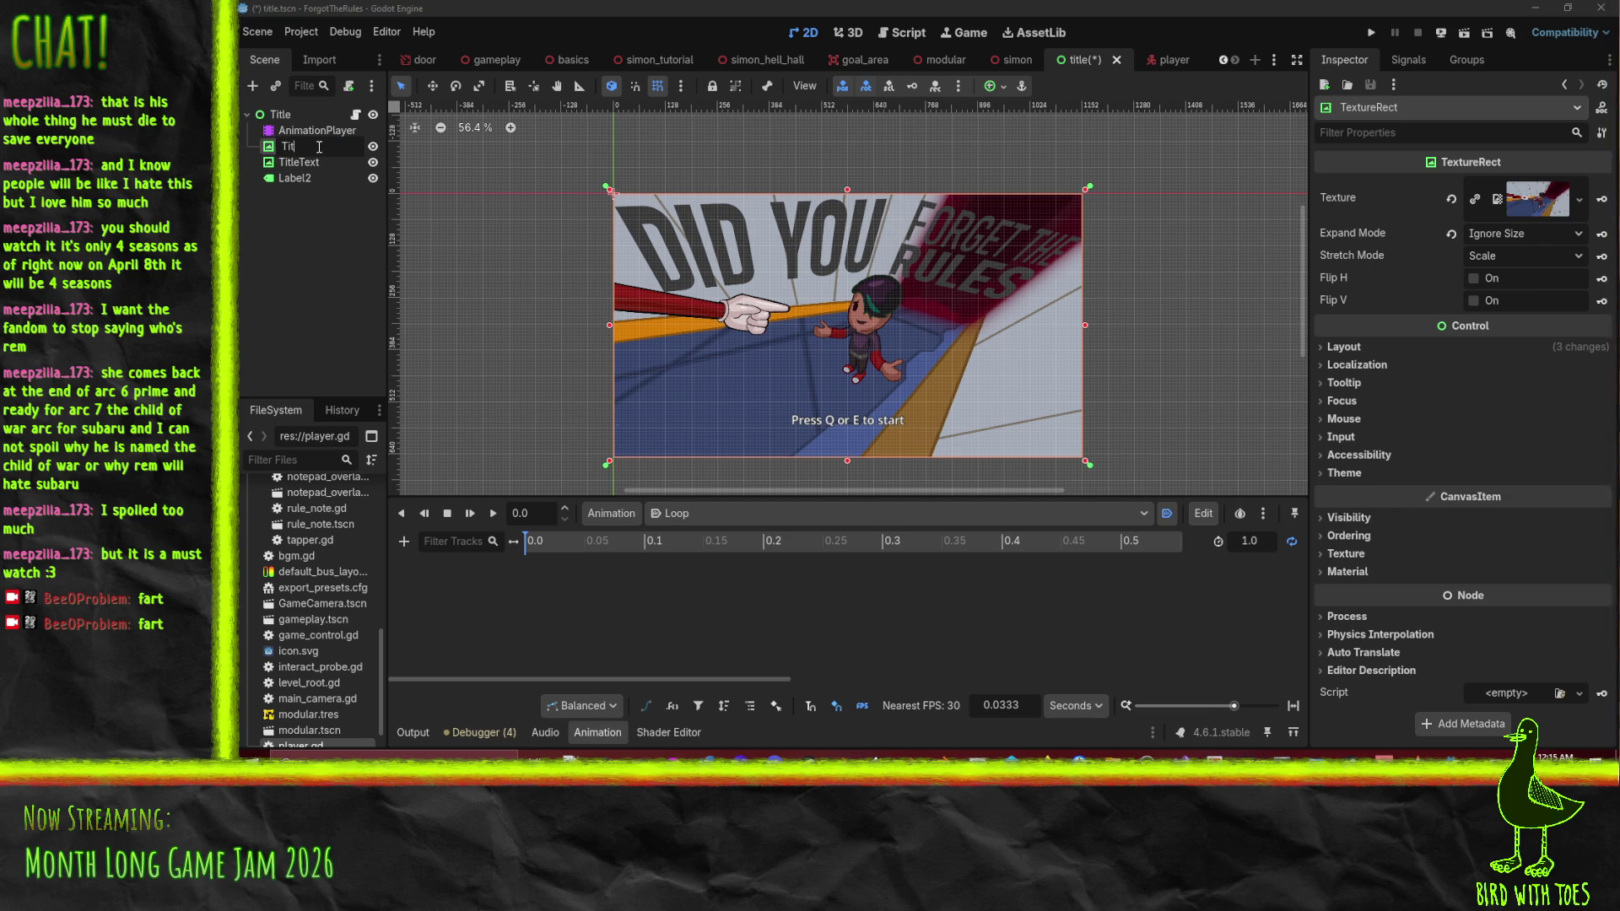
pyautogui.write('leBkg')
# Confirm the TitleBkg name, then open TitleText's Layout > Transform properties
pyautogui.press('Return')
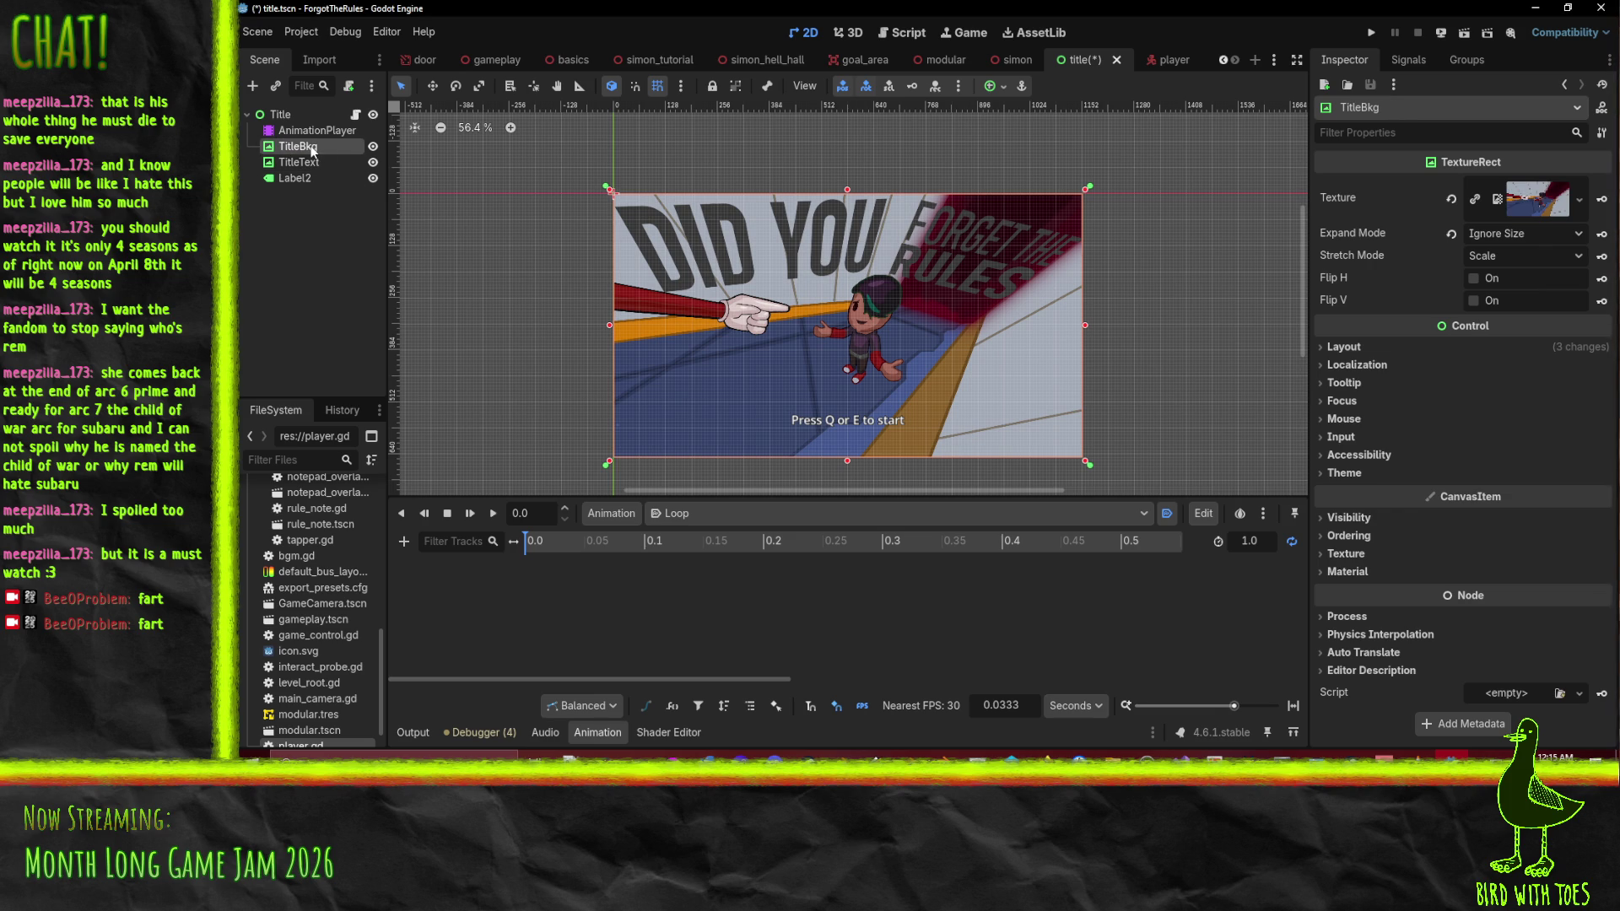
pyautogui.click(300, 162)
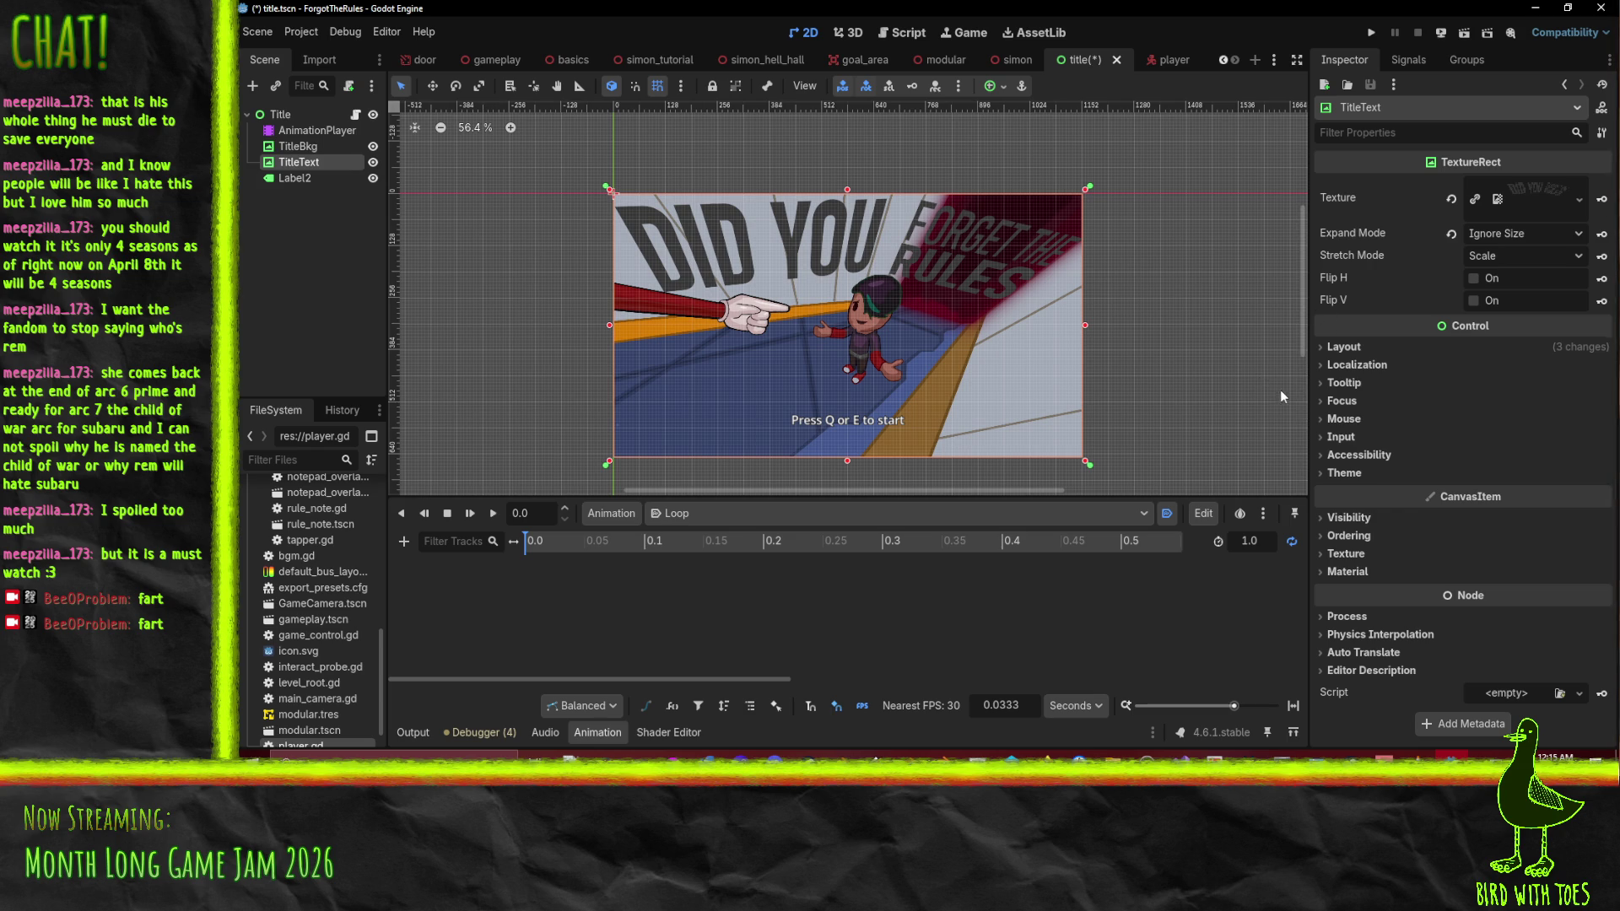
pyautogui.click(1350, 347)
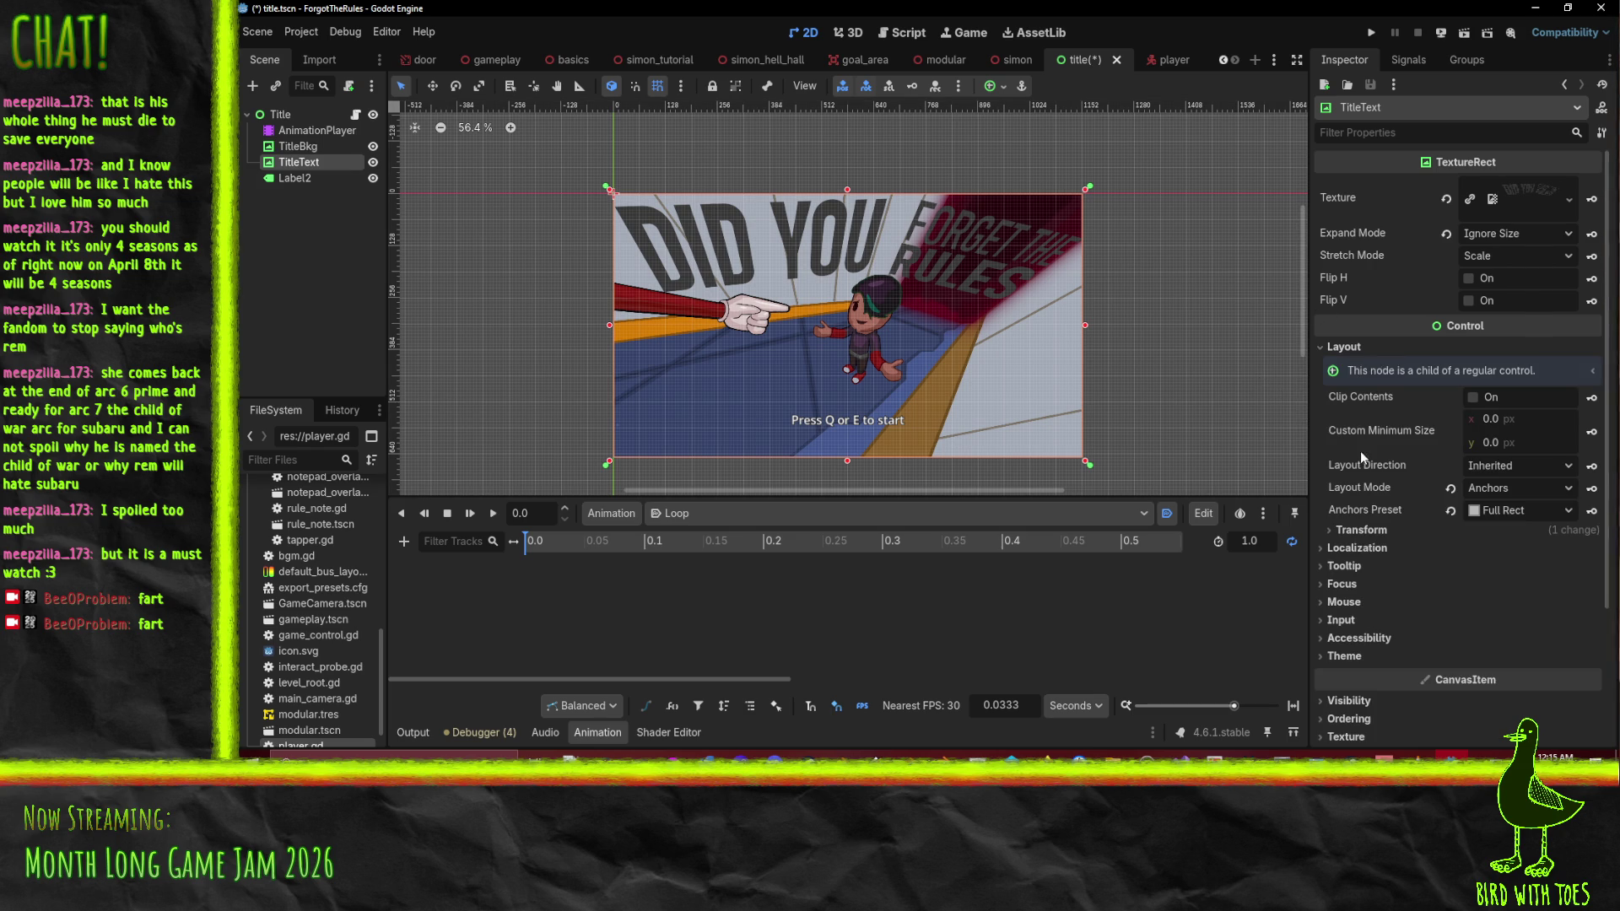
pyautogui.click(1360, 528)
# Reset the pivot offset to zero, nudge the position, and key TitleText's position in Loop
pyautogui.scroll(-3, 1373, 540)
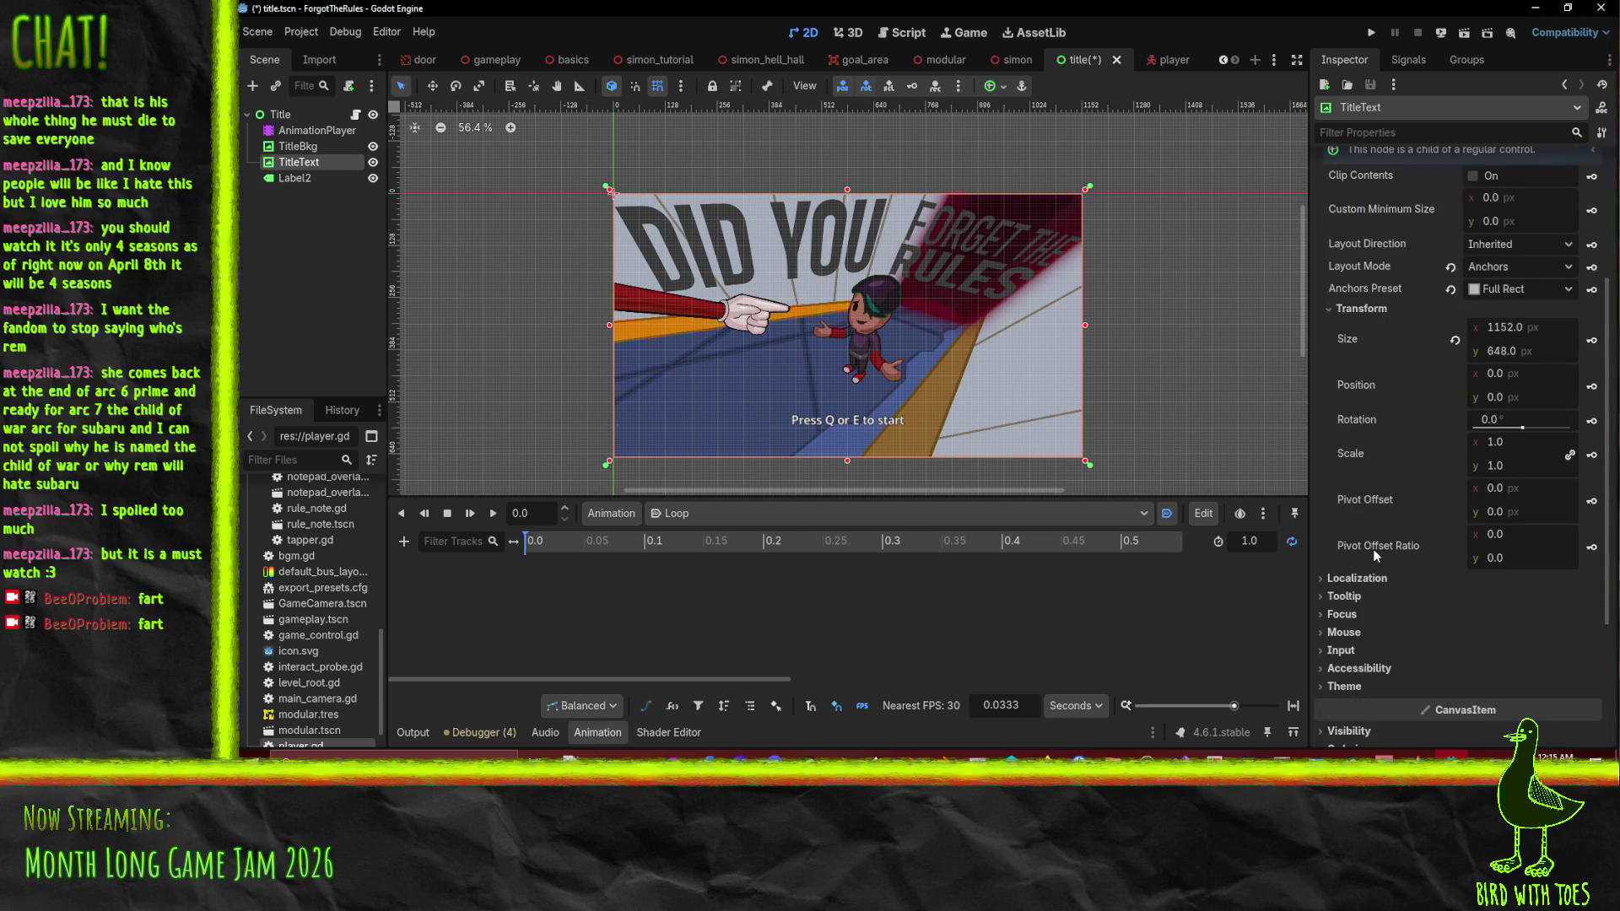
pyautogui.moveTo(1510, 487); pyautogui.dragTo(1495, 490)
pyautogui.click(1455, 501)
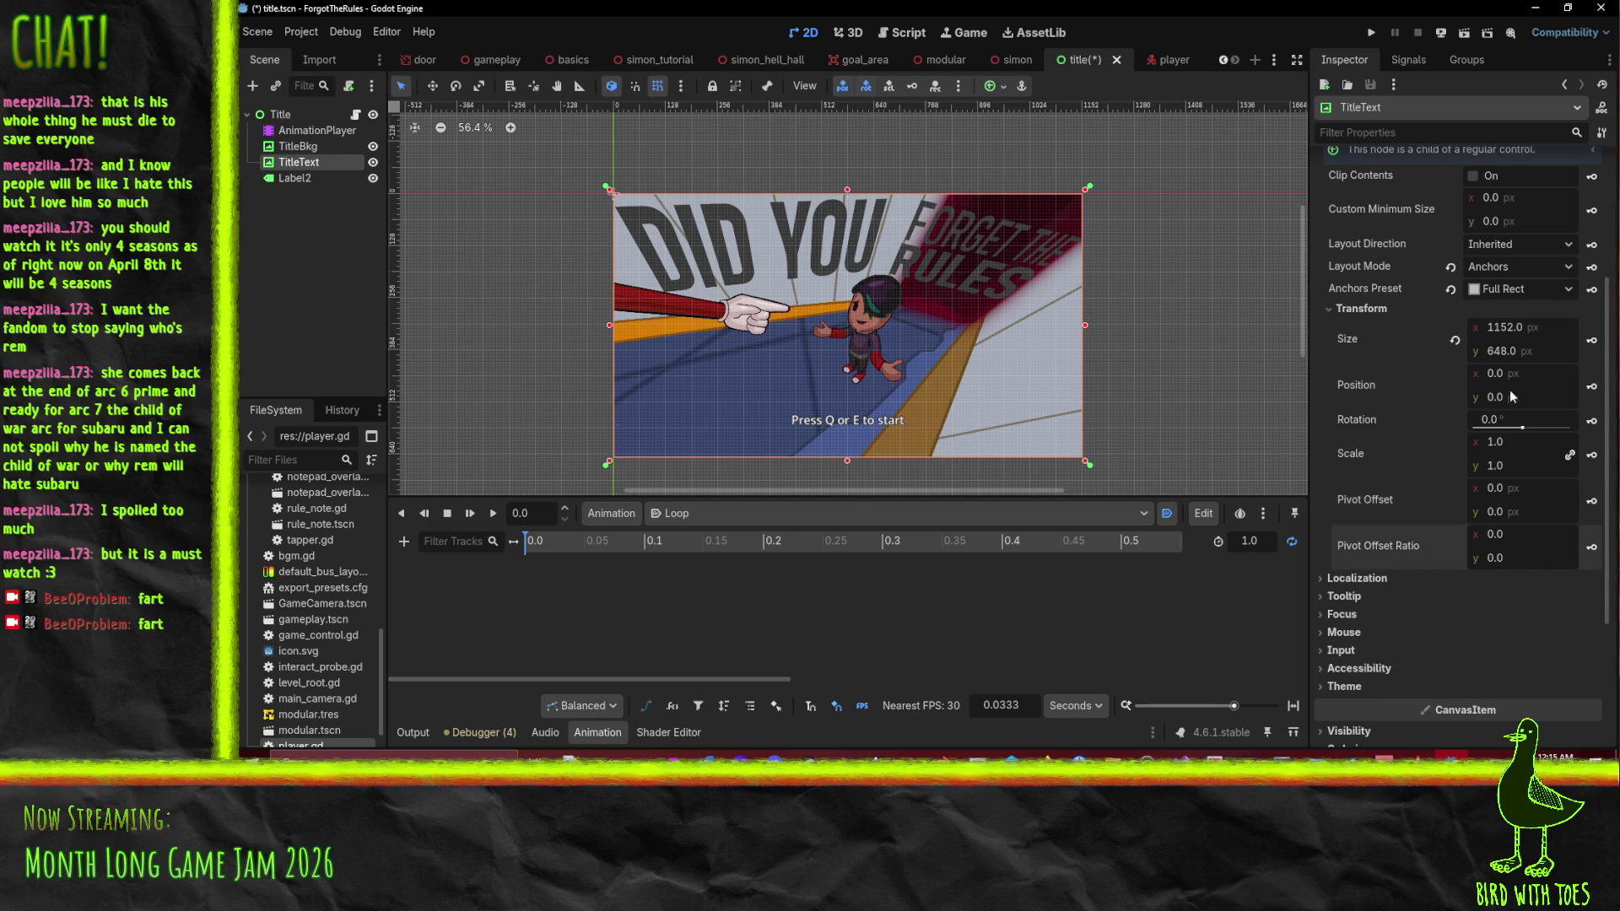
pyautogui.moveTo(1505, 372); pyautogui.dragTo(1506, 372)
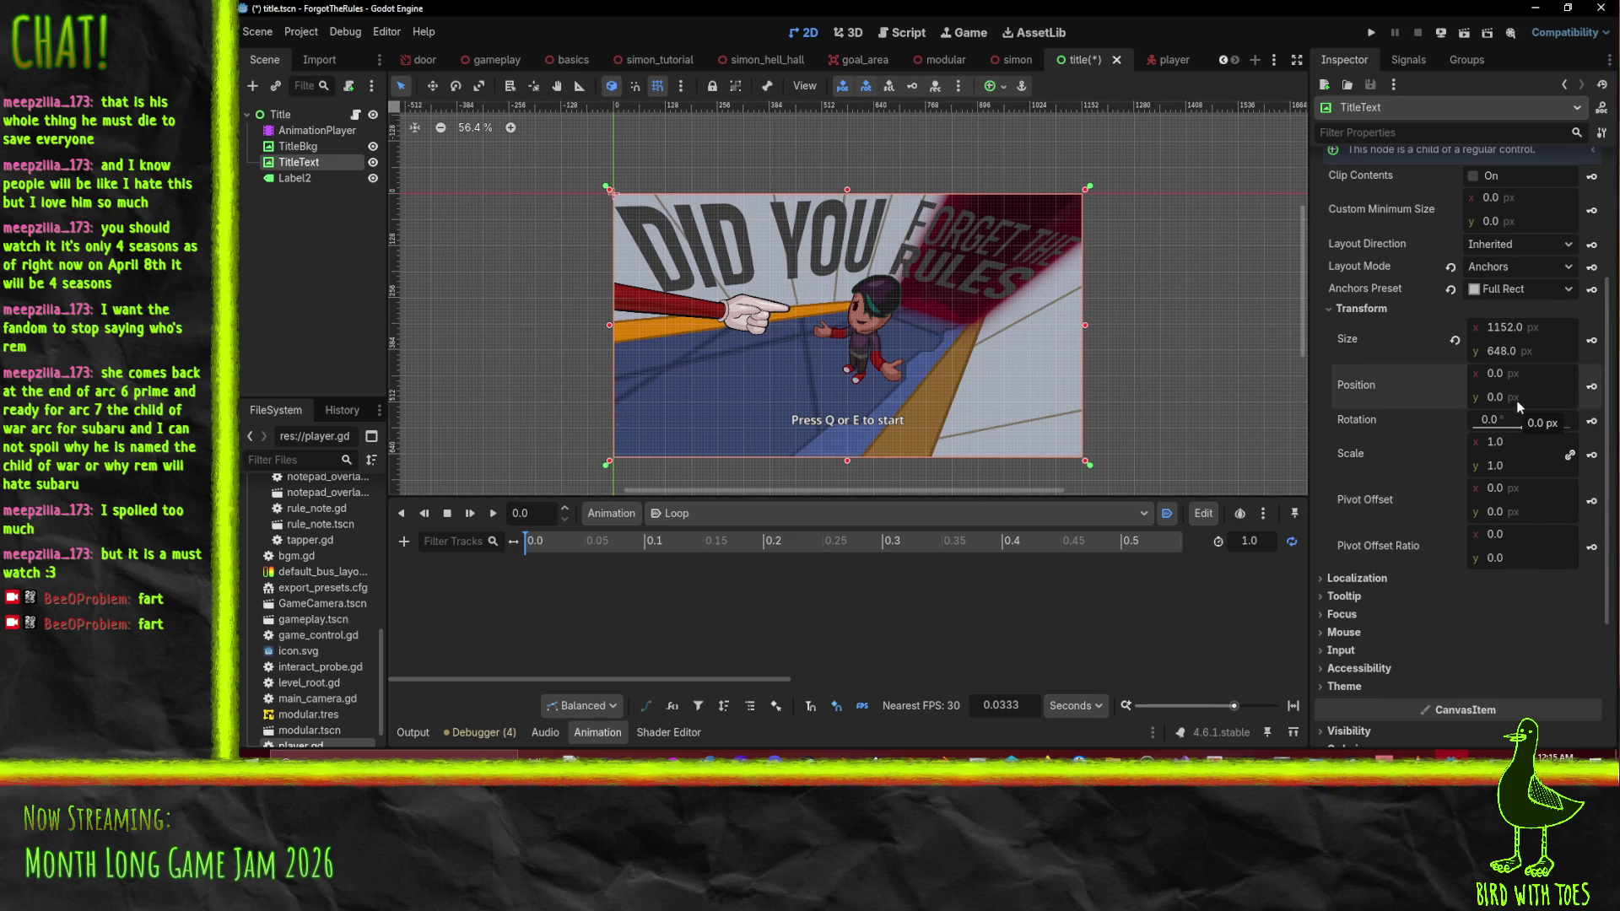
pyautogui.moveTo(1512, 395); pyautogui.dragTo(1512, 395)
pyautogui.click(1590, 388)
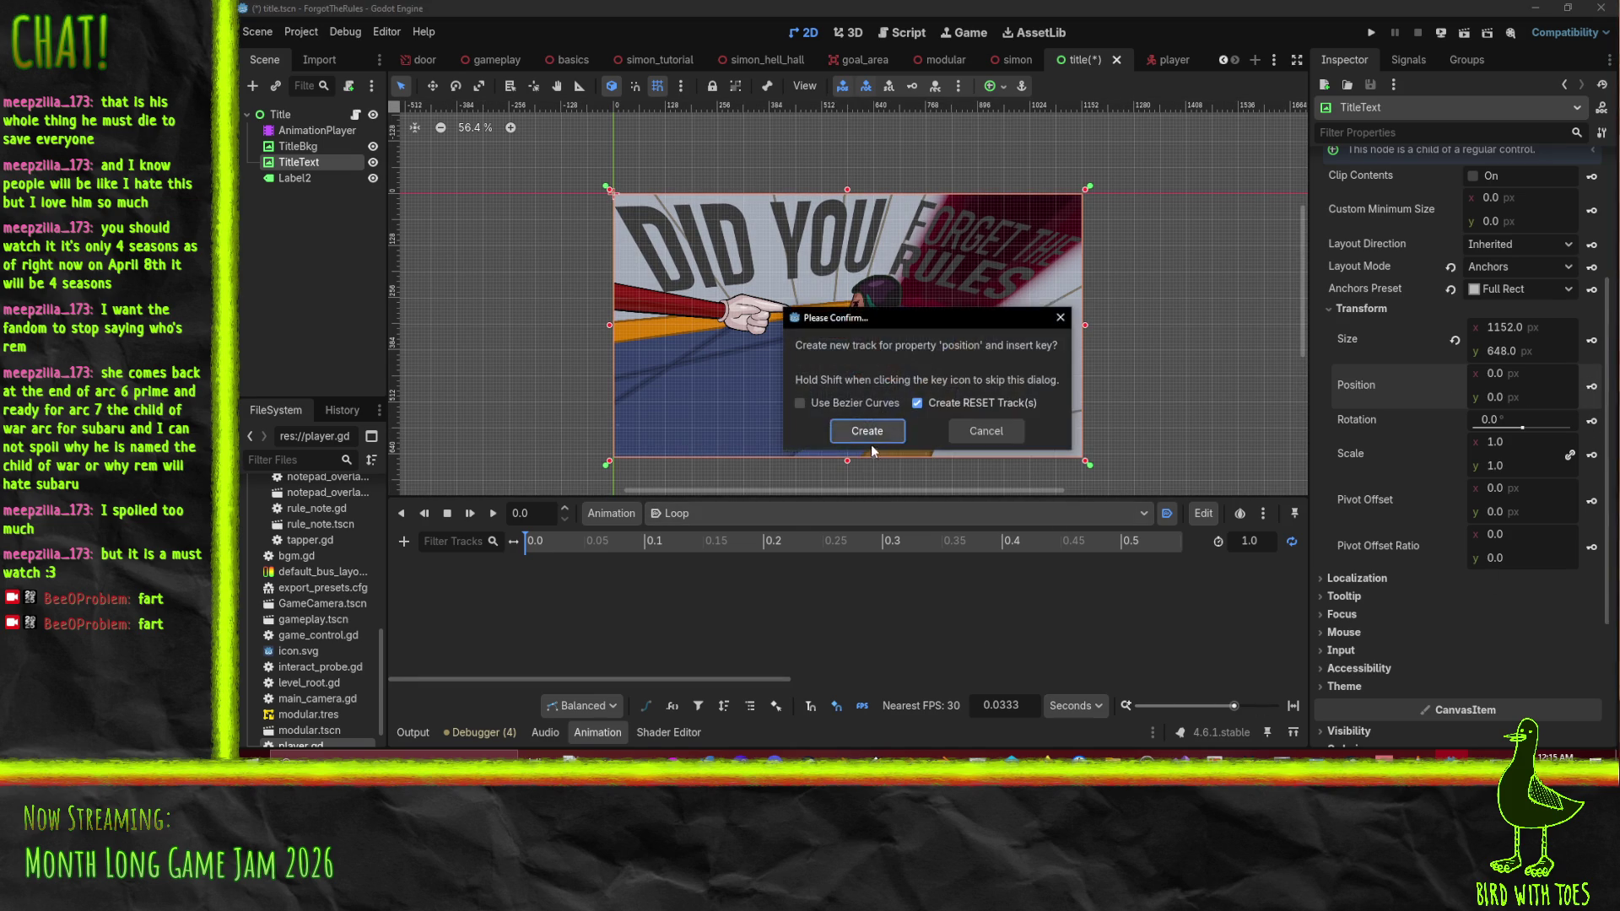
# Create the TitleText position track and add a position keyframe at 1 second
pyautogui.click(765, 427)
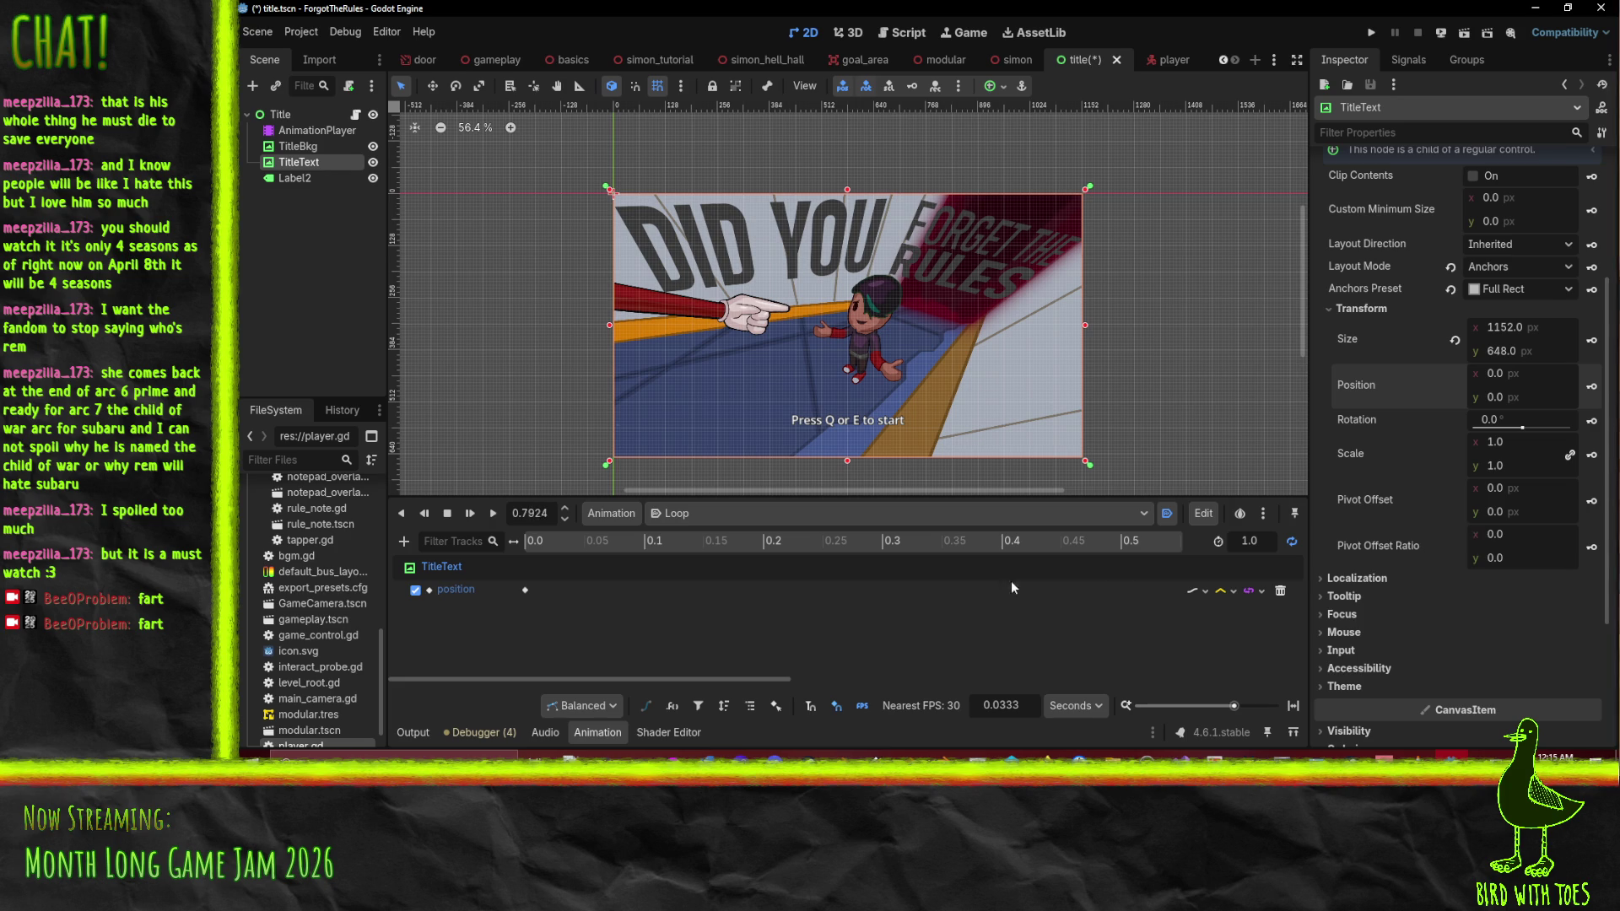
pyautogui.hscroll(2, 1031, 561)
pyautogui.hscroll(-3, 1049, 559)
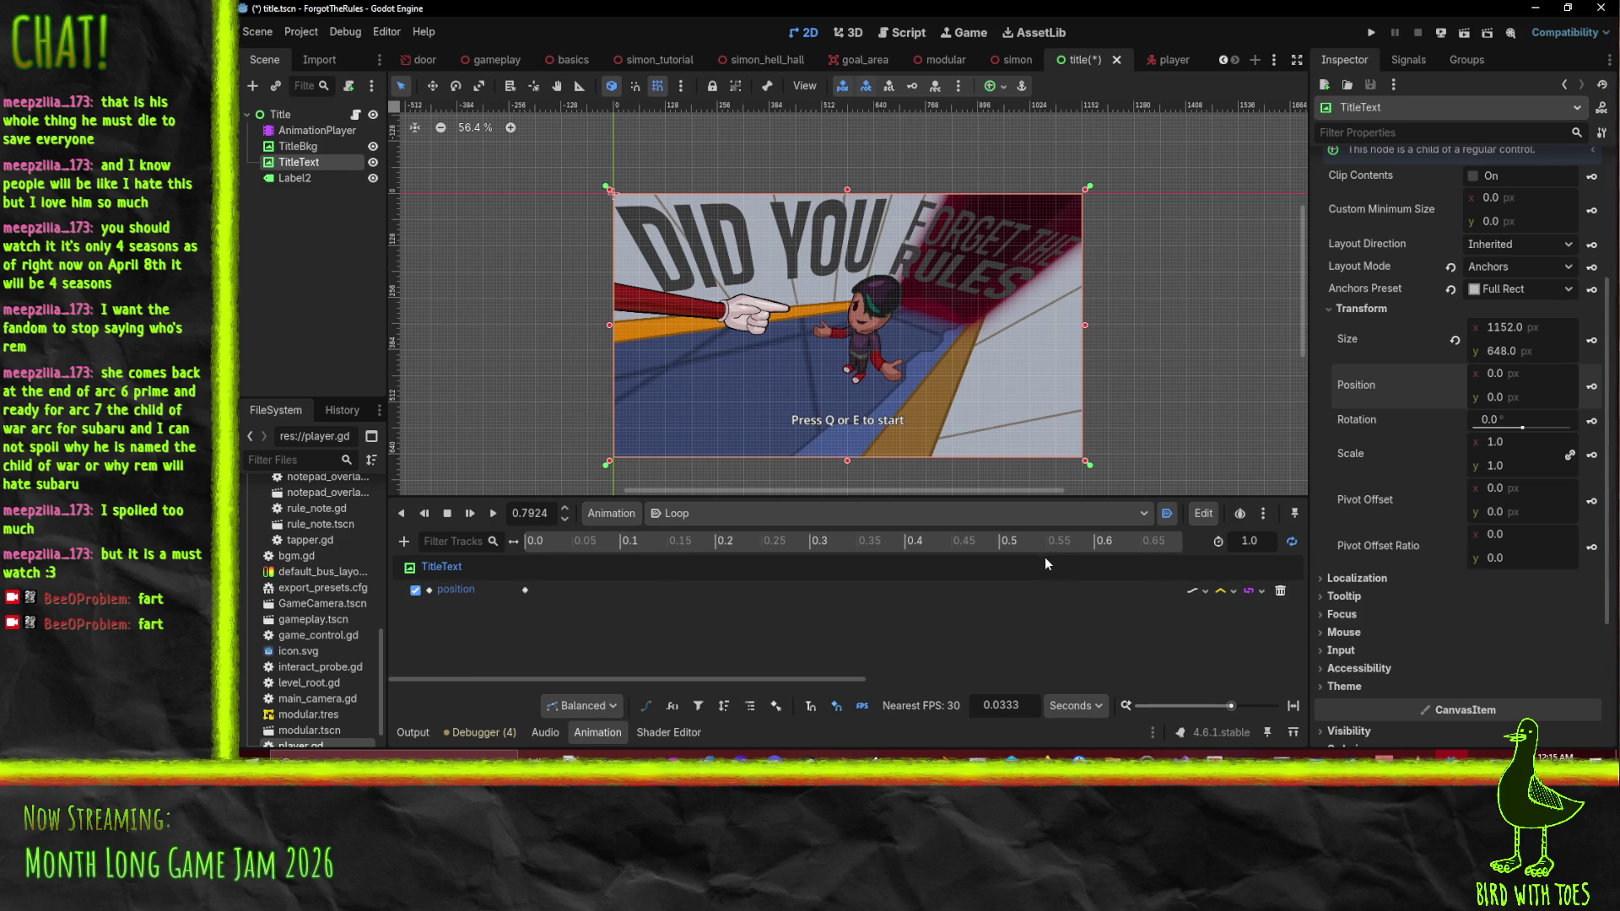
pyautogui.scroll(-3, 933, 550)
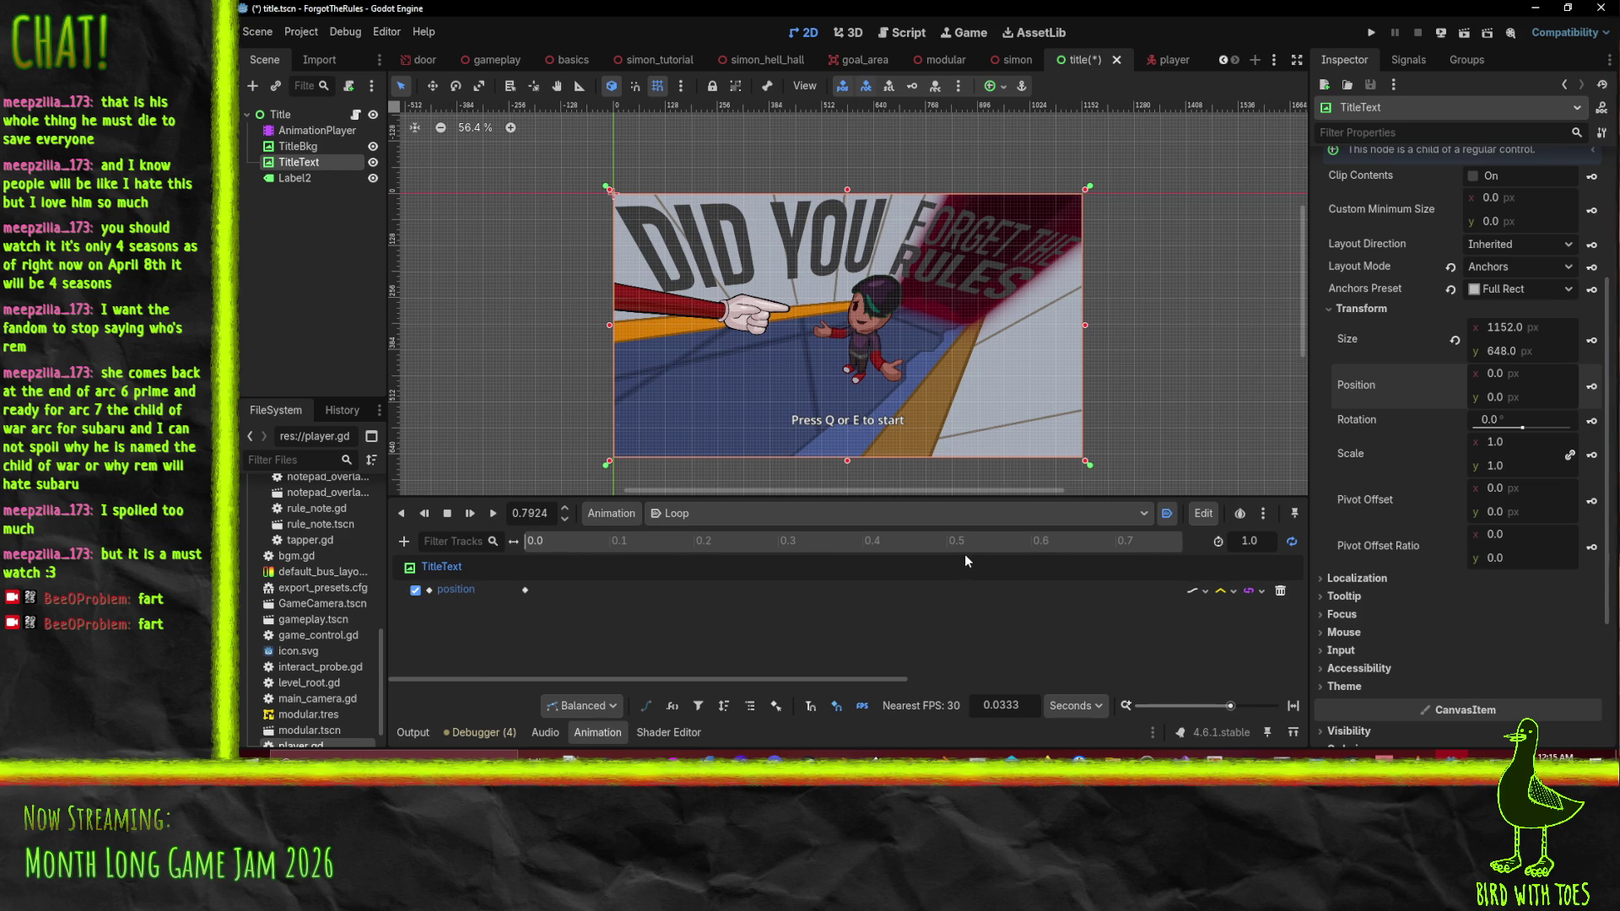
pyautogui.click(1116, 540)
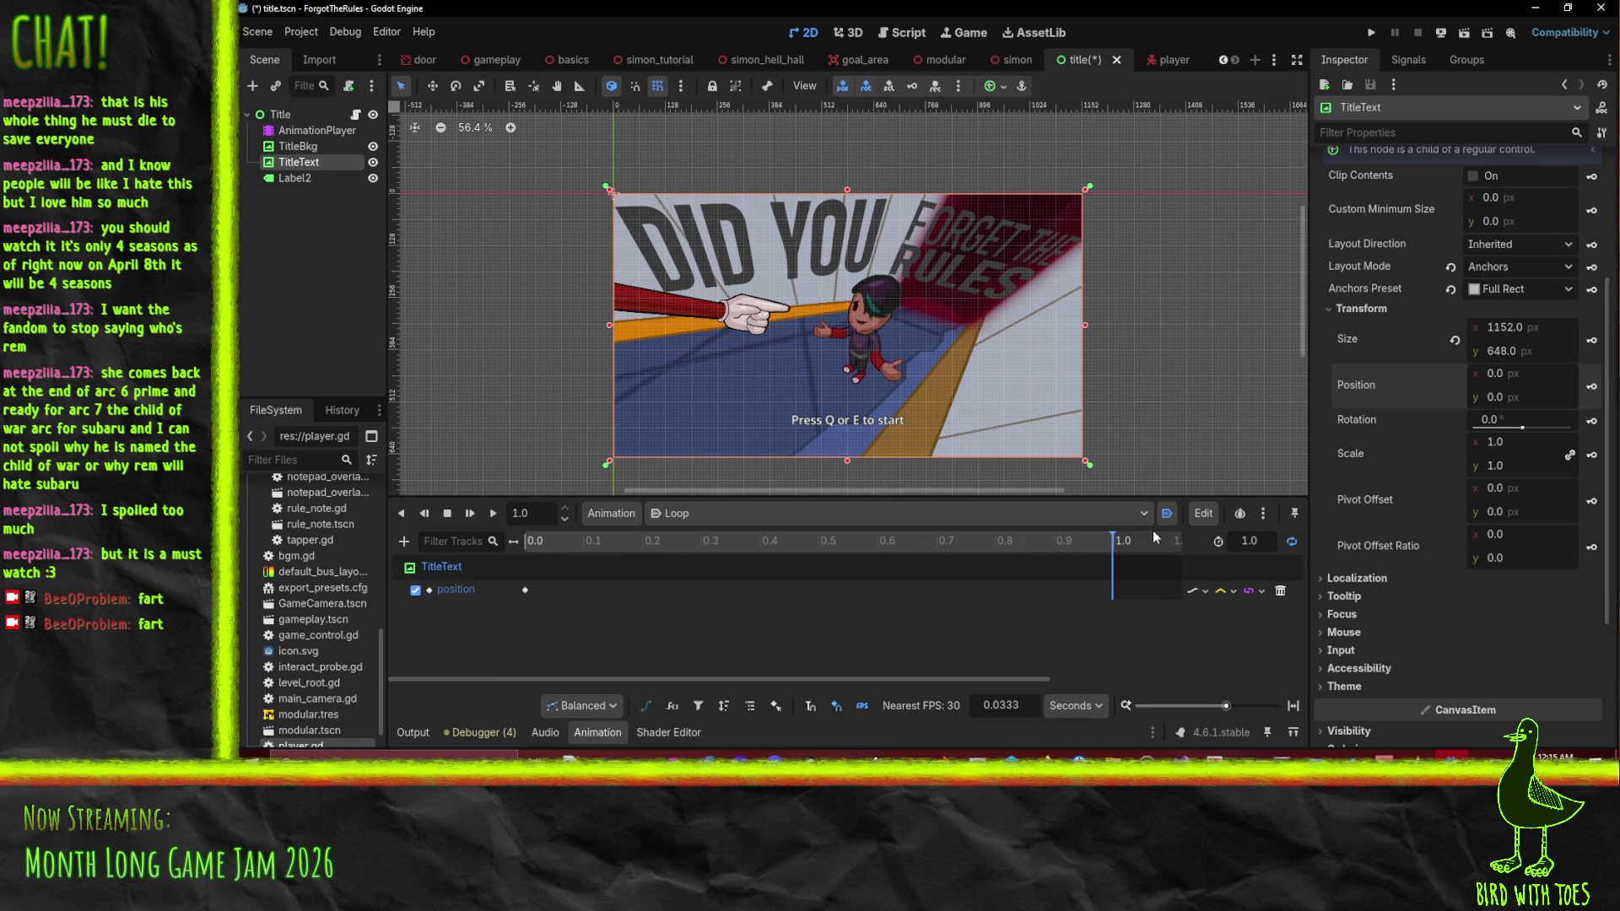
pyautogui.click(1592, 387)
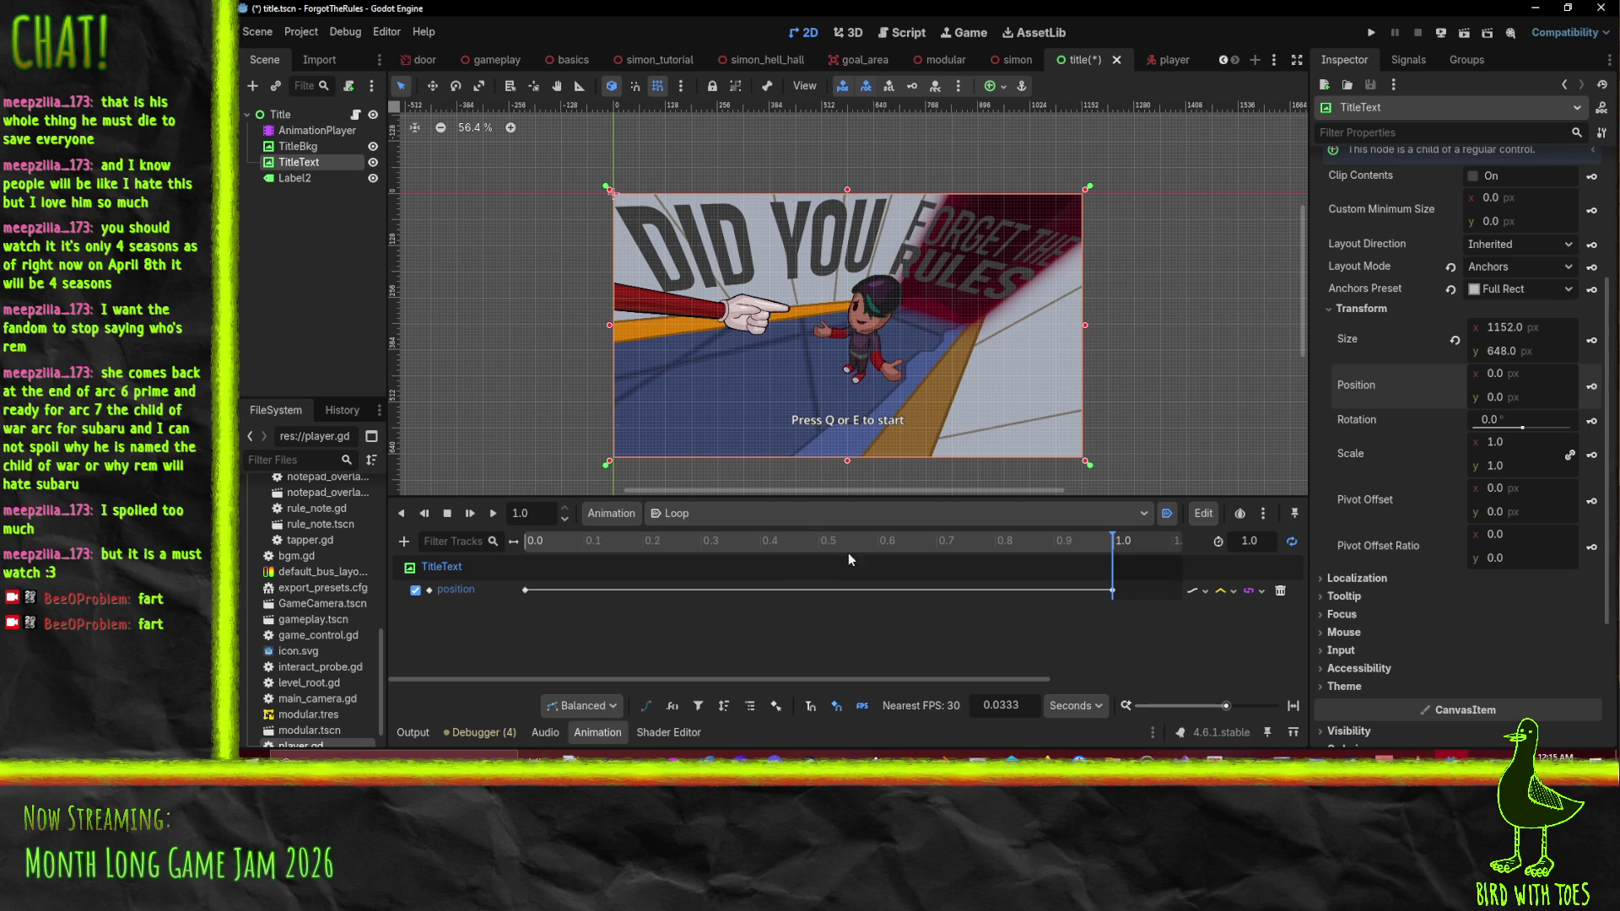
# Set the animation length to 2 seconds and move the end keyframe to 2 seconds
pyautogui.click(1246, 543)
pyautogui.write('2')
pyautogui.press('Return')
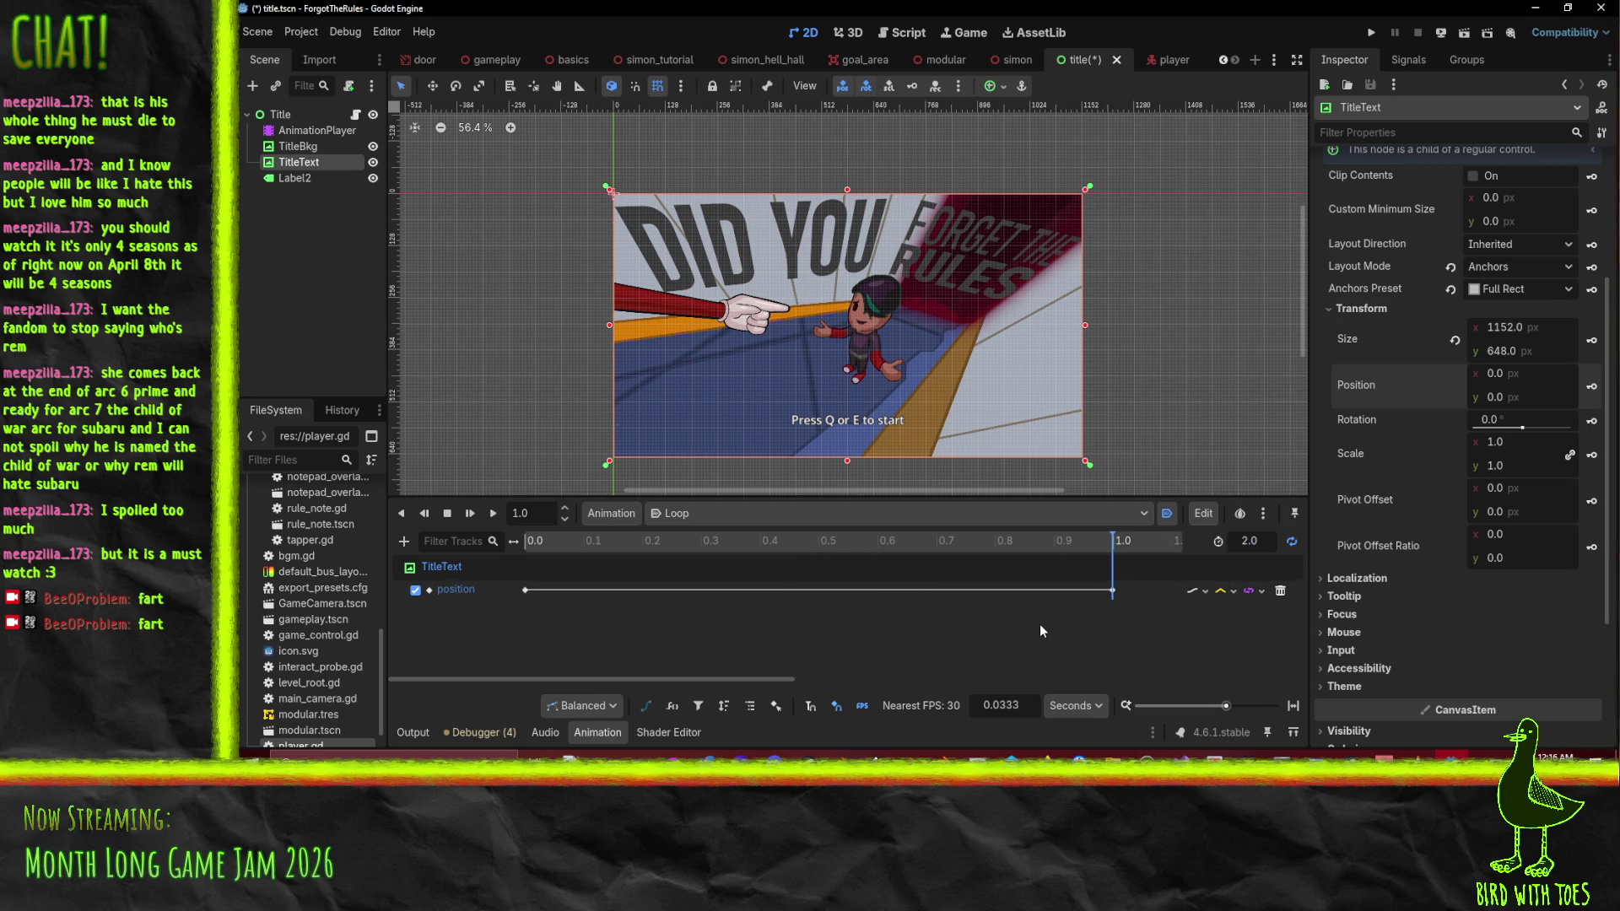
pyautogui.scroll(-3, 1015, 562)
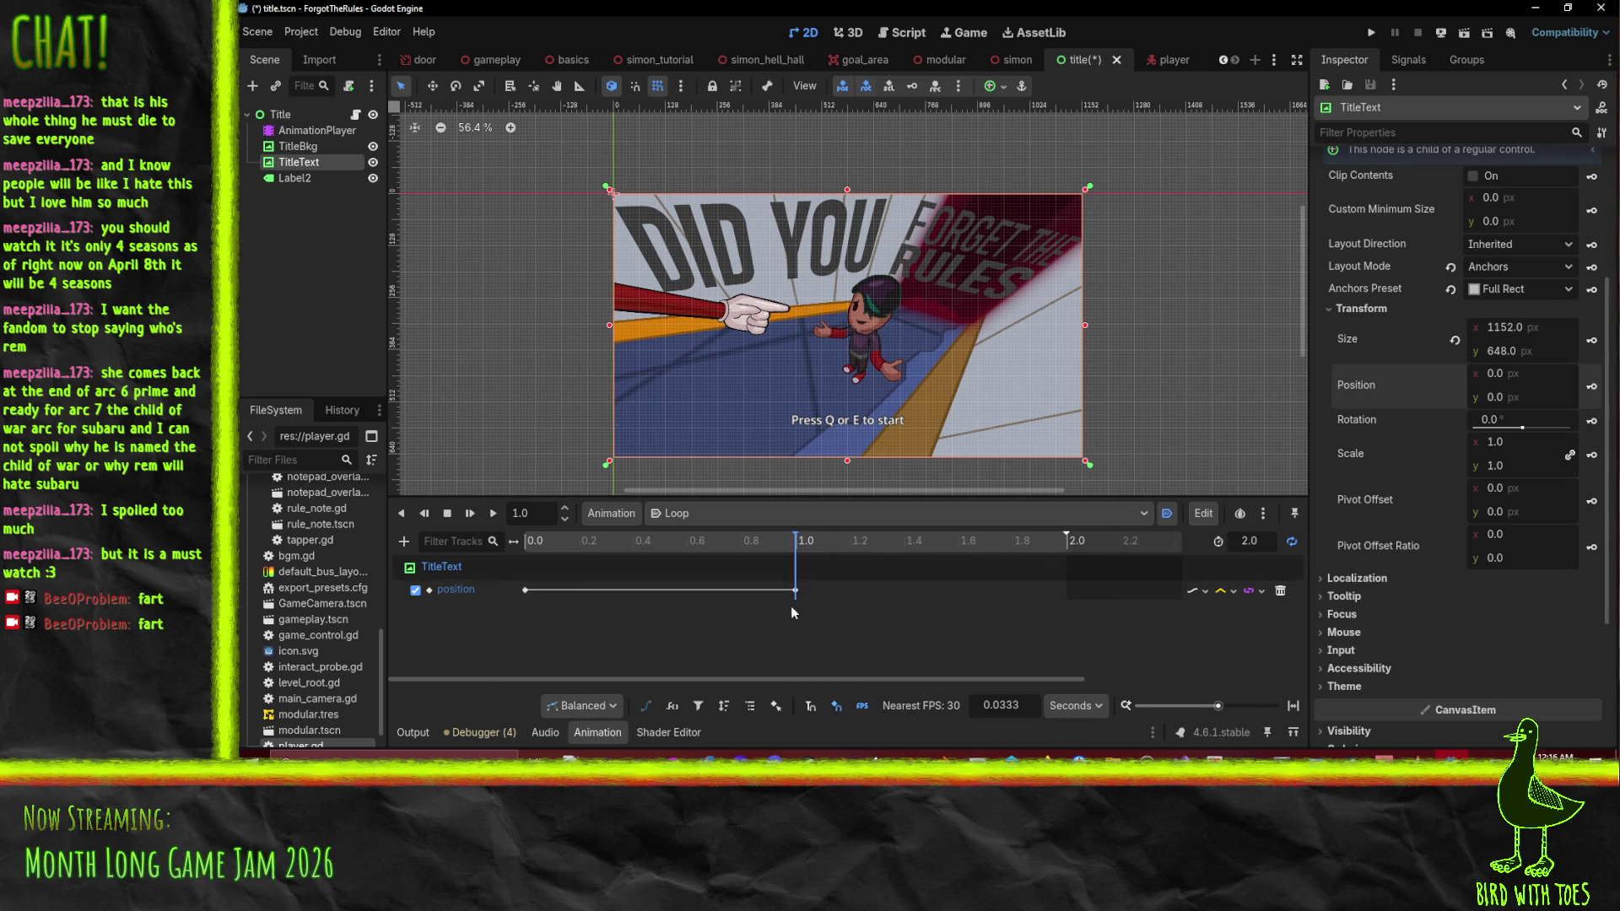
pyautogui.click(795, 591)
pyautogui.moveTo(797, 591); pyautogui.dragTo(1063, 590)
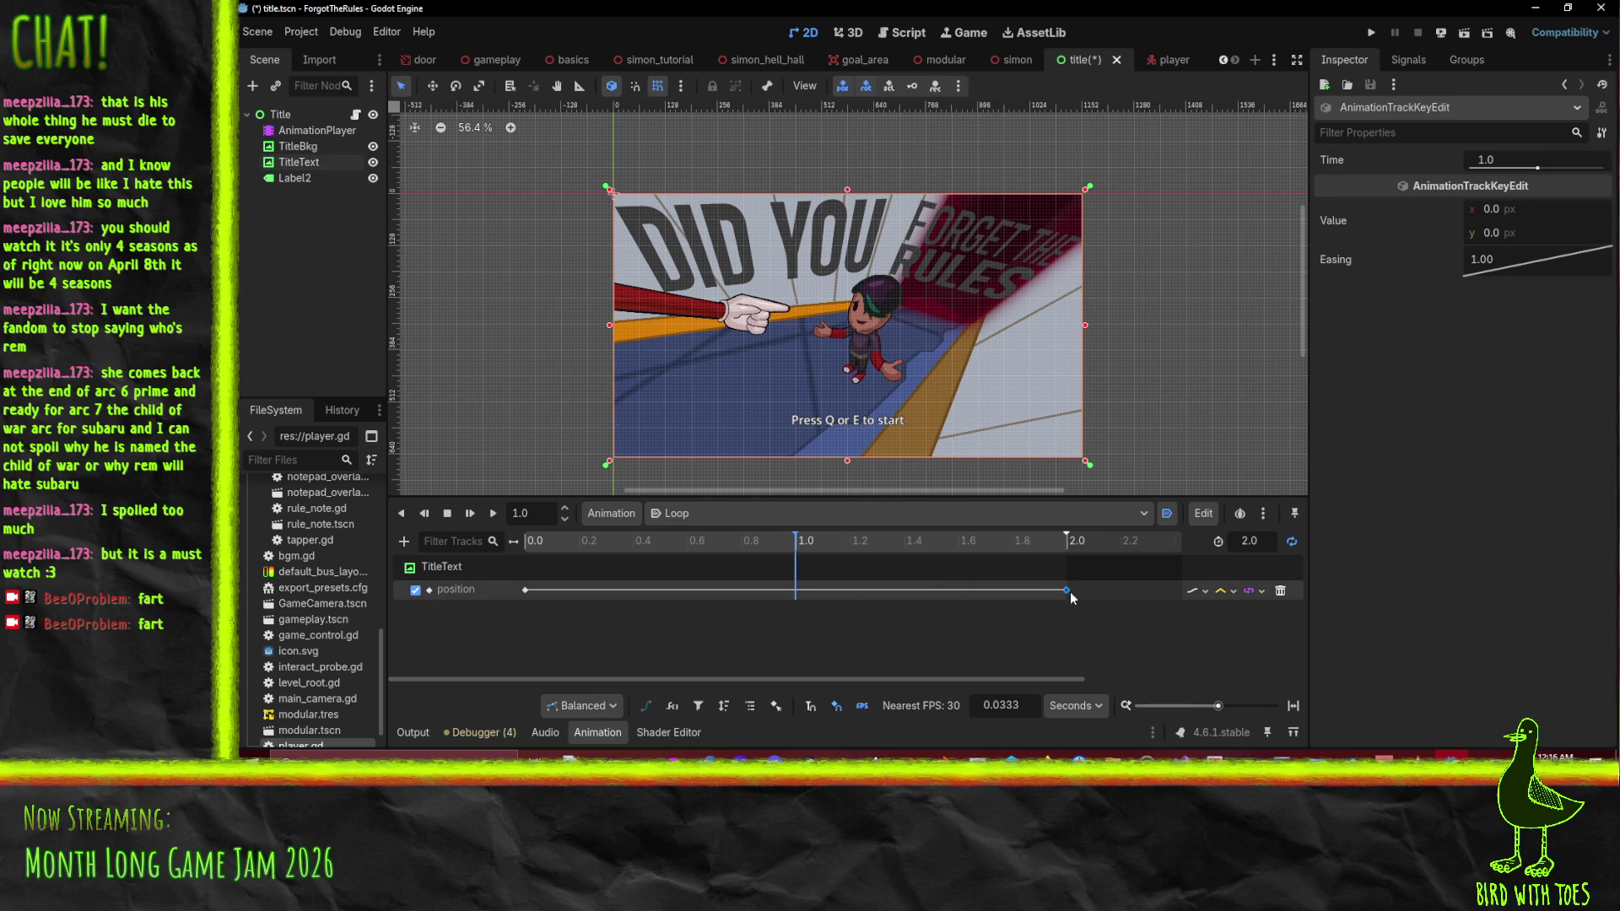
# Key TitleText raised to y -12 at about 1.2 seconds, then play from the start
pyautogui.moveTo(781, 544); pyautogui.dragTo(852, 549)
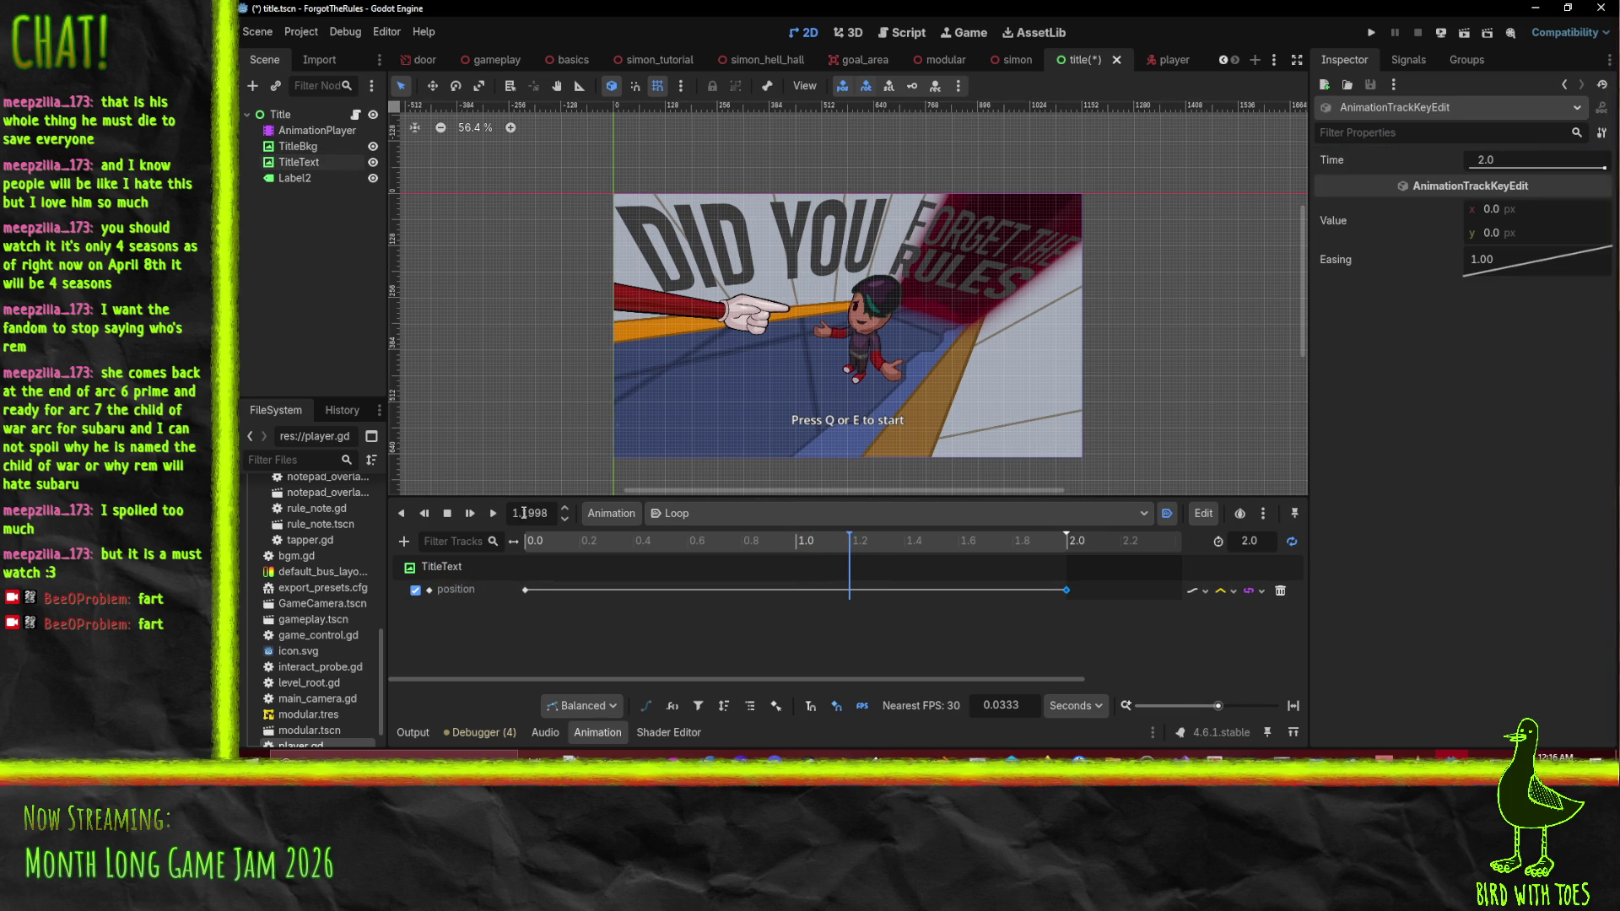
pyautogui.click(304, 163)
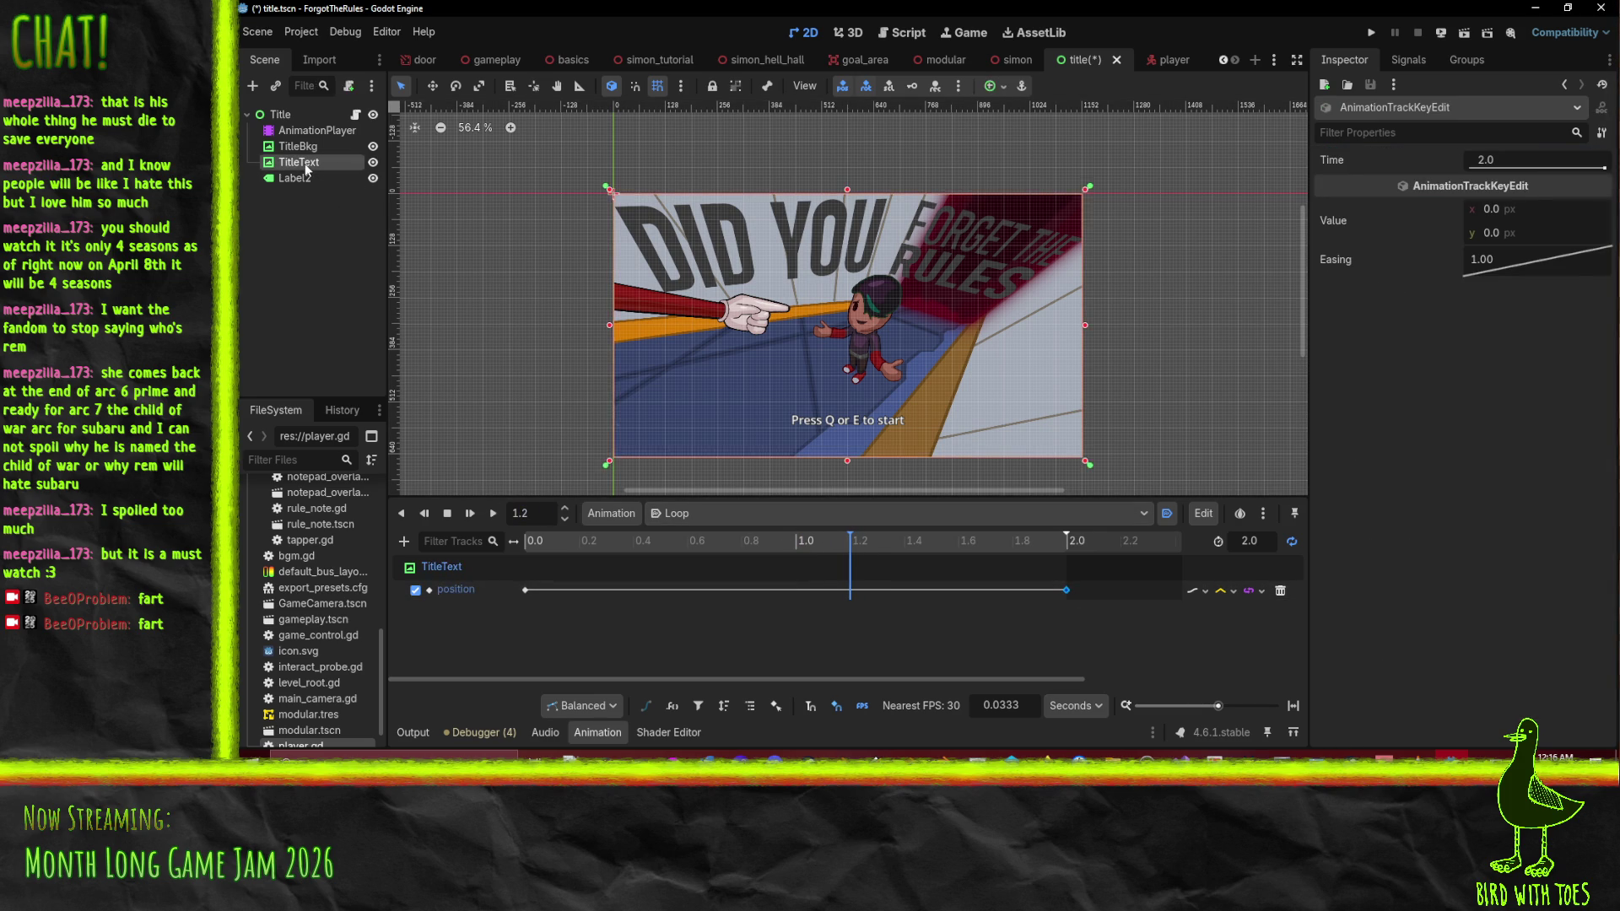
pyautogui.moveTo(1510, 396)
pyautogui.mouseDown()
pyautogui.moveTo(1569, 396)
pyautogui.moveTo(1519, 397)
pyautogui.mouseUp()
pyautogui.doubleClick(1559, 399)
pyautogui.click(1592, 390)
pyautogui.moveTo(835, 545); pyautogui.dragTo(516, 544)
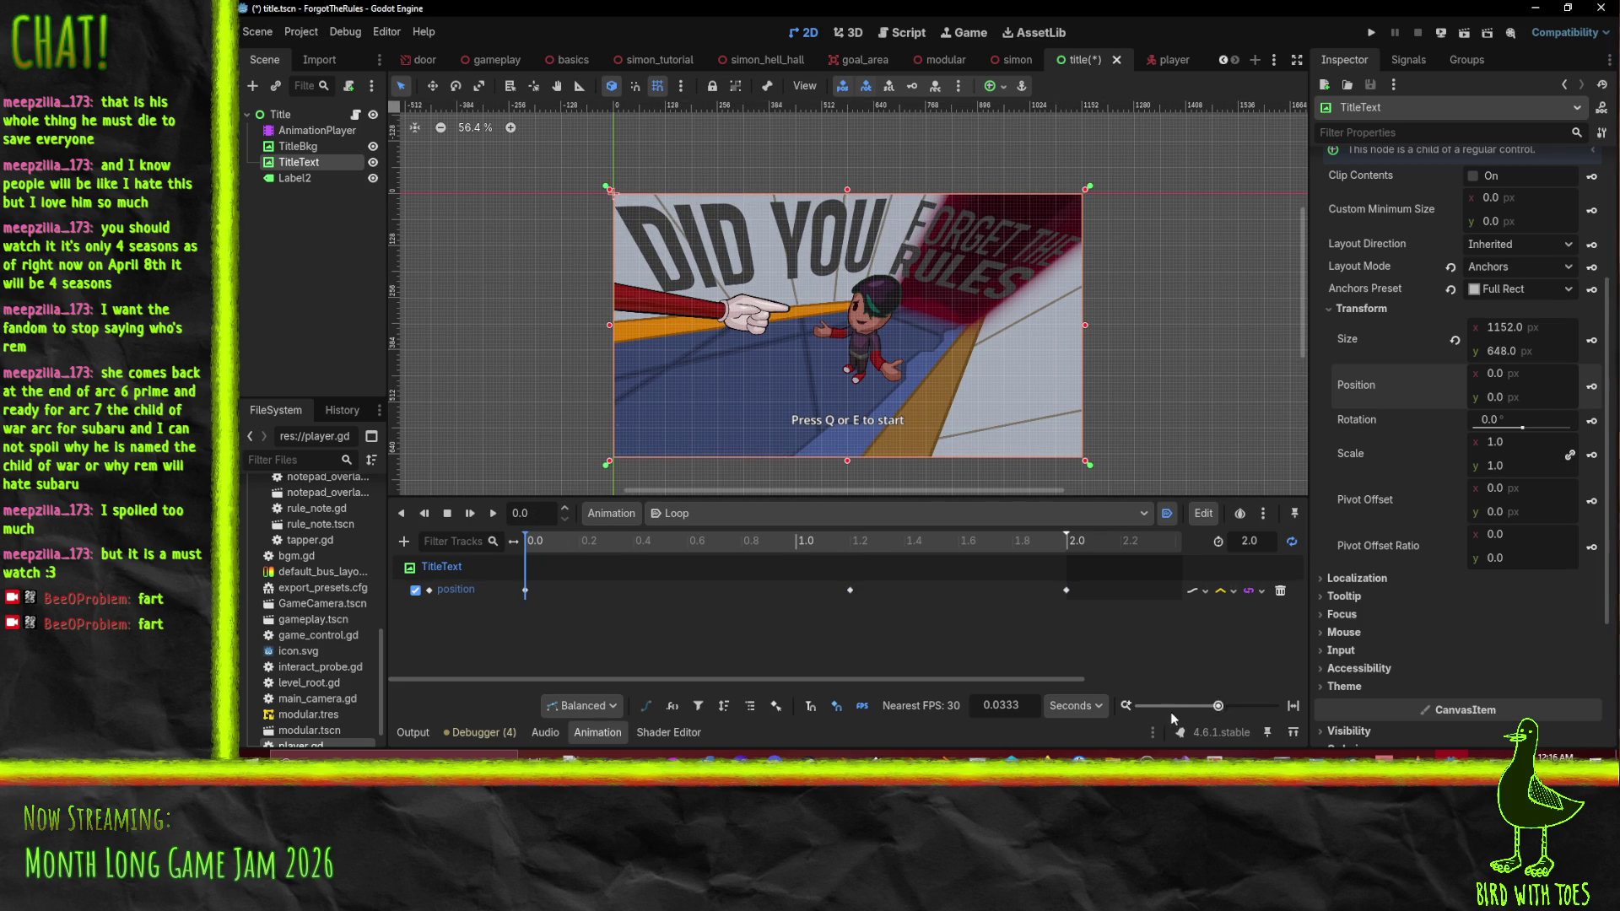
pyautogui.click(494, 515)
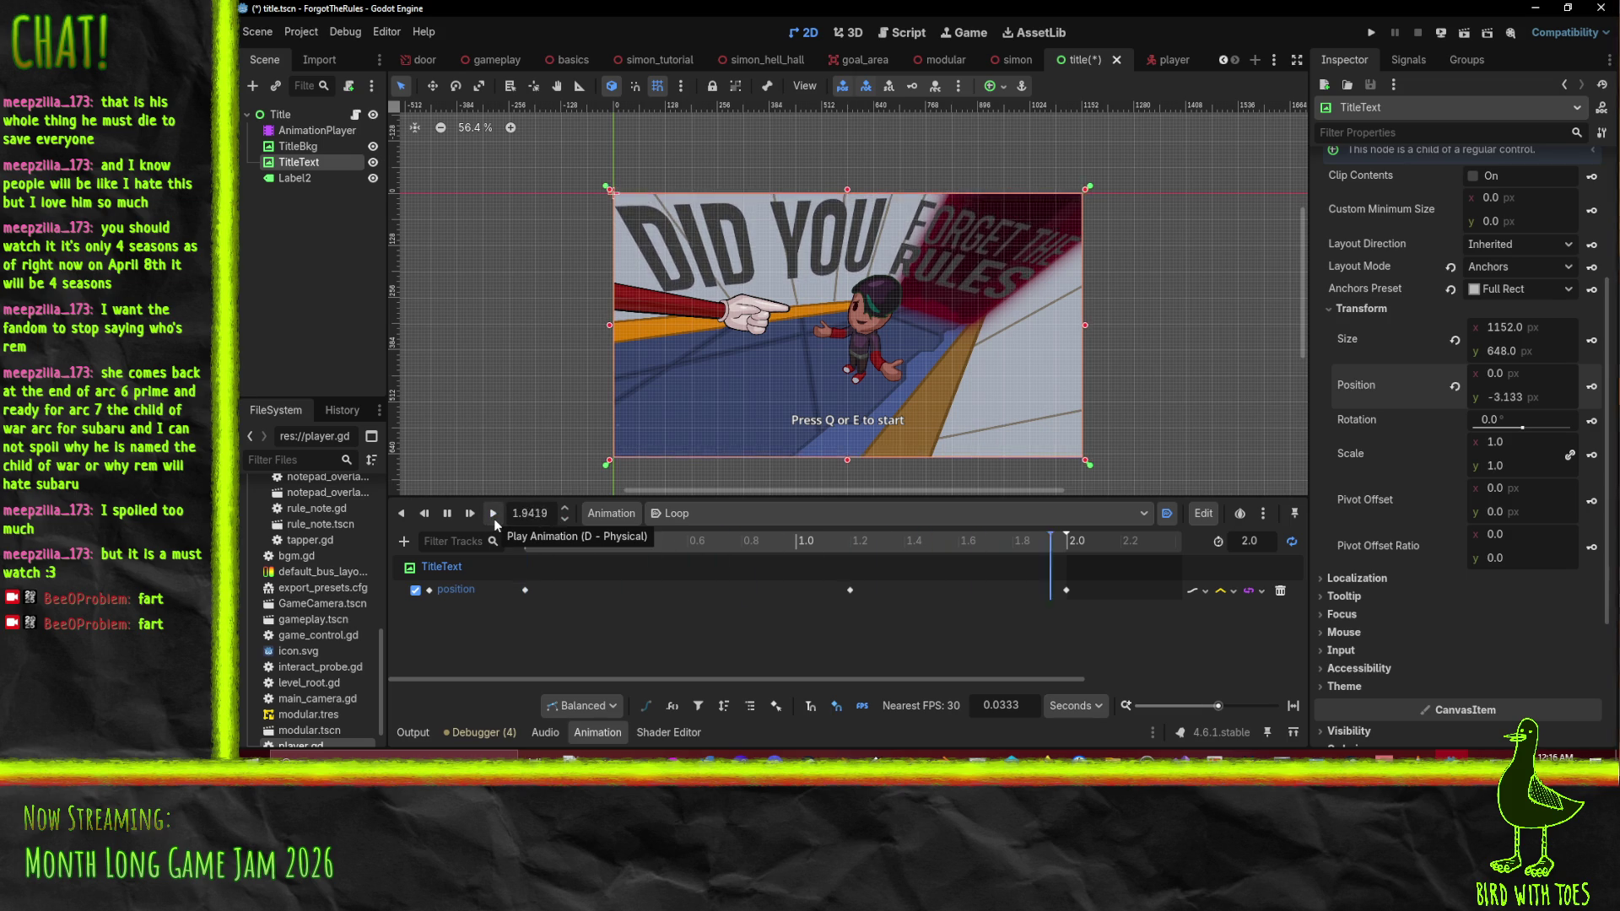
# Set the Loop animation length to 6 seconds and move the end keyframe to 6 seconds
pyautogui.click(448, 513)
pyautogui.click(1262, 547)
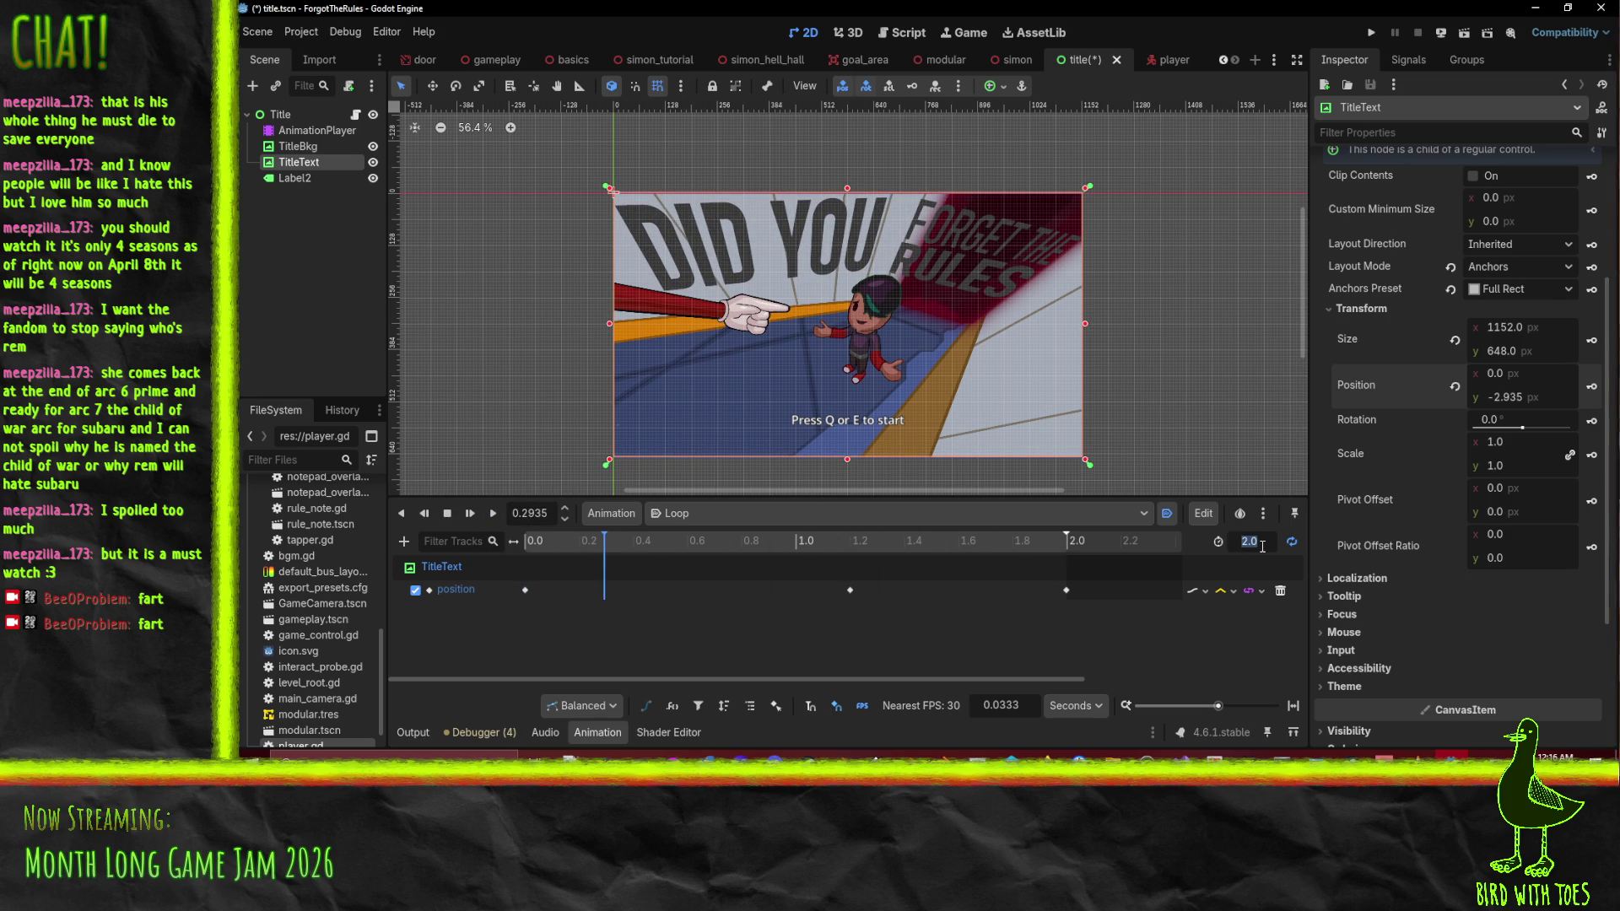
pyautogui.write('6')
pyautogui.press('Return')
pyautogui.scroll(-3, 1019, 594)
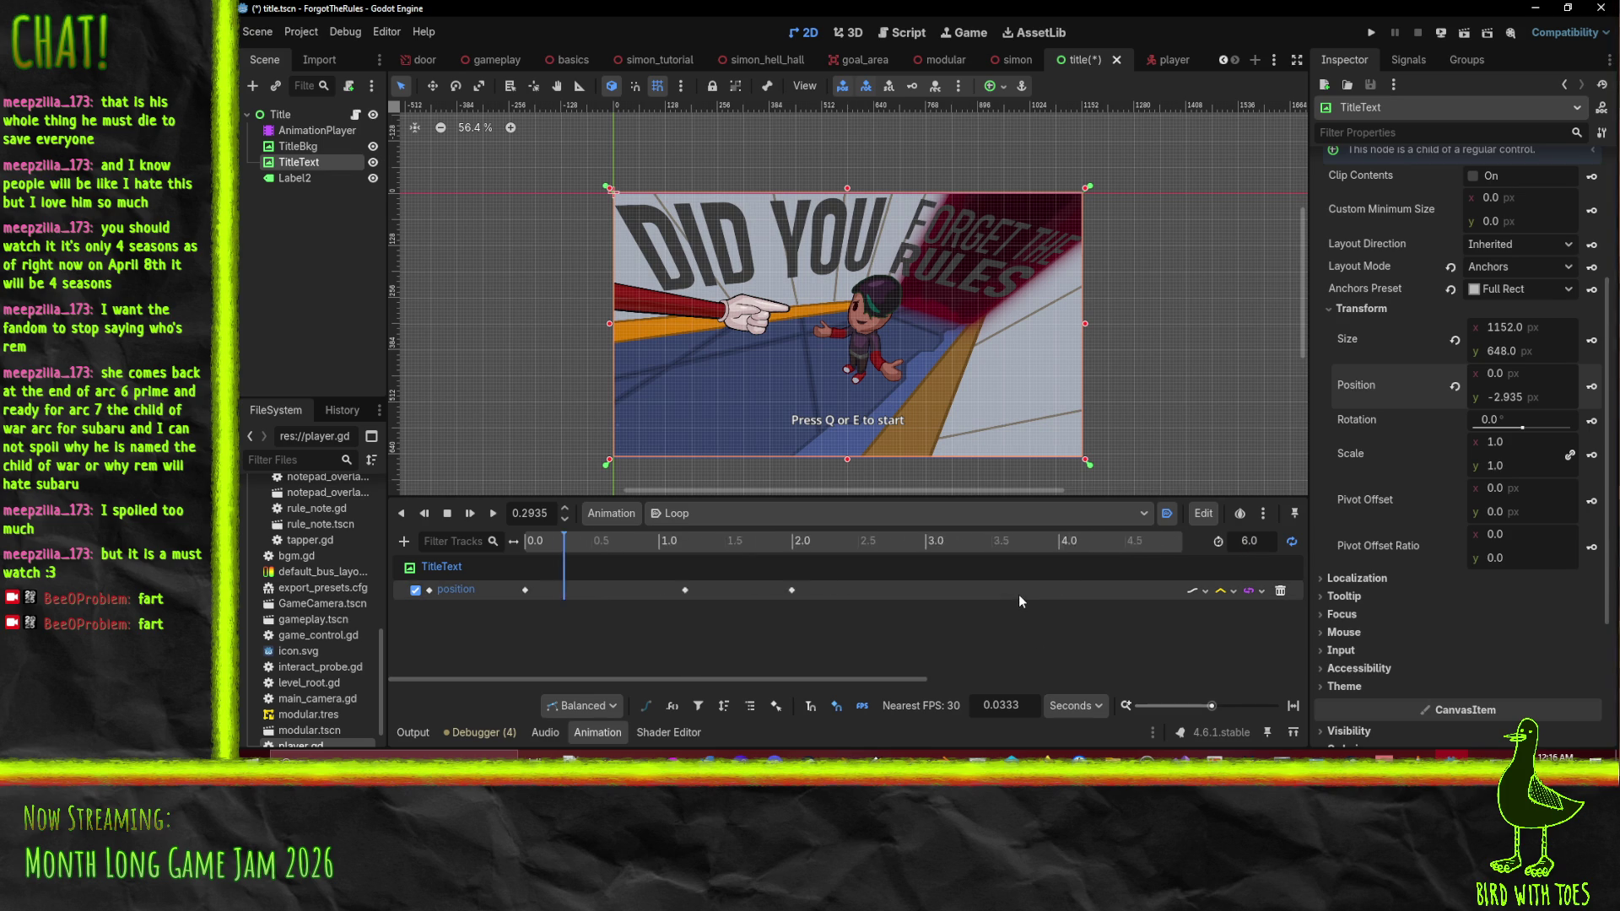
pyautogui.moveTo(707, 590); pyautogui.dragTo(1031, 591)
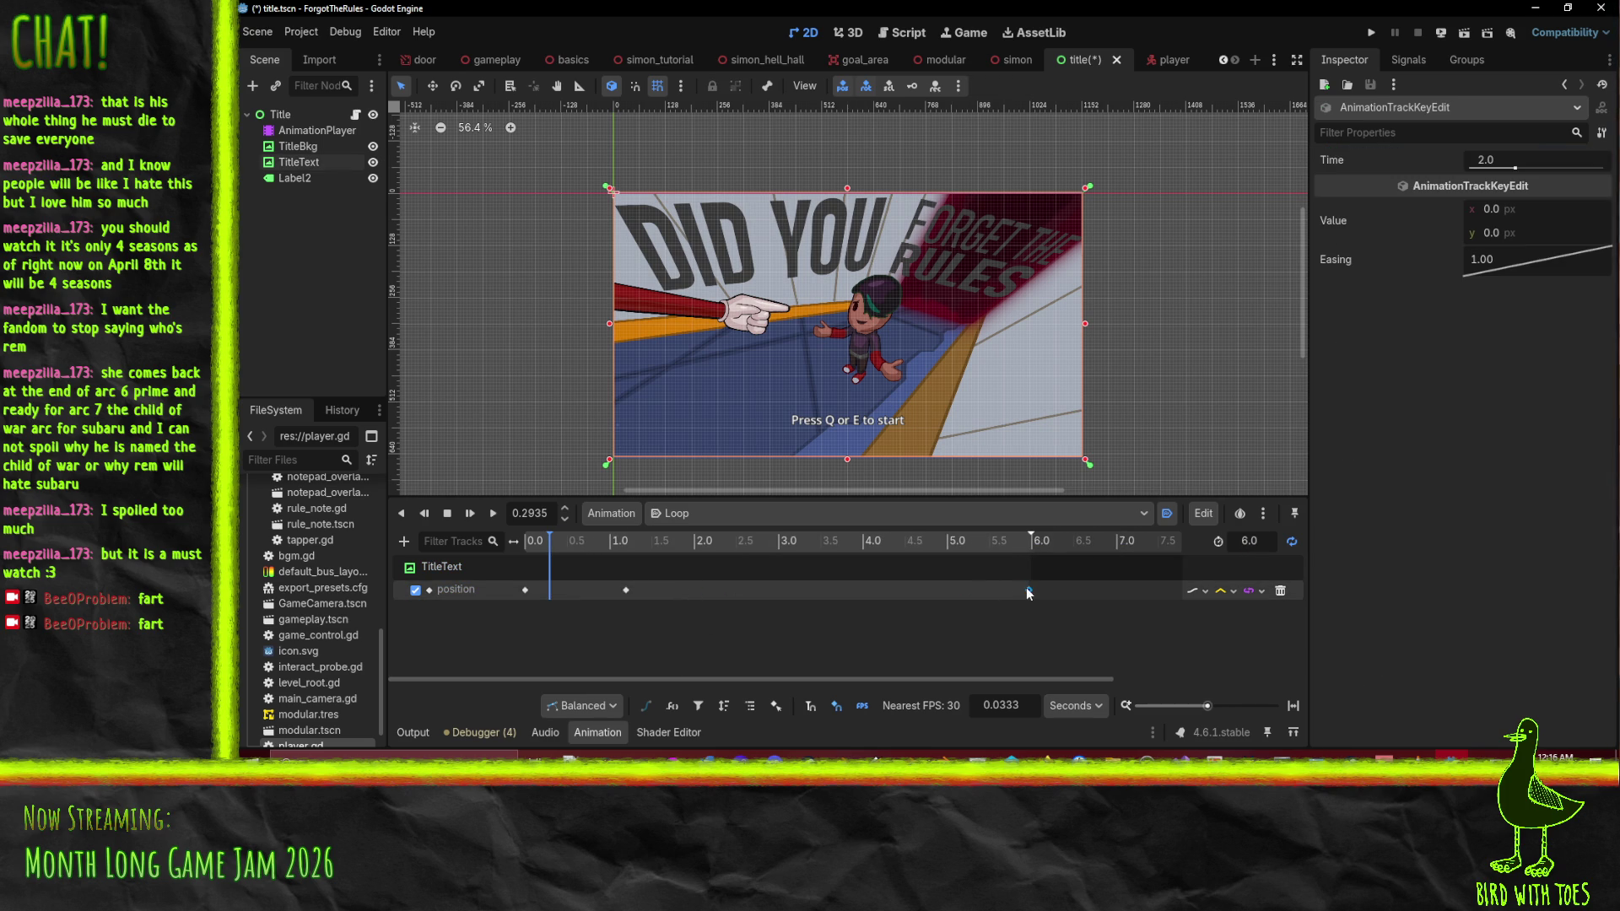
# Move the middle keyframe to 4 seconds and preview the bob
pyautogui.moveTo(626, 589); pyautogui.dragTo(863, 583)
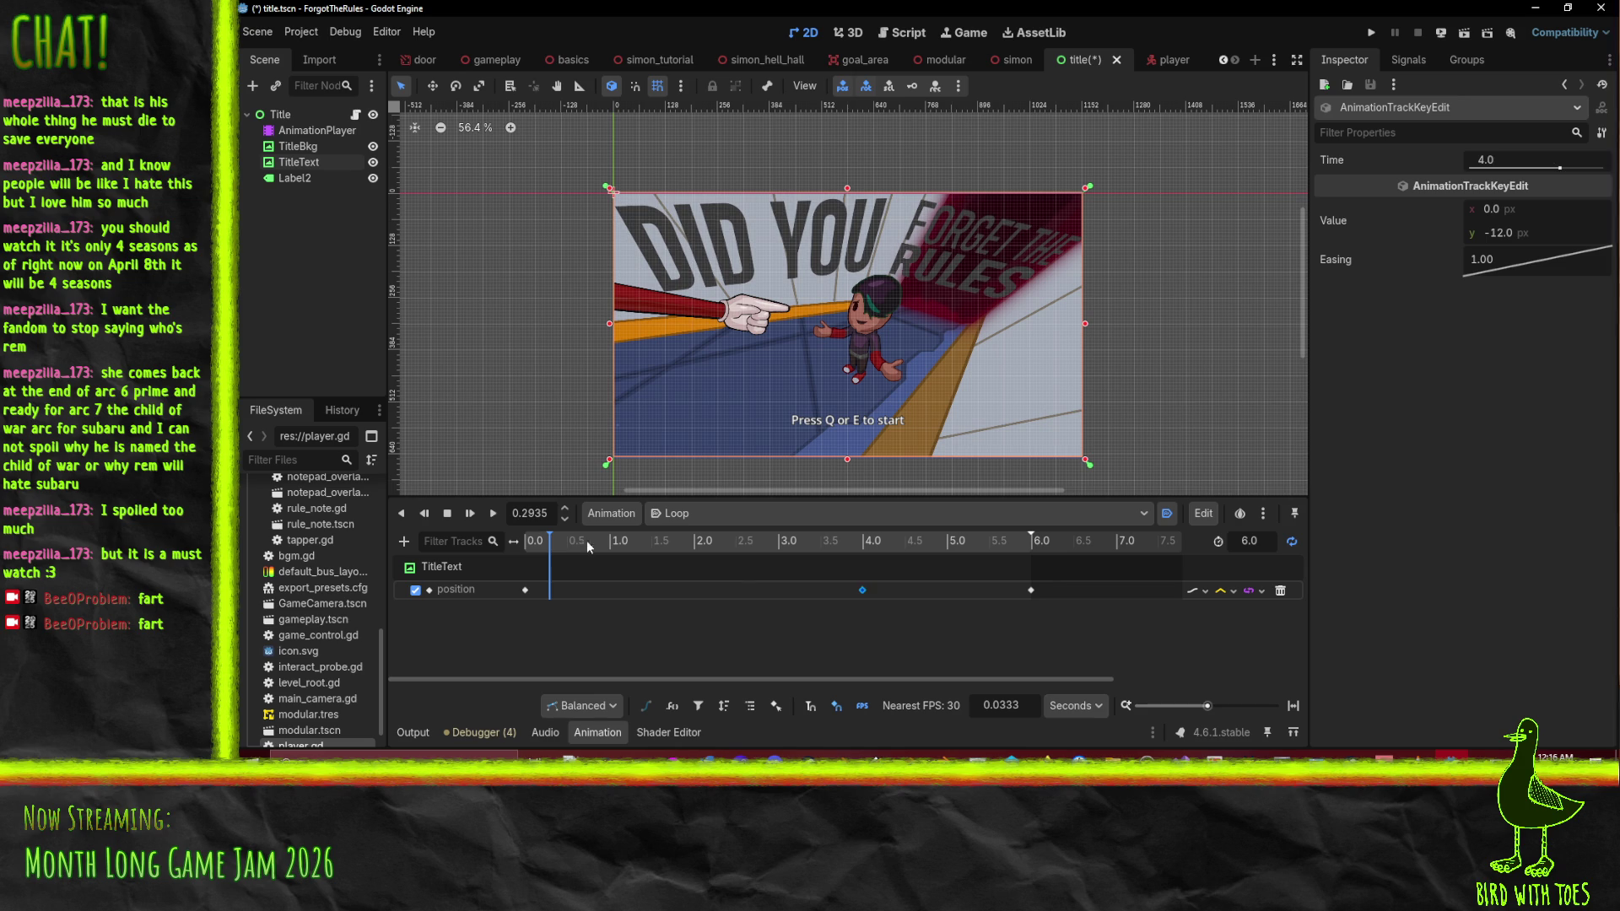
pyautogui.click(525, 541)
pyautogui.click(489, 512)
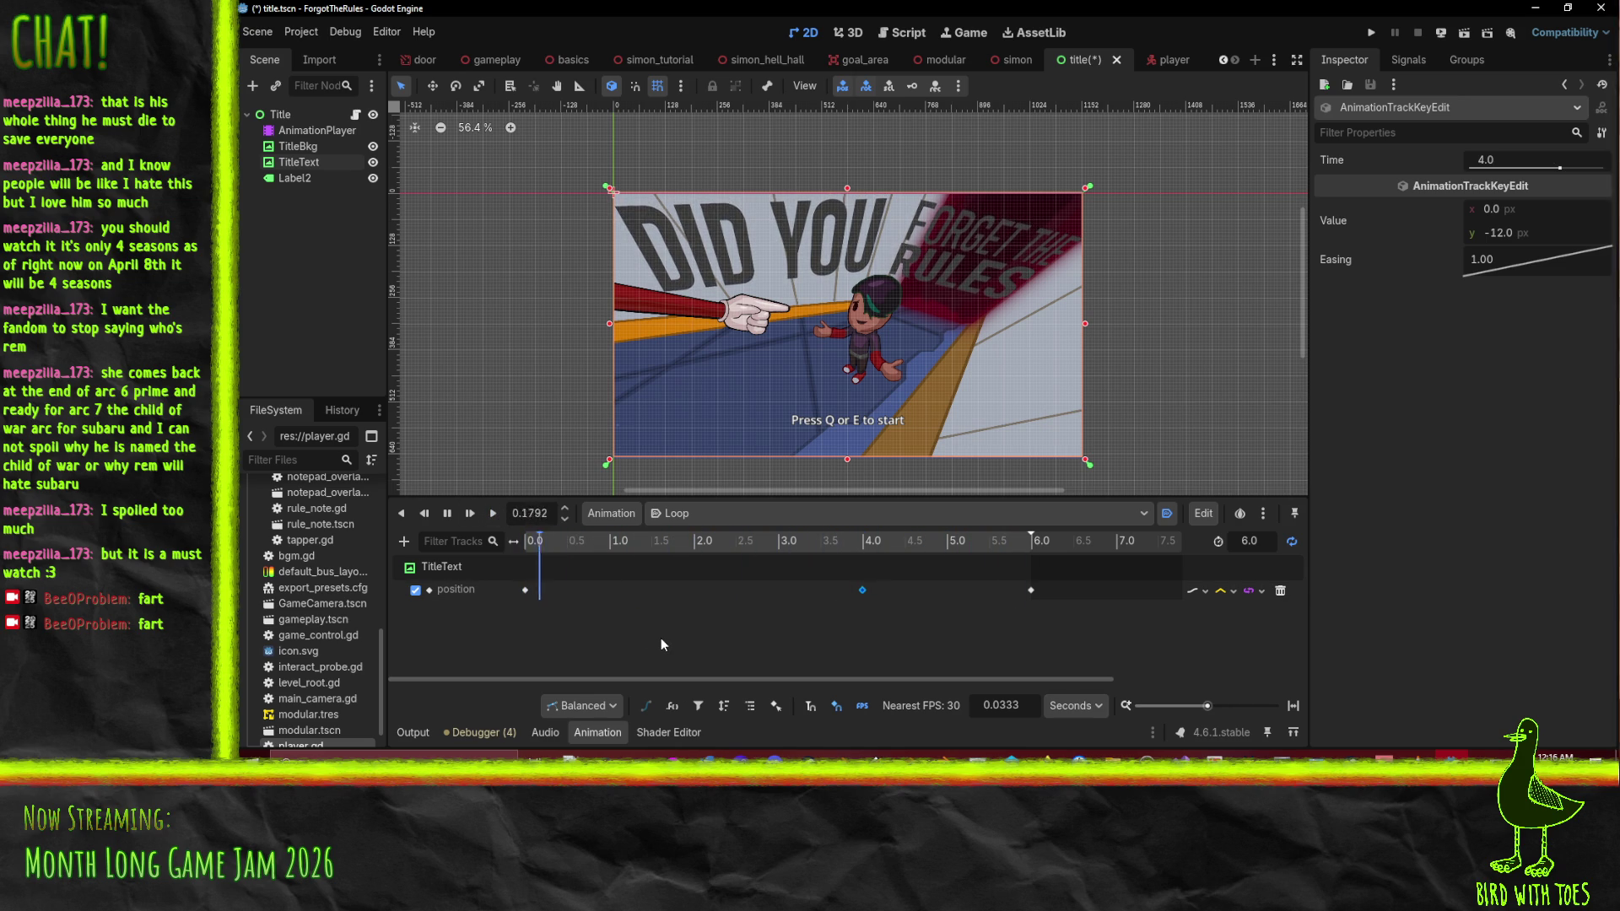
pyautogui.click(447, 513)
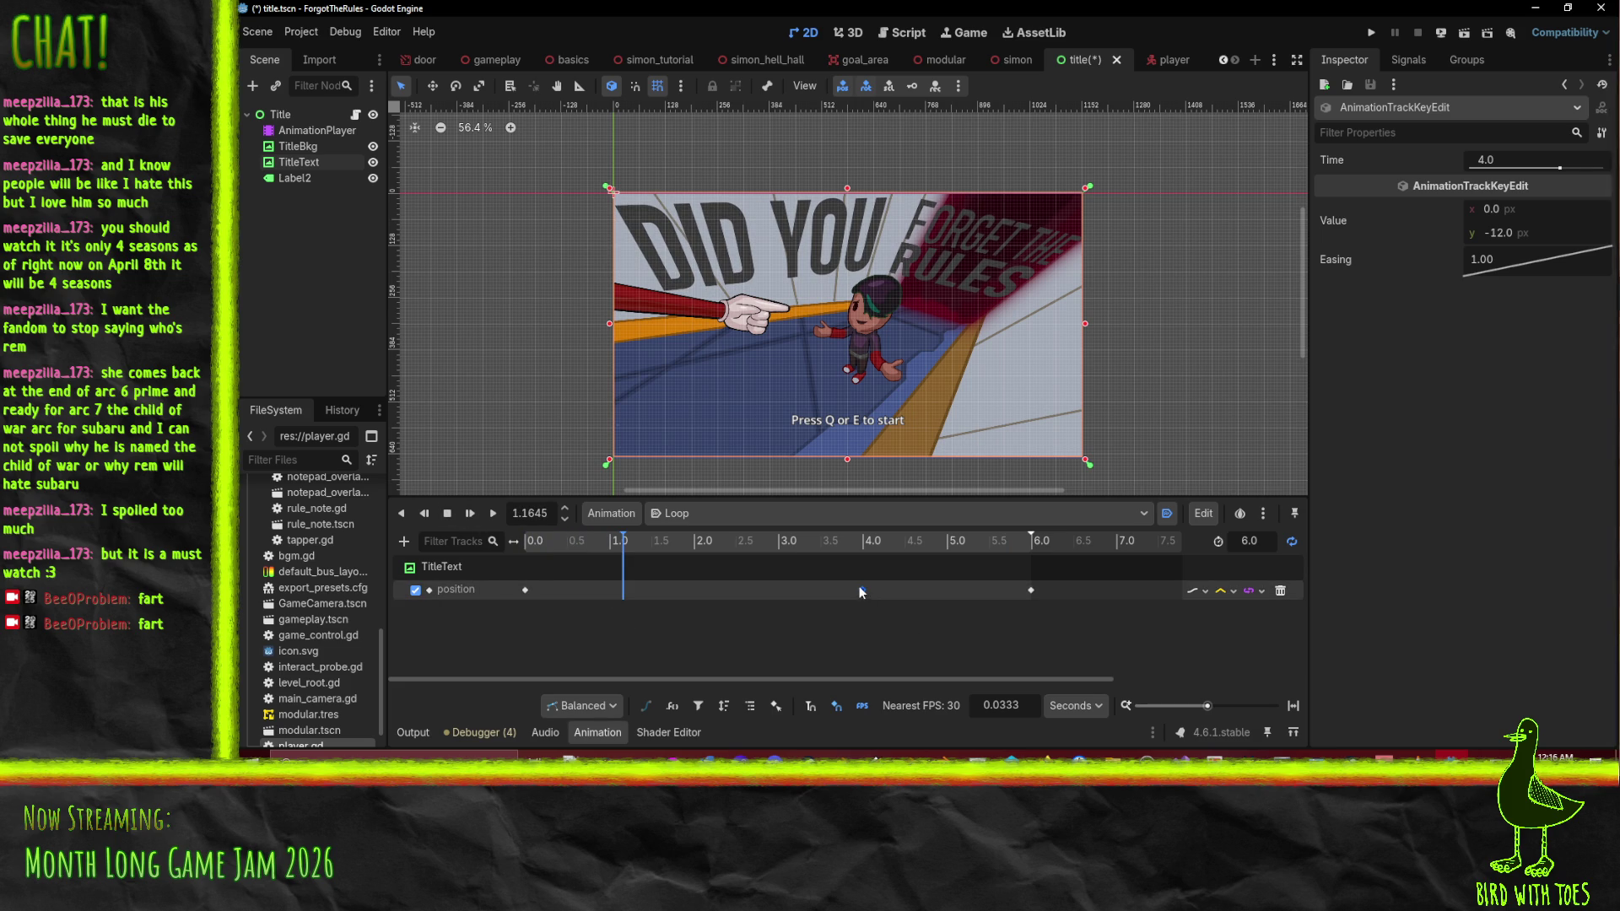
# Set the middle keyframe's y offset to -6, replay it, then save and run the game
pyautogui.click(1506, 233)
pyautogui.write('-6')
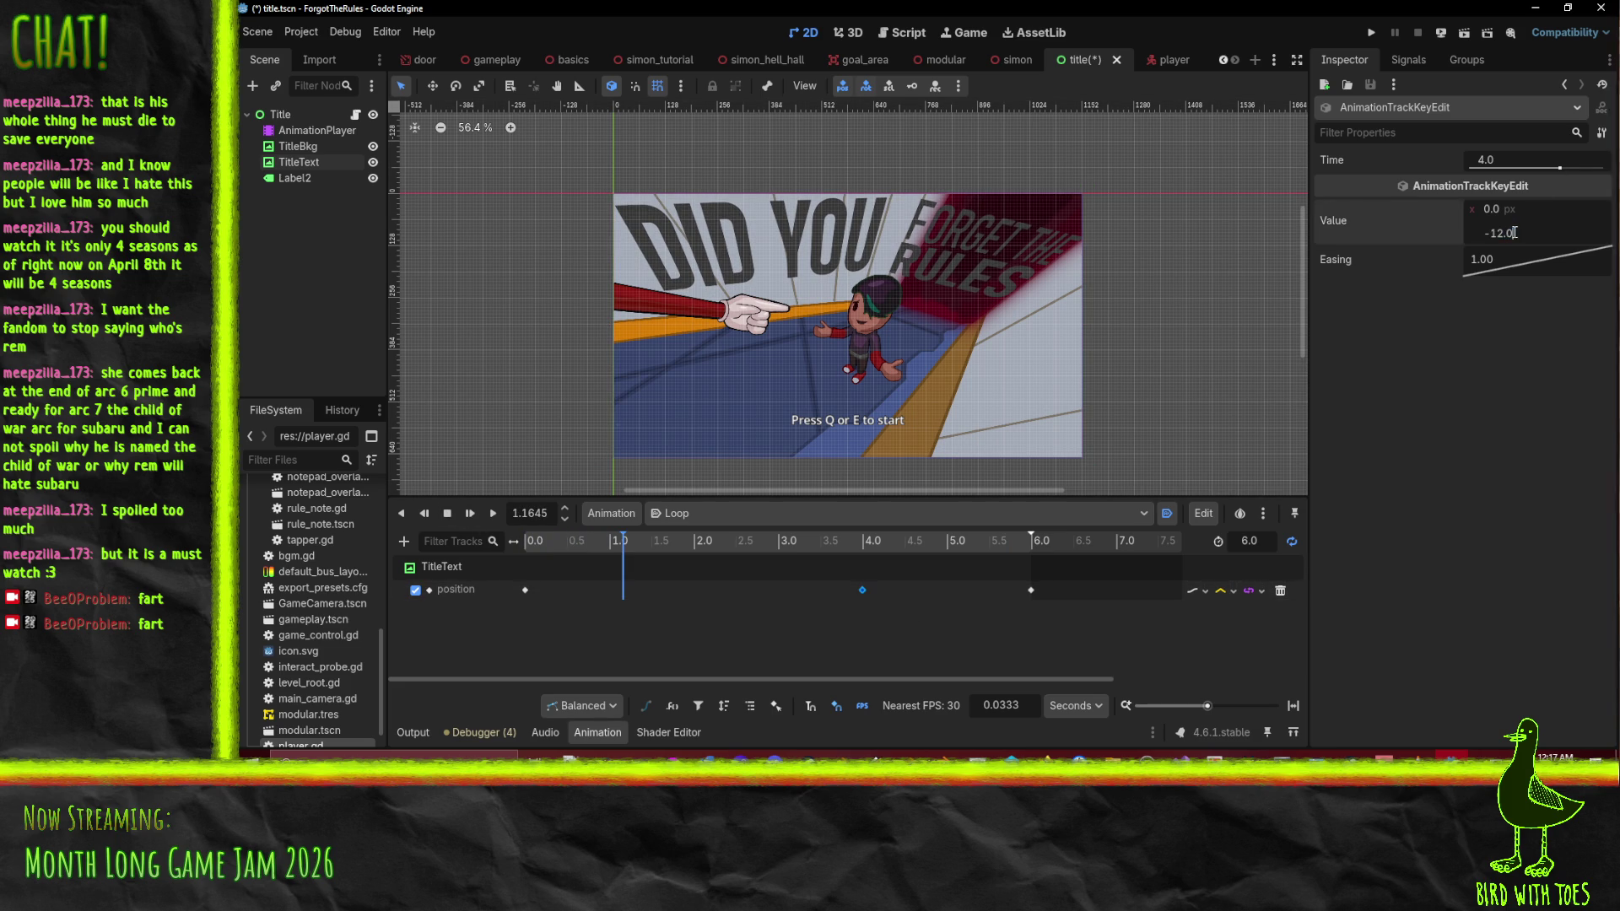
pyautogui.press('Return')
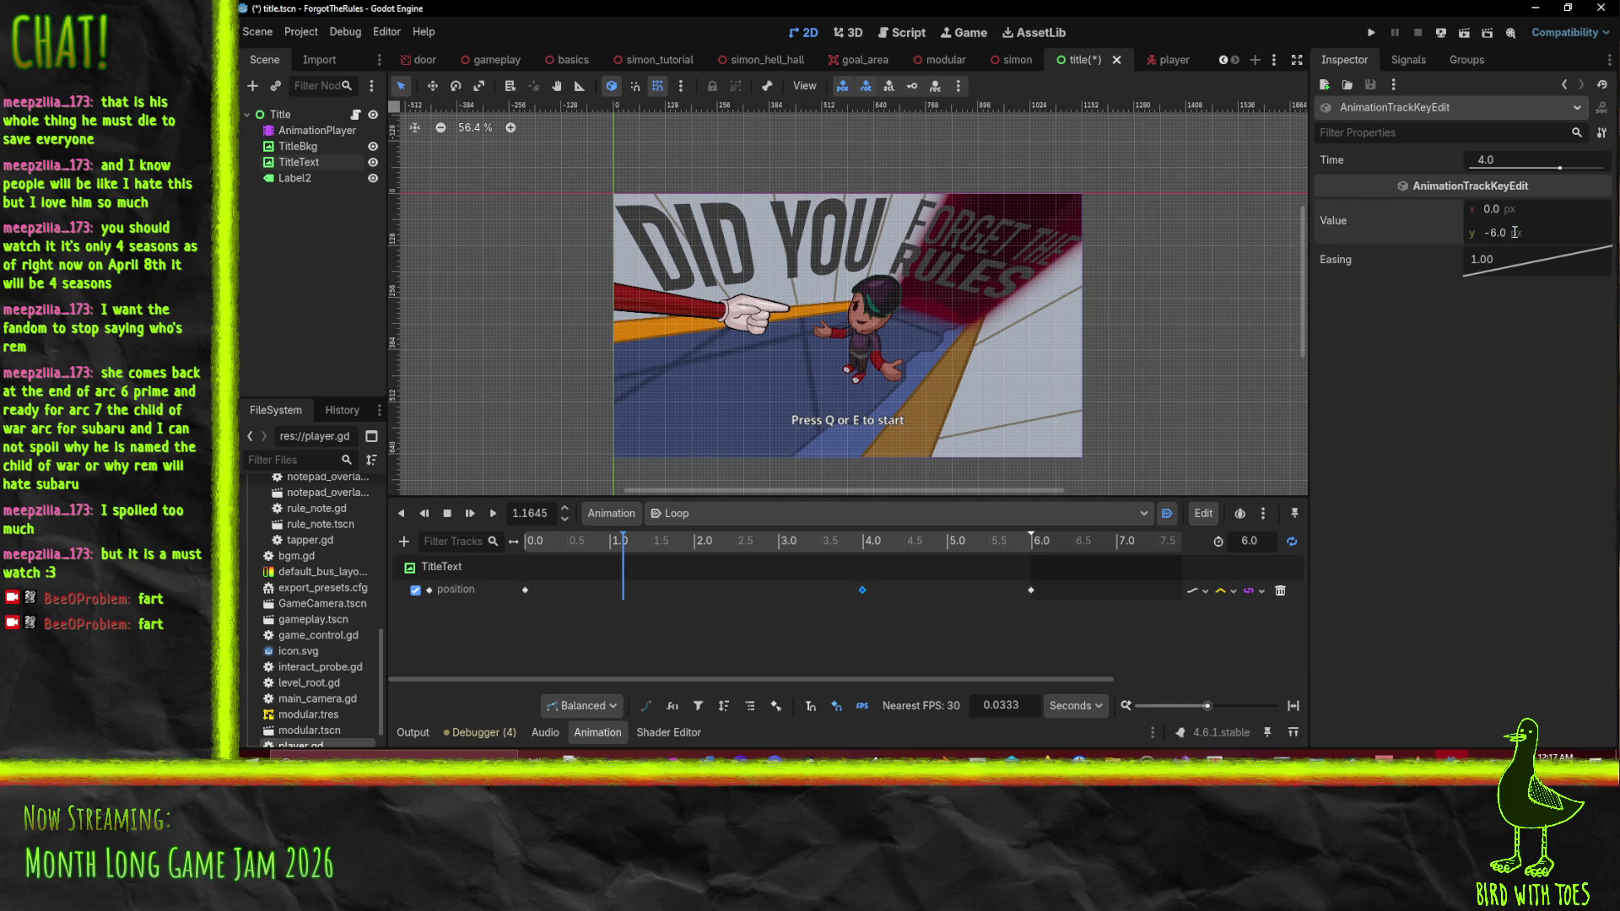
pyautogui.click(489, 513)
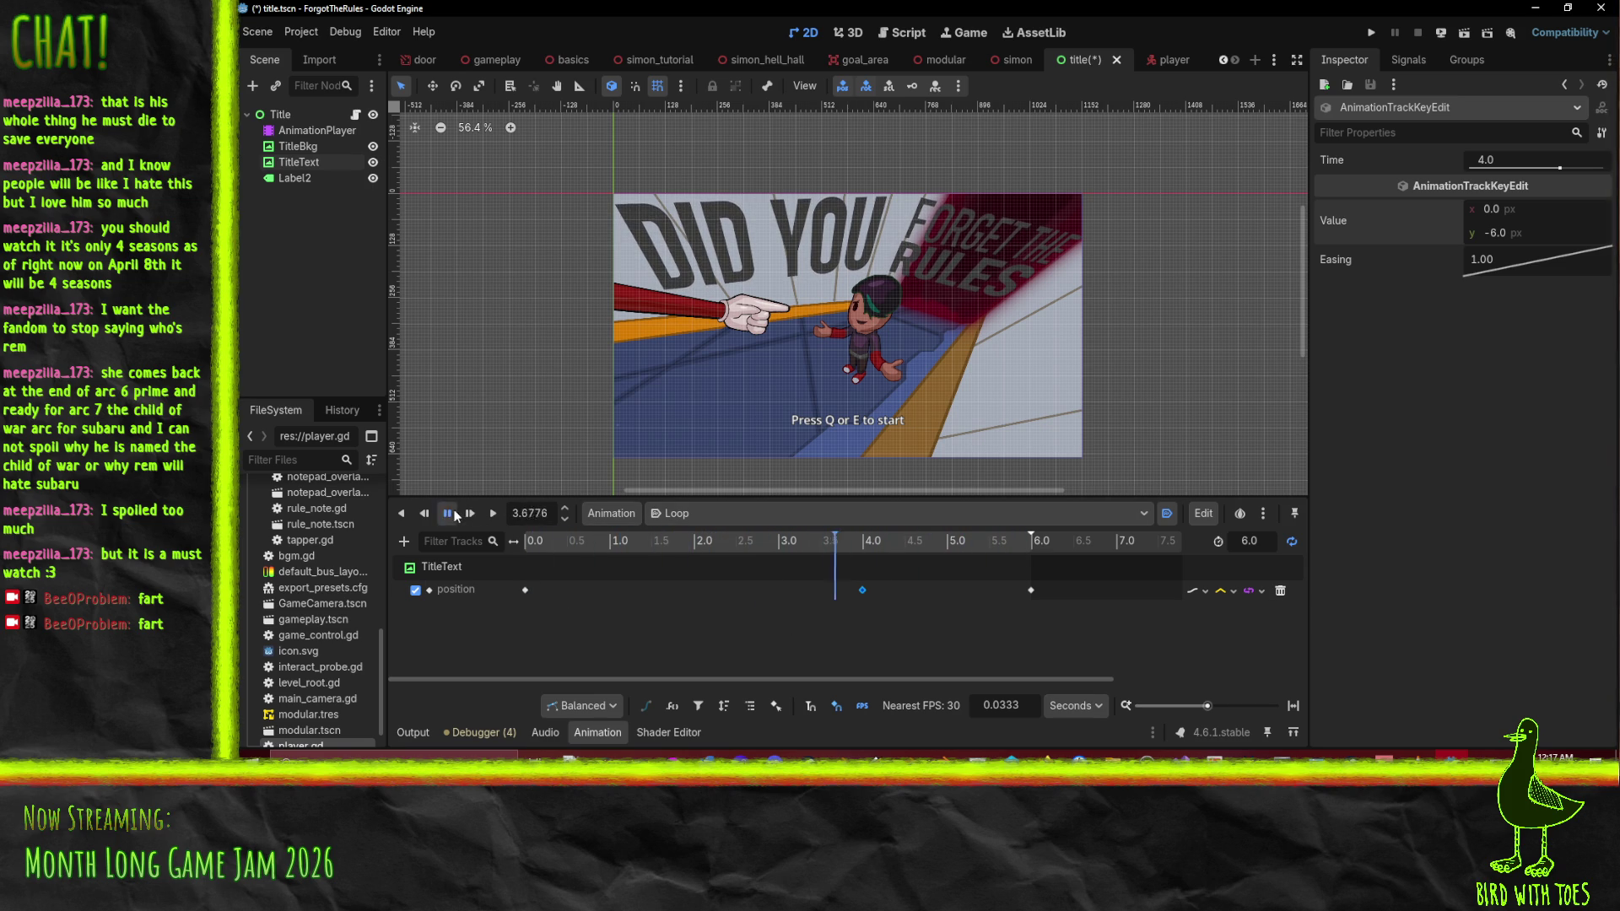
pyautogui.click(1371, 32)
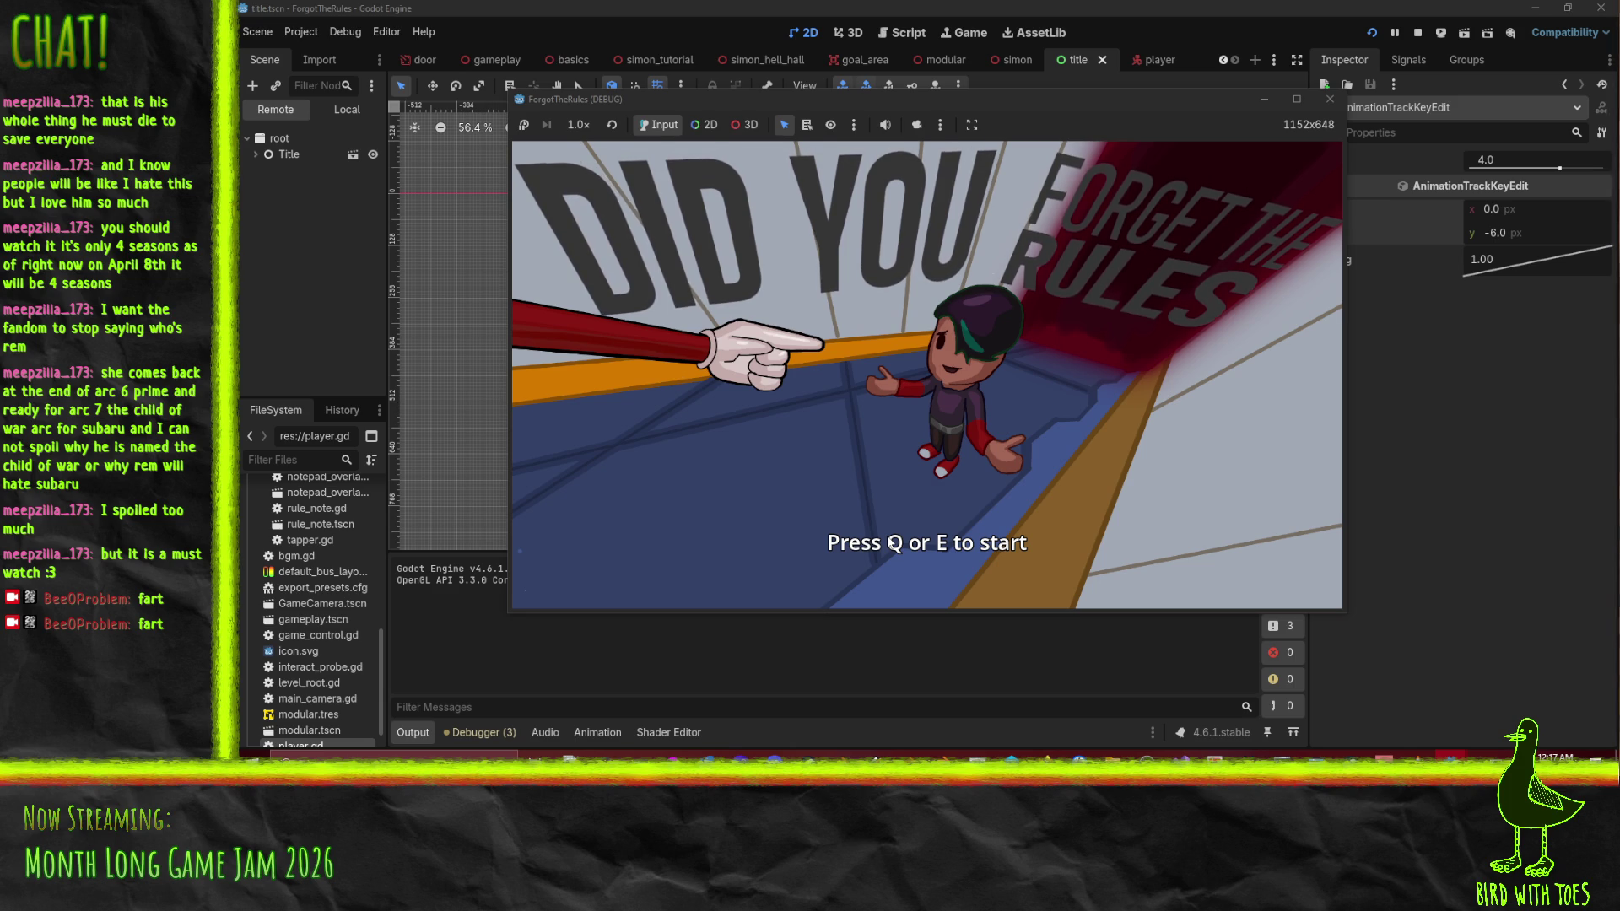
# Start the game from the title screen with E, close the debug window, and return to Krita
pyautogui.press('e')
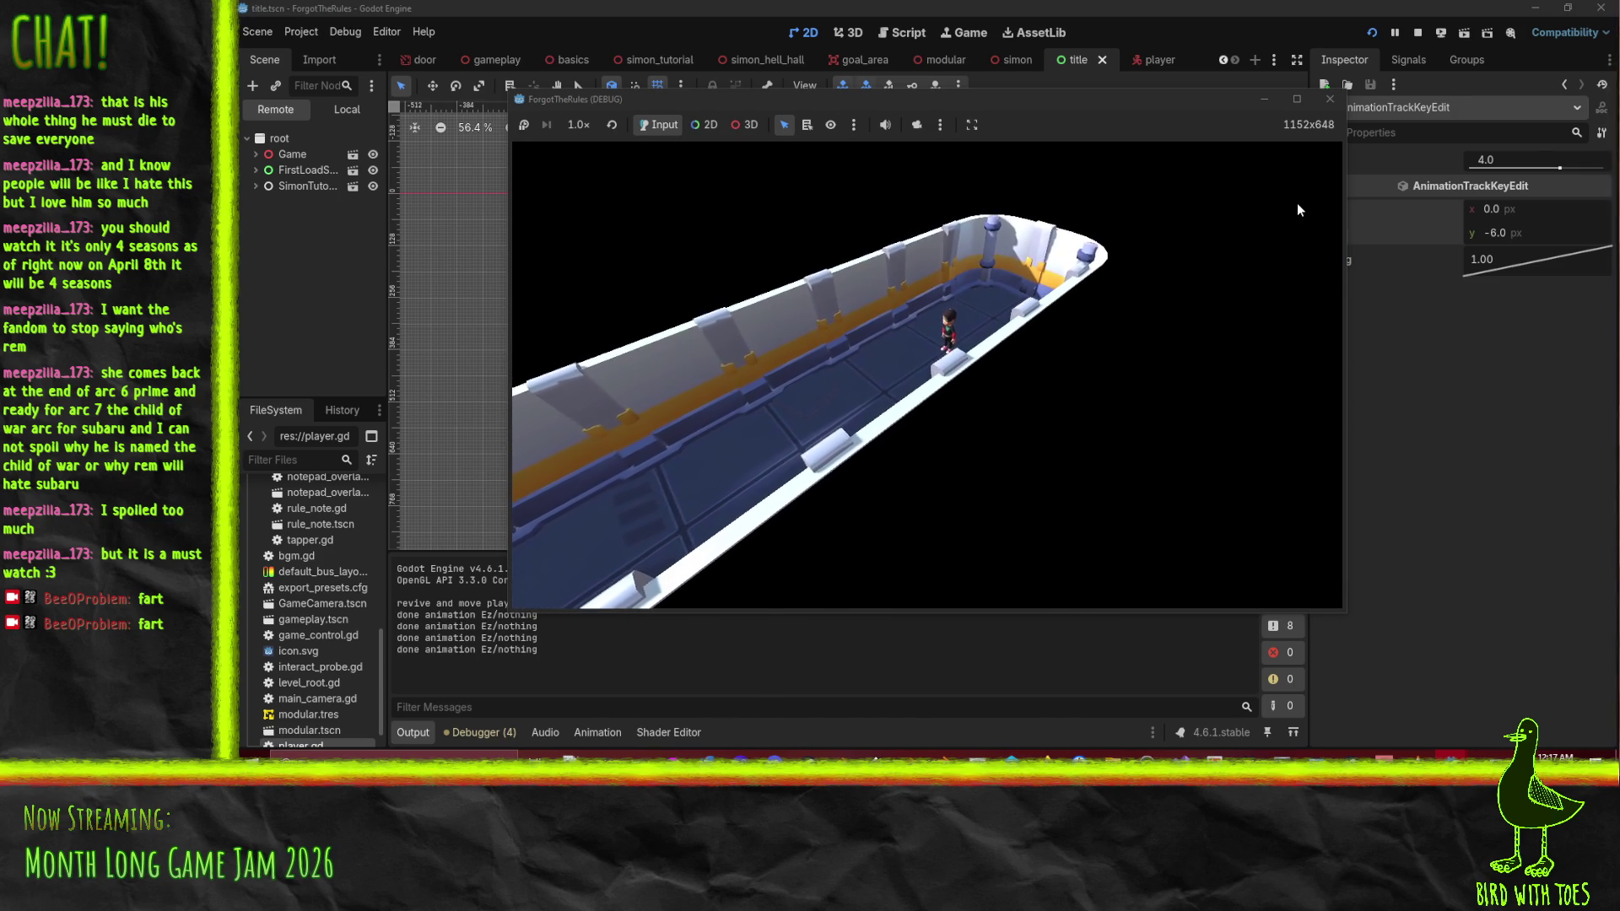
pyautogui.click(1328, 100)
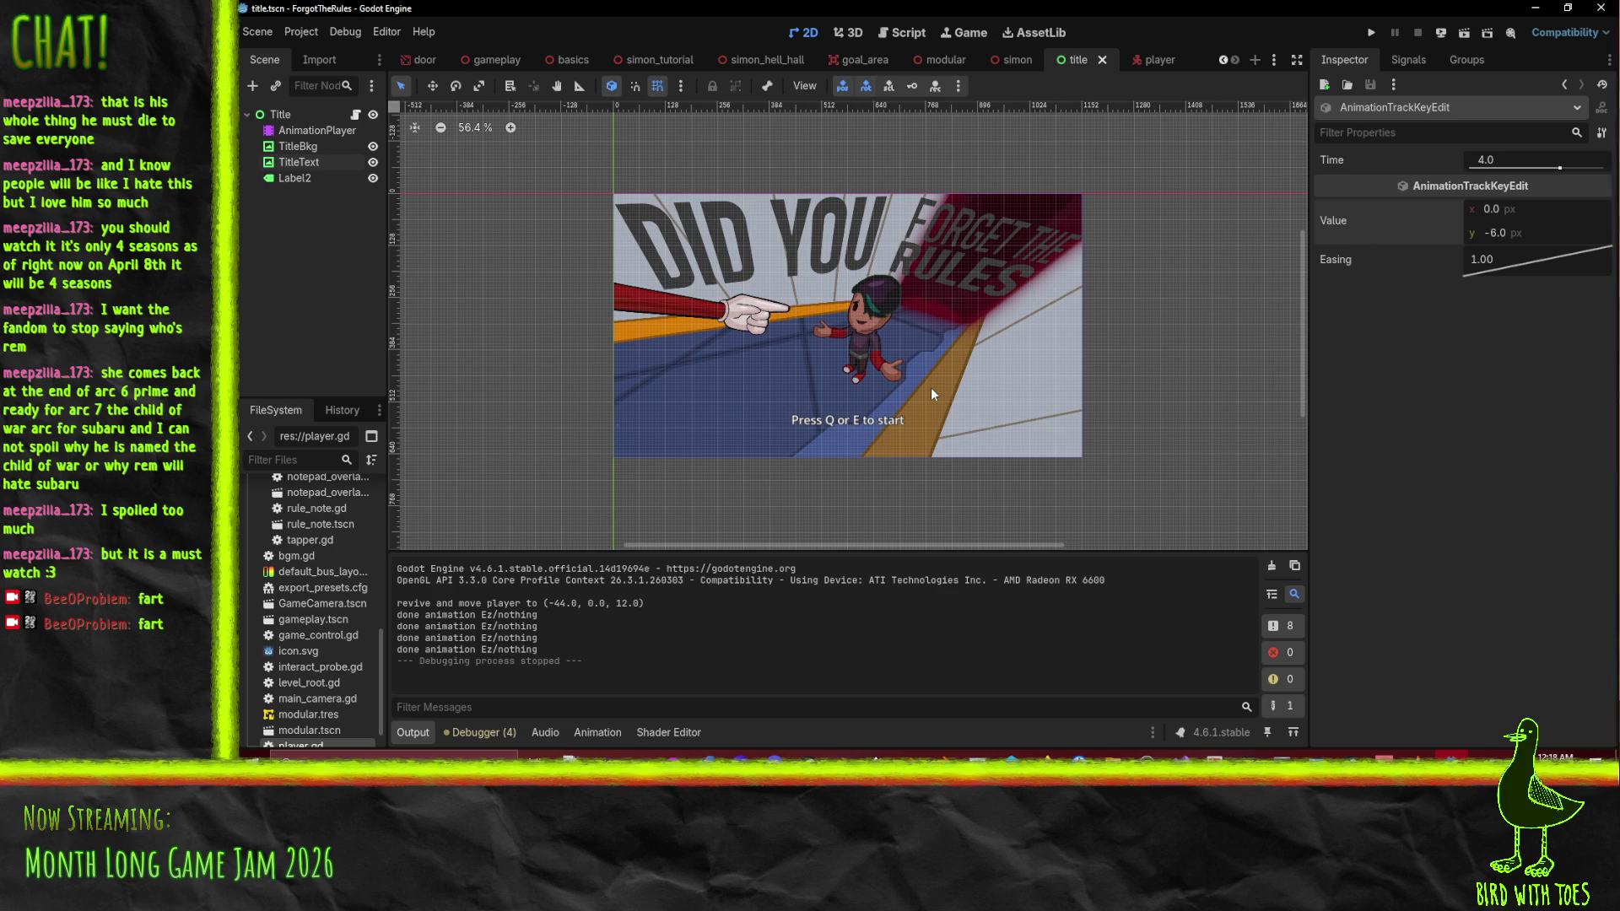
pyautogui.moveTo(889, 347); pyautogui.dragTo(863, 323)
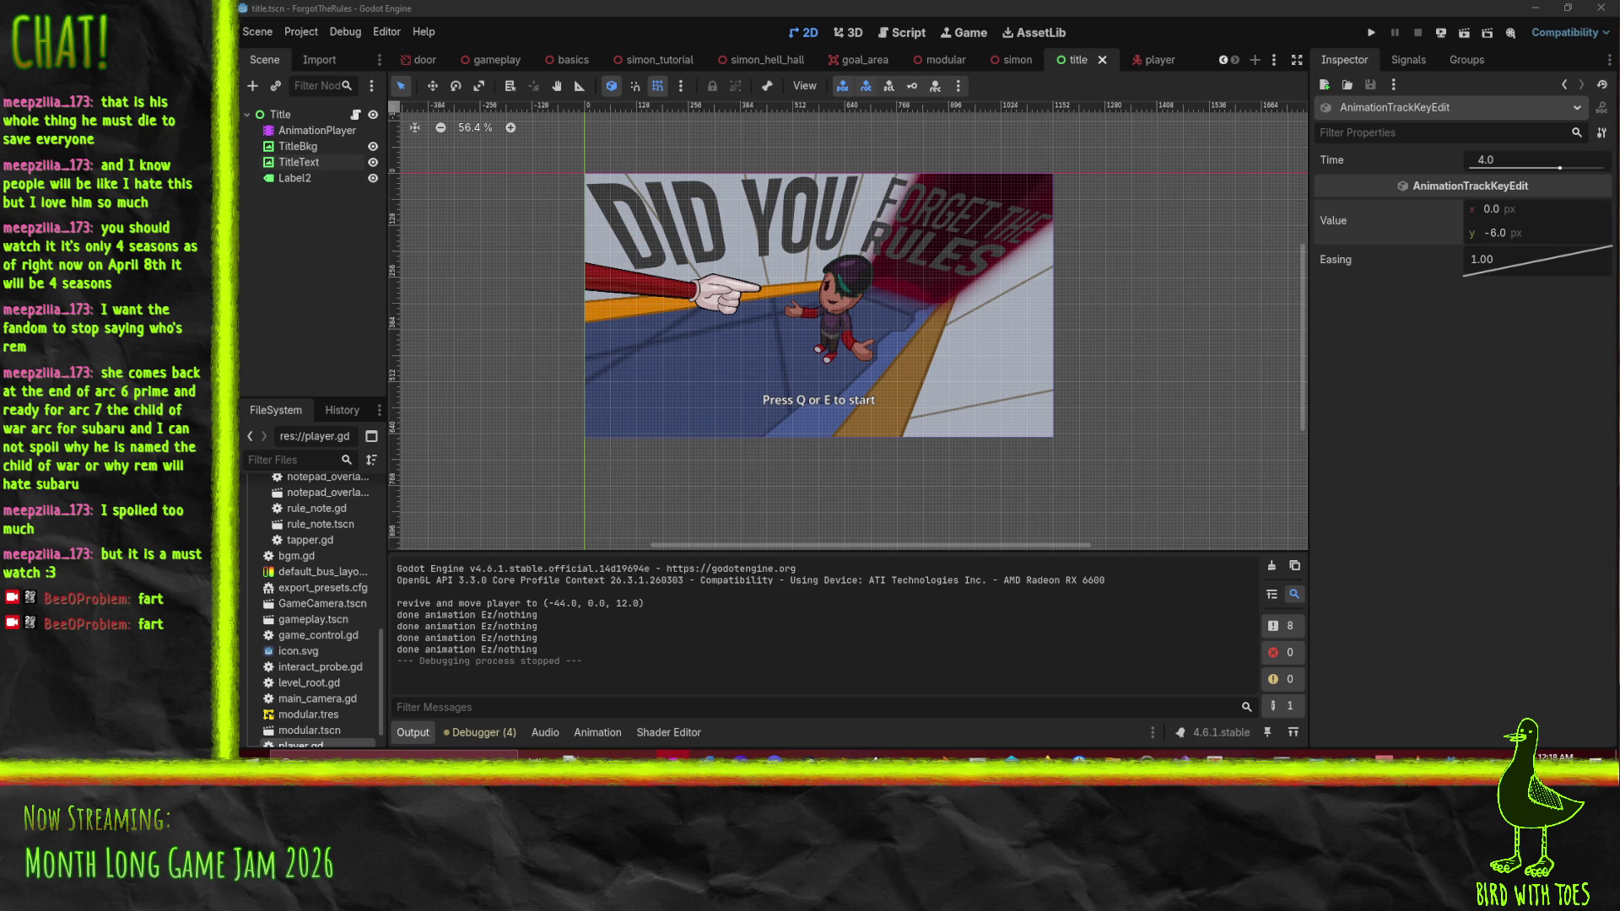
pyautogui.hotkey('alt', 'Tab')
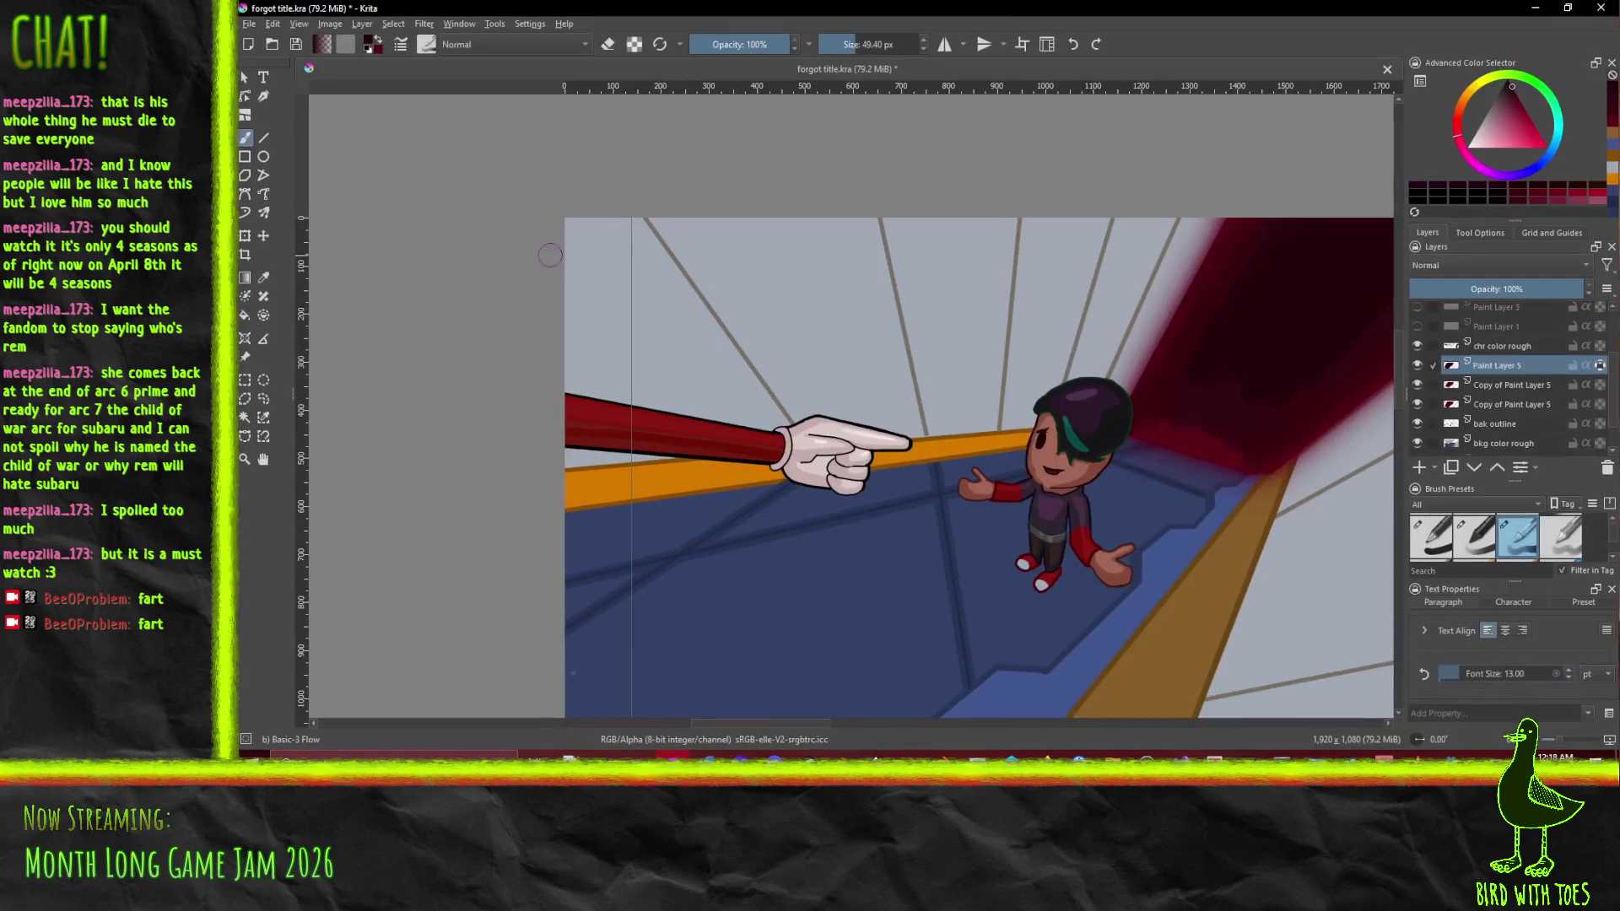
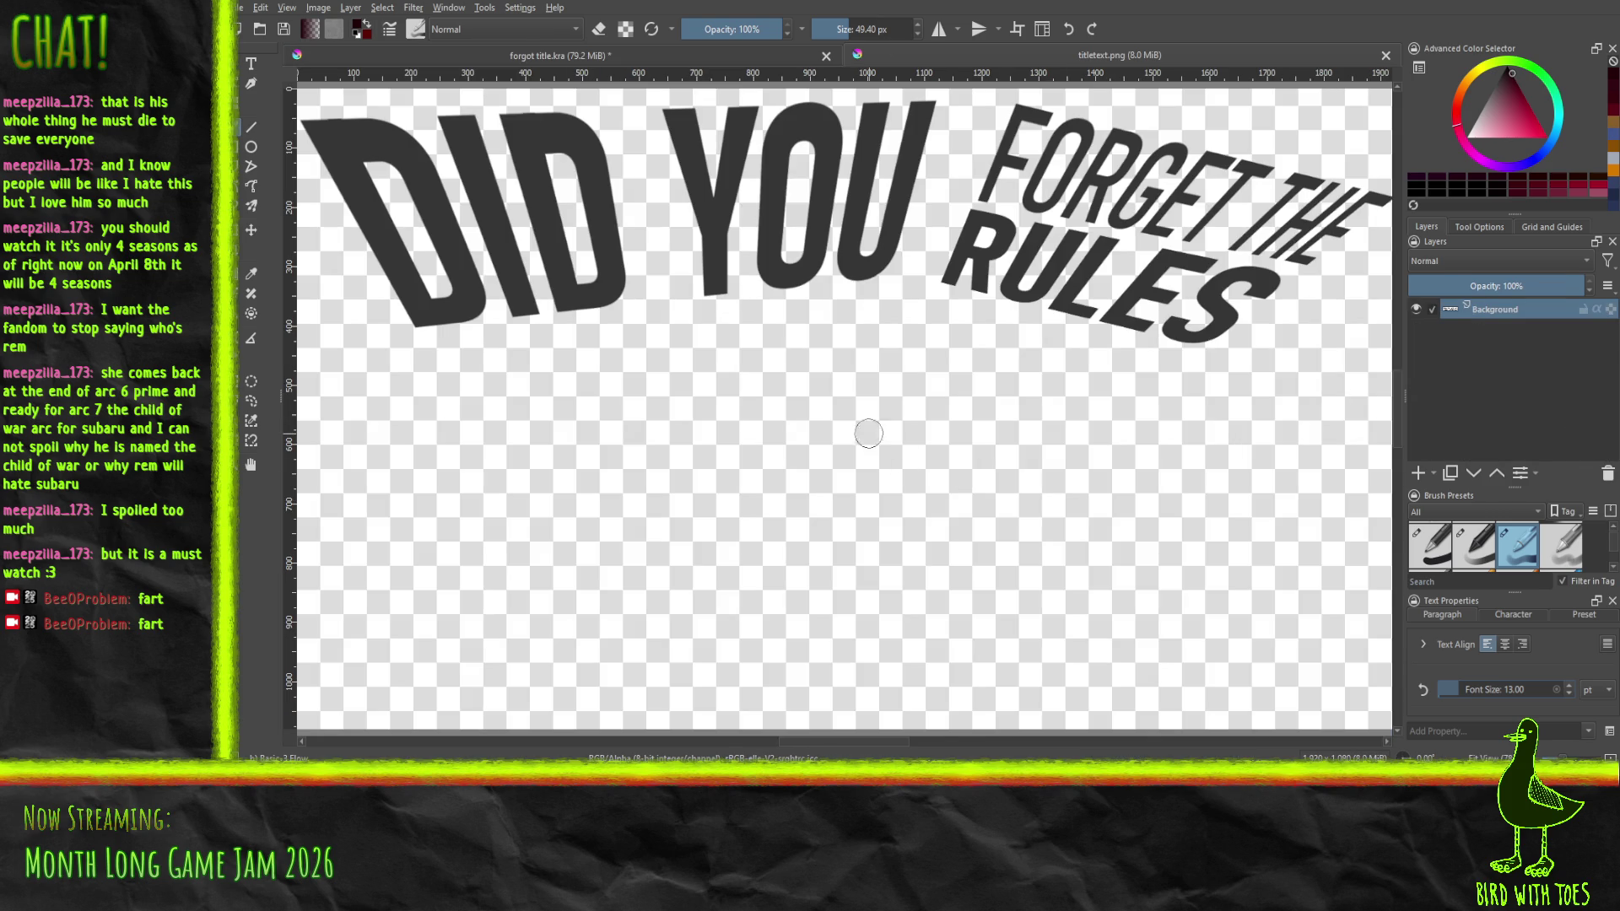
# Pan the title artwork and select the DID letters with the Contiguous Selection tool
pyautogui.moveTo(859, 351)
pyautogui.mouseDown()
pyautogui.moveTo(875, 427)
pyautogui.moveTo(843, 406)
pyautogui.mouseUp()
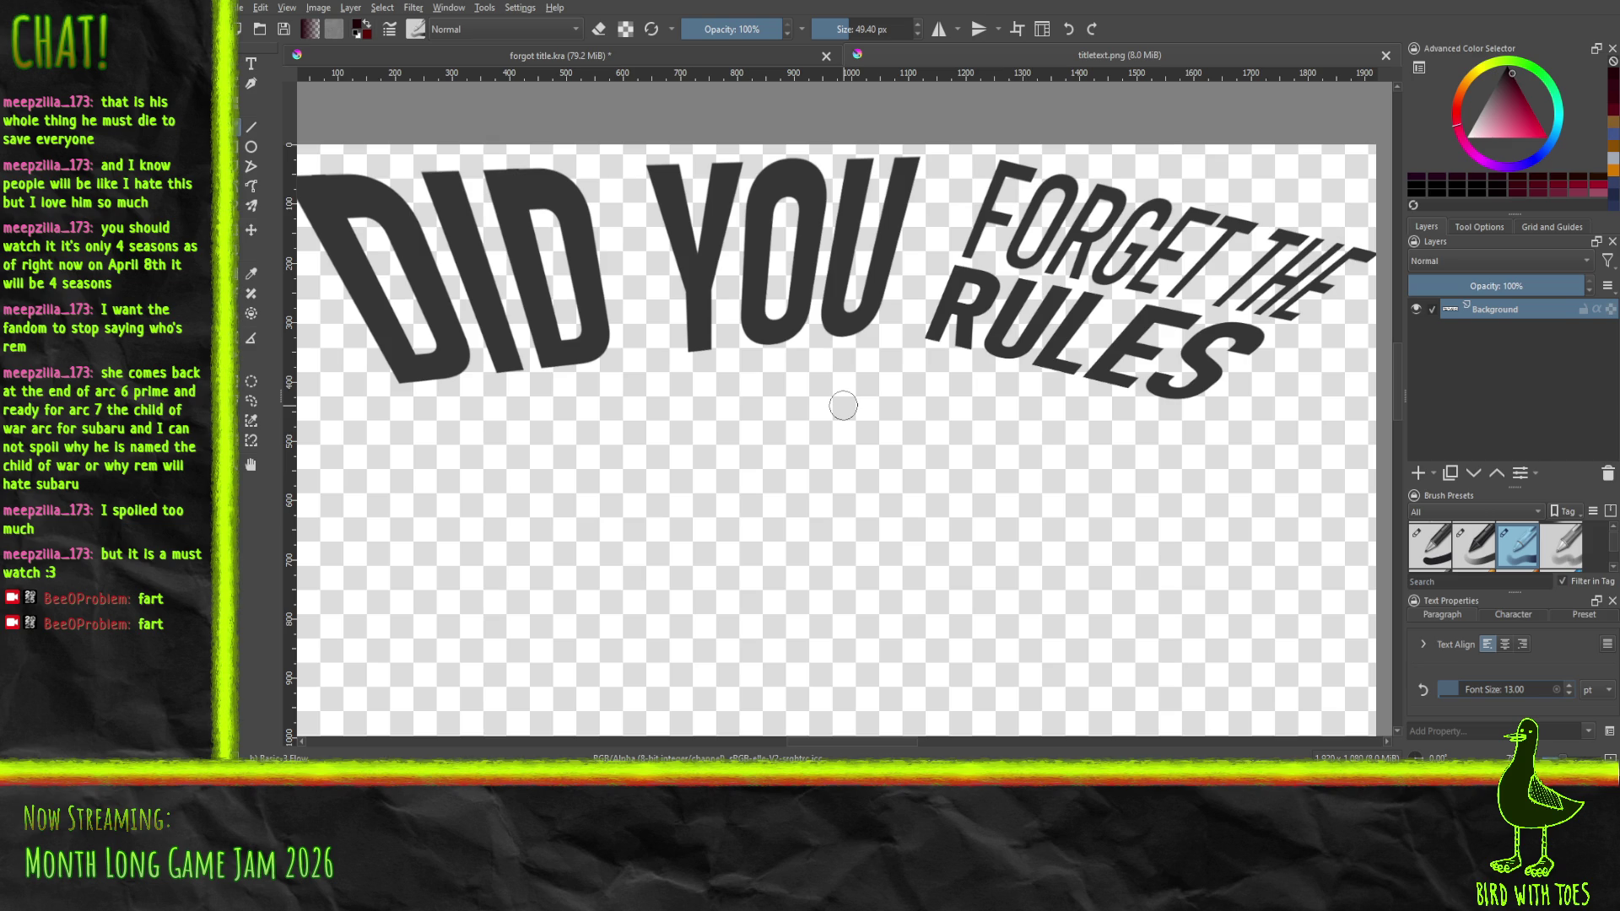
pyautogui.hscroll(-3, 662, 406)
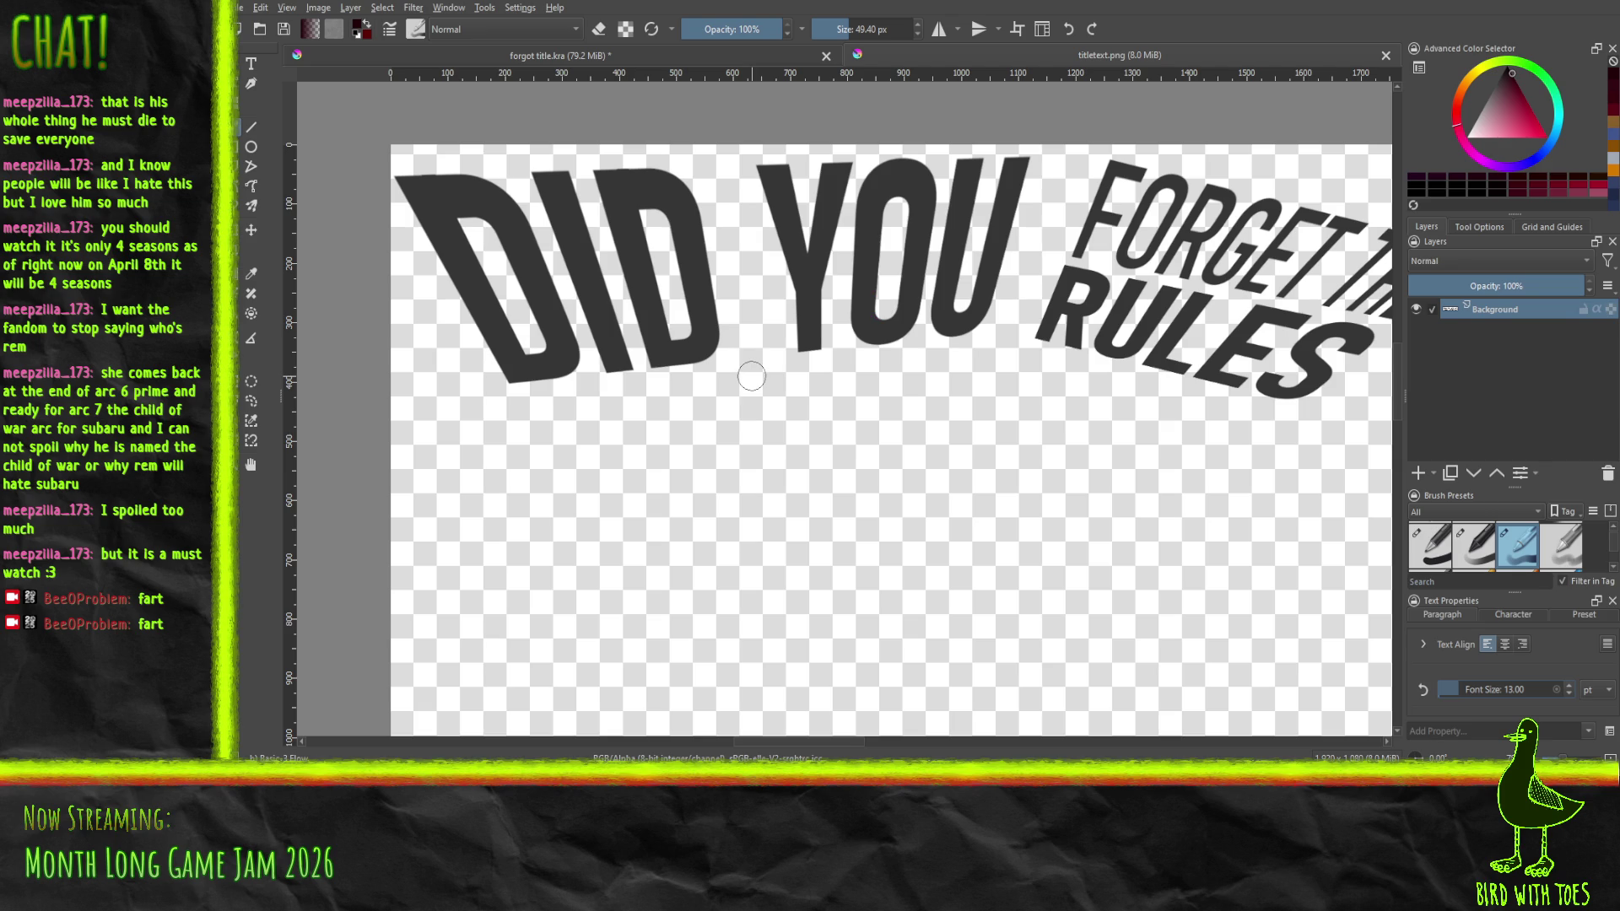
pyautogui.scroll(-1, 960, 412)
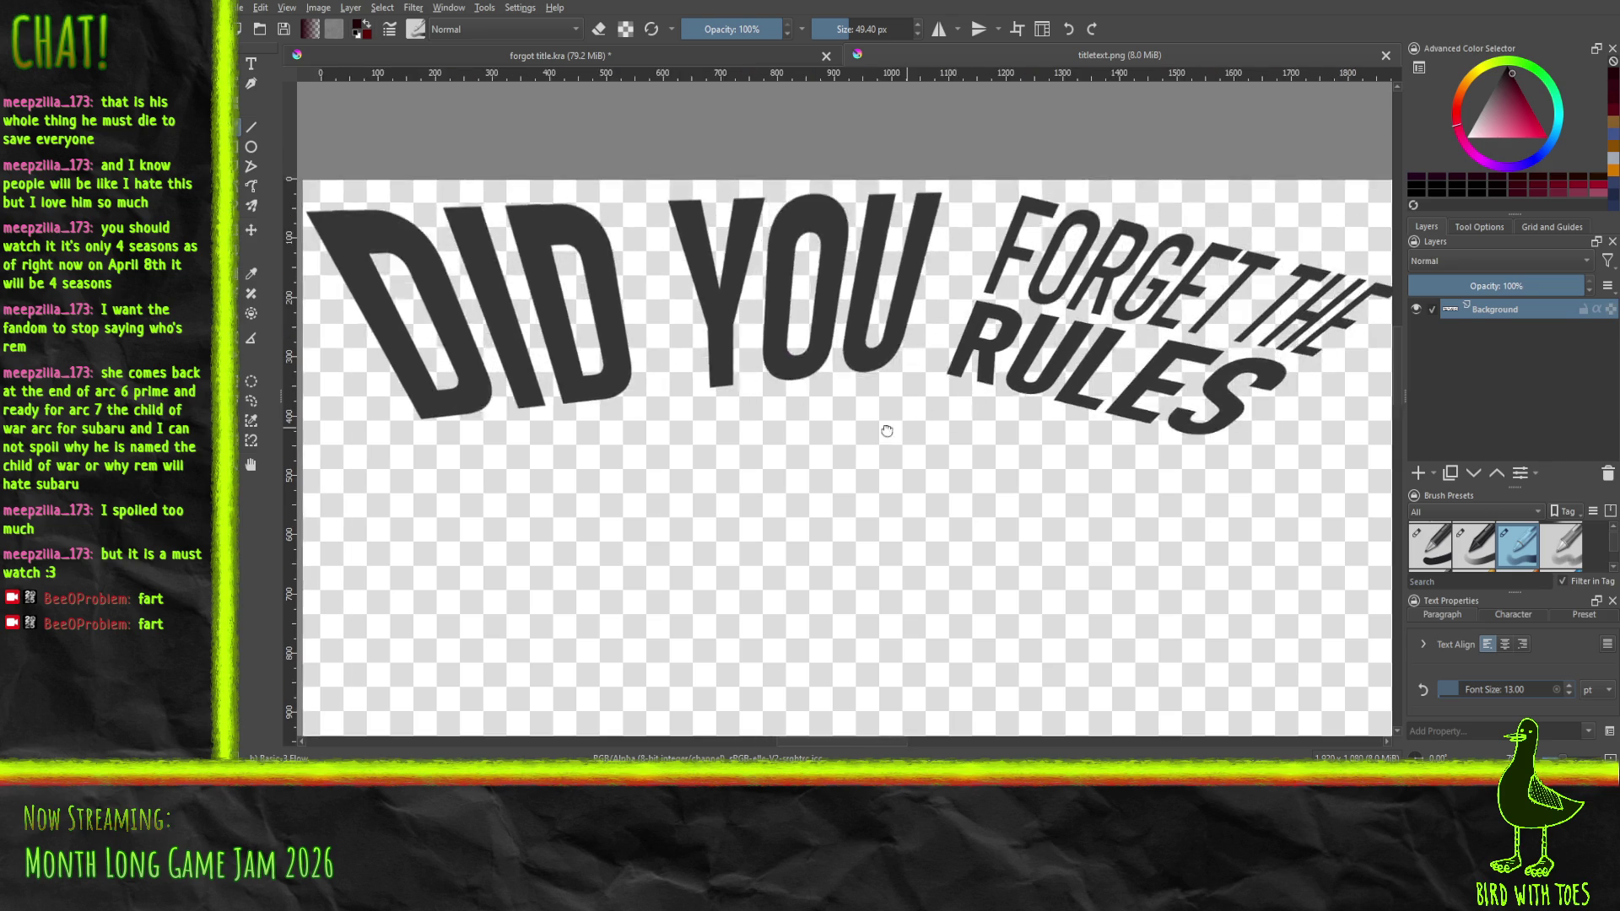
pyautogui.scroll(1, 960, 412)
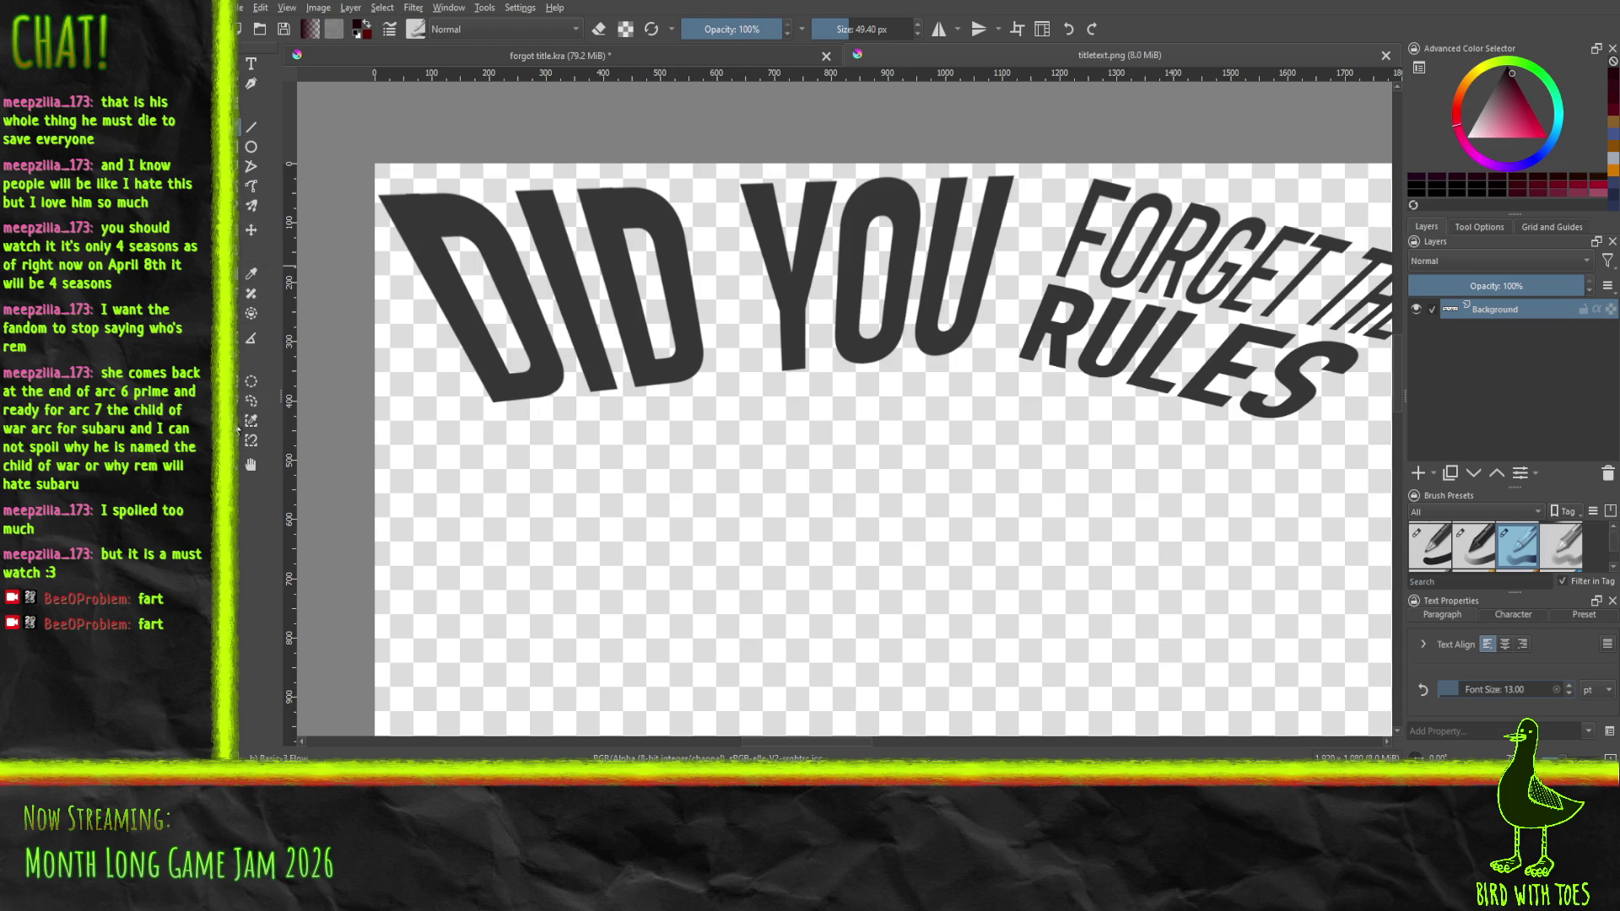
pyautogui.click(462, 305)
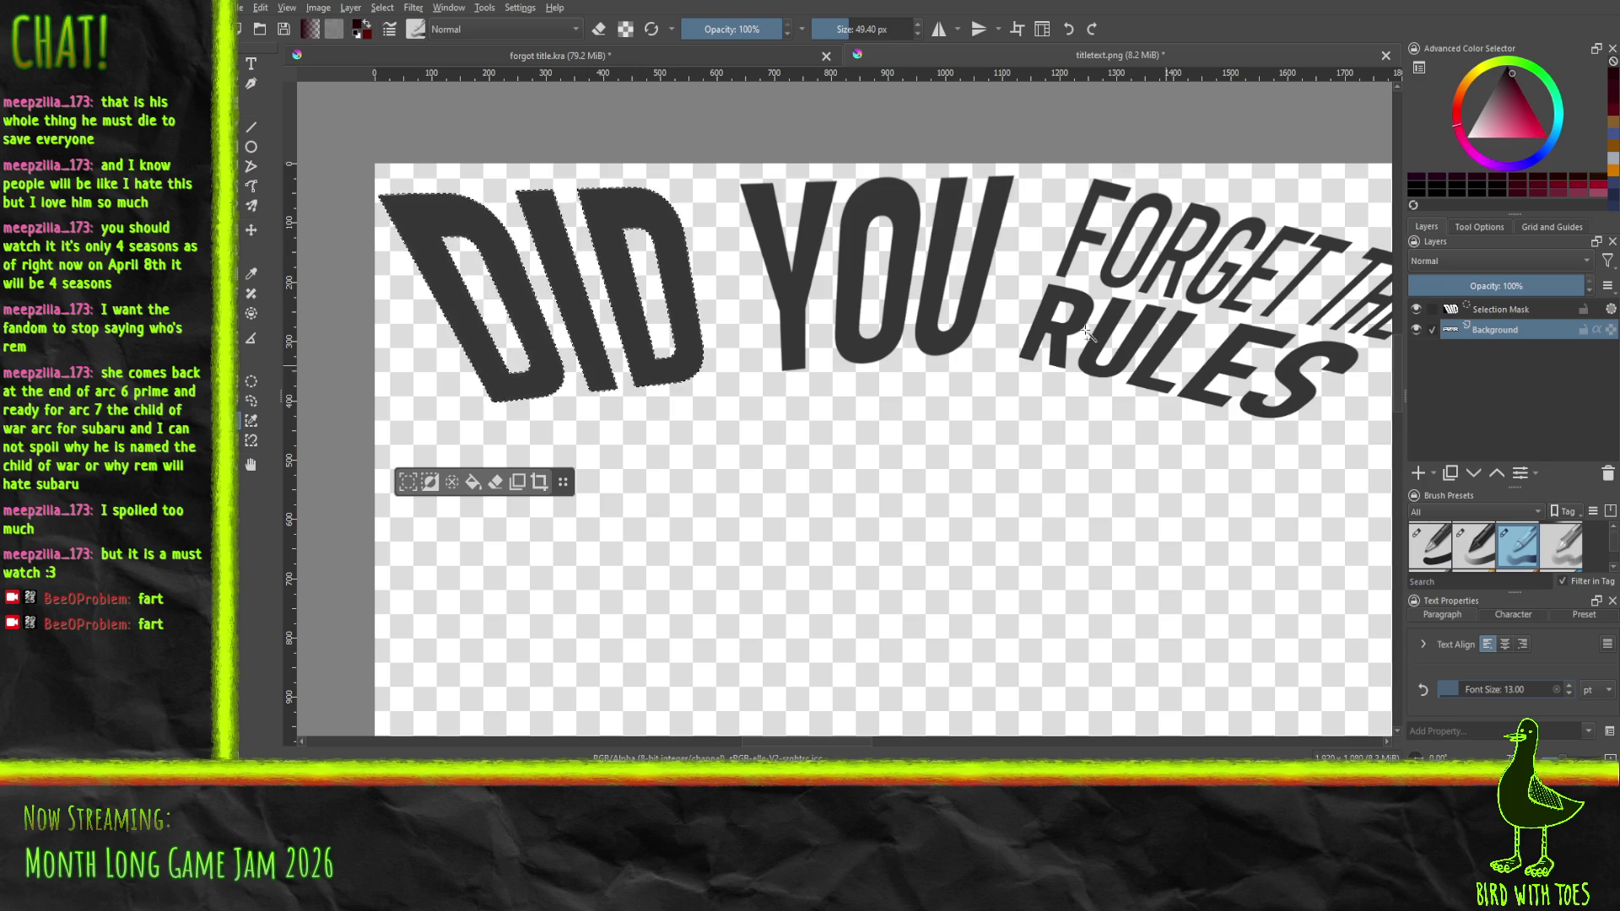
# Add a new paint layer above the title text
pyautogui.click(1419, 473)
pyautogui.hotkey('ctrl', 'a')
pyautogui.hotkey('ctrl', 'z')
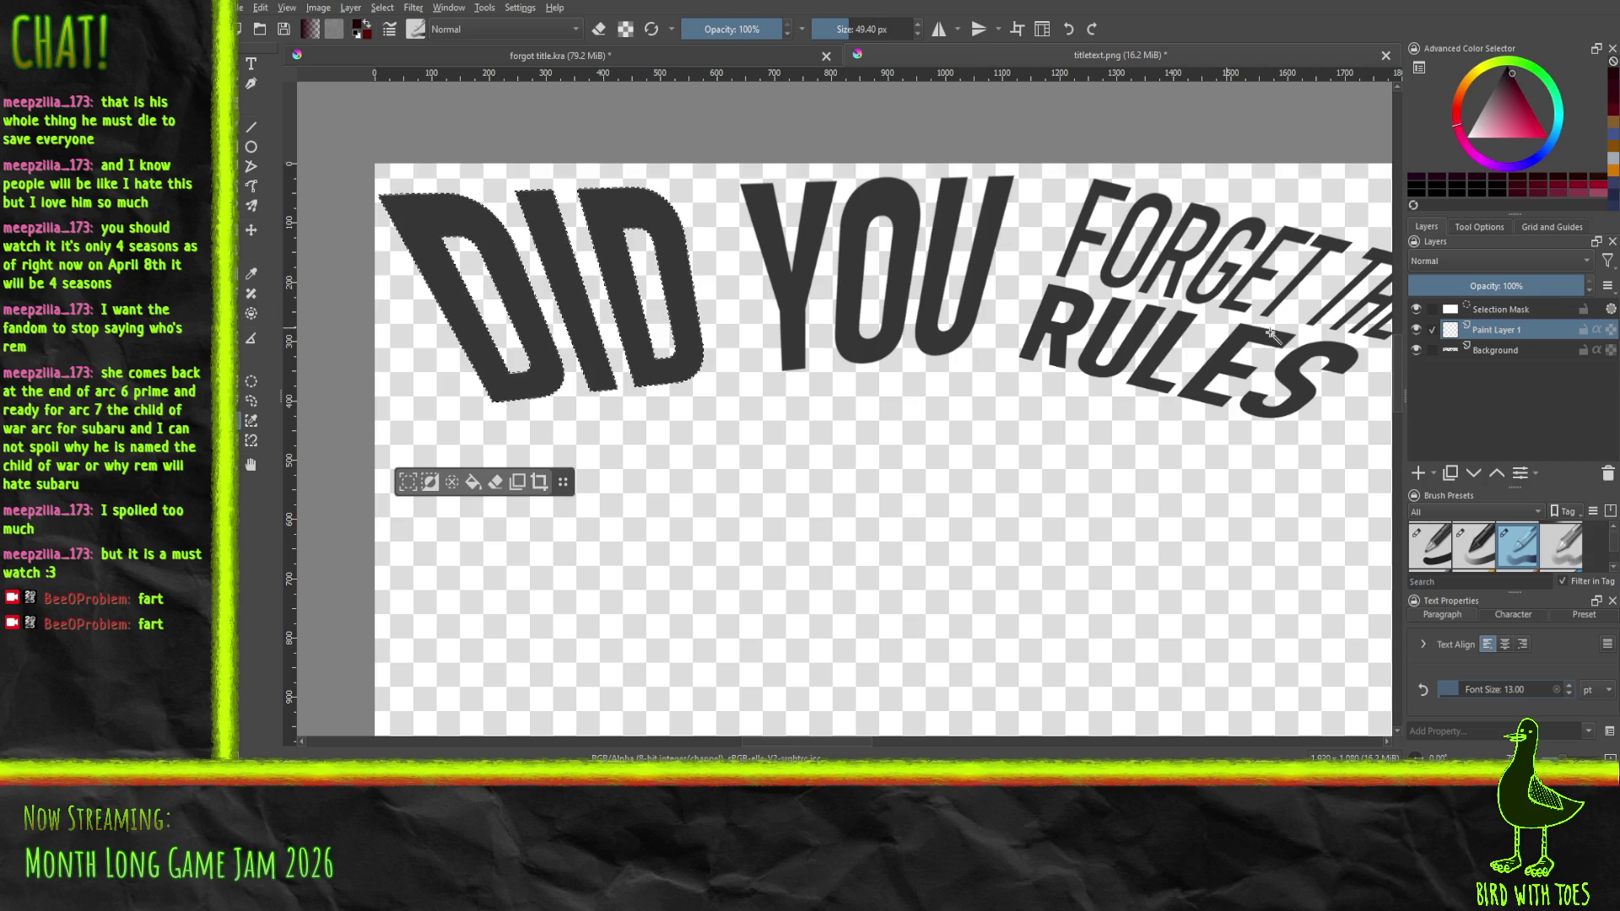
pyautogui.click(1478, 228)
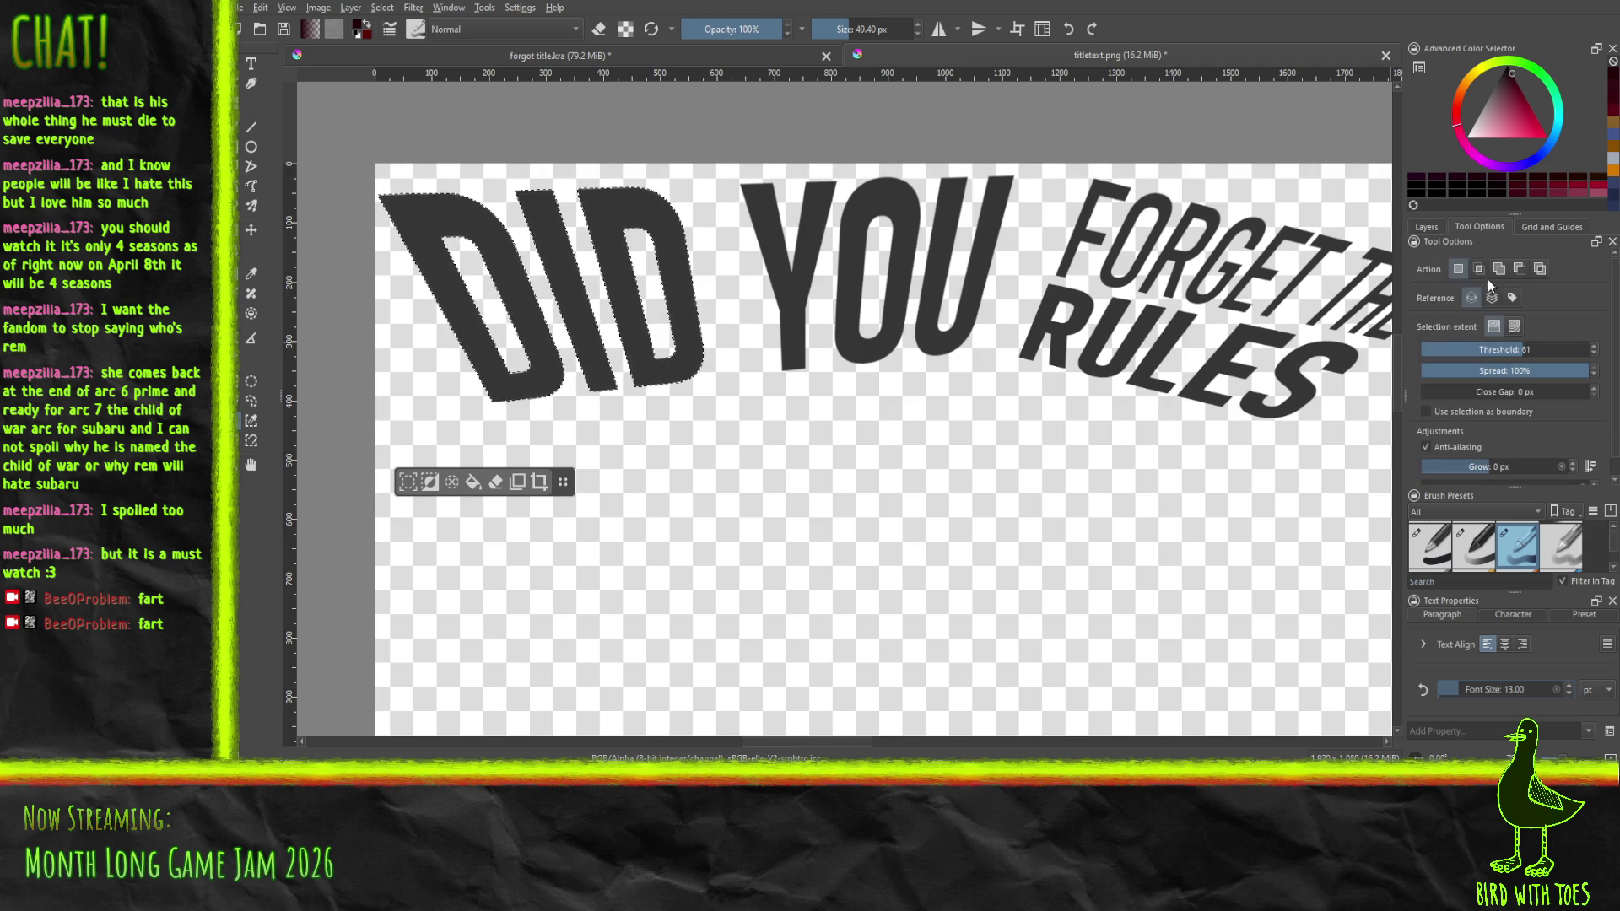
pyautogui.click(1426, 227)
# Extend the selection to Y, O and U, then paint dark red across DID
pyautogui.keyDown('shift'); pyautogui.click(788, 291); pyautogui.keyUp('shift')
pyautogui.keyDown('shift'); pyautogui.click(848, 278); pyautogui.keyUp('shift')
pyautogui.keyDown('shift'); pyautogui.click(935, 334); pyautogui.keyUp('shift')
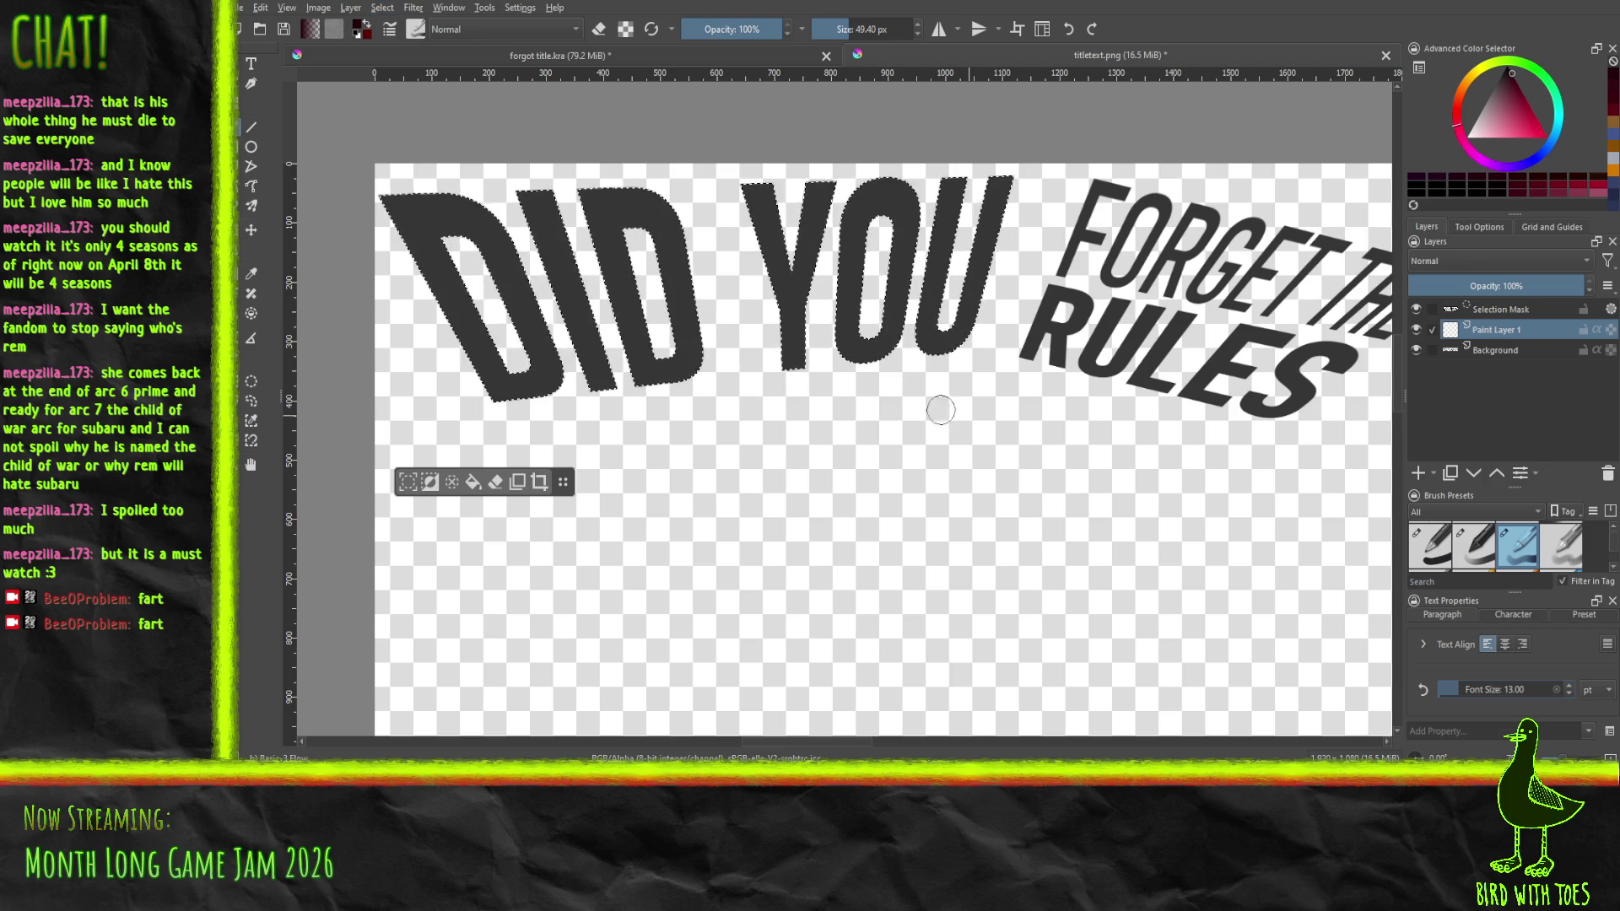
pyautogui.moveTo(417, 221)
pyautogui.mouseDown()
pyautogui.moveTo(430, 228)
pyautogui.moveTo(389, 200)
pyautogui.mouseUp()
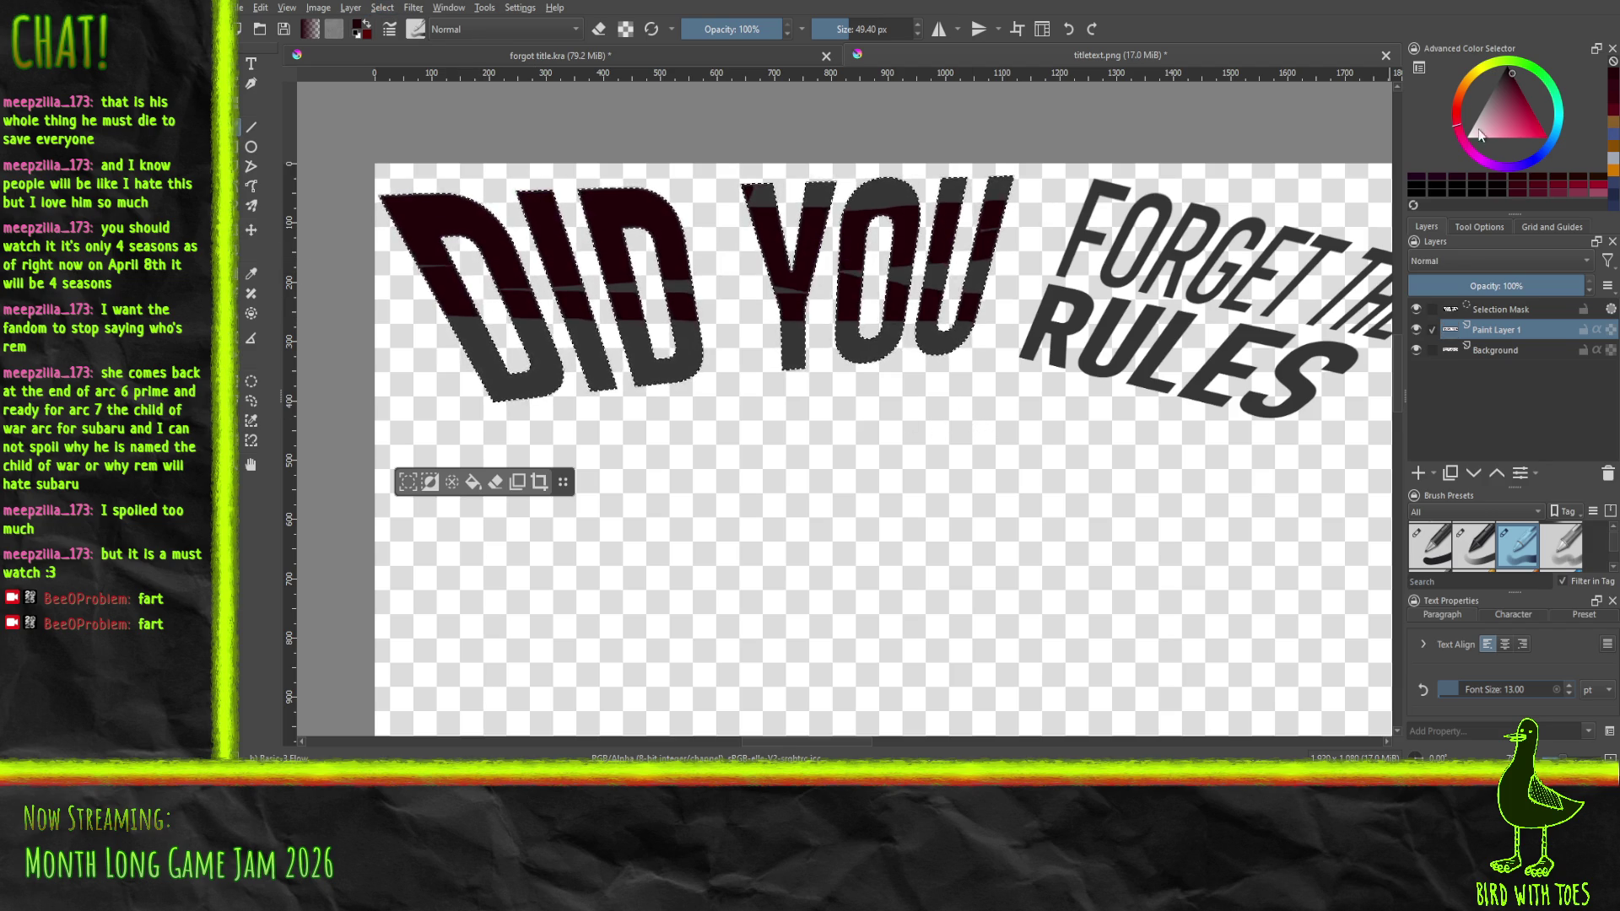
# Paint the selected DID YOU letters orange and reset the canvas rotation
pyautogui.click(1614, 172)
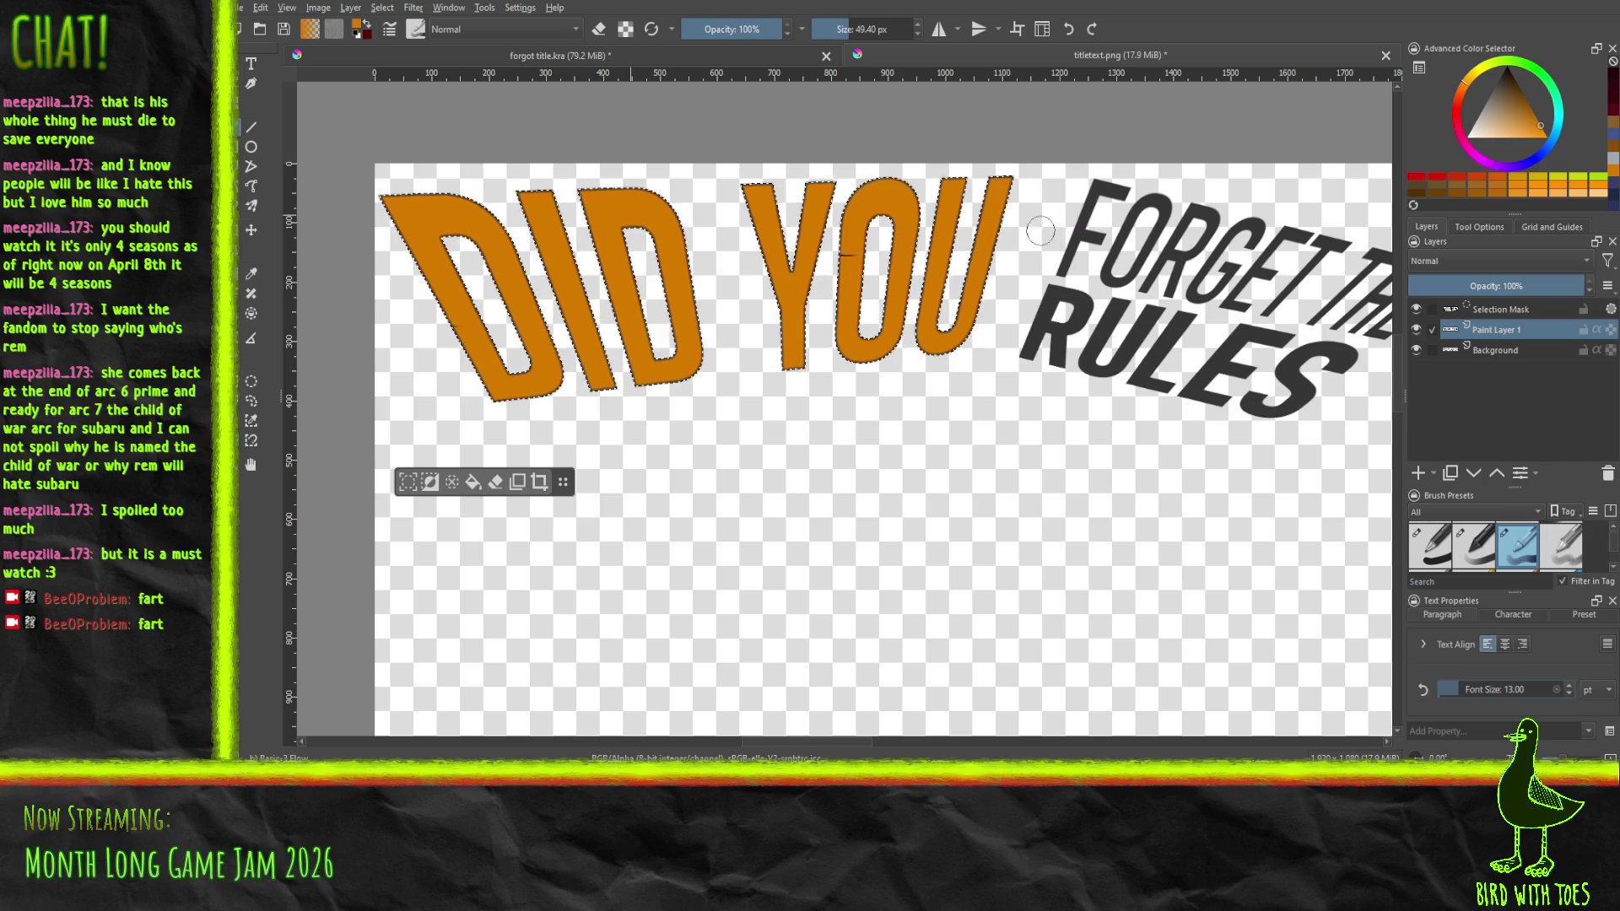
pyautogui.moveTo(675, 284); pyautogui.dragTo(760, 358)
pyautogui.moveTo(1014, 368)
pyautogui.mouseDown()
pyautogui.moveTo(843, 362)
pyautogui.moveTo(962, 355)
pyautogui.mouseUp()
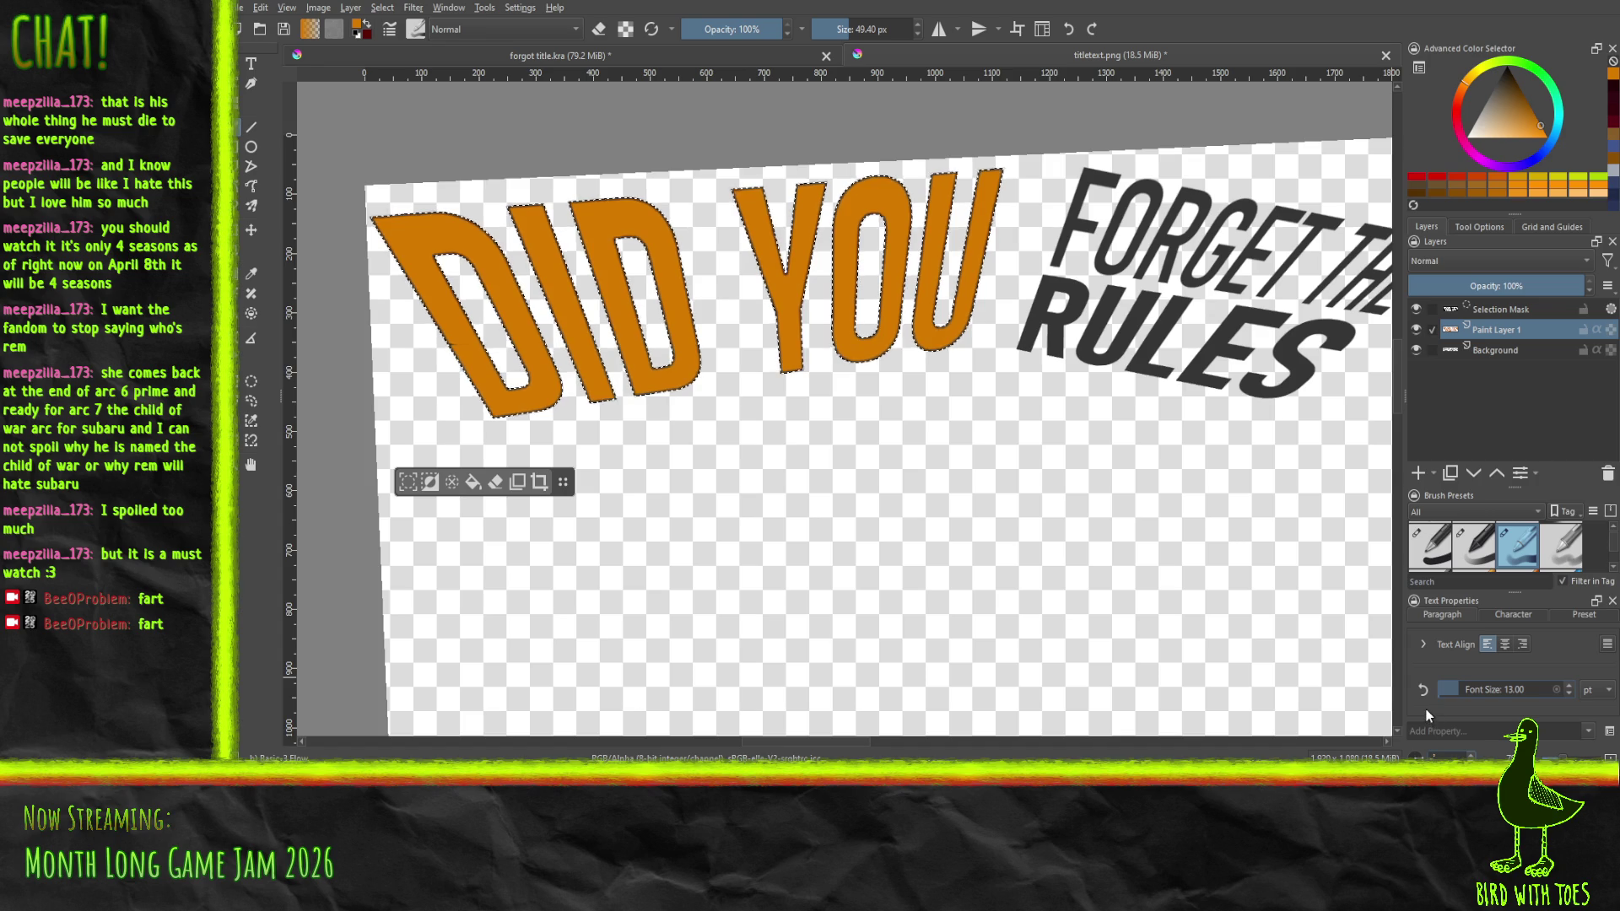
pyautogui.press('5')
# Bring FORGET THE RULES into view and select the letters of RULES
pyautogui.moveTo(1114, 337); pyautogui.dragTo(843, 381)
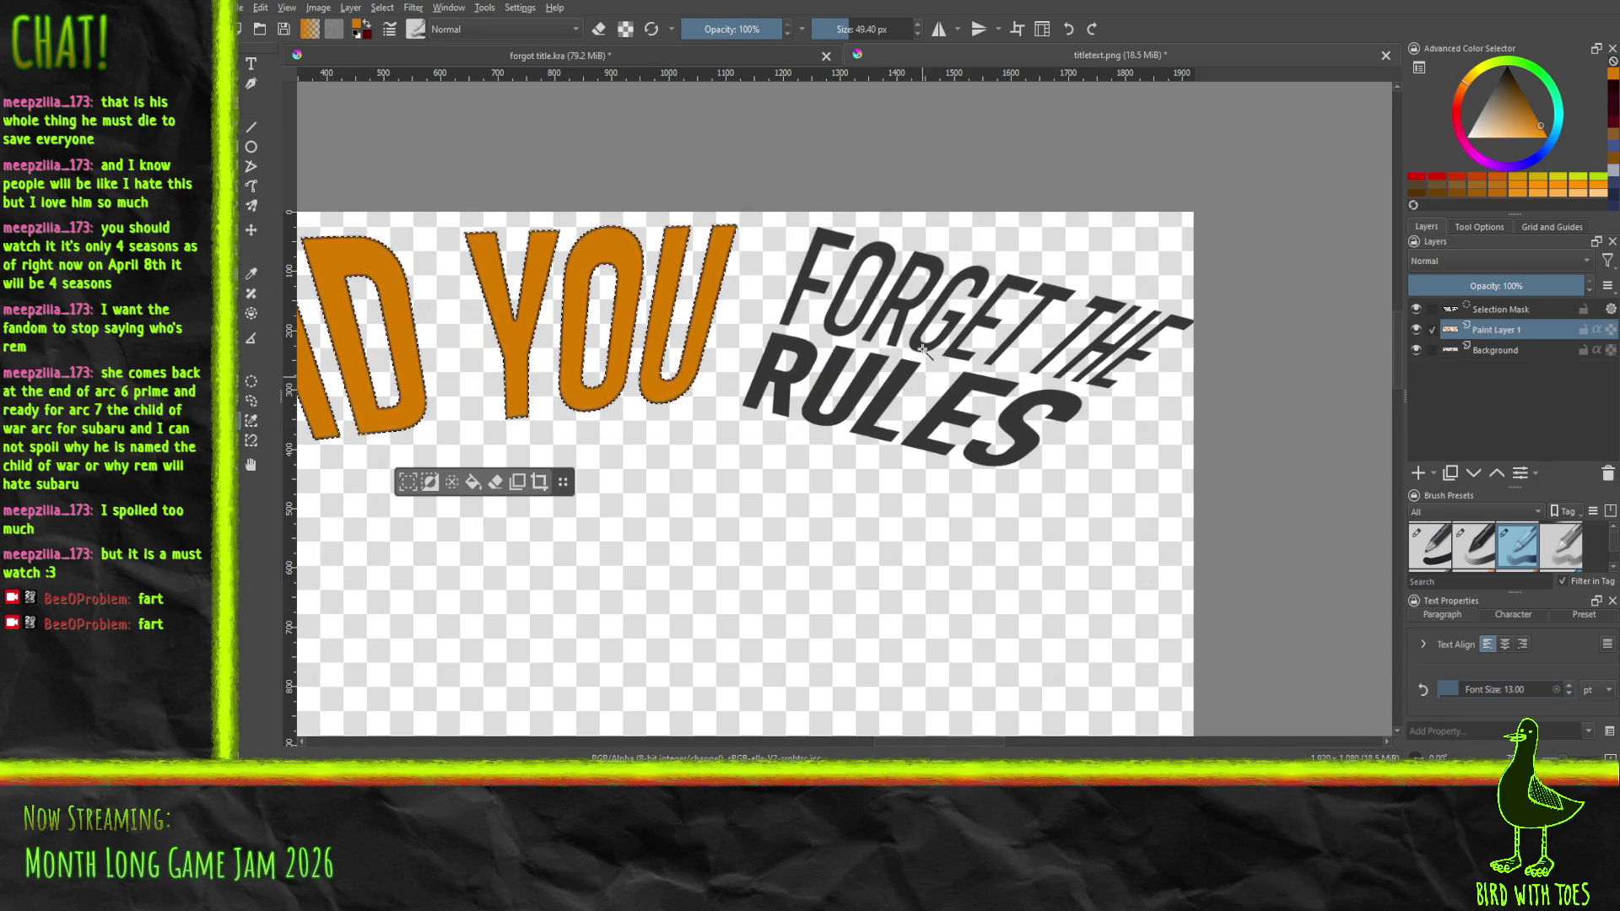
pyautogui.click(831, 314)
pyautogui.click(815, 371)
pyautogui.keyDown('shift'); pyautogui.click(884, 419); pyautogui.keyUp('shift')
pyautogui.keyDown('shift'); pyautogui.click(932, 426); pyautogui.keyUp('shift')
pyautogui.keyDown('shift'); pyautogui.click(987, 466); pyautogui.keyUp('shift')
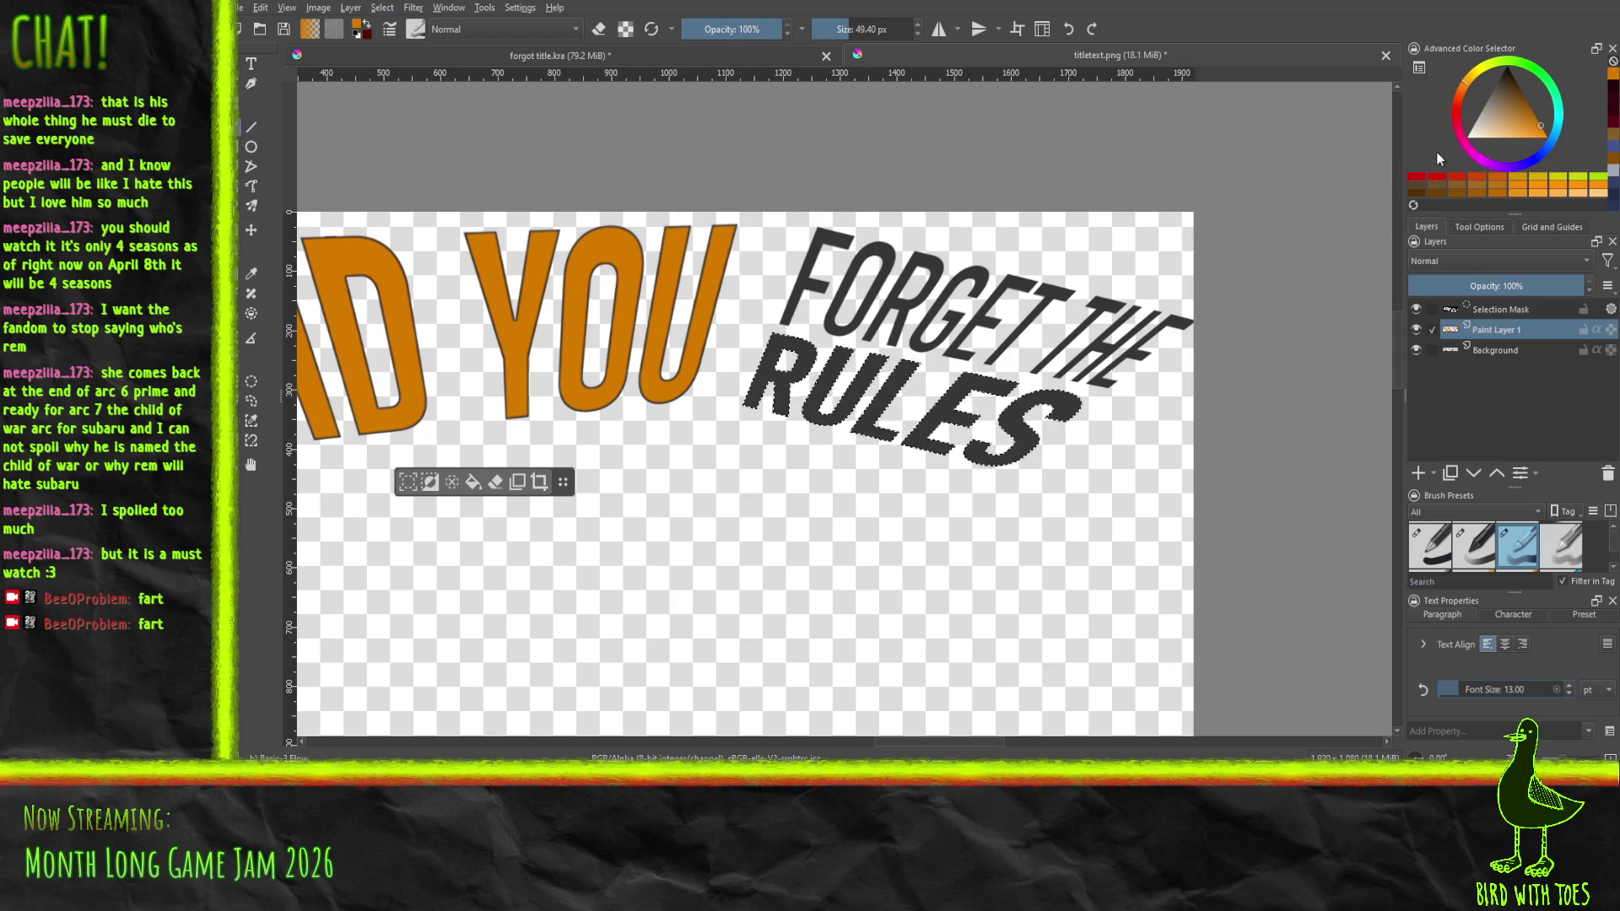
# Pick a bright blue and paint over the selected RULES letters
pyautogui.click(1541, 153)
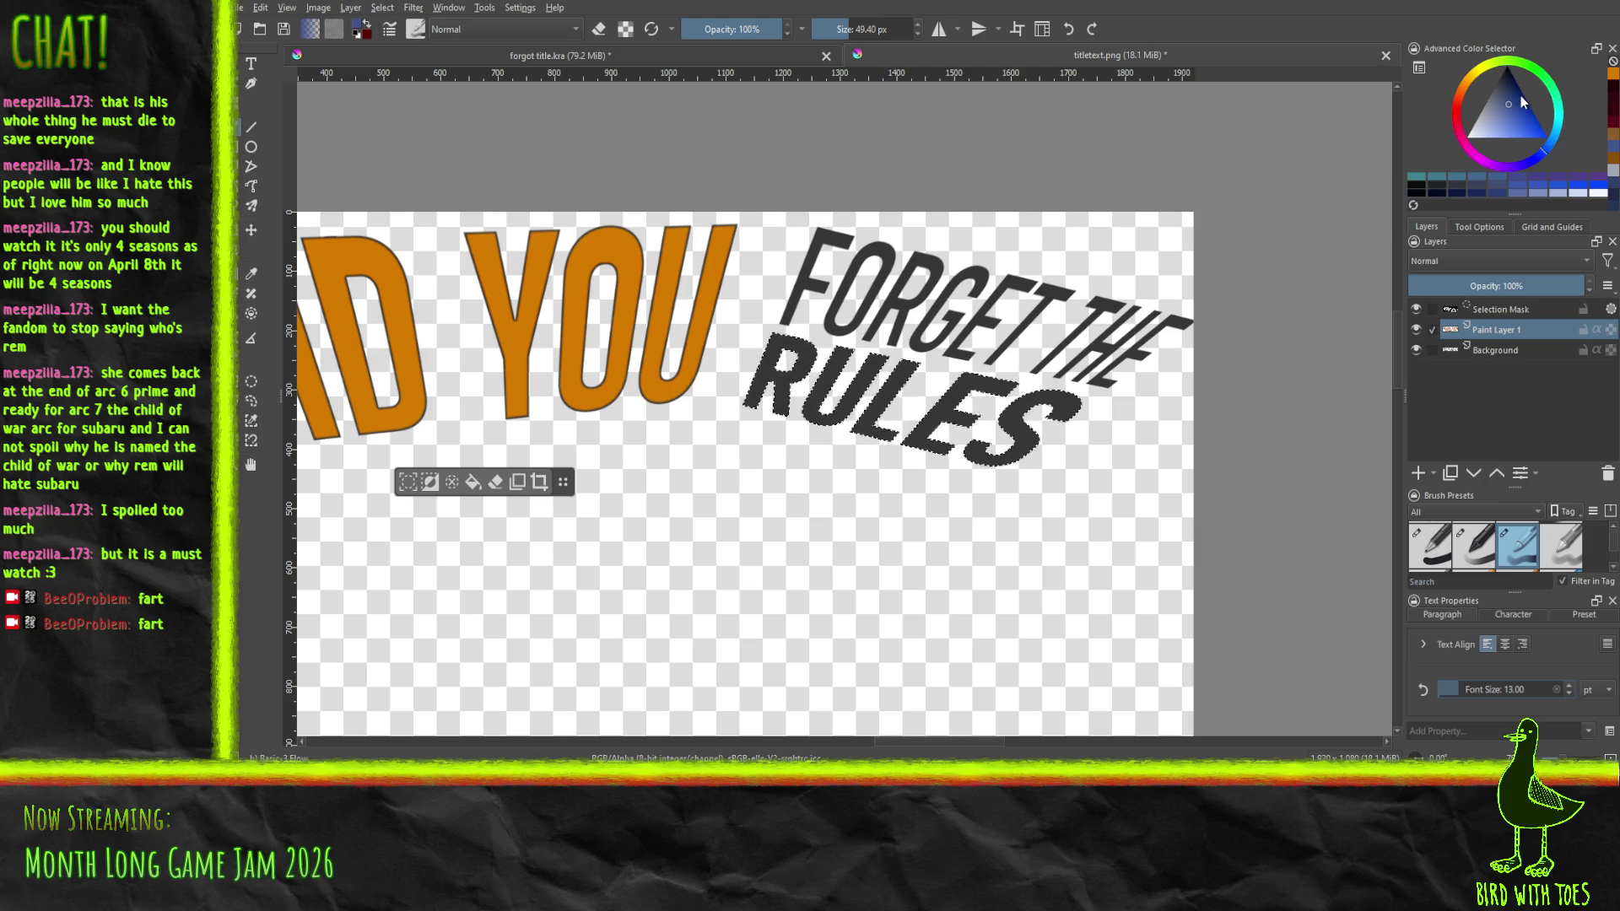
pyautogui.click(1517, 100)
pyautogui.click(1520, 94)
pyautogui.moveTo(1521, 94); pyautogui.dragTo(1522, 119)
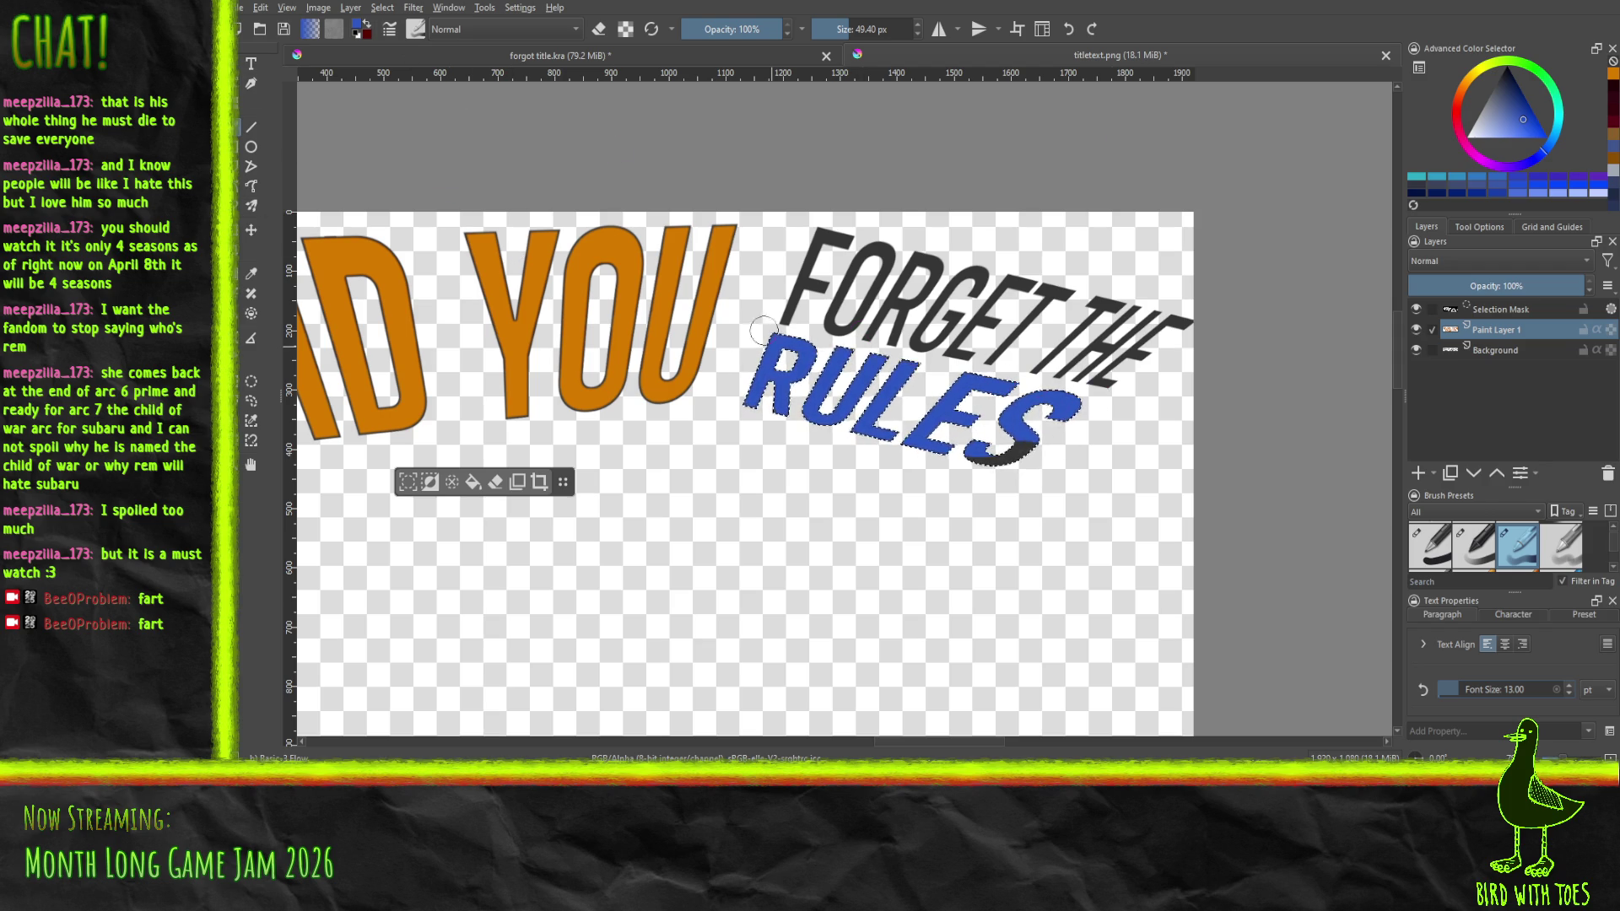
pyautogui.moveTo(882, 325); pyautogui.dragTo(1071, 371)
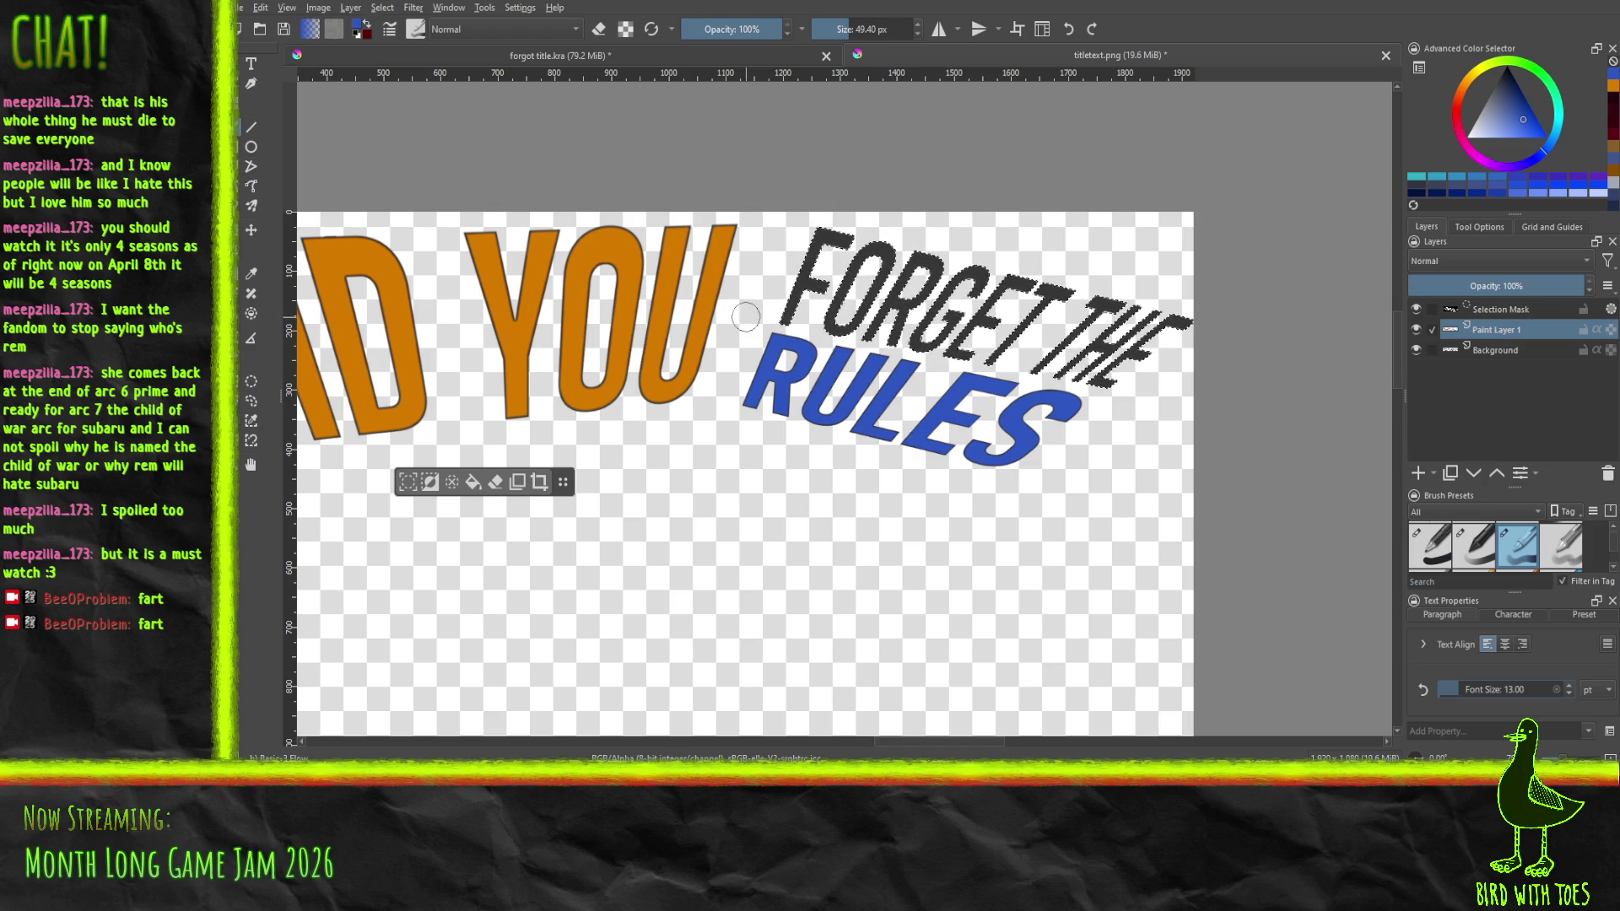
# Fill FORGET THE with light blue-grey and export the title image
pyautogui.moveTo(1510, 128); pyautogui.dragTo(1478, 125)
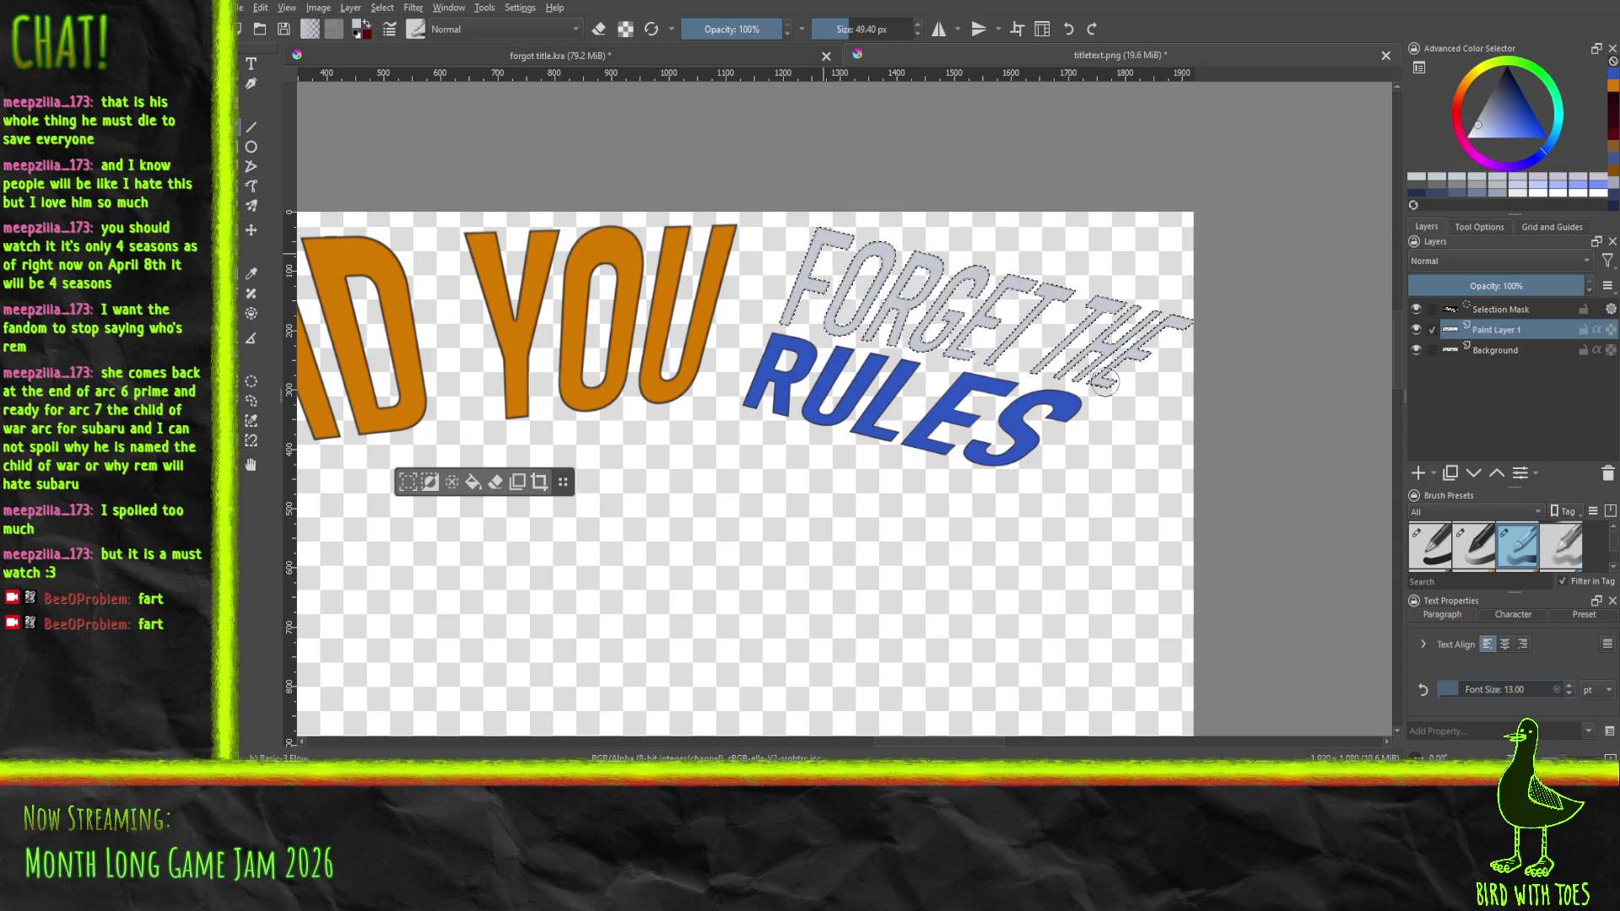
pyautogui.hotkey('shift', 'BackSpace')
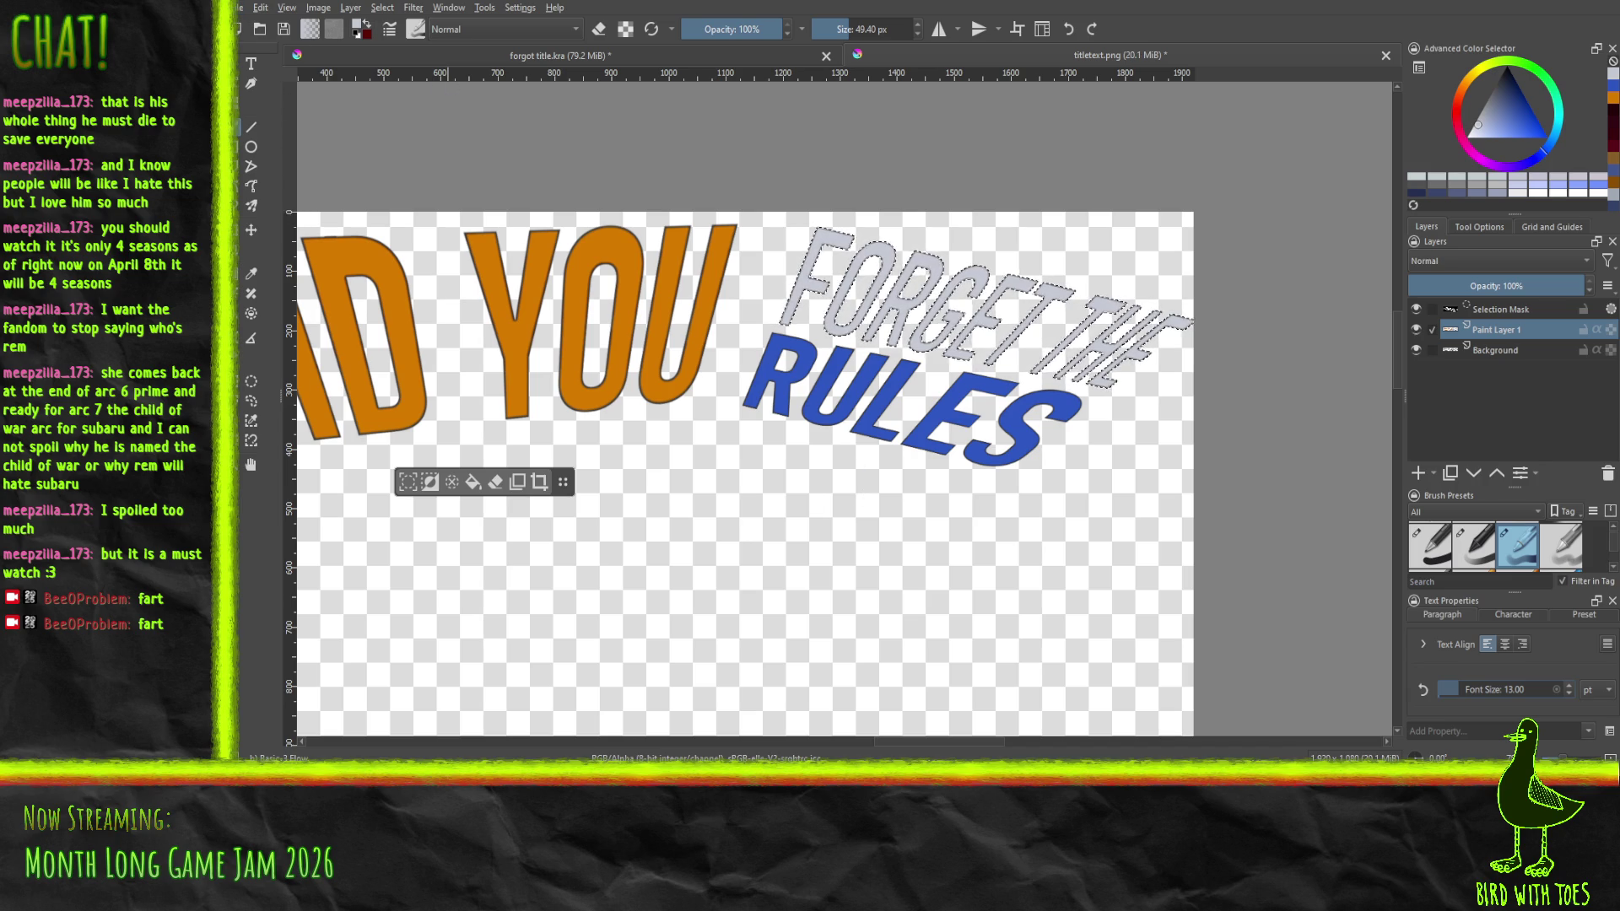
pyautogui.hotkey('ctrl', 's')
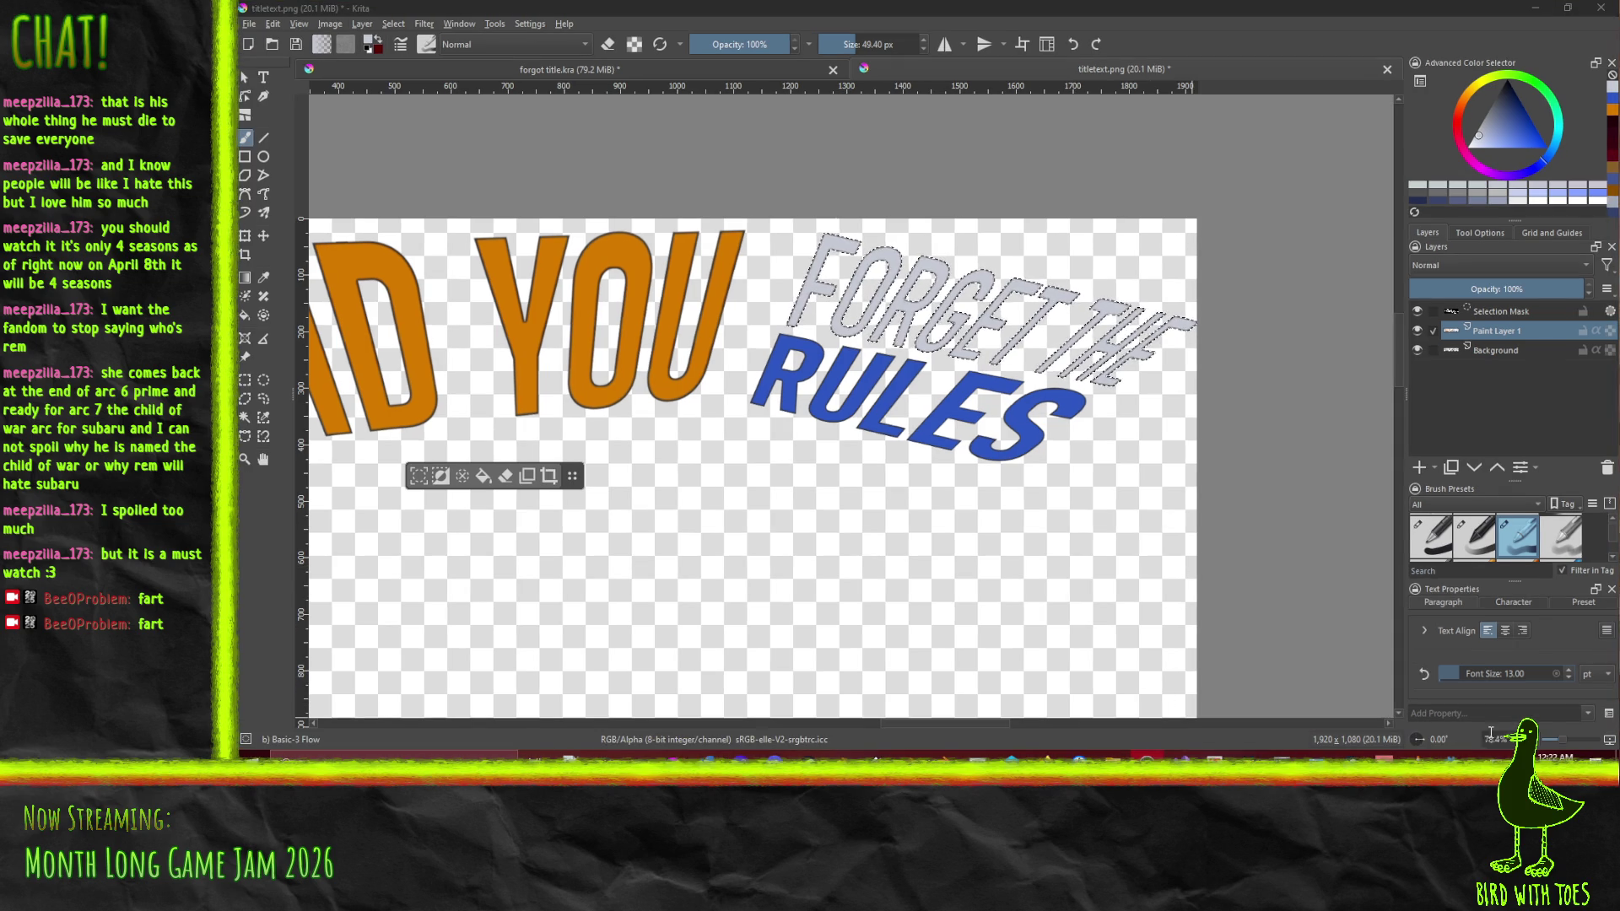
pyautogui.hotkey('alt', 'Tab')
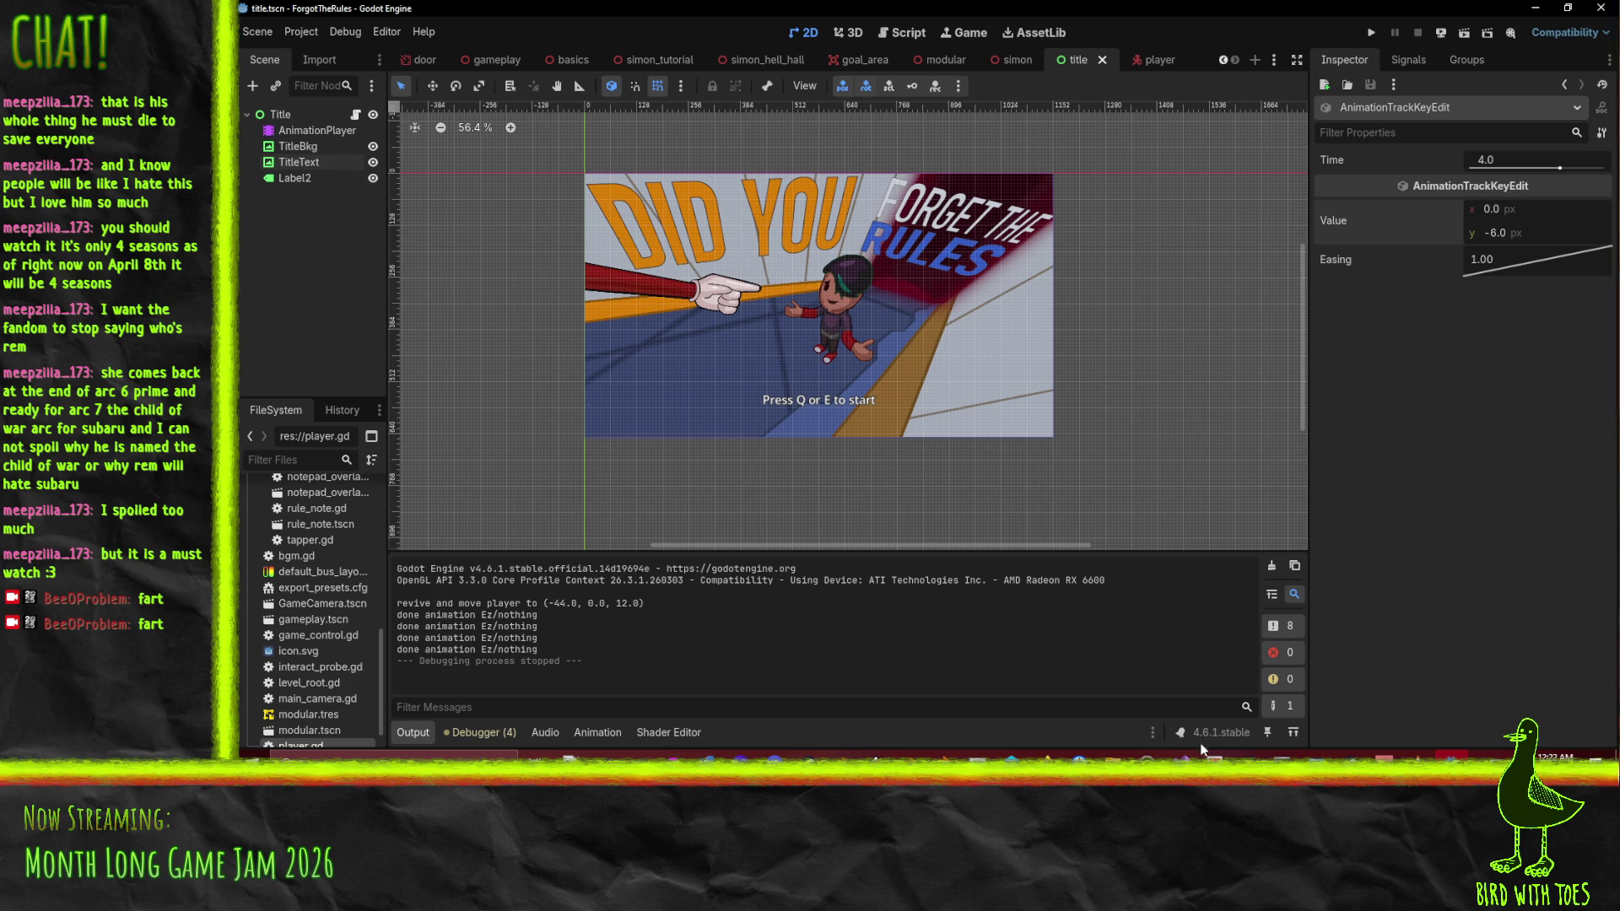
# After checking the recoloured title art in Godot, switch back to Krita
pyautogui.click(673, 754)
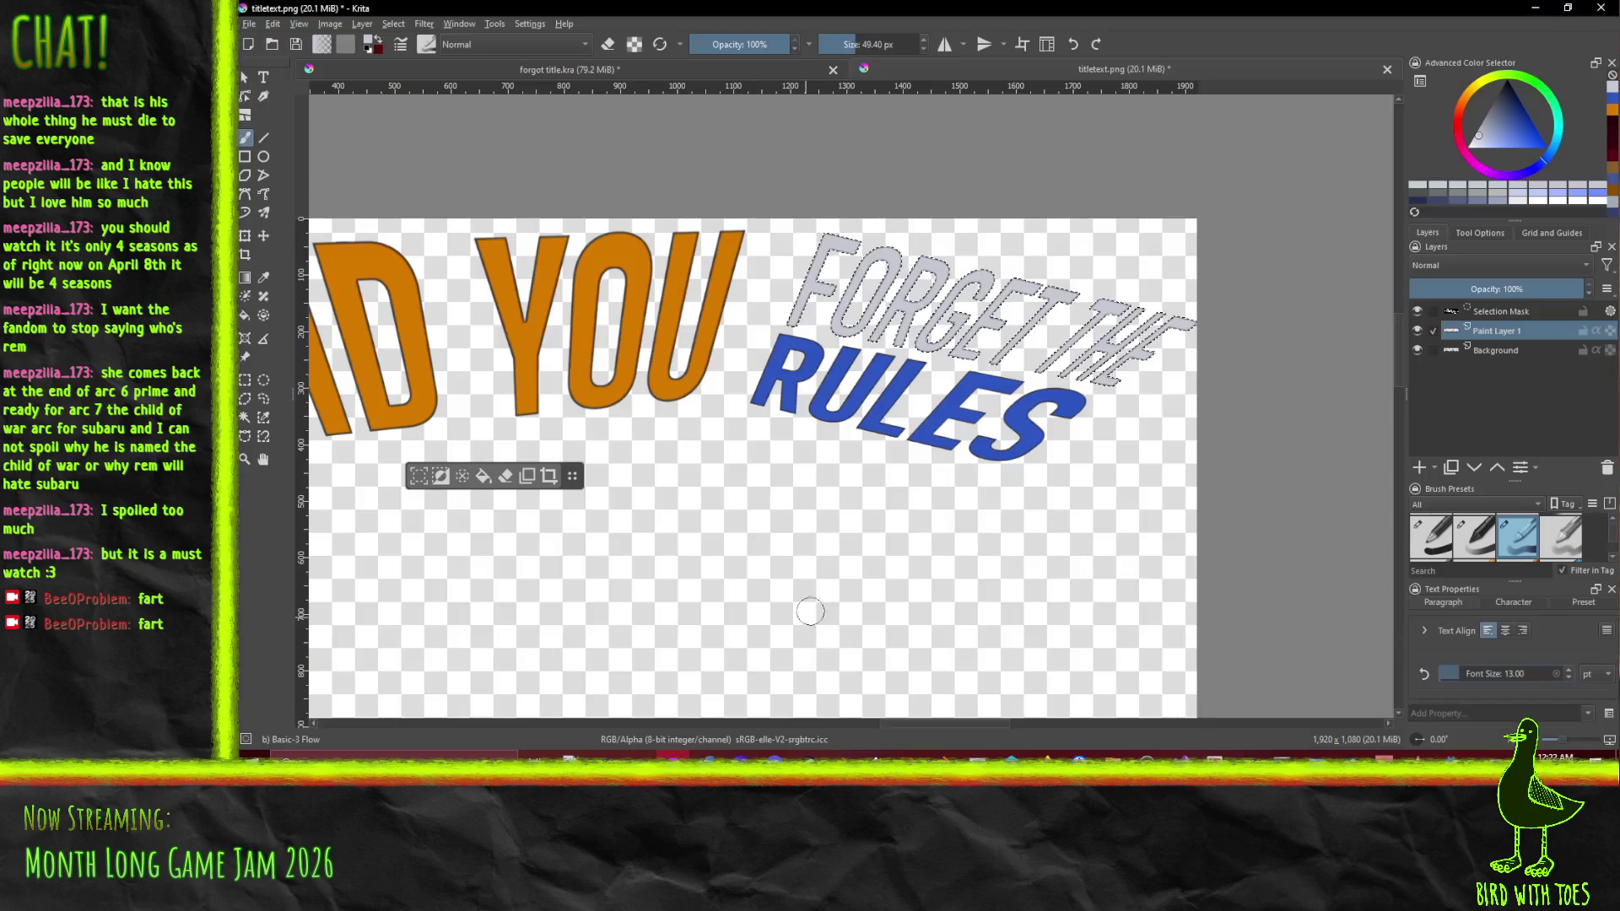
# Clear the current selection with Select > Deselect
pyautogui.moveTo(816, 501); pyautogui.dragTo(1085, 471)
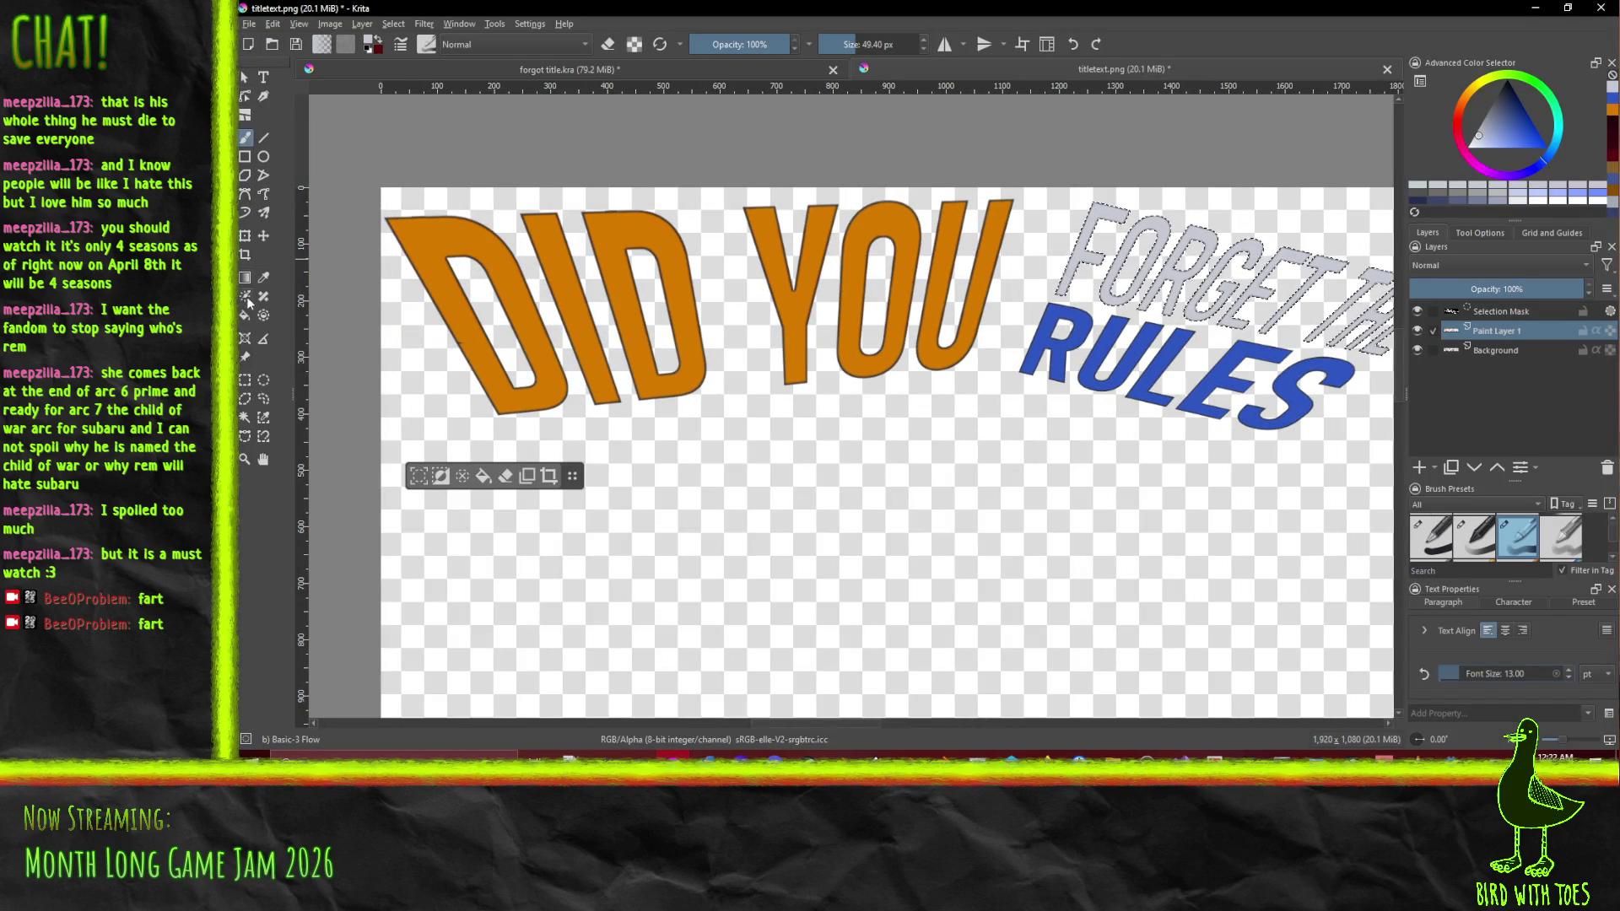
pyautogui.click(251, 378)
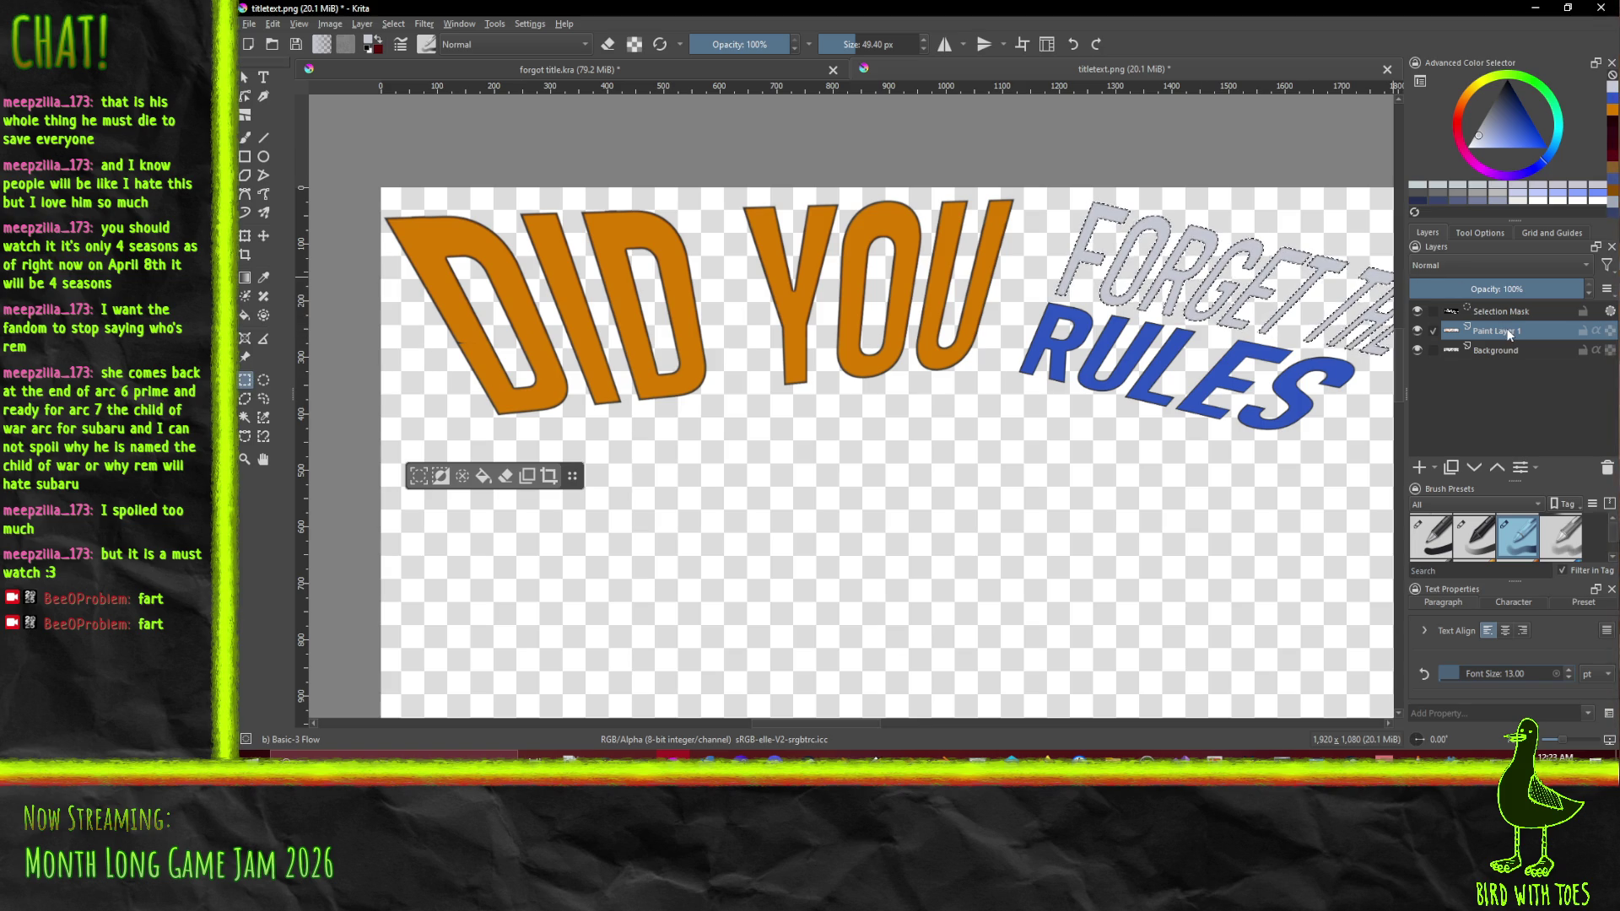
pyautogui.click(393, 24)
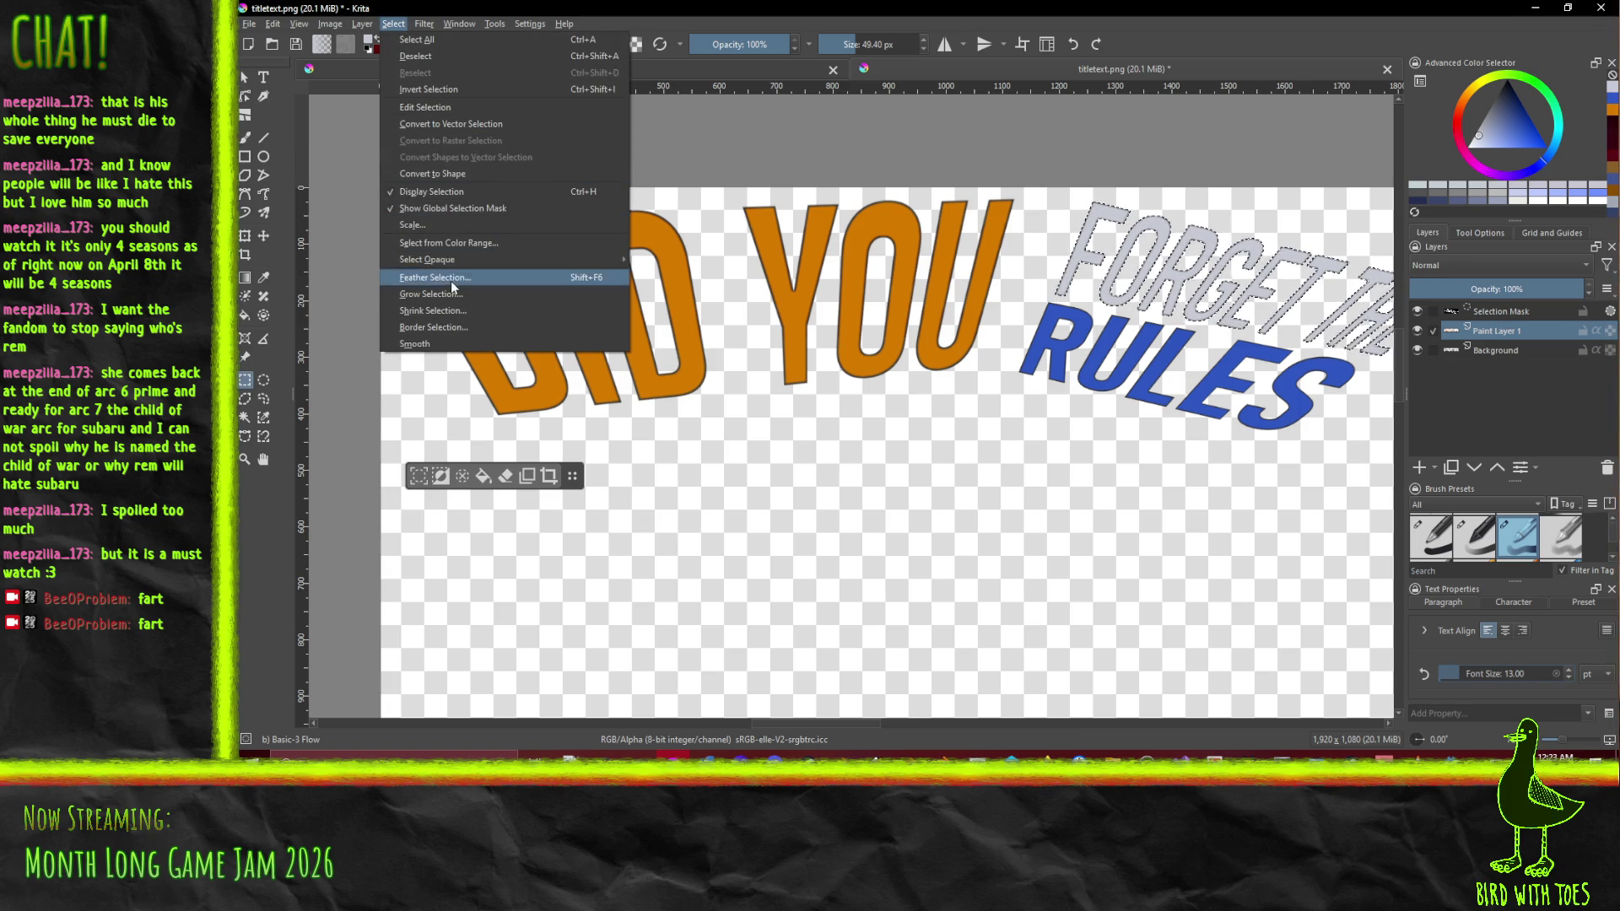
pyautogui.click(445, 55)
# Hide Paint Layer 1, activate the grey text layer, and box-select DID YOU
pyautogui.click(1418, 311)
pyautogui.click(1417, 311)
pyautogui.click(1418, 311)
pyautogui.click(1495, 330)
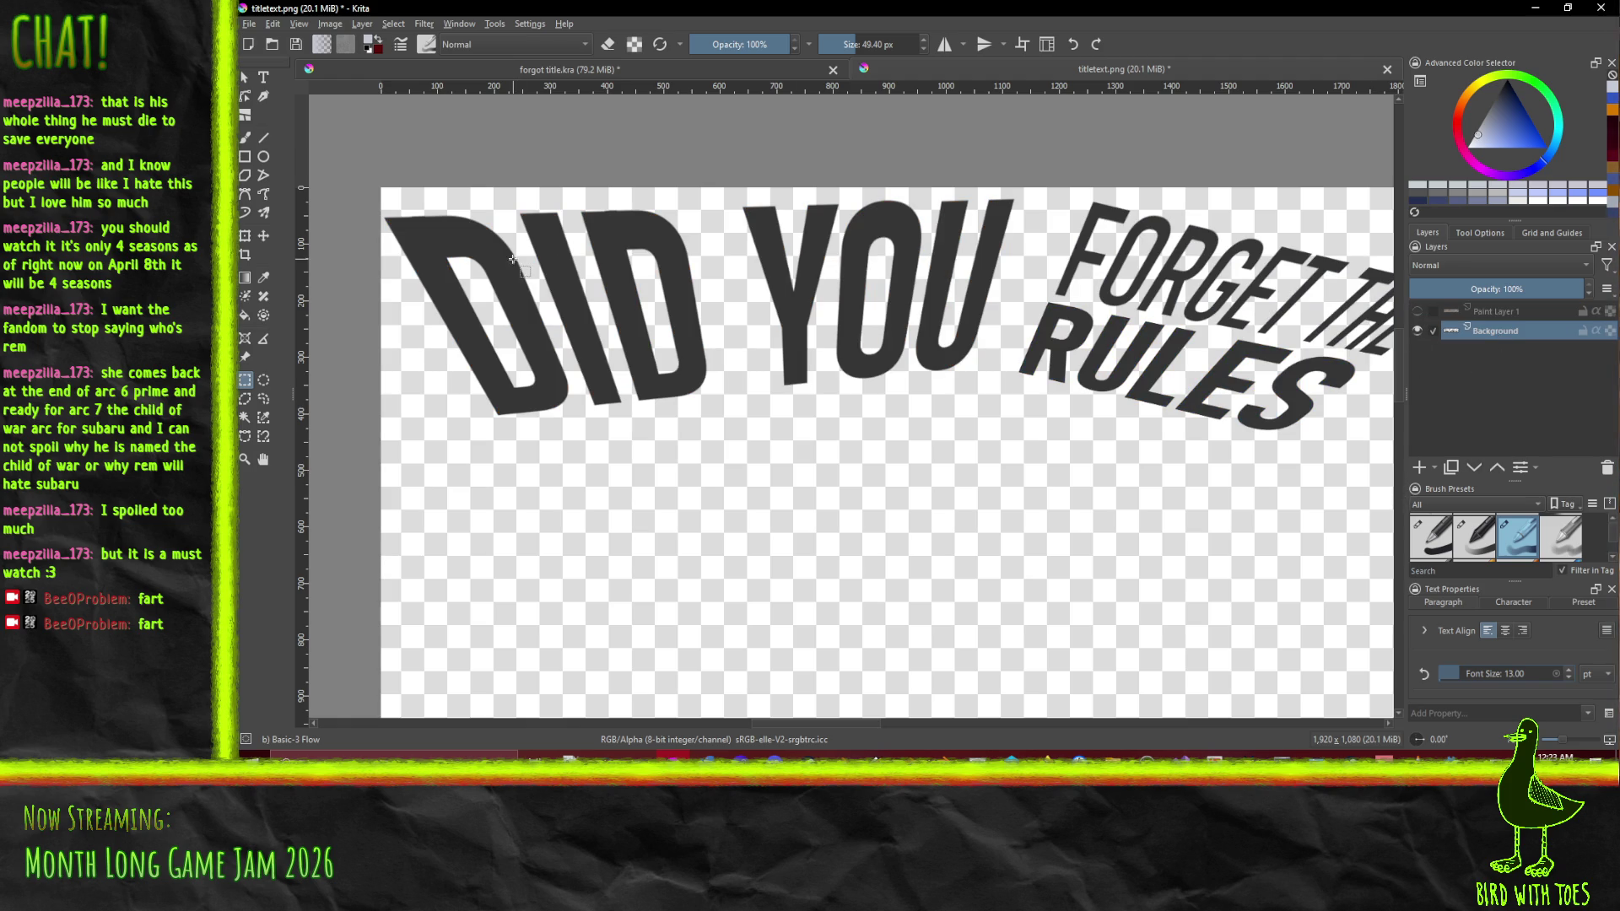
pyautogui.moveTo(341, 141)
pyautogui.mouseDown()
pyautogui.moveTo(911, 435)
pyautogui.moveTo(1003, 459)
pyautogui.moveTo(1018, 437)
pyautogui.mouseUp()
# Move DID YOU onto its own layer and shift it about 45 px right
pyautogui.press('Delete')
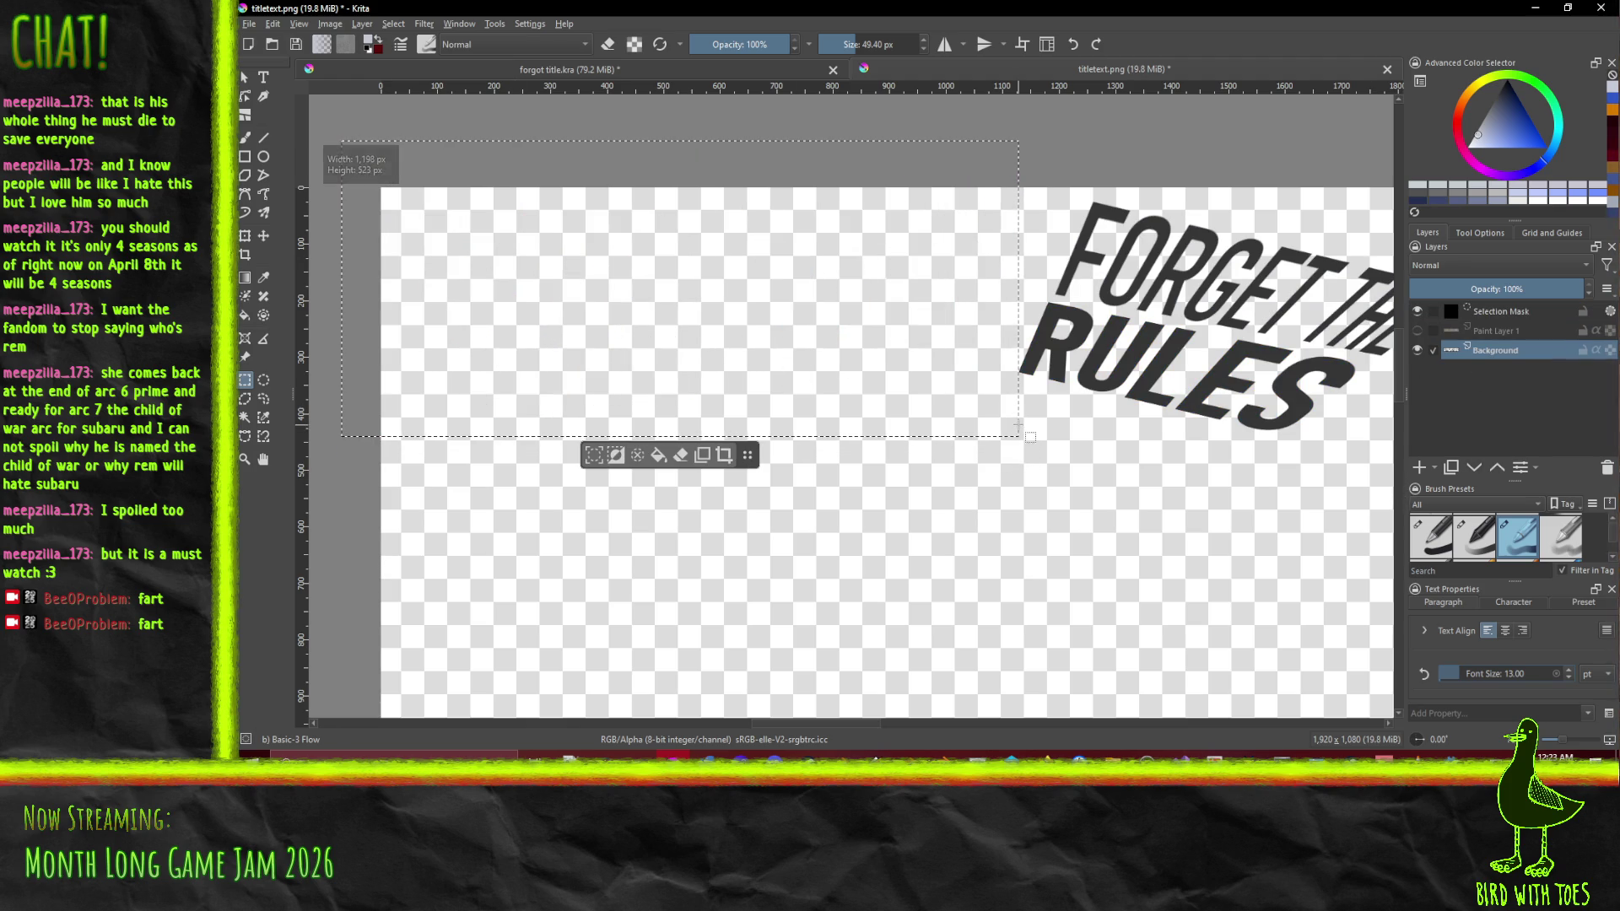
pyautogui.hotkey('ctrl', 'v')
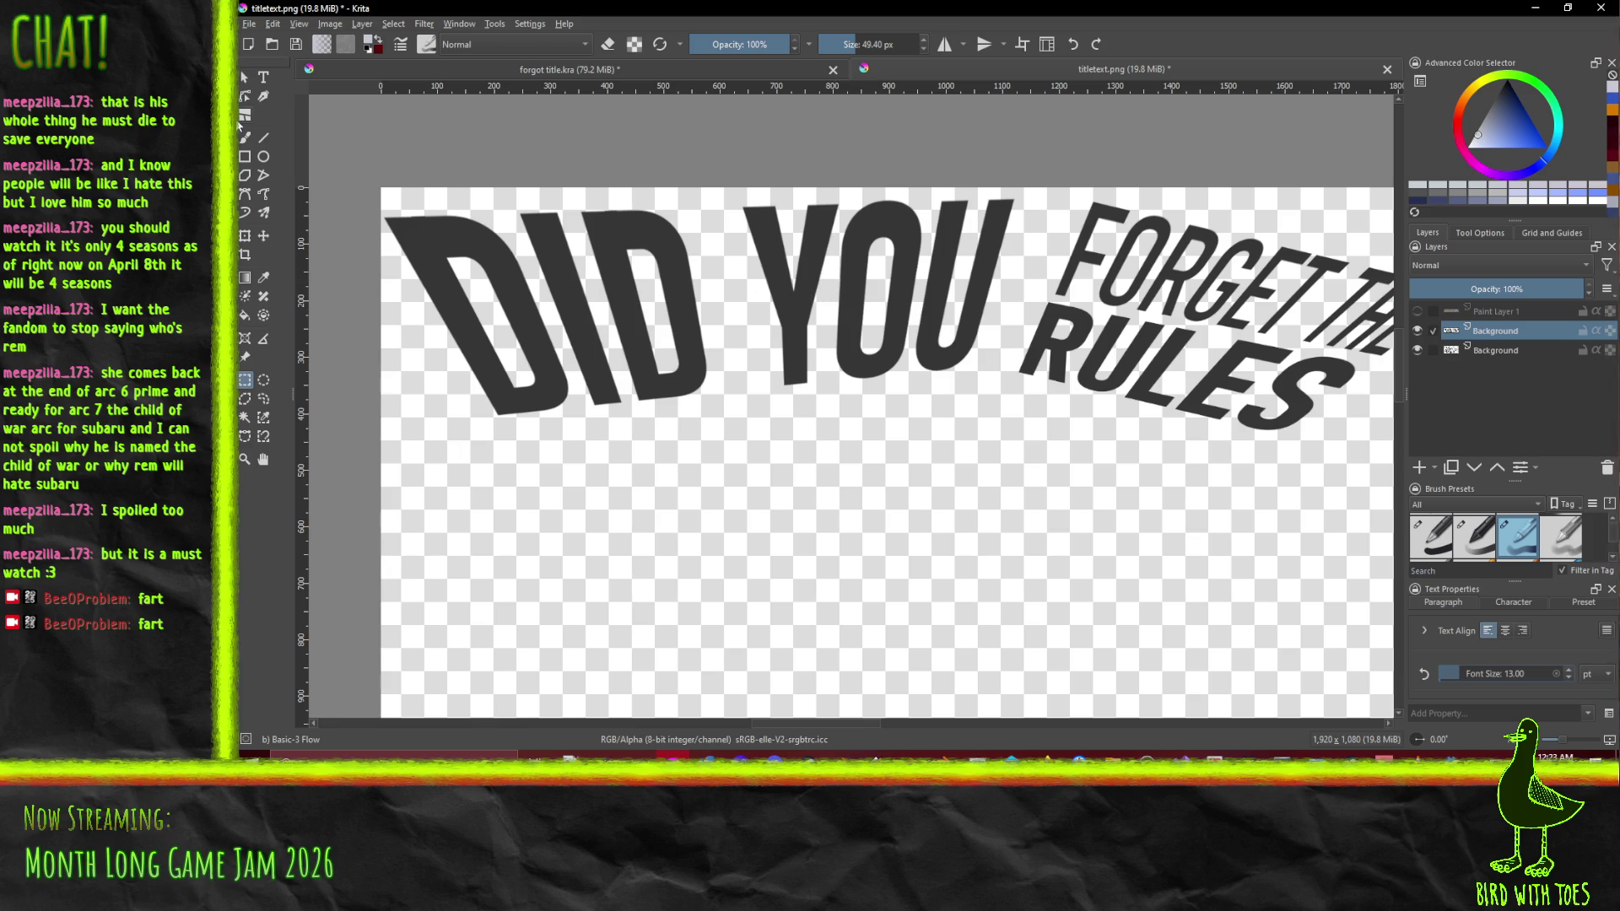
pyautogui.click(263, 238)
pyautogui.moveTo(797, 283); pyautogui.dragTo(830, 287)
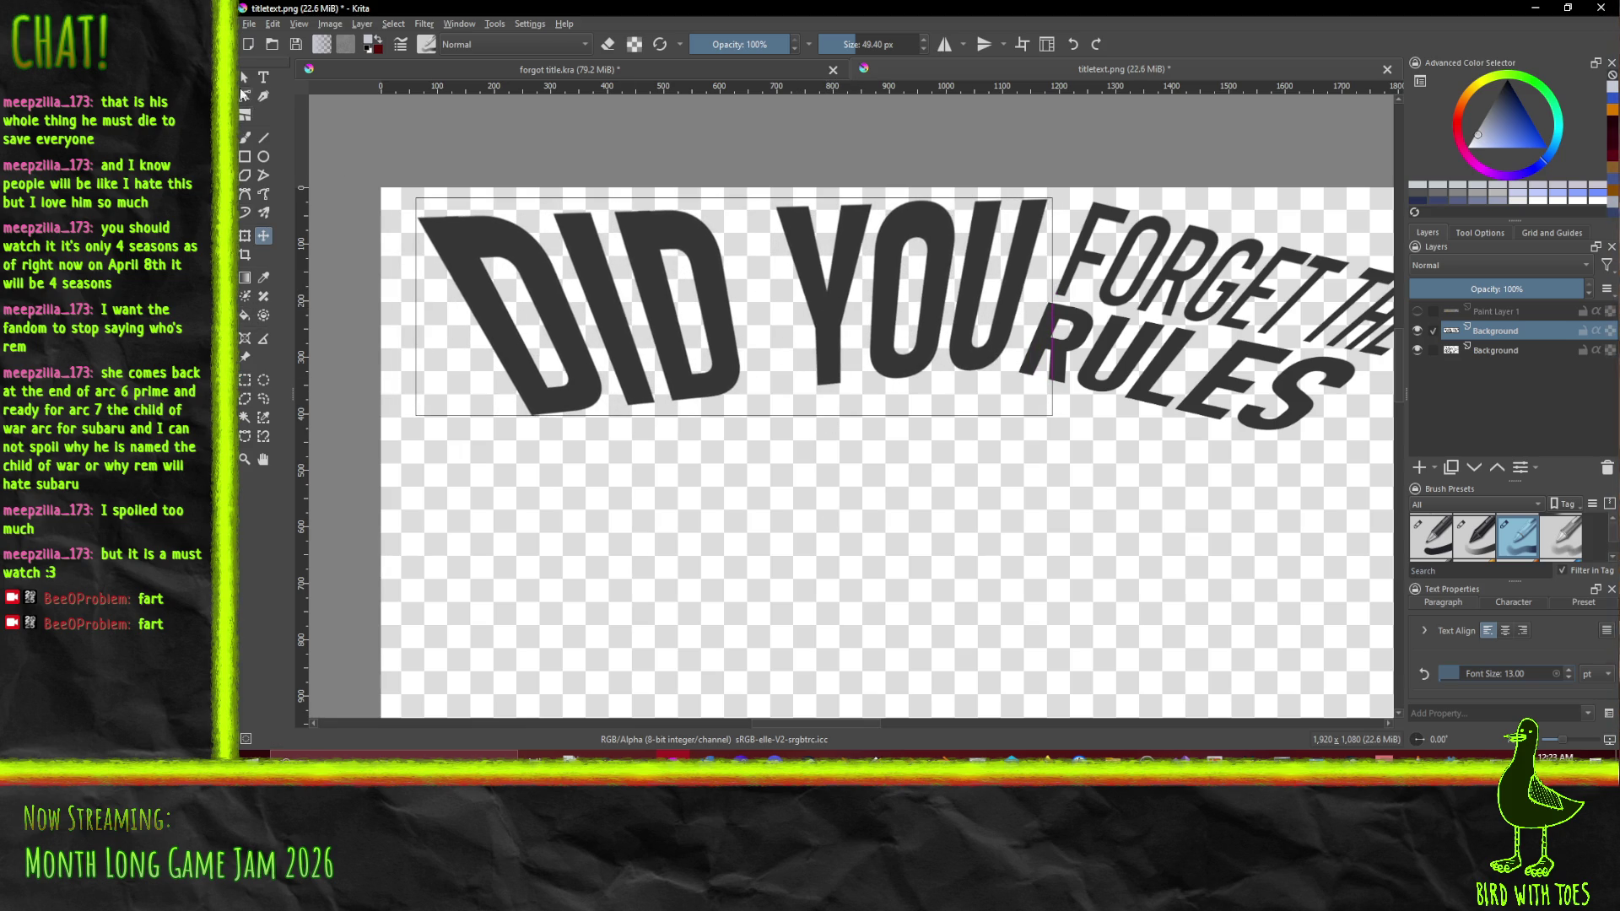
# Separate DID onto its own layer and nudge it about 30 px right and slightly up
pyautogui.click(245, 380)
pyautogui.moveTo(335, 133); pyautogui.dragTo(762, 463)
pyautogui.hotkey('ctrl', 'x')
pyautogui.hotkey('ctrl', 'v')
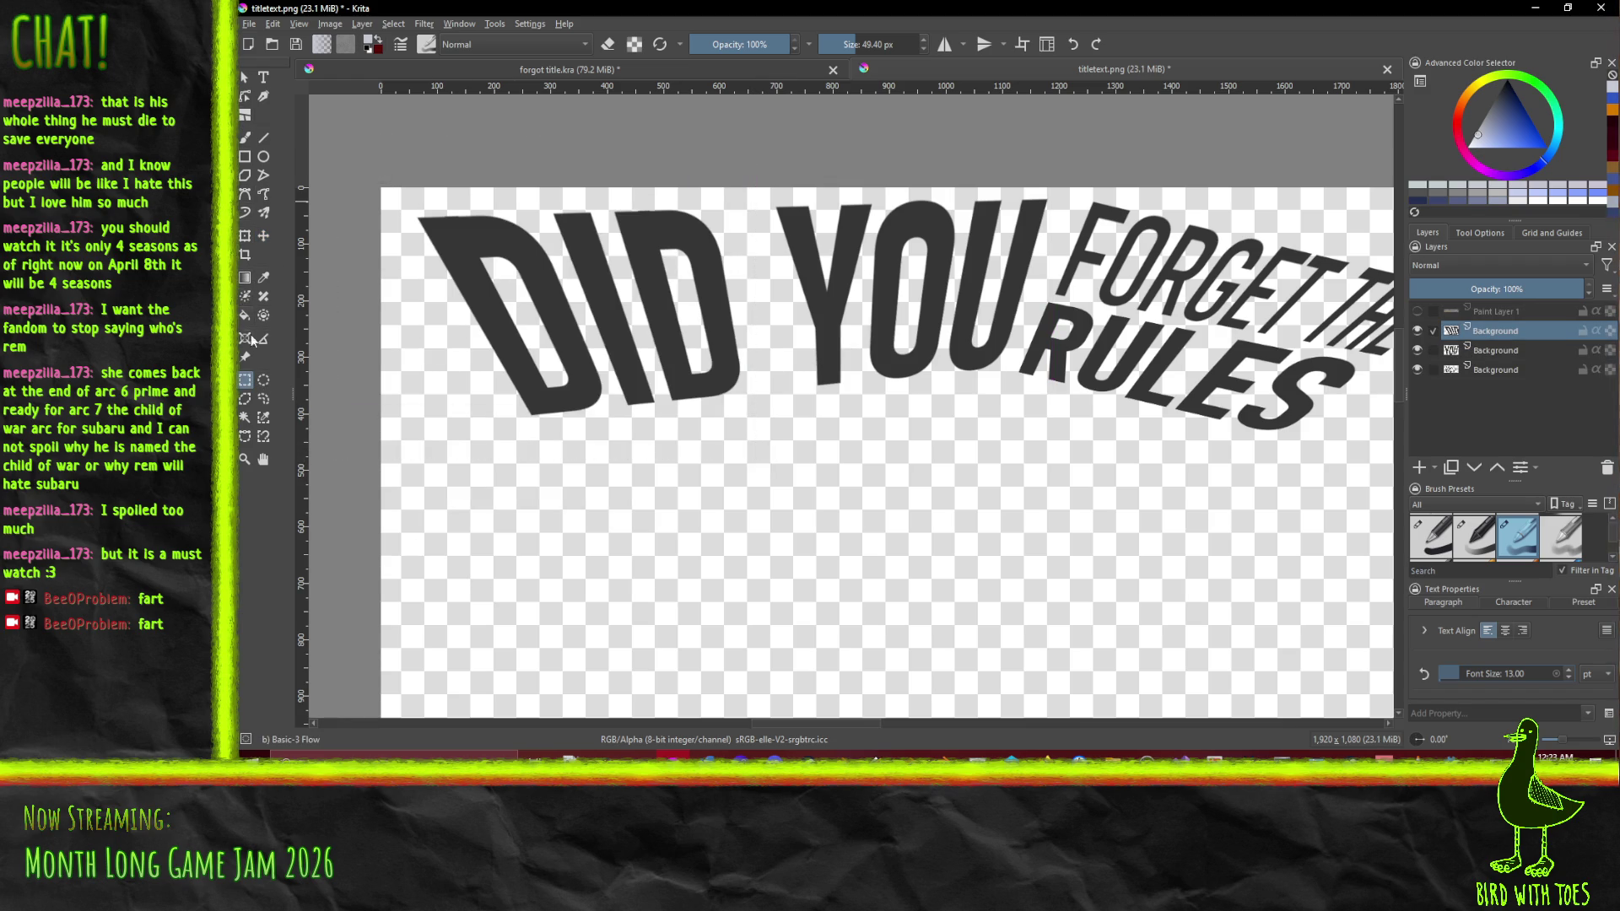
pyautogui.click(264, 235)
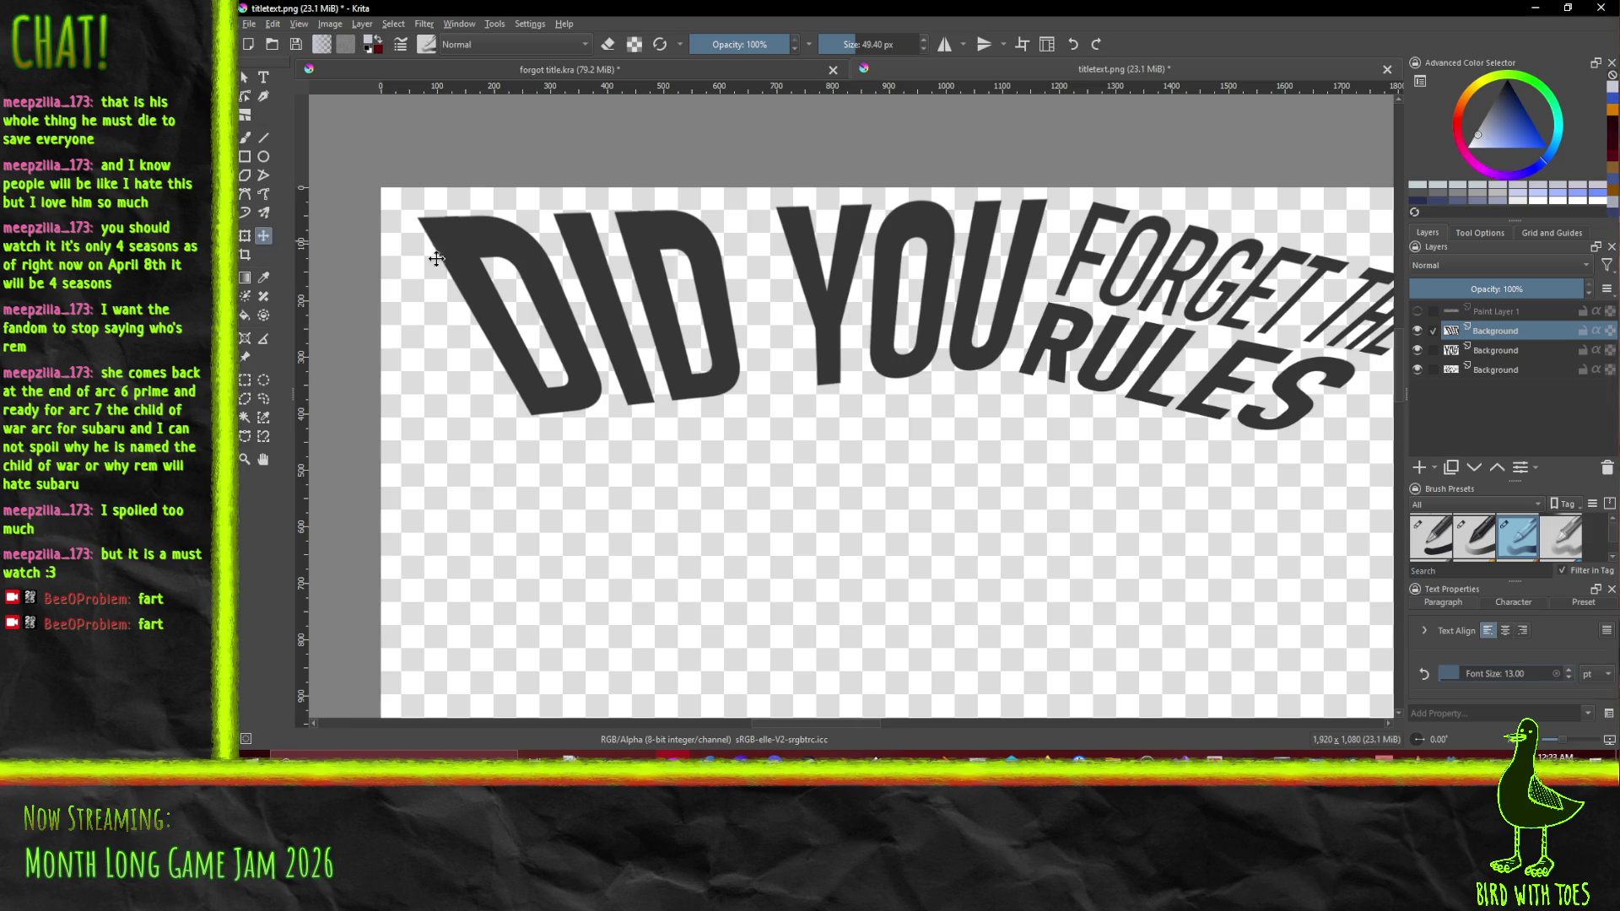
pyautogui.moveTo(571, 282); pyautogui.dragTo(602, 284)
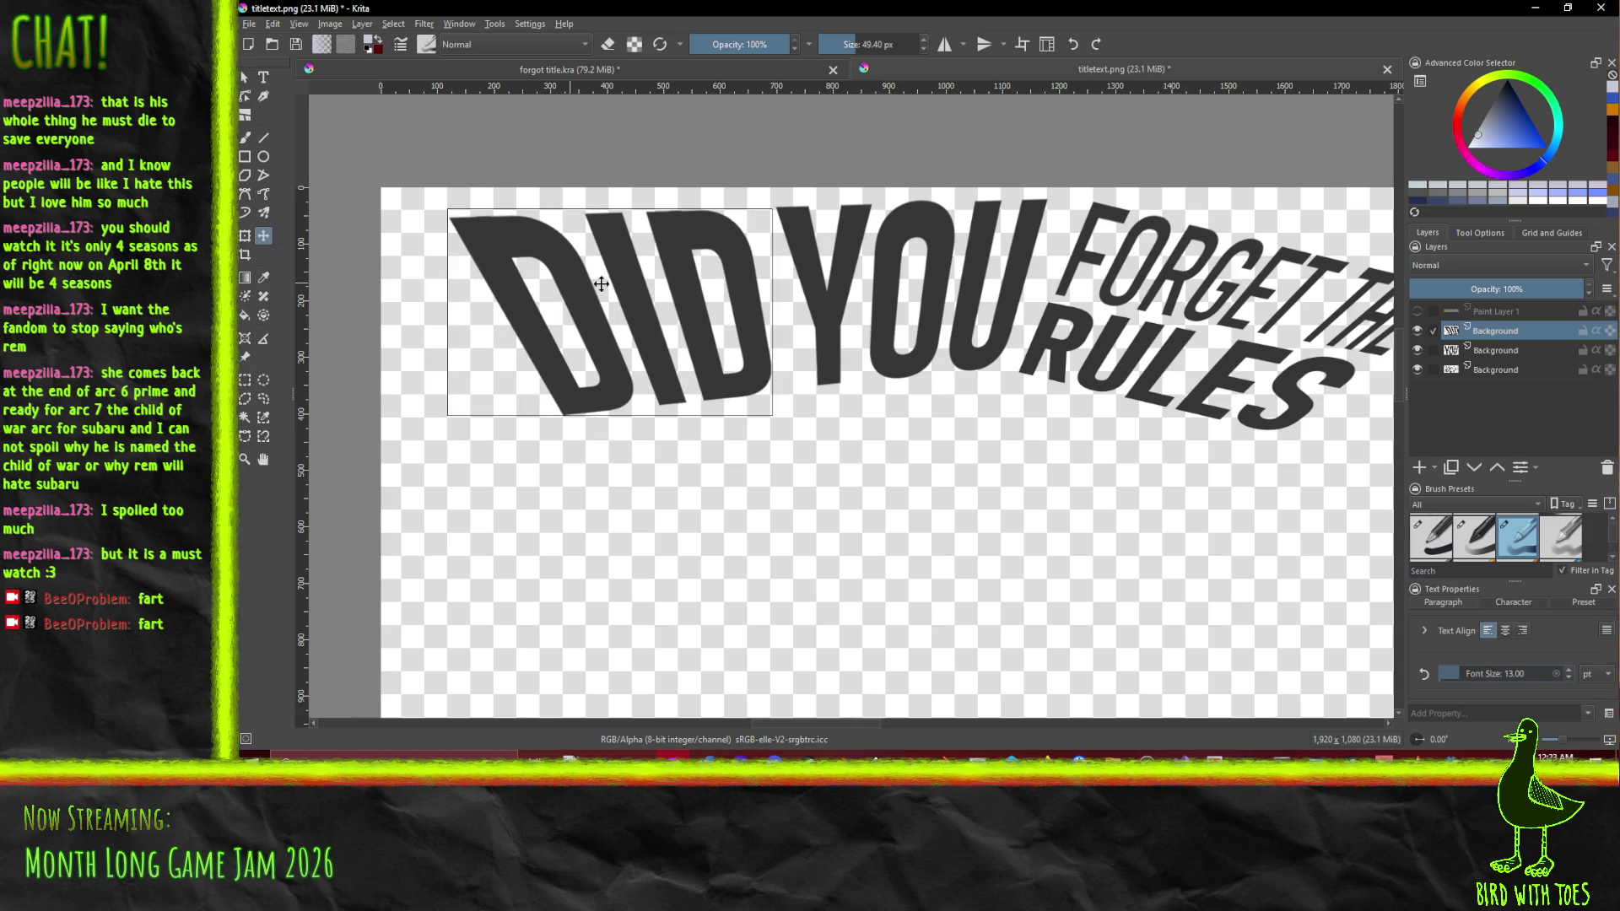
pyautogui.press('Up')
pyautogui.press('Up')
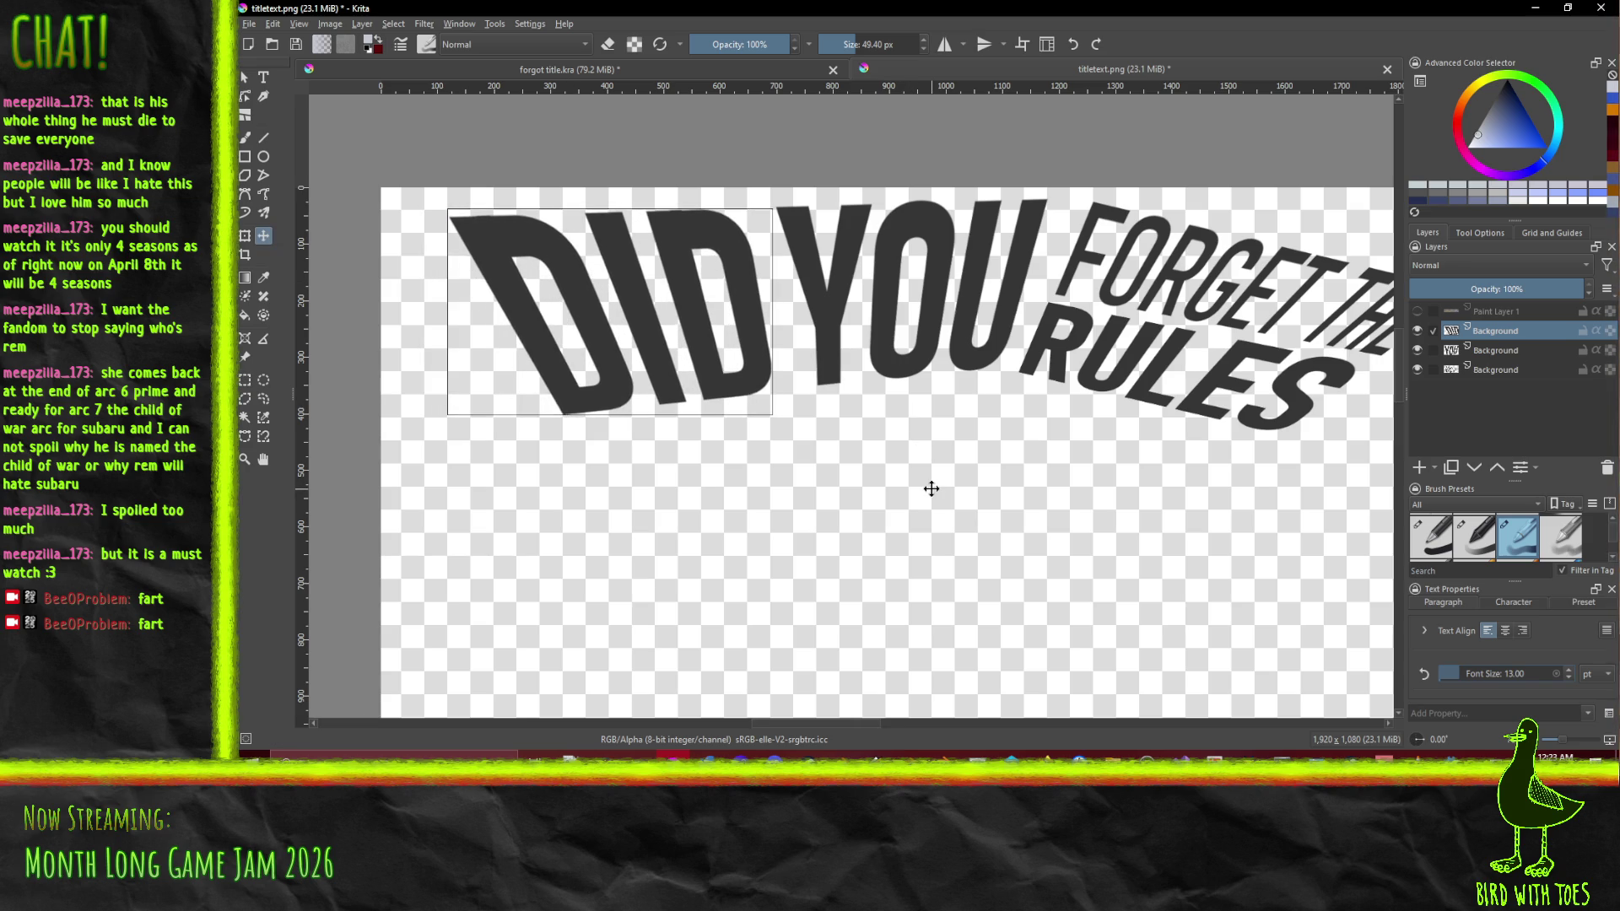
pyautogui.press('Right')
pyautogui.press('Right')
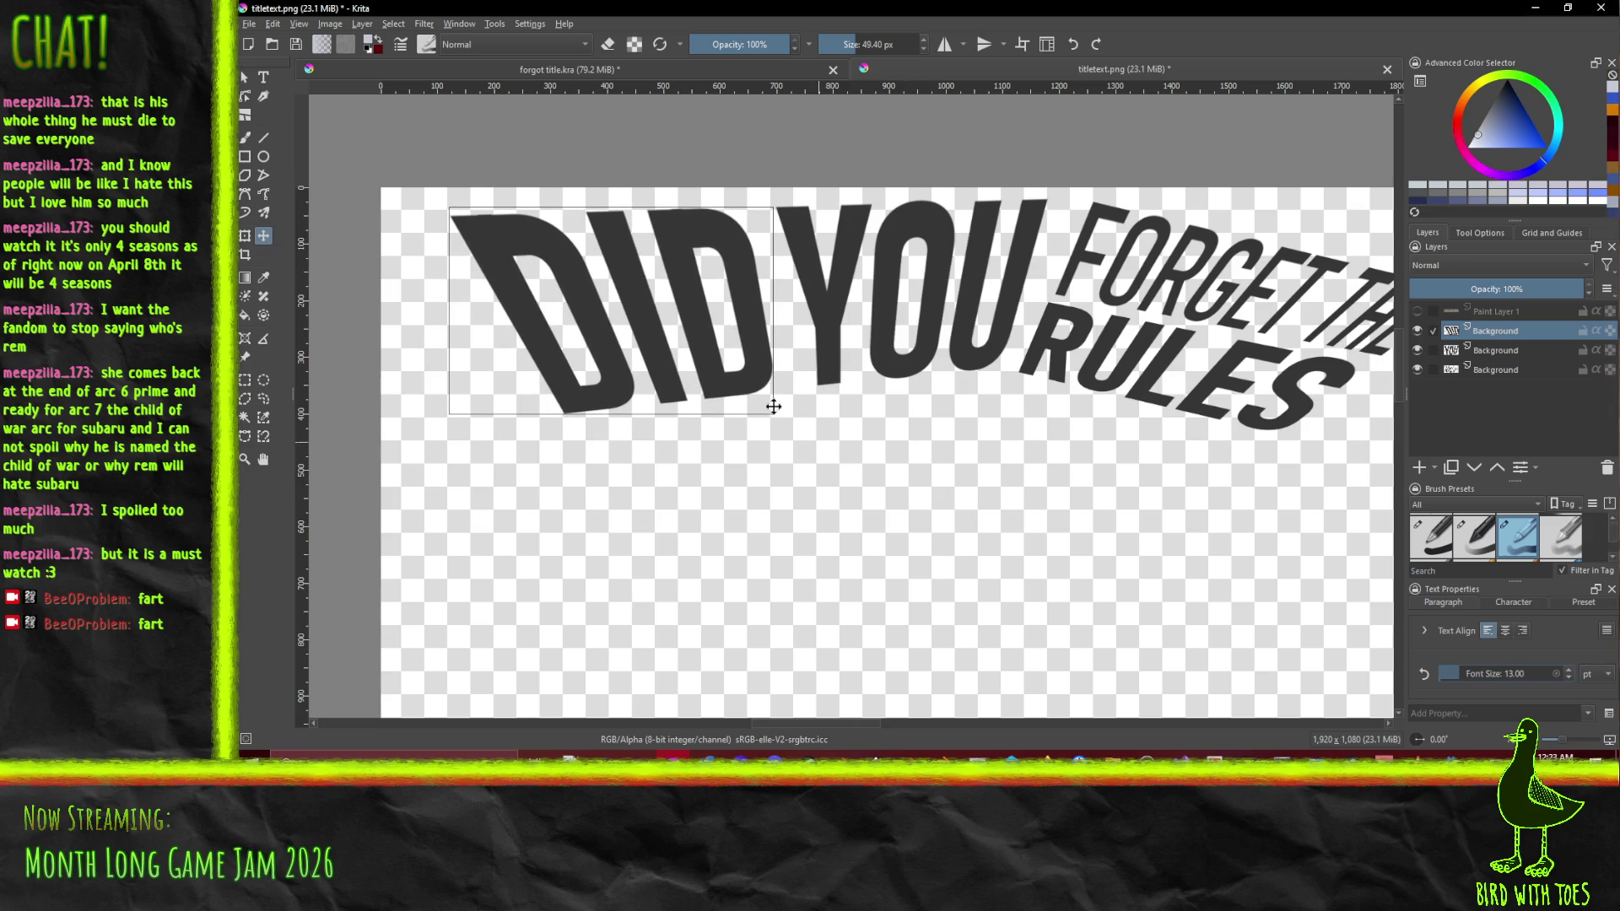
# Export the title image as titletext.png with the PNG settings confirmed
pyautogui.click(253, 24)
pyautogui.click(291, 161)
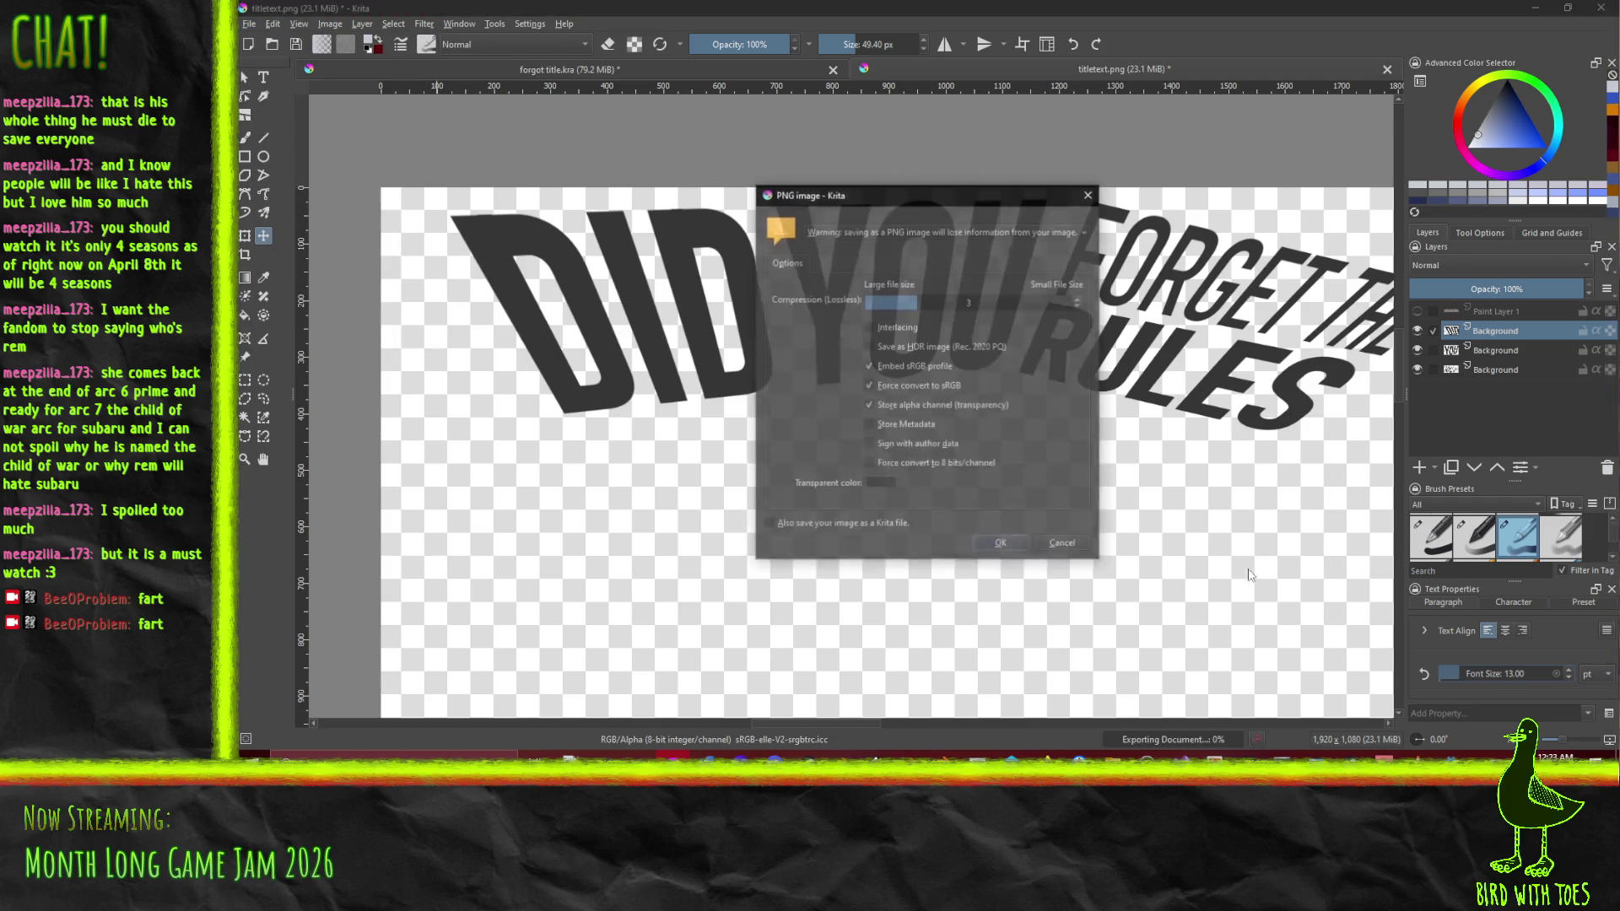
pyautogui.click(975, 545)
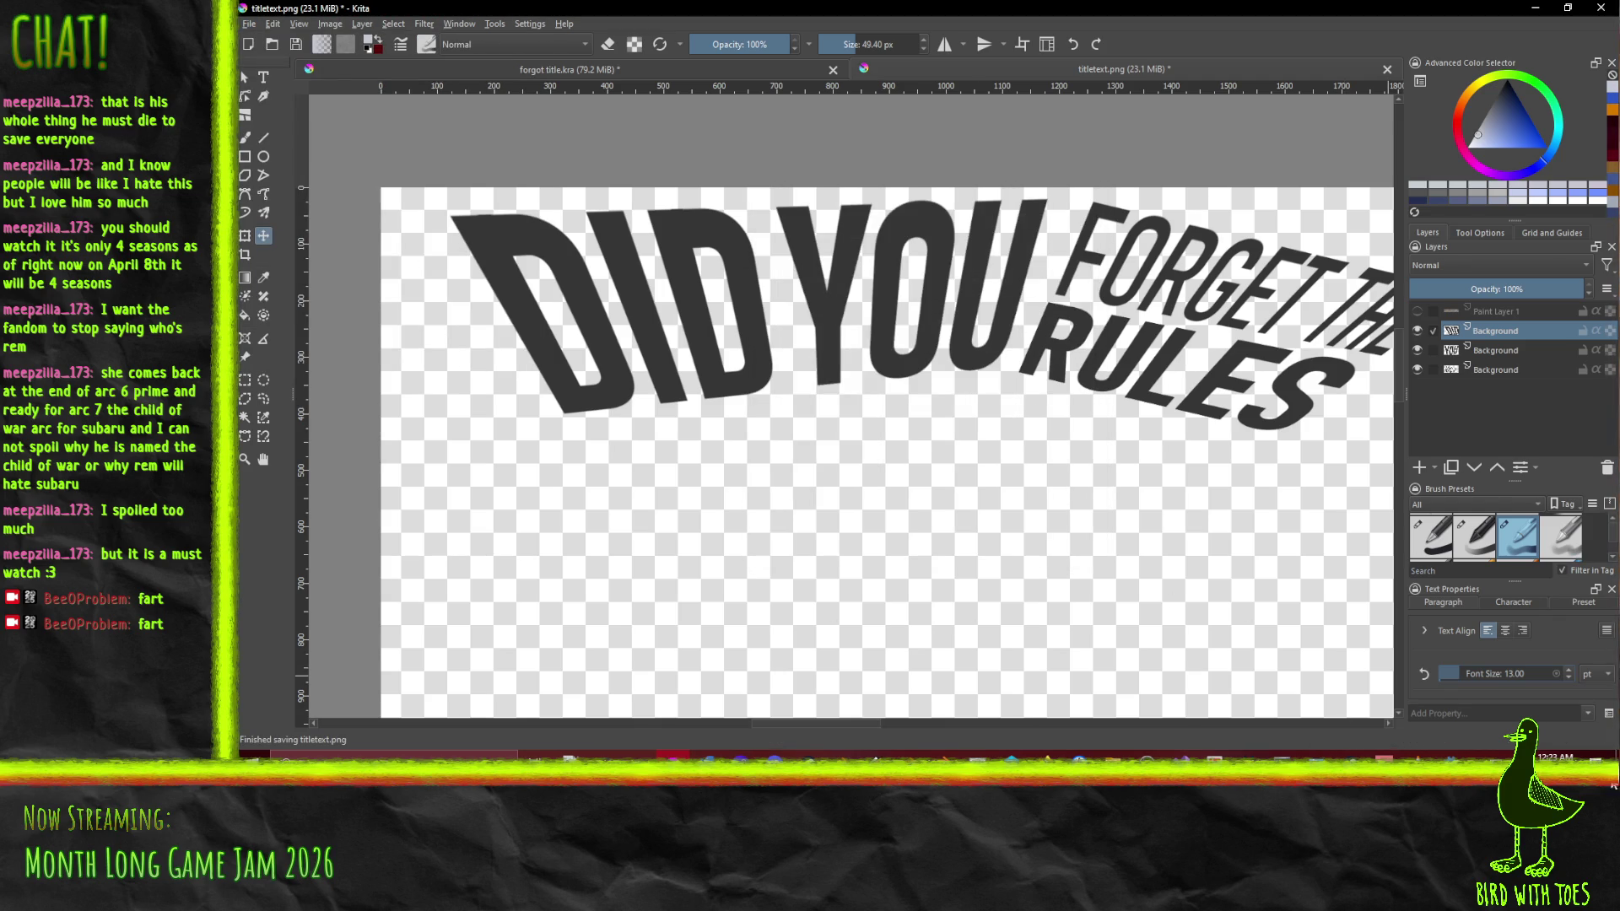
pyautogui.hotkey('alt', 'Tab')
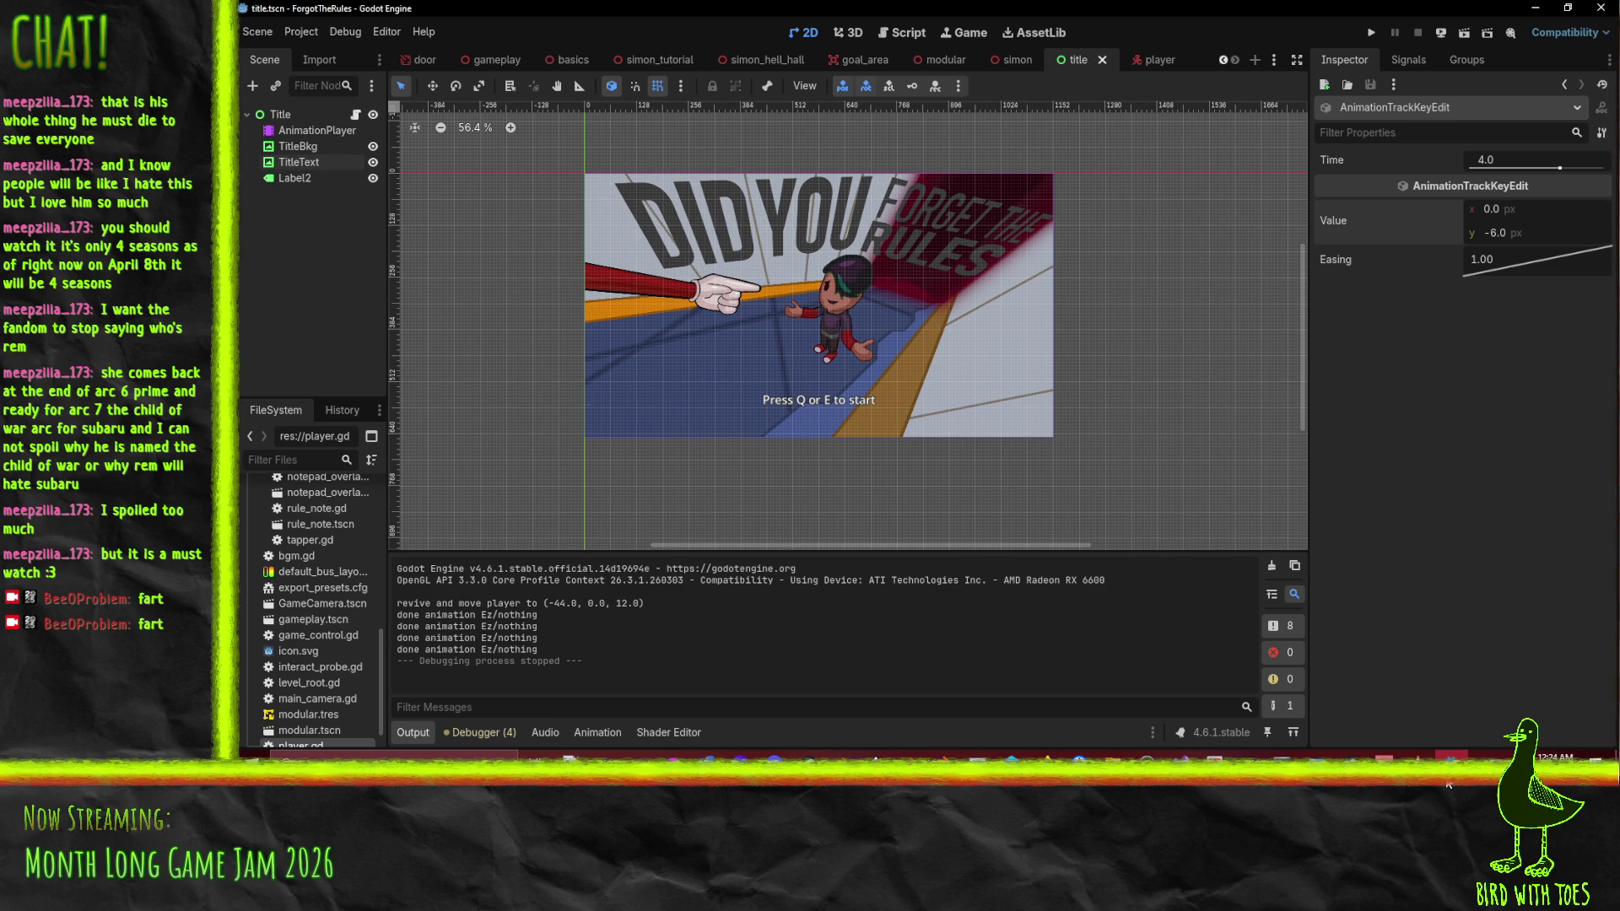
# After previewing title.tscn in Godot, return to titletext.png in Krita
pyautogui.hotkey('alt', 'Tab')
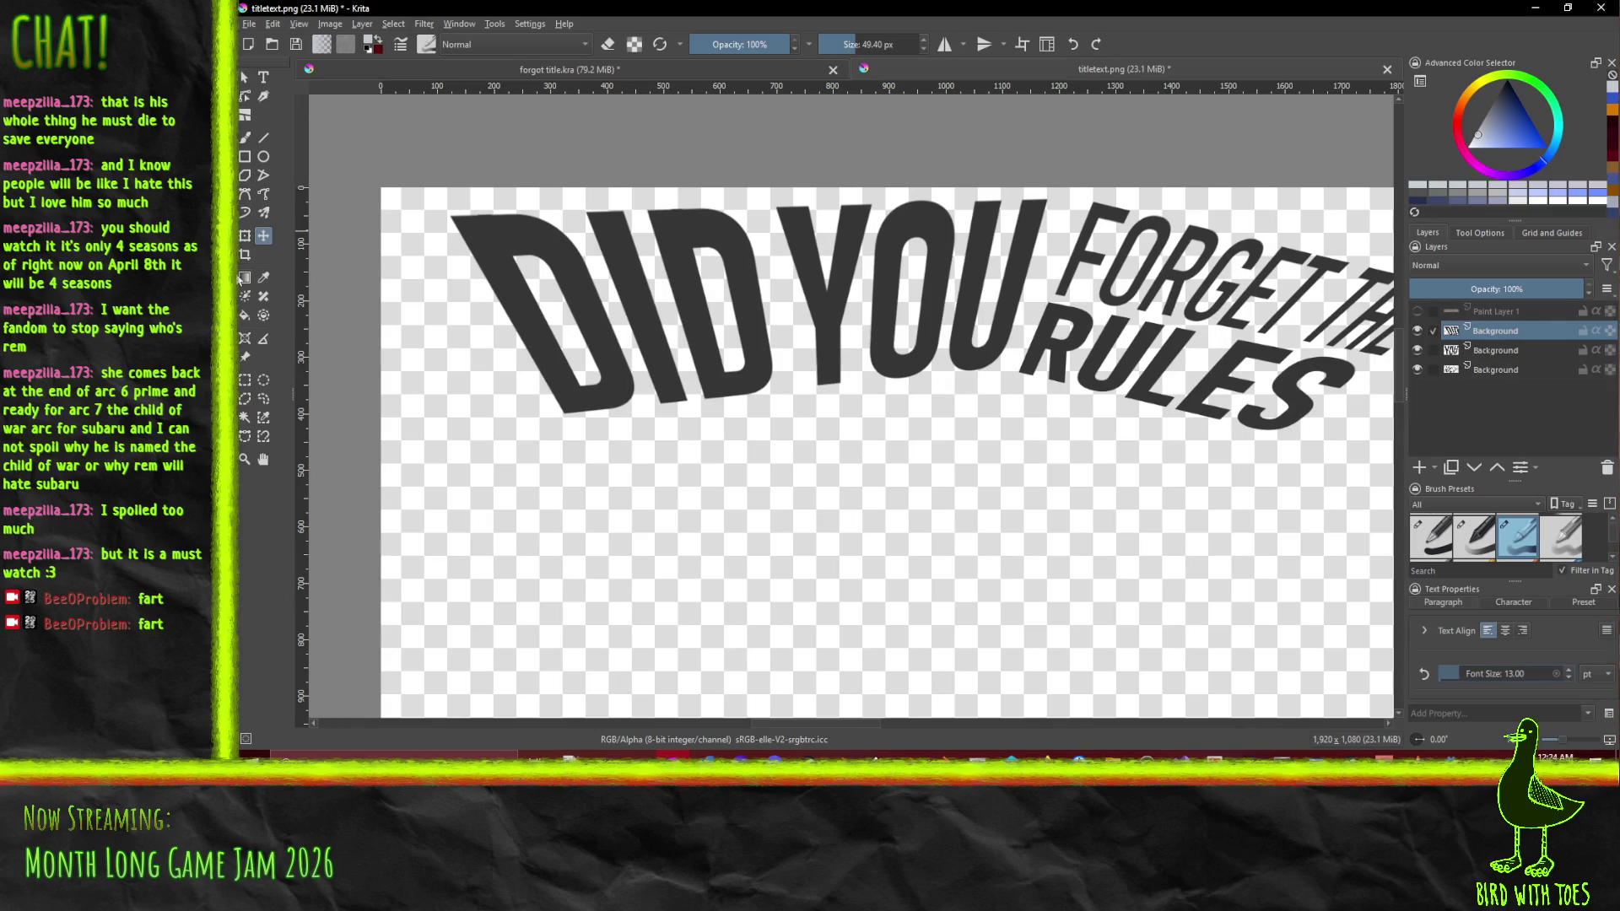
# Rectangle-select the DID lettering and start transforming it toward the bottom left
pyautogui.click(246, 380)
pyautogui.moveTo(352, 130)
pyautogui.mouseDown()
pyautogui.moveTo(1051, 388)
pyautogui.moveTo(772, 437)
pyautogui.moveTo(775, 467)
pyautogui.mouseUp()
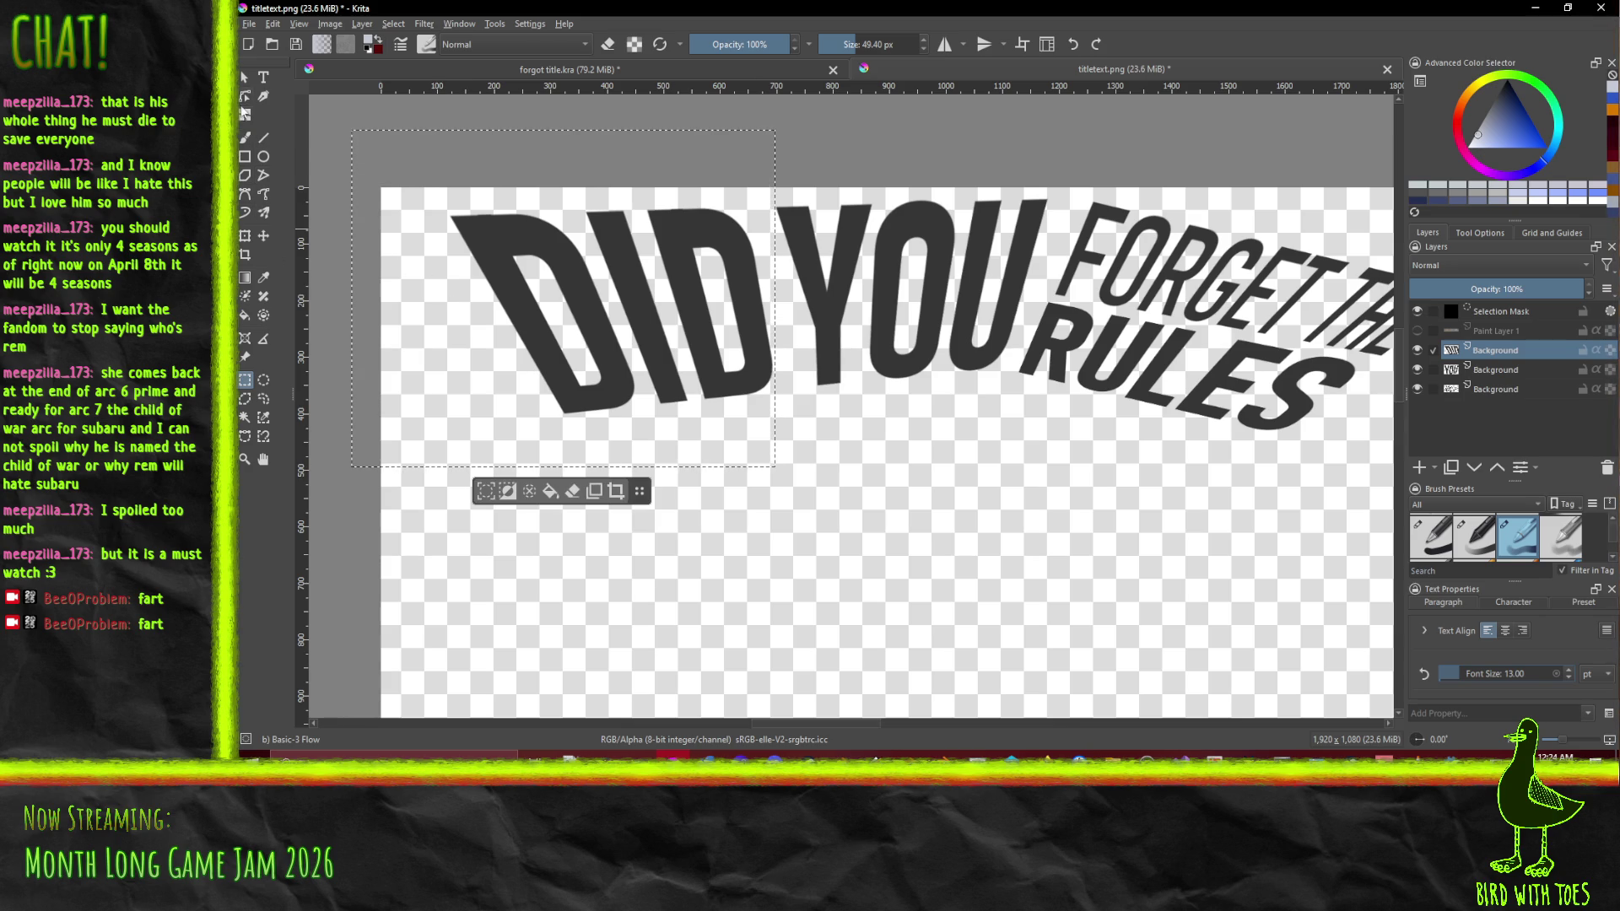
pyautogui.click(246, 237)
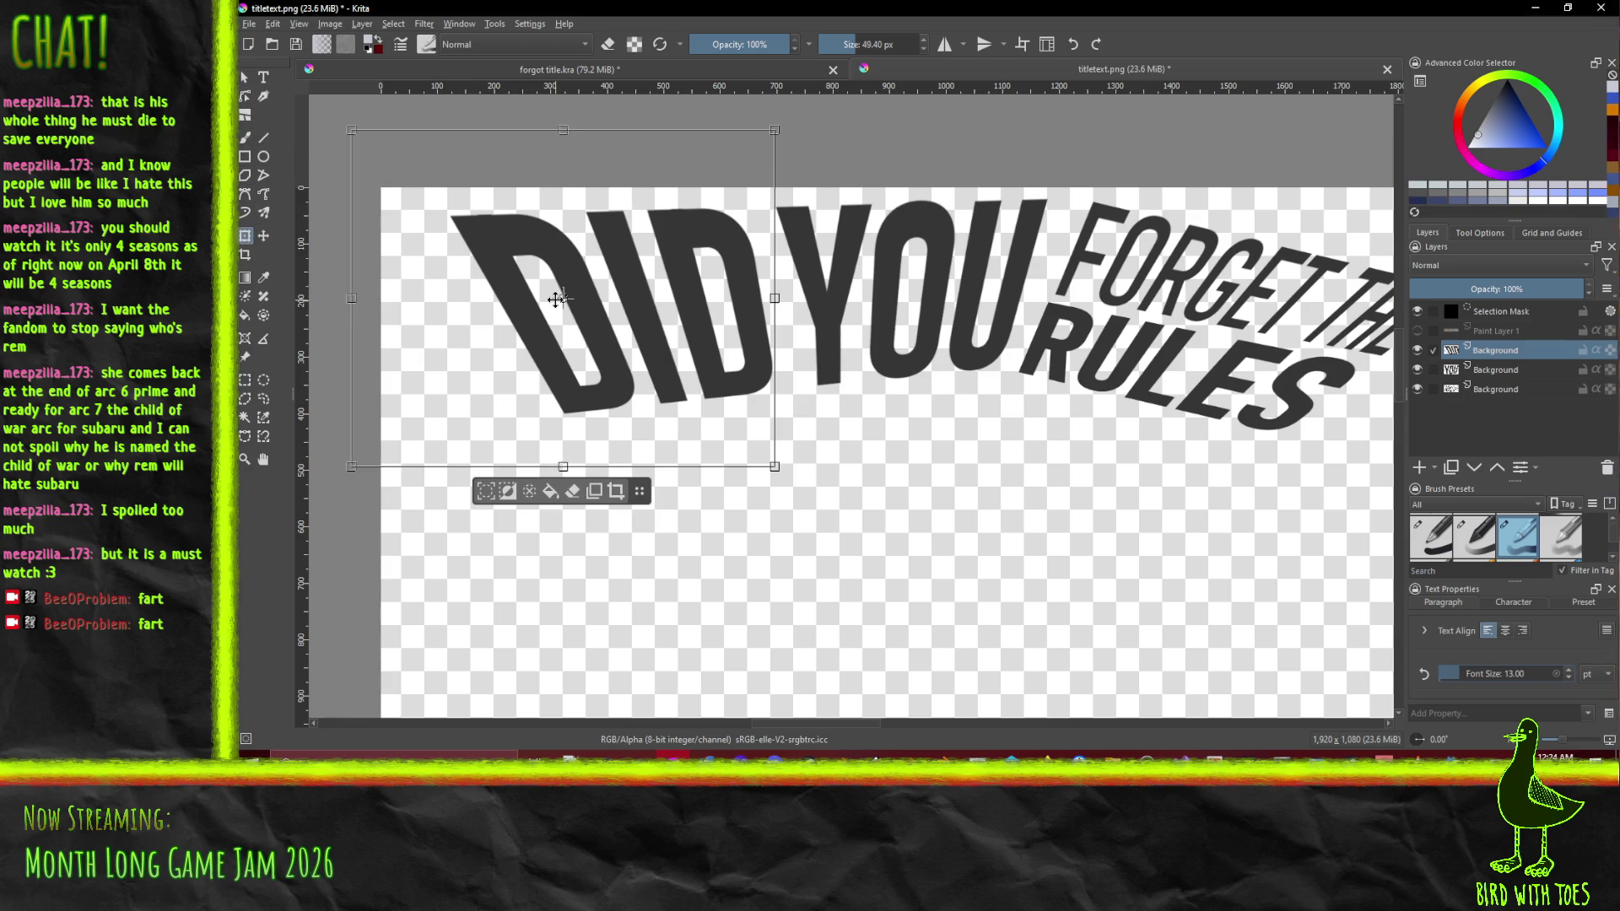
pyautogui.moveTo(349, 469)
pyautogui.mouseDown()
pyautogui.moveTo(312, 475)
pyautogui.moveTo(352, 467)
pyautogui.mouseUp()
pyautogui.moveTo(645, 493); pyautogui.dragTo(926, 523)
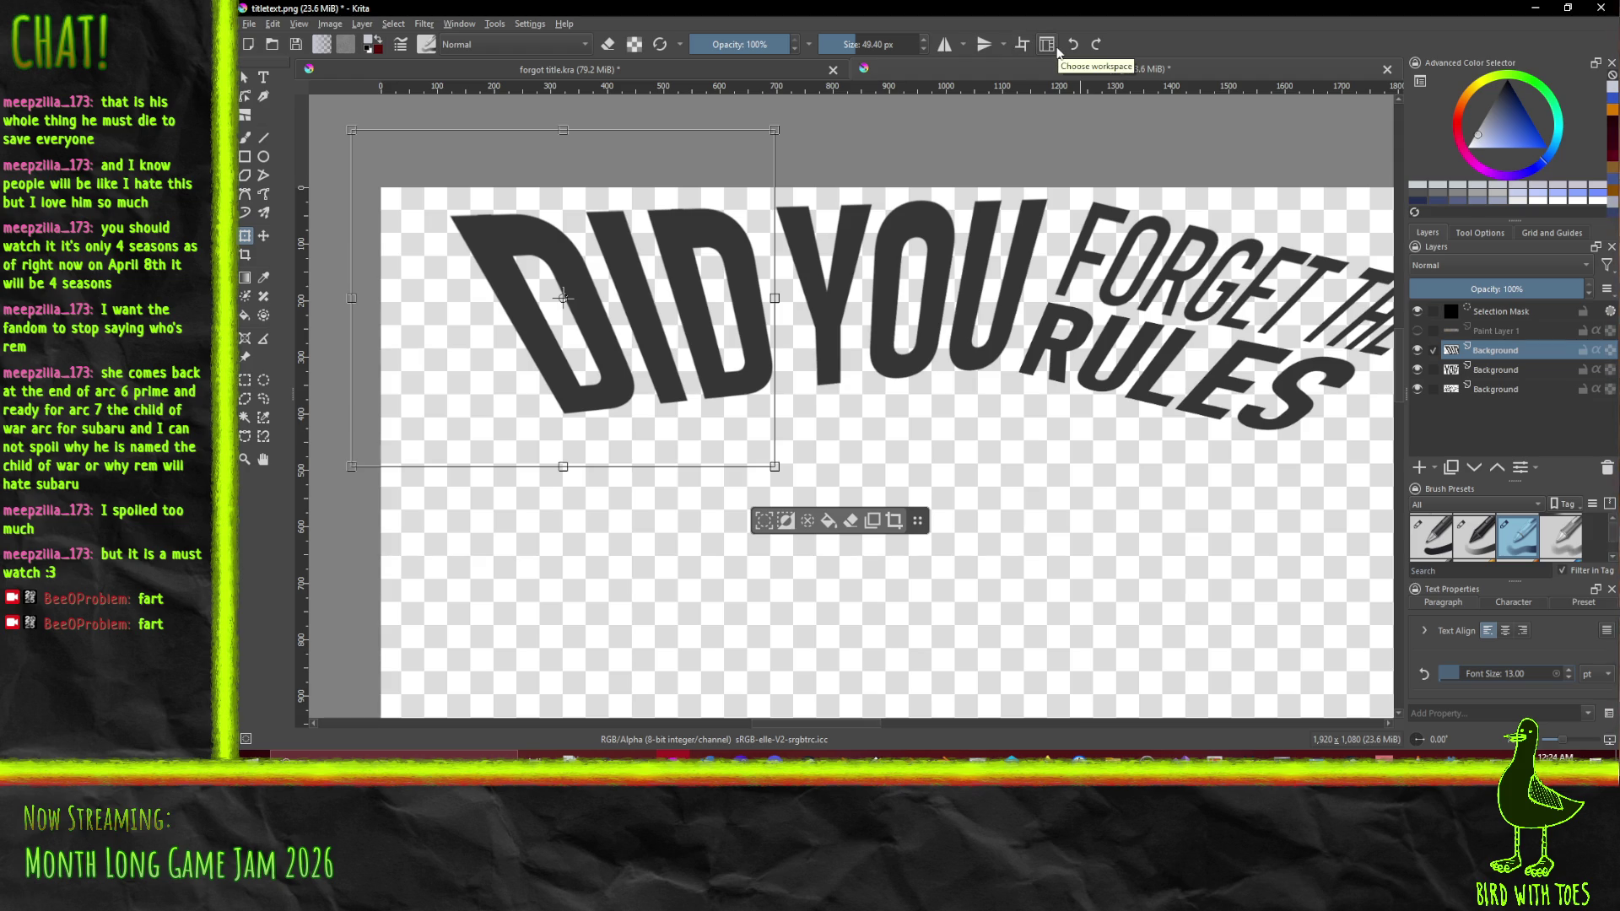
# Apply a perspective transform stretching DID further left and down, then open the Edit menu
pyautogui.click(1480, 231)
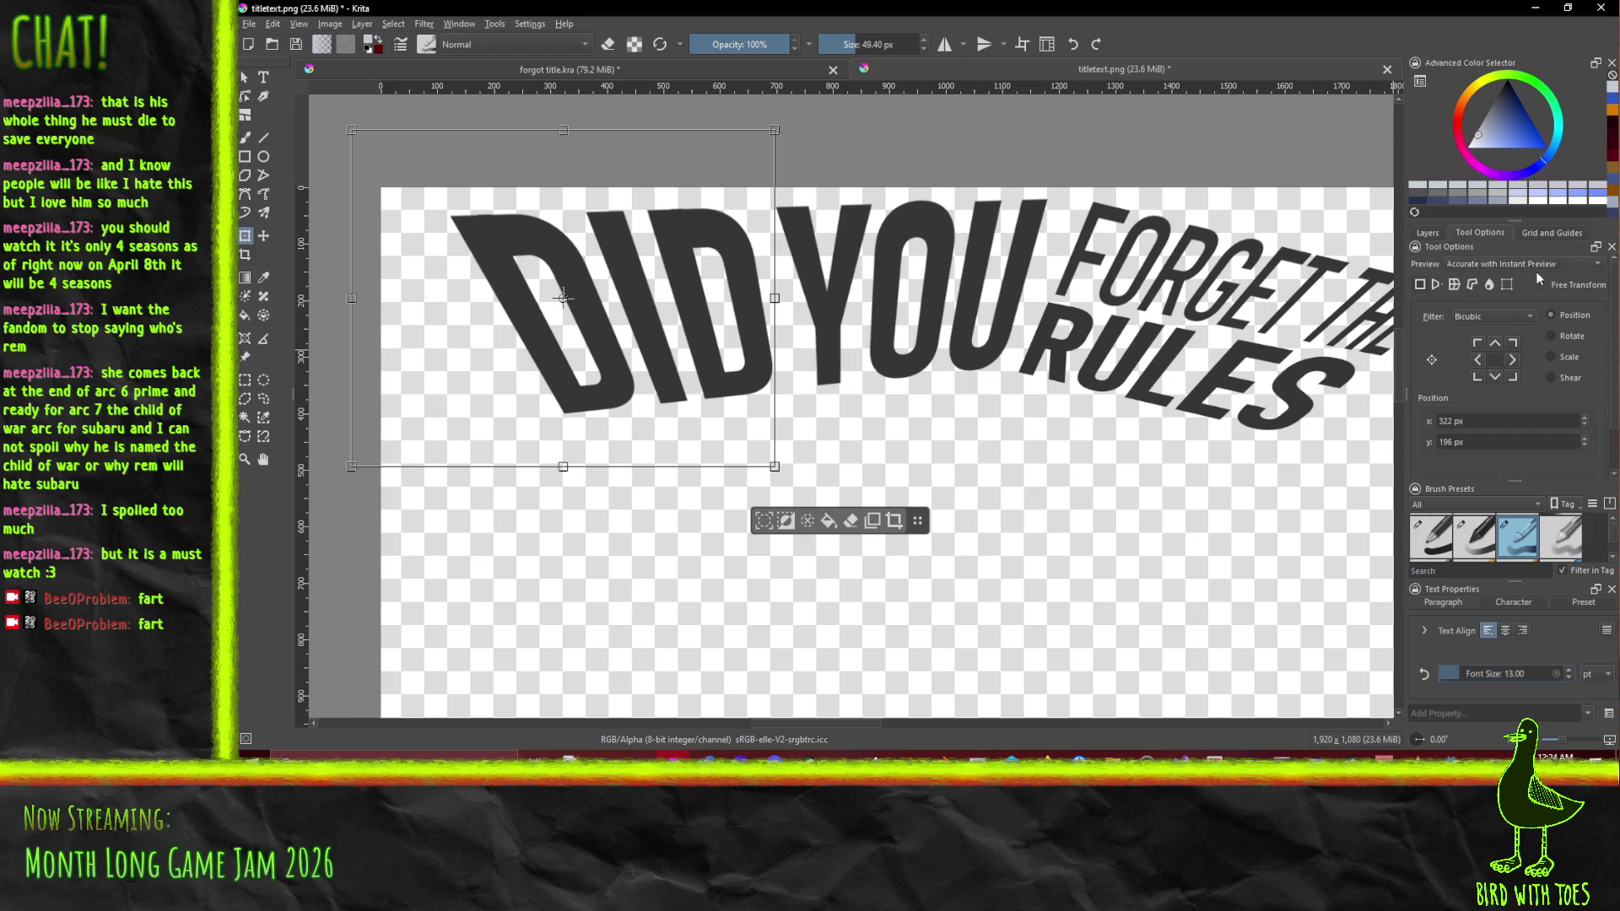
pyautogui.click(1454, 285)
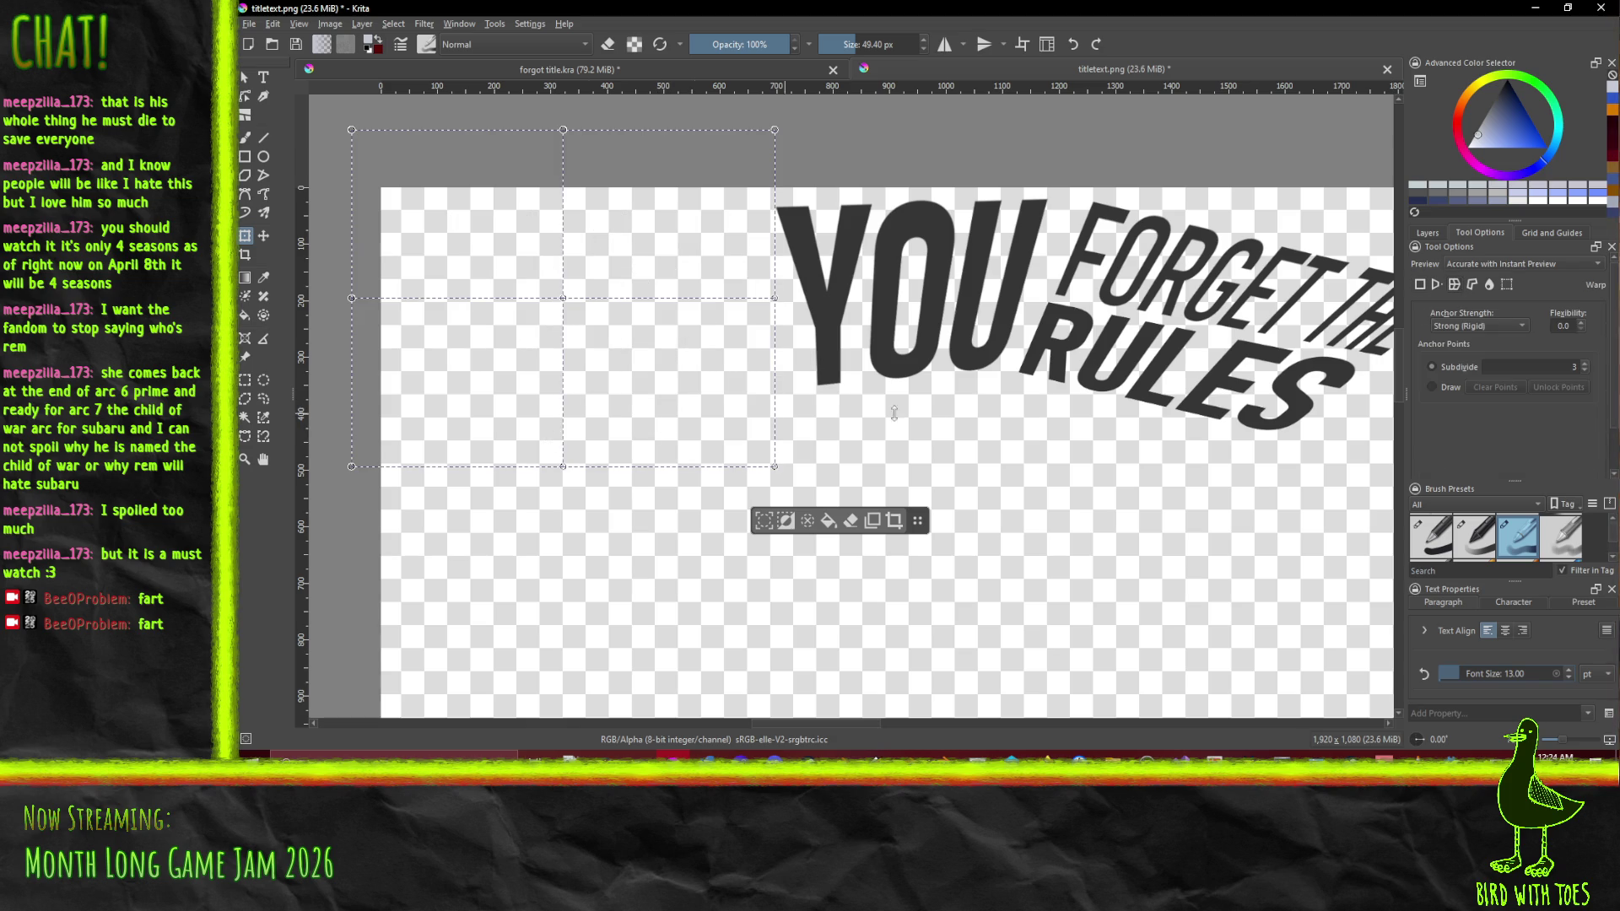
pyautogui.click(1439, 287)
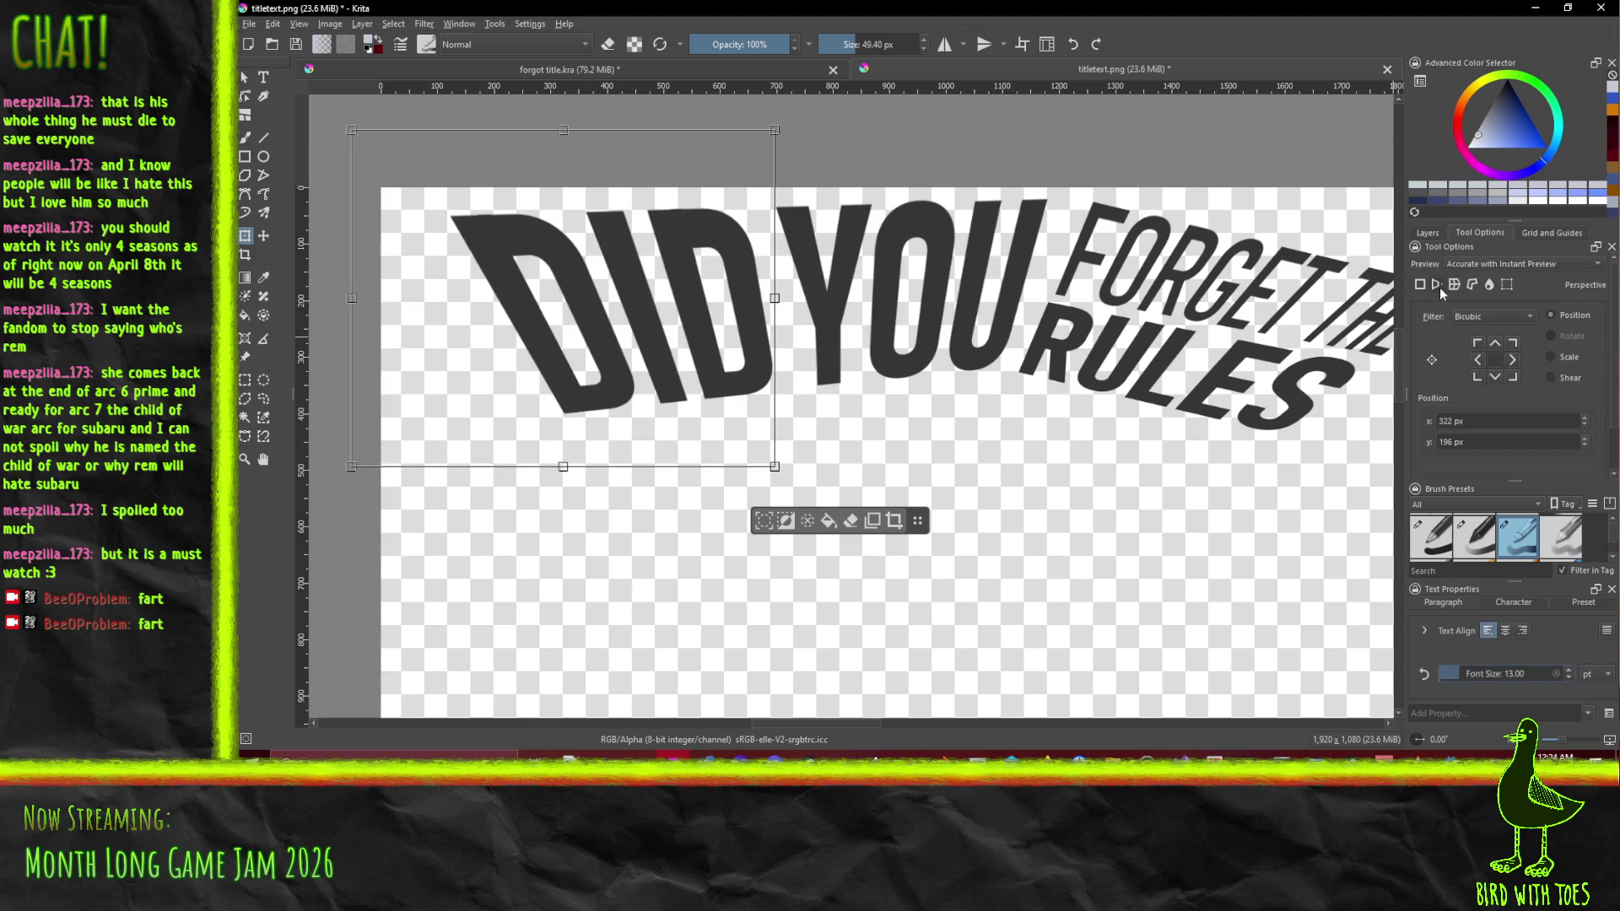
pyautogui.moveTo(351, 471); pyautogui.dragTo(306, 494)
pyautogui.moveTo(329, 300)
pyautogui.mouseDown()
pyautogui.moveTo(282, 311)
pyautogui.moveTo(312, 301)
pyautogui.mouseUp()
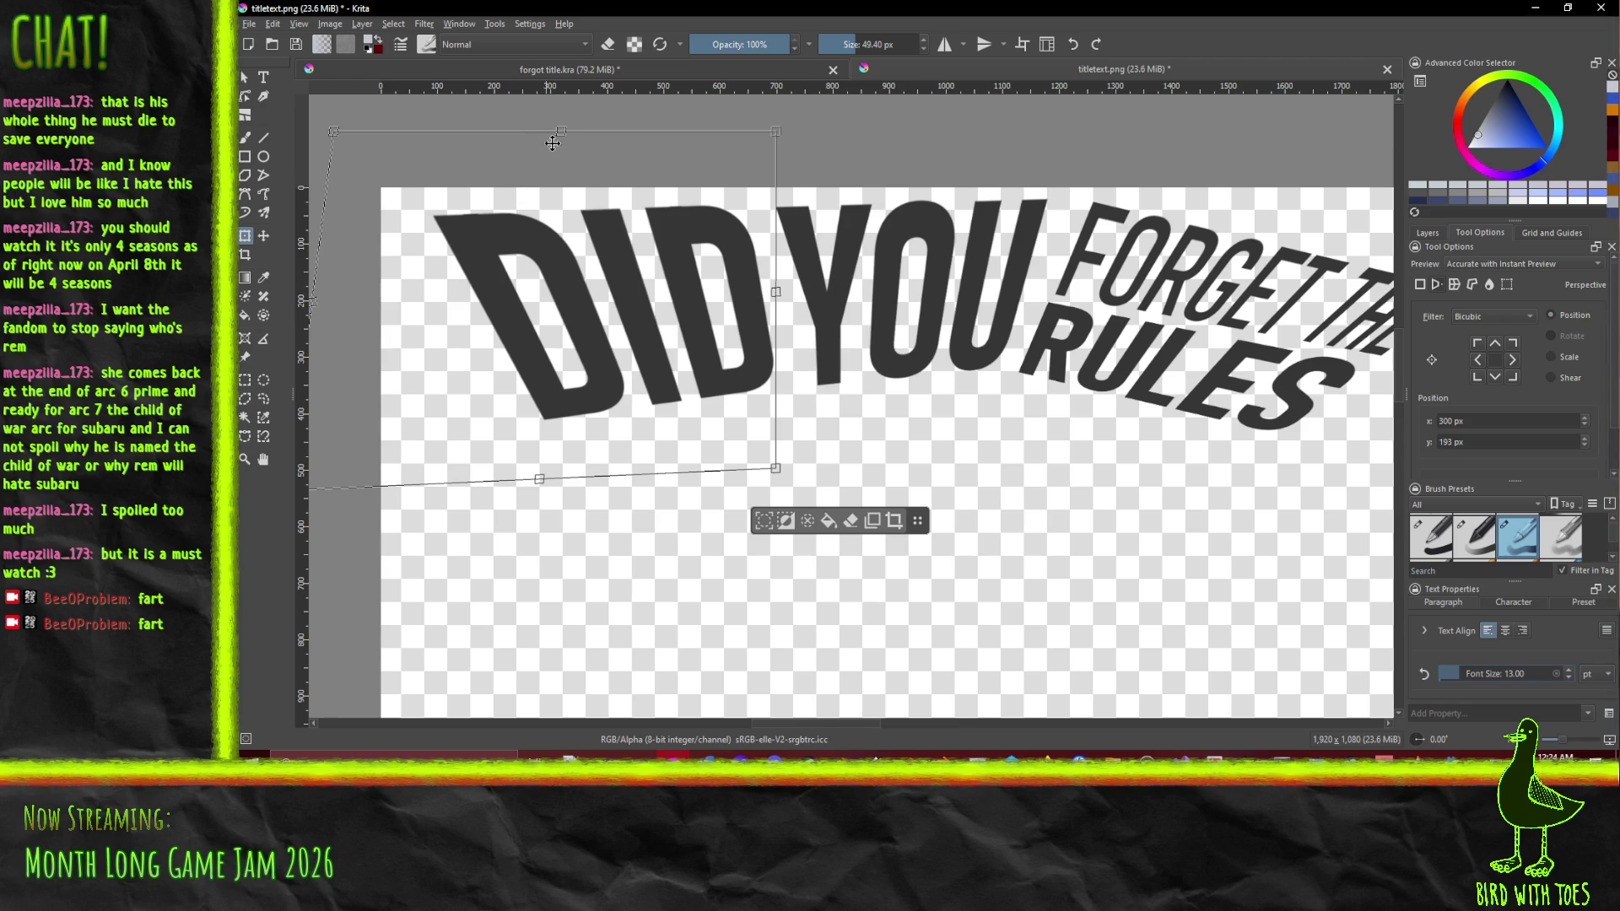
pyautogui.moveTo(562, 132); pyautogui.dragTo(564, 143)
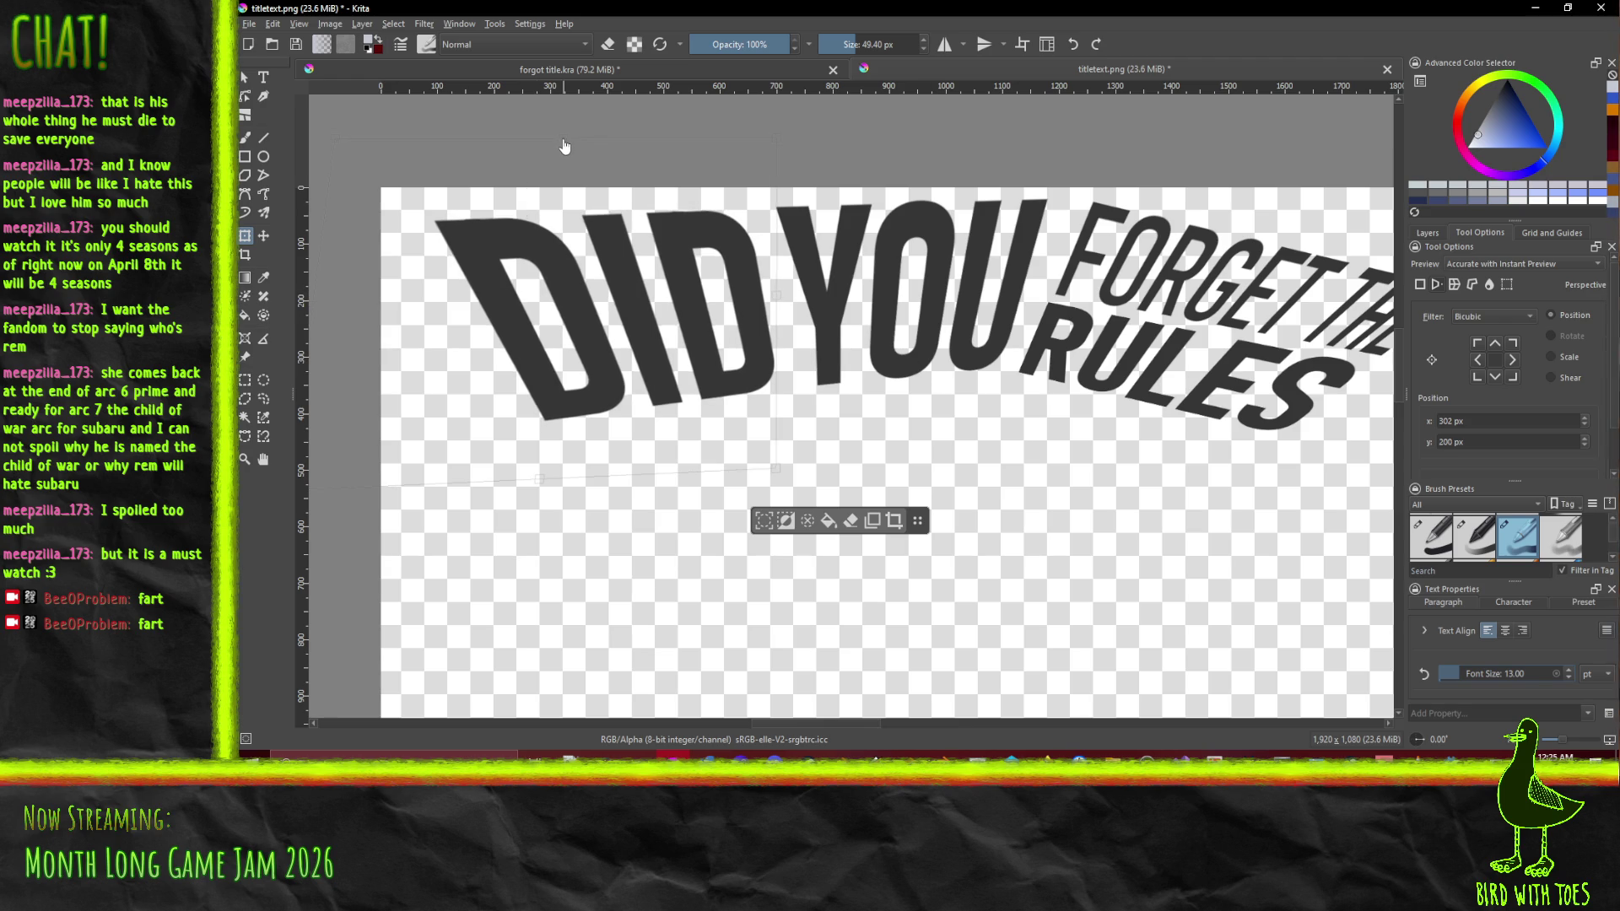
pyautogui.moveTo(336, 148); pyautogui.dragTo(334, 146)
pyautogui.moveTo(474, 387); pyautogui.dragTo(652, 373)
pyautogui.press('Return')
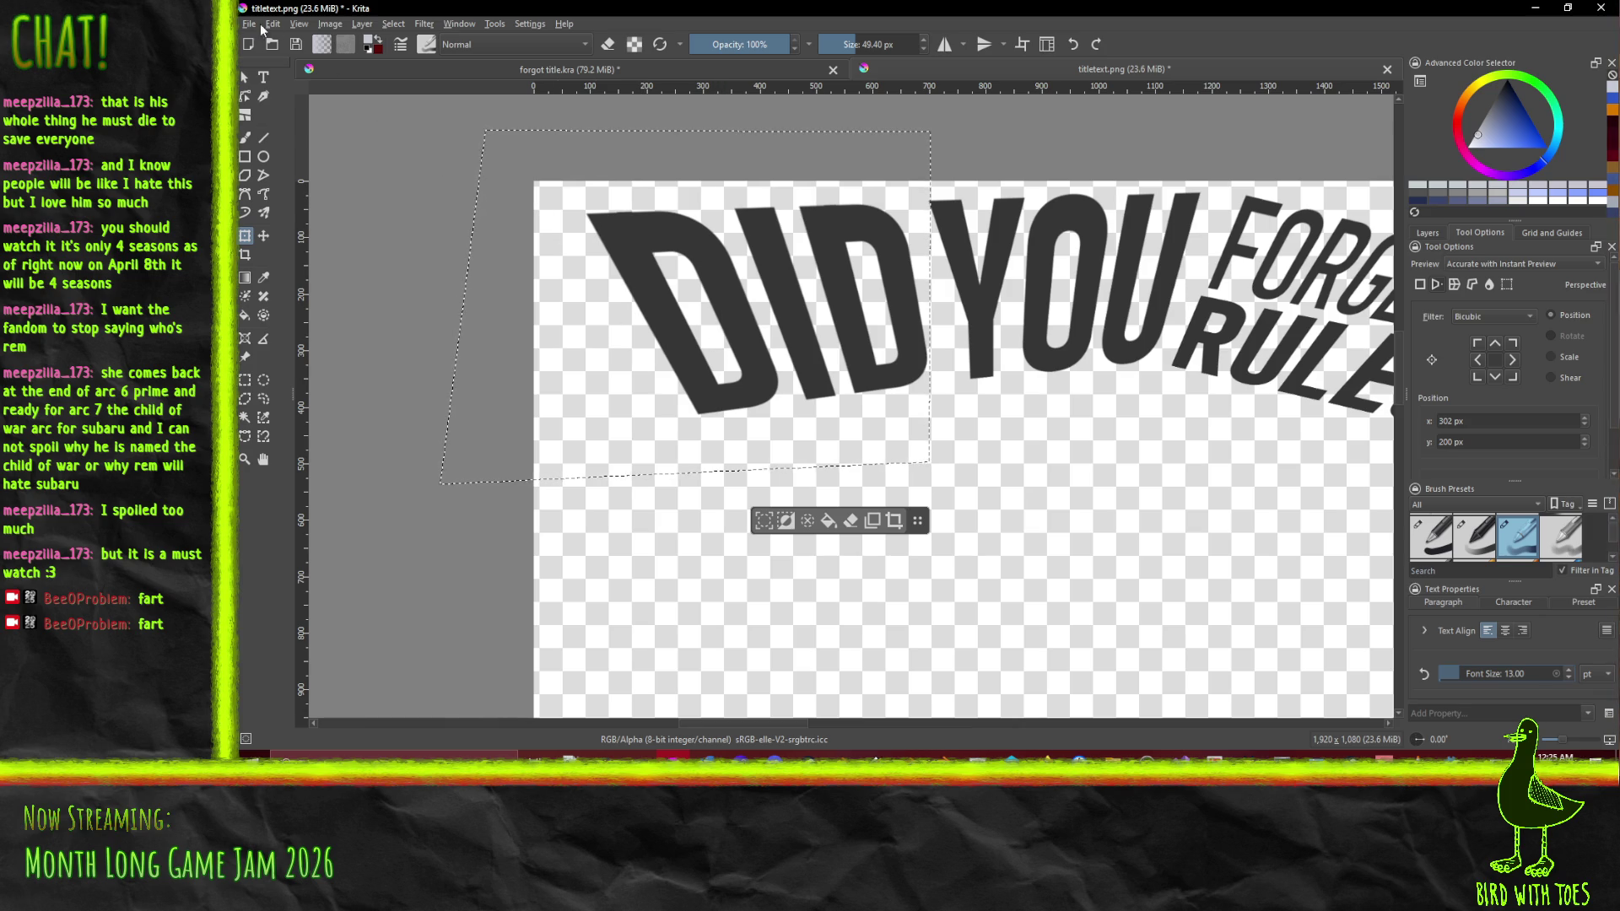
pyautogui.click(270, 25)
pyautogui.click(286, 171)
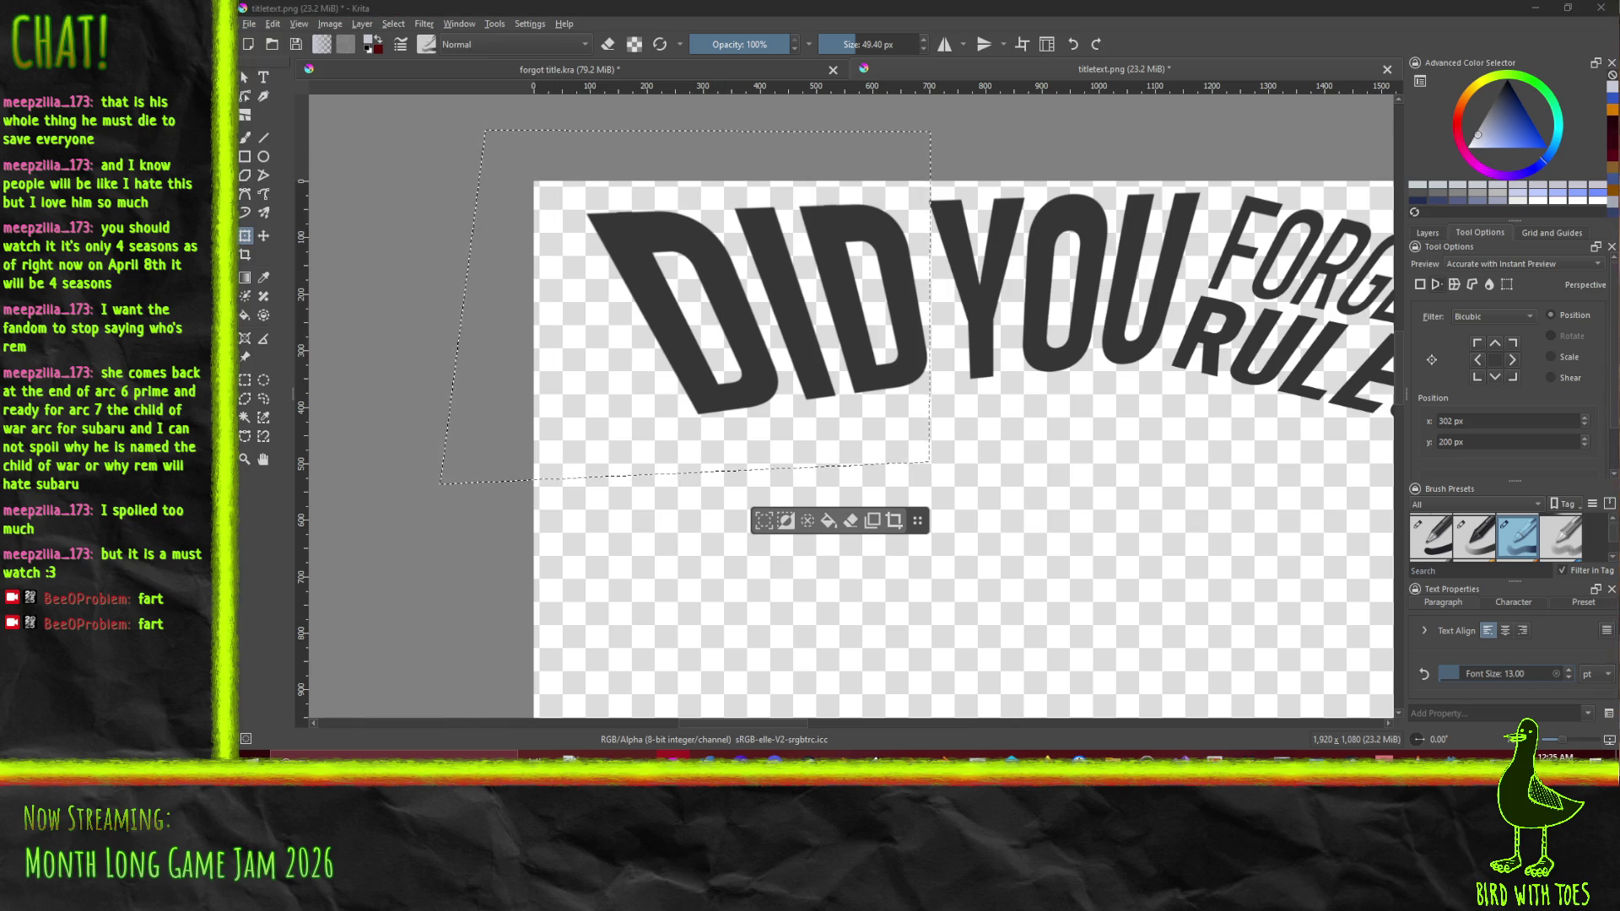
# Re-export titletext.png, review the reshaped DID in Godot's title scene, then return to Krita
pyautogui.hotkey('ctrl', 's')
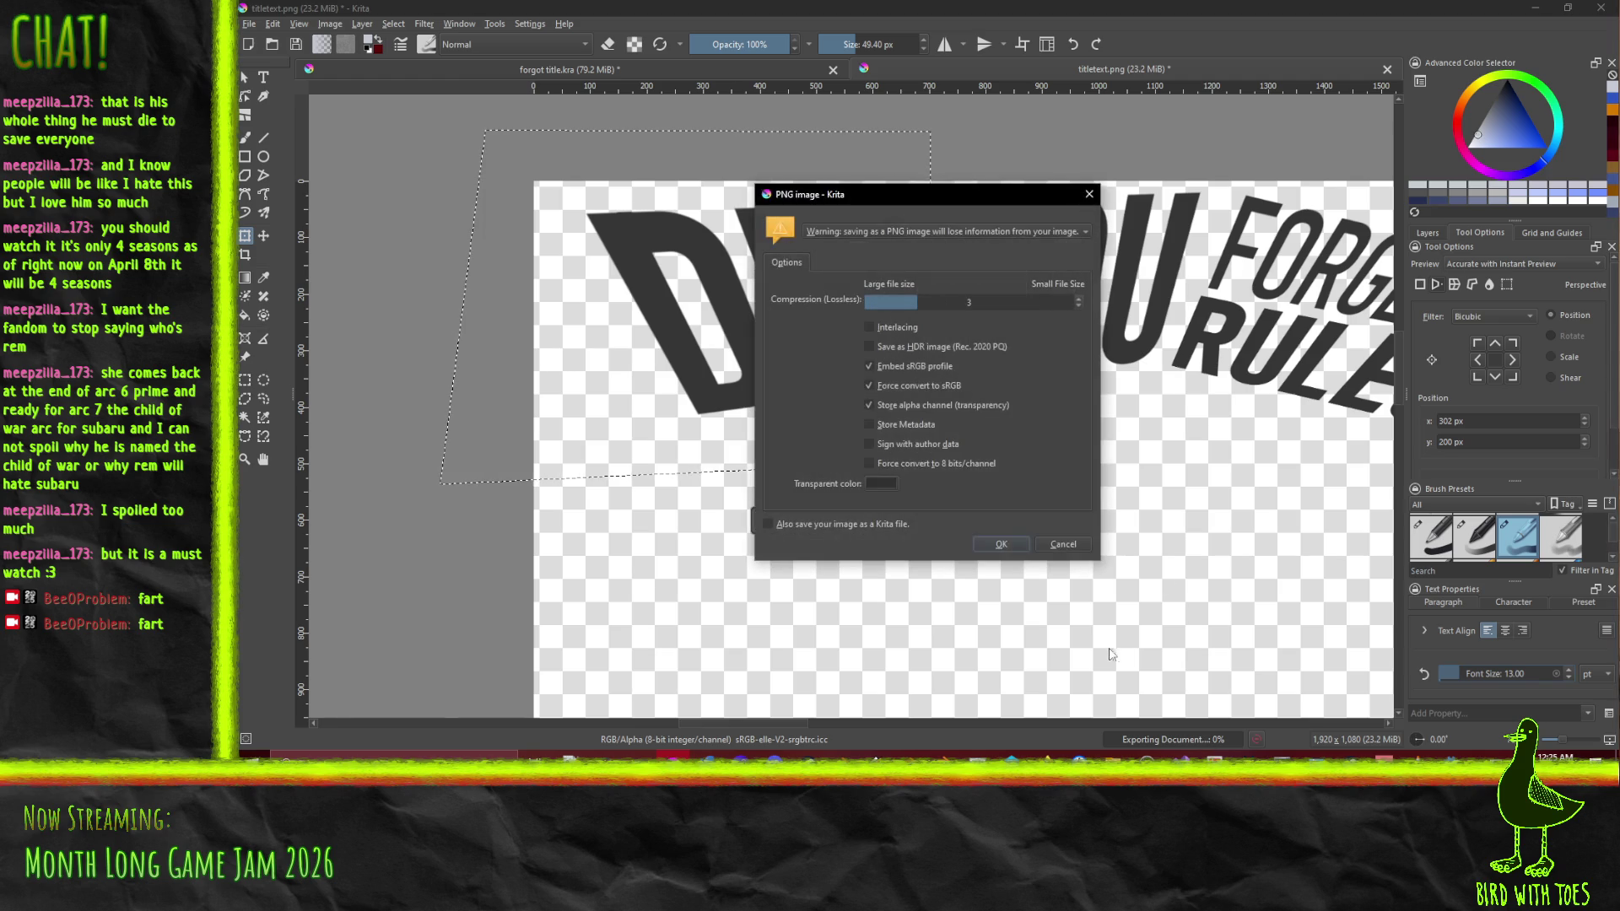
pyautogui.click(1008, 546)
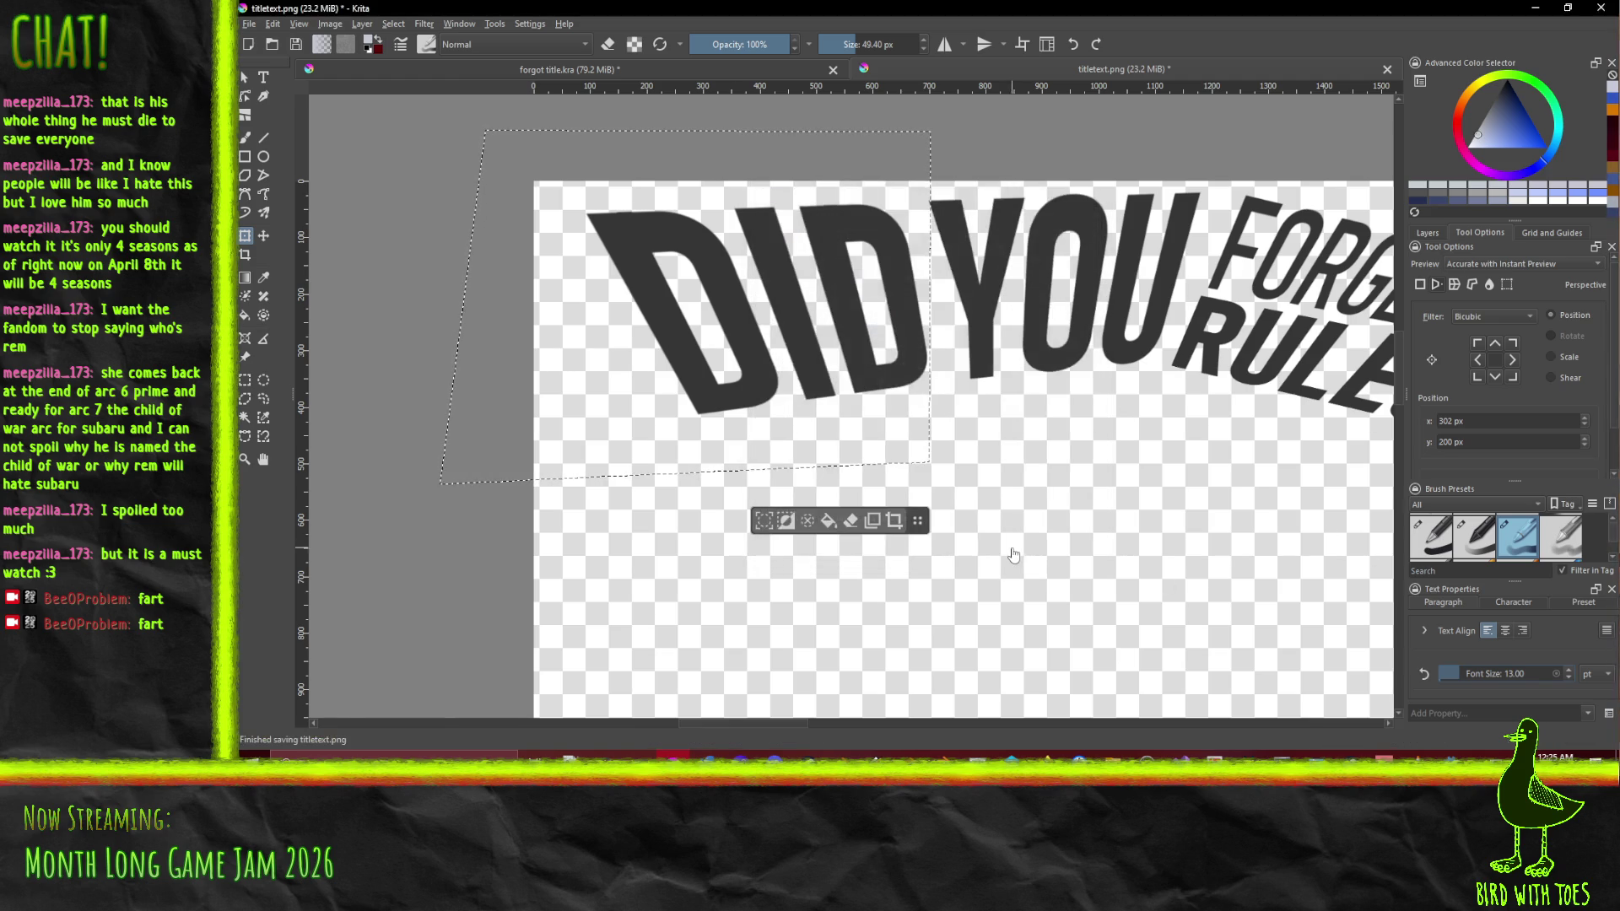
pyautogui.click(1536, 9)
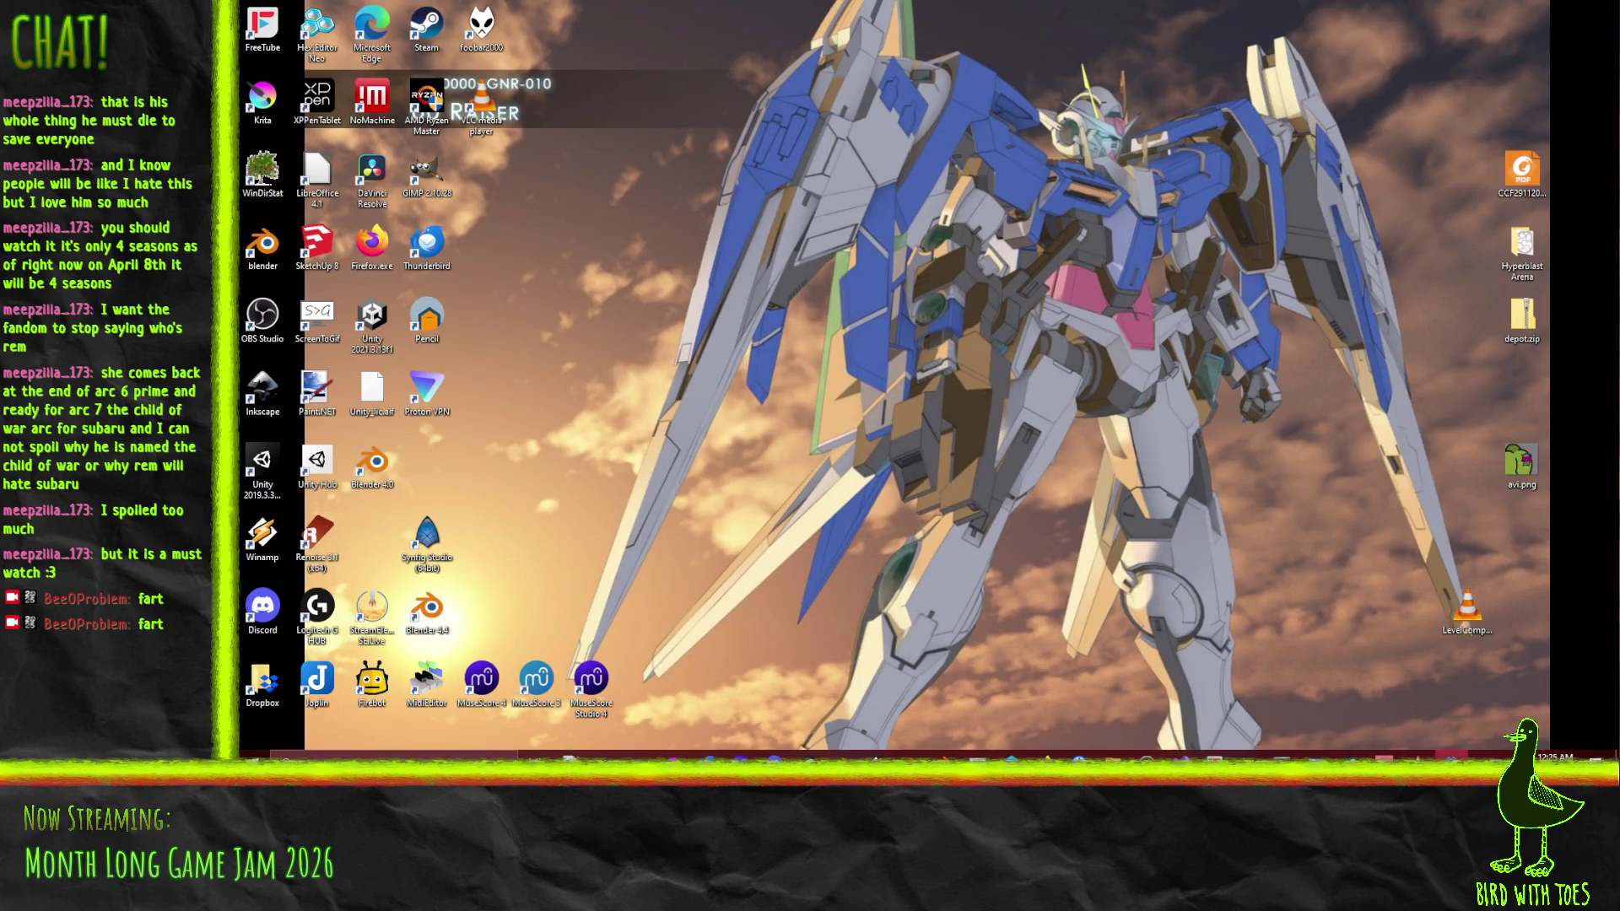
pyautogui.hotkey('alt', 'Tab')
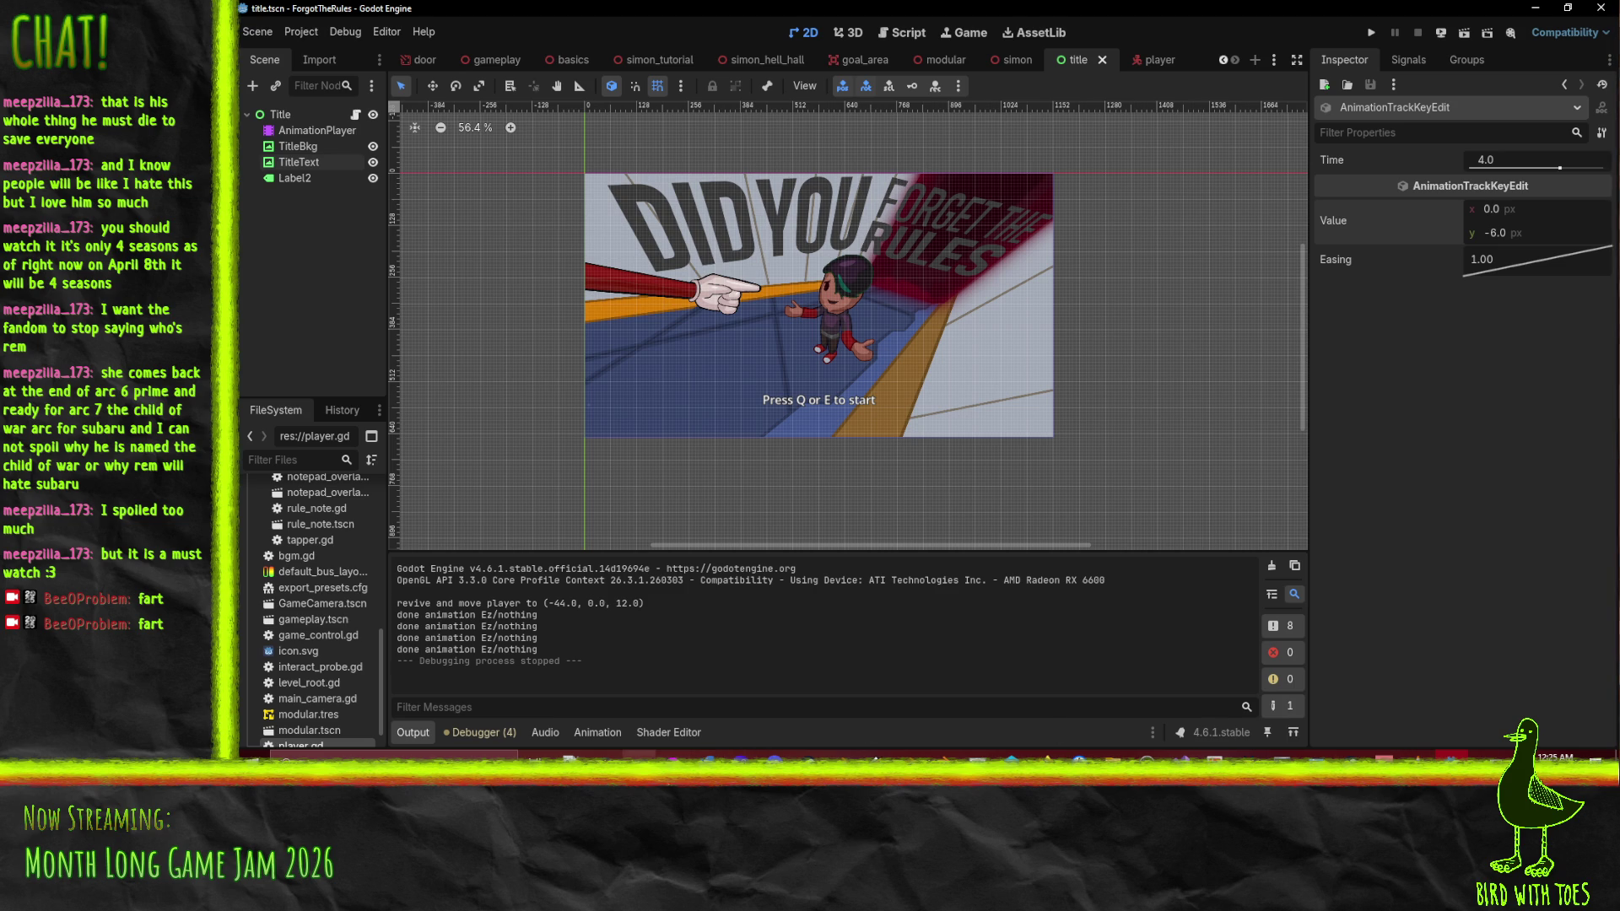
pyautogui.click(673, 753)
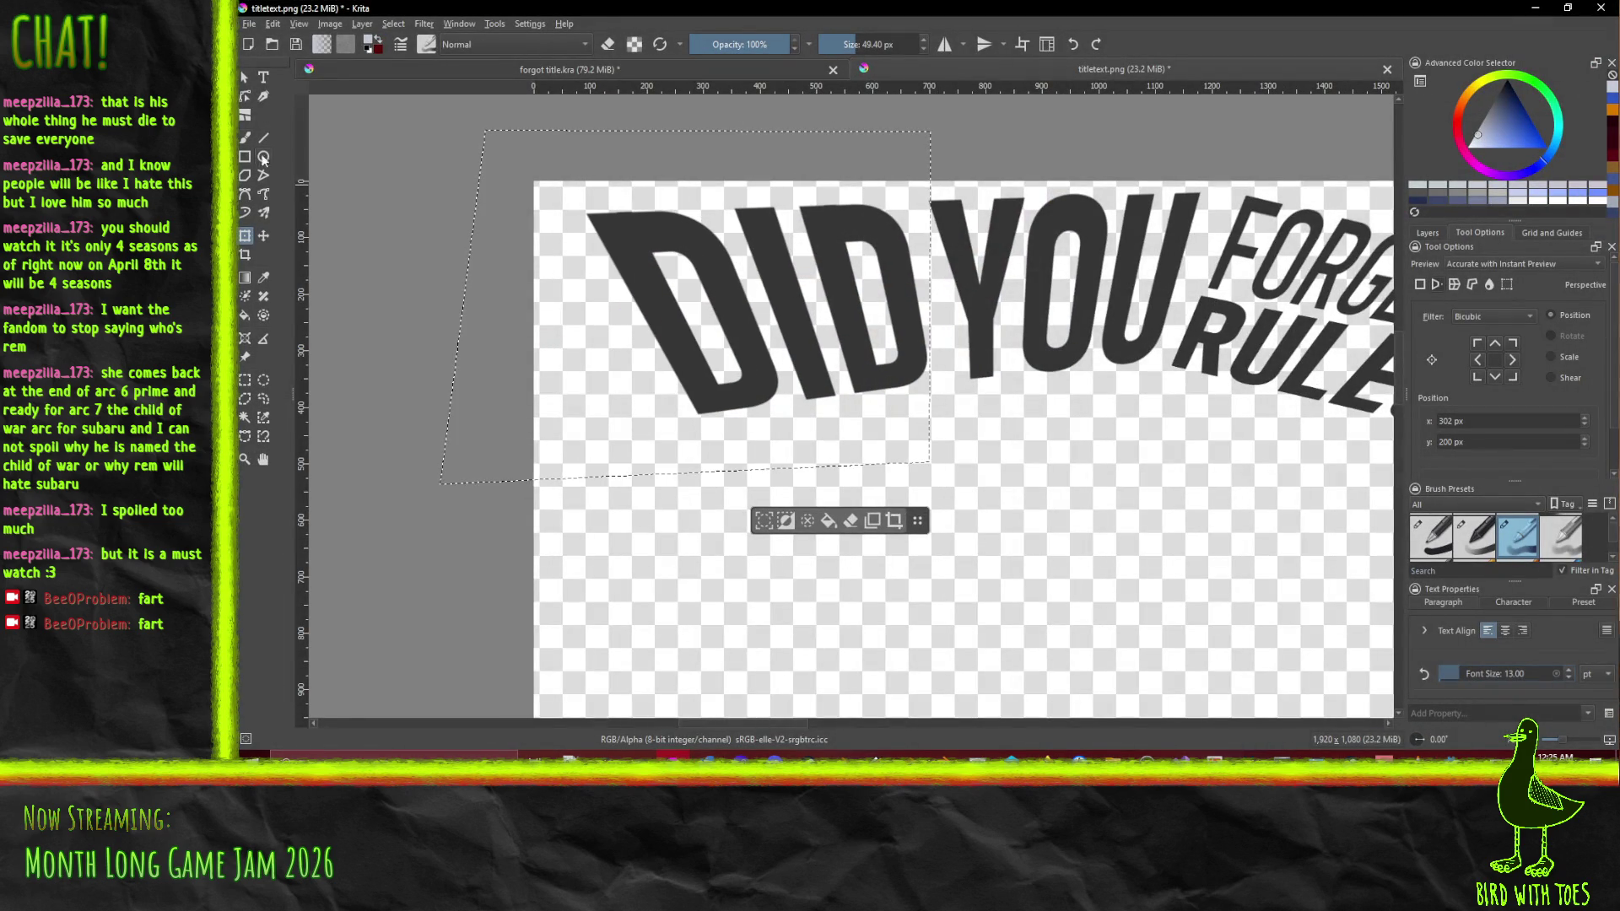
# Fine-tune the perspective transform of the DID lettering
pyautogui.click(244, 237)
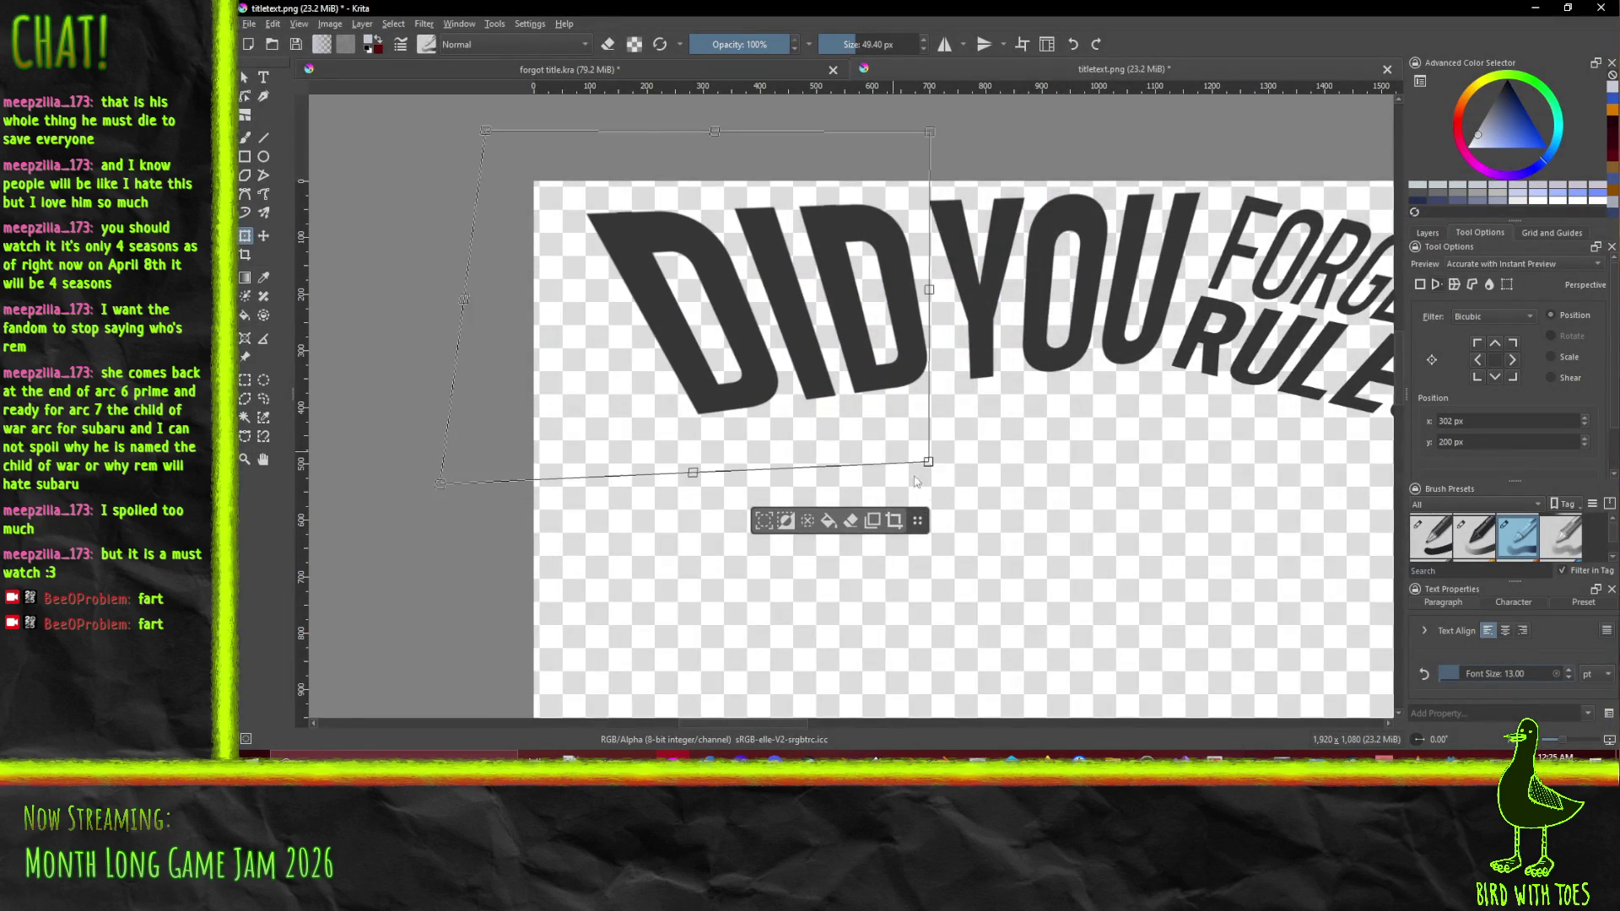
pyautogui.moveTo(932, 475); pyautogui.dragTo(933, 477)
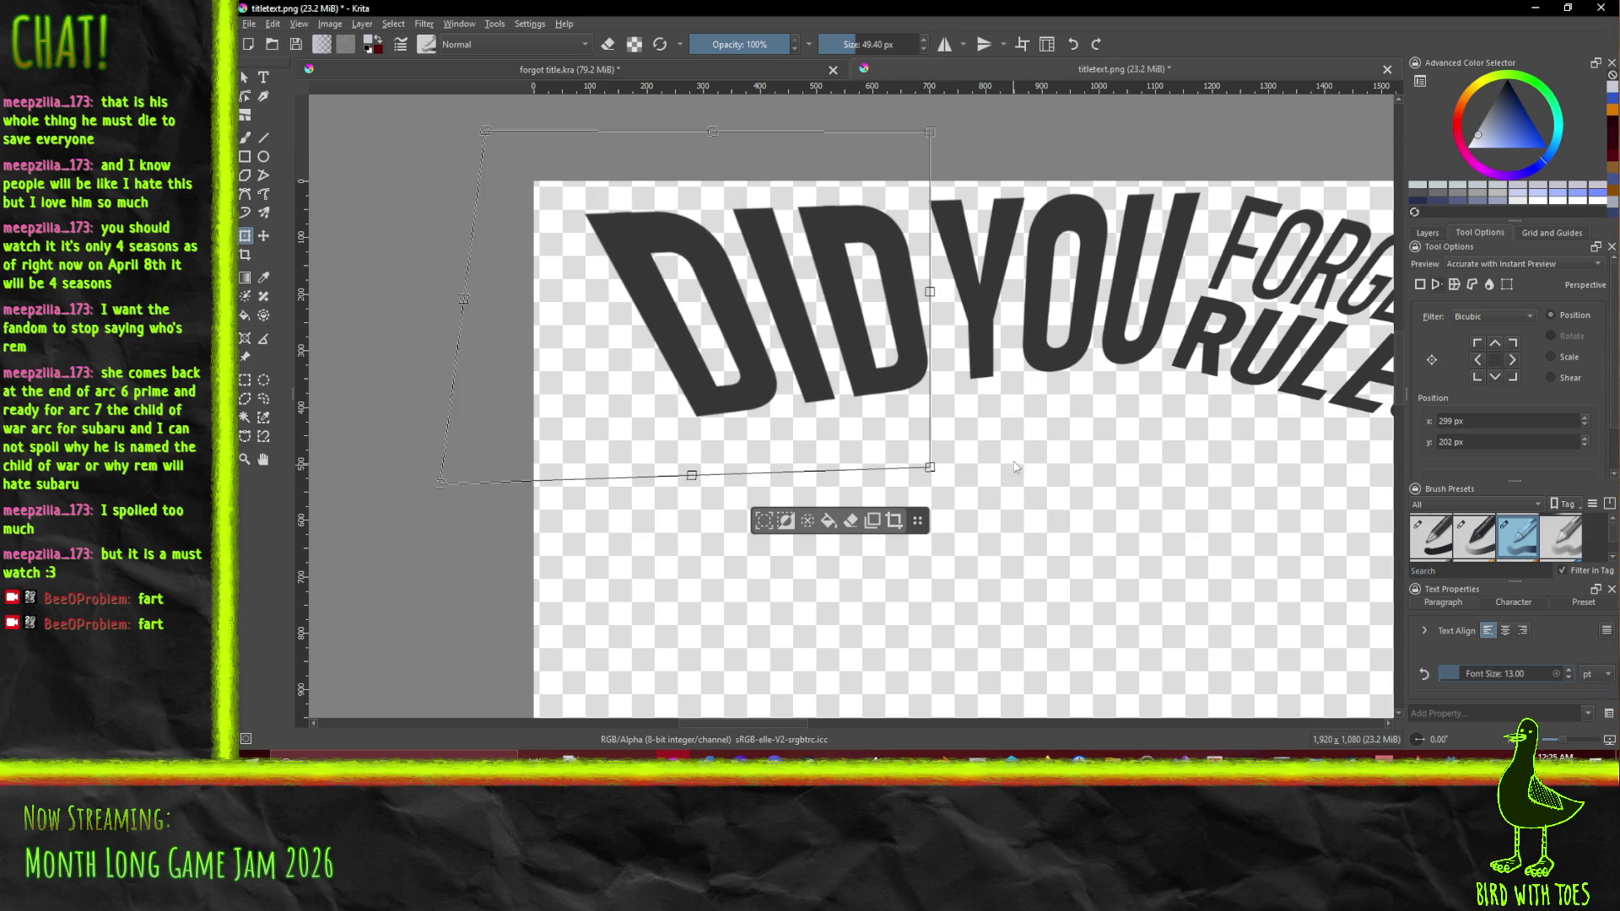
pyautogui.moveTo(977, 84)
pyautogui.mouseDown()
pyautogui.moveTo(1017, 390)
pyautogui.moveTo(1008, 15)
pyautogui.mouseUp()
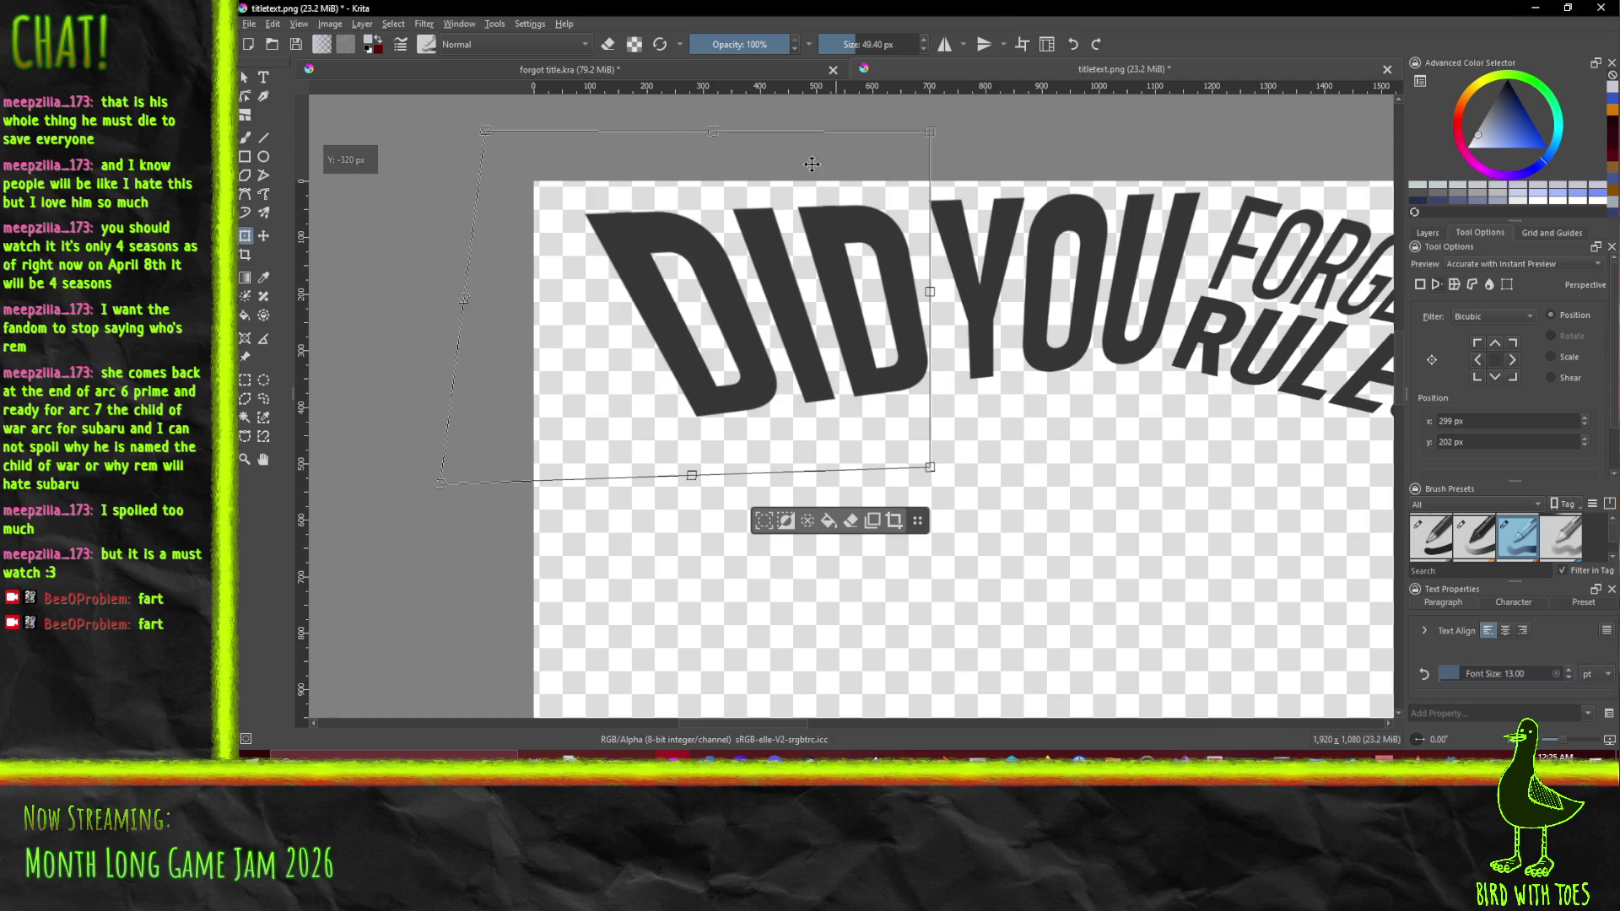
pyautogui.moveTo(376, 118); pyautogui.dragTo(298, 99)
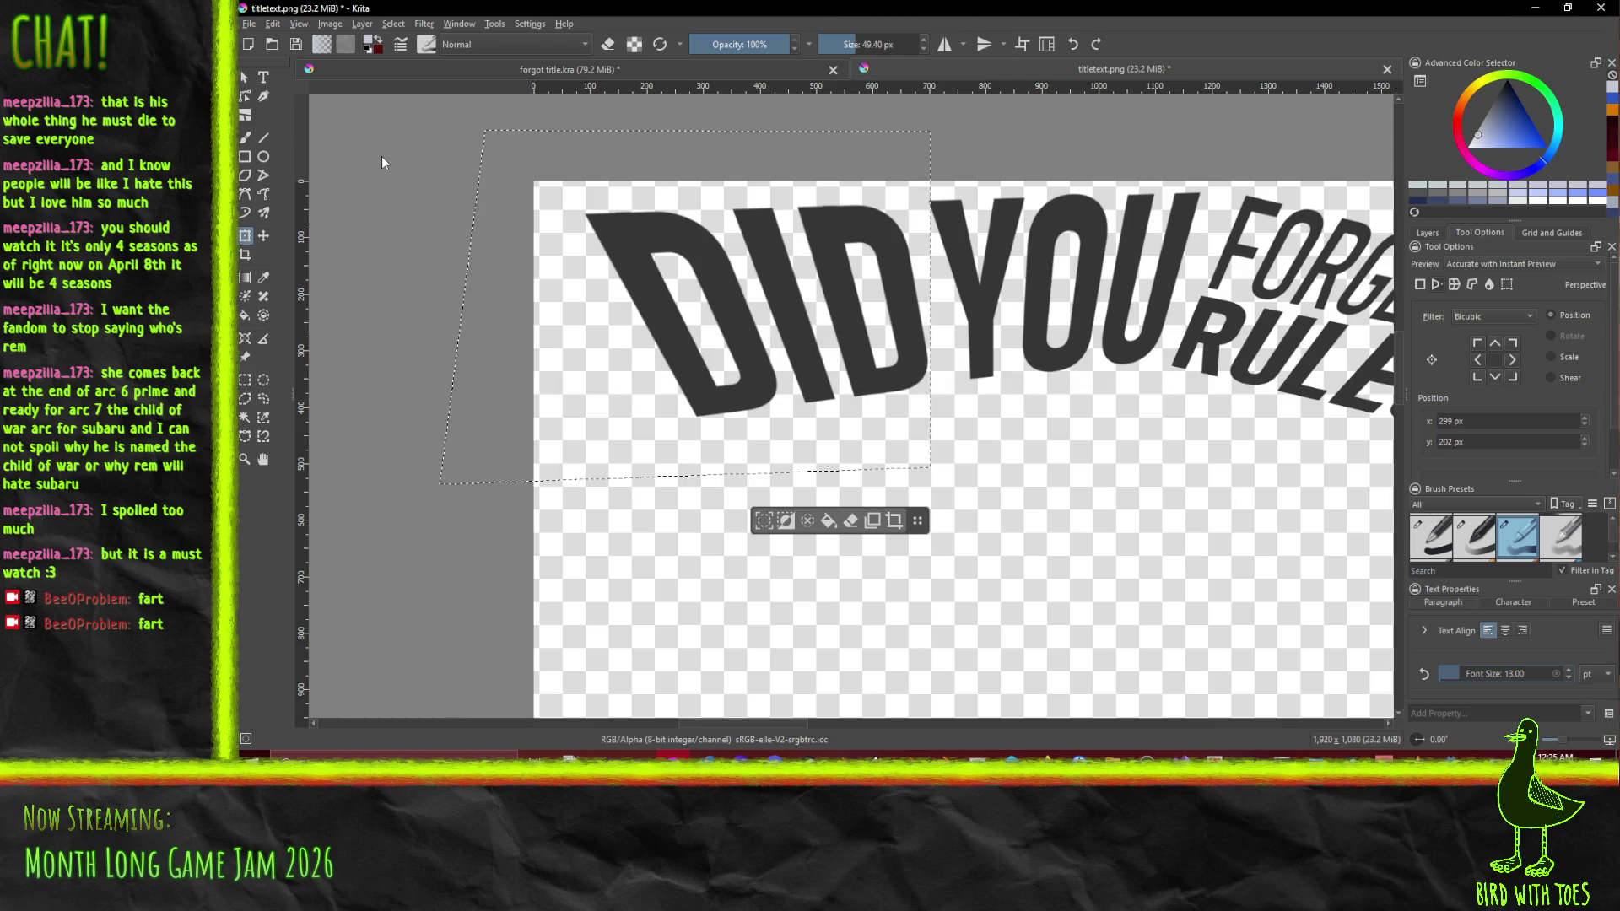
# Export the updated title image as PNG
pyautogui.hotkey('alt', 'f')
pyautogui.press('Escape')
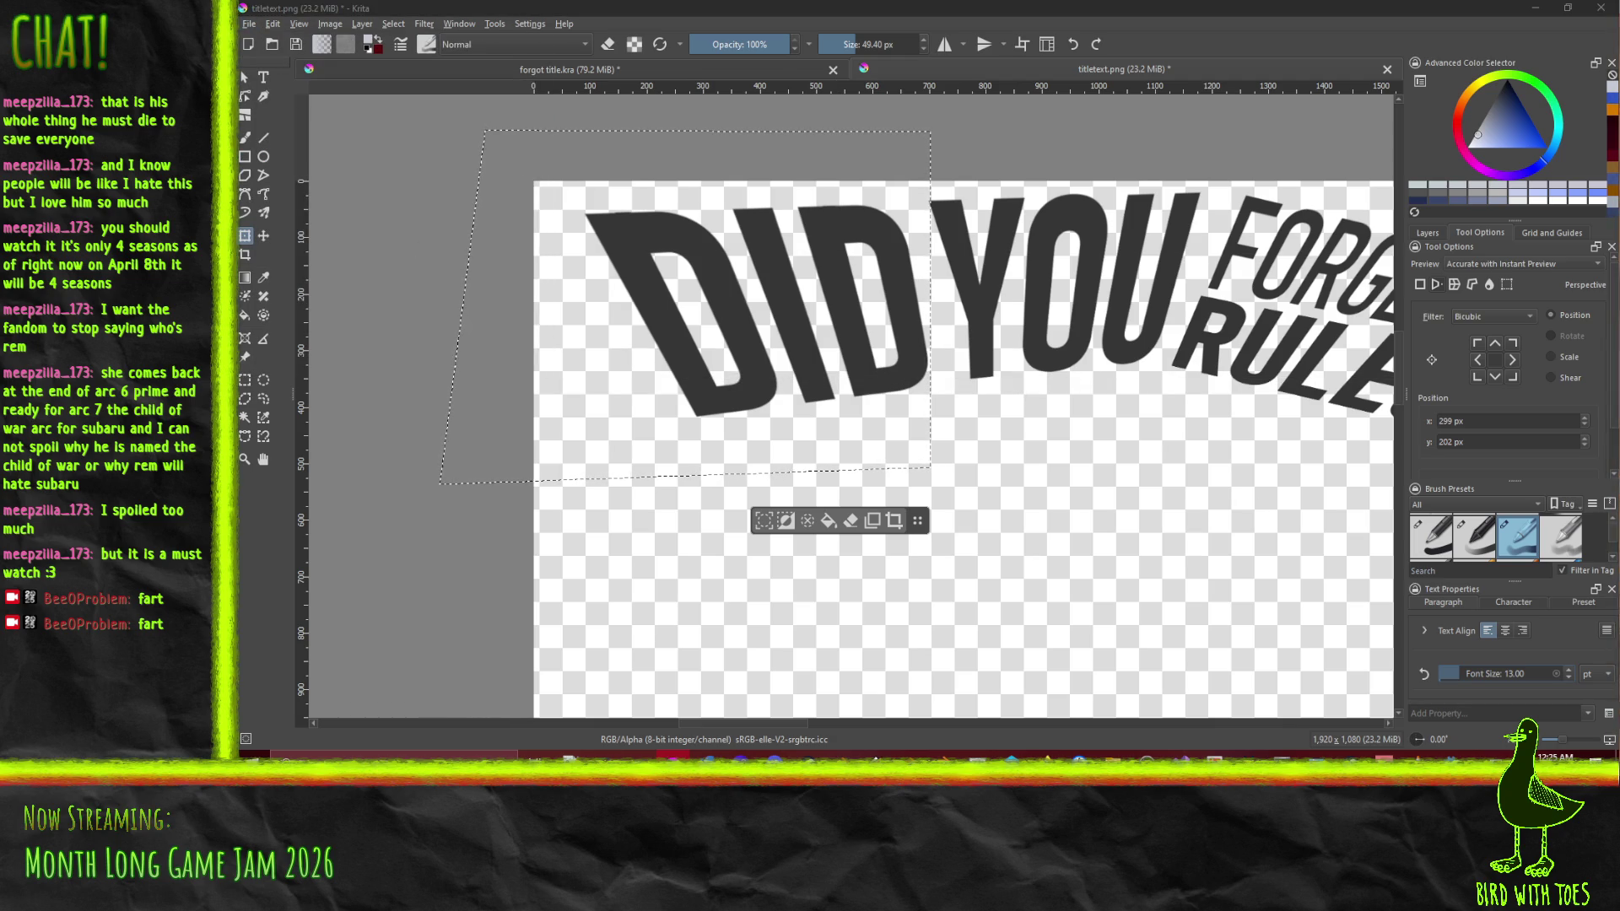
pyautogui.hotkey('ctrl', 's')
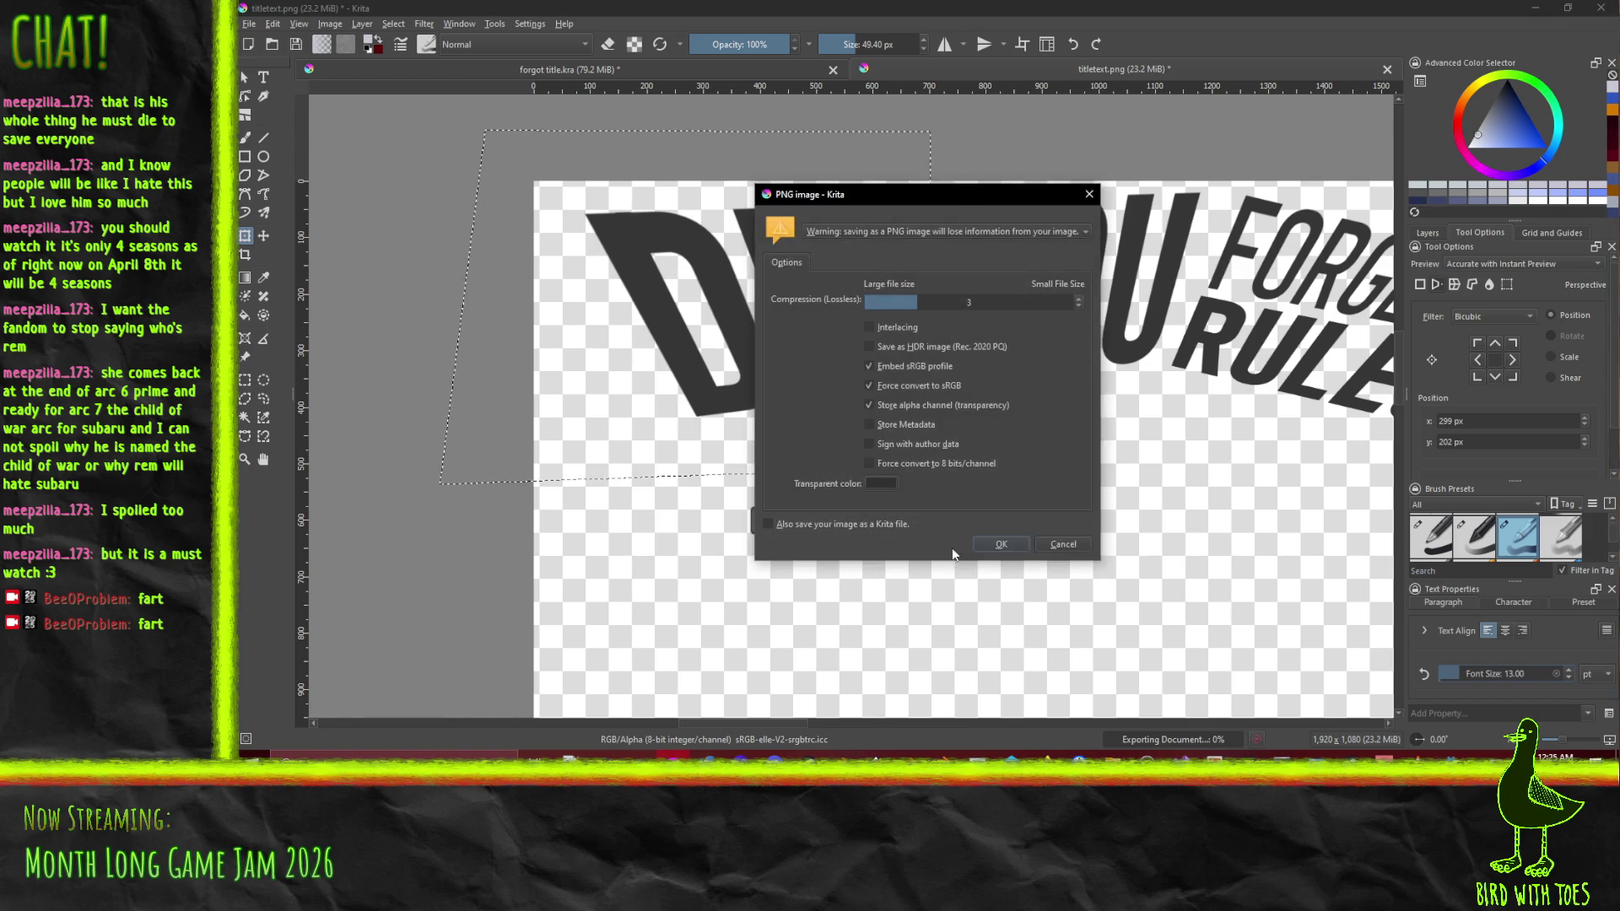
pyautogui.click(987, 545)
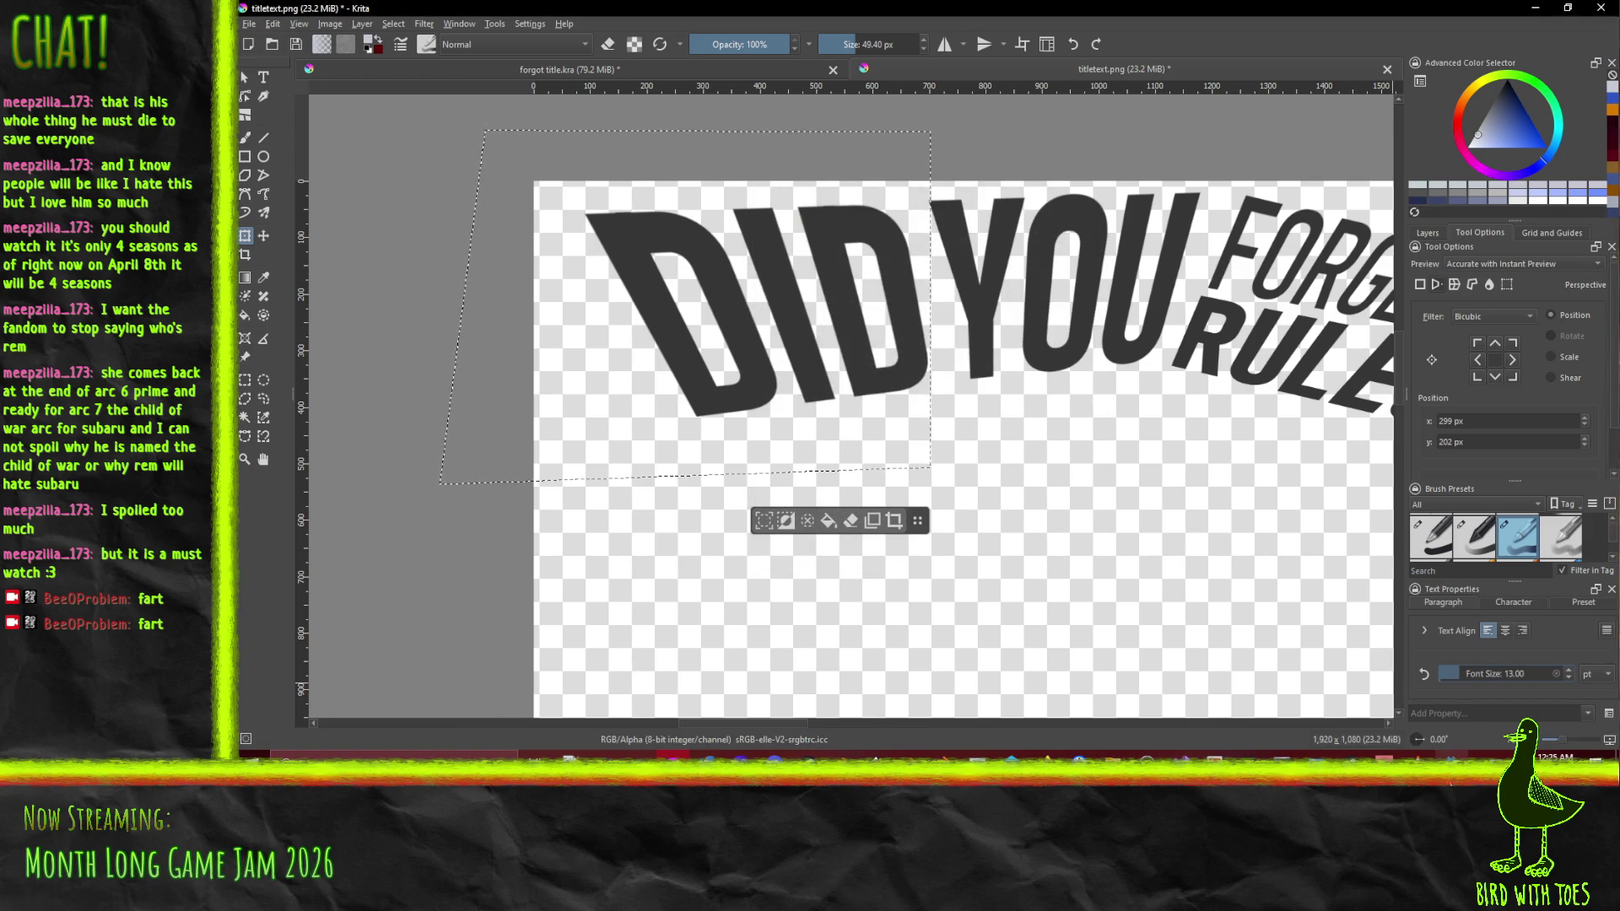
# Switch to Godot, minimize it to return to Krita, and show the layers list
pyautogui.moveTo(1451, 753)
pyautogui.click(1463, 719)
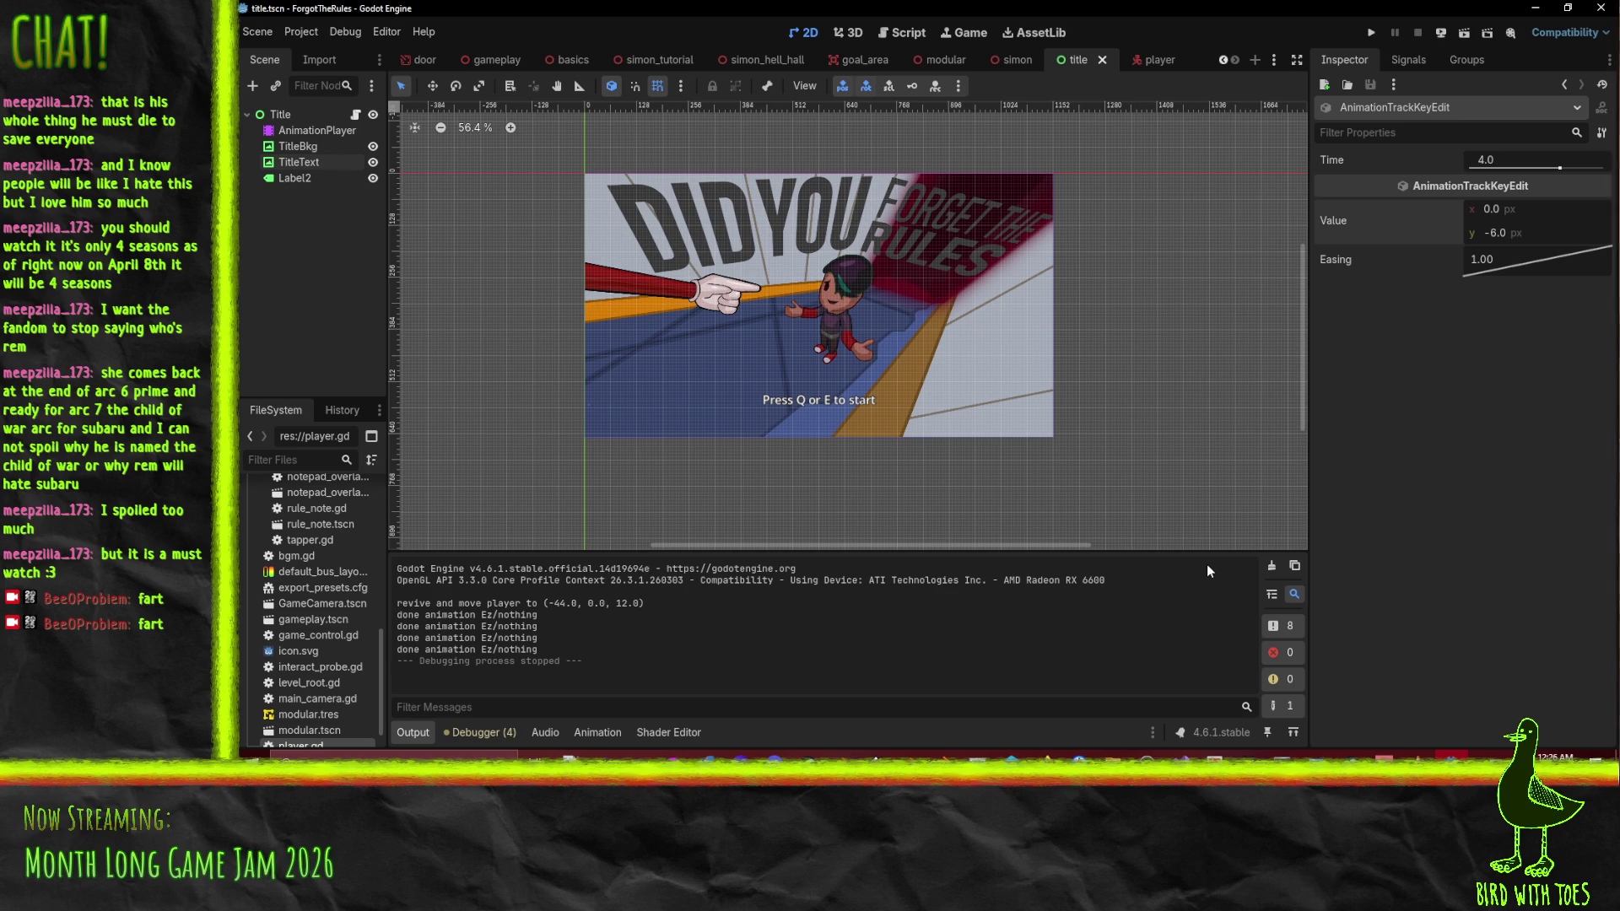
pyautogui.click(1534, 8)
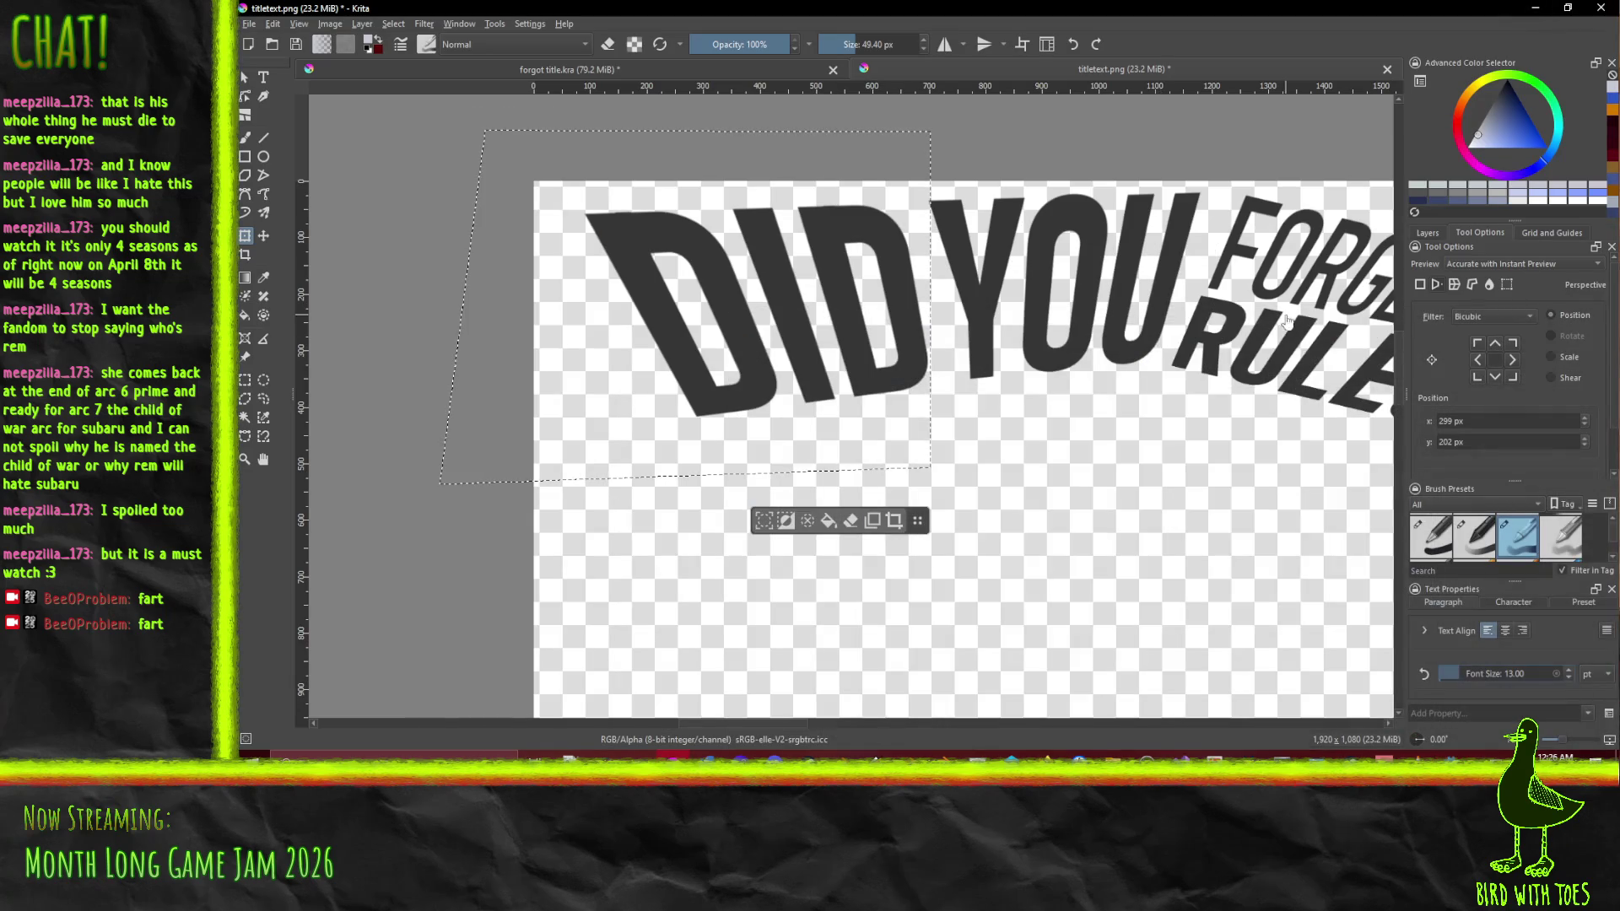
pyautogui.click(1427, 233)
# Show and select Paint Layer 1, deselect, and sample the letter D's orange as paint colour
pyautogui.click(1418, 330)
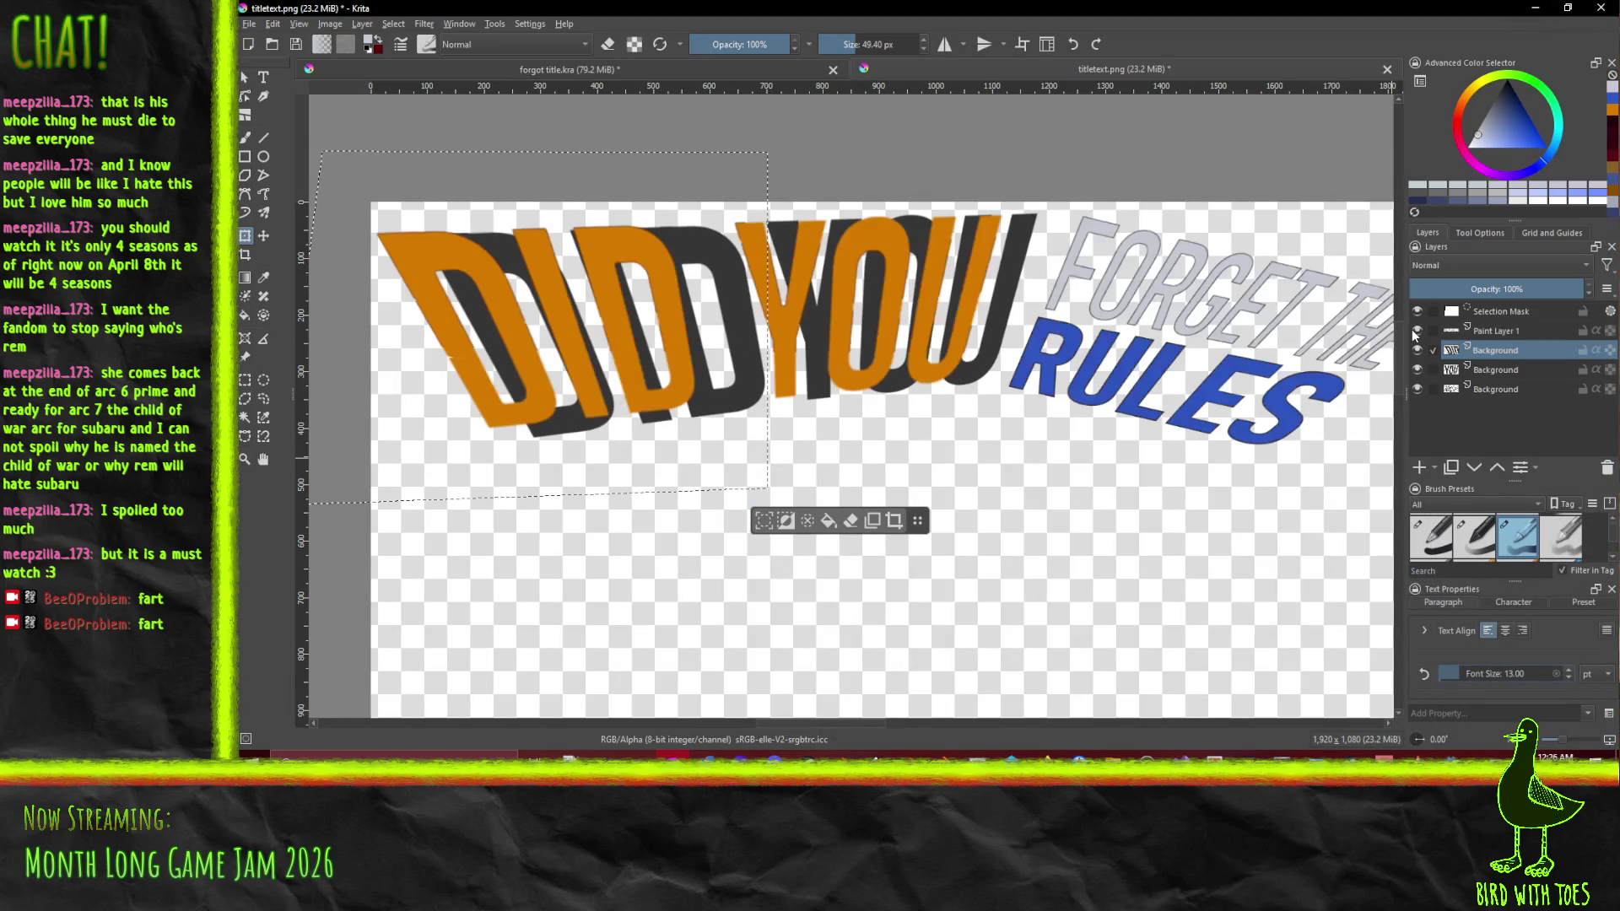
pyautogui.click(1493, 332)
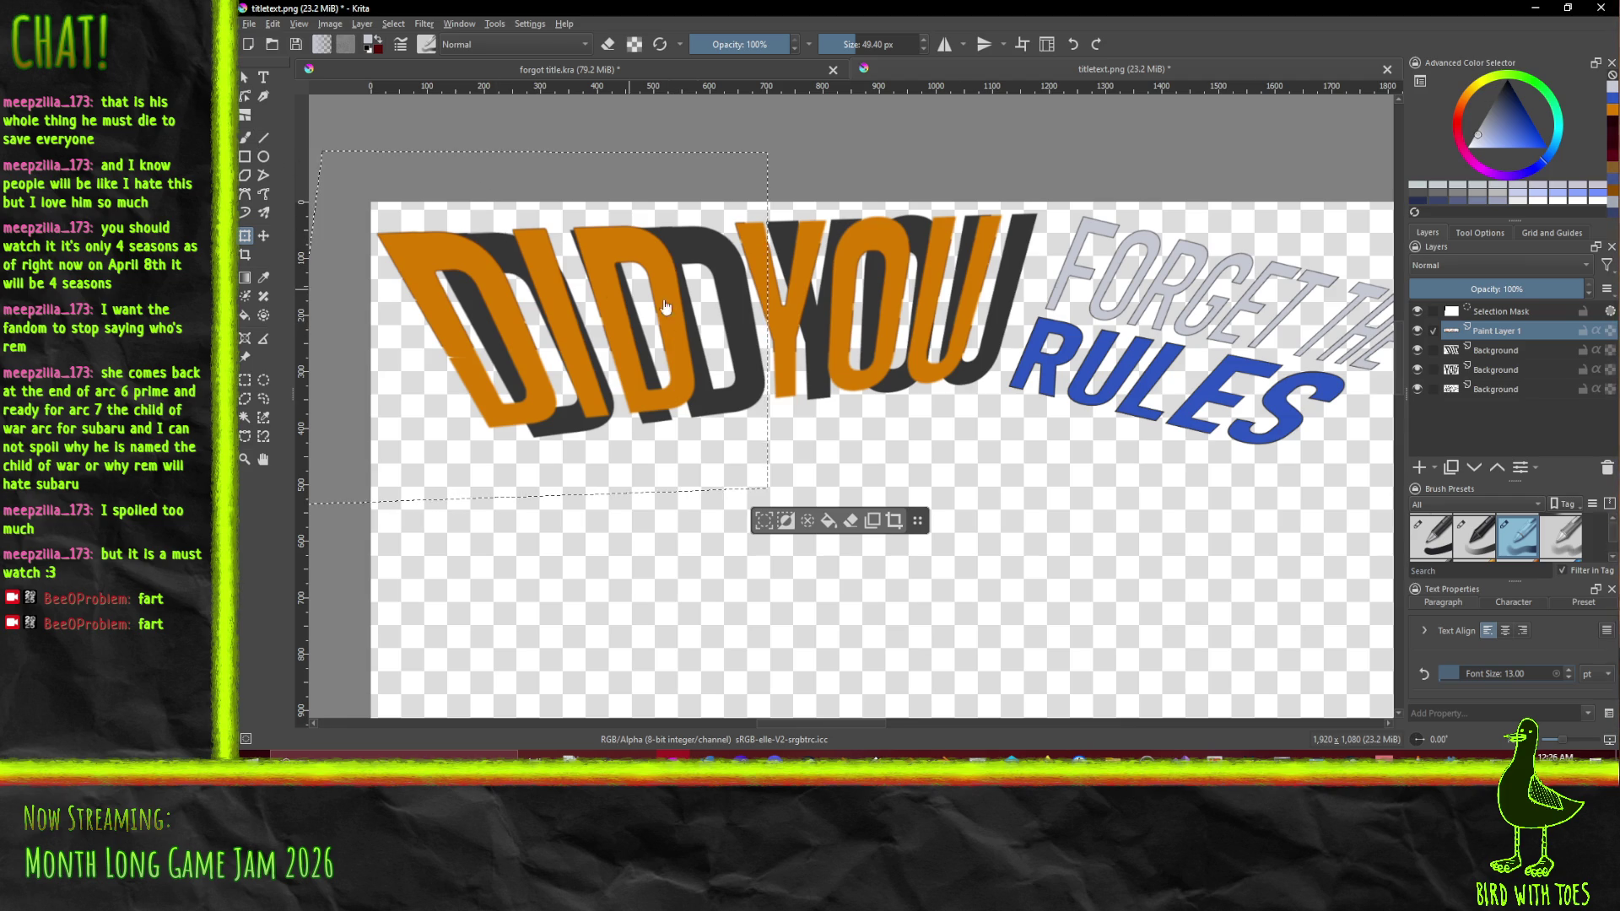
pyautogui.click(393, 24)
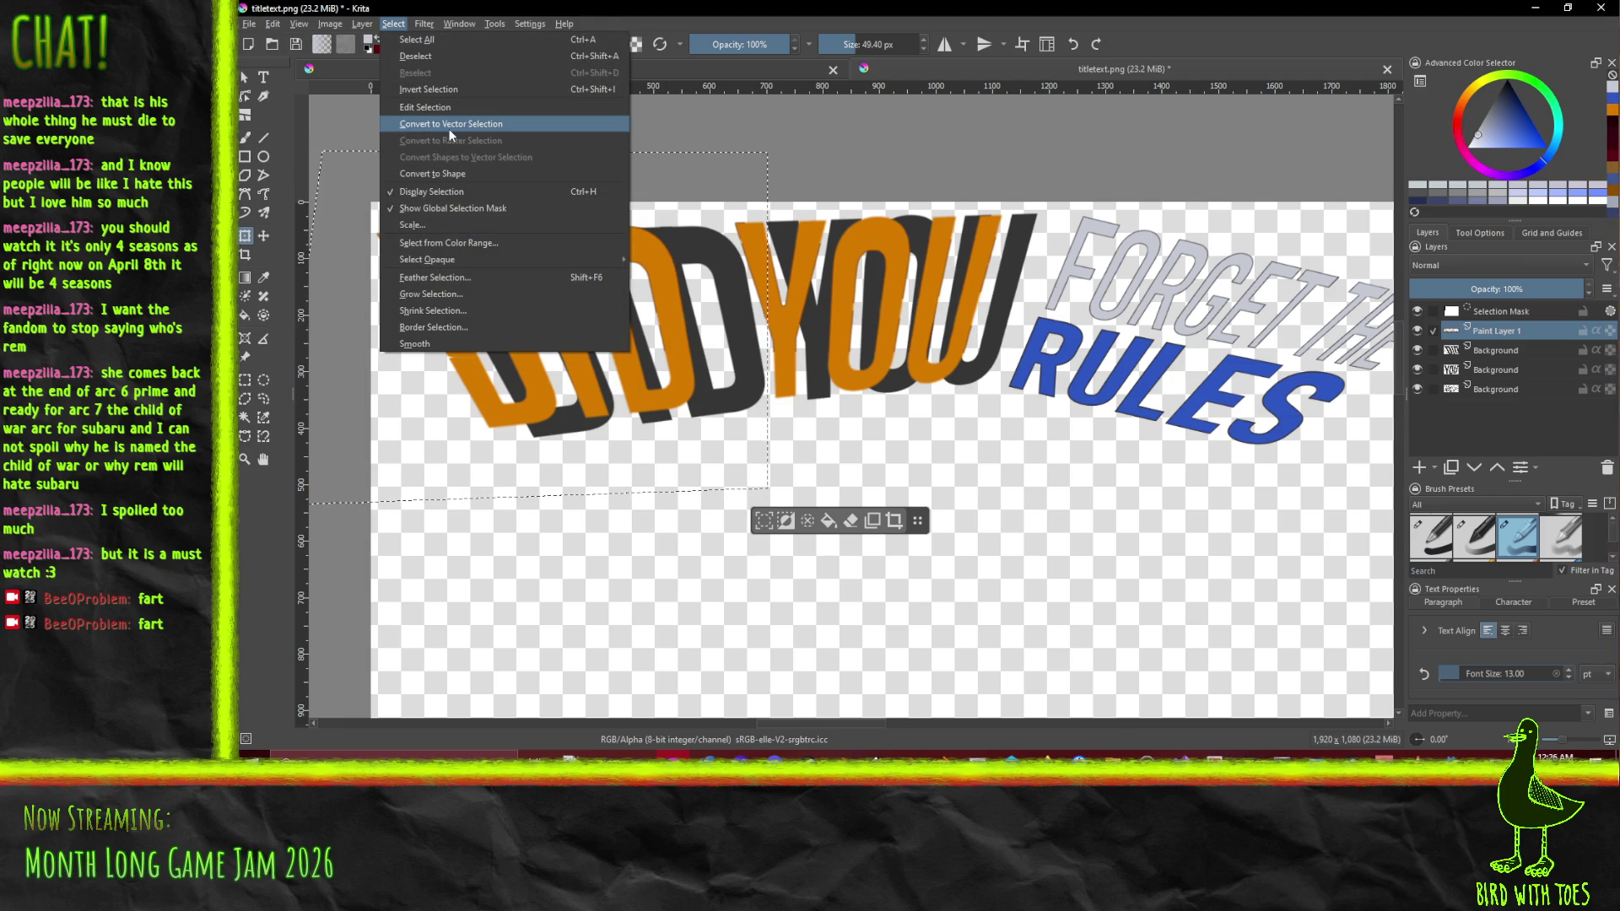
pyautogui.click(434, 55)
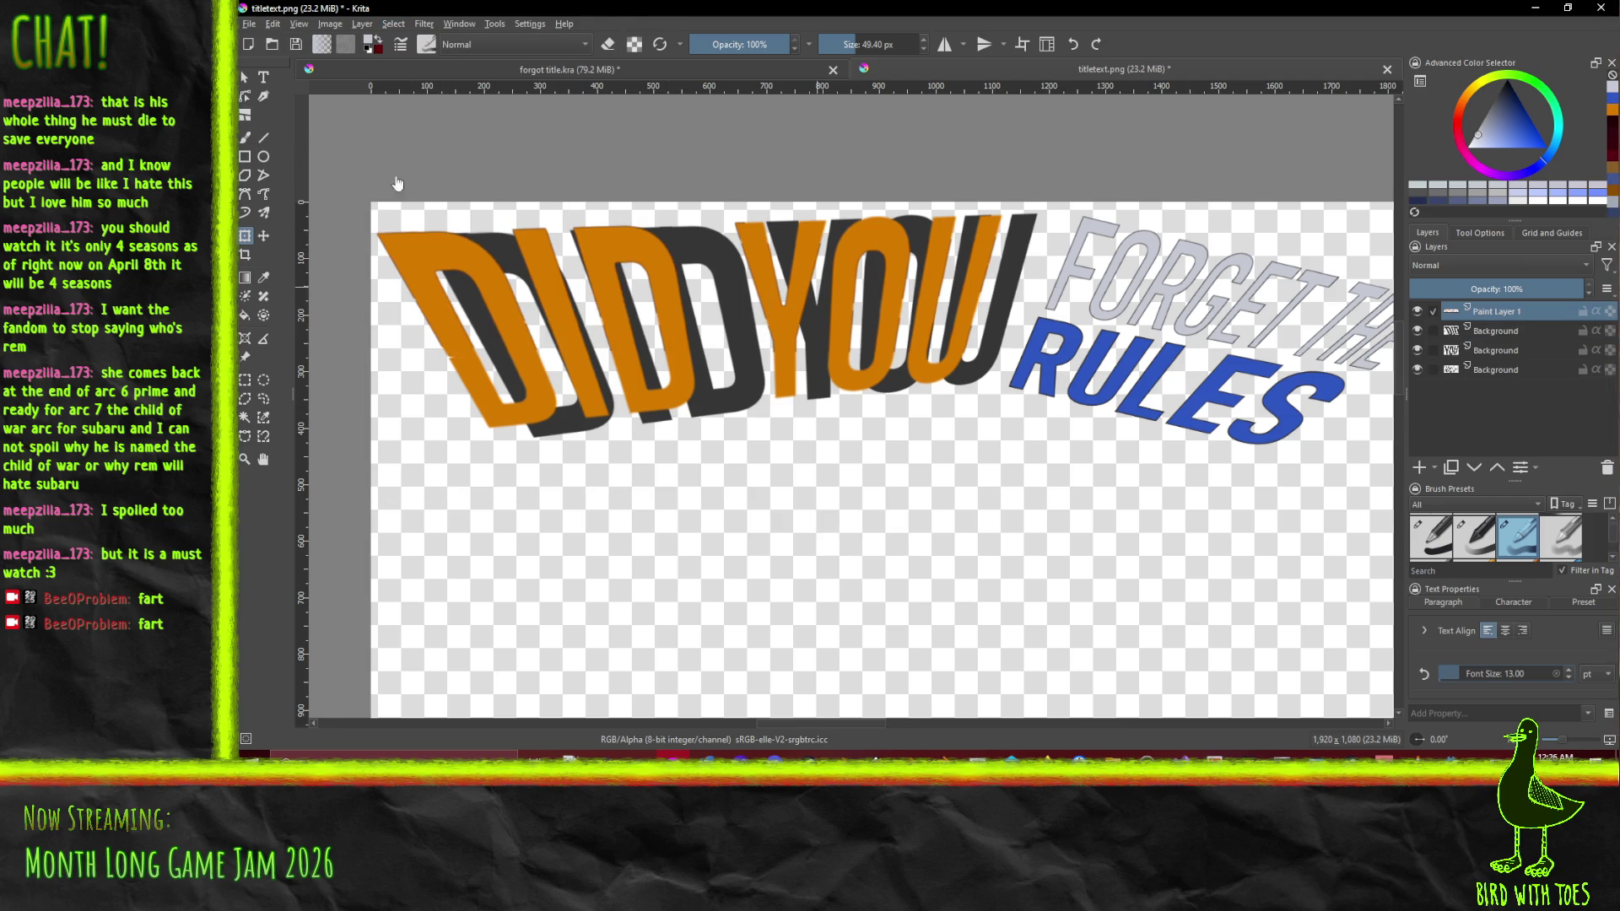
pyautogui.click(263, 278)
pyautogui.click(410, 254)
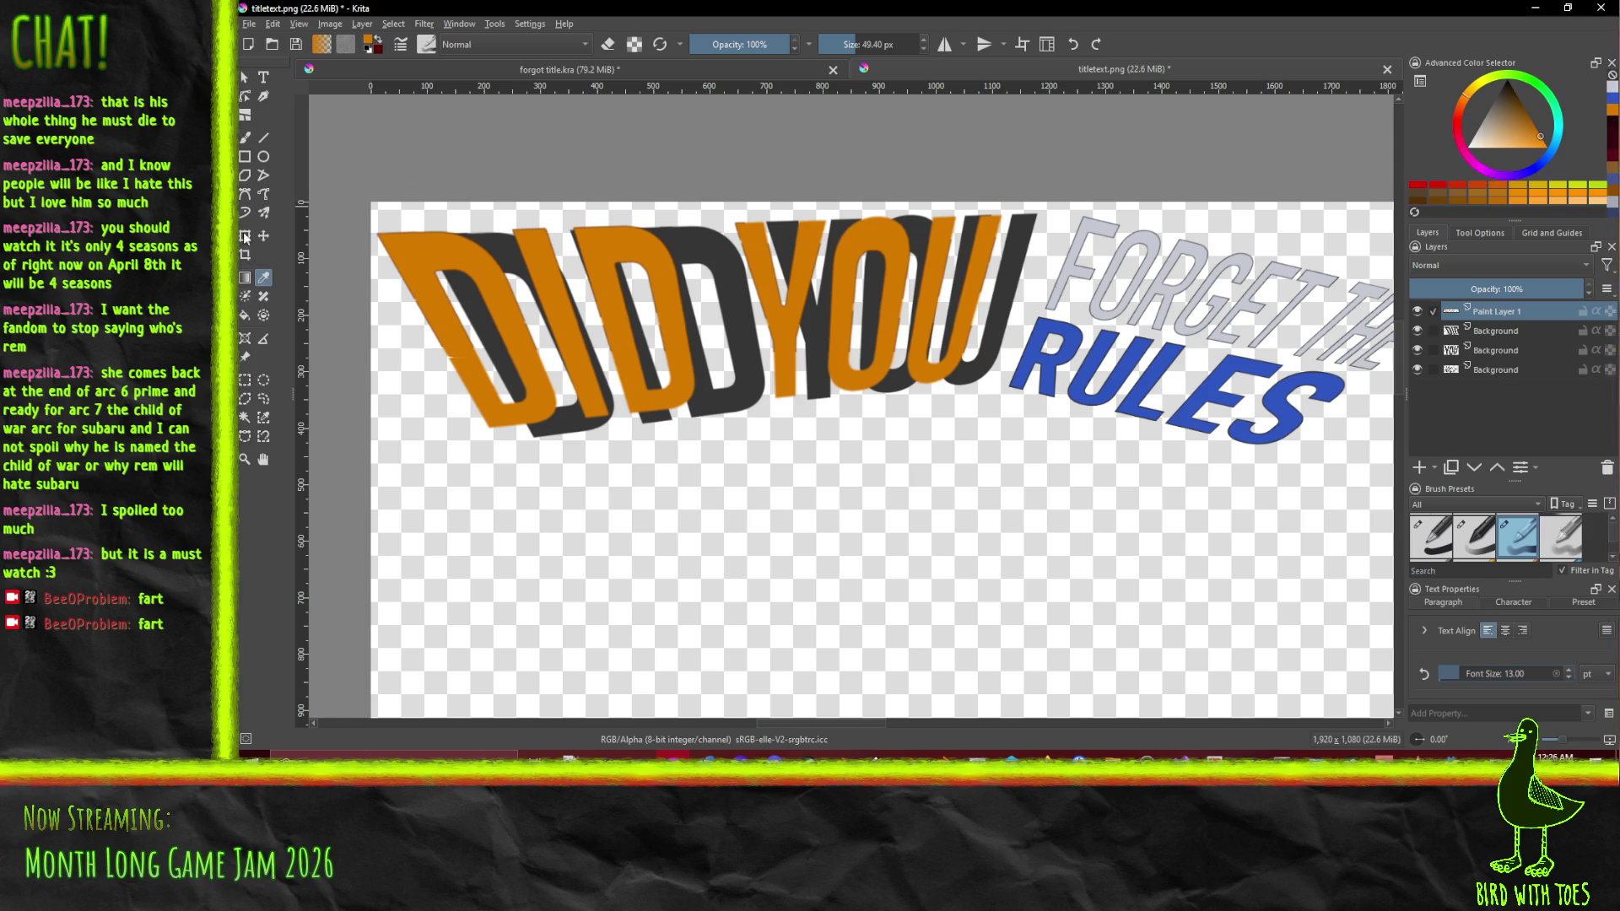
# Erase the orange paint over DIDYOU using a rectangle selection
pyautogui.click(245, 380)
pyautogui.moveTo(349, 141)
pyautogui.mouseDown()
pyautogui.moveTo(907, 463)
pyautogui.moveTo(1003, 461)
pyautogui.mouseUp()
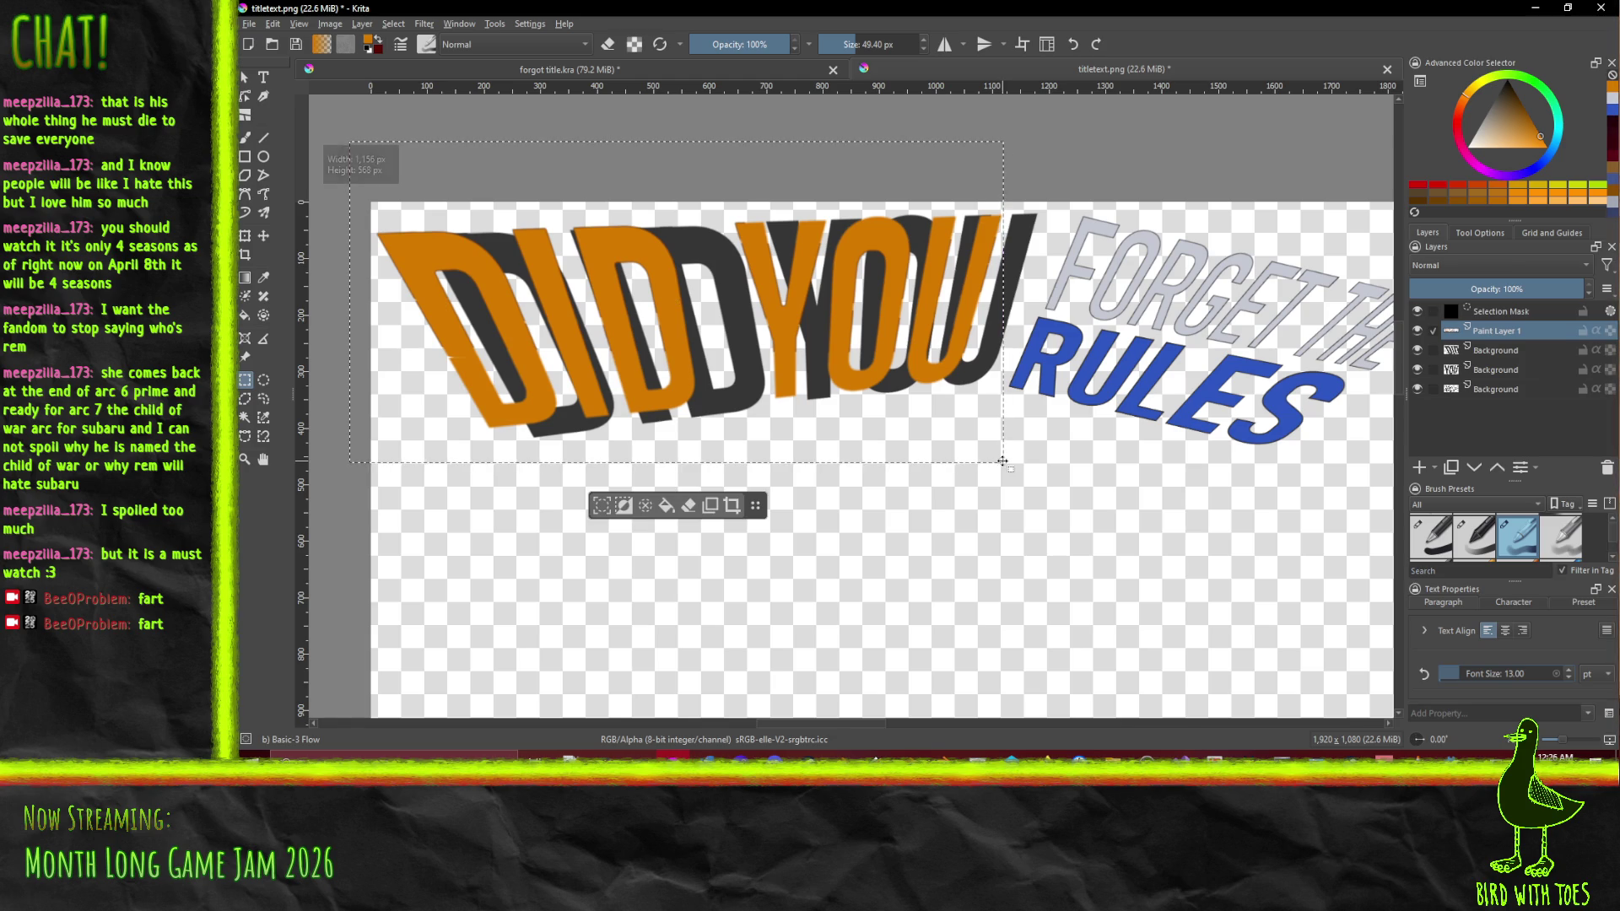
pyautogui.press('Delete')
pyautogui.click(931, 175)
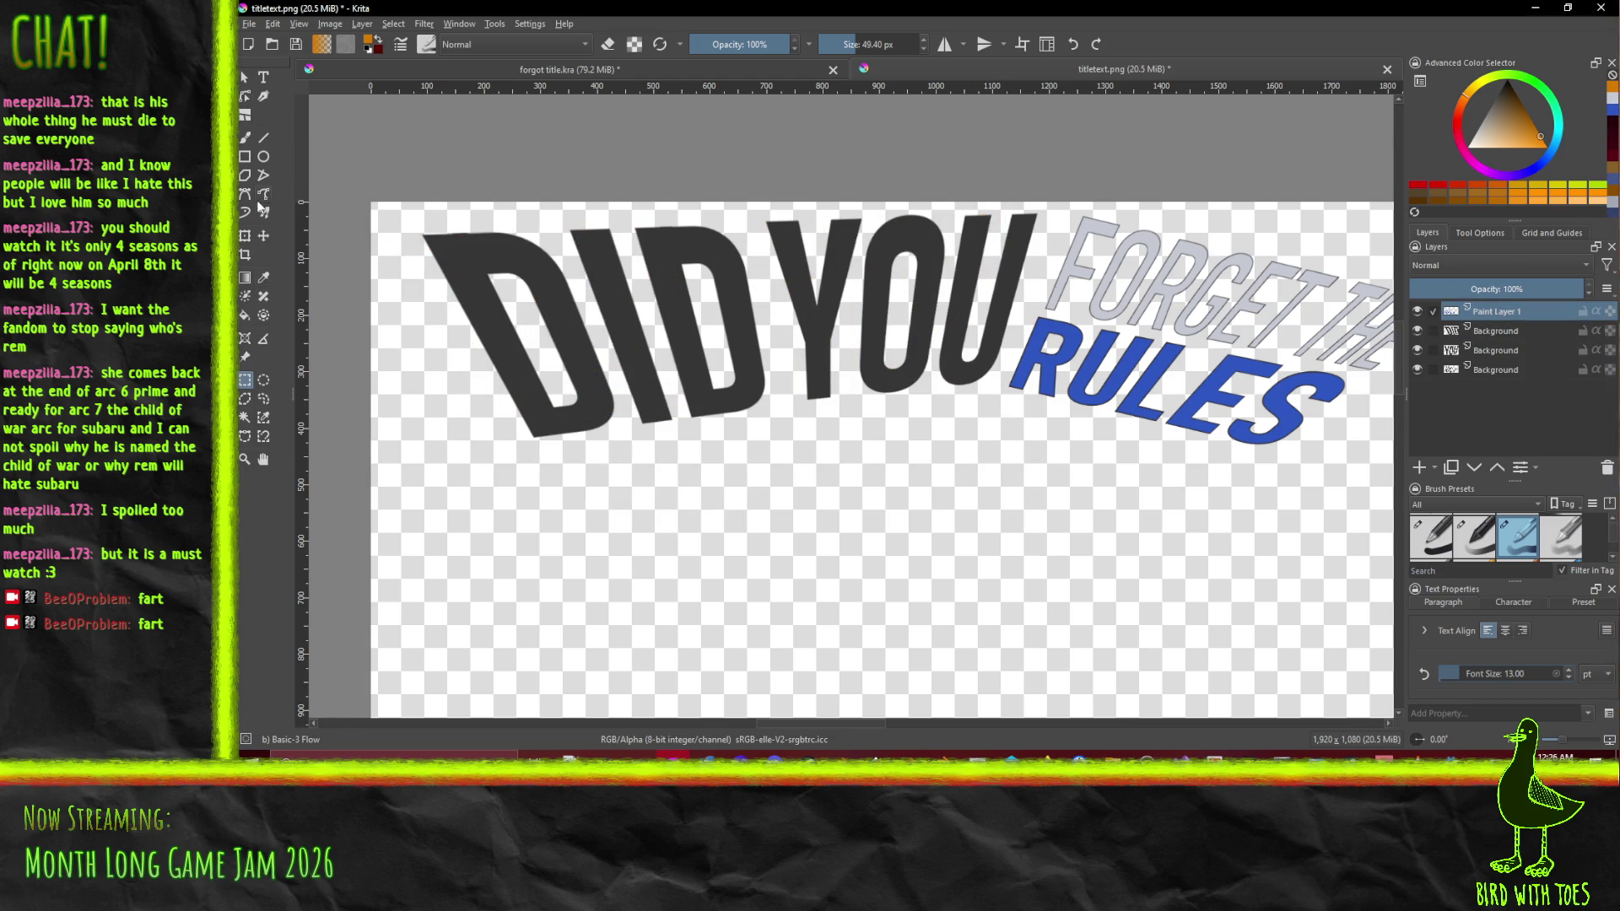
pyautogui.click(245, 416)
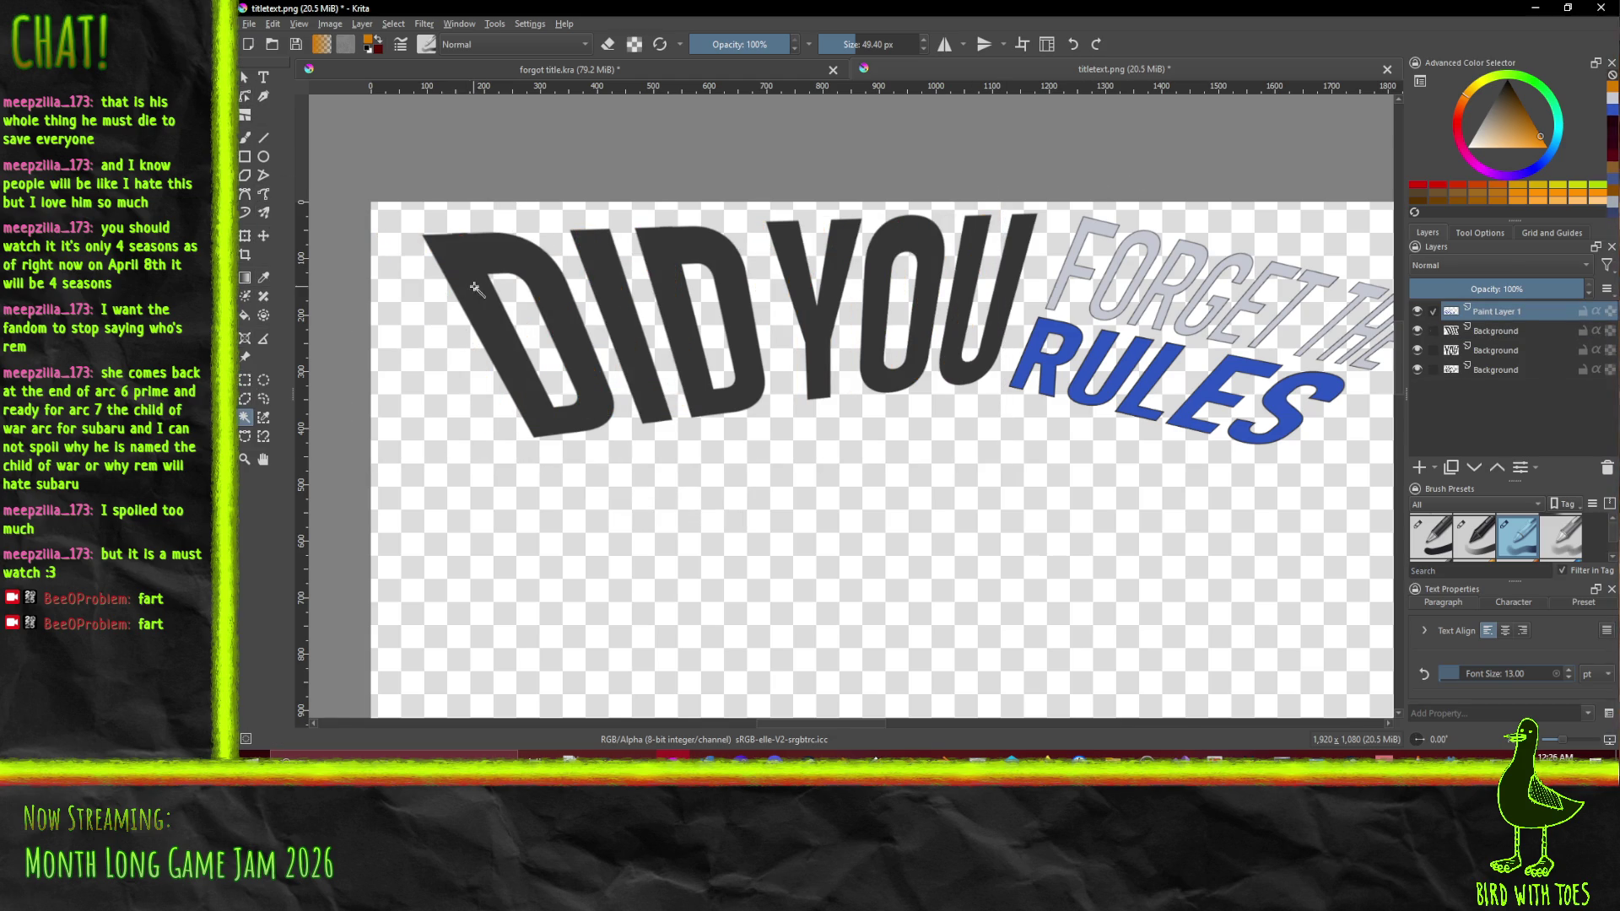
# Magic-wand select the letters D, I and D and shrink the selection by 4 px
pyautogui.click(570, 288)
pyautogui.keyDown('shift'); pyautogui.click(620, 320); pyautogui.keyUp('shift')
pyautogui.keyDown('shift'); pyautogui.click(700, 279); pyautogui.keyUp('shift')
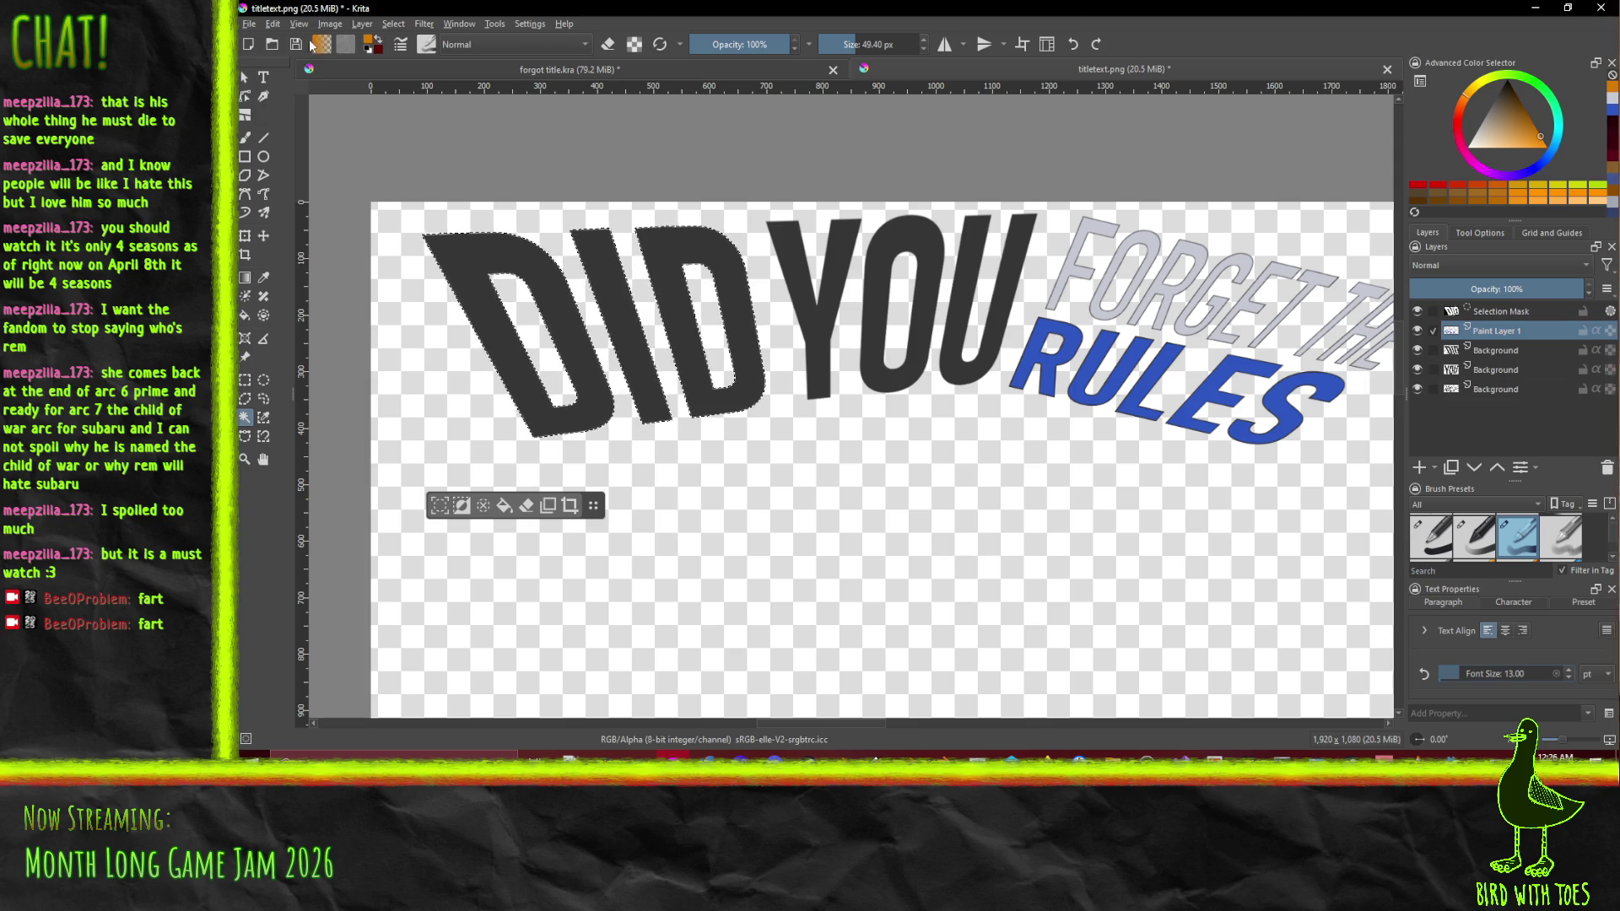
pyautogui.click(394, 23)
pyautogui.click(430, 309)
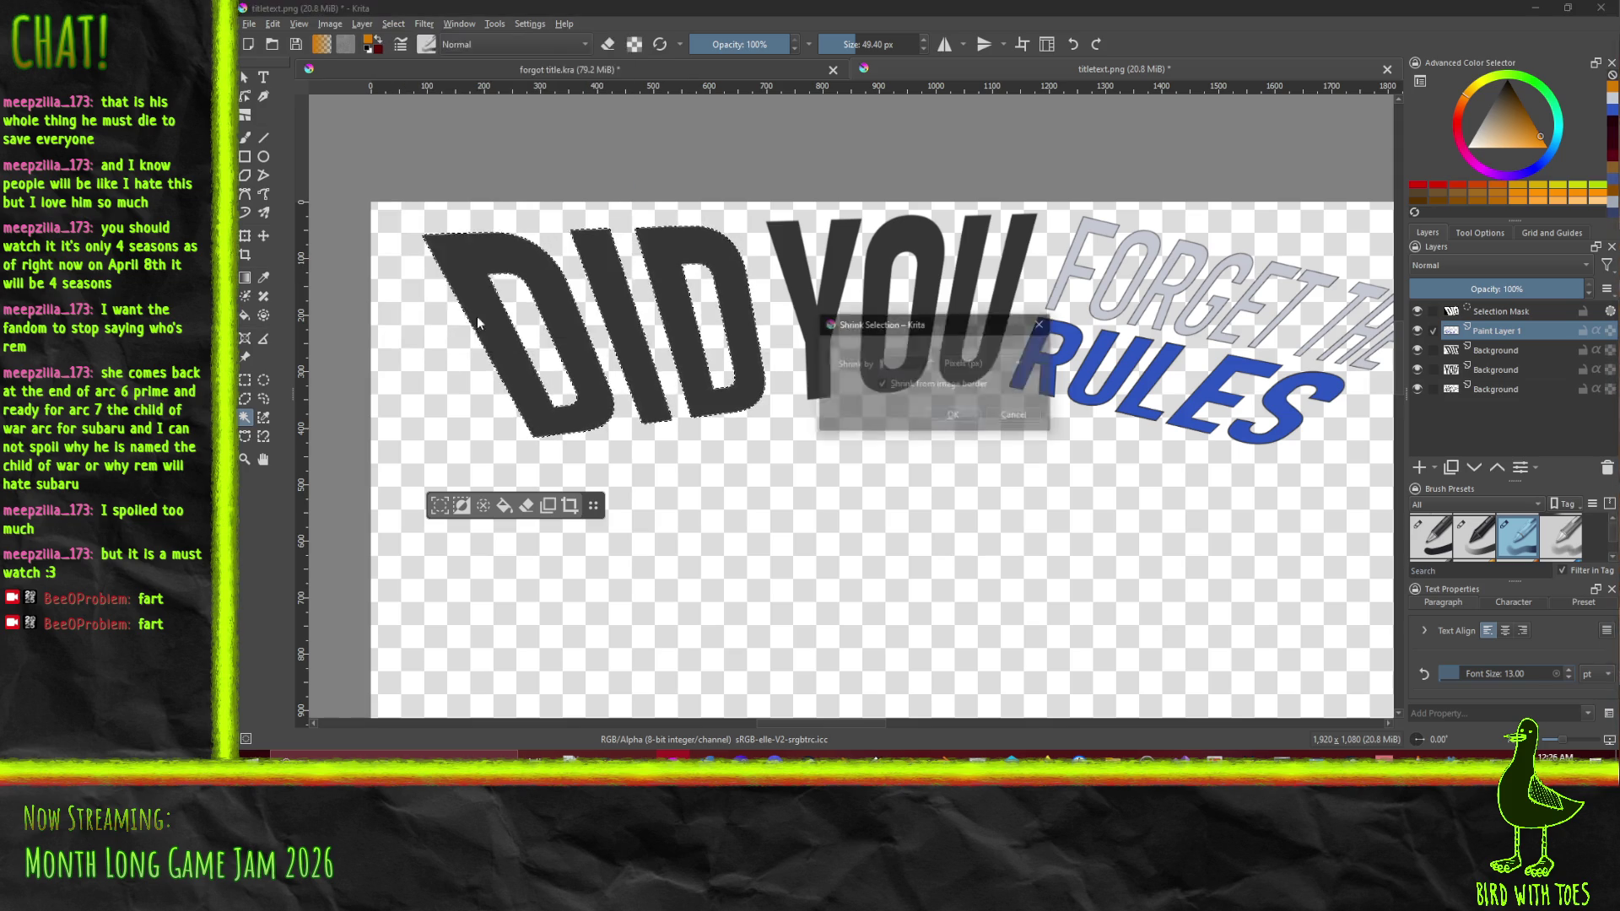
pyautogui.write('4')
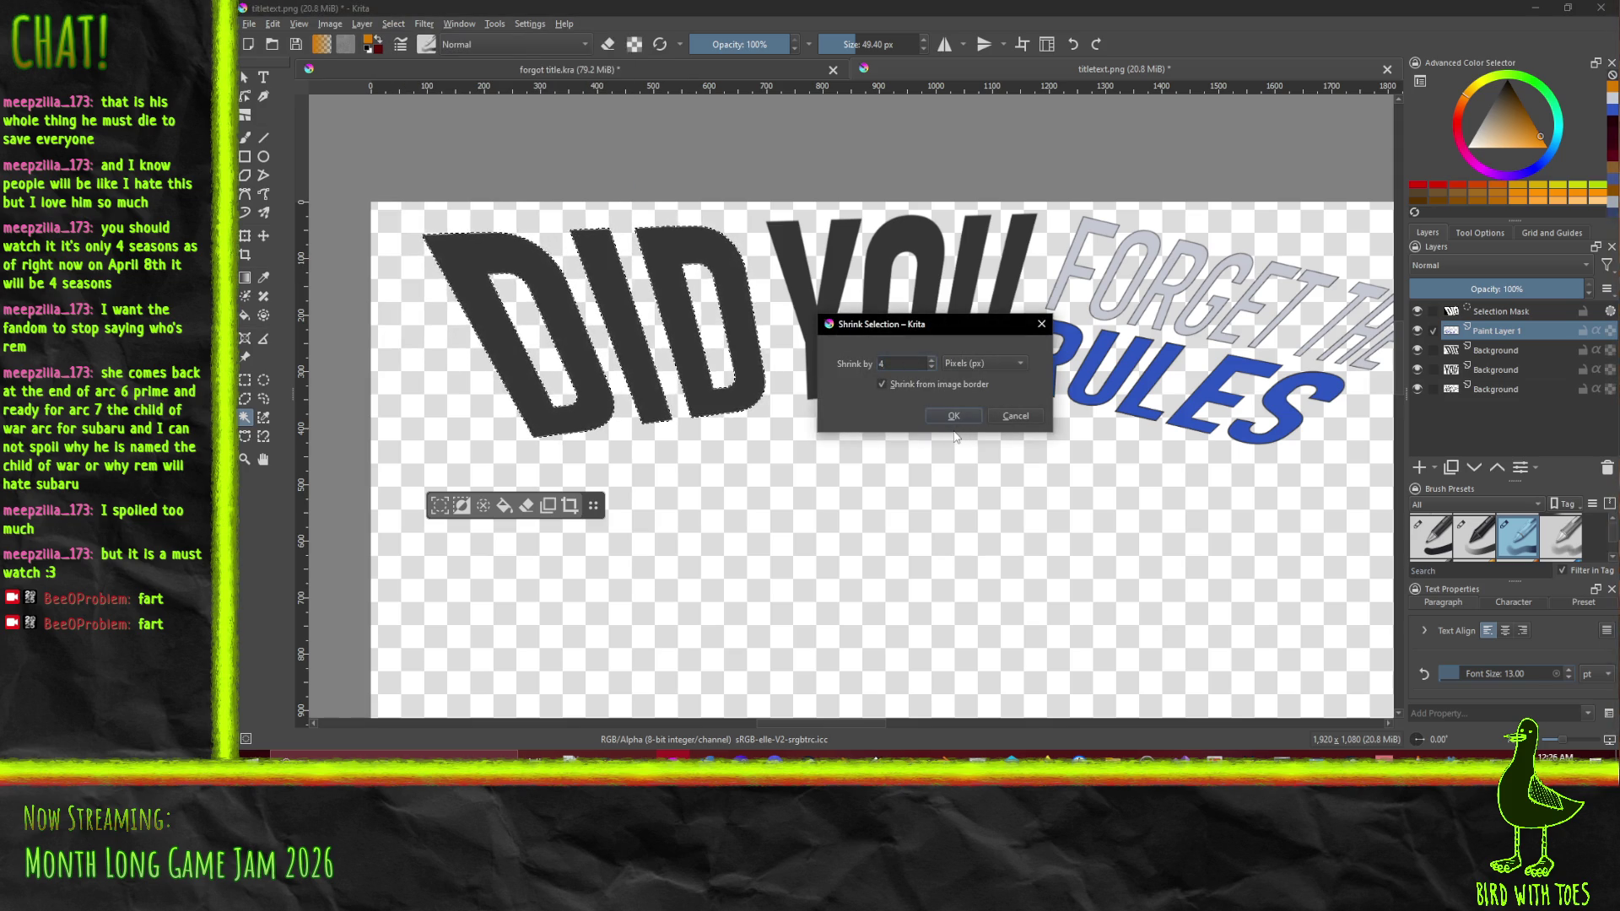
pyautogui.click(959, 419)
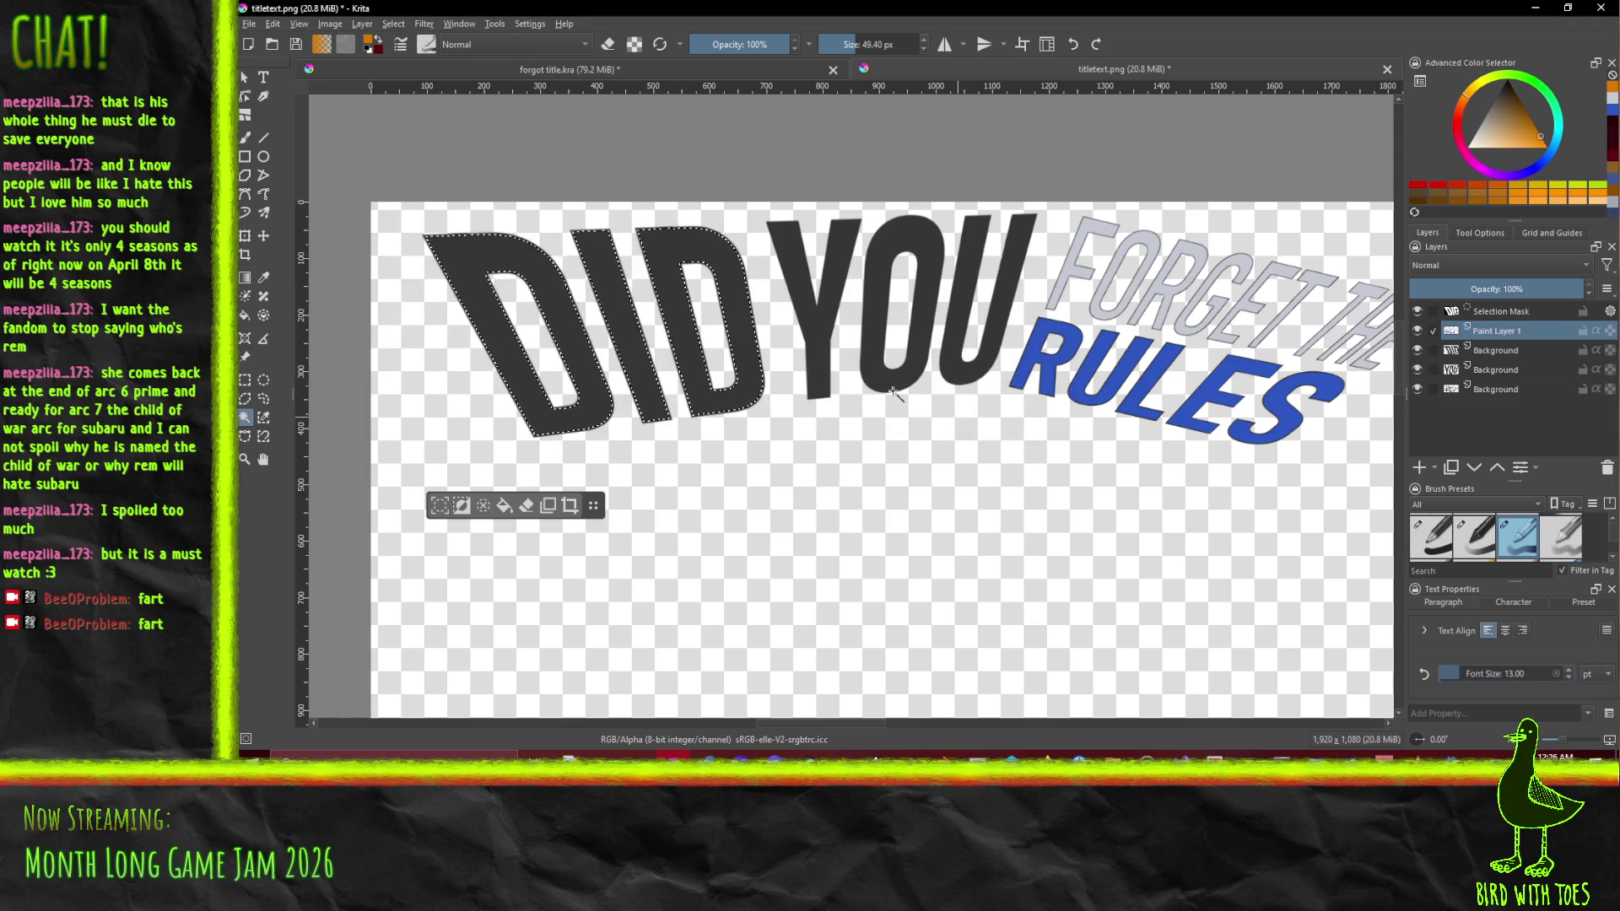
# Feather the DID selection with a 2.6 px radius
pyautogui.click(362, 23)
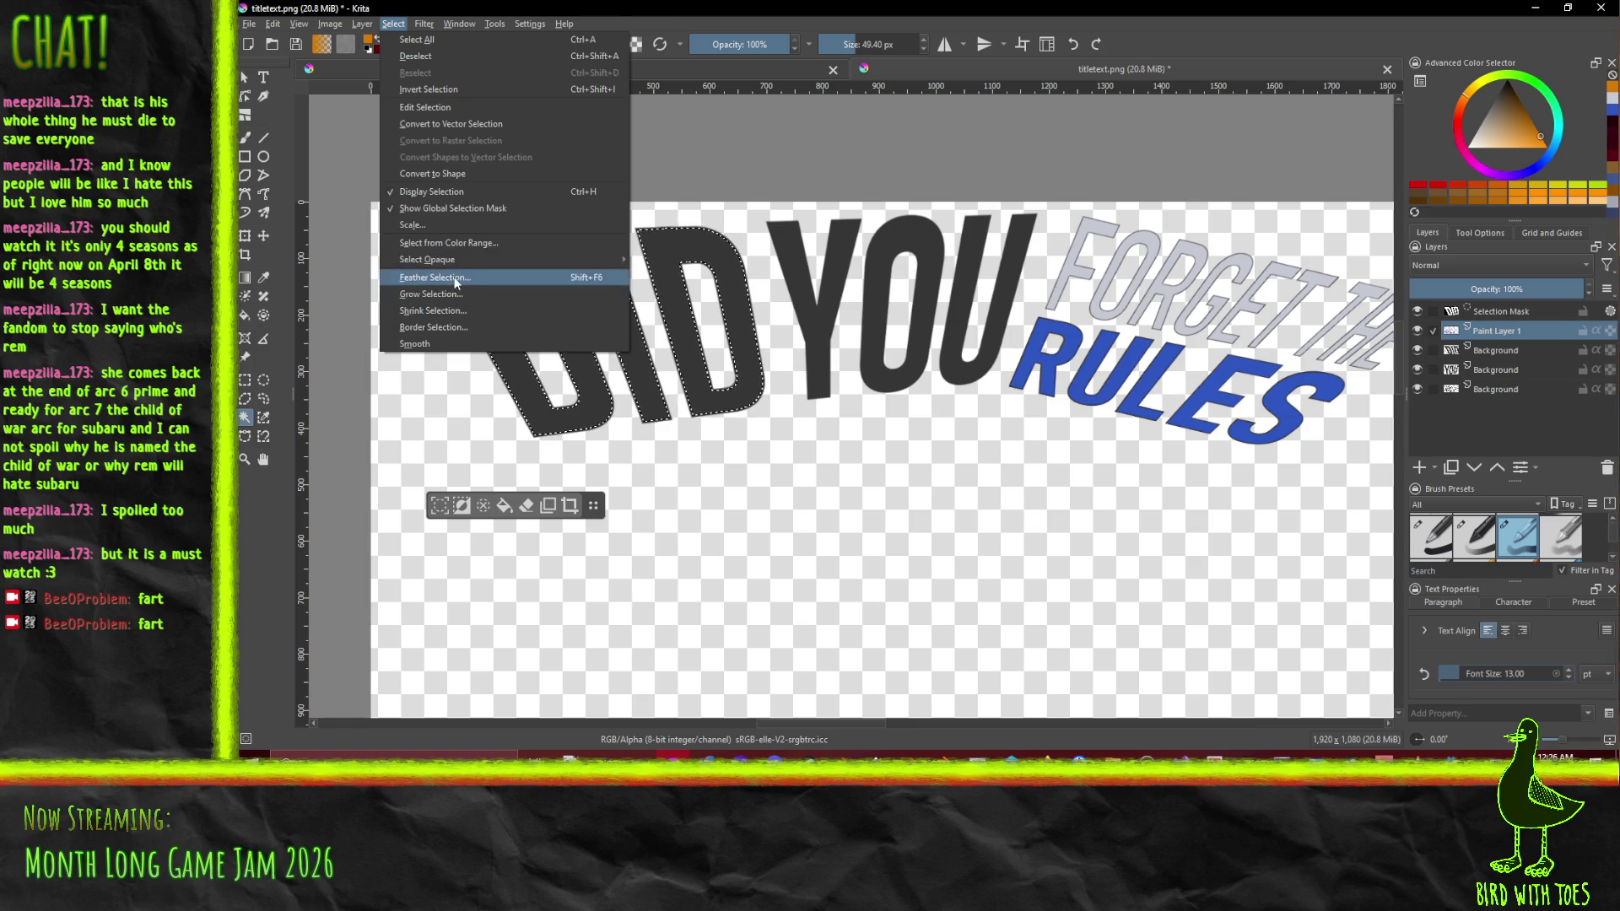
pyautogui.click(455, 280)
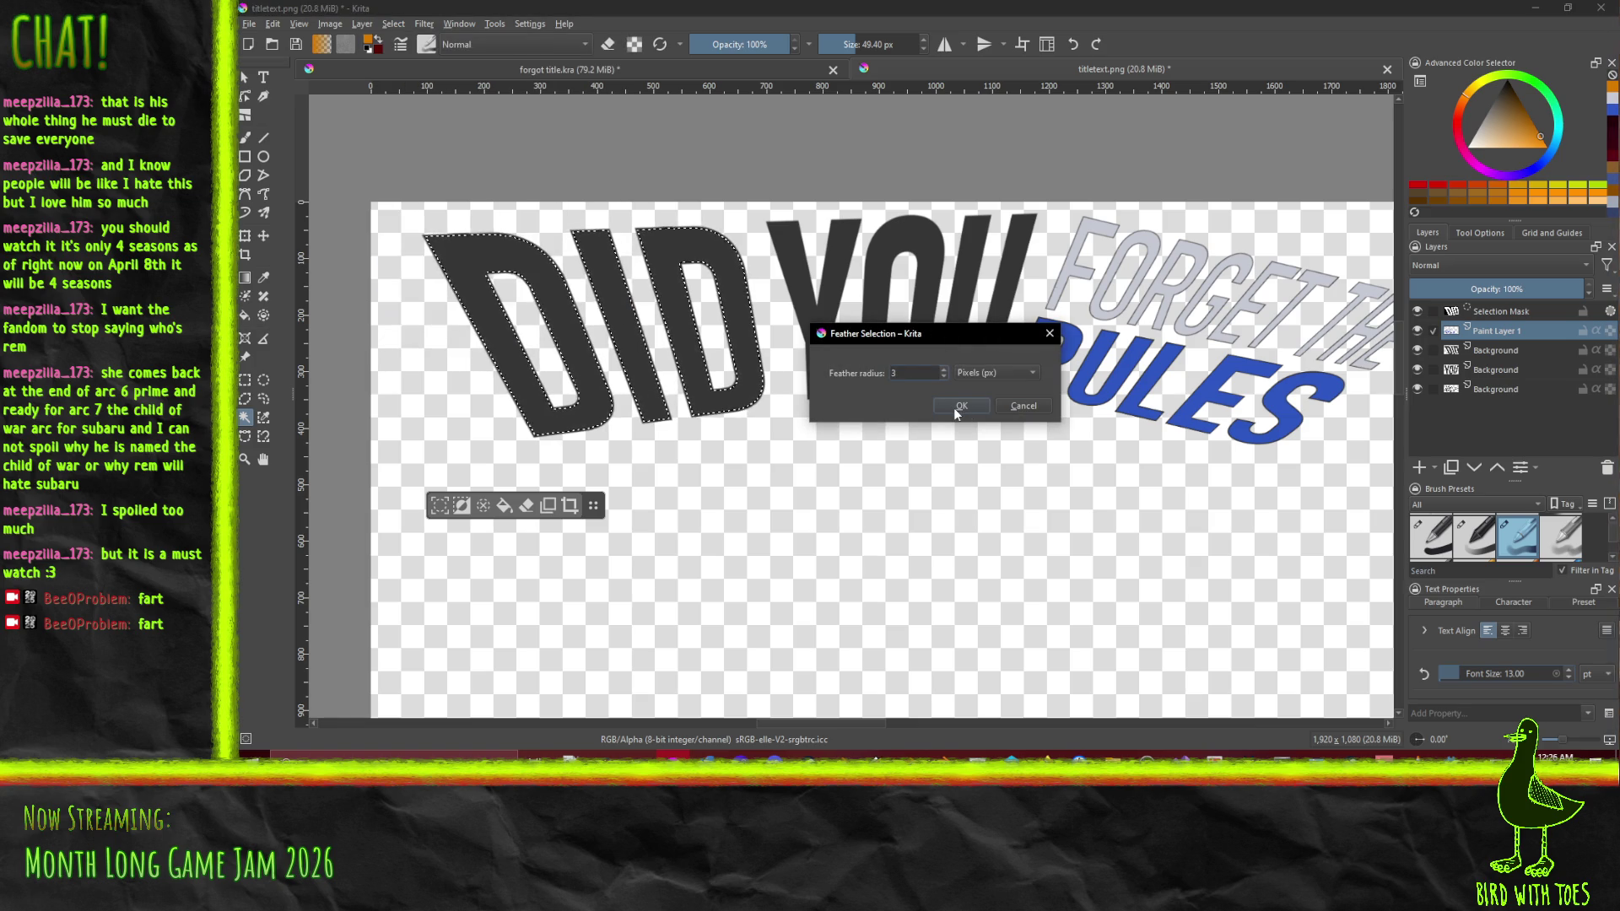
pyautogui.write('2.6')
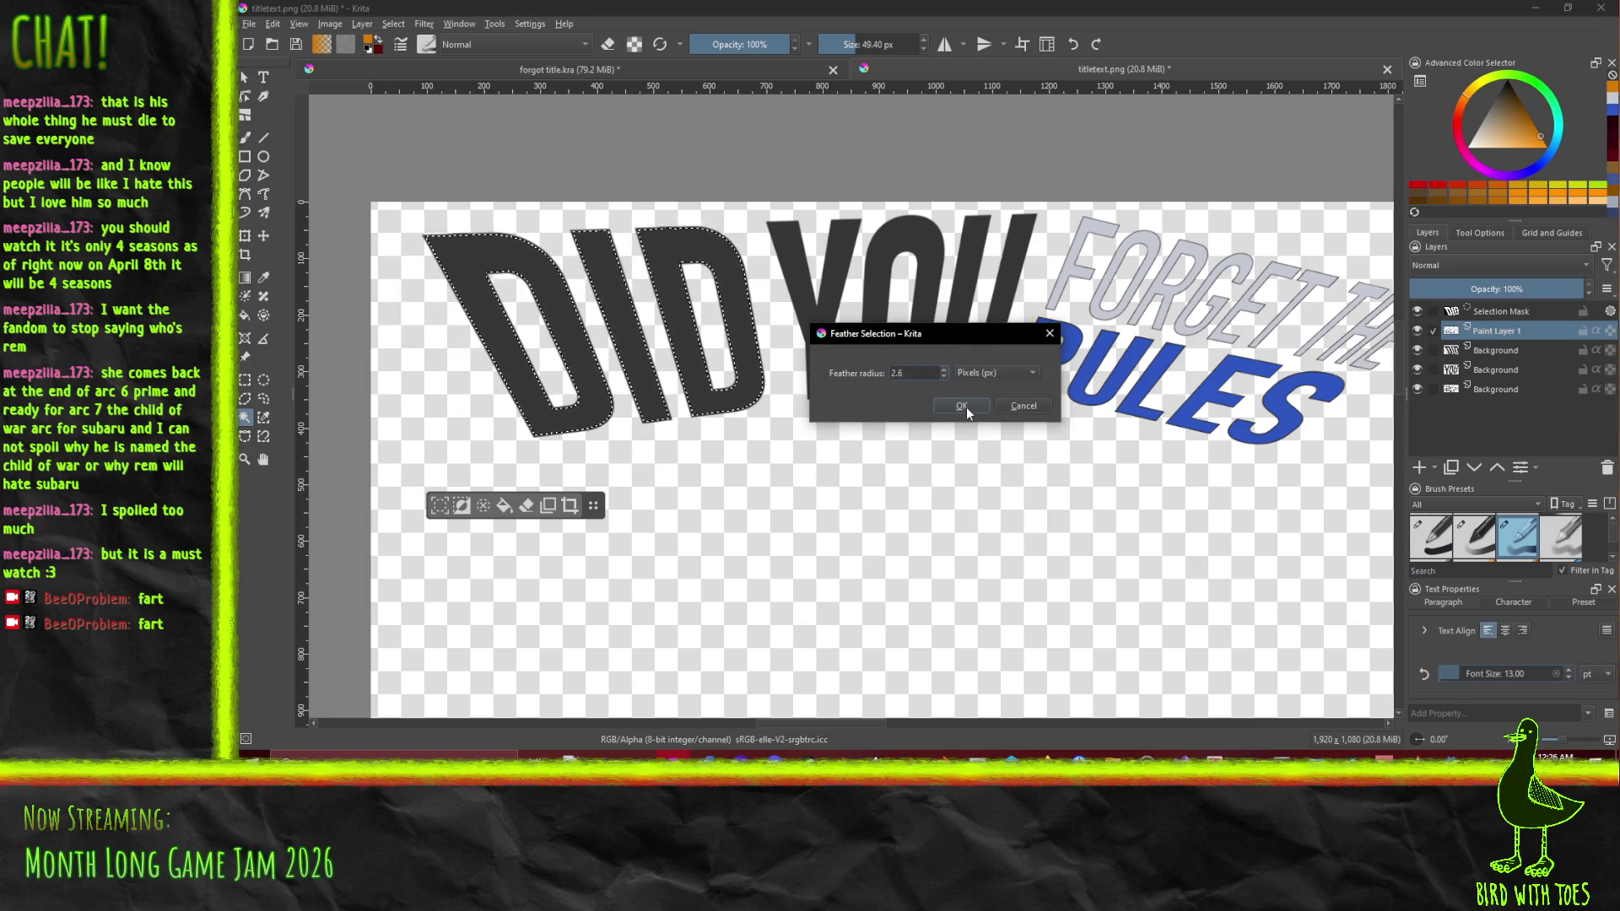
pyautogui.click(965, 406)
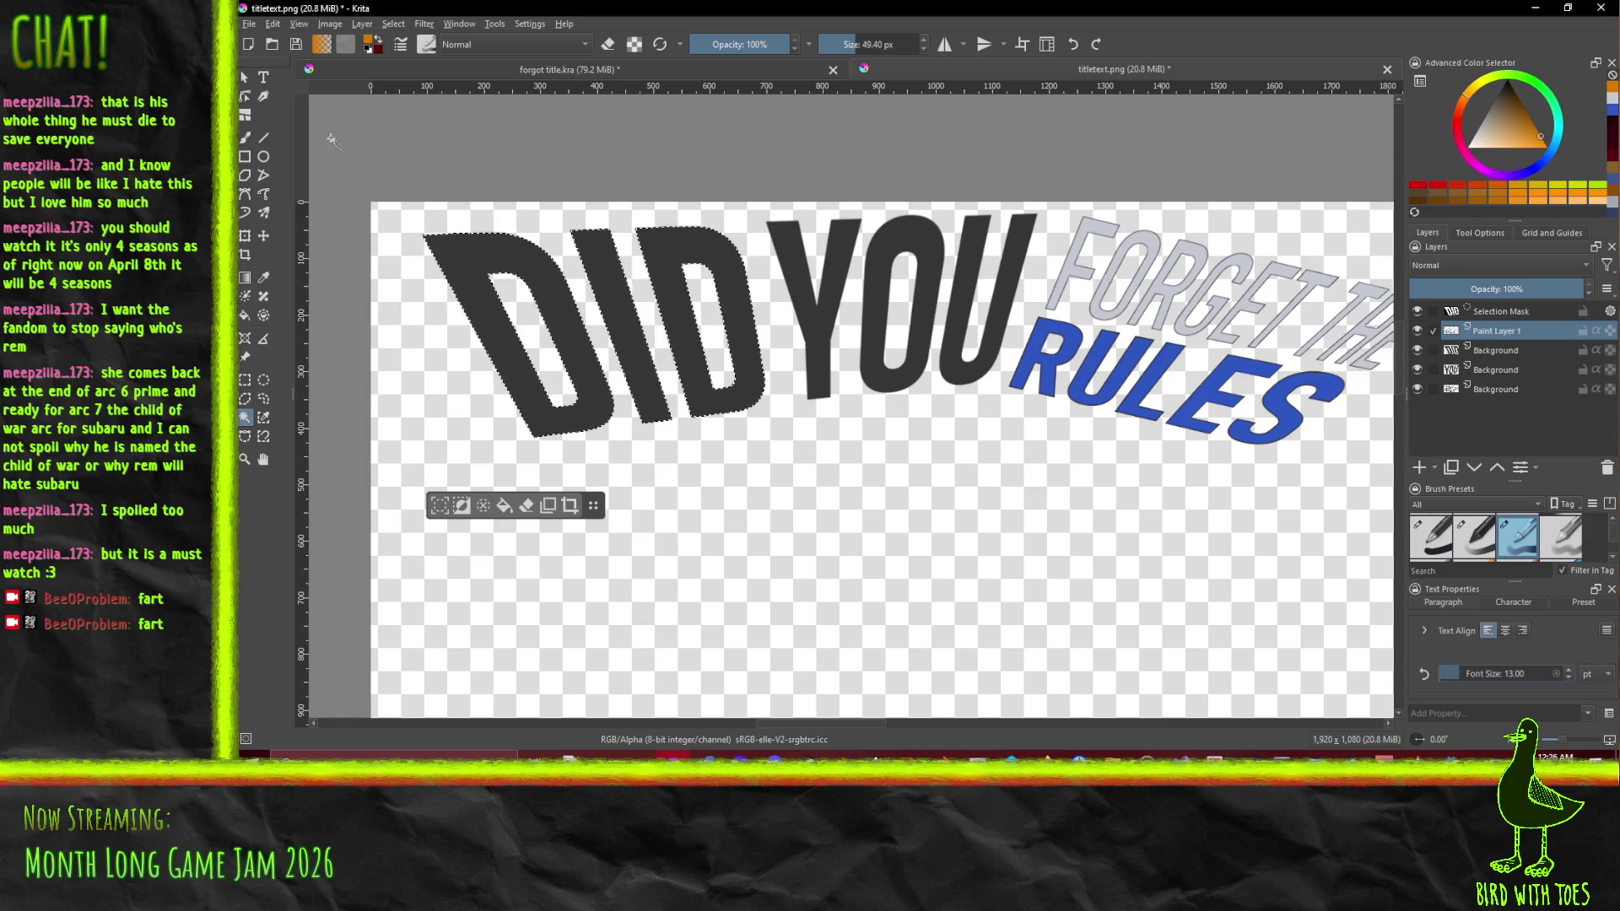
# Paint the letters DID orange with an 88 px freehand brush
pyautogui.click(245, 137)
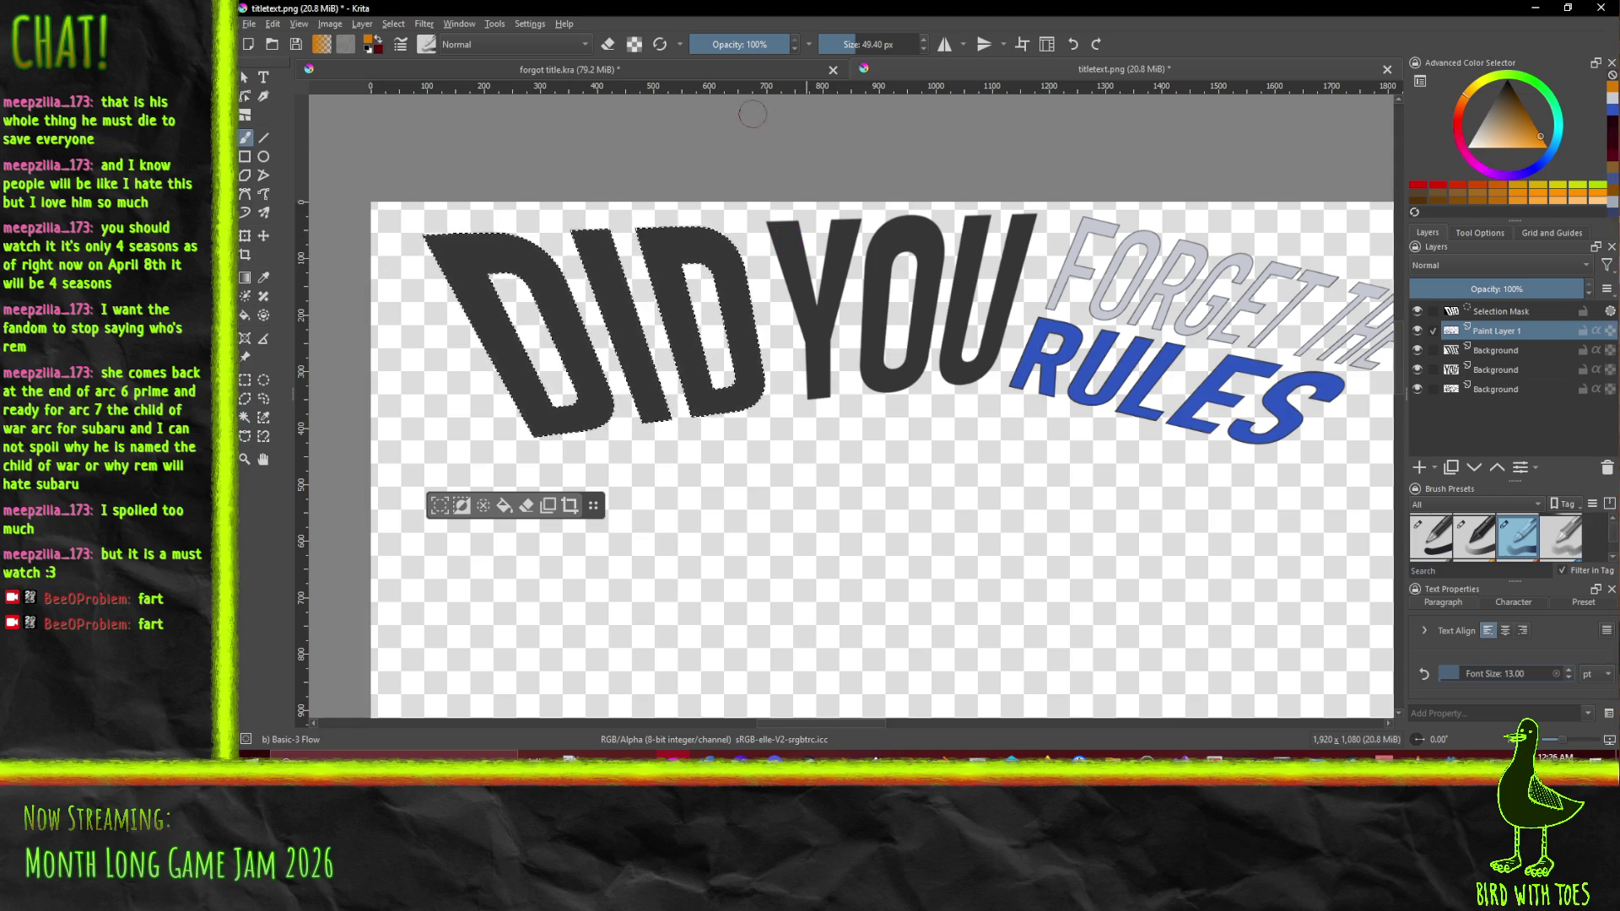
pyautogui.moveTo(435, 243)
pyautogui.mouseDown()
pyautogui.moveTo(472, 243)
pyautogui.moveTo(726, 354)
pyautogui.mouseUp()
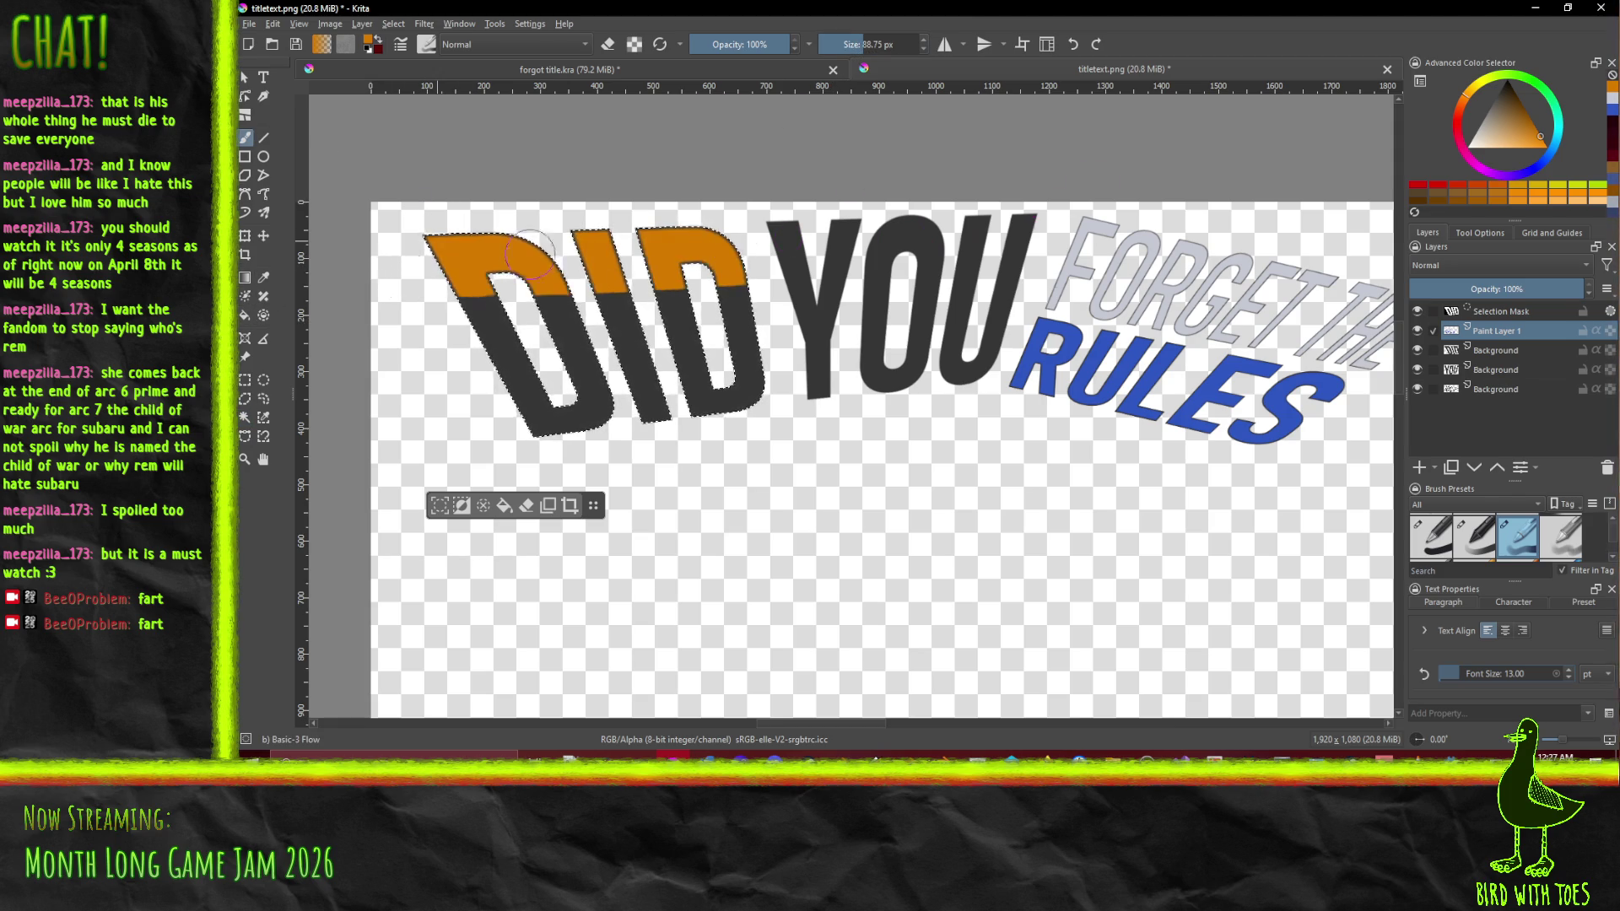
pyautogui.moveTo(341, 331)
pyautogui.mouseDown()
pyautogui.moveTo(455, 287)
pyautogui.moveTo(506, 397)
pyautogui.moveTo(473, 413)
pyautogui.moveTo(584, 319)
pyautogui.mouseUp()
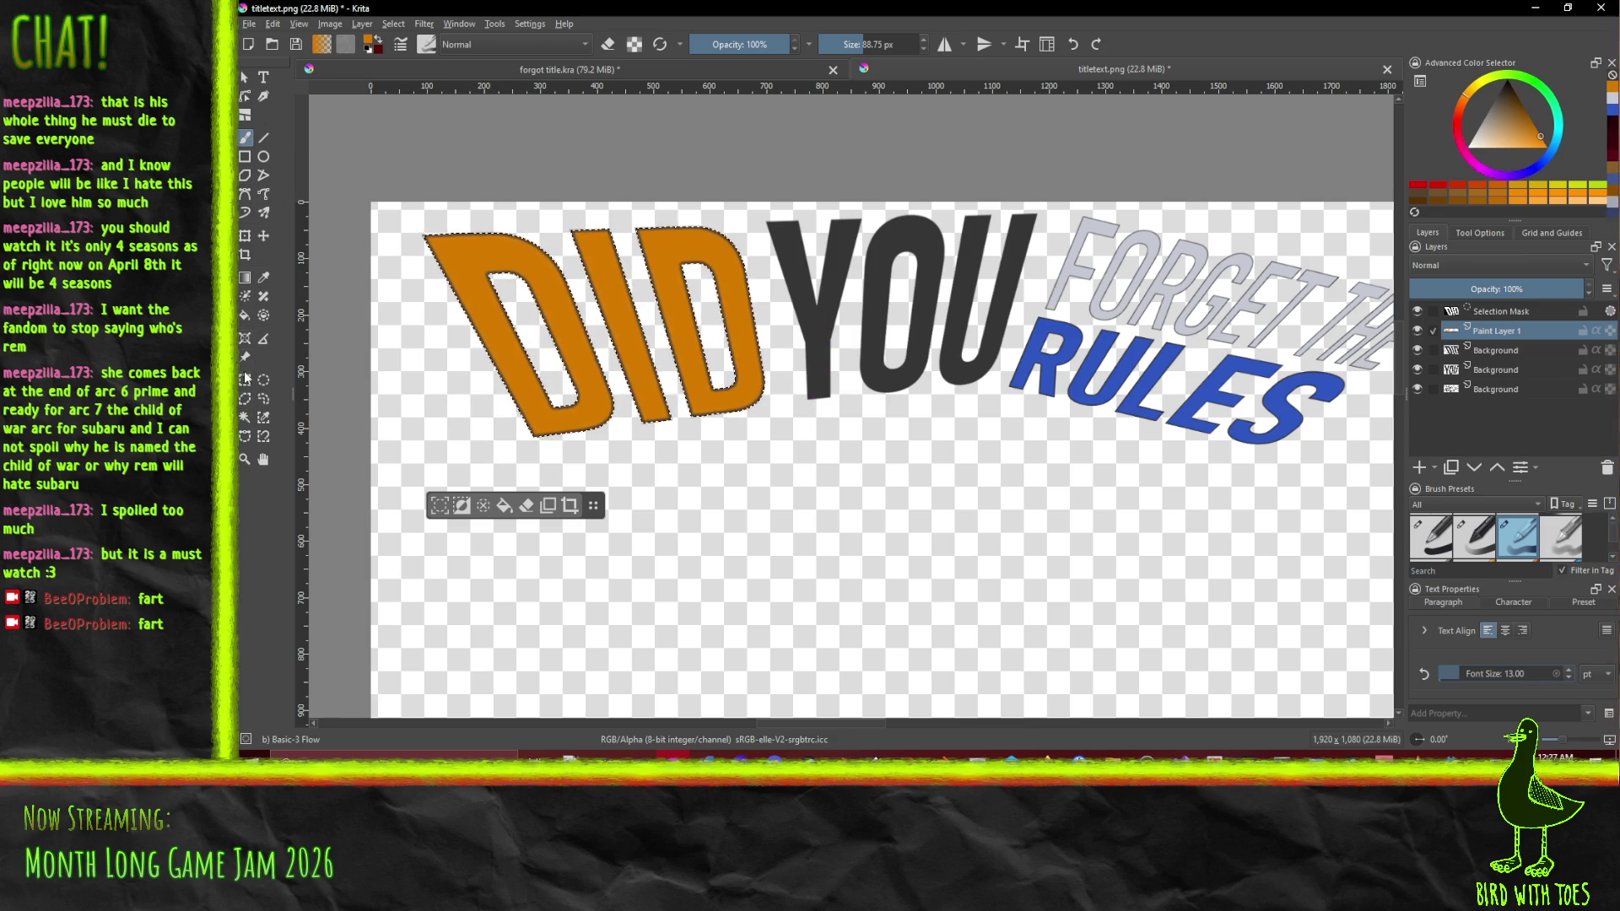
# Magic-wand select Y, O and U, then shrink and feather the selection
pyautogui.click(245, 417)
pyautogui.click(796, 272)
pyautogui.keyDown('shift'); pyautogui.click(924, 253); pyautogui.keyUp('shift')
pyautogui.keyDown('shift'); pyautogui.click(972, 250); pyautogui.keyUp('shift')
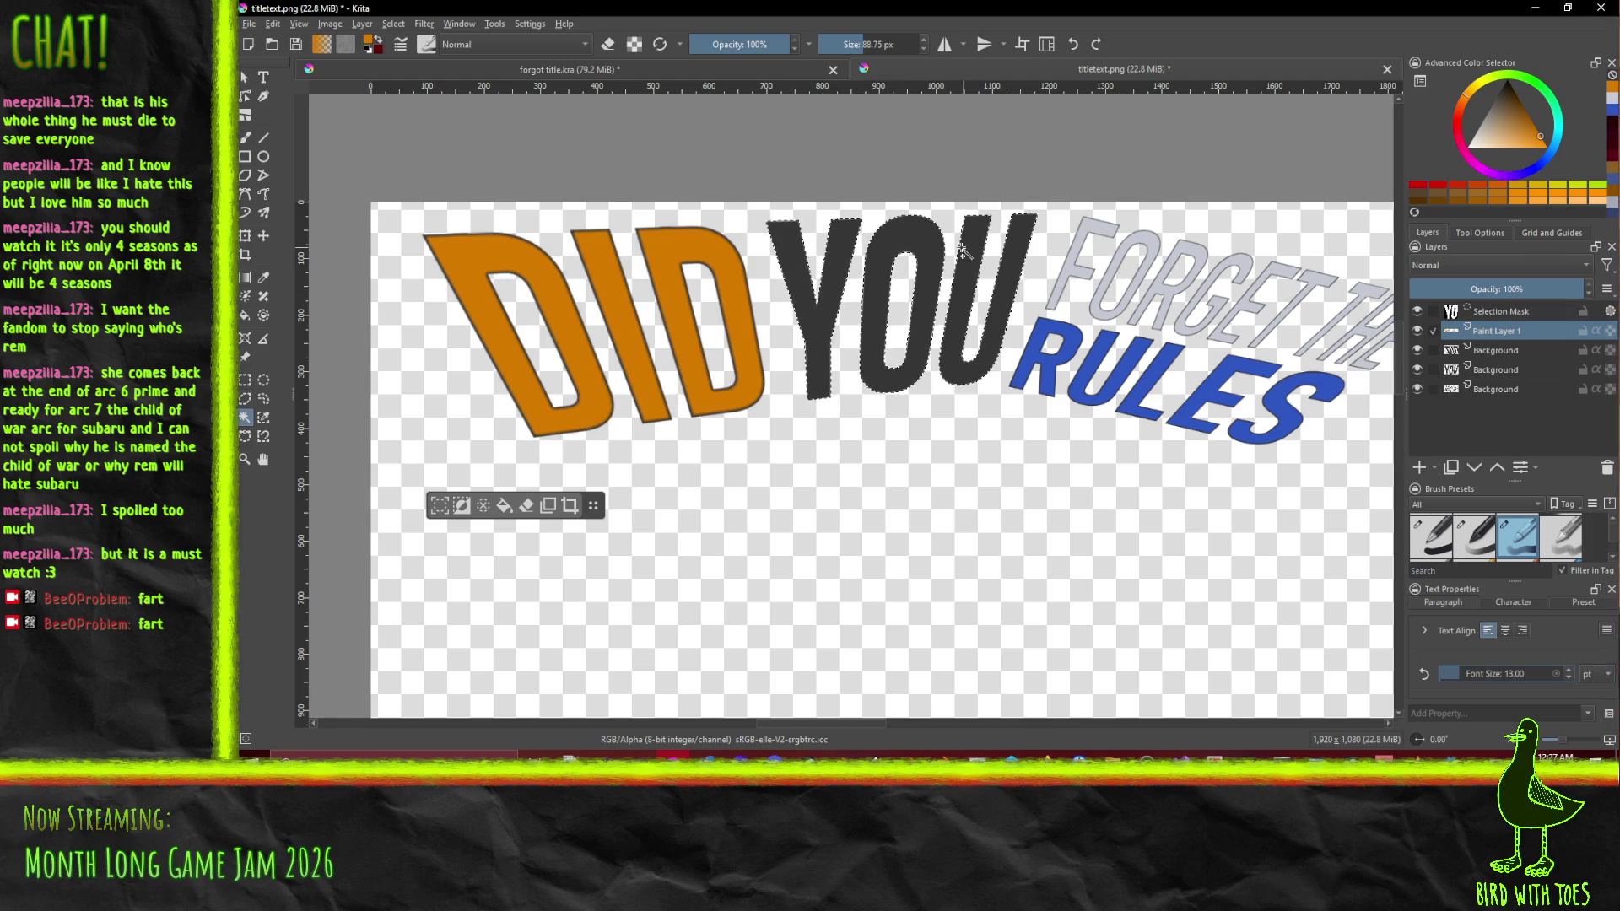
pyautogui.click(385, 25)
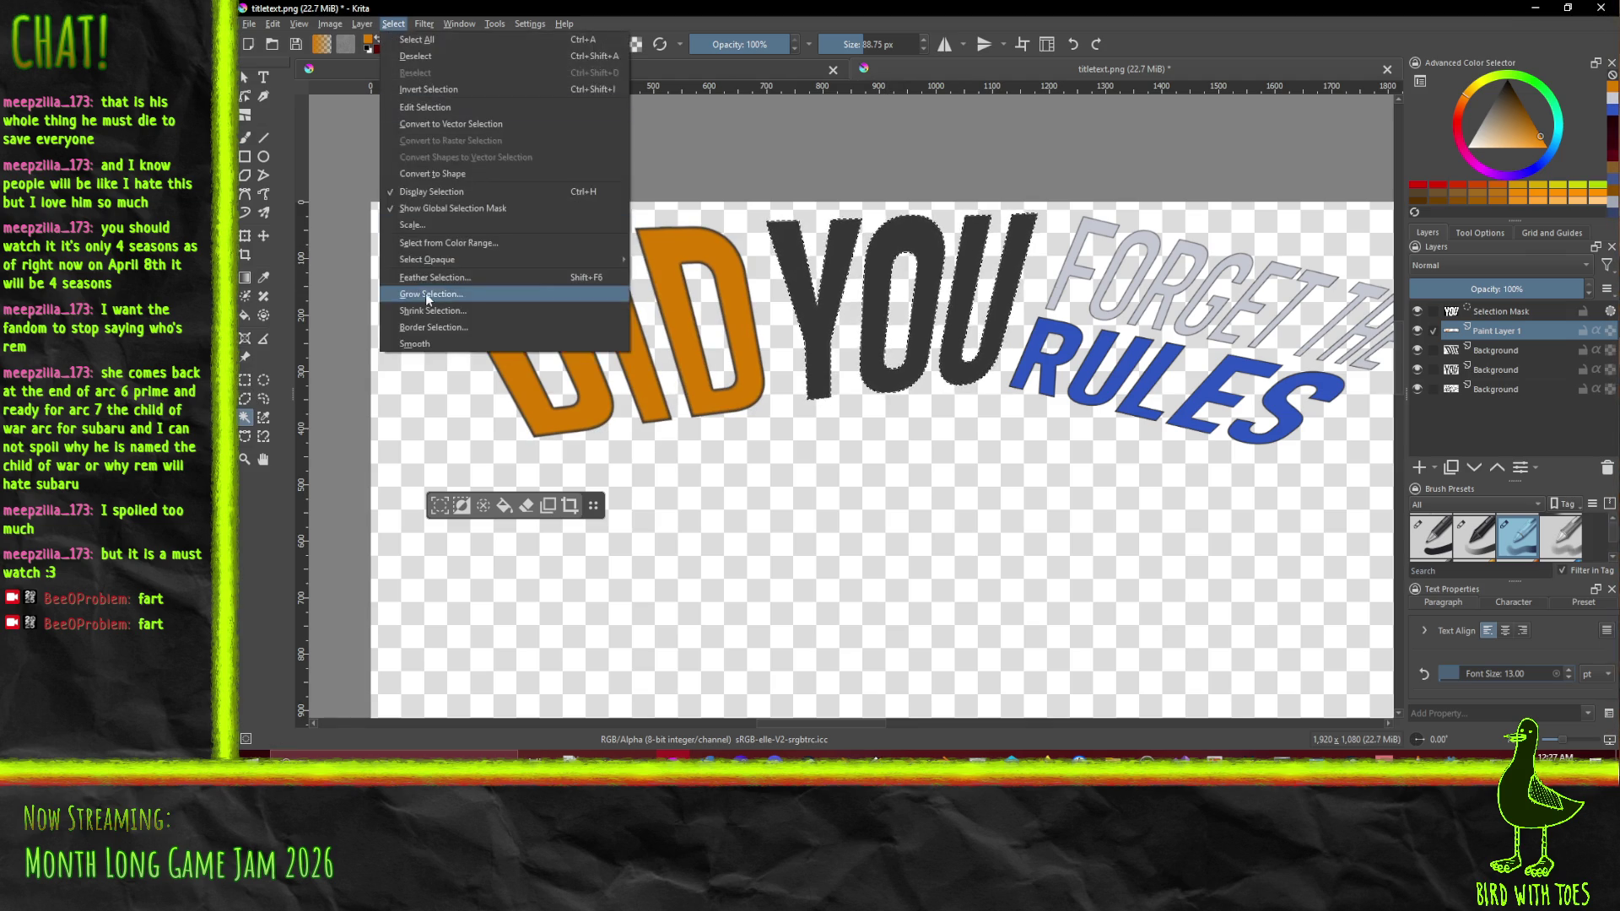
pyautogui.click(426, 312)
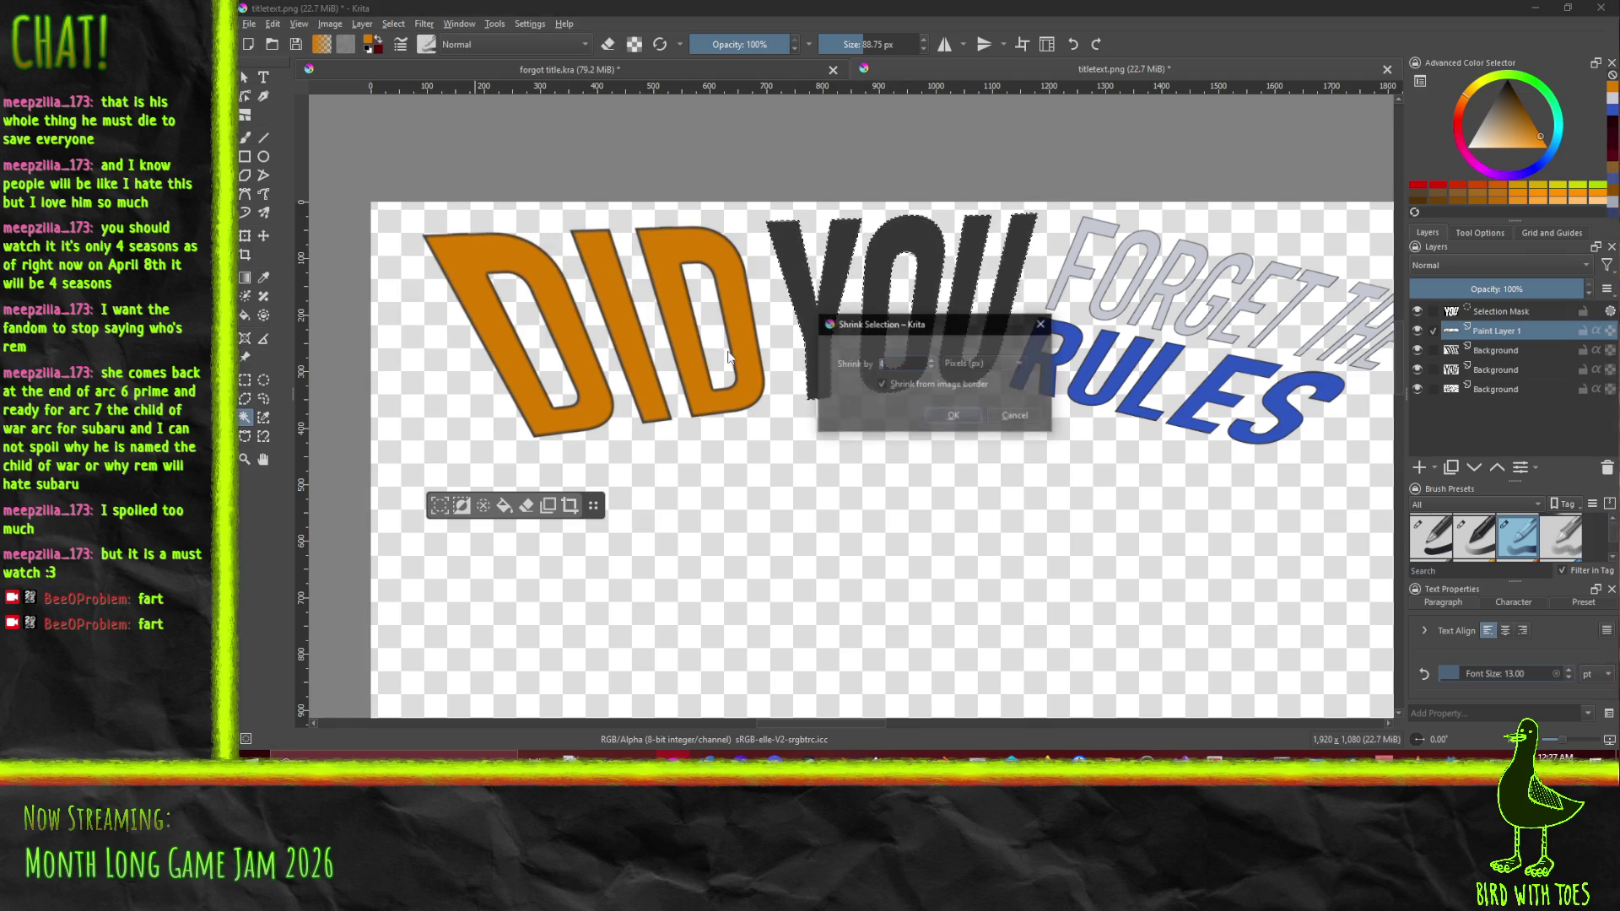
pyautogui.click(951, 417)
pyautogui.click(398, 27)
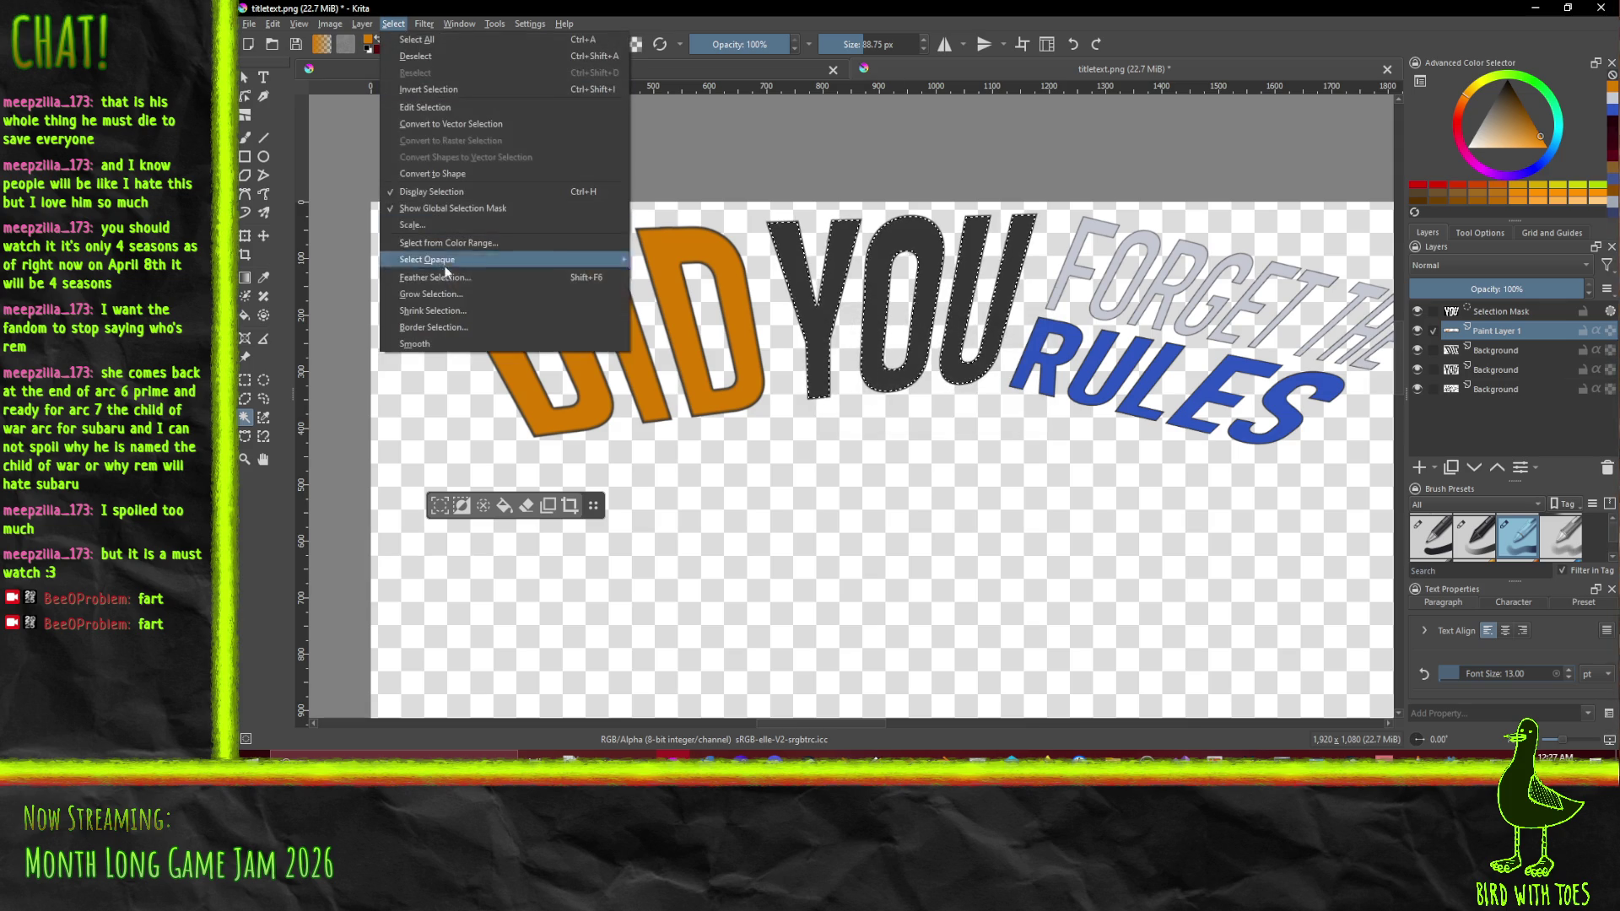
pyautogui.click(449, 277)
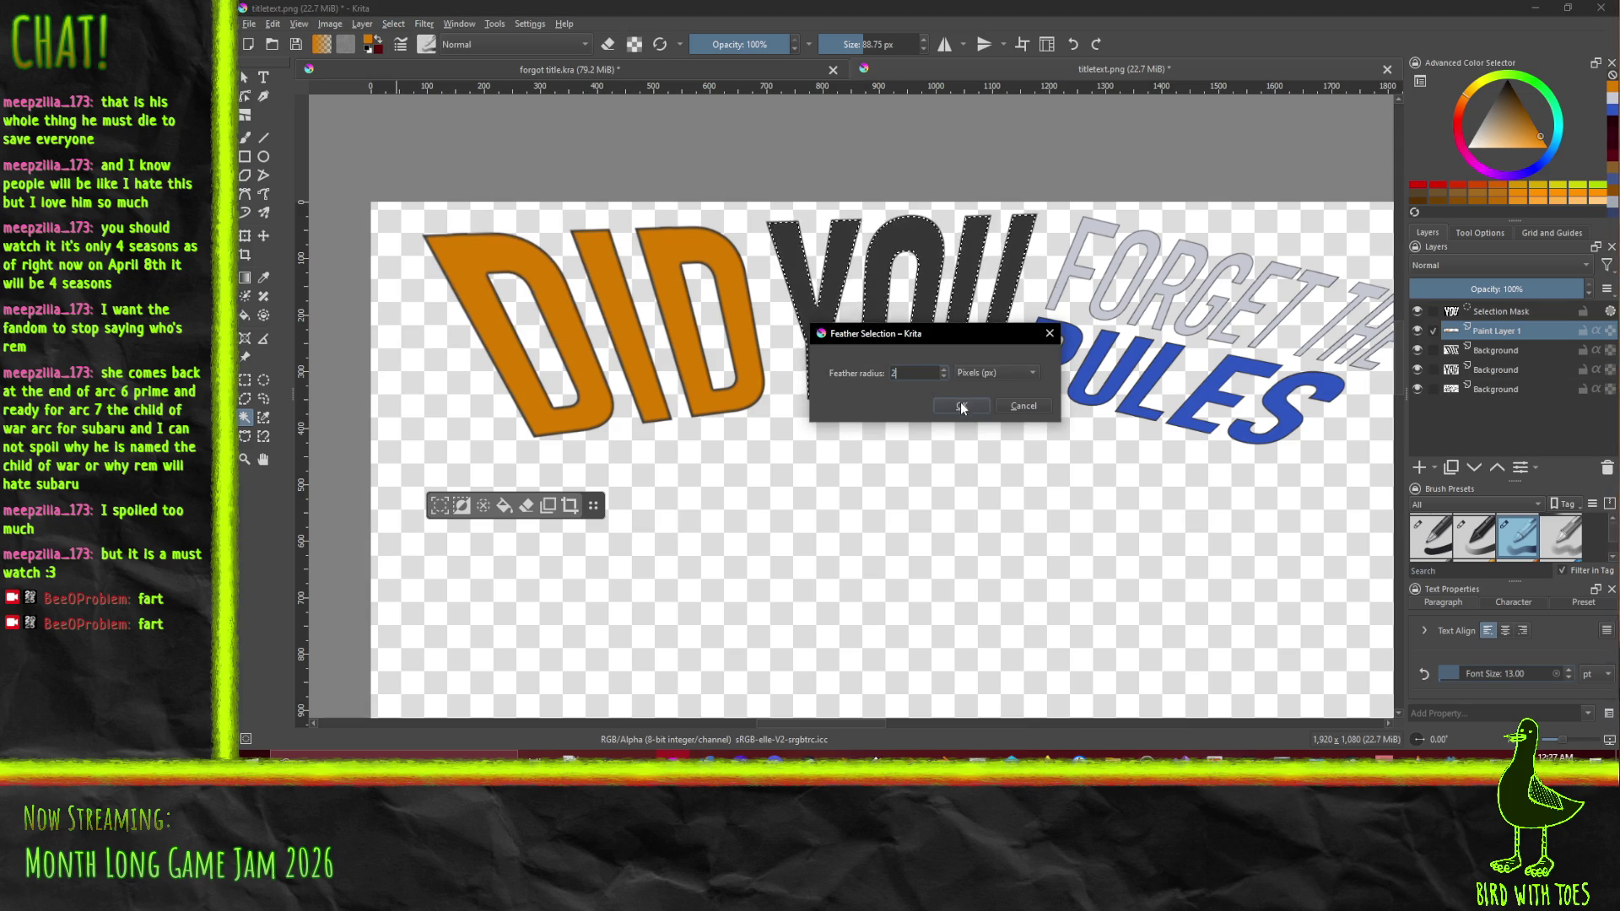
pyautogui.click(963, 408)
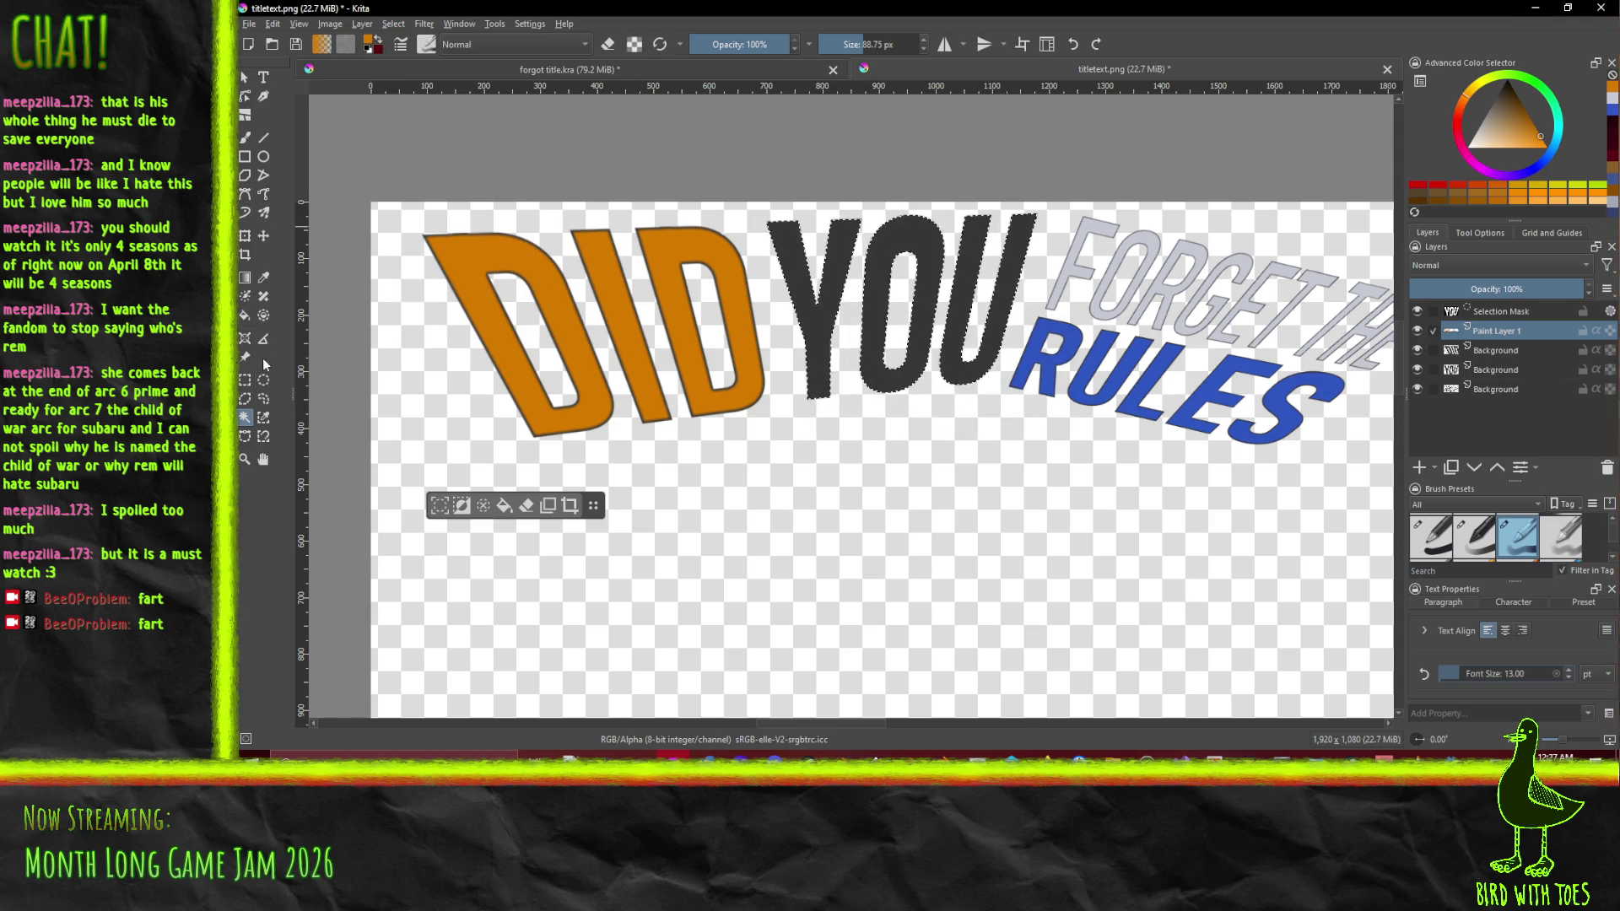
# Paint the YOU letters orange and clear the selection
pyautogui.click(245, 138)
pyautogui.moveTo(780, 232)
pyautogui.mouseDown()
pyautogui.moveTo(959, 226)
pyautogui.moveTo(1054, 268)
pyautogui.mouseUp()
pyautogui.moveTo(1023, 348); pyautogui.dragTo(793, 327)
pyautogui.click(392, 24)
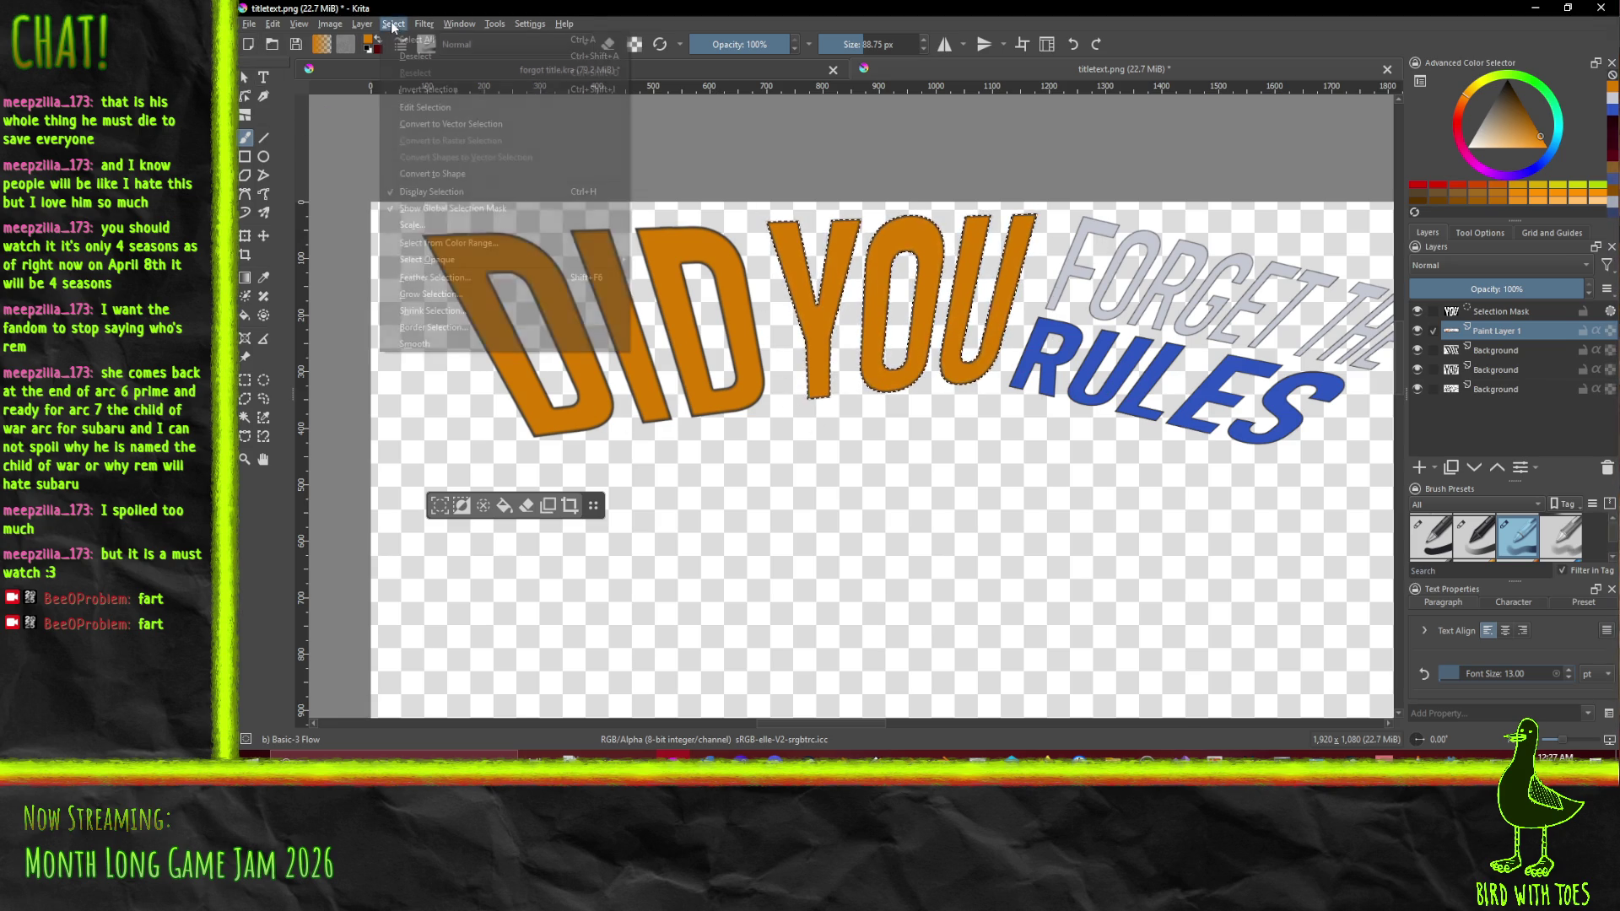
pyautogui.click(438, 57)
# Re-export the title image as PNG through File > Export
pyautogui.click(249, 24)
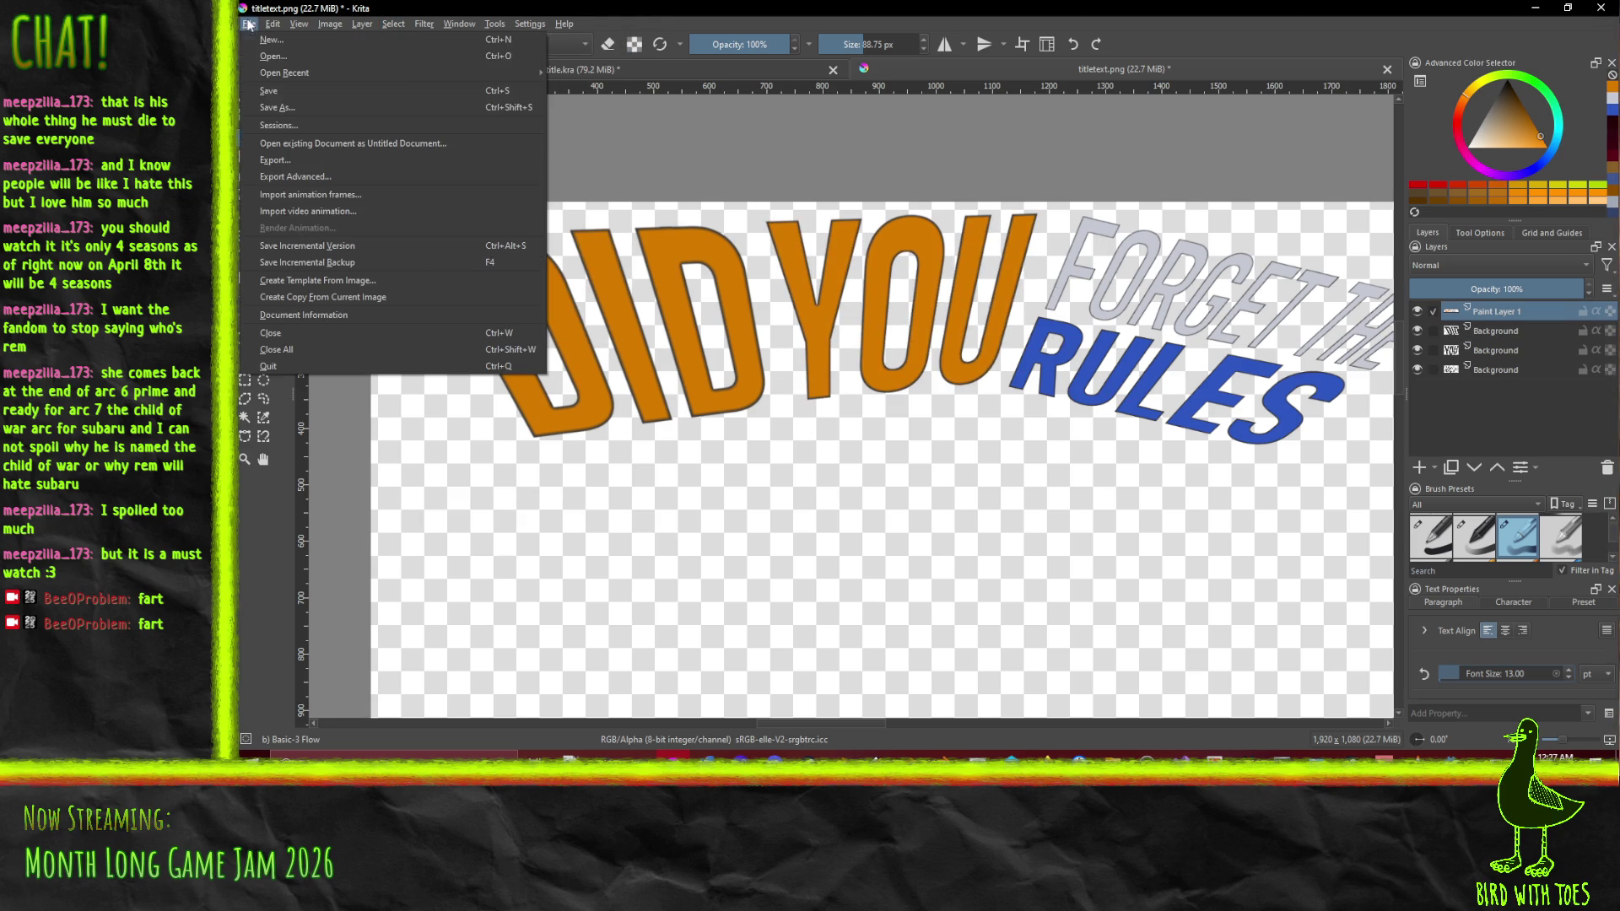
pyautogui.click(302, 162)
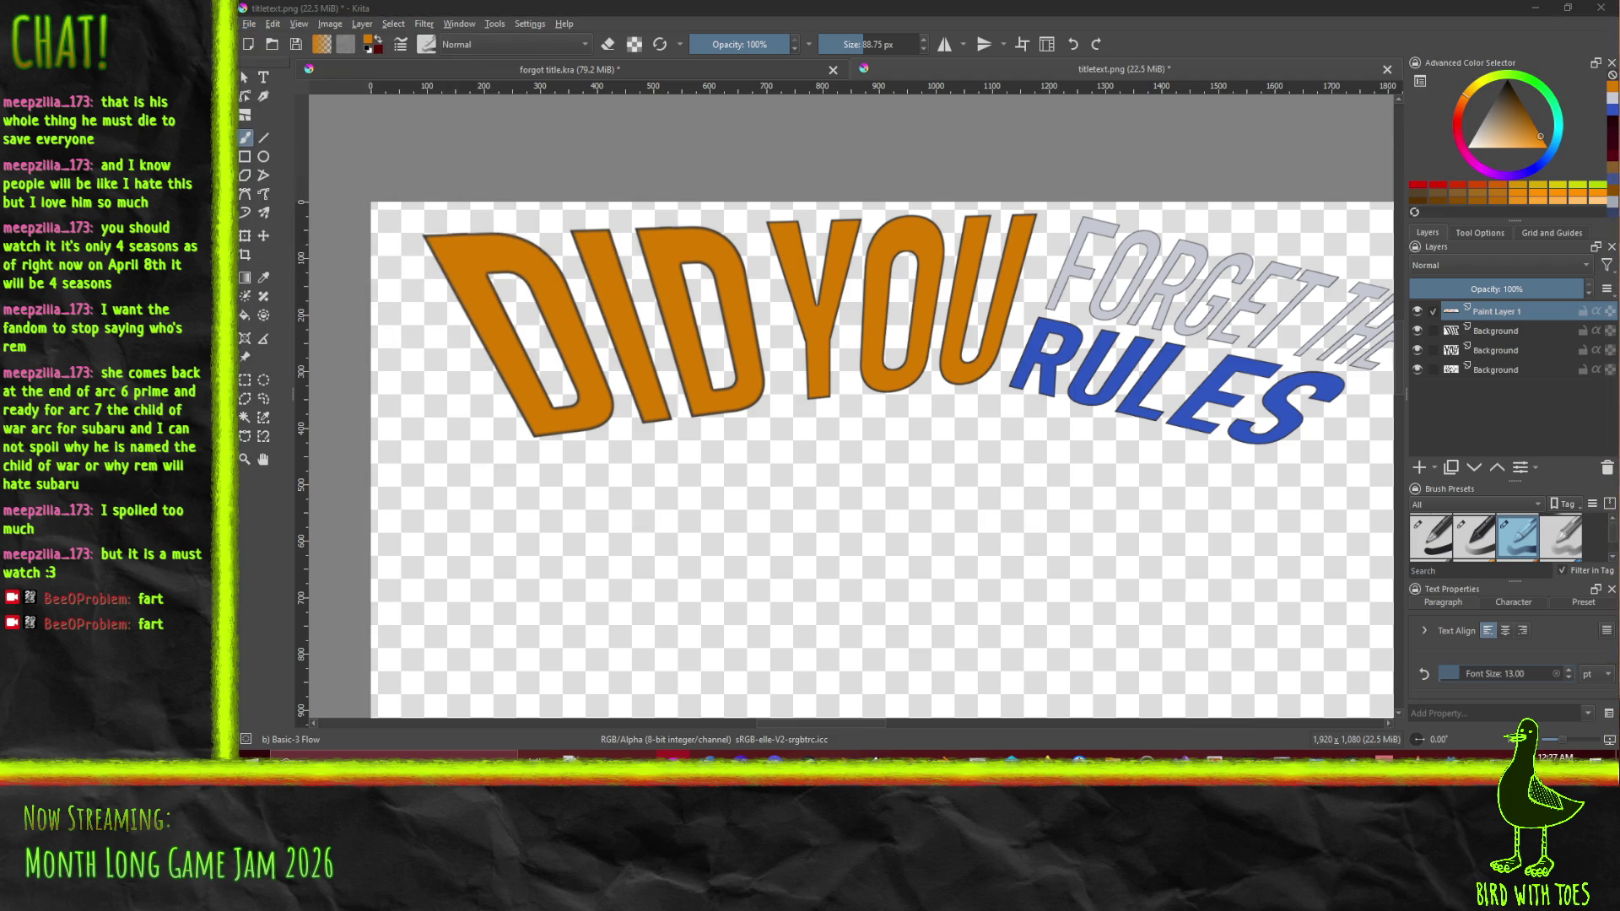
pyautogui.press('Return')
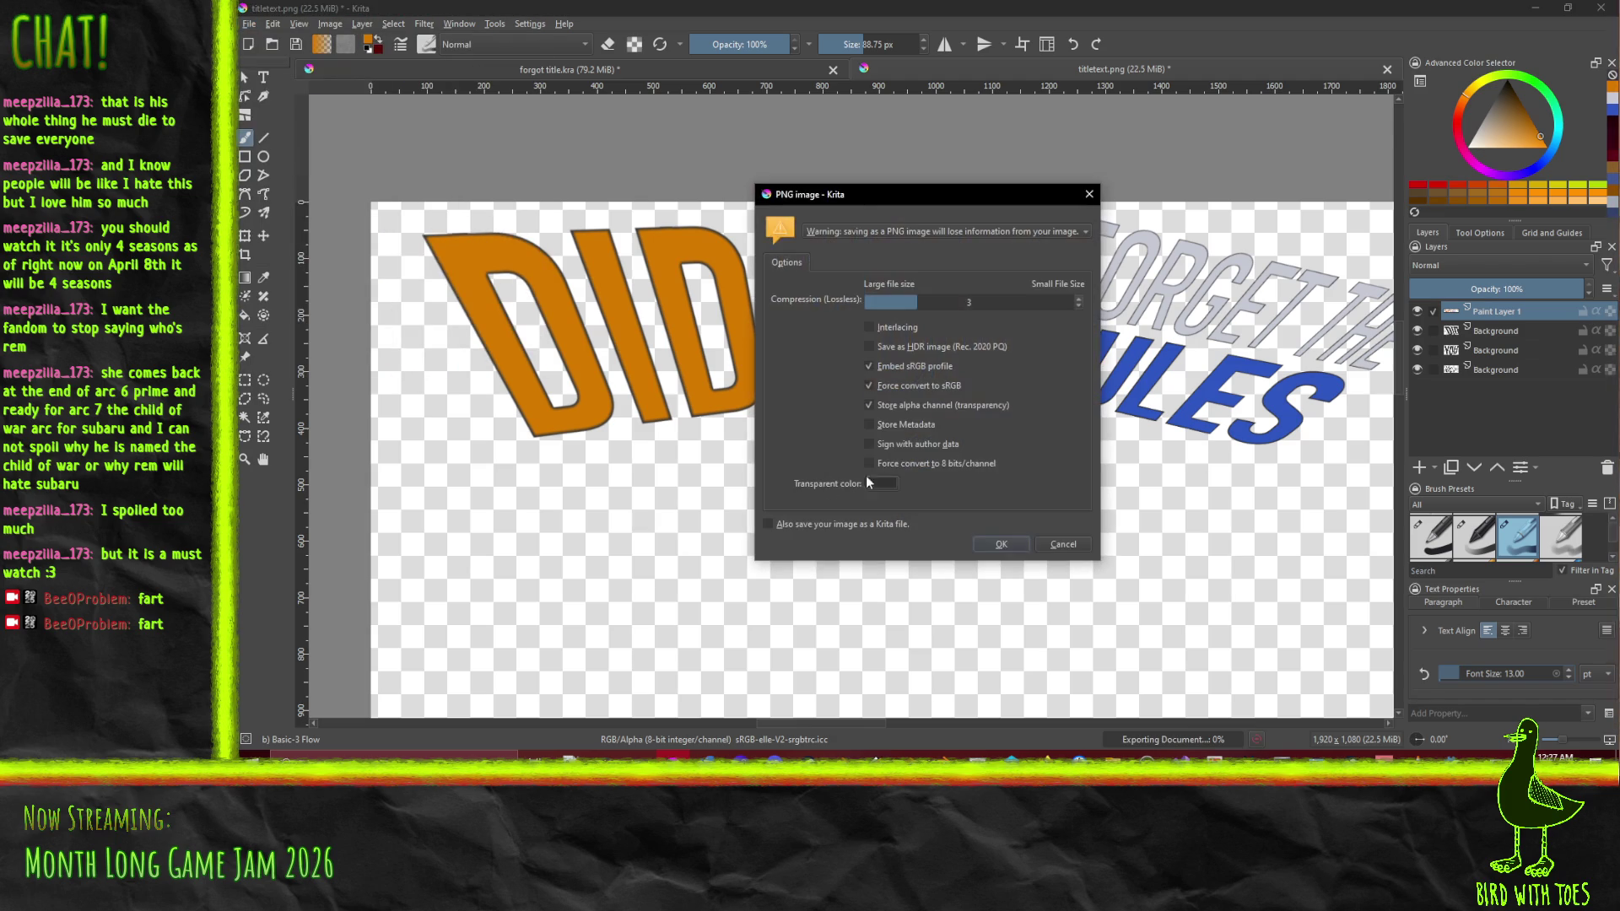
pyautogui.click(1003, 543)
# Maximize Krita again and switch to the Godot editor
pyautogui.moveTo(1331, 8)
pyautogui.mouseDown()
pyautogui.moveTo(1335, 89)
pyautogui.moveTo(749, 199)
pyautogui.mouseUp()
pyautogui.doubleClick(748, 199)
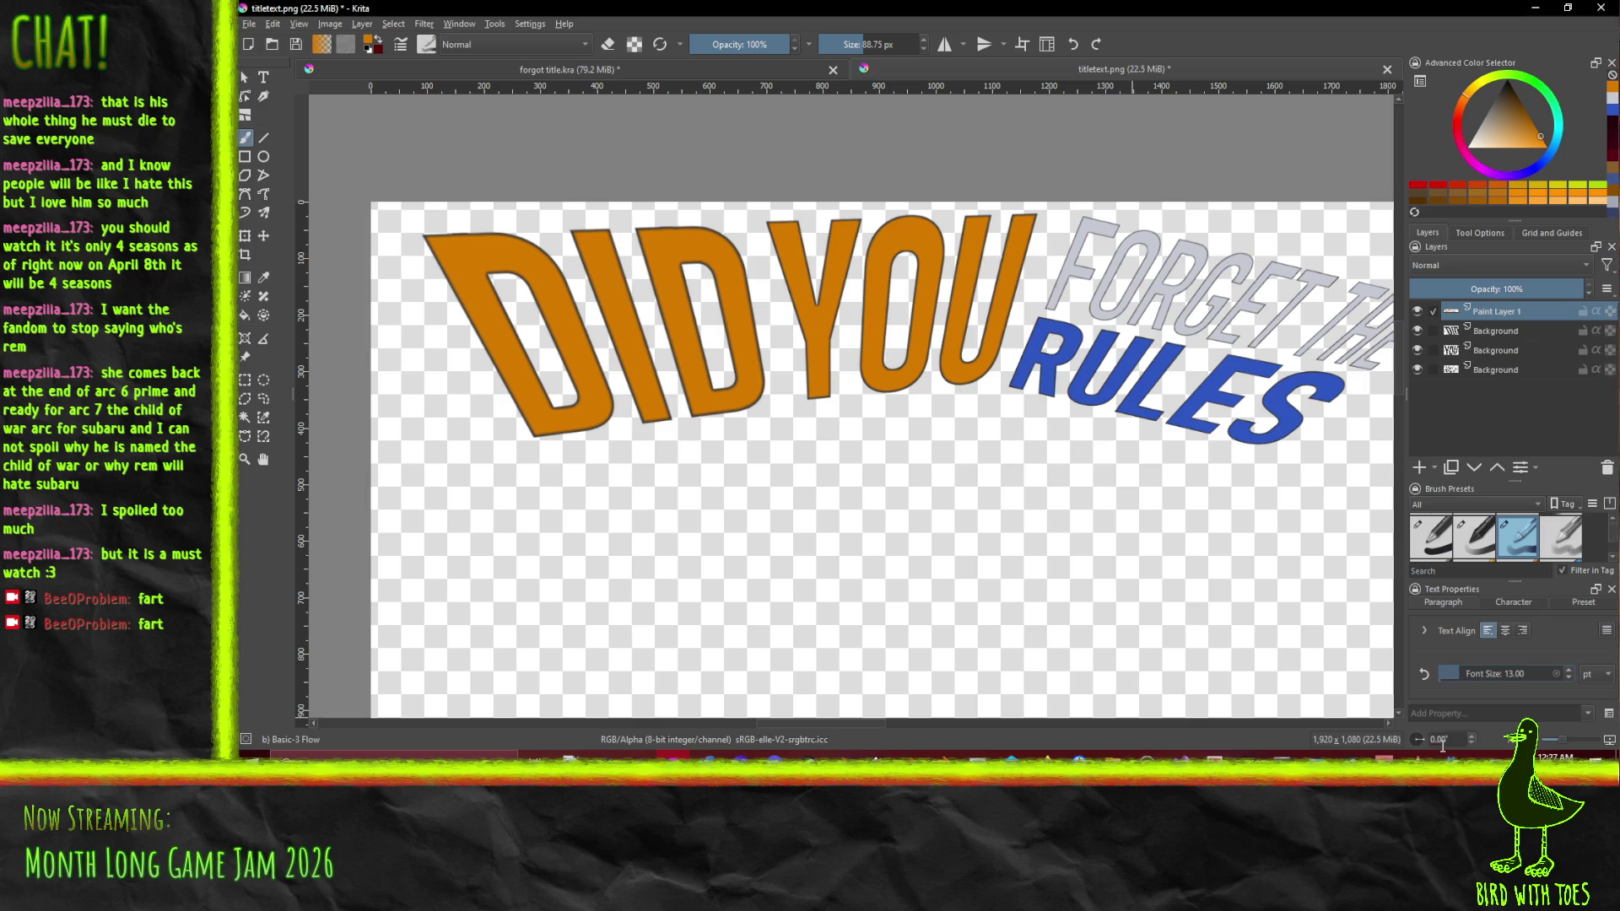
pyautogui.click(1437, 786)
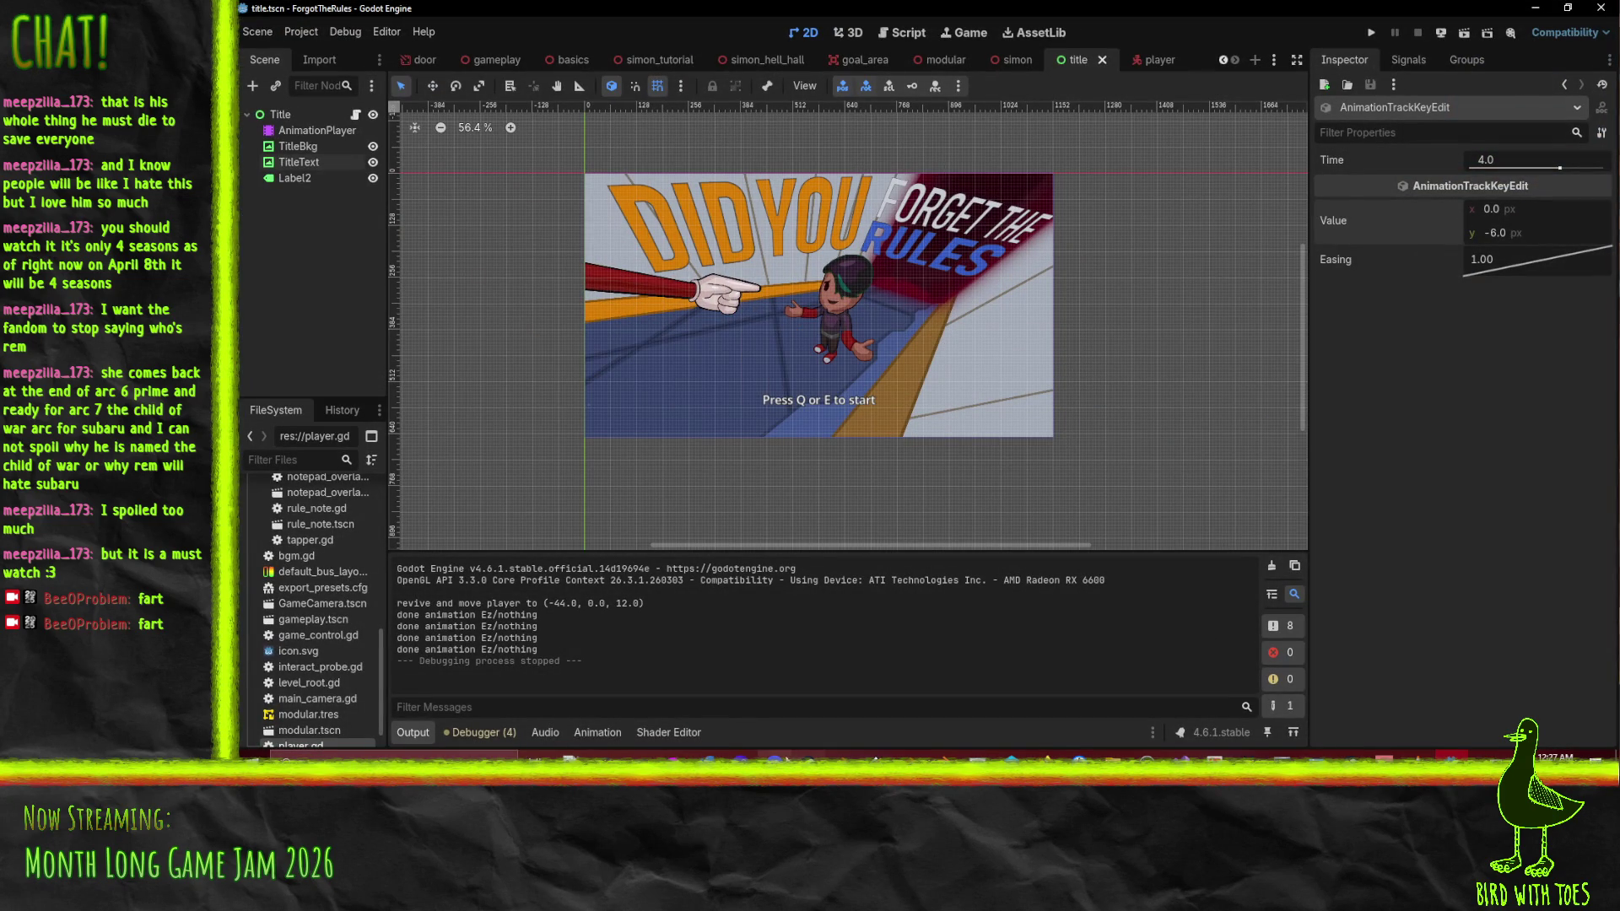
# Refocus Godot so it reimports the updated title art, then return to titletext.png in maximized Krita
pyautogui.hotkey('alt', 'Tab')
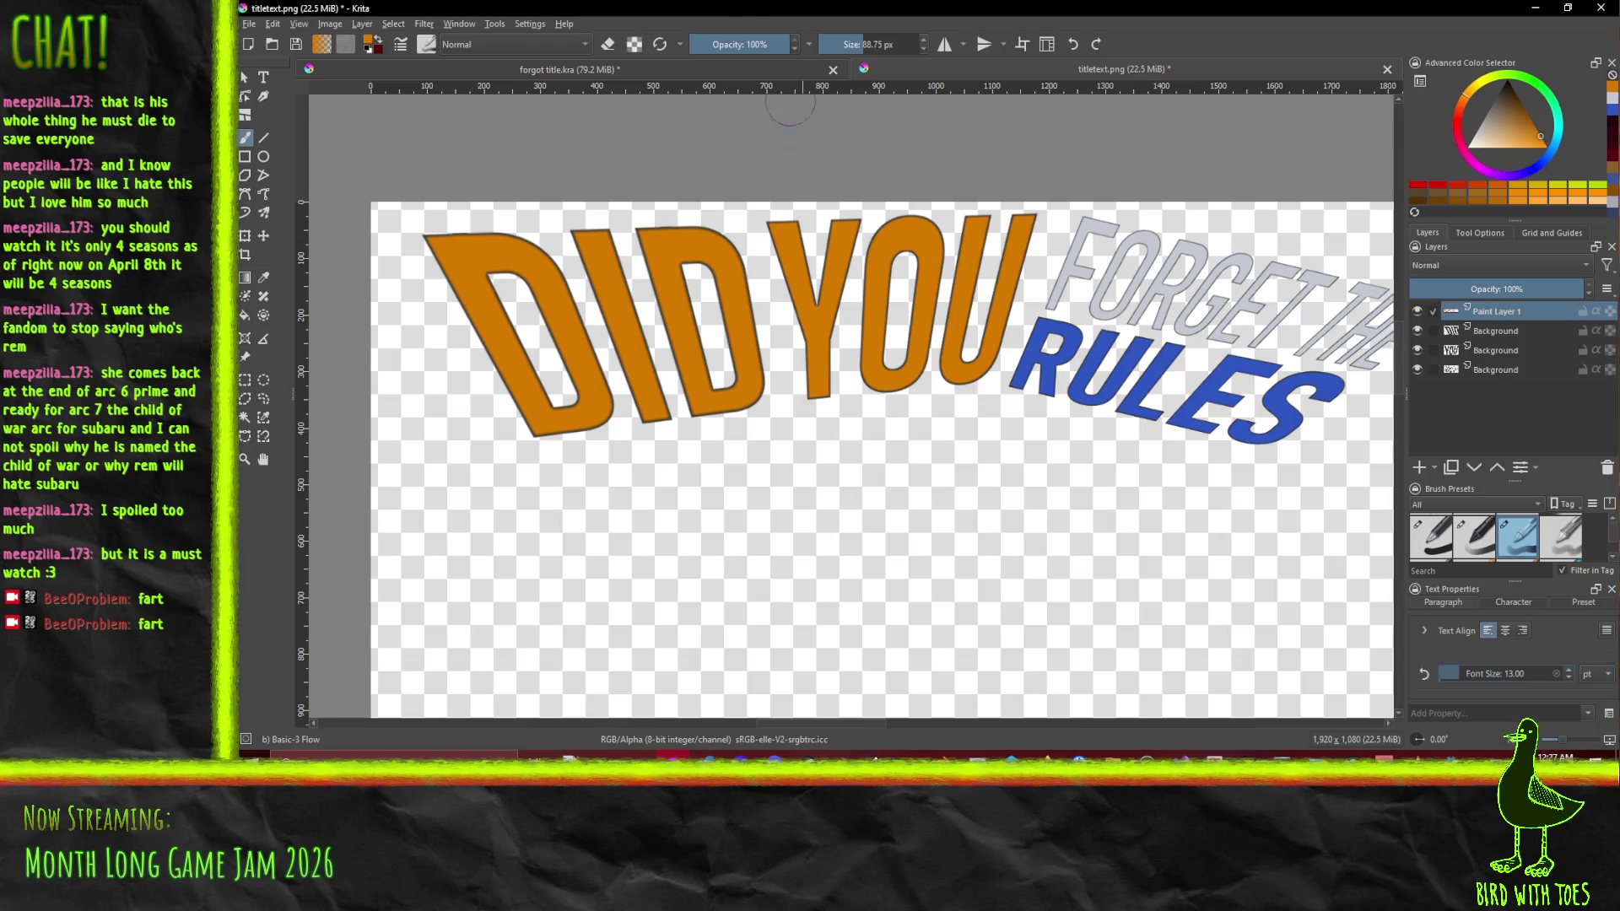
pyautogui.moveTo(1030, 10)
pyautogui.mouseDown()
pyautogui.moveTo(1031, 98)
pyautogui.moveTo(1294, 71)
pyautogui.moveTo(1619, 67)
pyautogui.mouseUp()
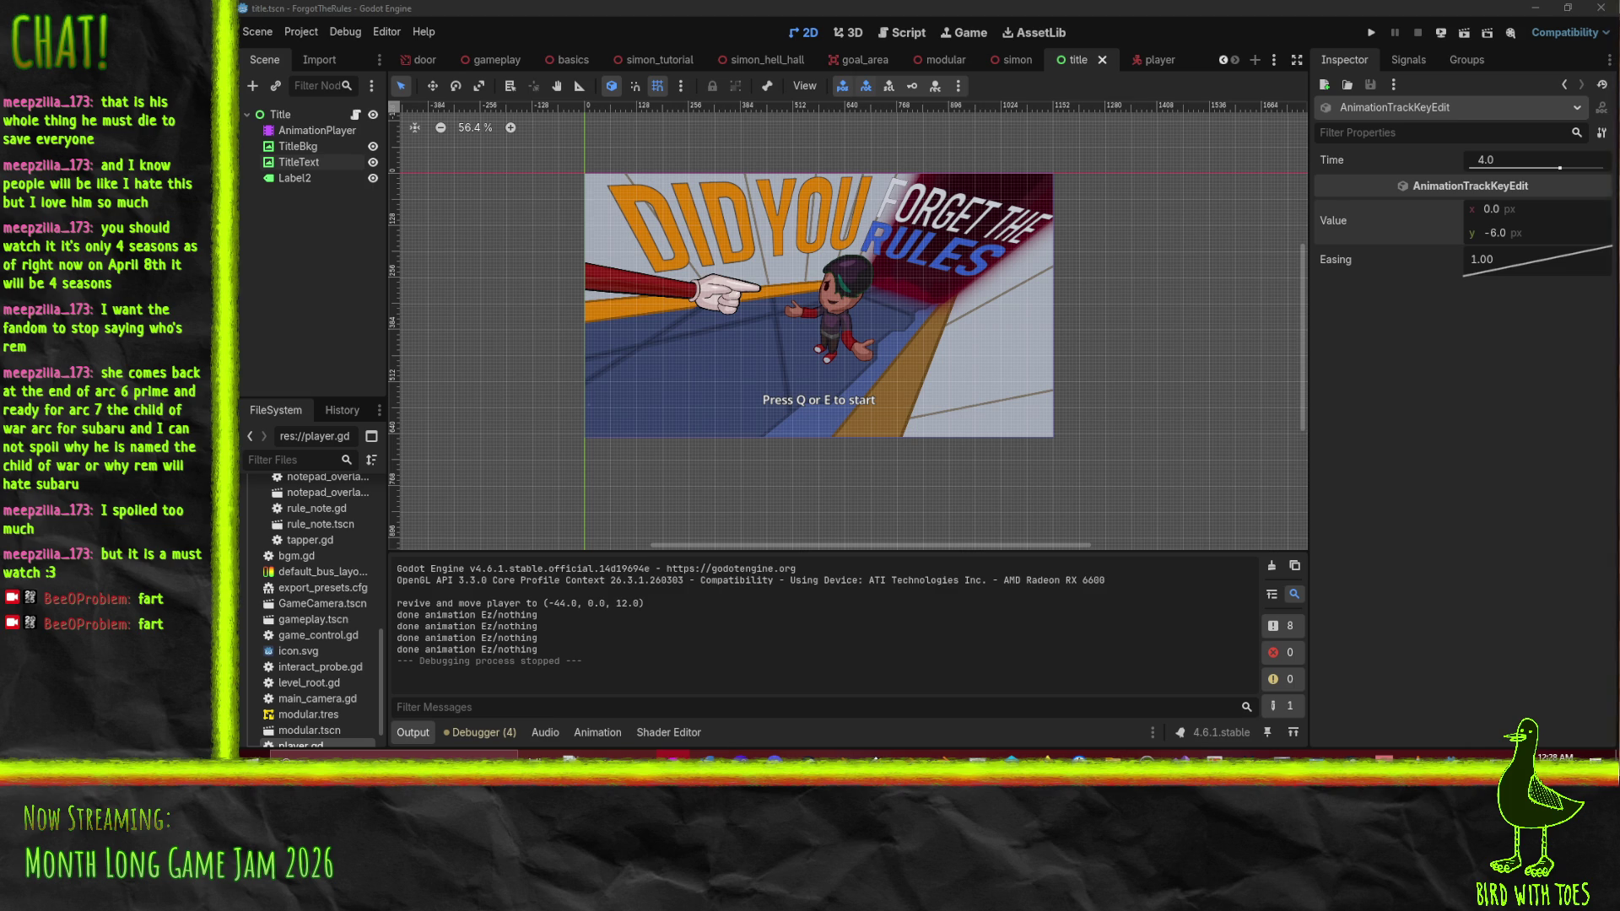
pyautogui.click(1043, 7)
pyautogui.click(1213, 10)
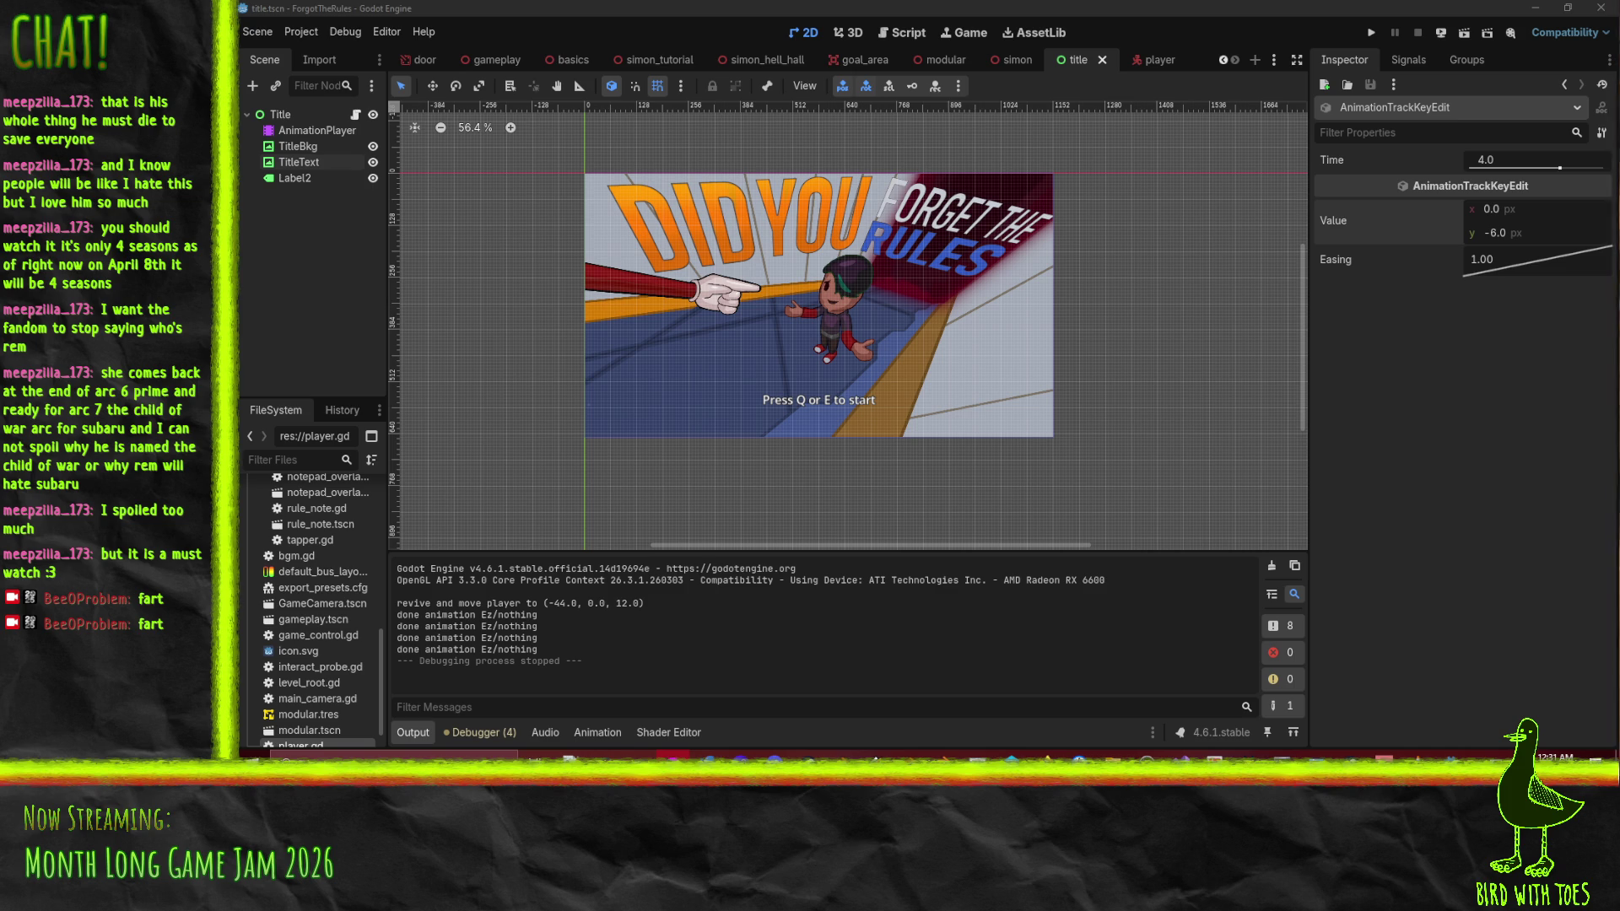
pyautogui.click(1077, 15)
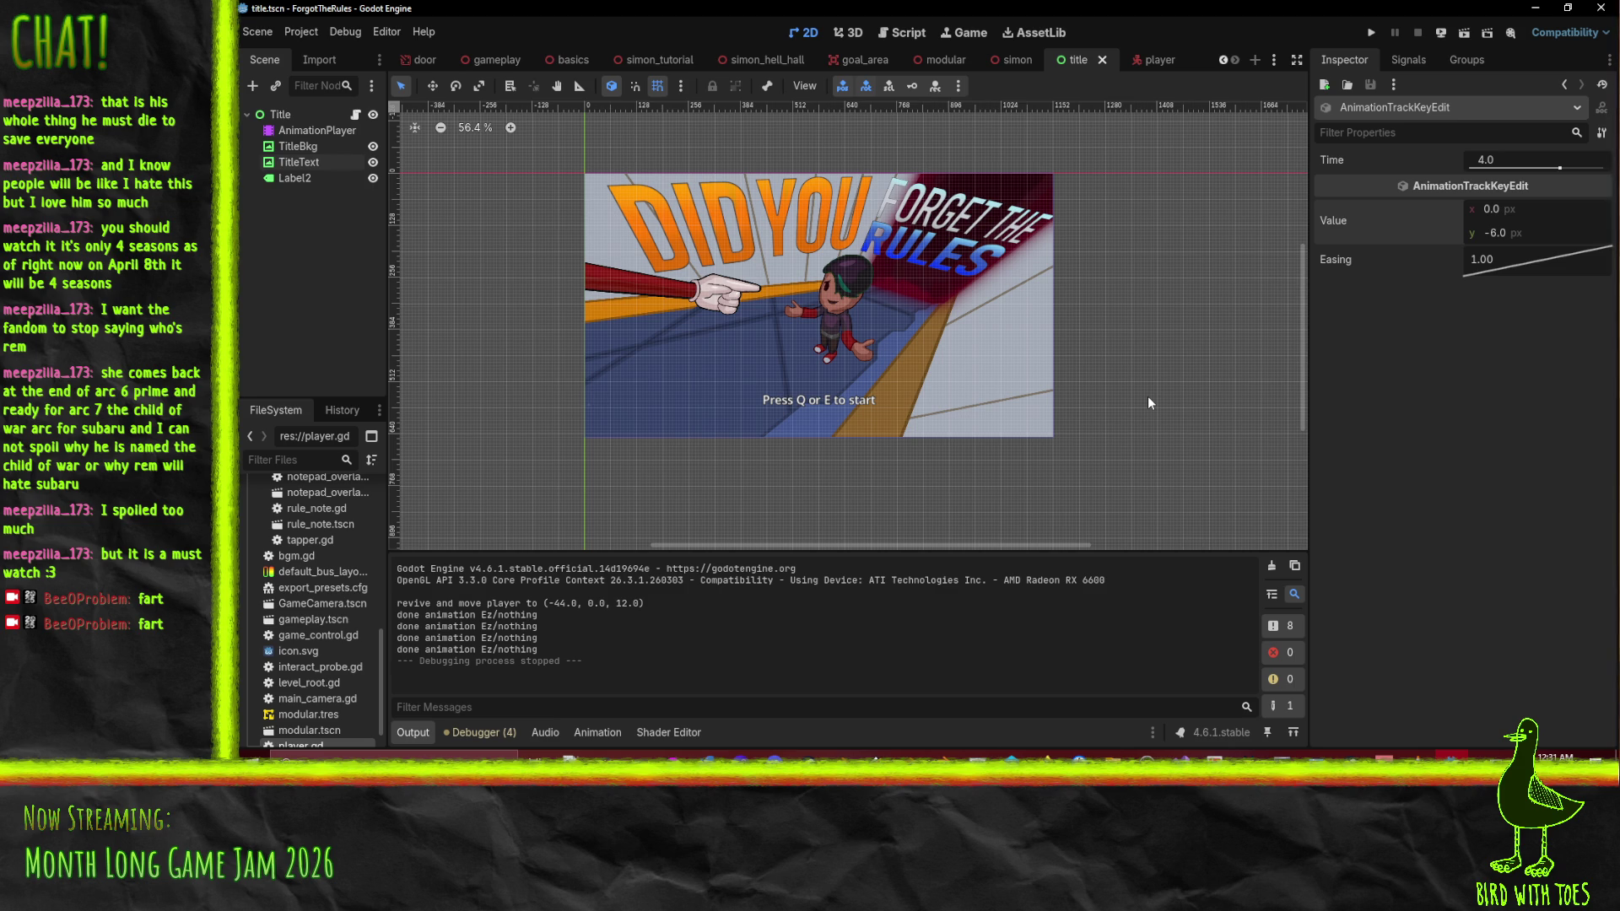
pyautogui.click(676, 755)
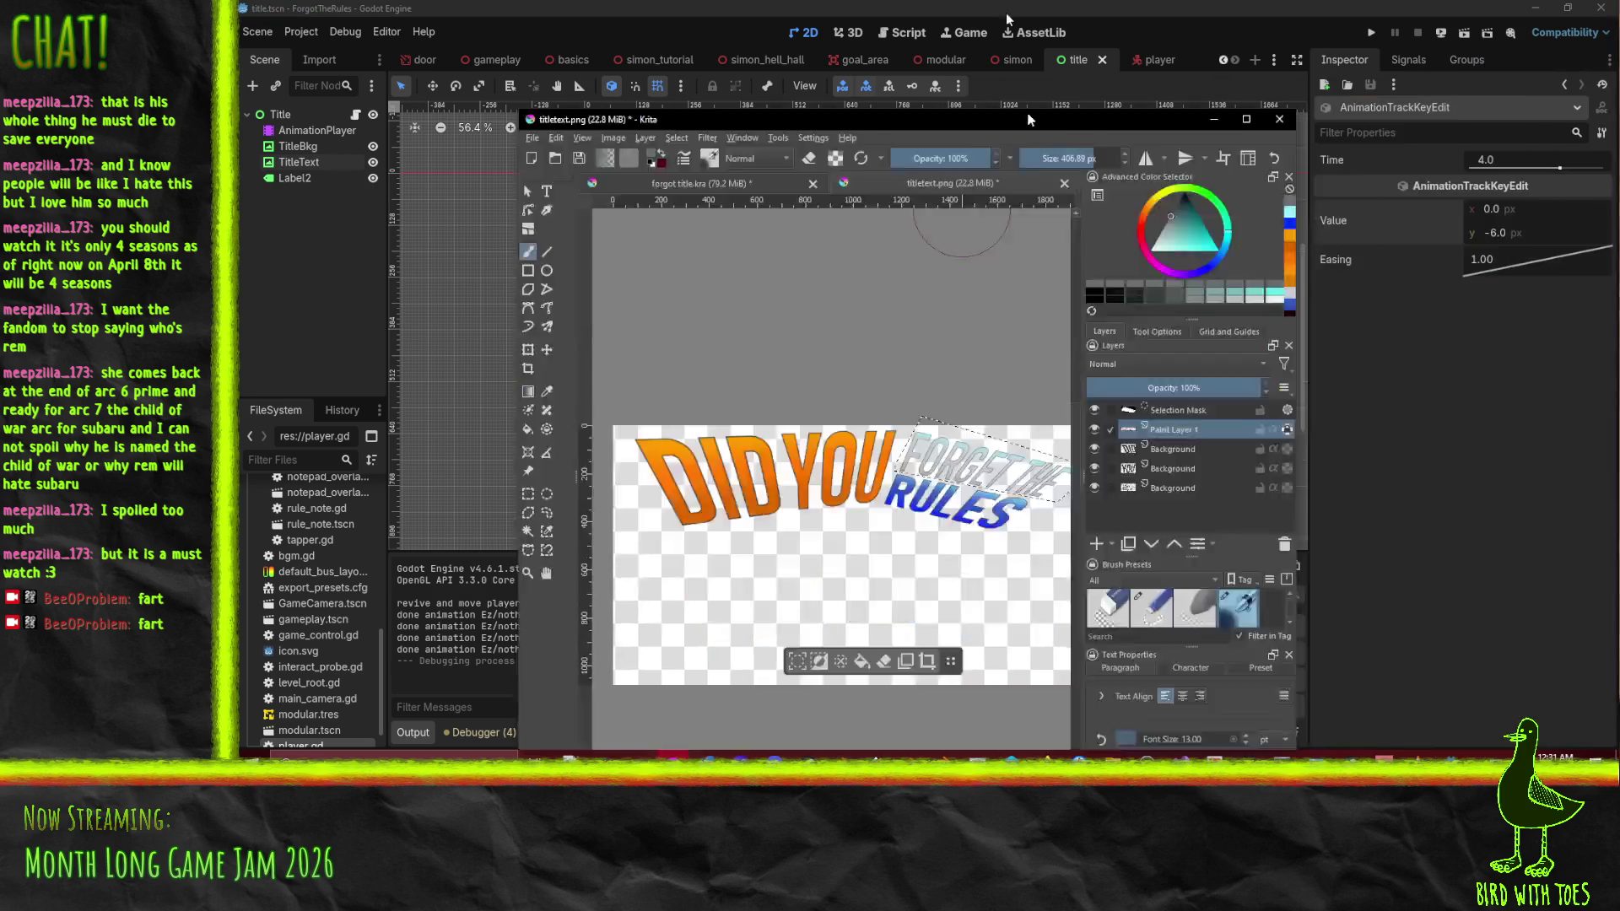
pyautogui.doubleClick(1027, 119)
# Duplicate the upper Background text layer holding DID YOU and switch to the Move tool
pyautogui.press('1')
pyautogui.moveTo(543, 433)
pyautogui.mouseDown()
pyautogui.moveTo(1082, 547)
pyautogui.moveTo(912, 554)
pyautogui.mouseUp()
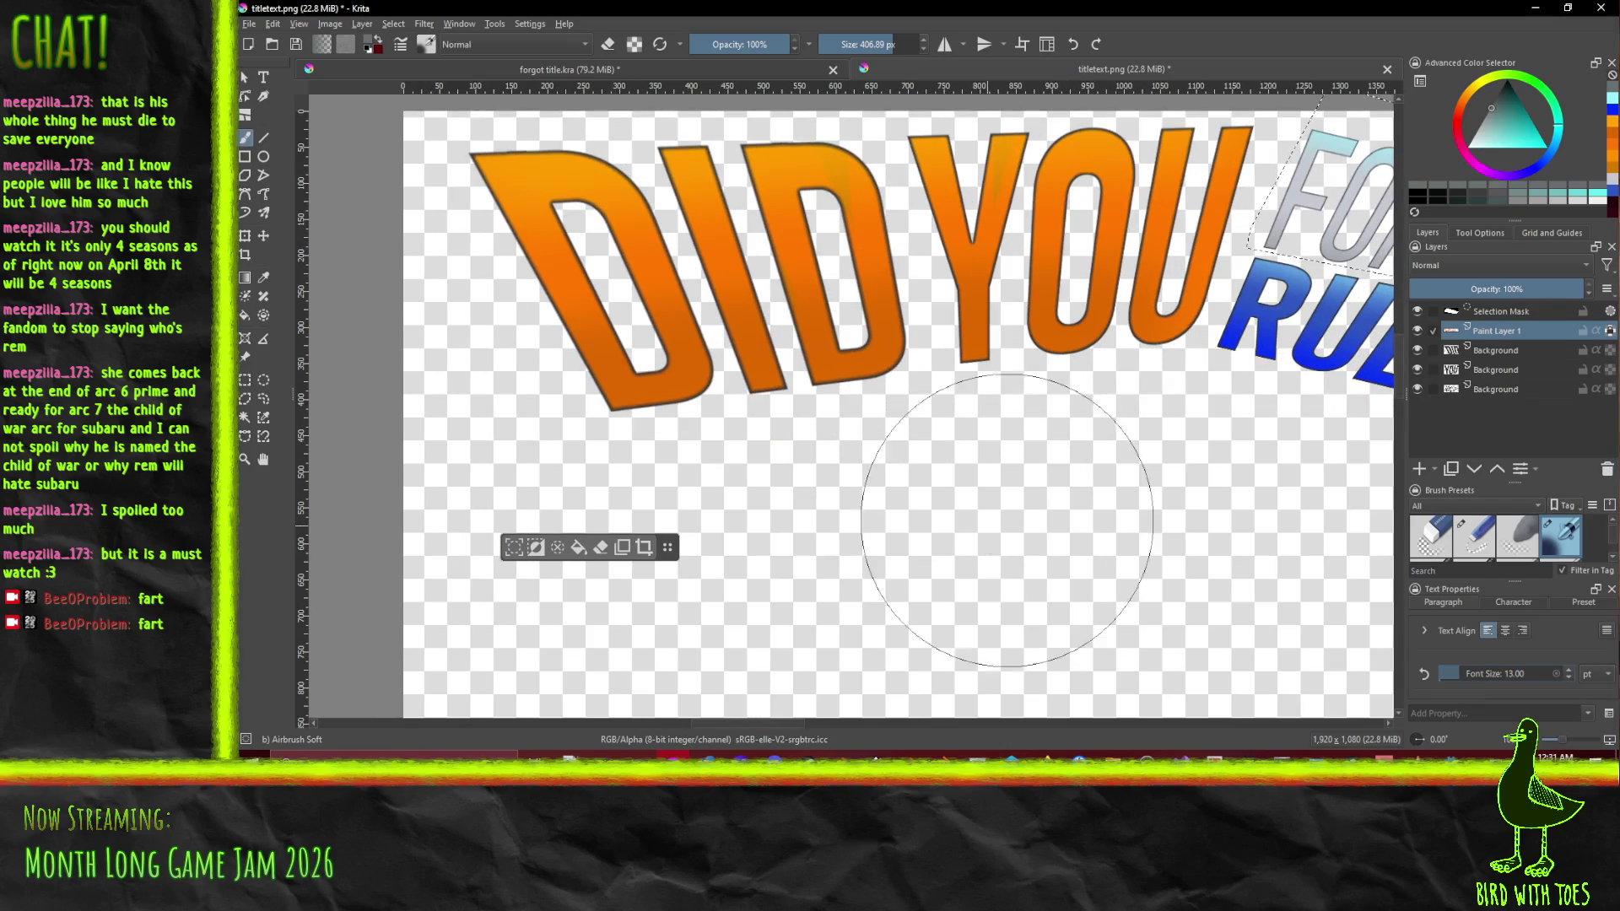
pyautogui.click(1510, 390)
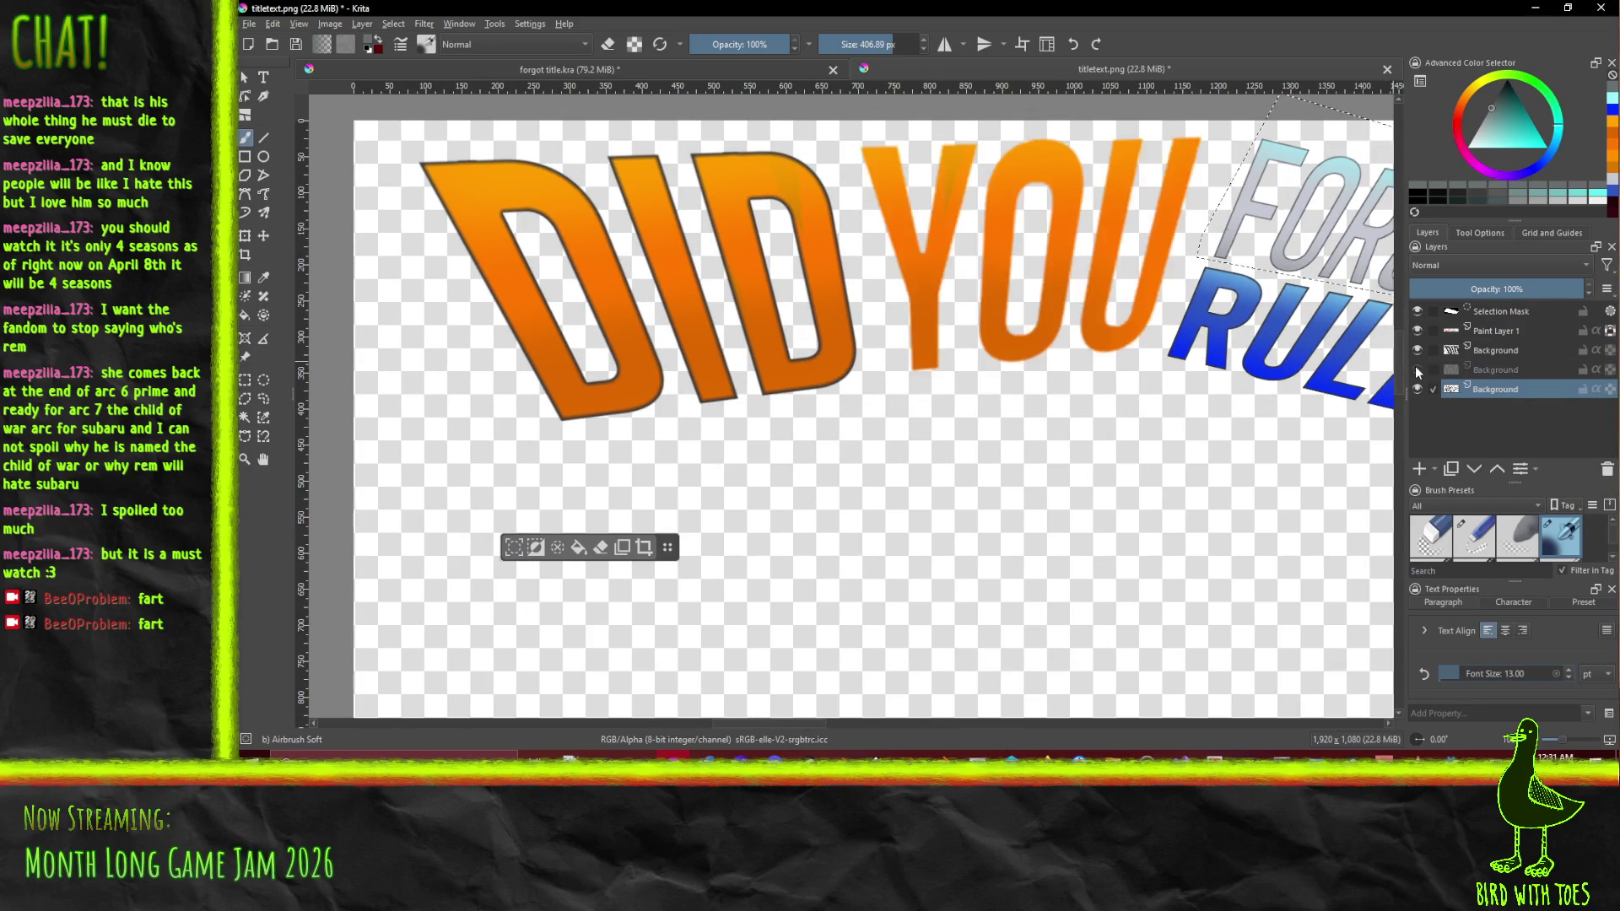
pyautogui.click(1497, 351)
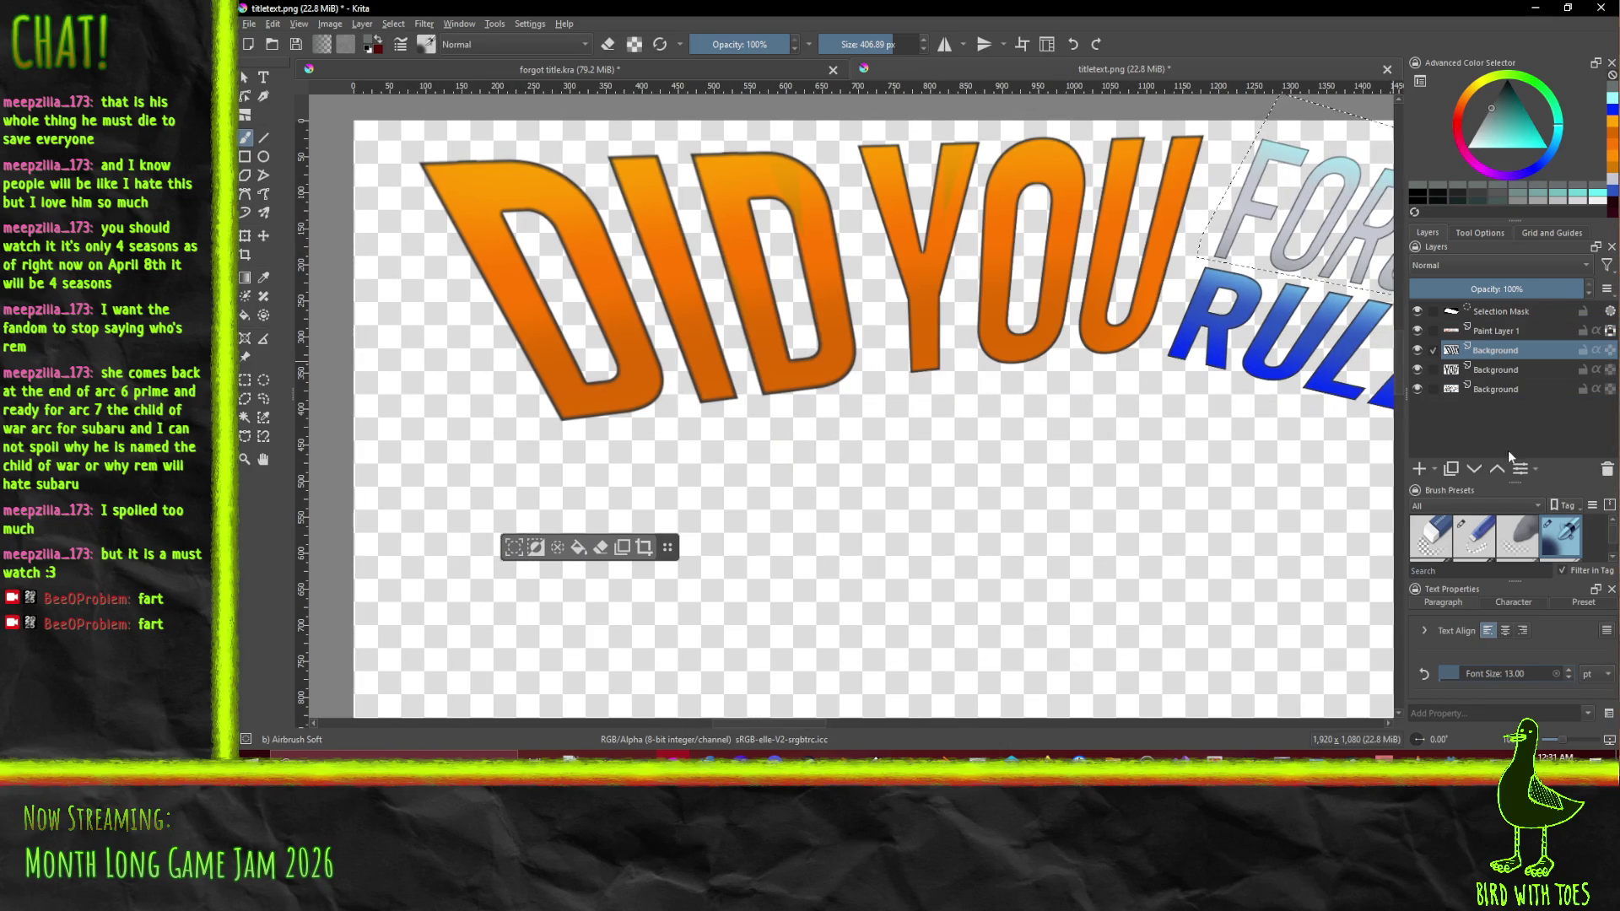
pyautogui.click(1451, 469)
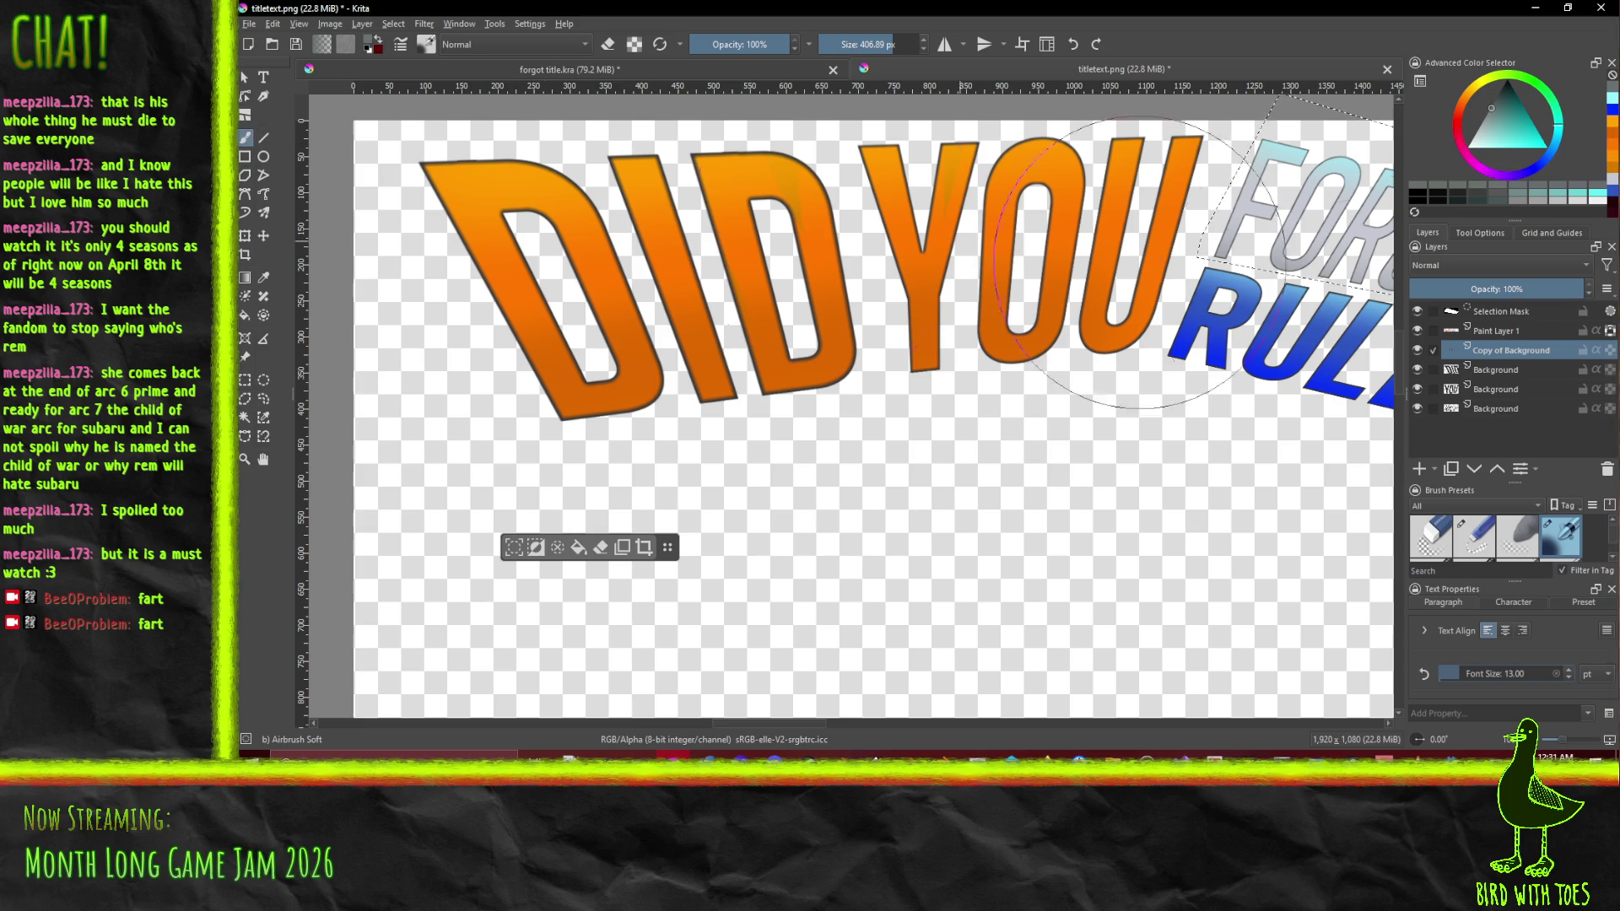
pyautogui.press('t')
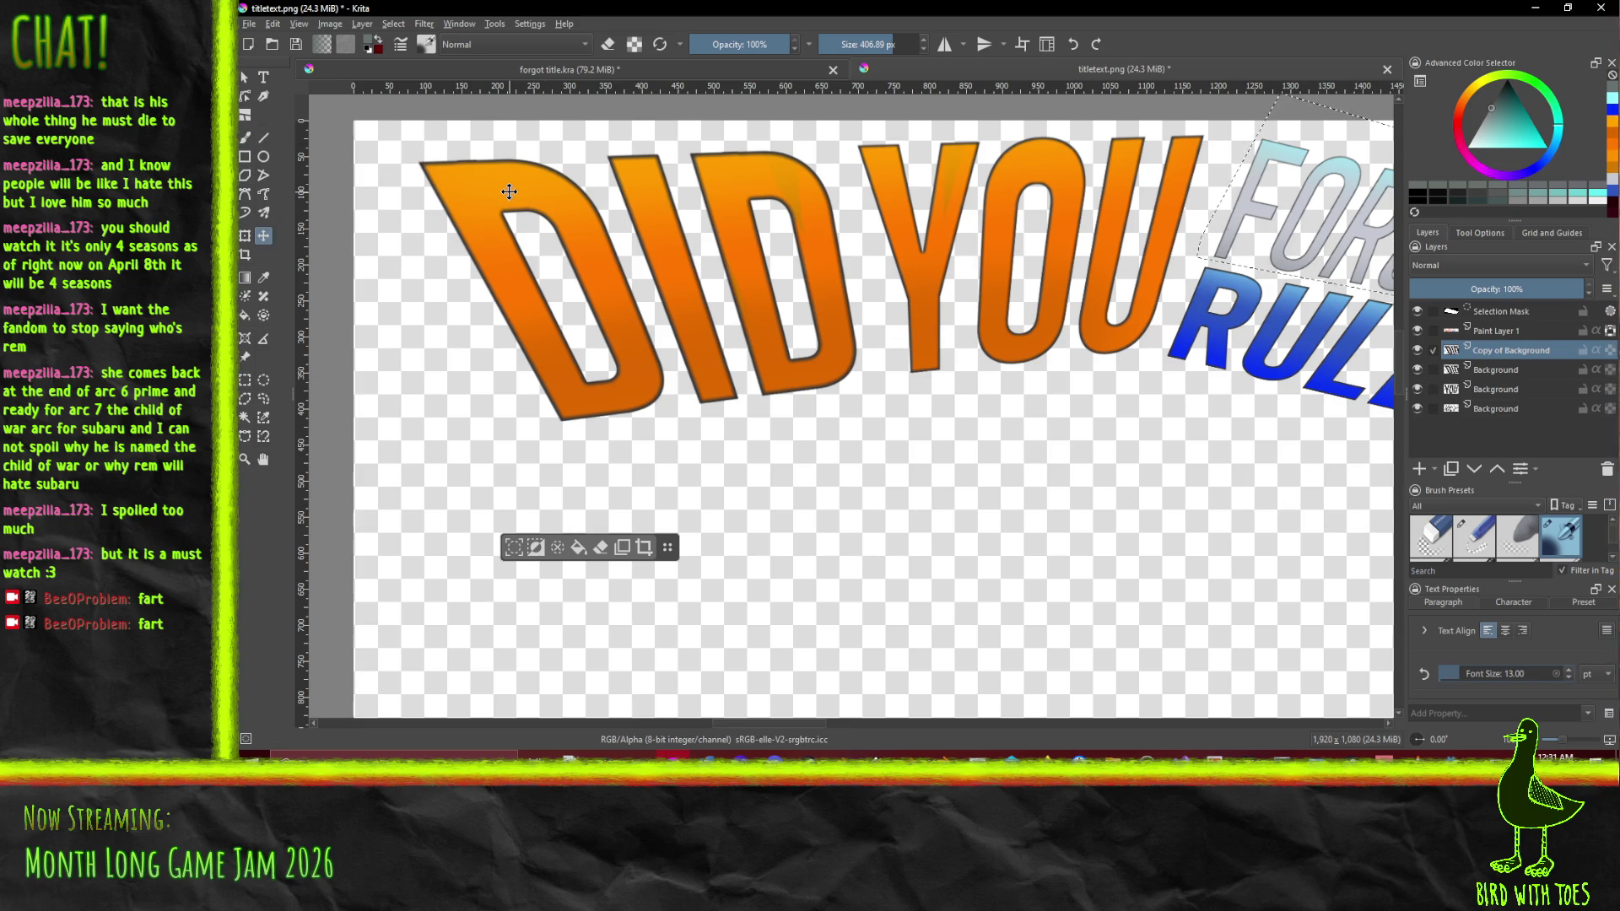
pyautogui.click(515, 183)
# Deselect and offset the DID copy with arrow keys to form a shadow
pyautogui.click(393, 24)
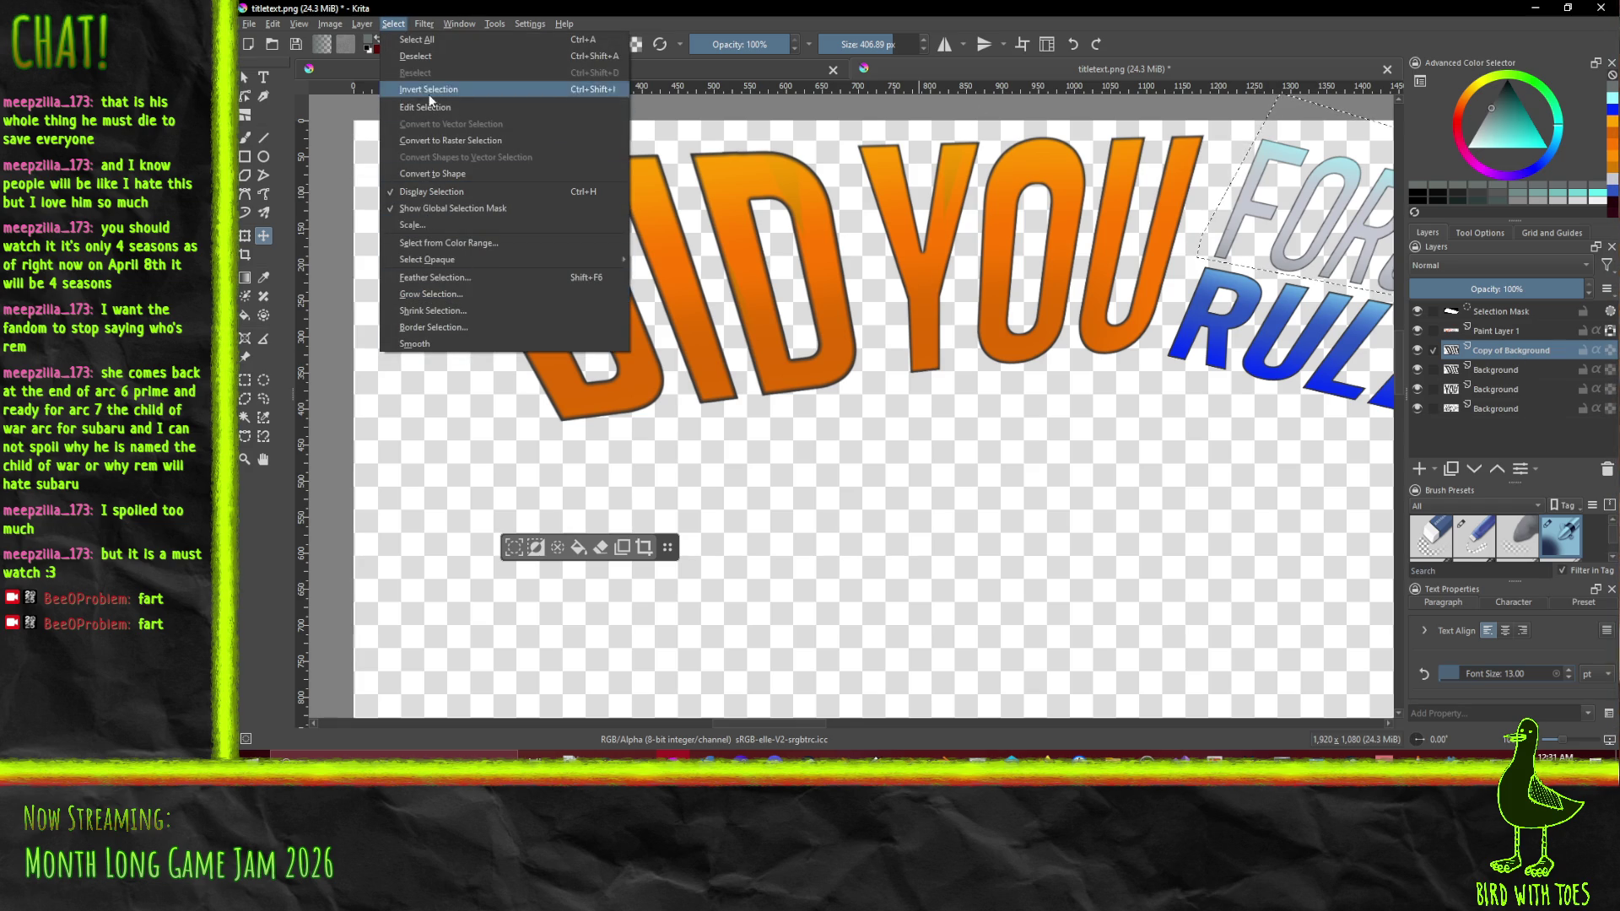
pyautogui.click(415, 57)
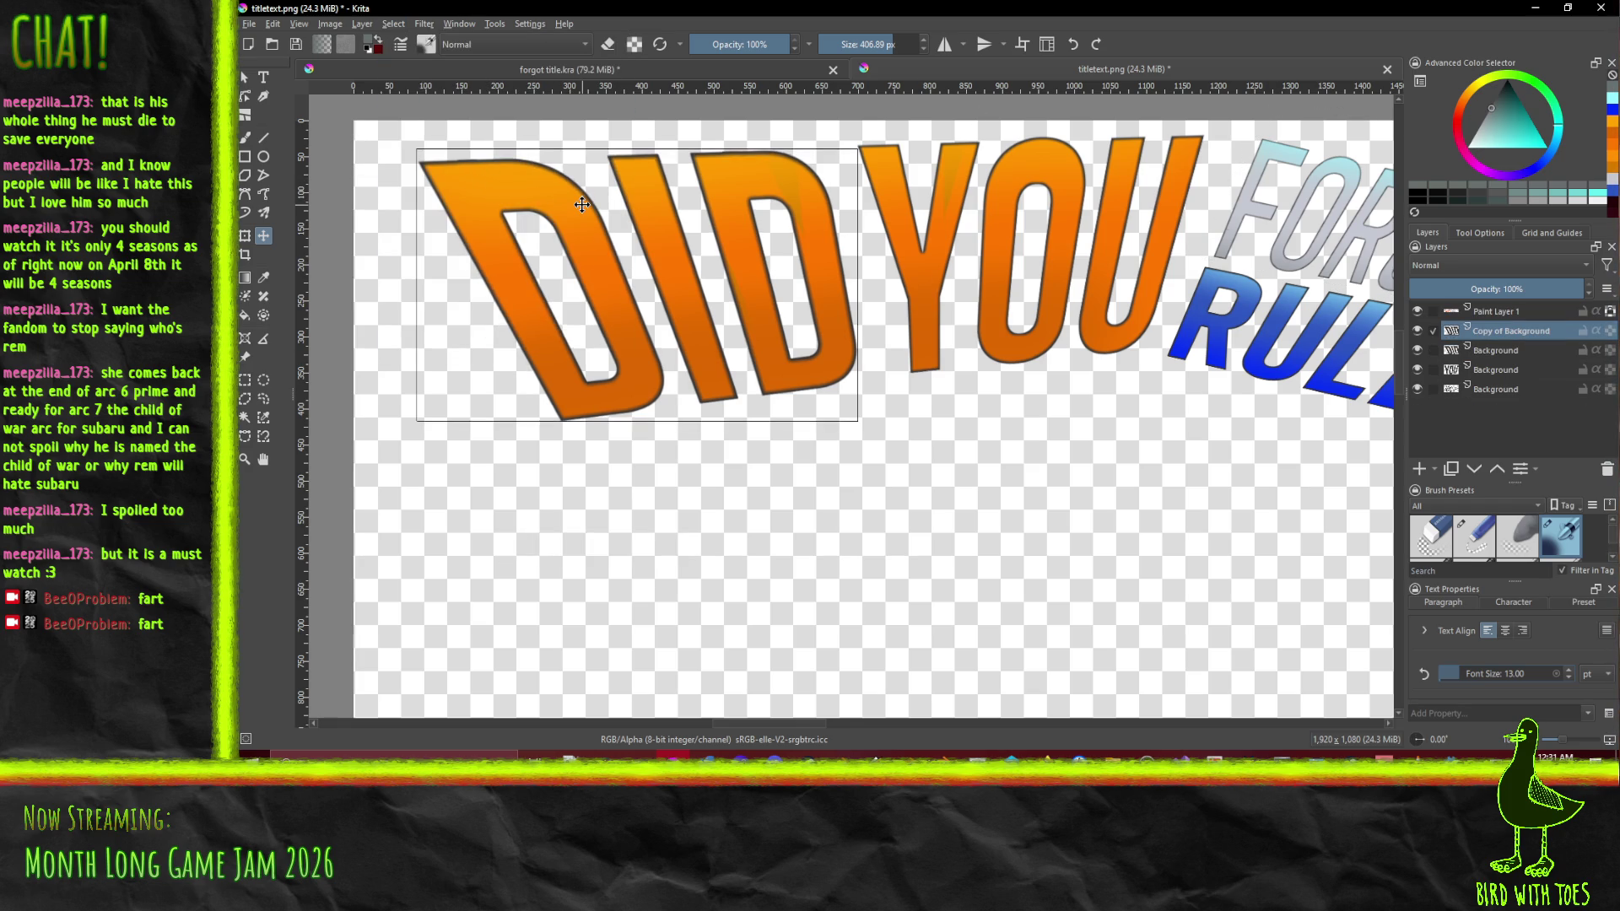
pyautogui.press('Left')
pyautogui.press('Left')
pyautogui.press('Left')
pyautogui.press('Left')
pyautogui.press('Left')
pyautogui.press('Left')
pyautogui.press('Right')
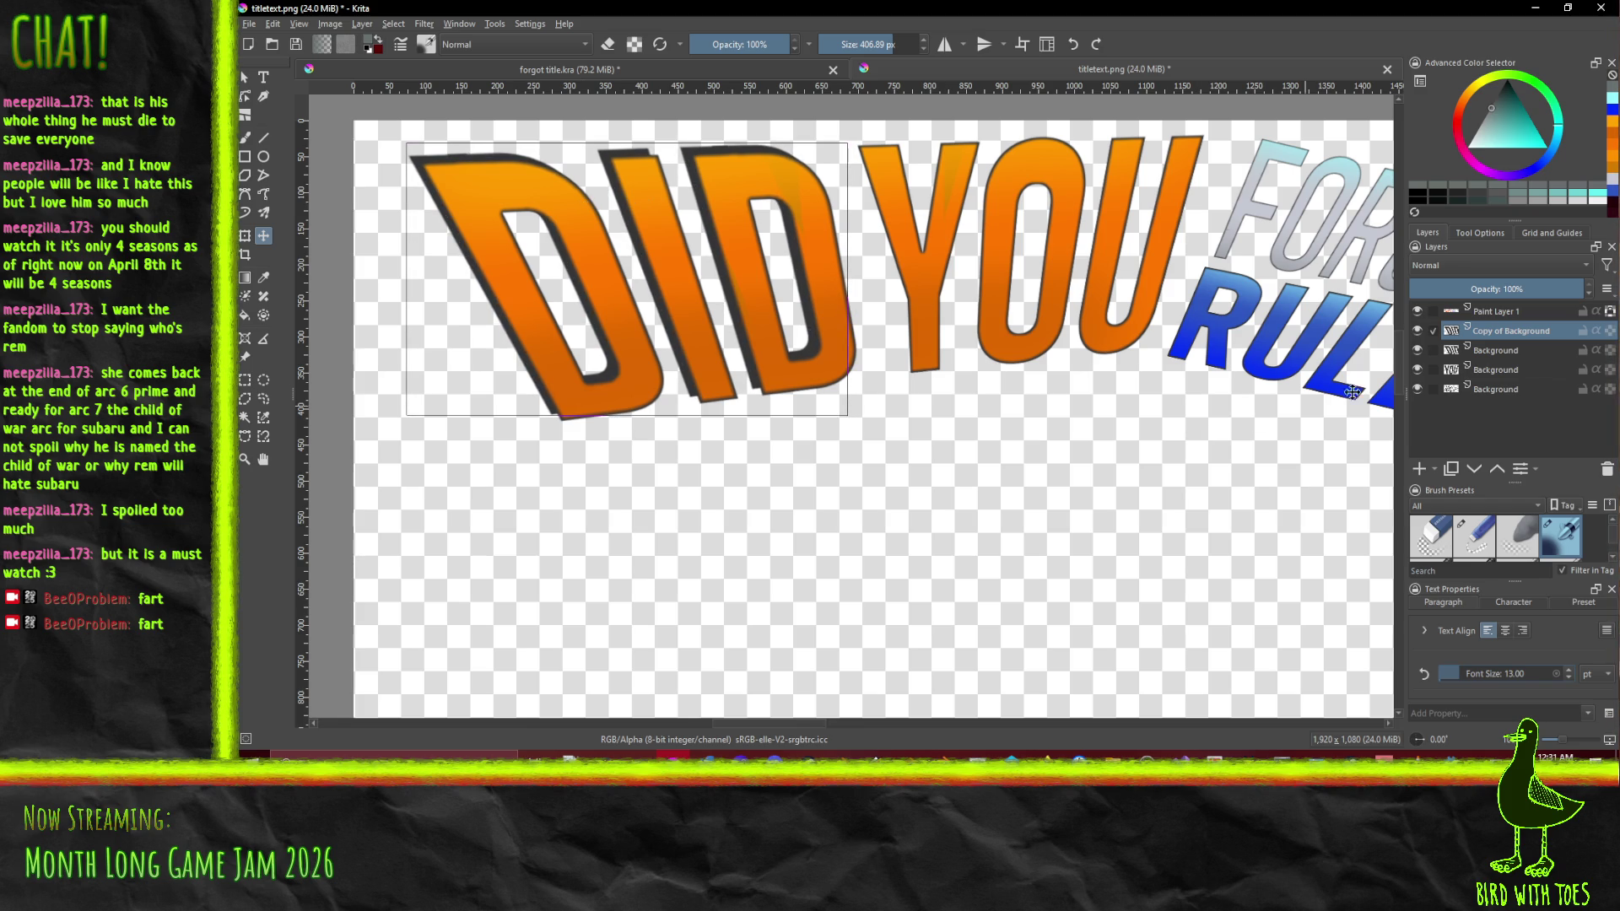
# Duplicate the YOU layer and nudge it left and up, then duplicate the bottom Background layer
pyautogui.click(1516, 368)
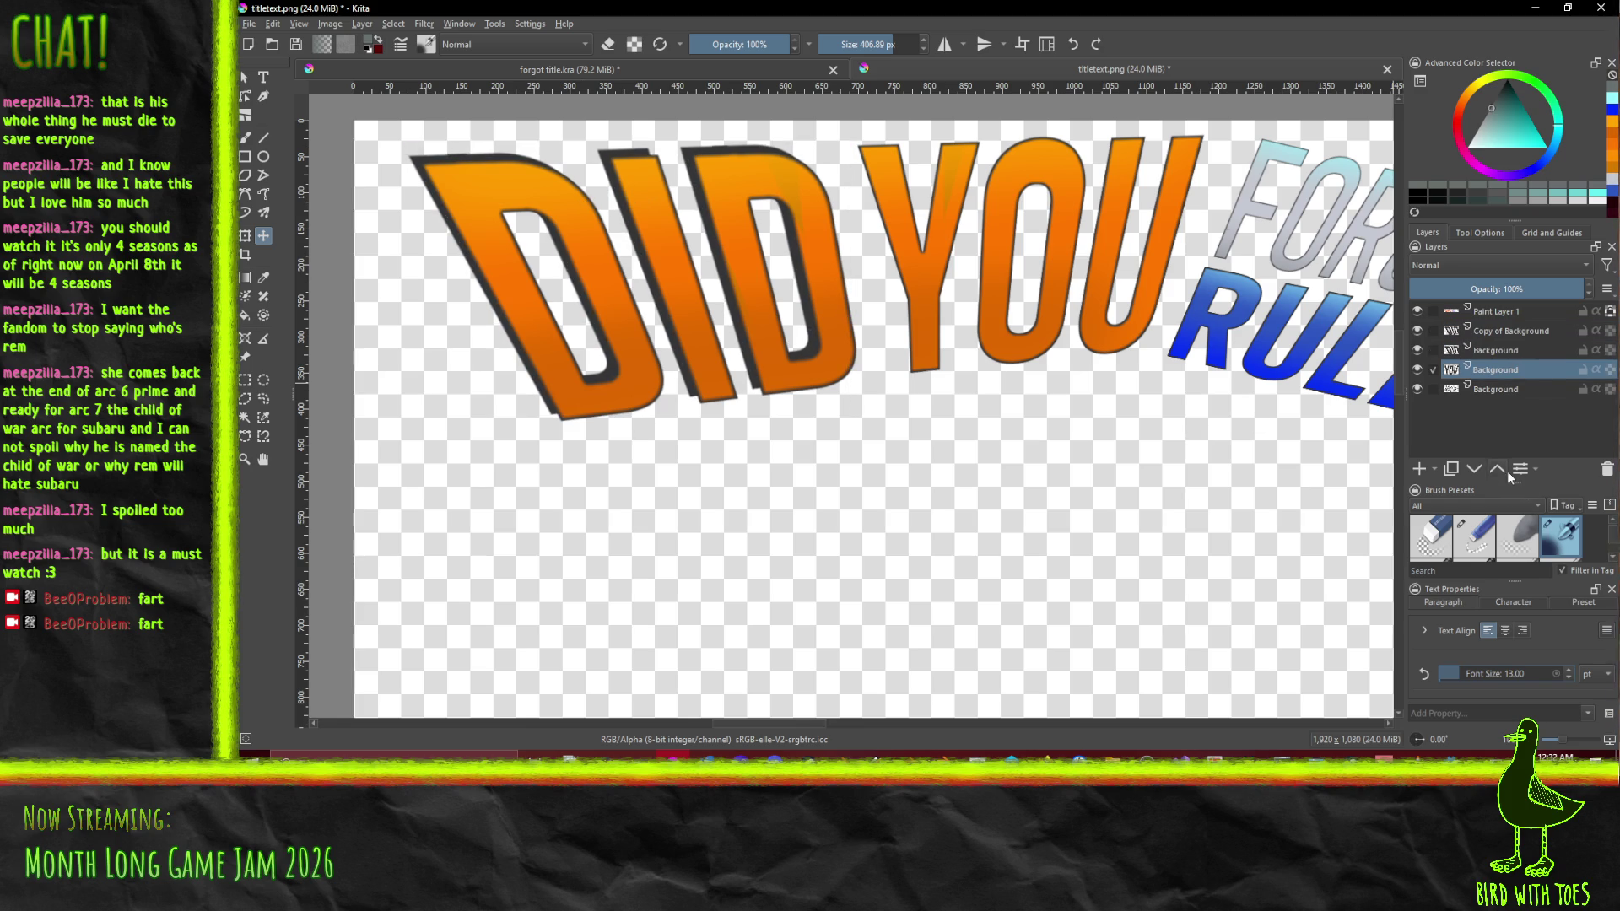
pyautogui.hotkey('ctrl', 'j')
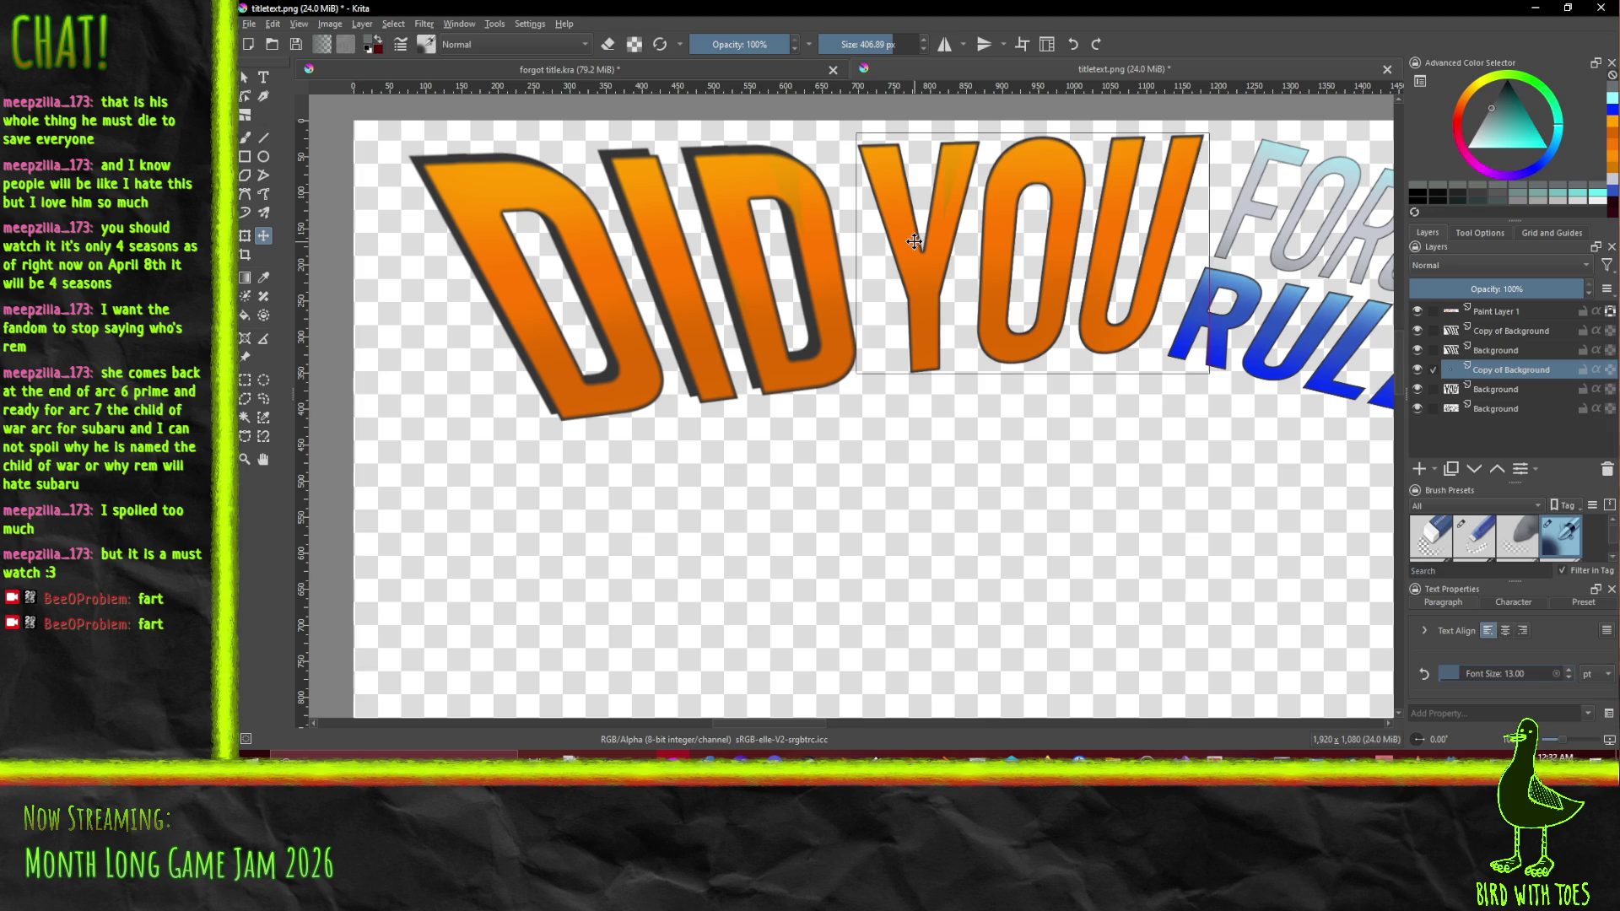
pyautogui.press('Left')
pyautogui.press('Left')
pyautogui.press('Left')
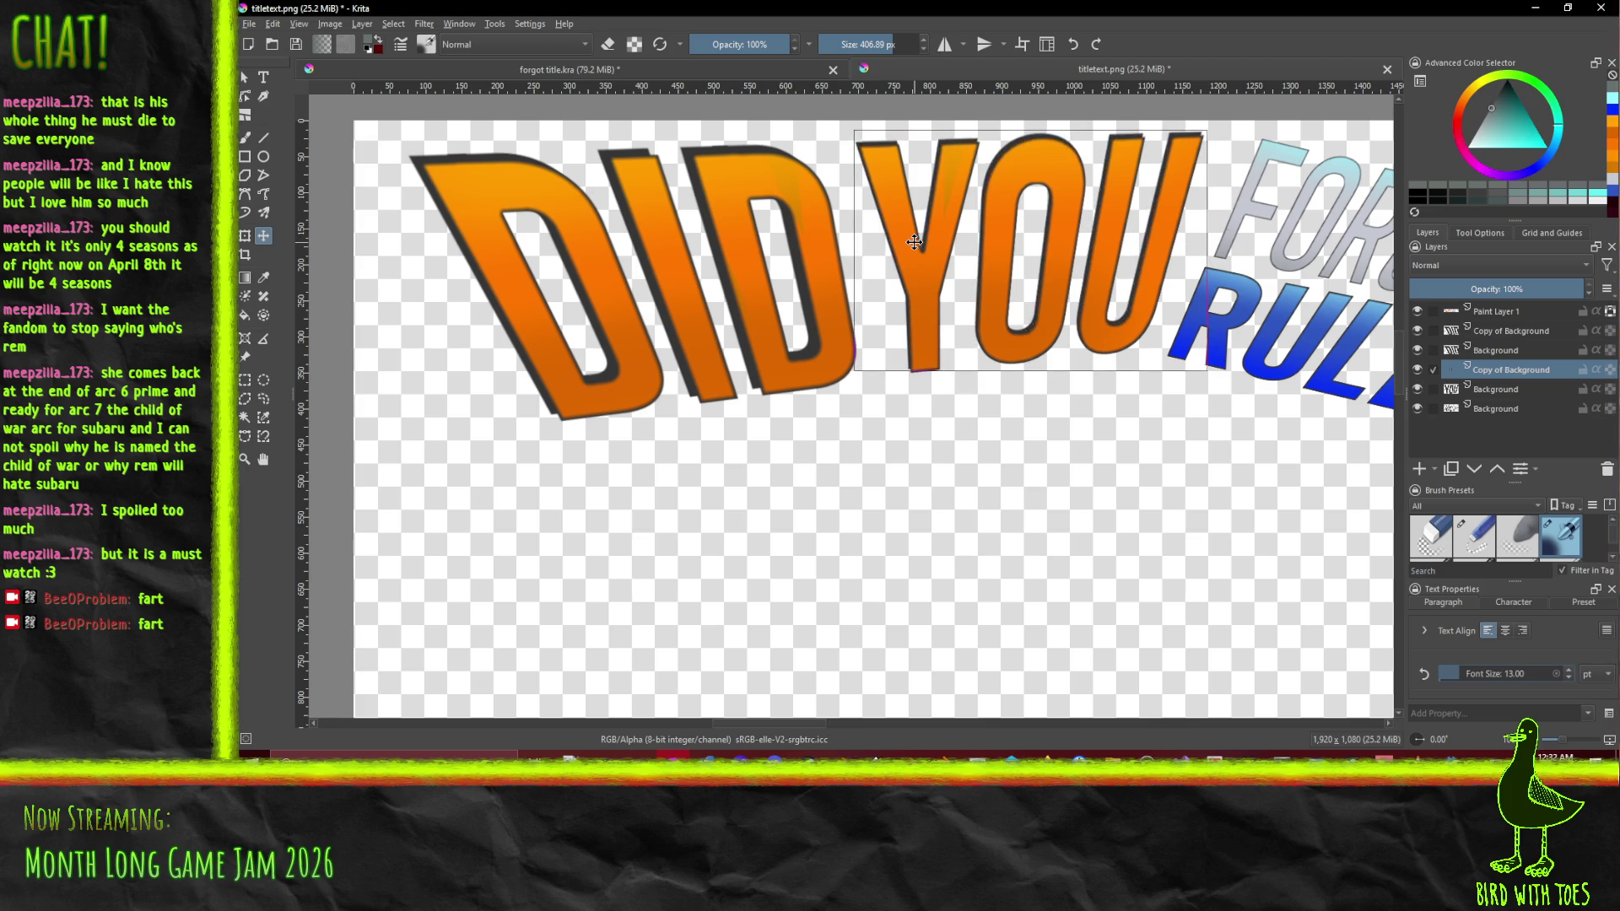
pyautogui.press('Up')
pyautogui.press('Up')
pyautogui.press('Left')
pyautogui.press('Left')
pyautogui.press('-')
pyautogui.press('-')
pyautogui.press('-')
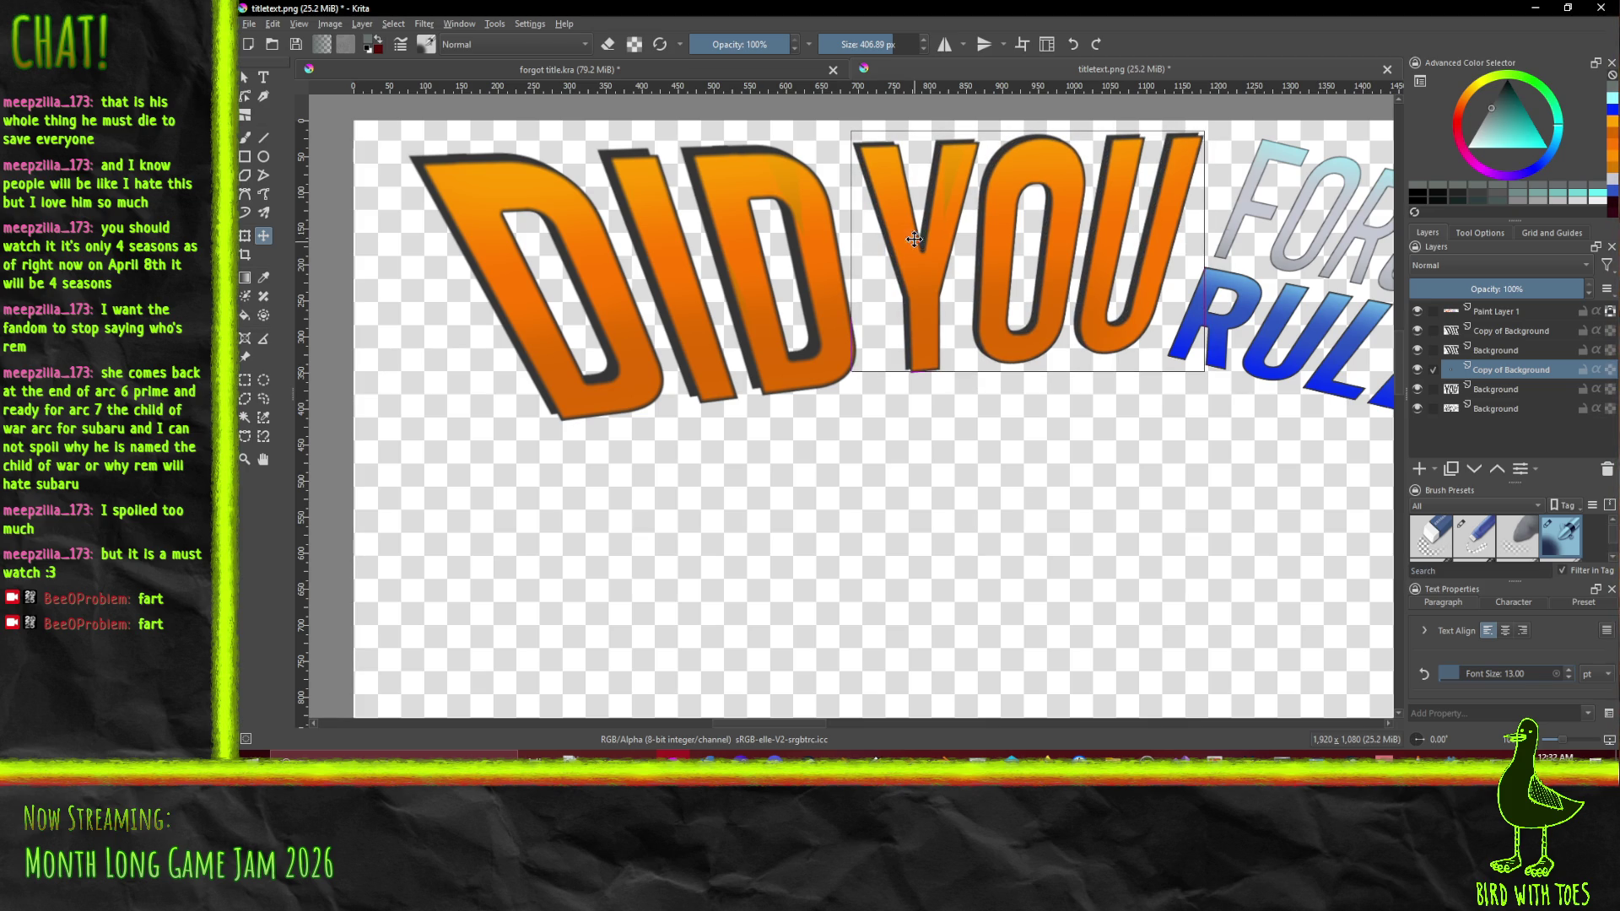
pyautogui.press('+')
pyautogui.press('+')
pyautogui.press('+')
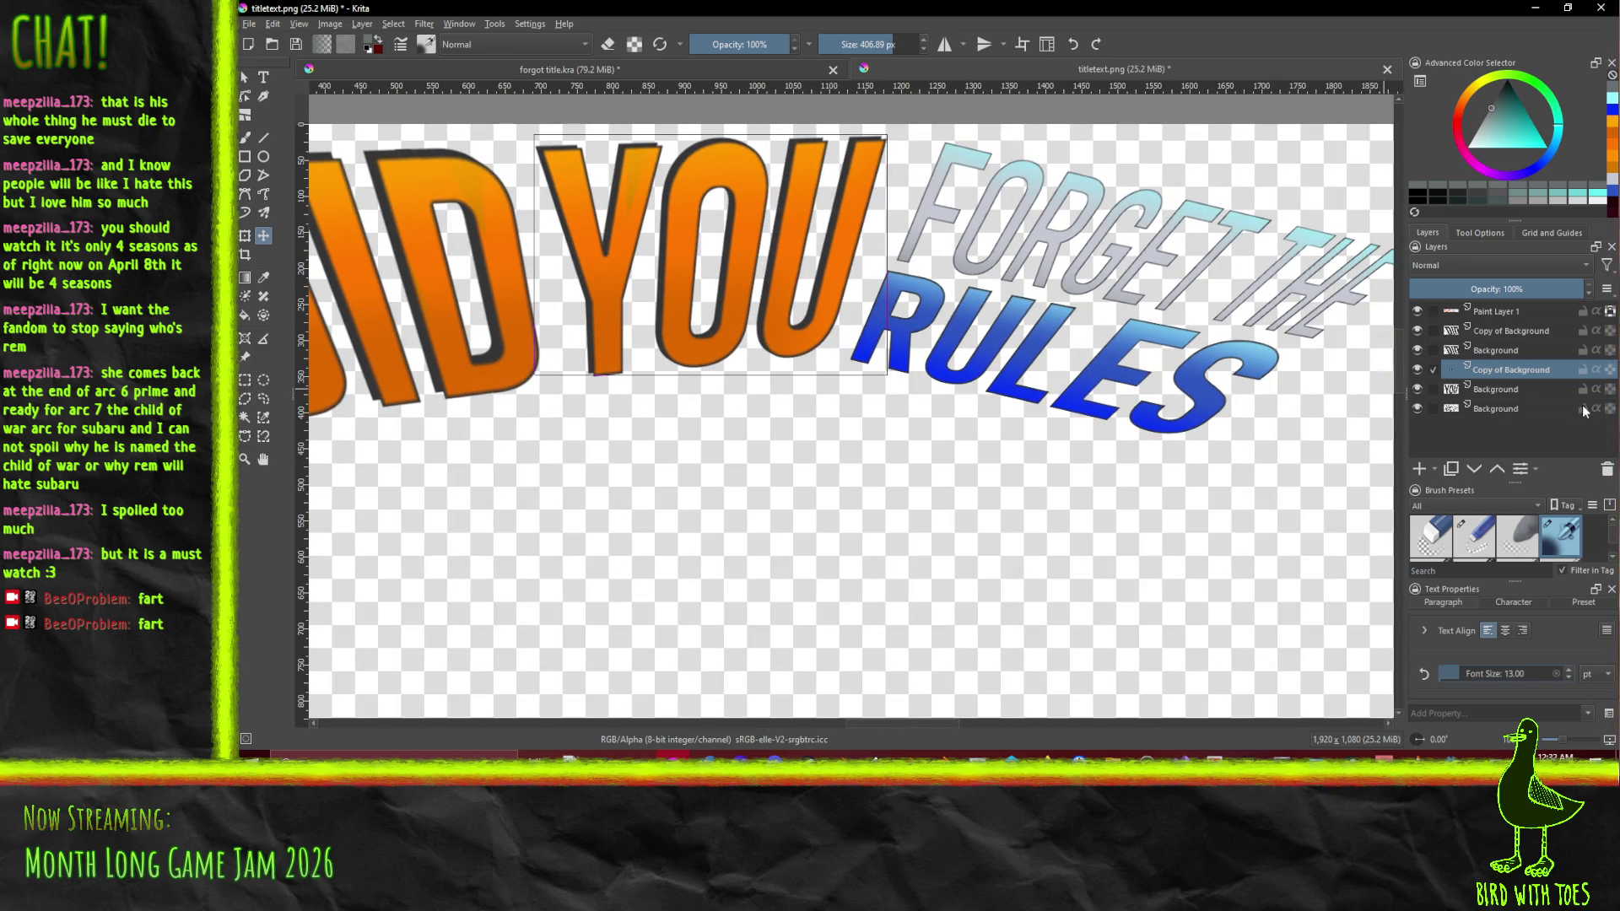
pyautogui.click(1506, 410)
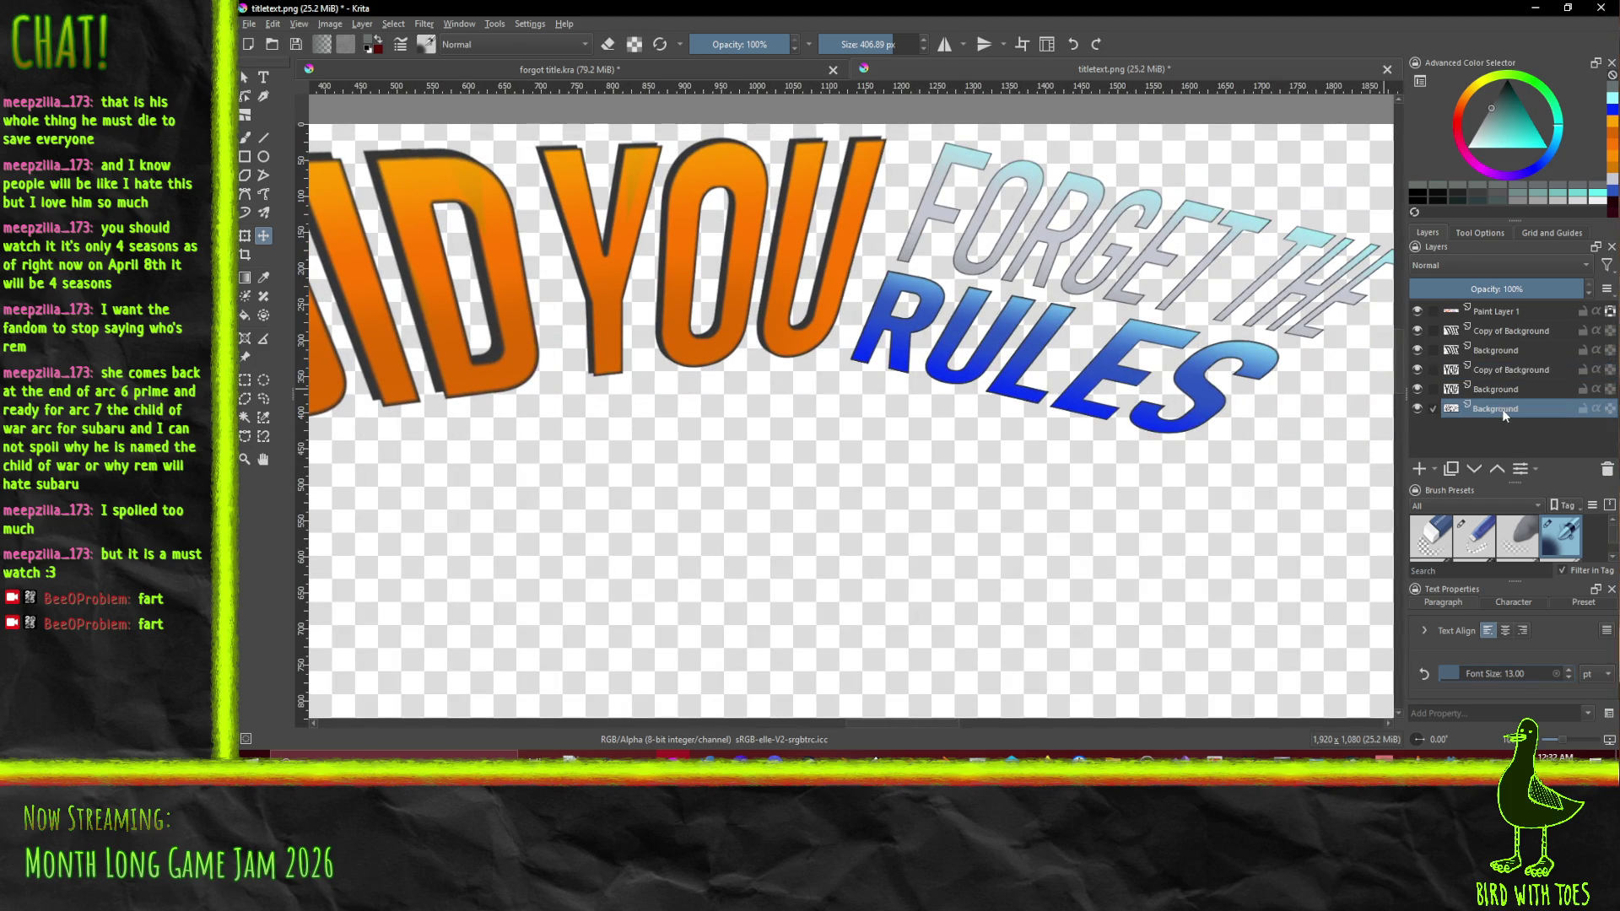
pyautogui.click(1451, 471)
# Offset the copy to shadow FORGET THE RULES and export over titletext.png, confirming the overwrite
pyautogui.moveTo(1220, 365); pyautogui.dragTo(1225, 361)
pyautogui.scroll(-5, 1197, 453)
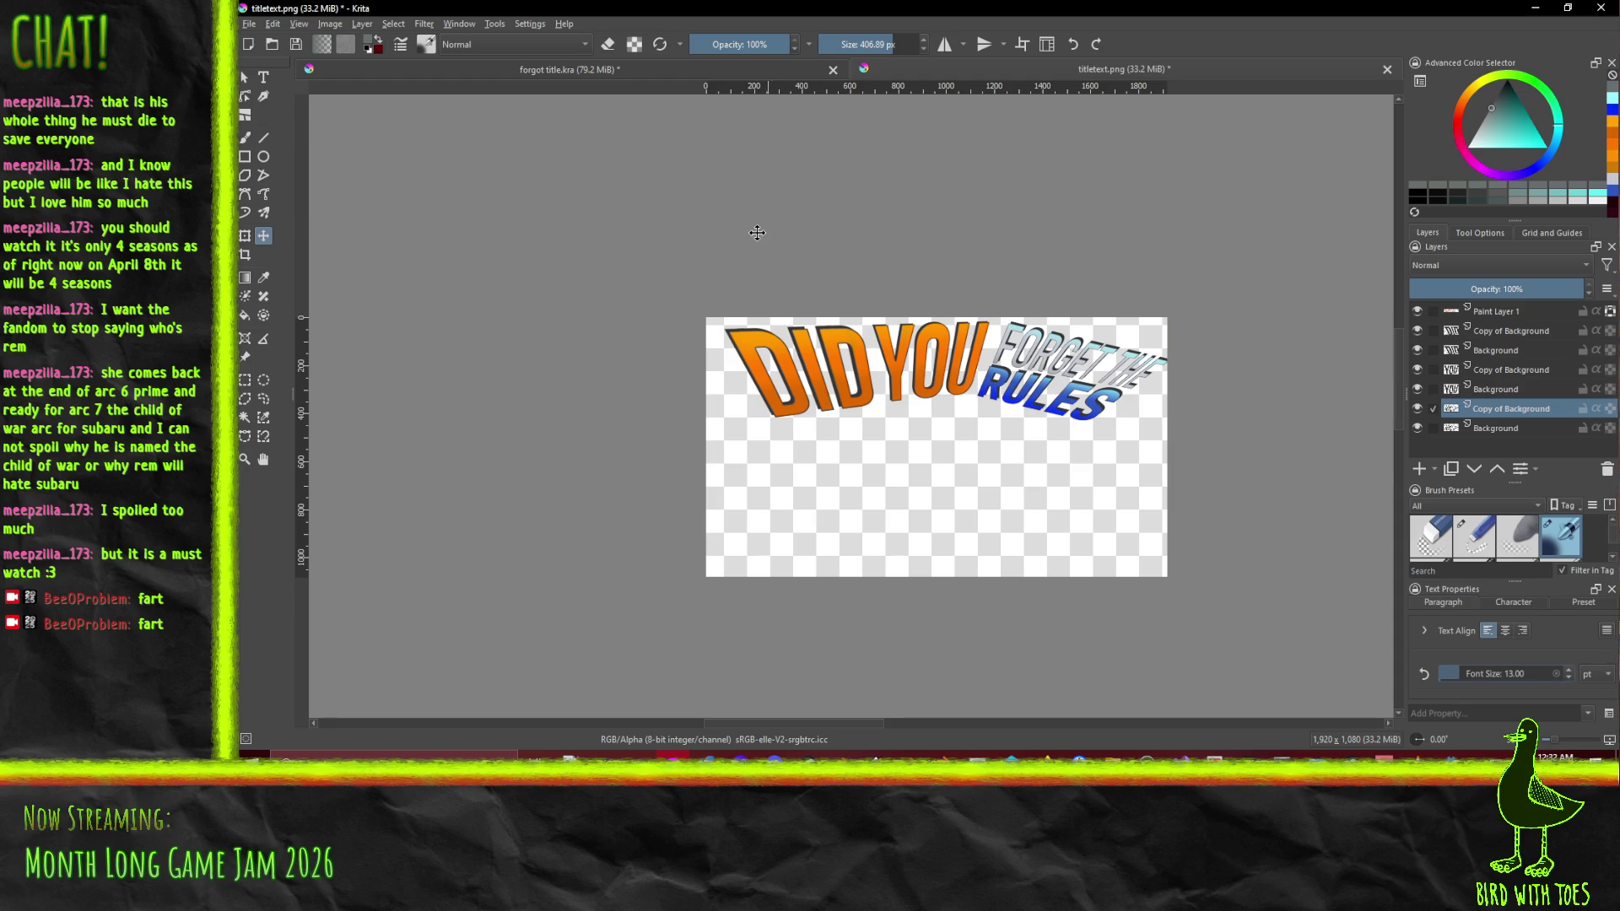
pyautogui.click(249, 23)
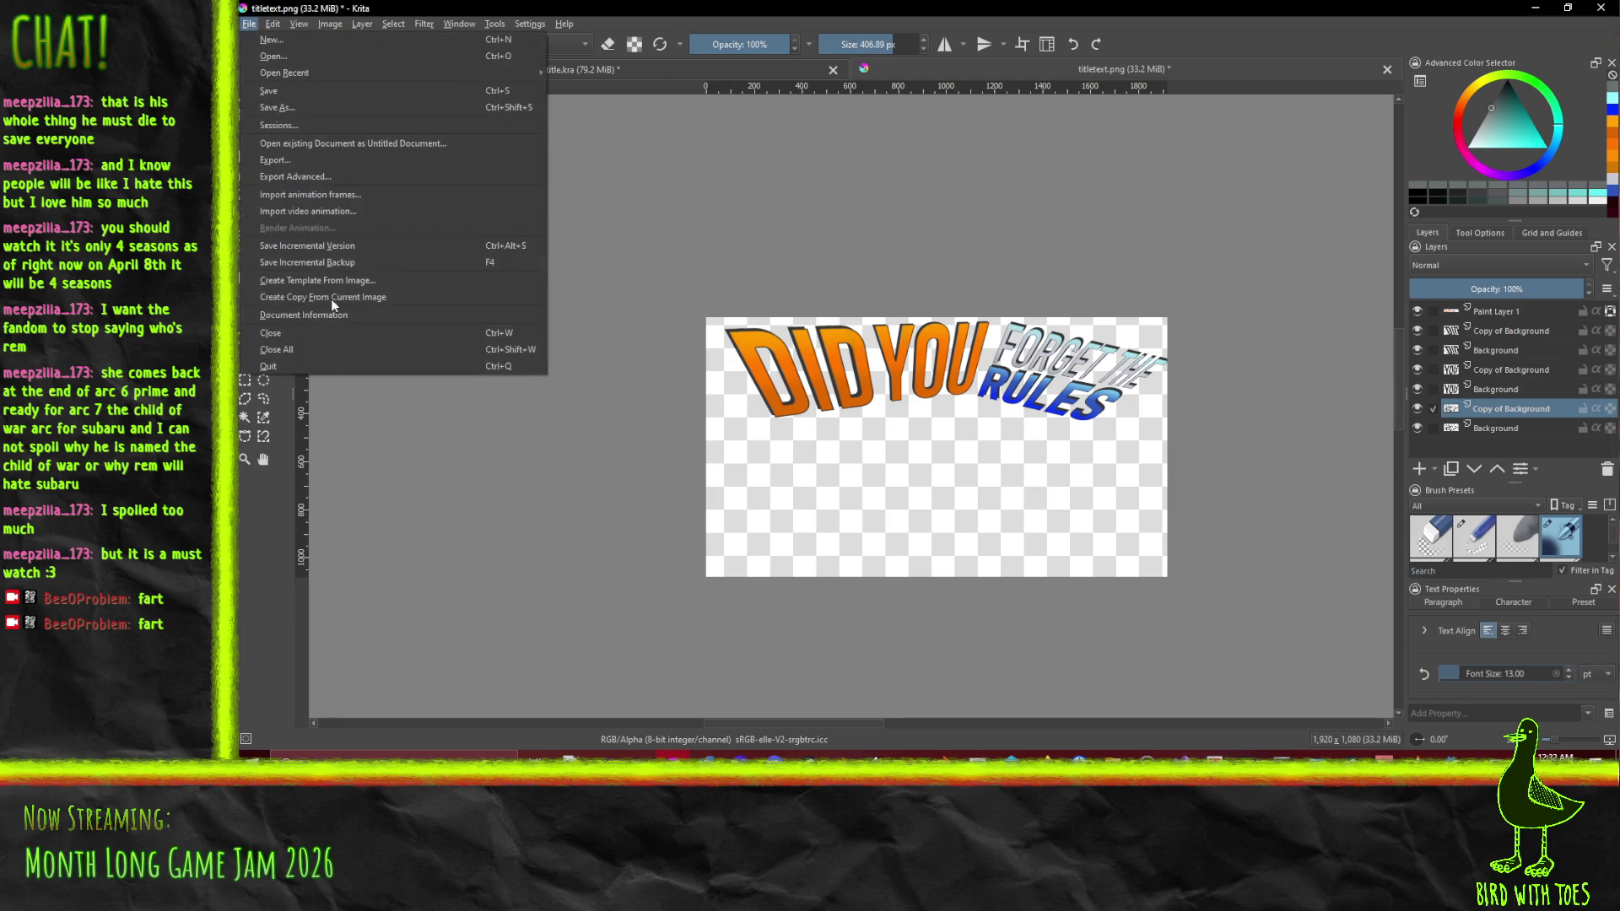
pyautogui.click(287, 172)
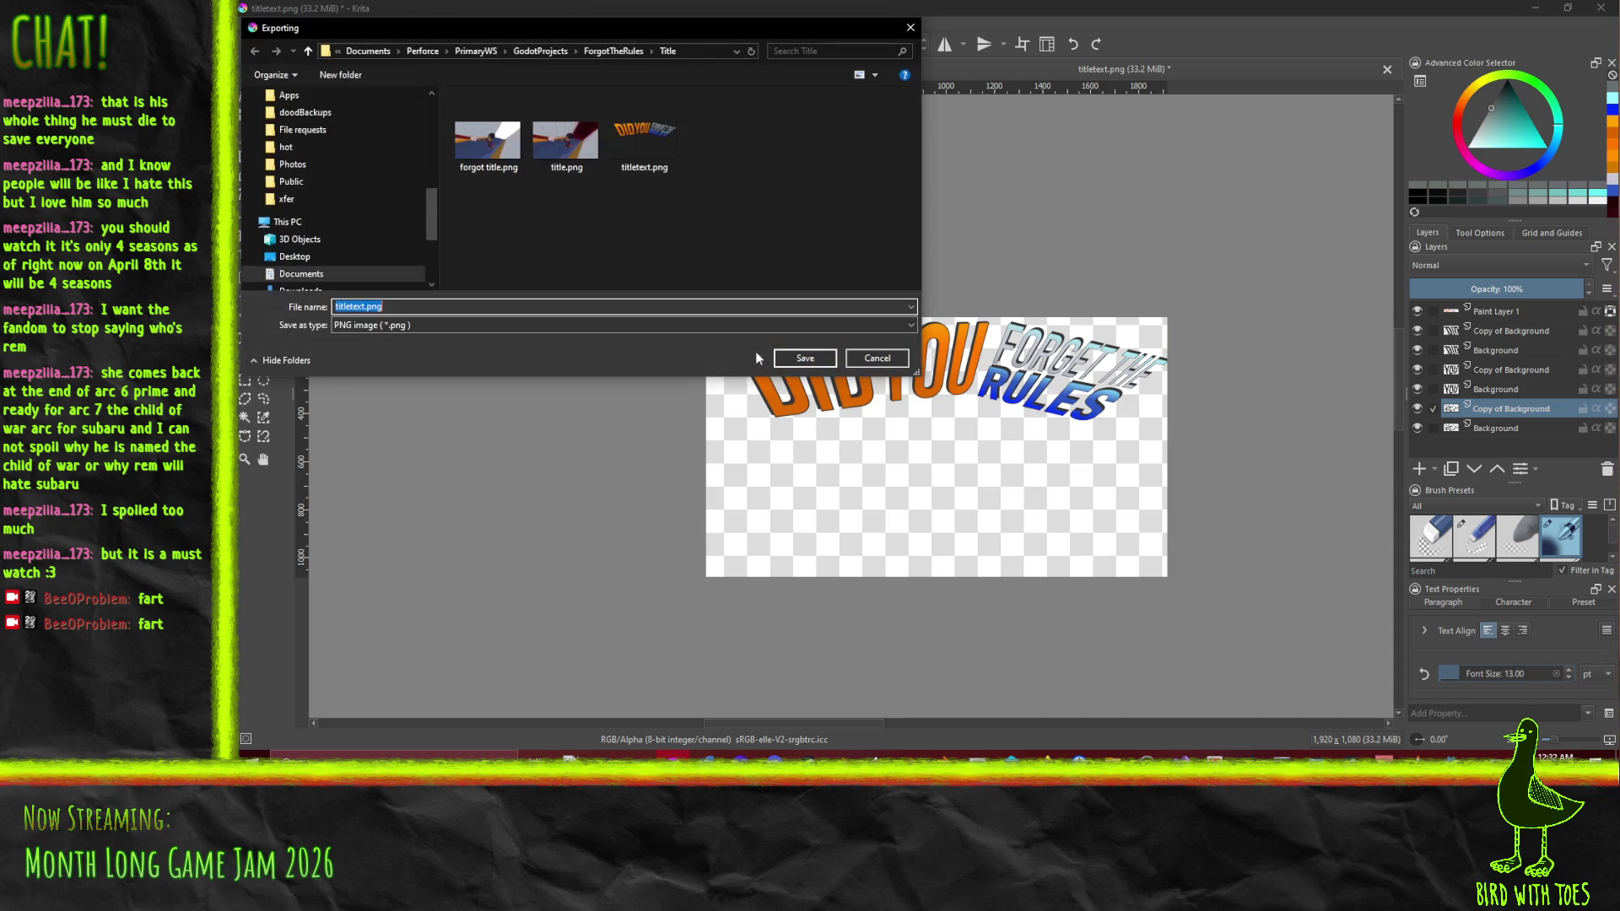
pyautogui.click(806, 360)
pyautogui.click(963, 382)
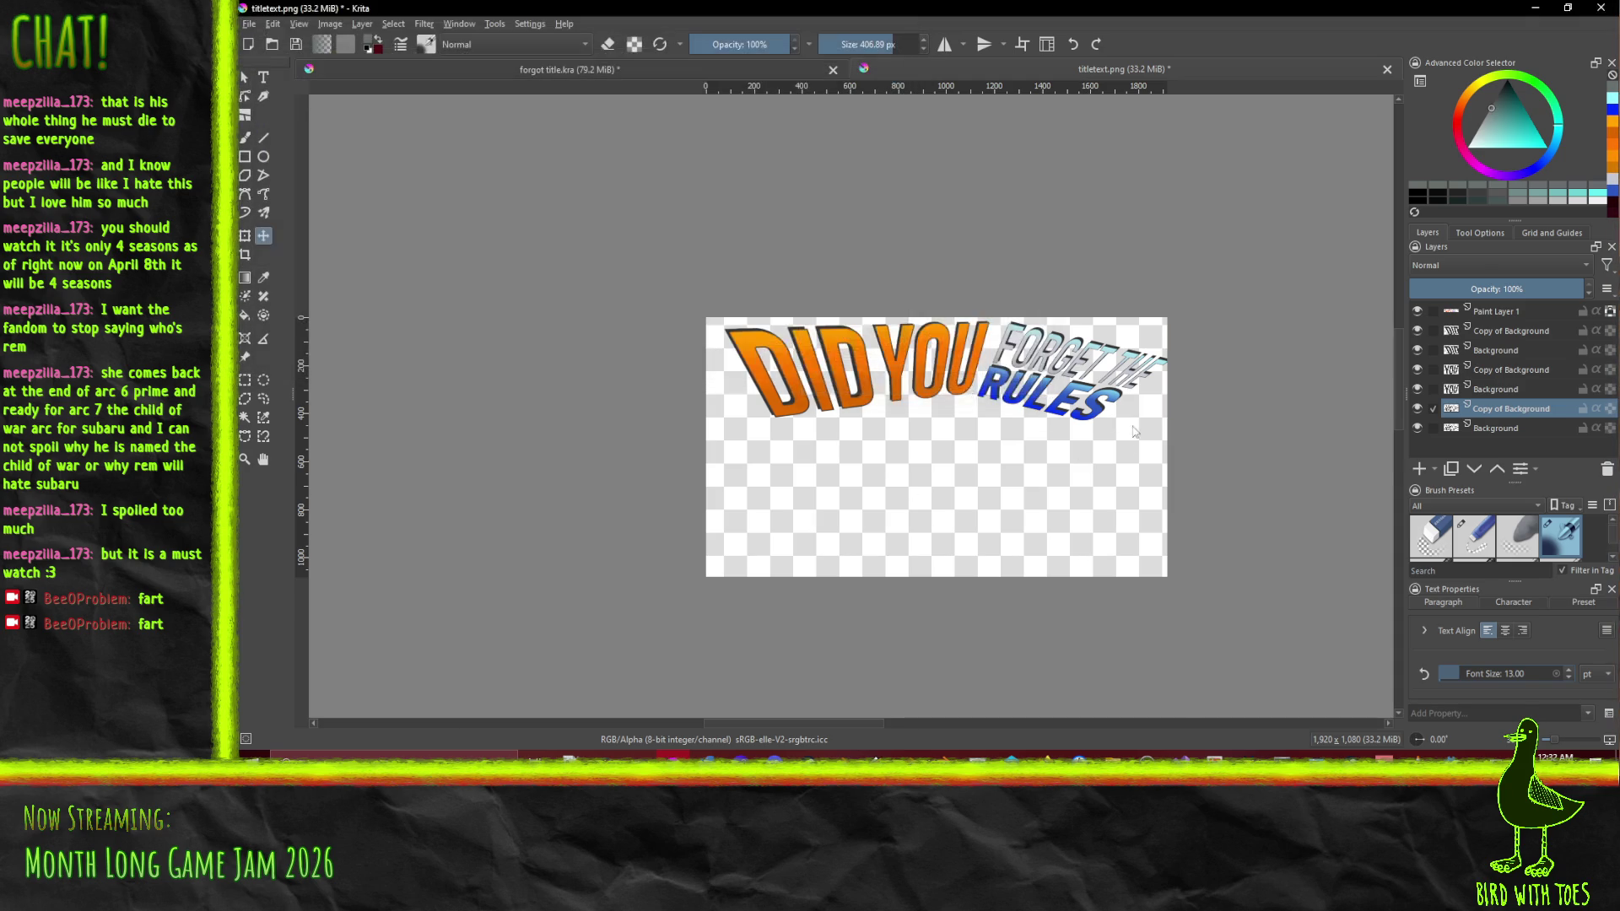
pyautogui.click(986, 539)
# Minimize Krita and inspect the Godot title scene showing the new artwork
pyautogui.click(1537, 11)
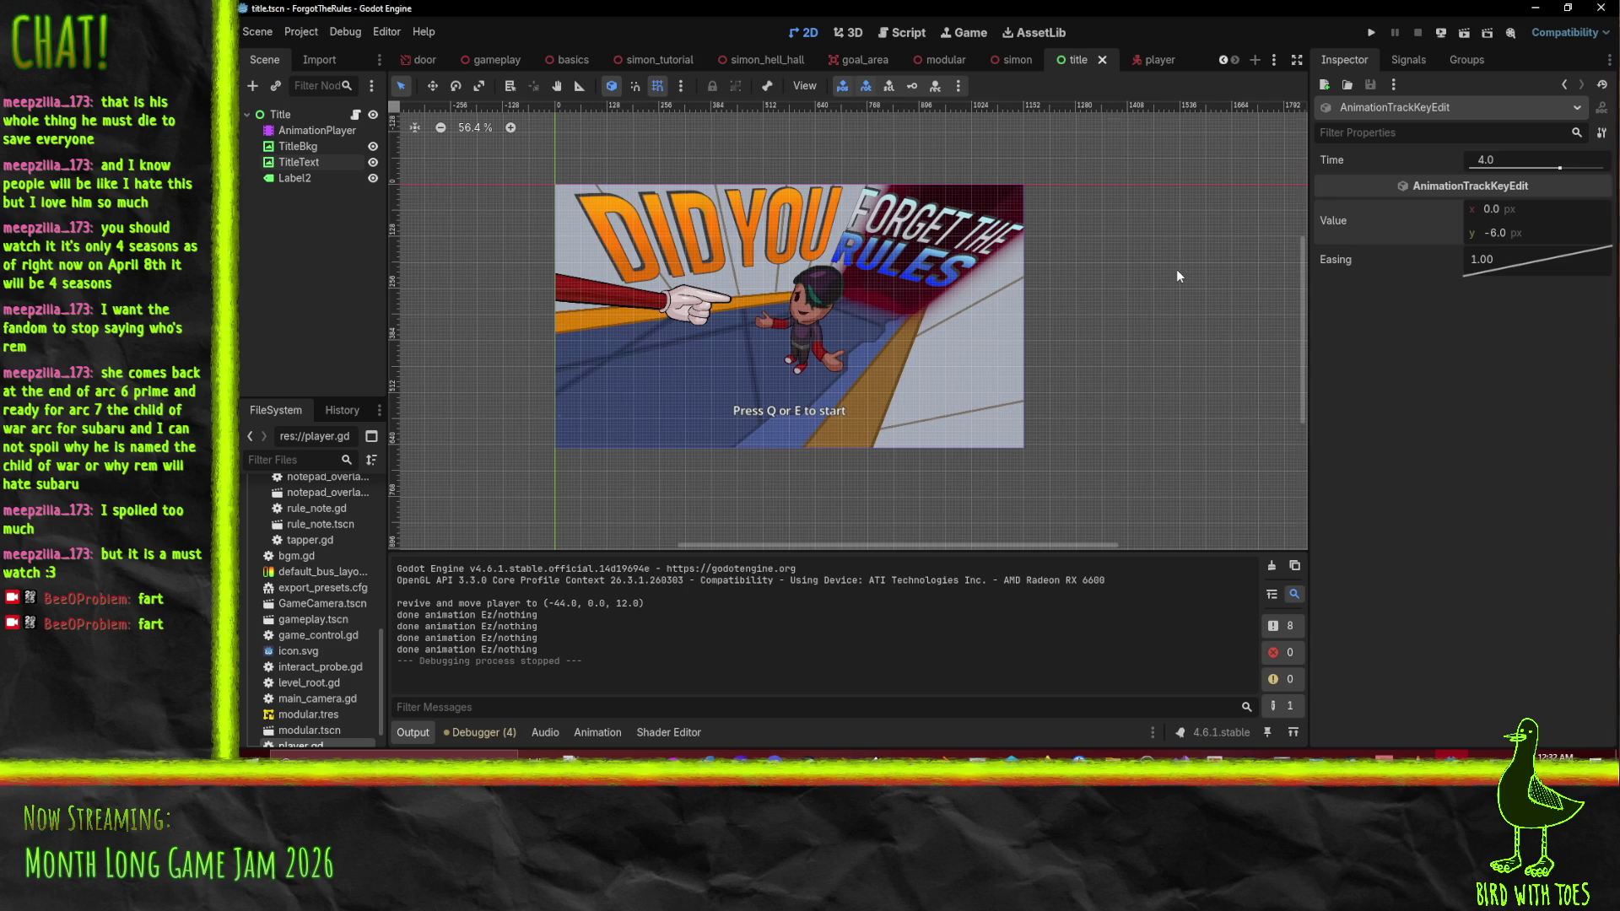
pyautogui.scroll(1, 1063, 327)
pyautogui.scroll(1, 1001, 312)
pyautogui.scroll(1, 986, 315)
pyautogui.hscroll(2, 988, 308)
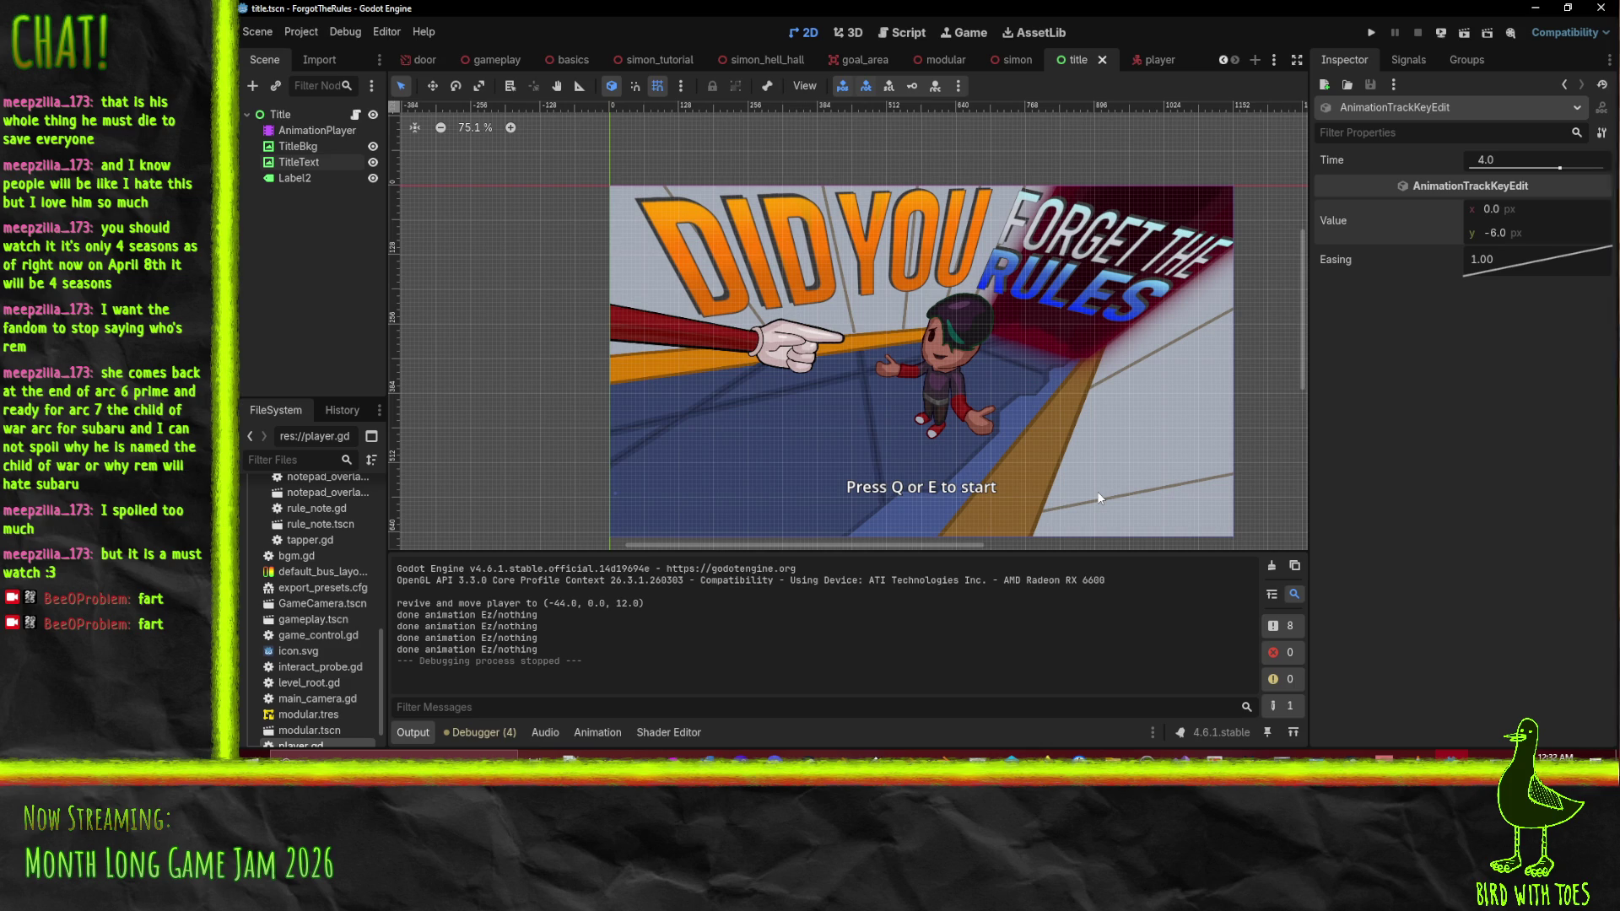
pyautogui.scroll(1, 1105, 473)
pyautogui.hscroll(1, 1106, 473)
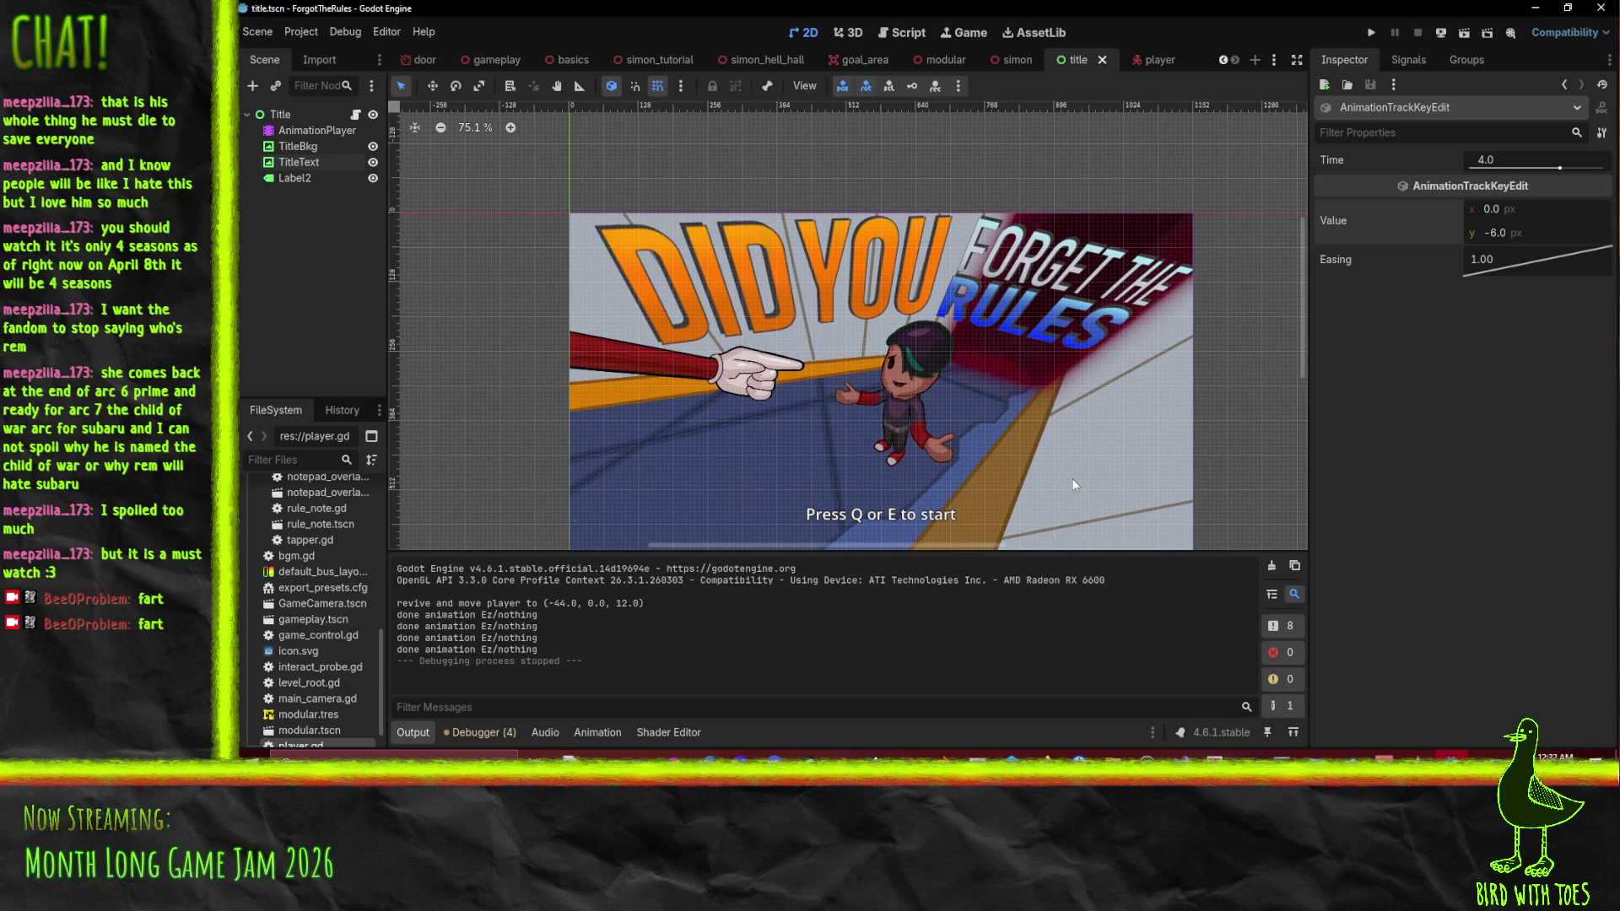
pyautogui.hscroll(-1, 907, 422)
pyautogui.scroll(-2, 960, 405)
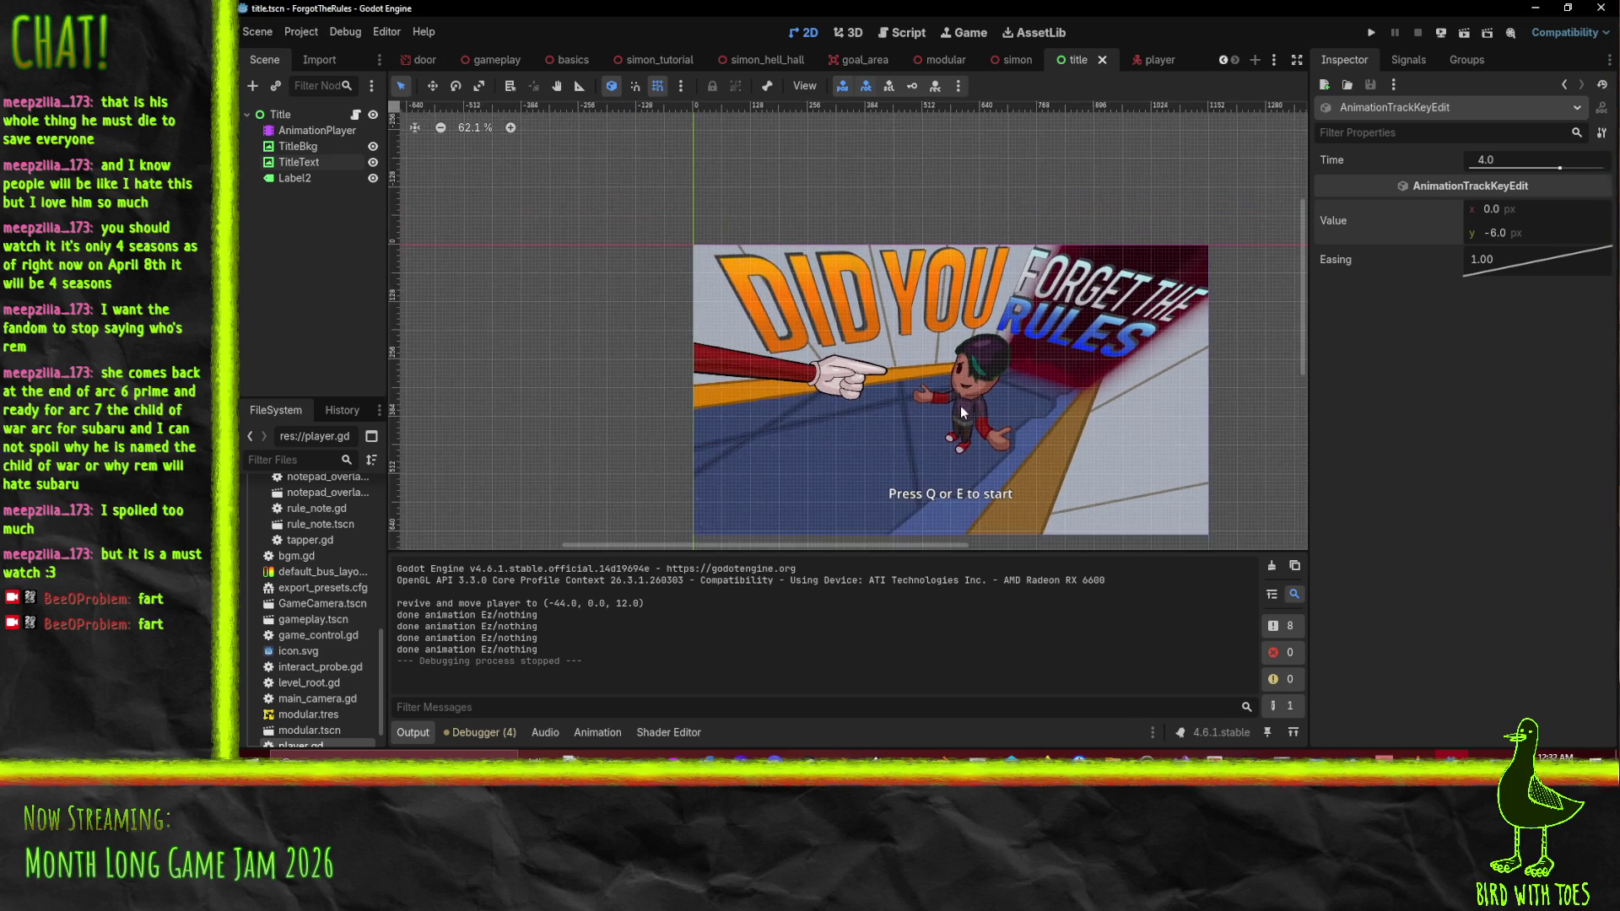
# Run the game maximized, start it from the title screen with E, then stop it
pyautogui.click(1371, 32)
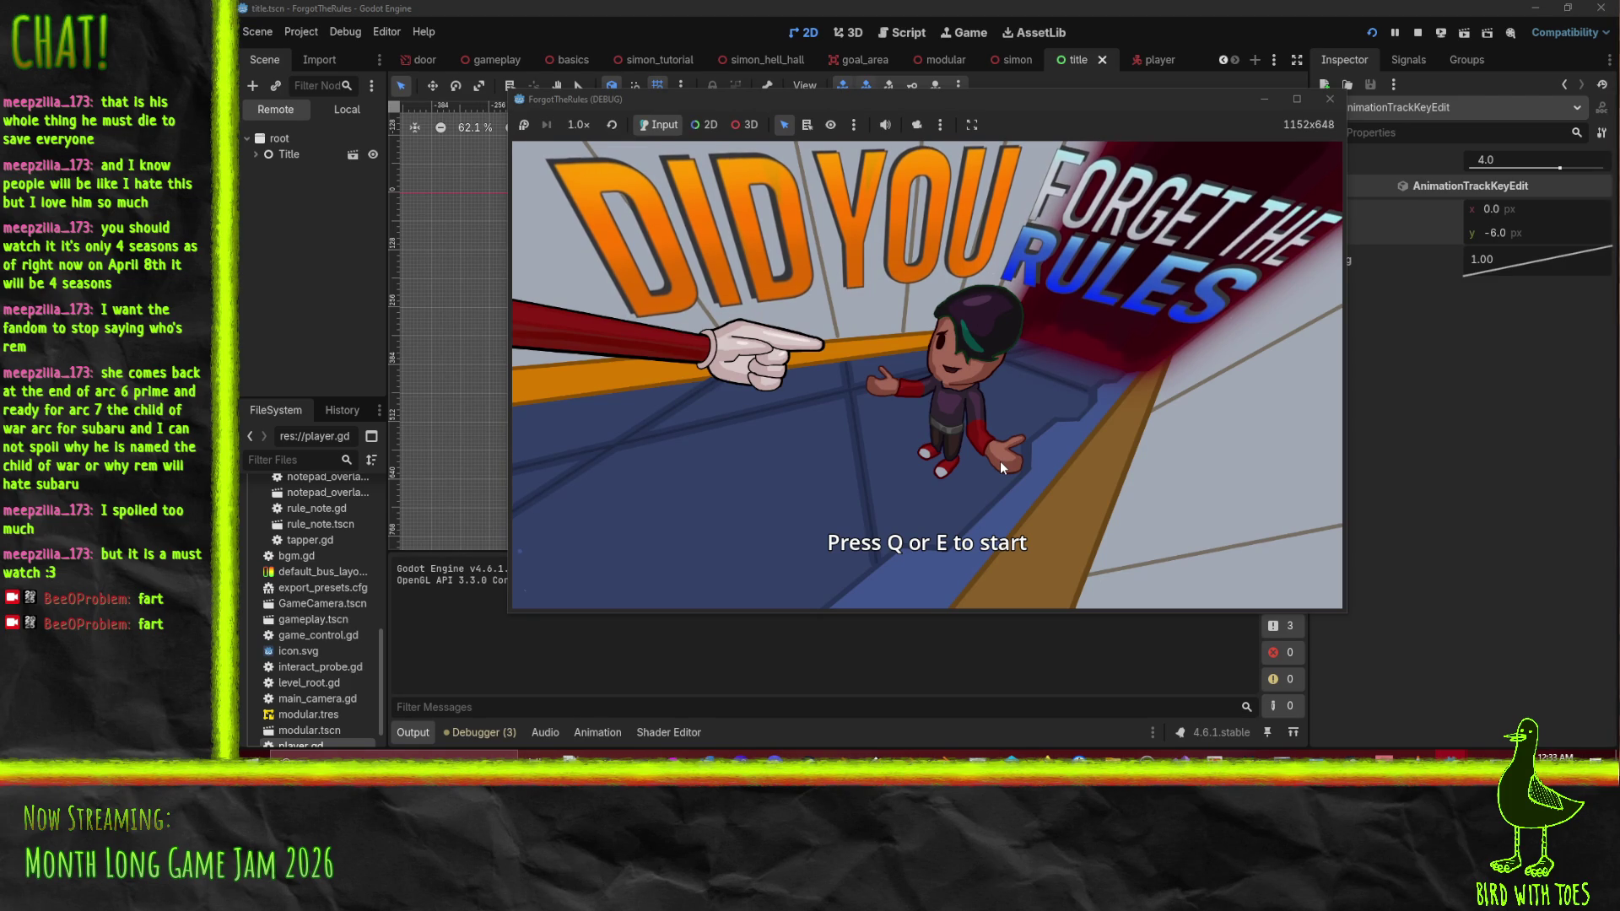
pyautogui.click(1297, 99)
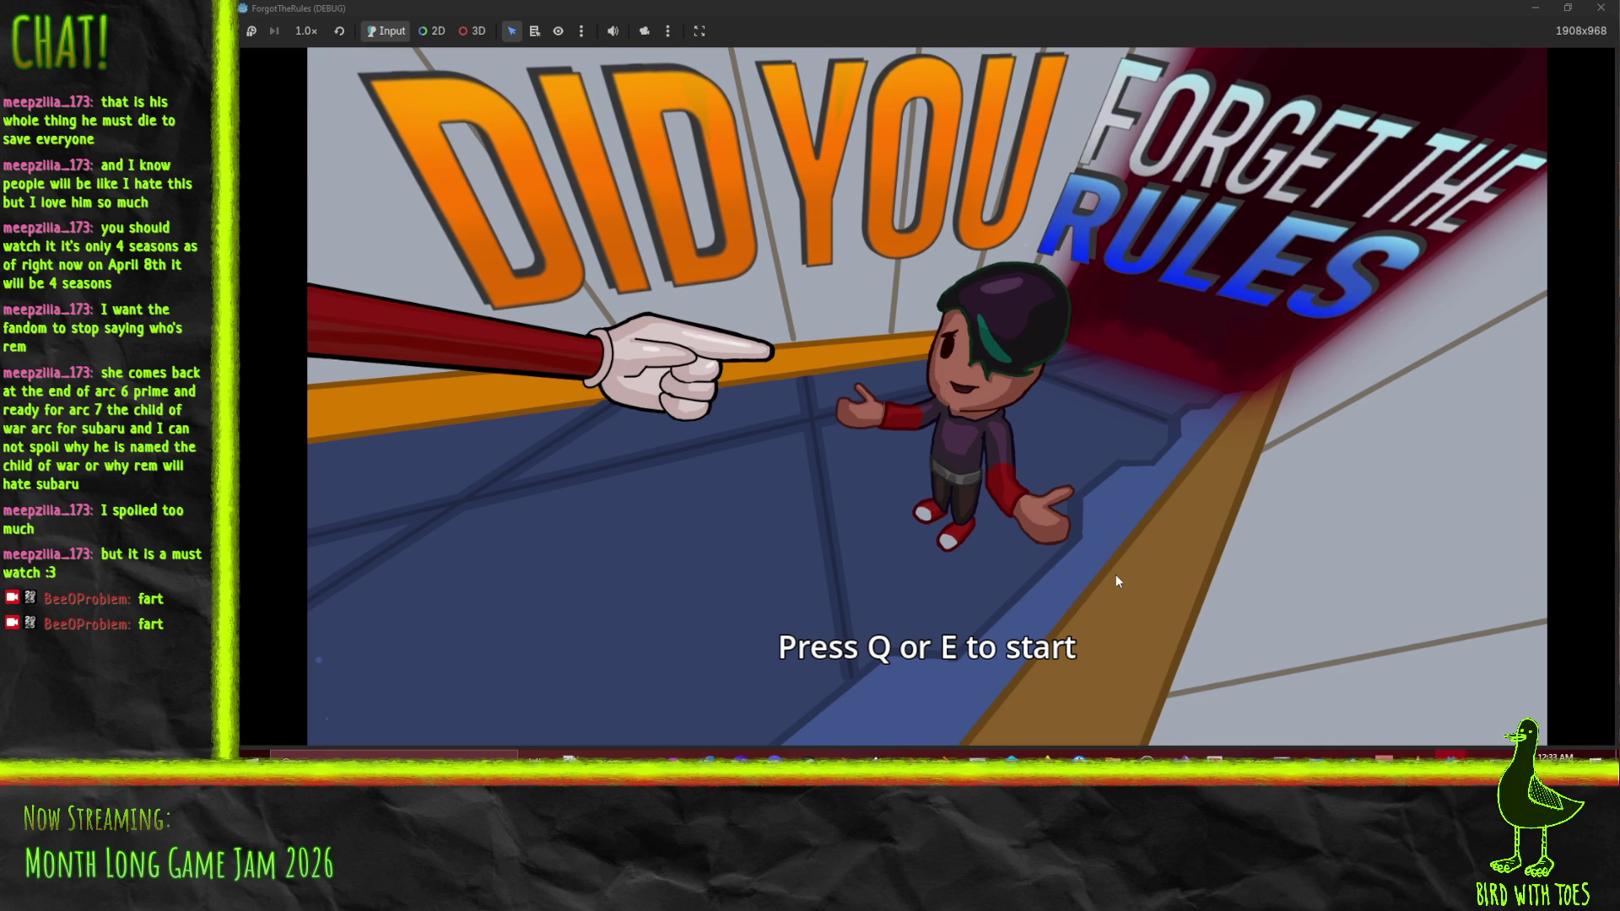
pyautogui.press('e')
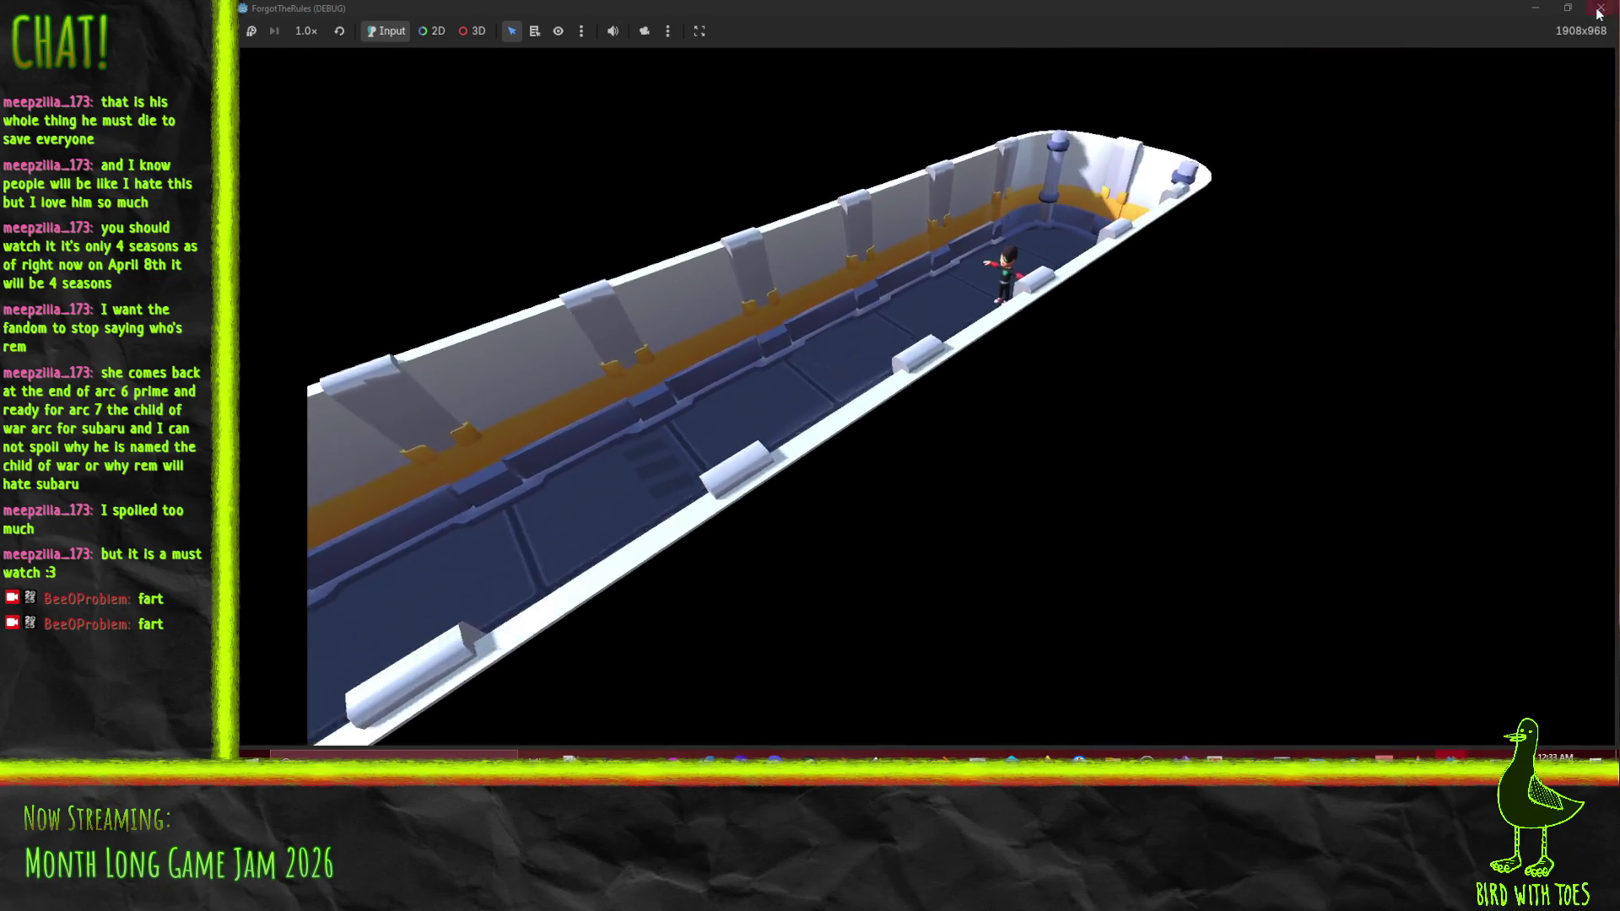
pyautogui.press('Escape')
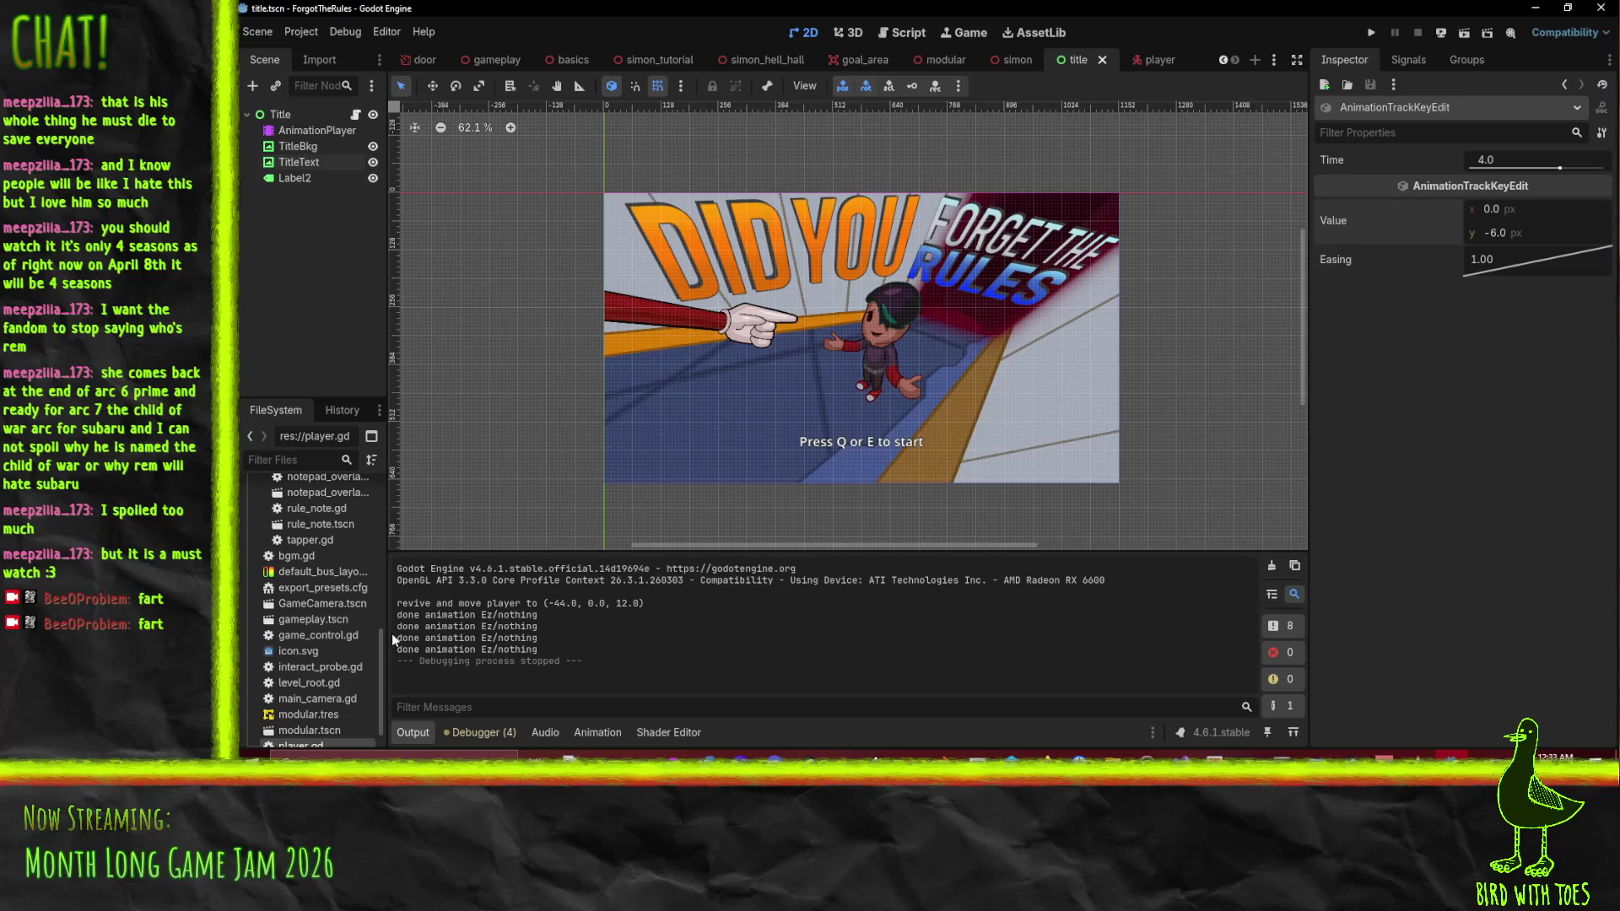
# Move basics.tscn ahead of the simon tutorial in GameControl's Levels, save gameplay.tscn, and switch to P4V's Workspace
pyautogui.click(1102, 60)
pyautogui.click(562, 59)
pyautogui.click(489, 60)
pyautogui.click(310, 130)
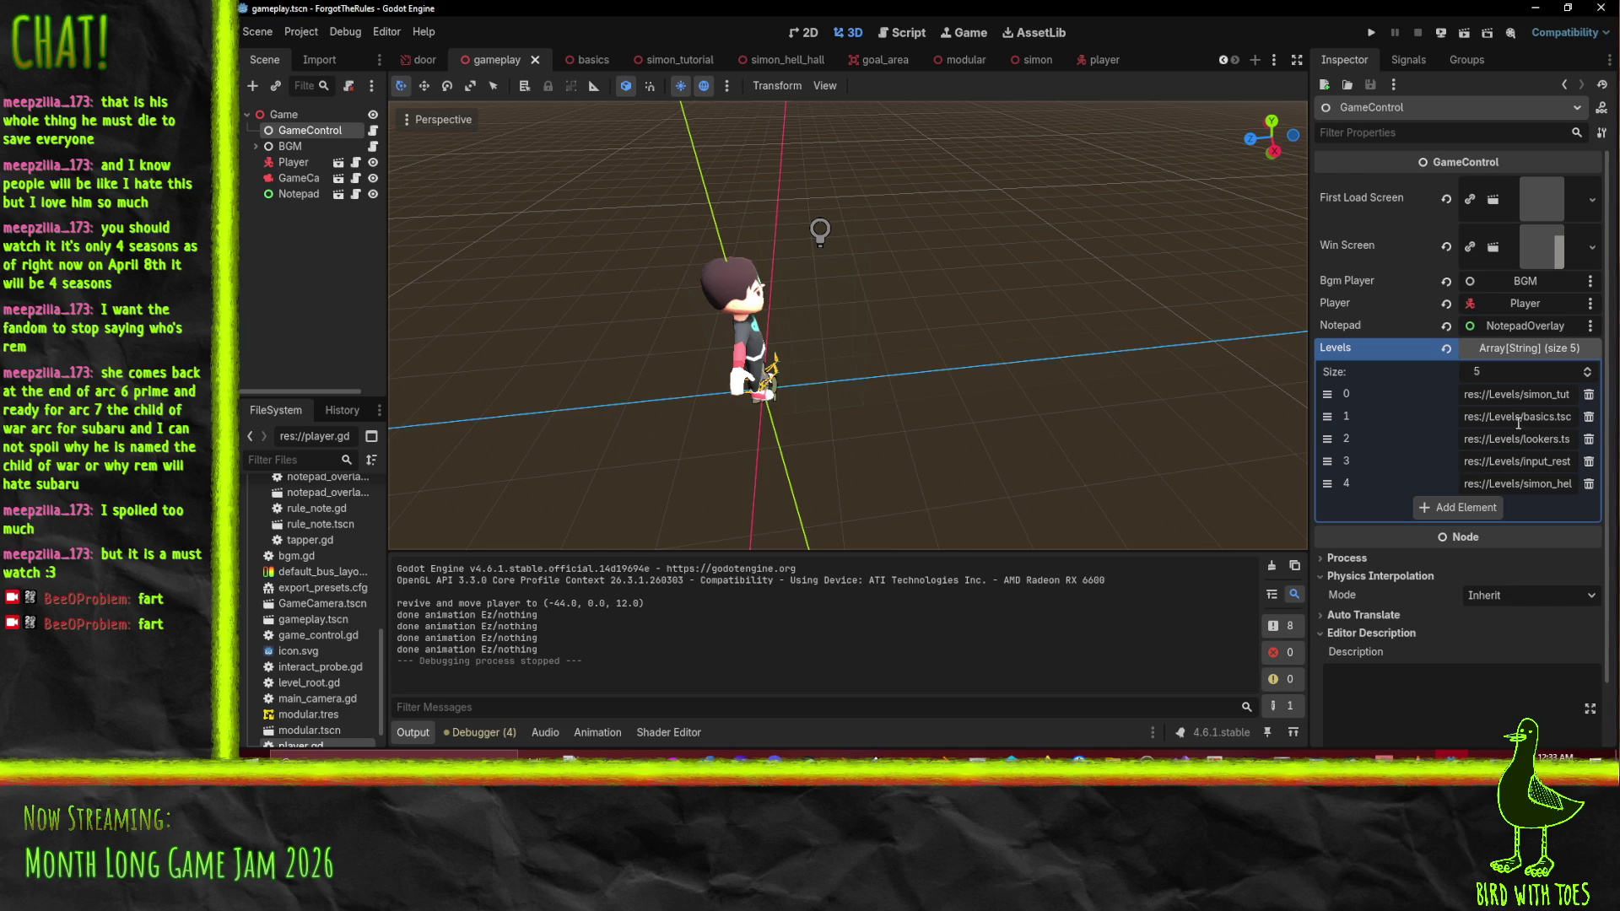
pyautogui.moveTo(1329, 416); pyautogui.dragTo(1349, 395)
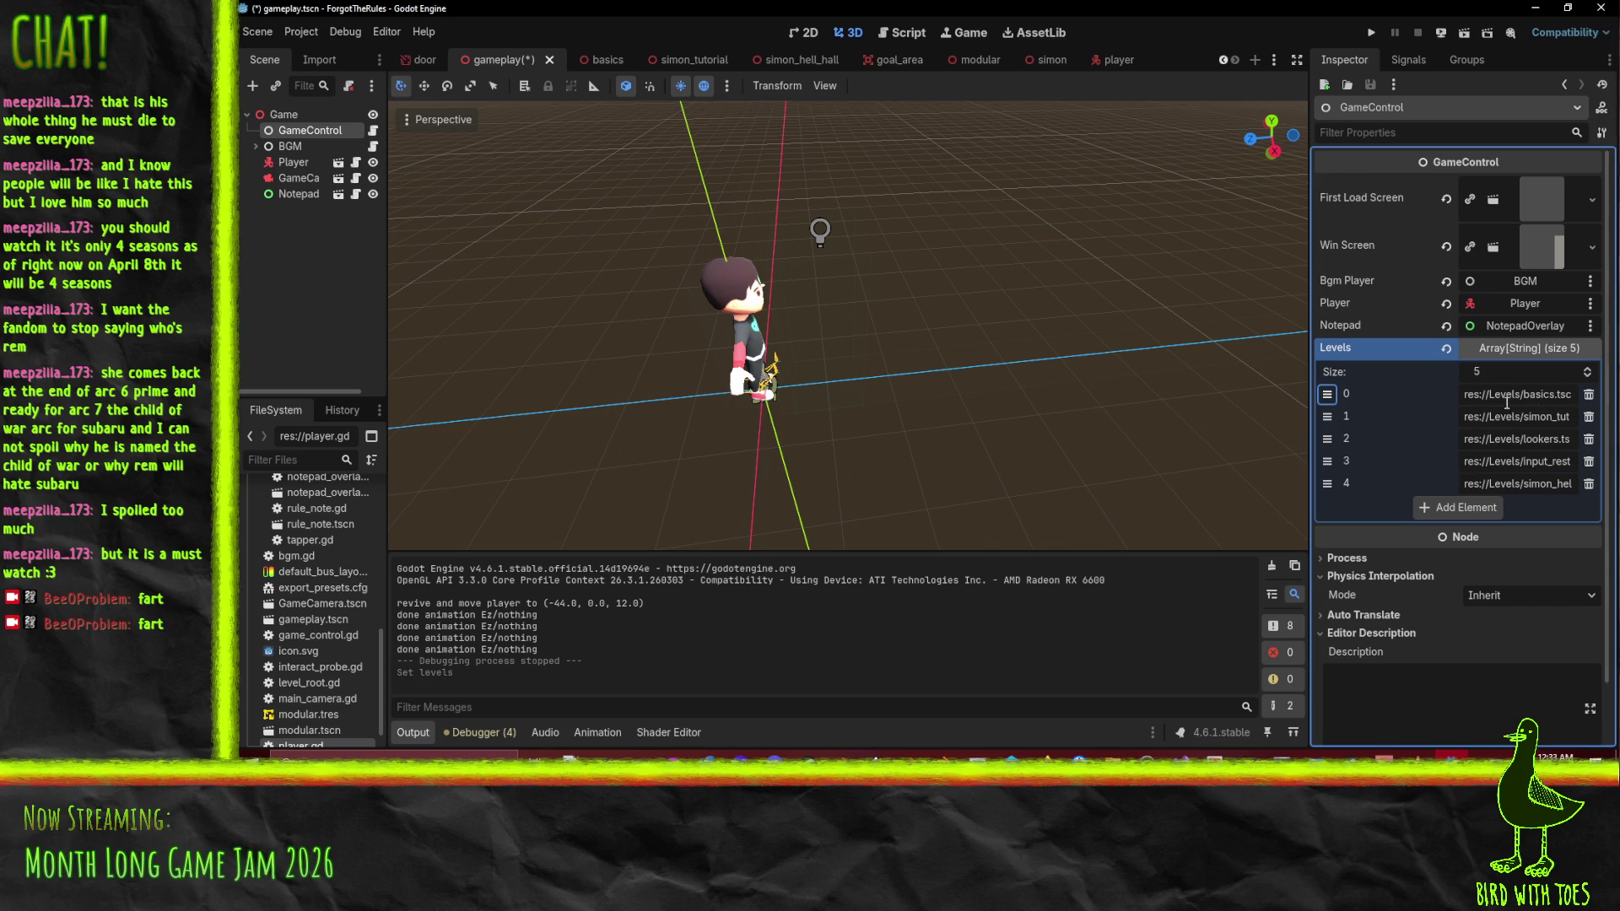
pyautogui.hotkey('ctrl', 's')
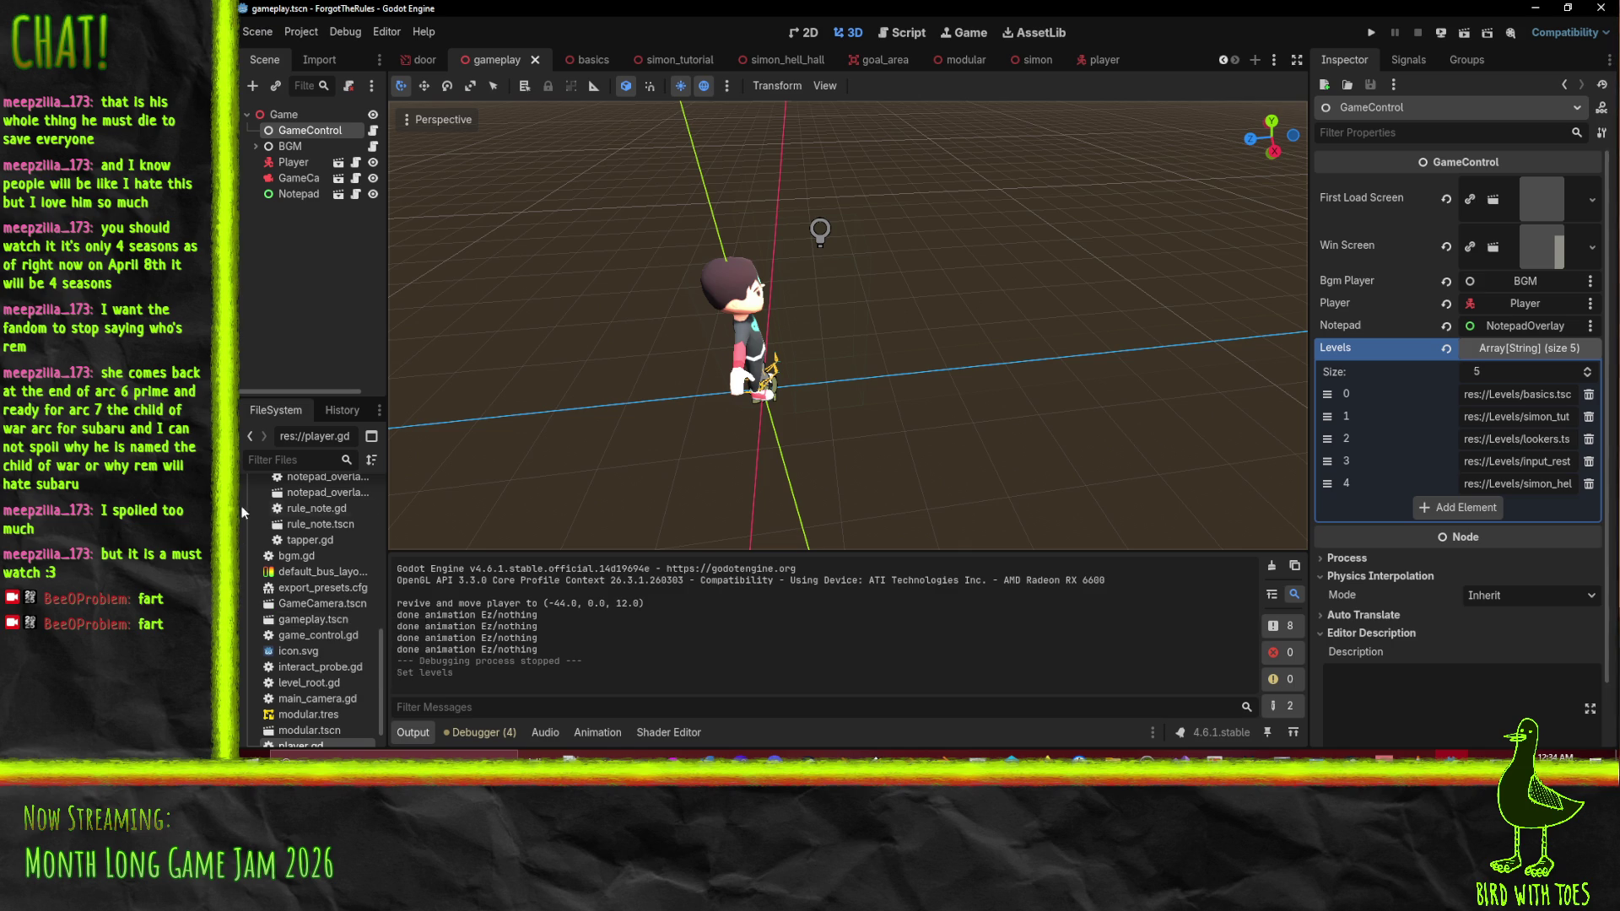
pyautogui.click(1013, 755)
pyautogui.click(335, 114)
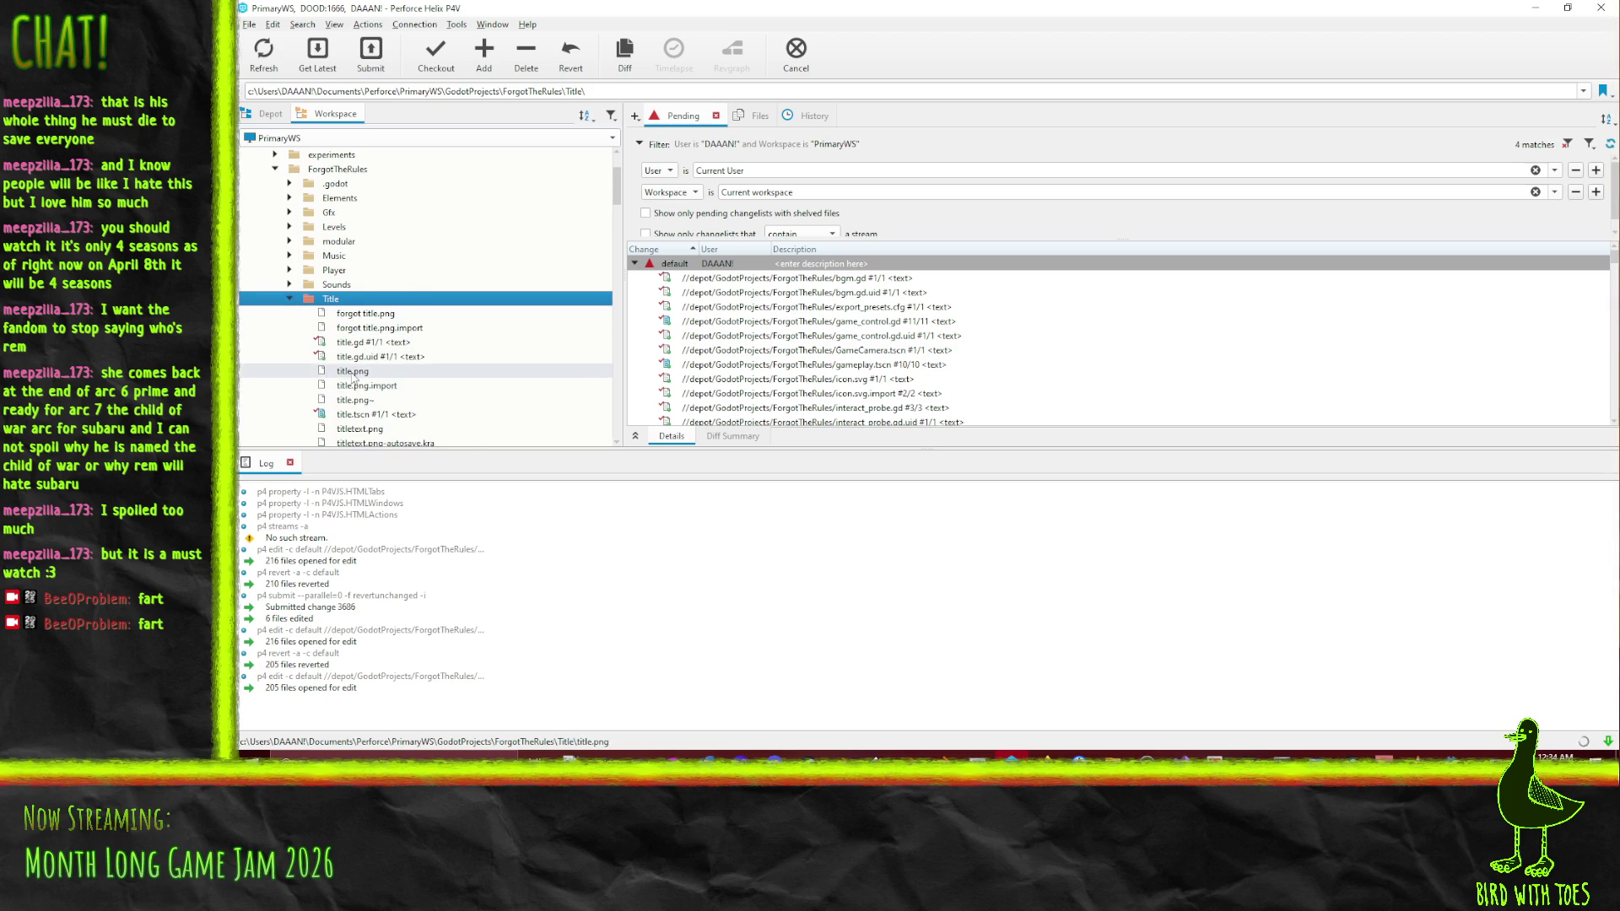
# Mark title.png, titletext.png and both .import files for add, then open the 220-file submit window
pyautogui.click(351, 372)
pyautogui.moveTo(720, 265); pyautogui.dragTo(720, 267)
pyautogui.moveTo(367, 386); pyautogui.dragTo(717, 278)
pyautogui.scroll(-2, 407, 350)
pyautogui.moveTo(362, 343); pyautogui.dragTo(723, 269)
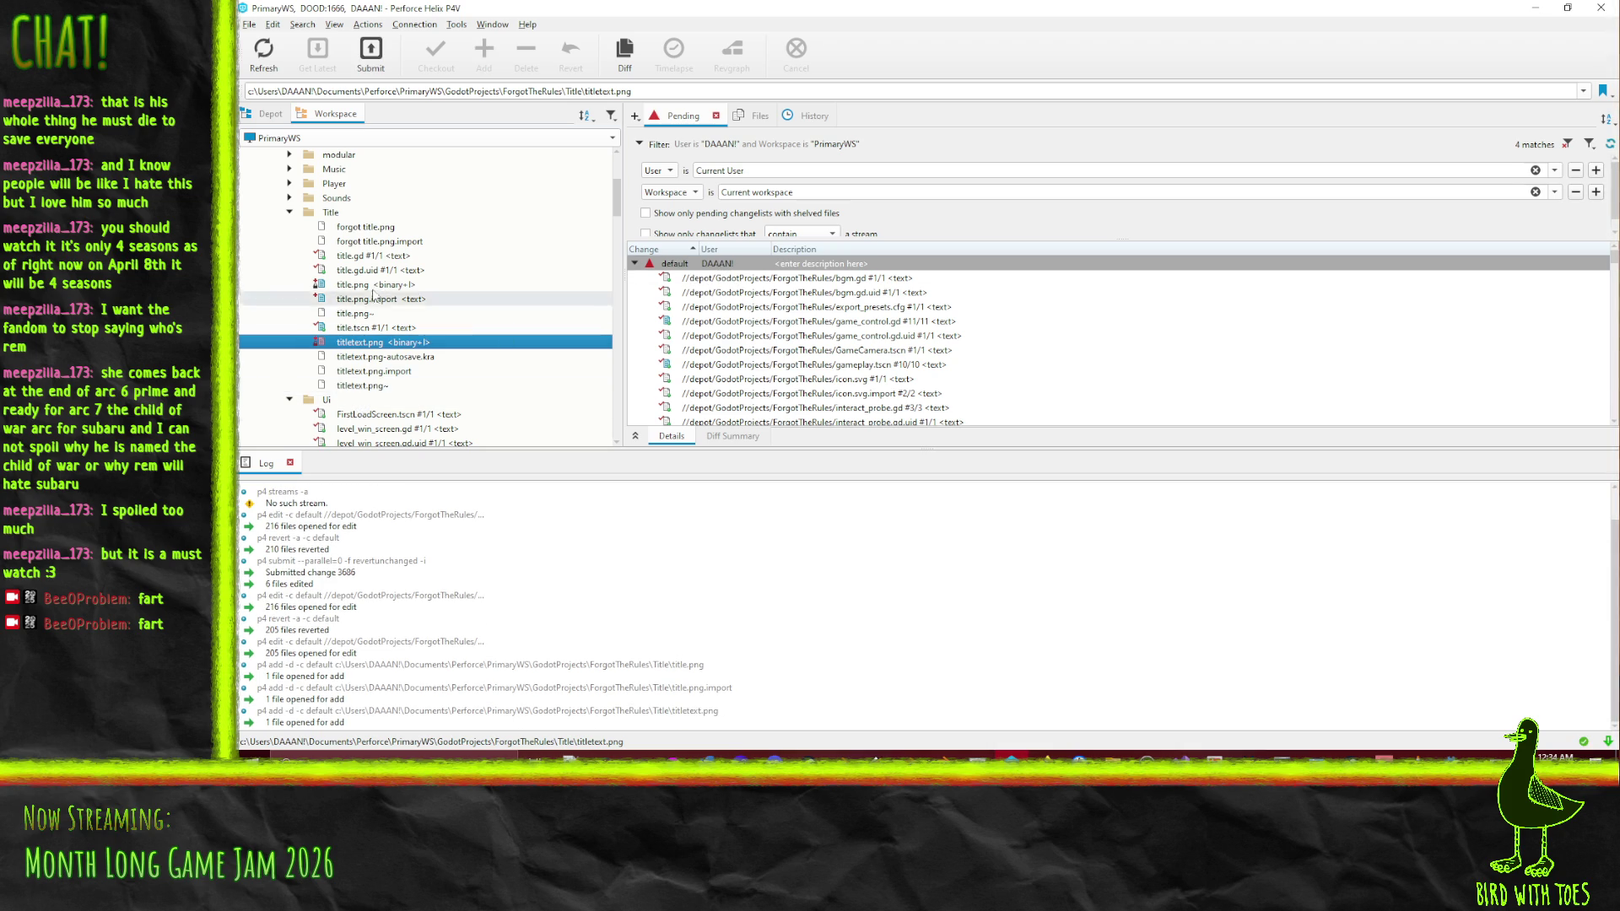
pyautogui.moveTo(391, 371); pyautogui.dragTo(760, 265)
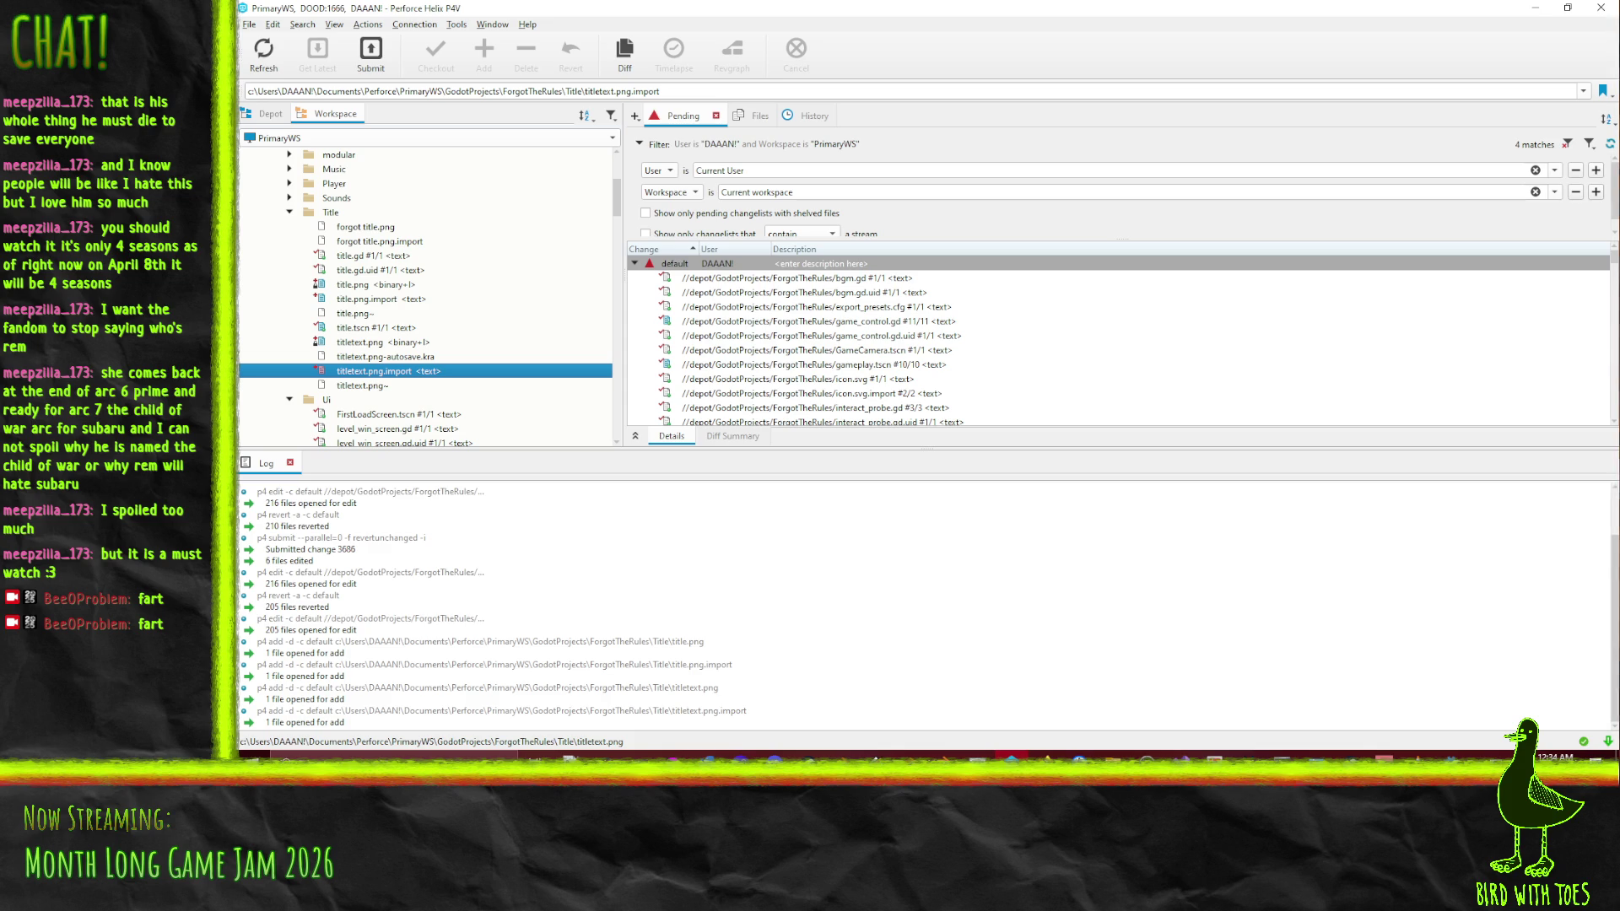
pyautogui.hotkey('ctrl', 's')
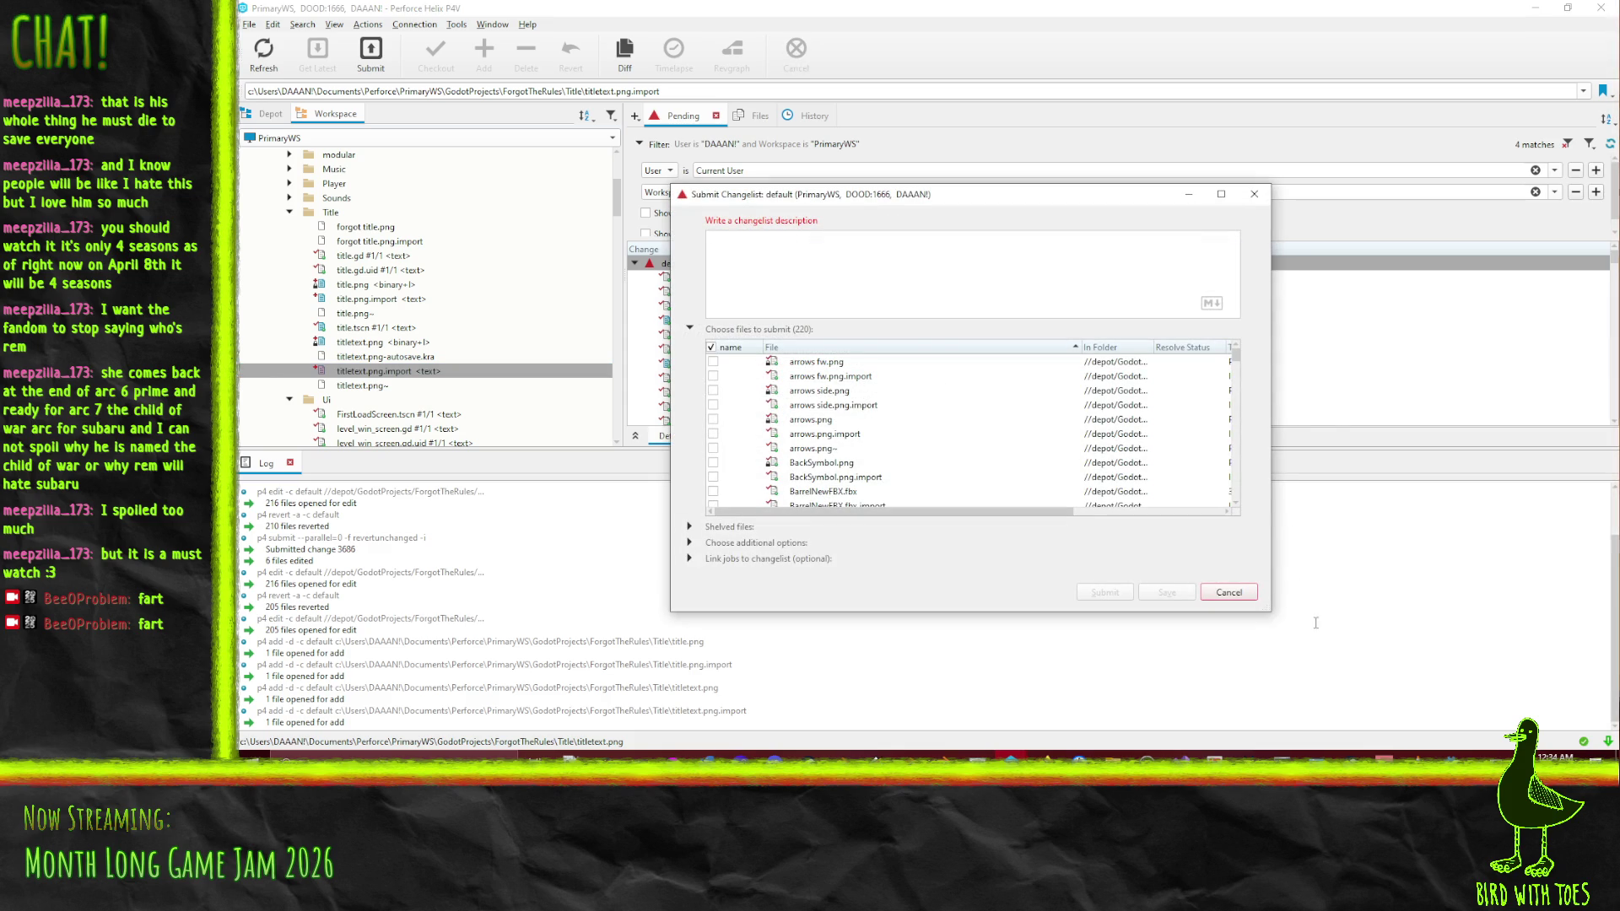
# Cancel the Submit Changelist dialog so the default changelist stays pending
pyautogui.click(1227, 591)
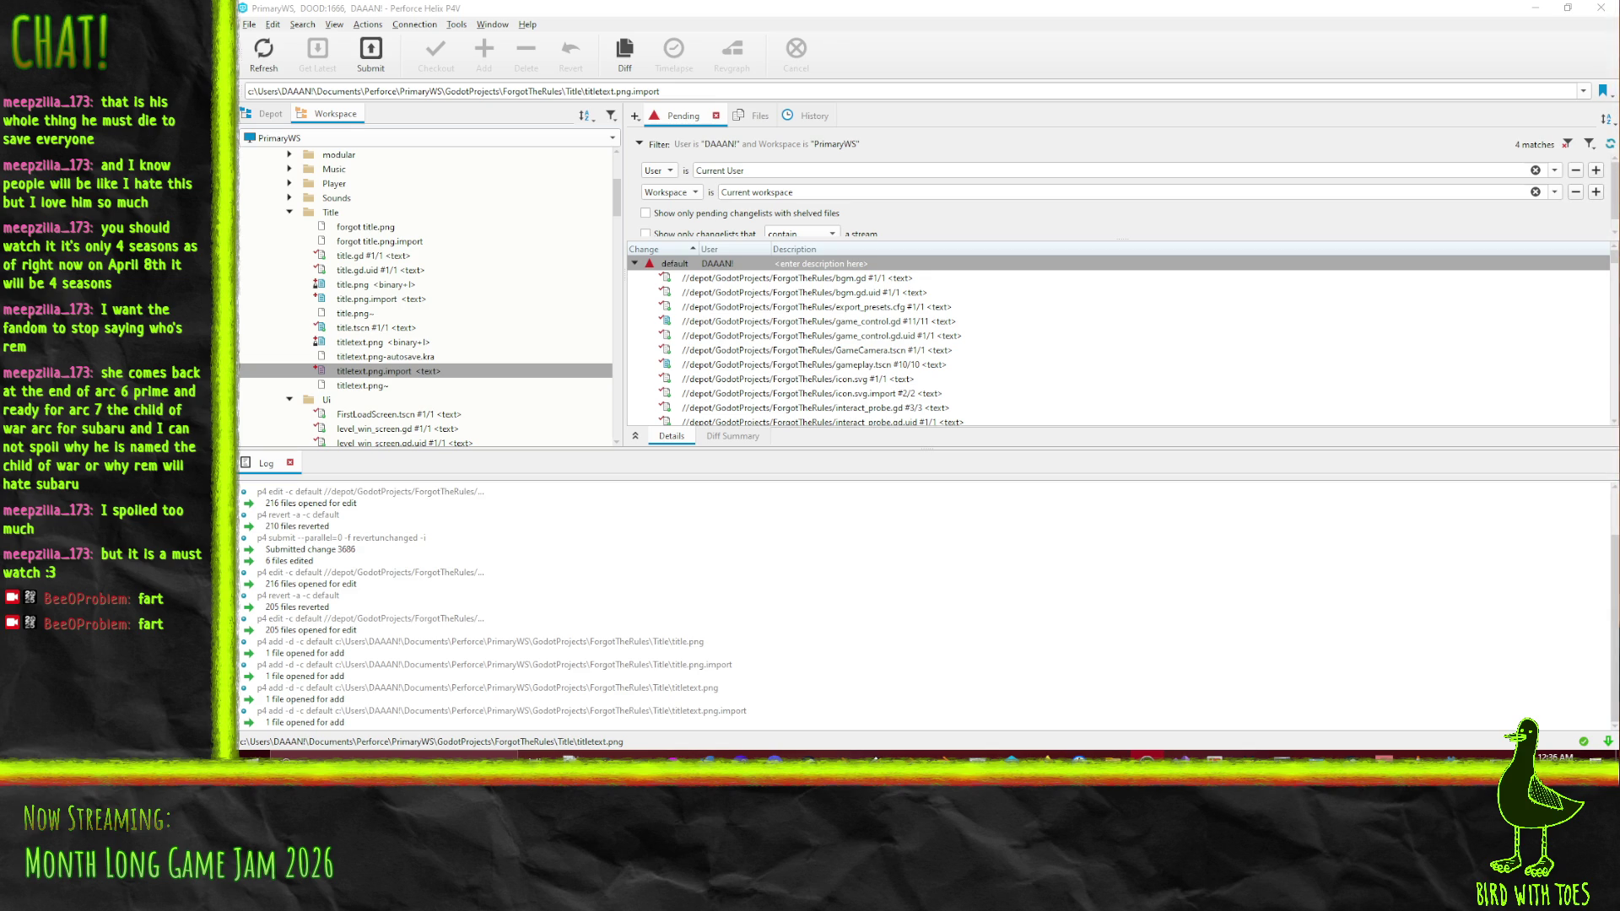
# Revert the 204 unchanged files, leaving gameplay.tscn and the new title images in the changelist
pyautogui.rightClick(804, 265)
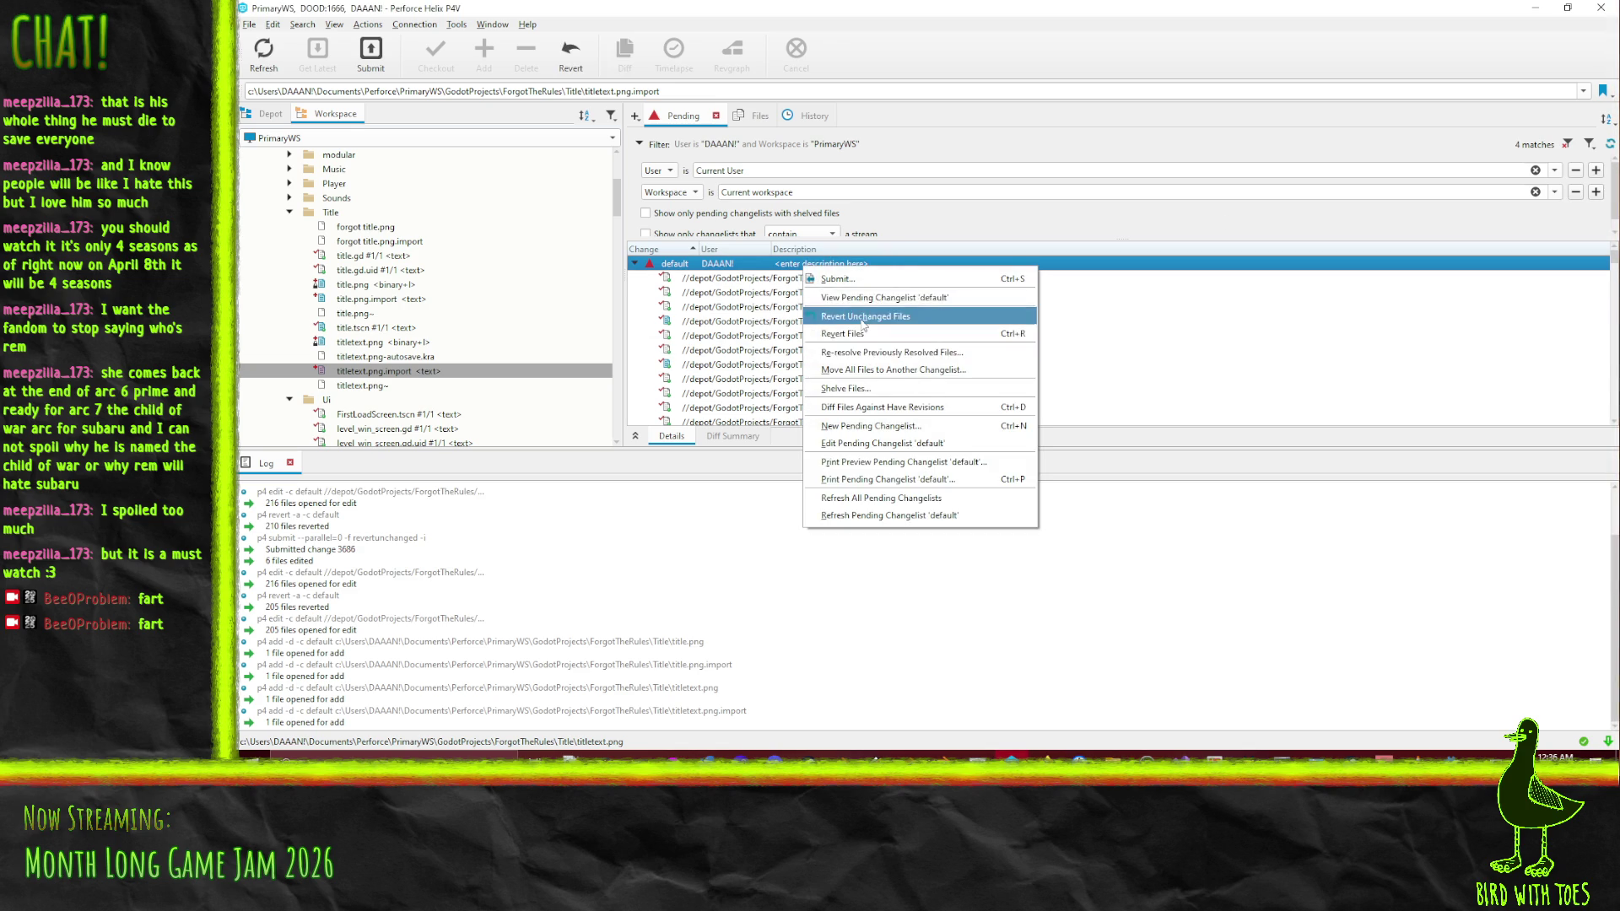
pyautogui.click(990, 342)
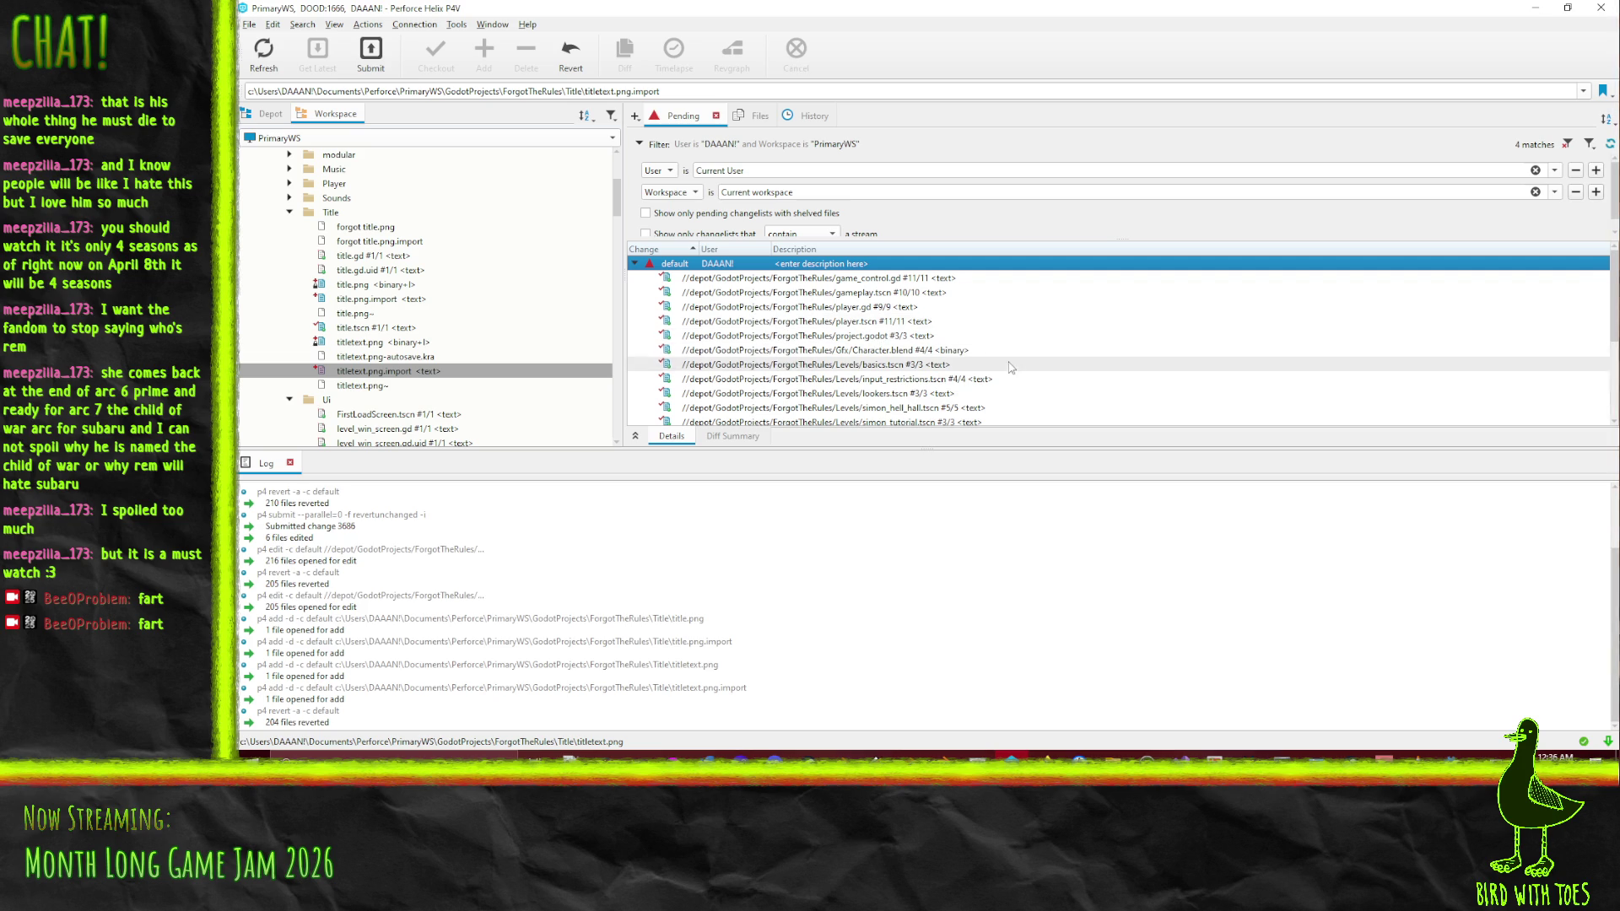
pyautogui.scroll(-2, 974, 337)
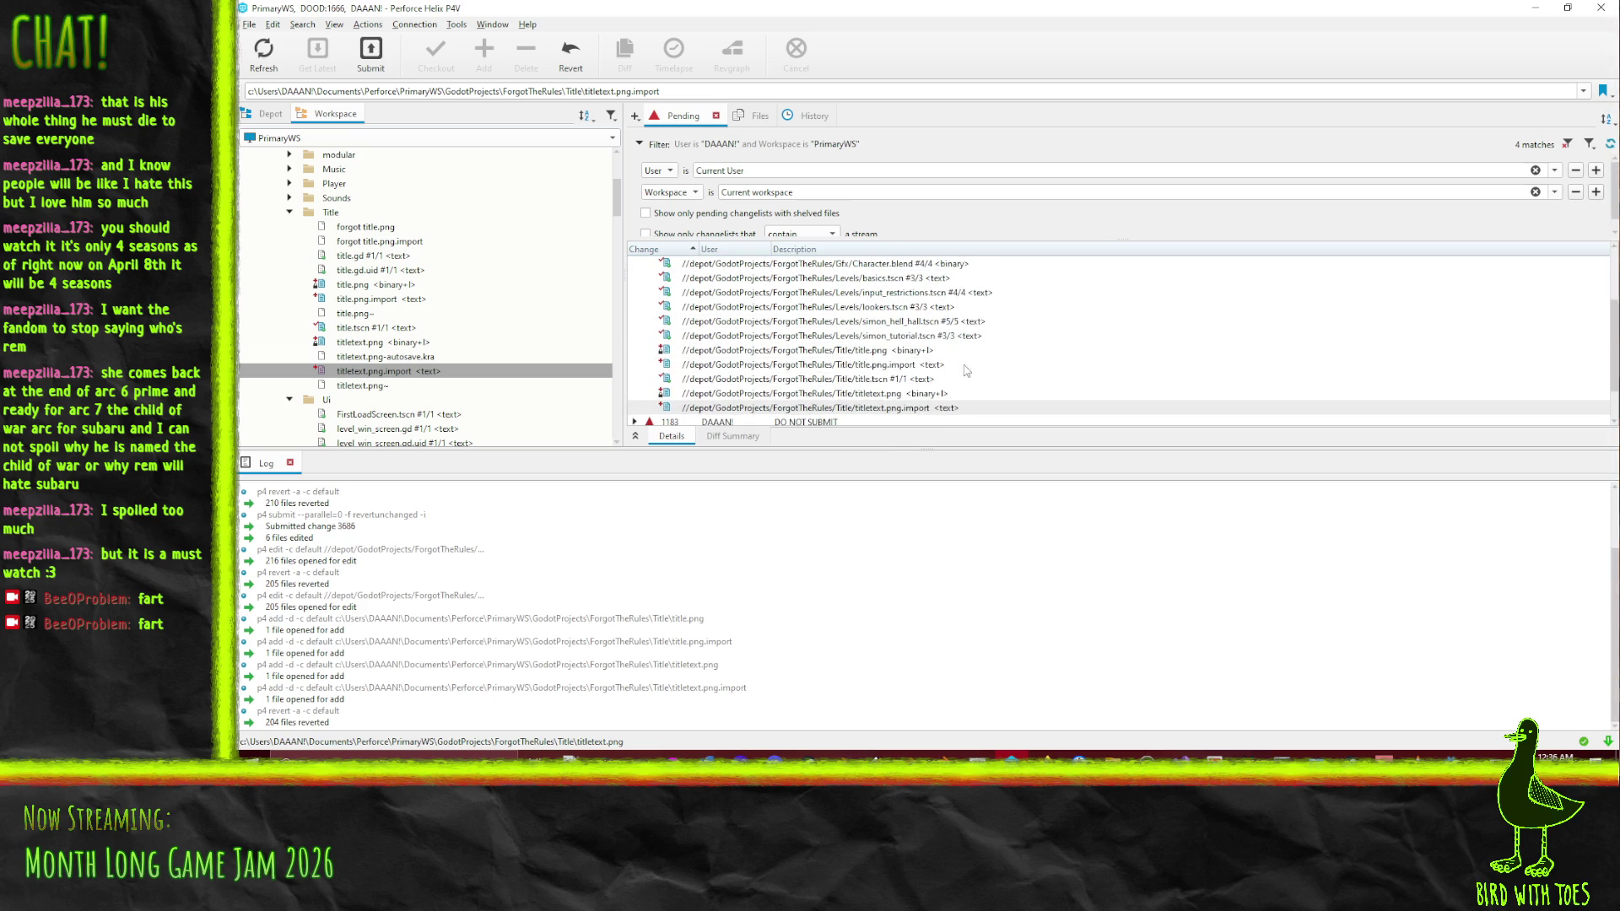
pyautogui.scroll(2, 966, 372)
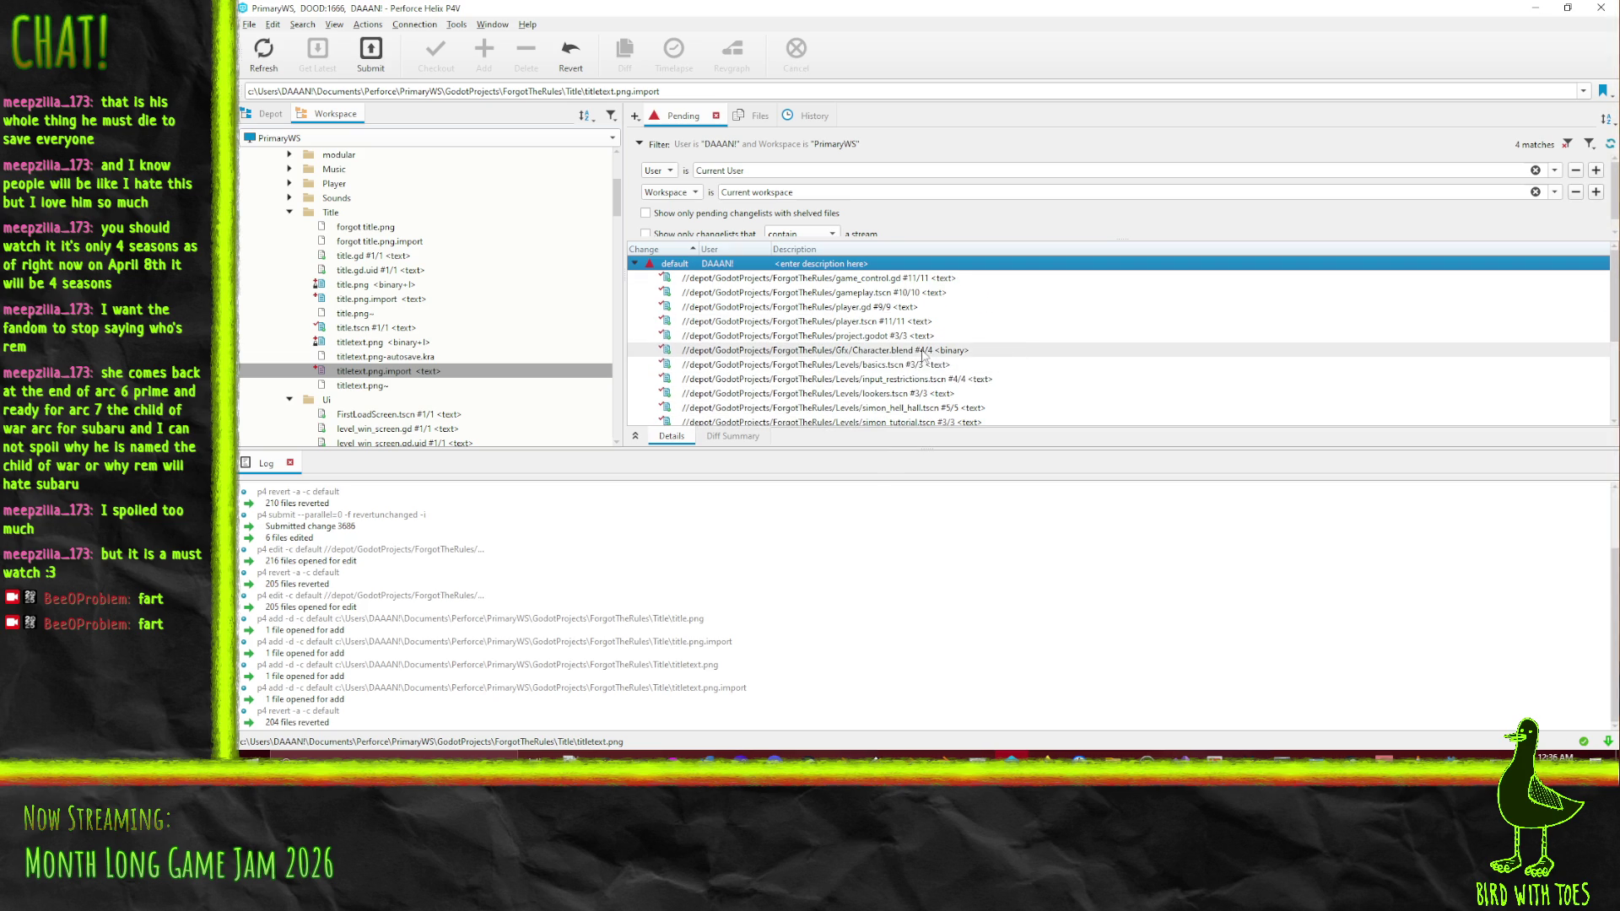
pyautogui.rightClick(727, 264)
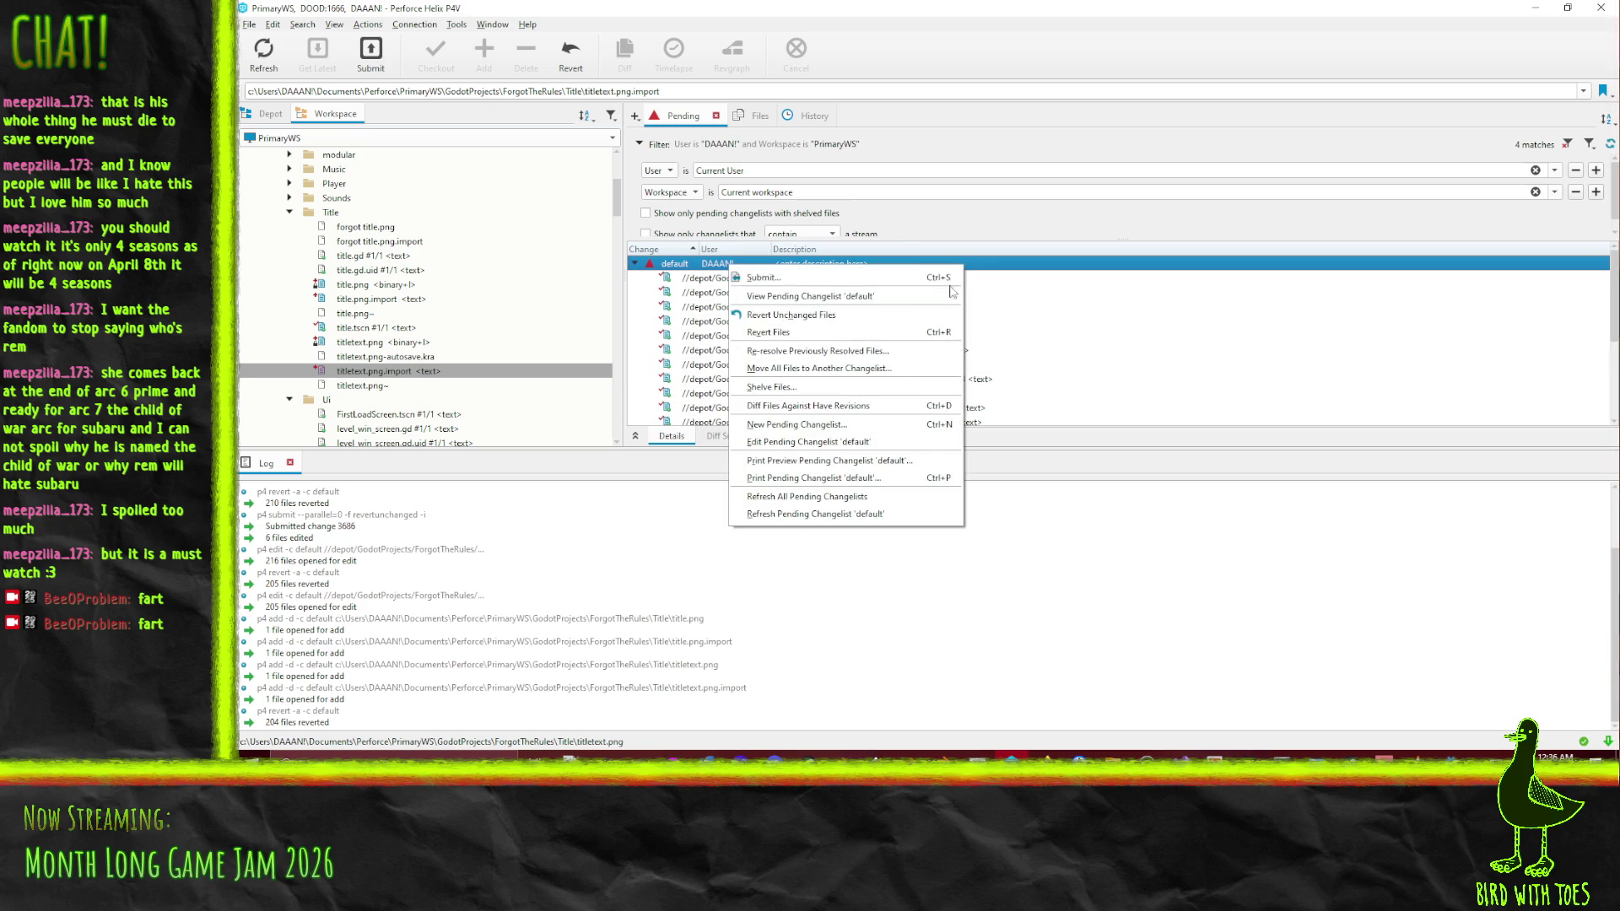
pyautogui.click(743, 321)
pyautogui.scroll(3, 380, 295)
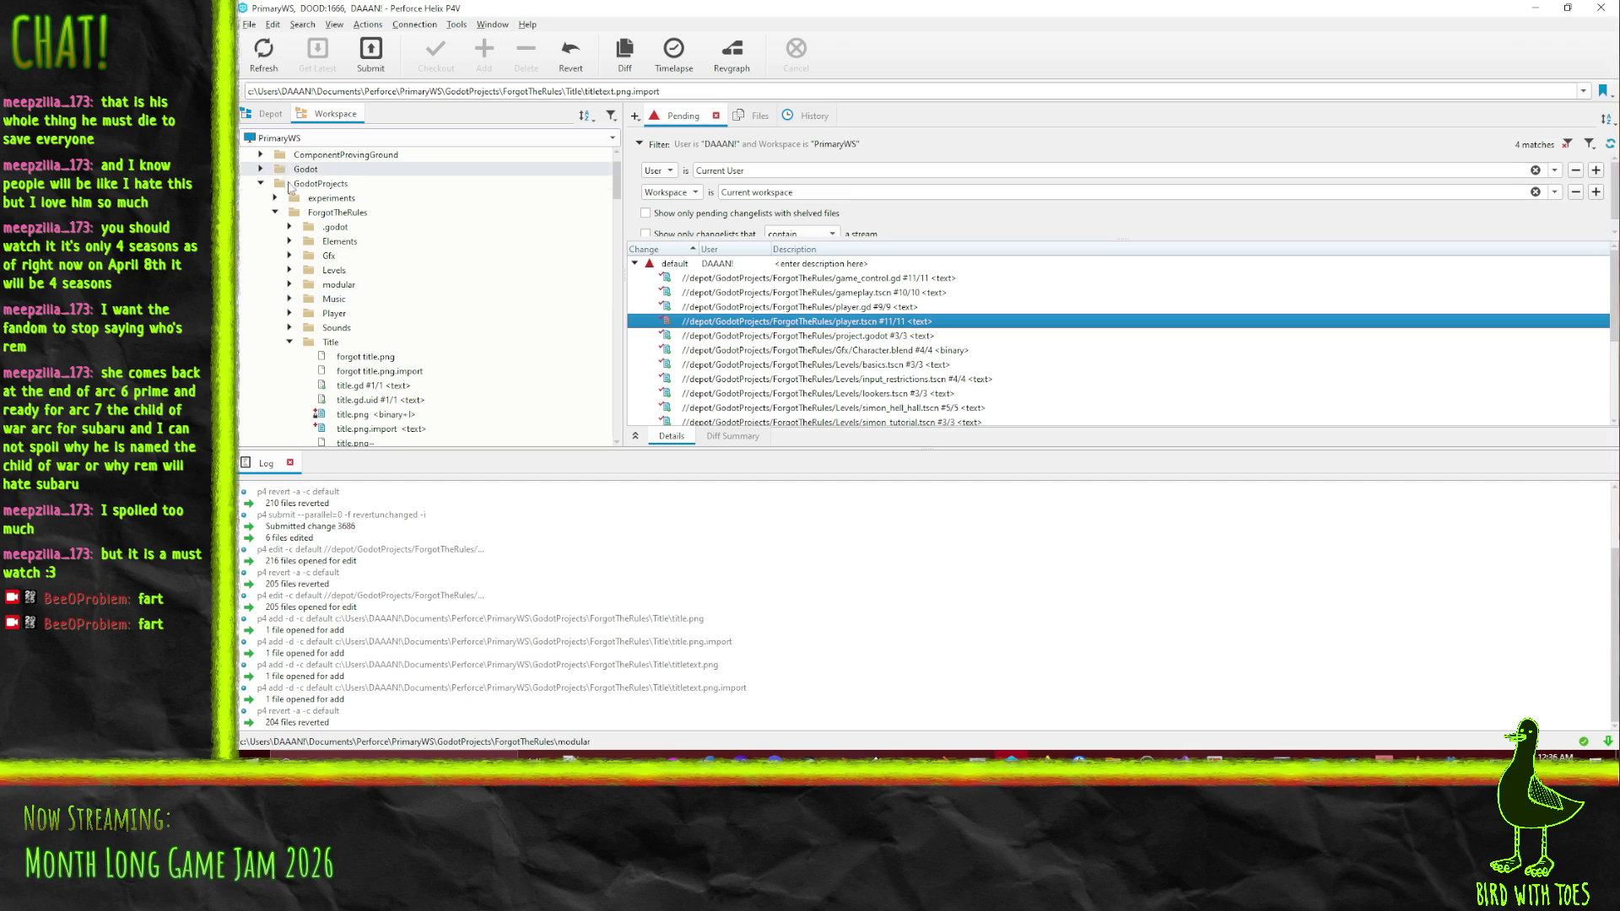
# Add revive.mp3, teleport.ogg and their .import files from Sounds to the default changelist
pyautogui.click(289, 329)
pyautogui.scroll(-2, 384, 325)
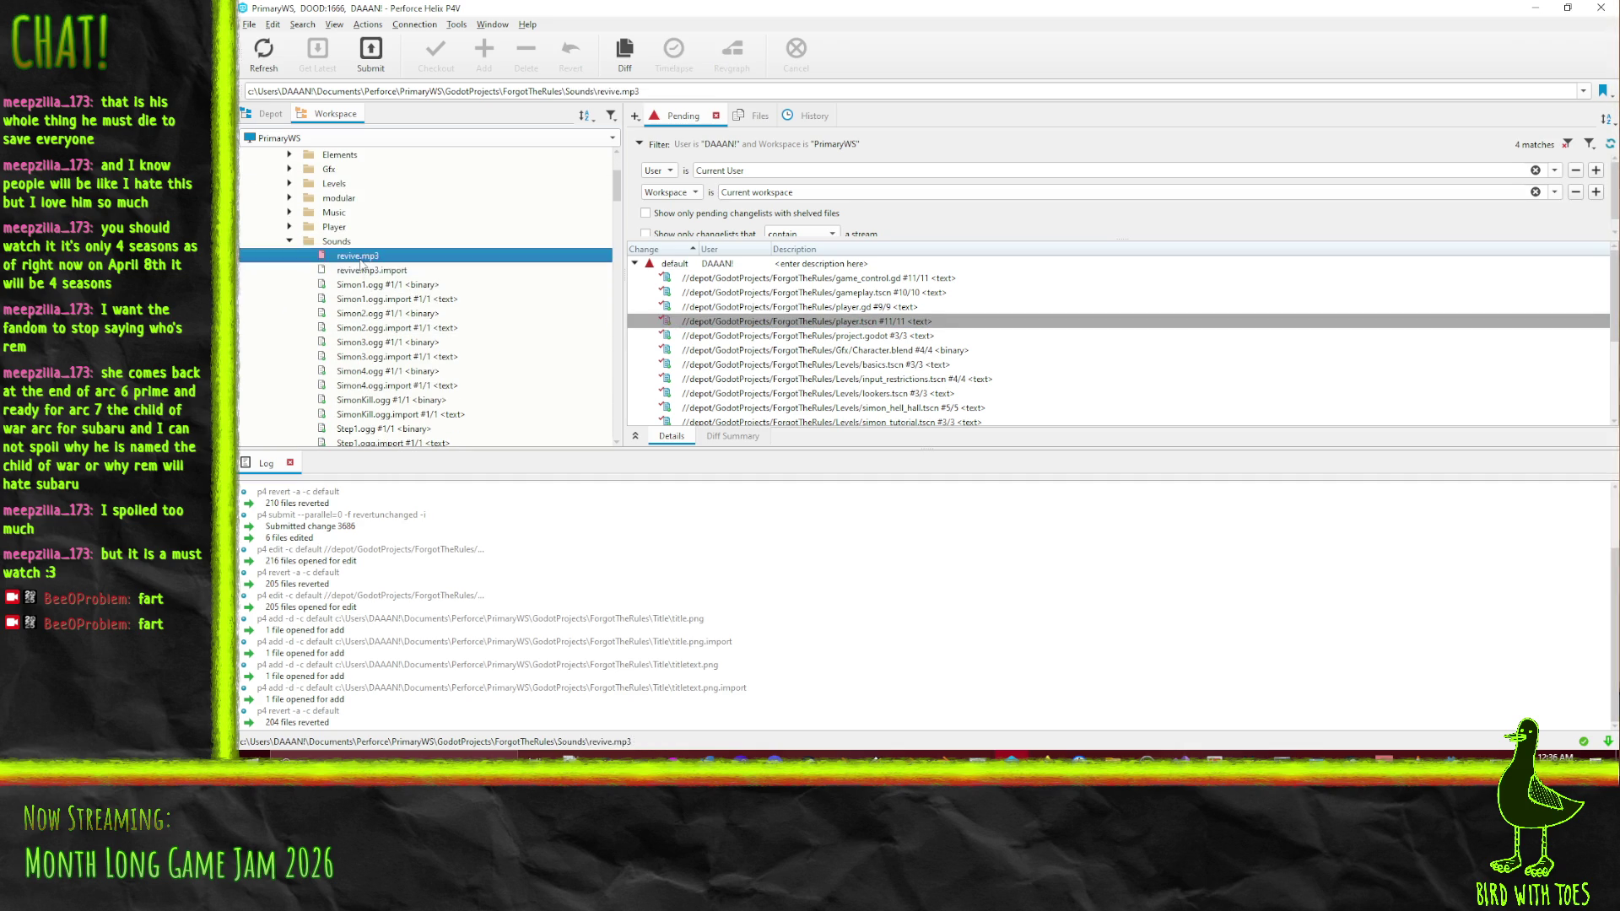
pyautogui.click(358, 256)
pyautogui.keyDown('shift'); pyautogui.click(372, 270); pyautogui.keyUp('shift')
pyautogui.moveTo(405, 268)
pyautogui.mouseDown()
pyautogui.moveTo(741, 329)
pyautogui.moveTo(729, 274)
pyautogui.mouseUp()
pyautogui.scroll(-8, 389, 333)
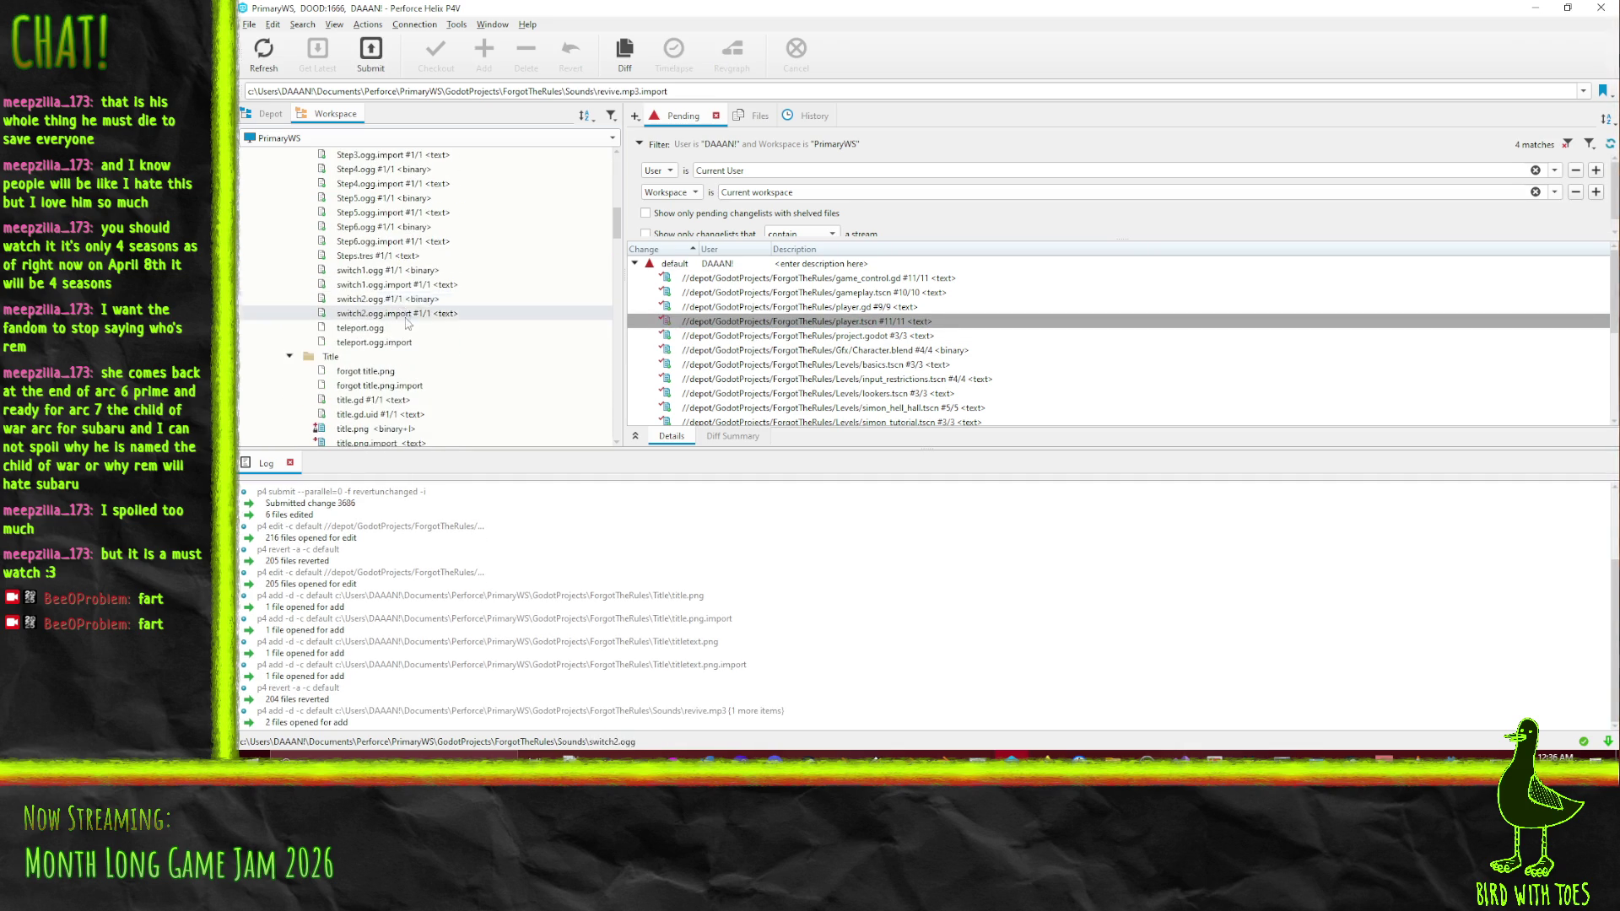
pyautogui.click(372, 327)
pyautogui.keyDown('shift'); pyautogui.click(388, 342); pyautogui.keyUp('shift')
pyautogui.moveTo(388, 342)
pyautogui.mouseDown()
pyautogui.moveTo(748, 308)
pyautogui.moveTo(725, 276)
pyautogui.mouseUp()
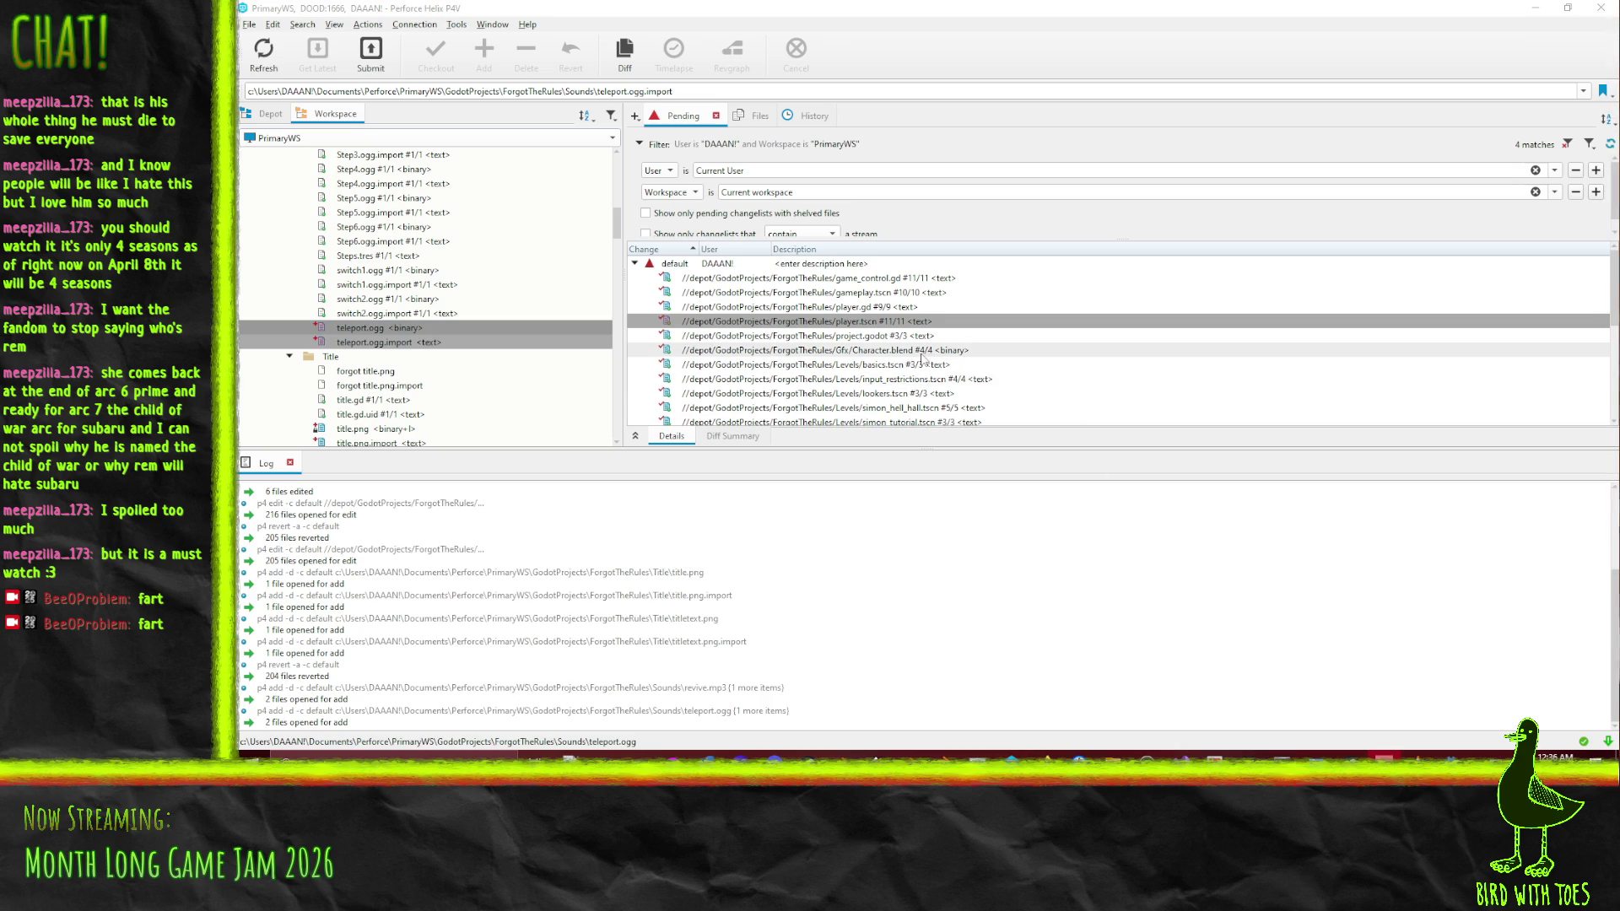
pyautogui.rightClick(703, 264)
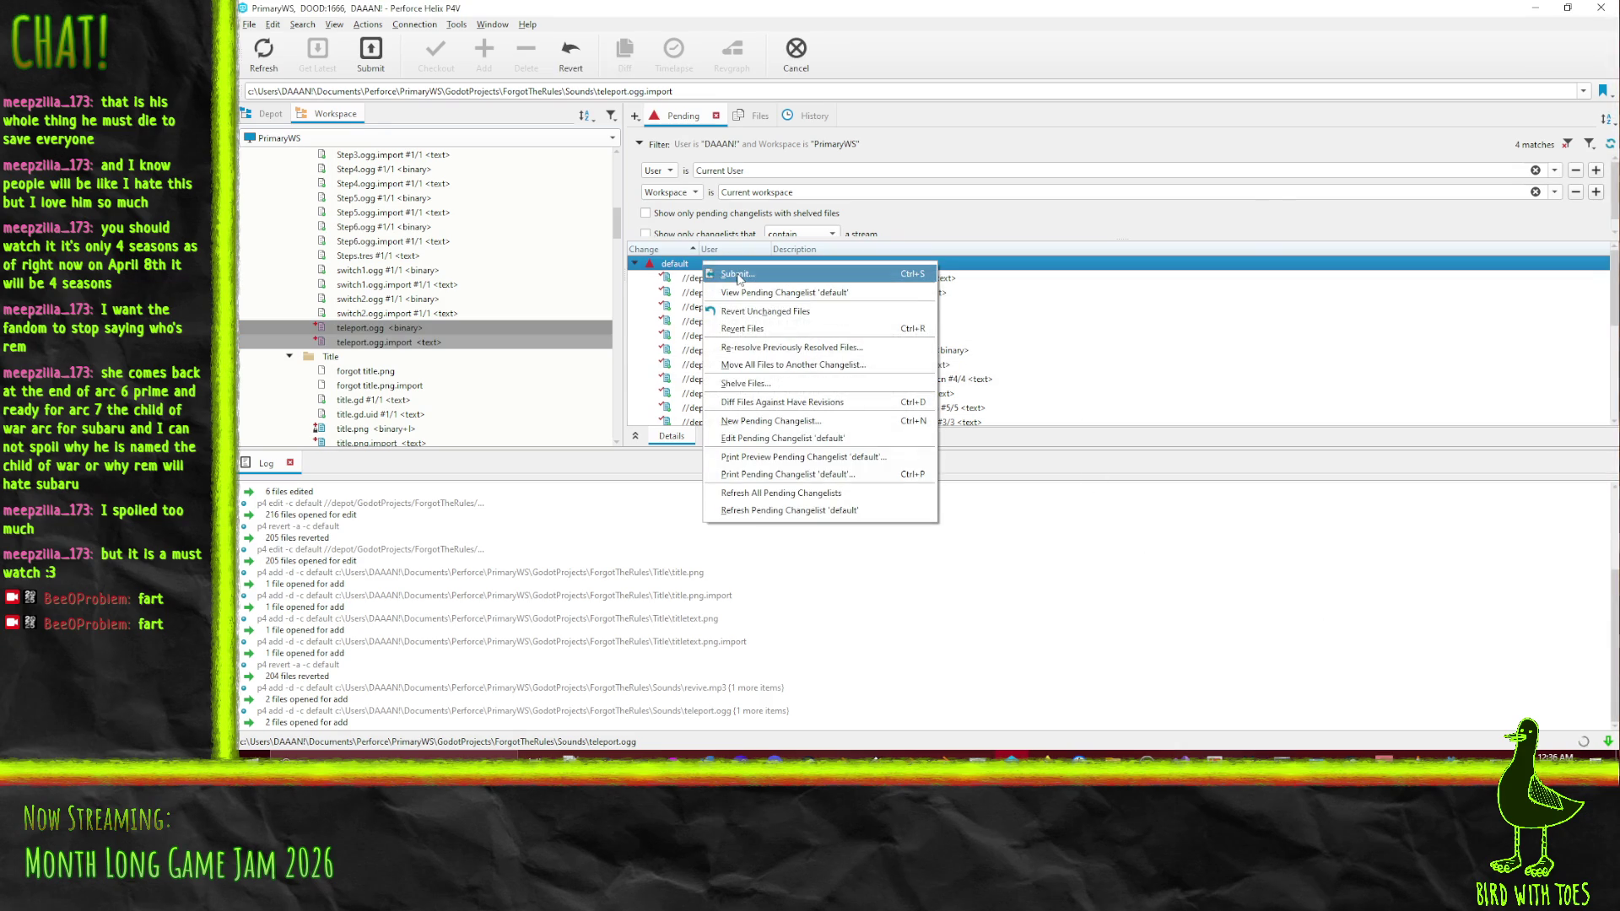
# Submit the 20-file changelist described as the revive animation with memetastic sound, title art and other stuff
pyautogui.click(738, 276)
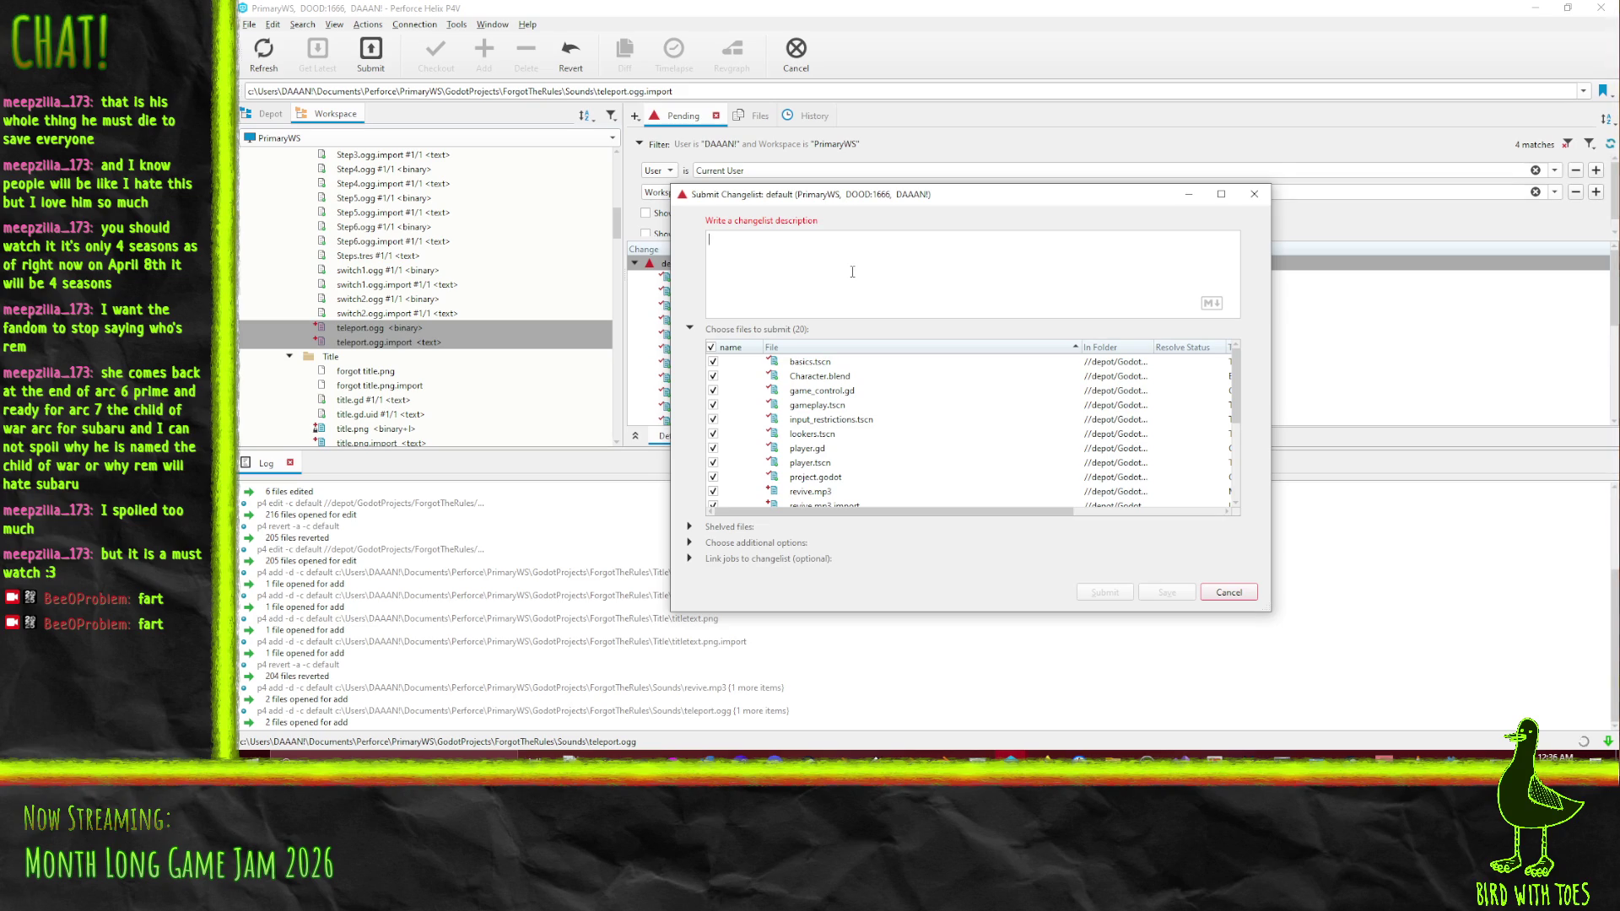
pyautogui.write('FOrgot - ')
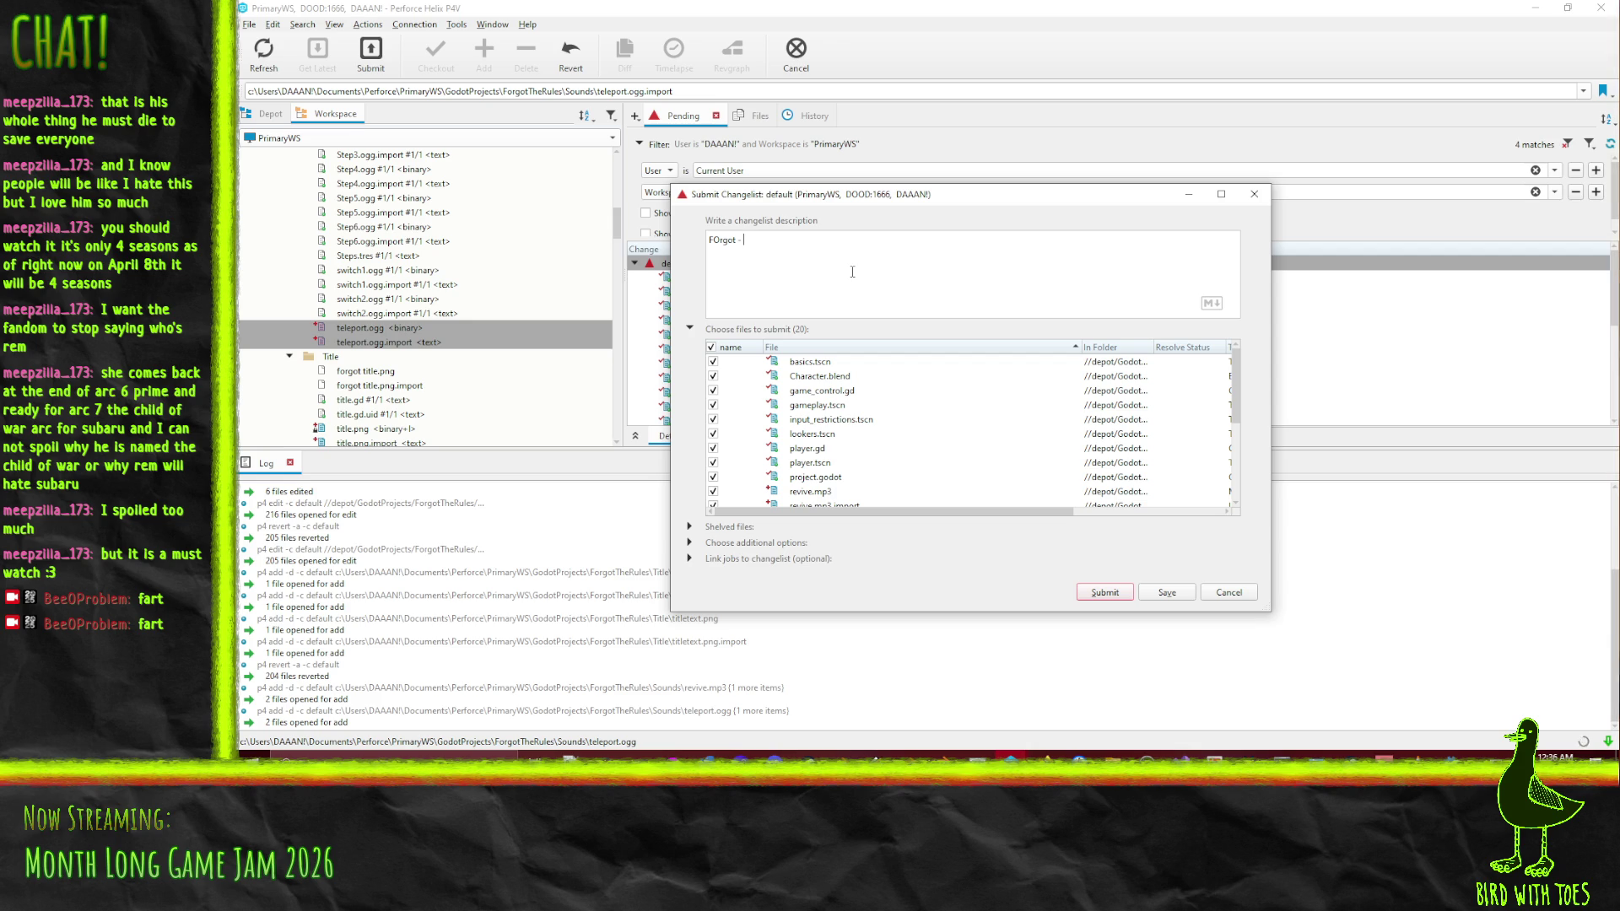
pyautogui.write('Revive animation w')
pyautogui.write('ith m')
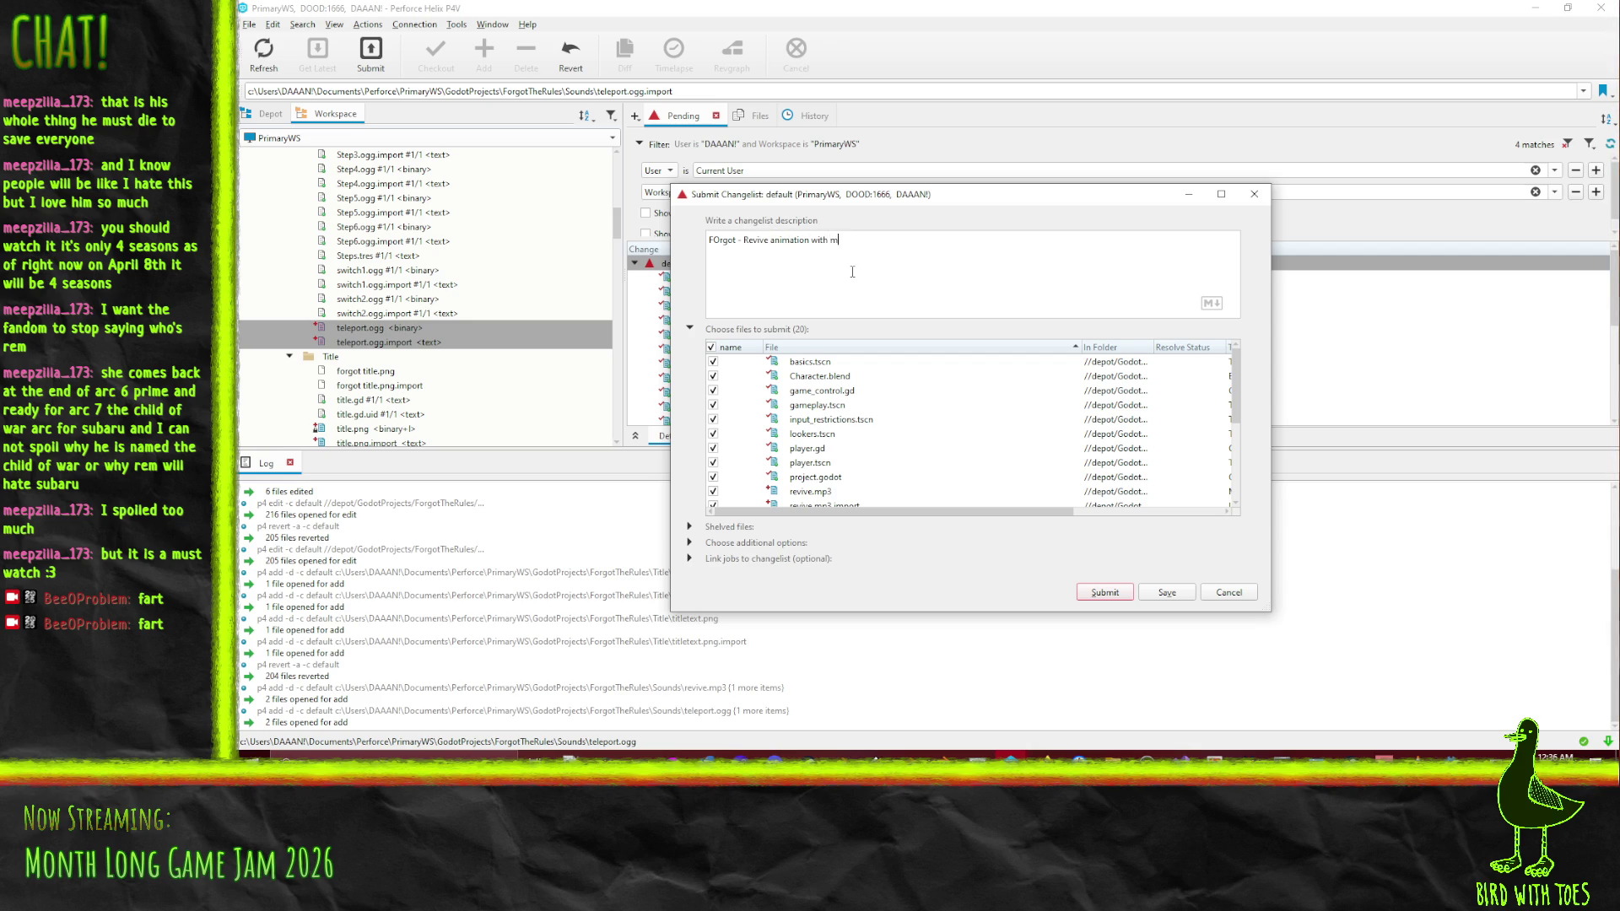
pyautogui.write('emetastic sound. ')
pyautogui.write('Title art. Pro')
pyautogui.write('bably some other')
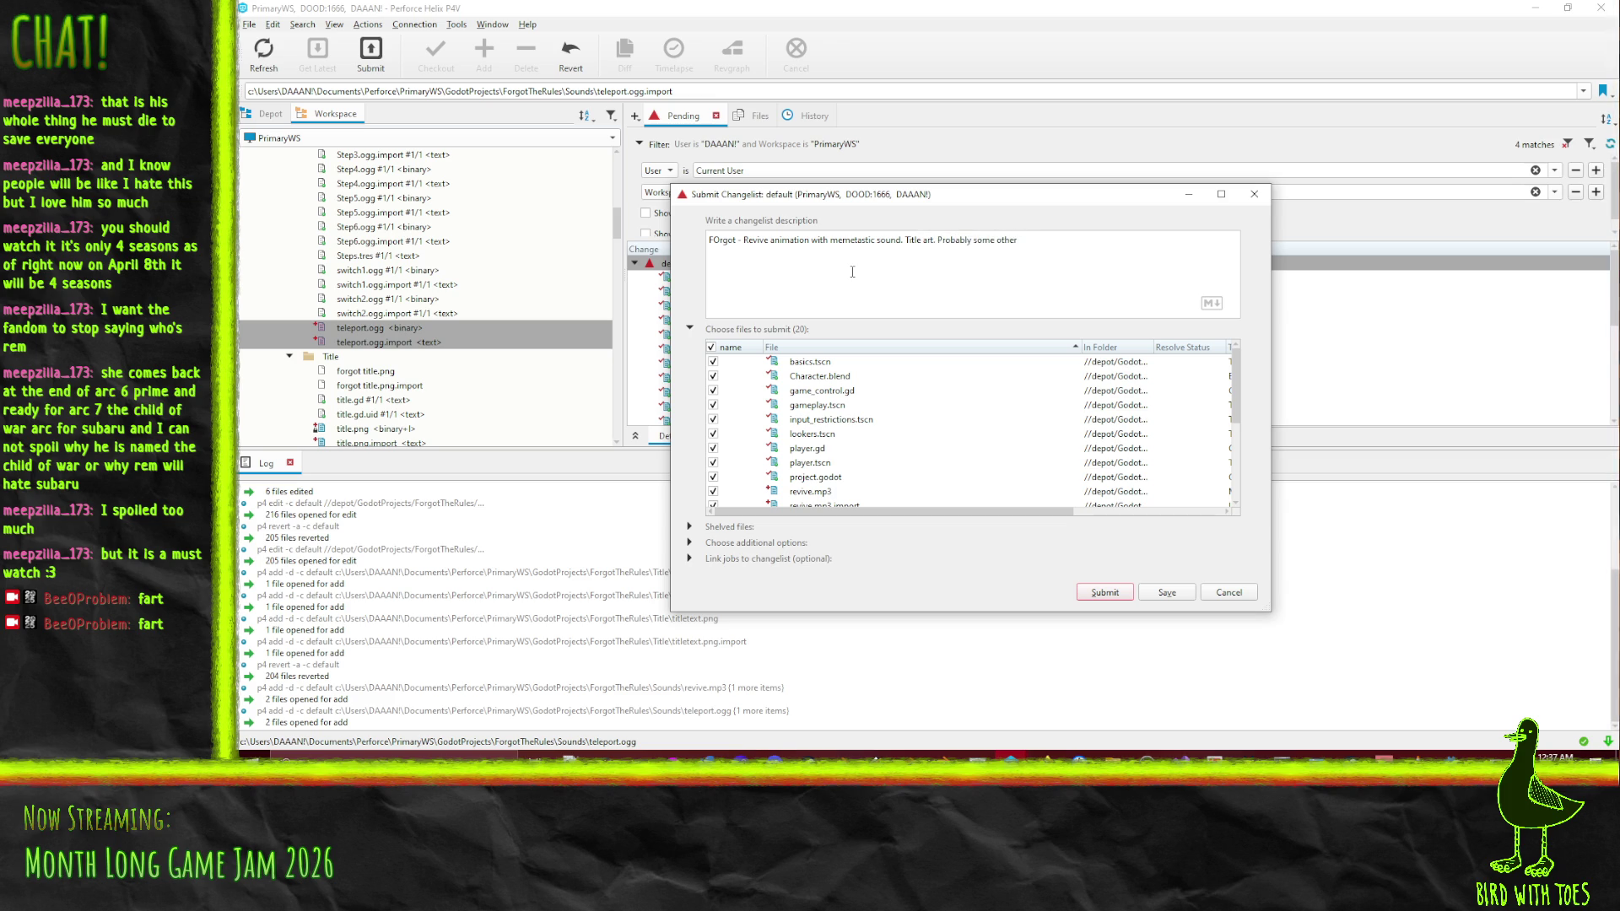
pyautogui.write(' stuff I forgot')
pyautogui.click(1097, 588)
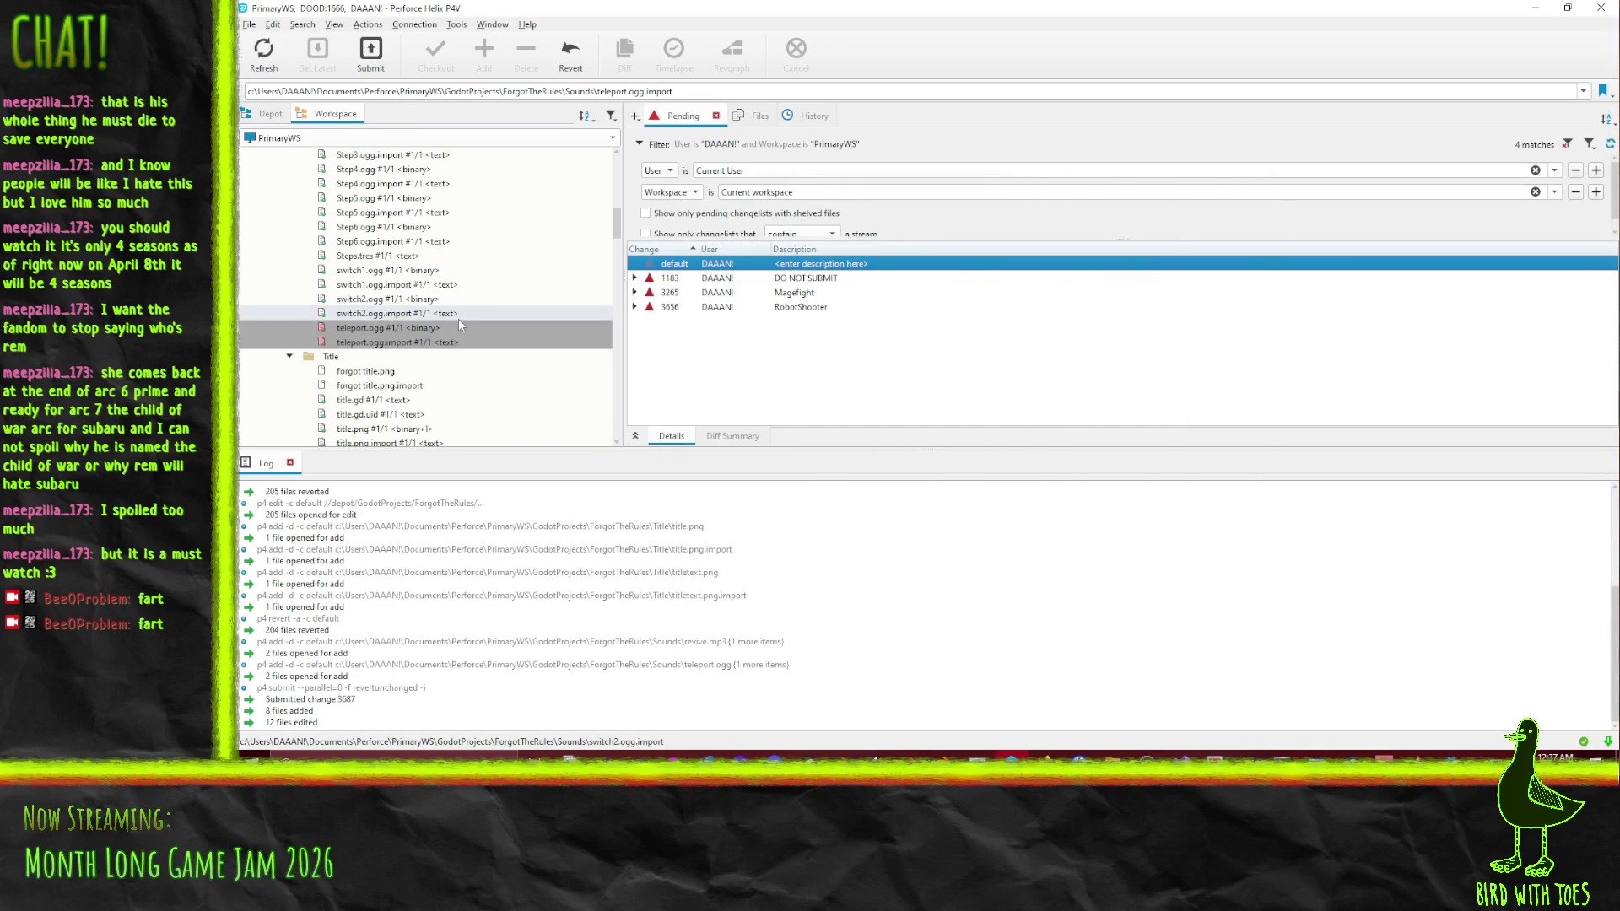
# Check out all 224 ForgotTheRules depot files into the default changelist, then switch to Firefox
pyautogui.scroll(-2, 430, 363)
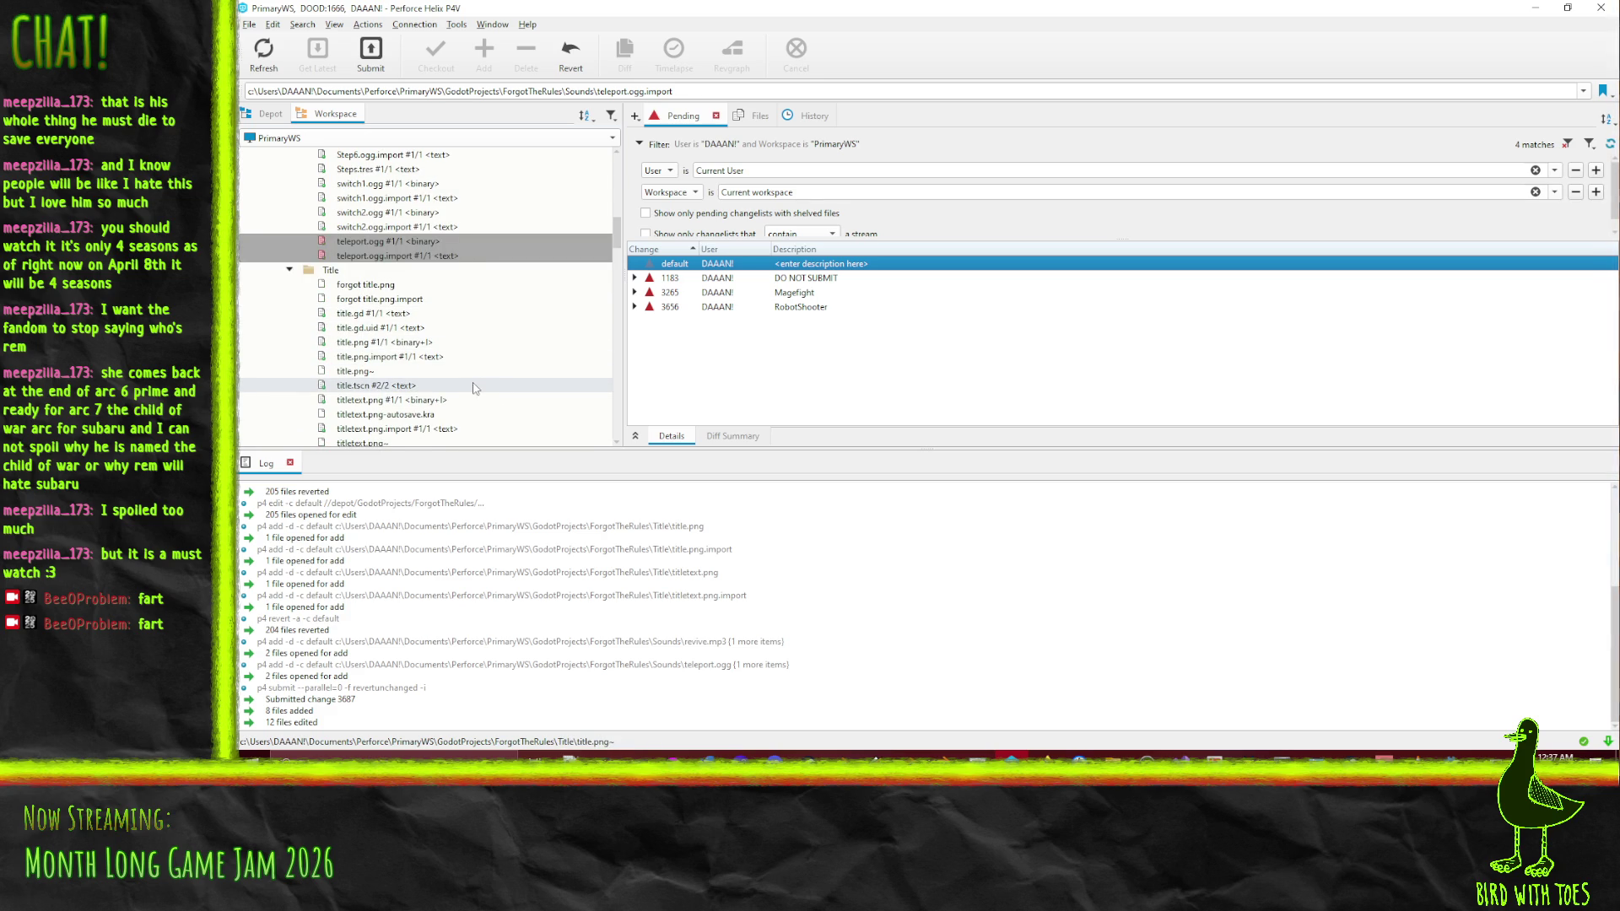
pyautogui.scroll(-5, 473, 375)
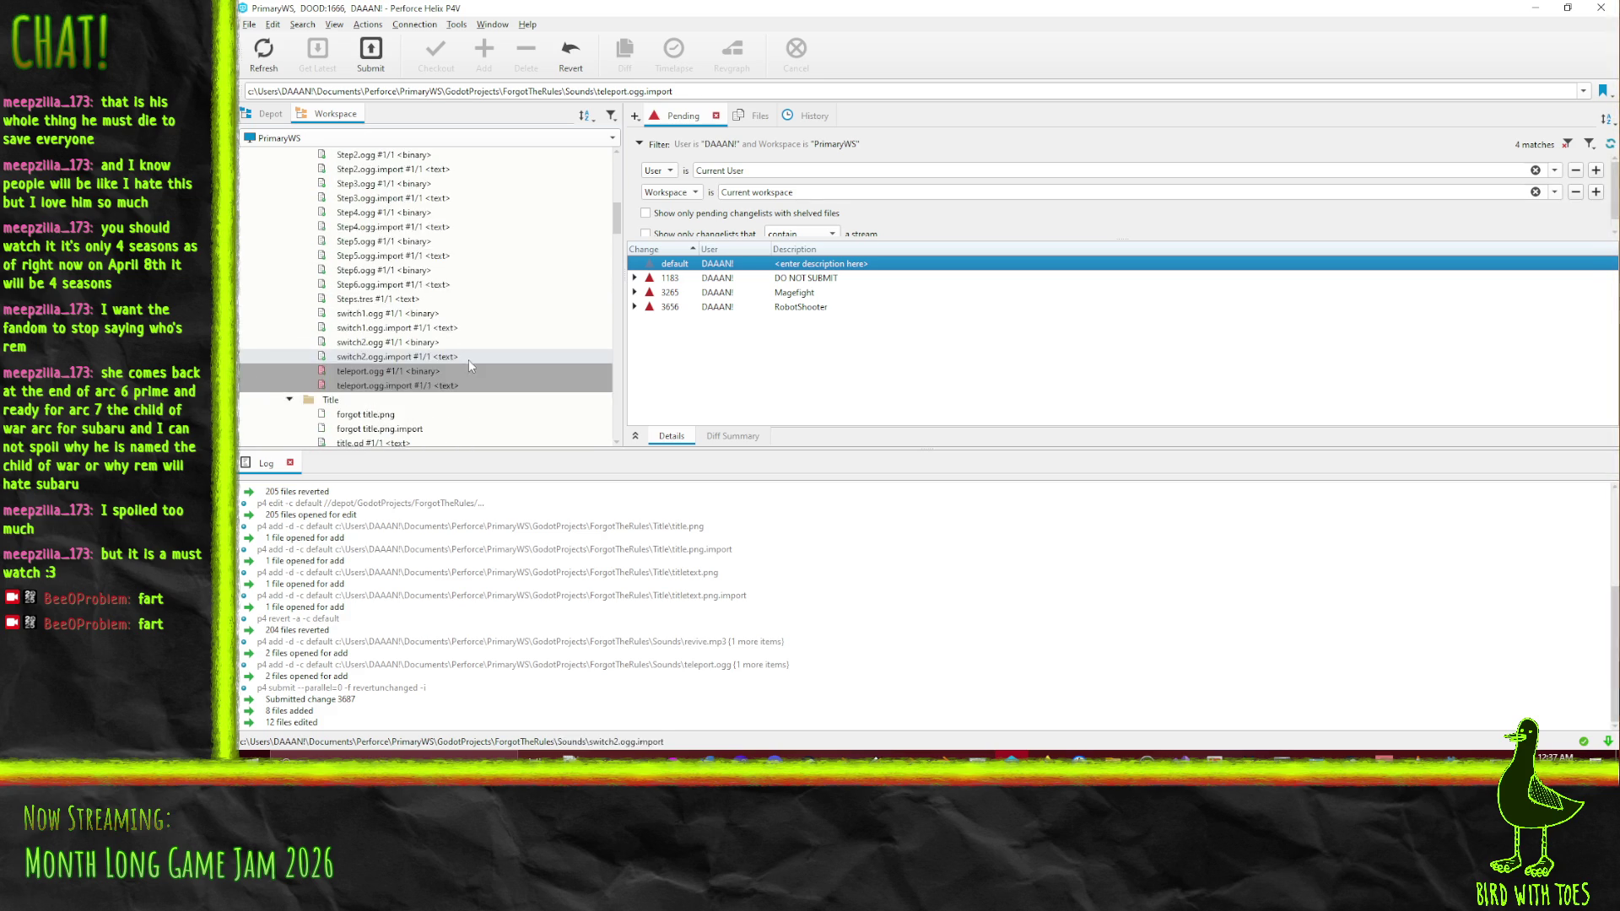
pyautogui.click(270, 114)
pyautogui.scroll(10, 462, 344)
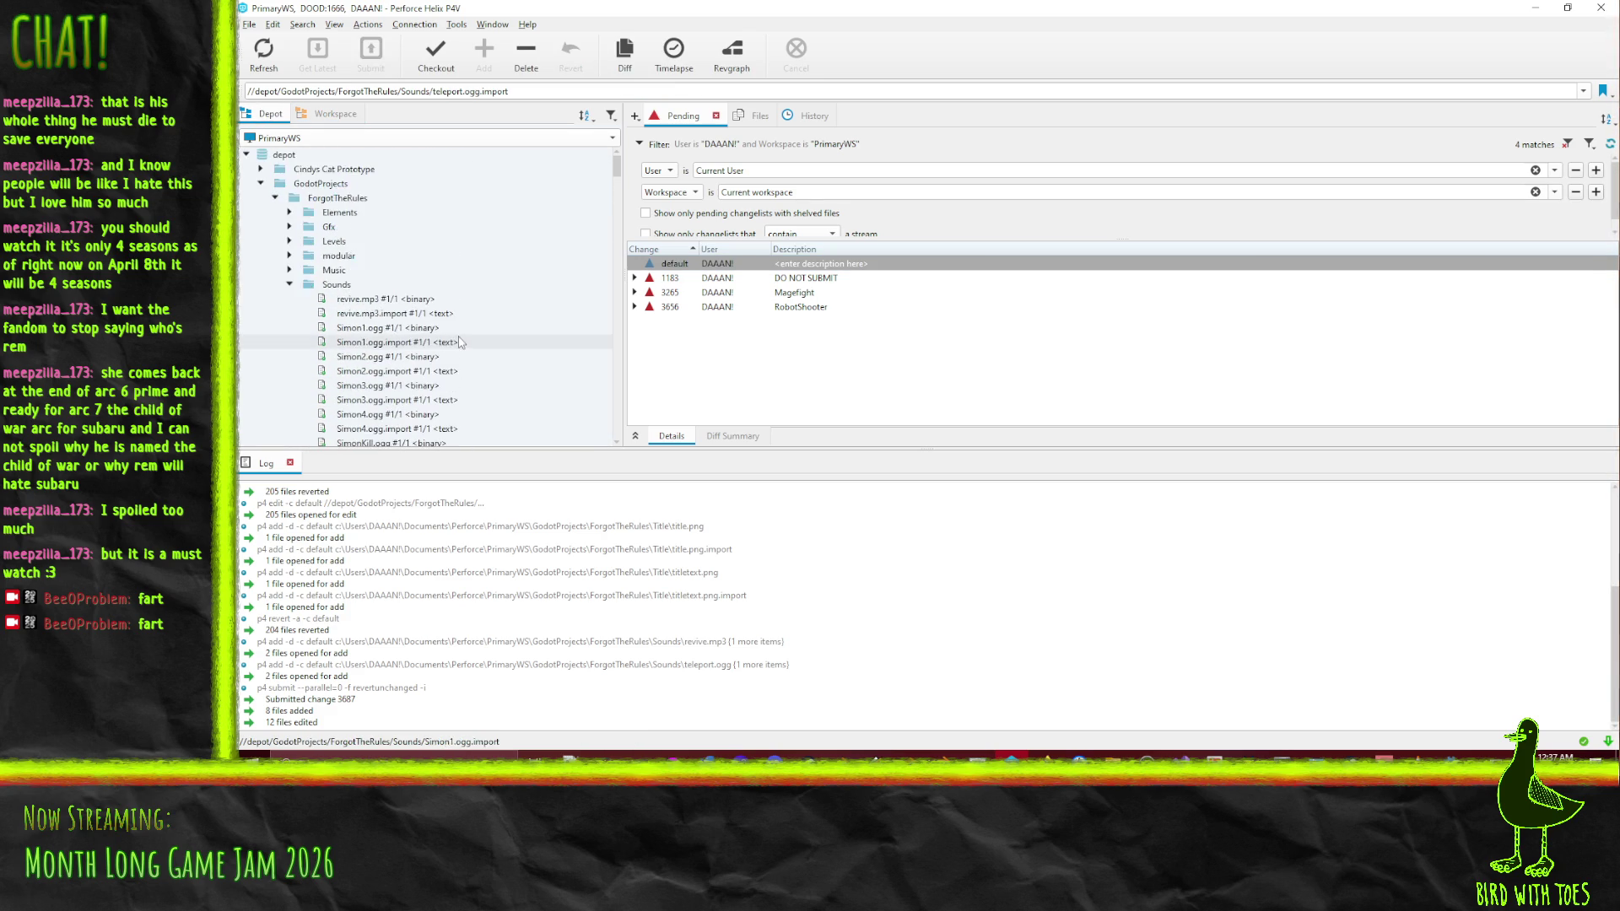
pyautogui.click(289, 284)
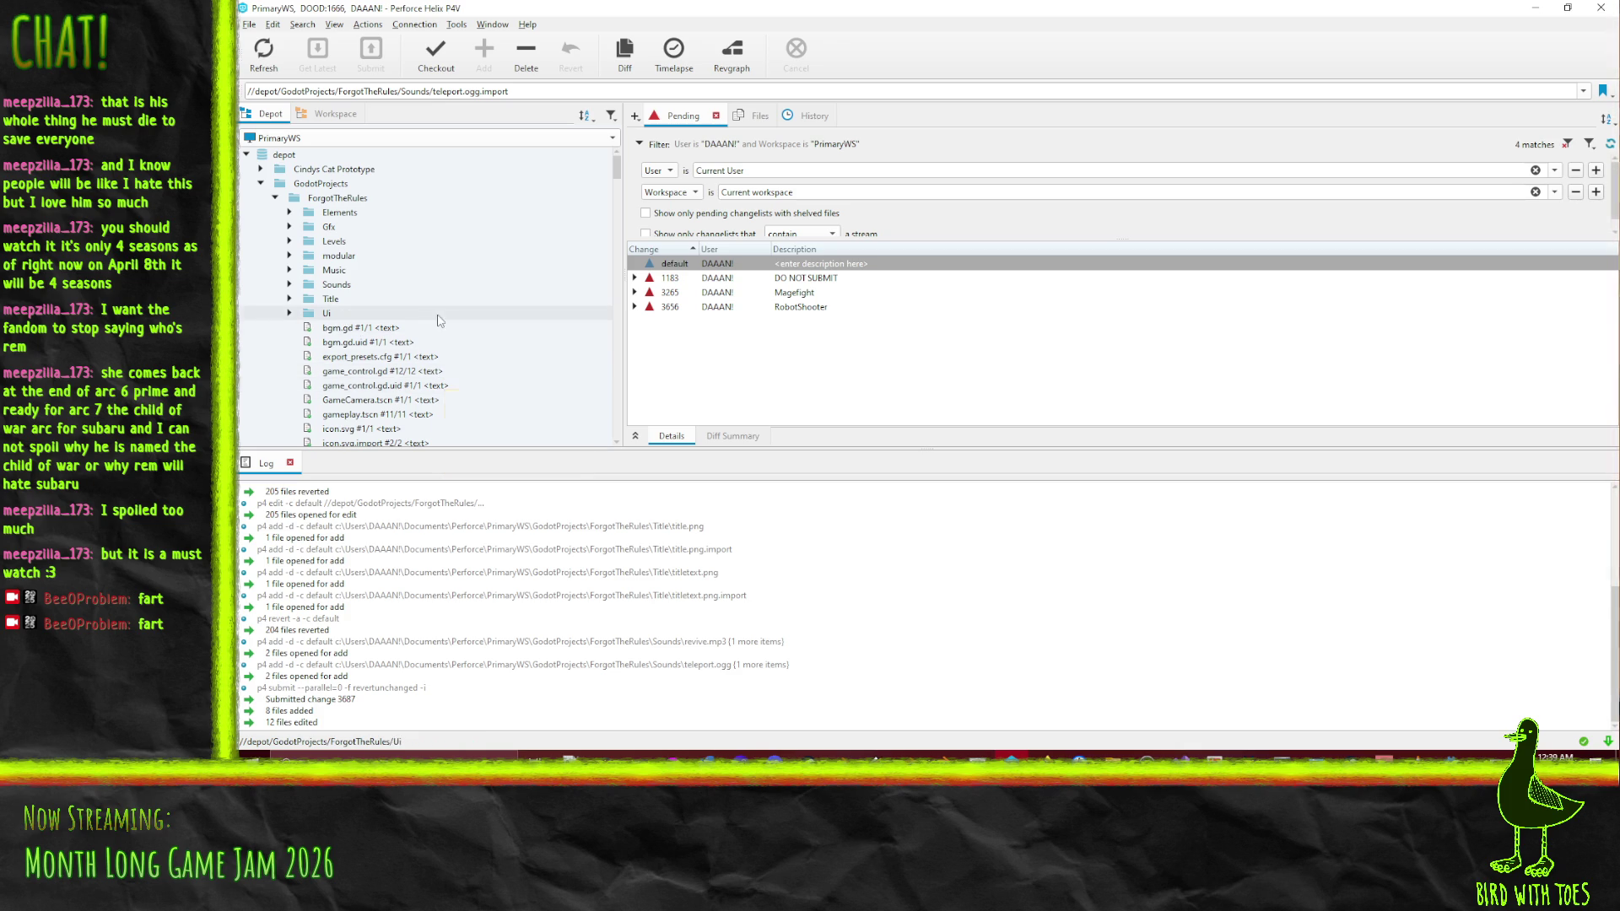
pyautogui.moveTo(324, 199); pyautogui.dragTo(730, 265)
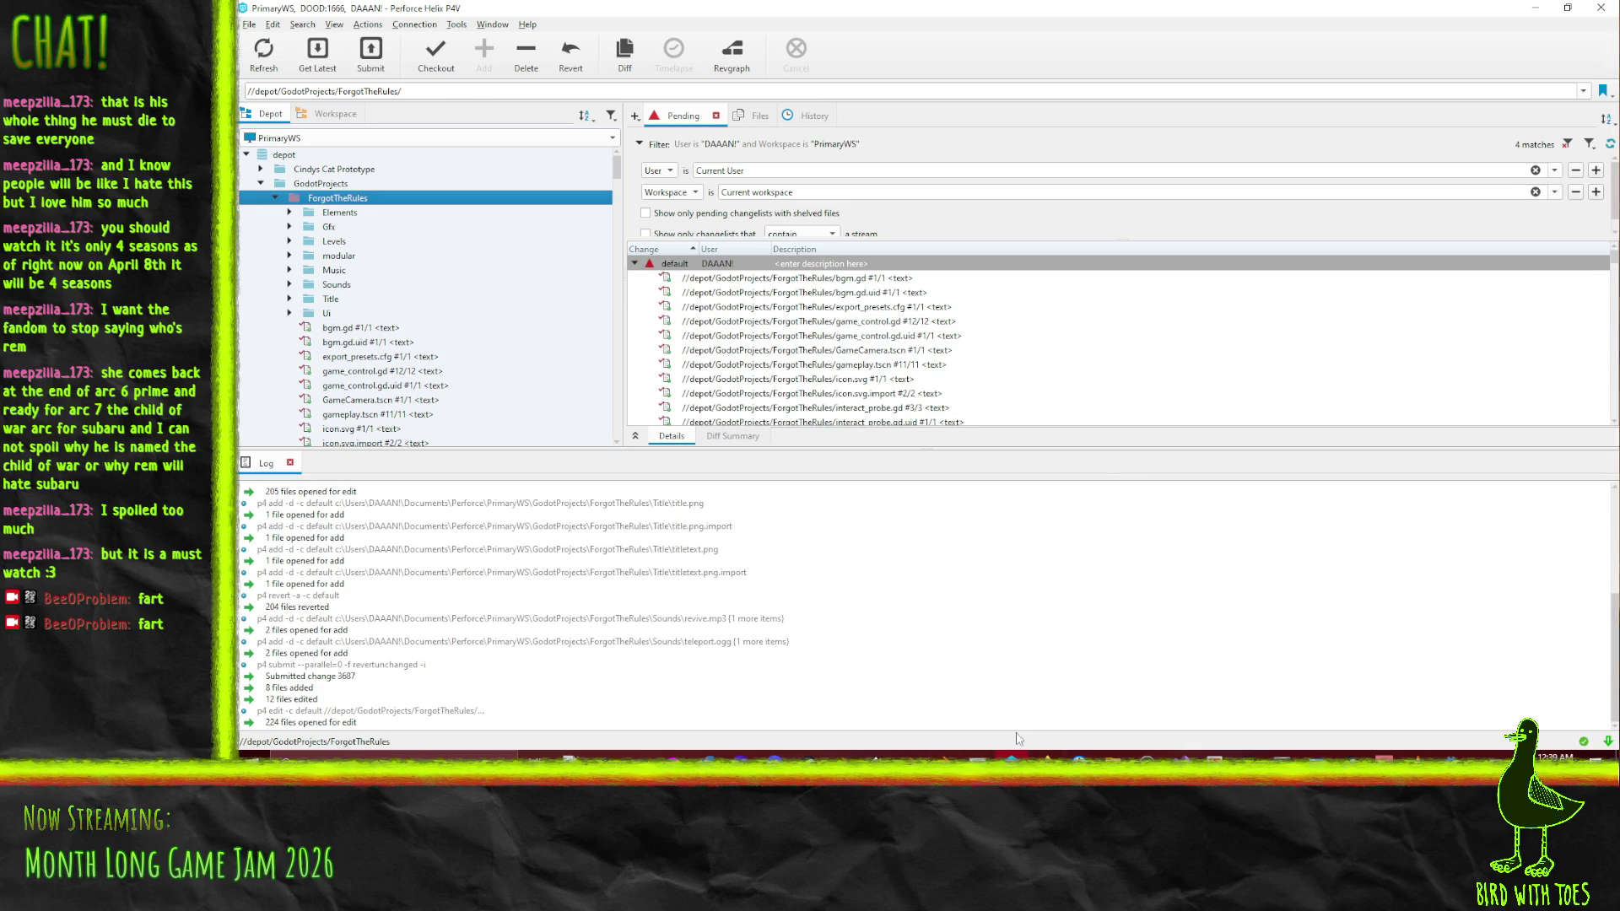
pyautogui.moveTo(1046, 762)
pyautogui.click(950, 687)
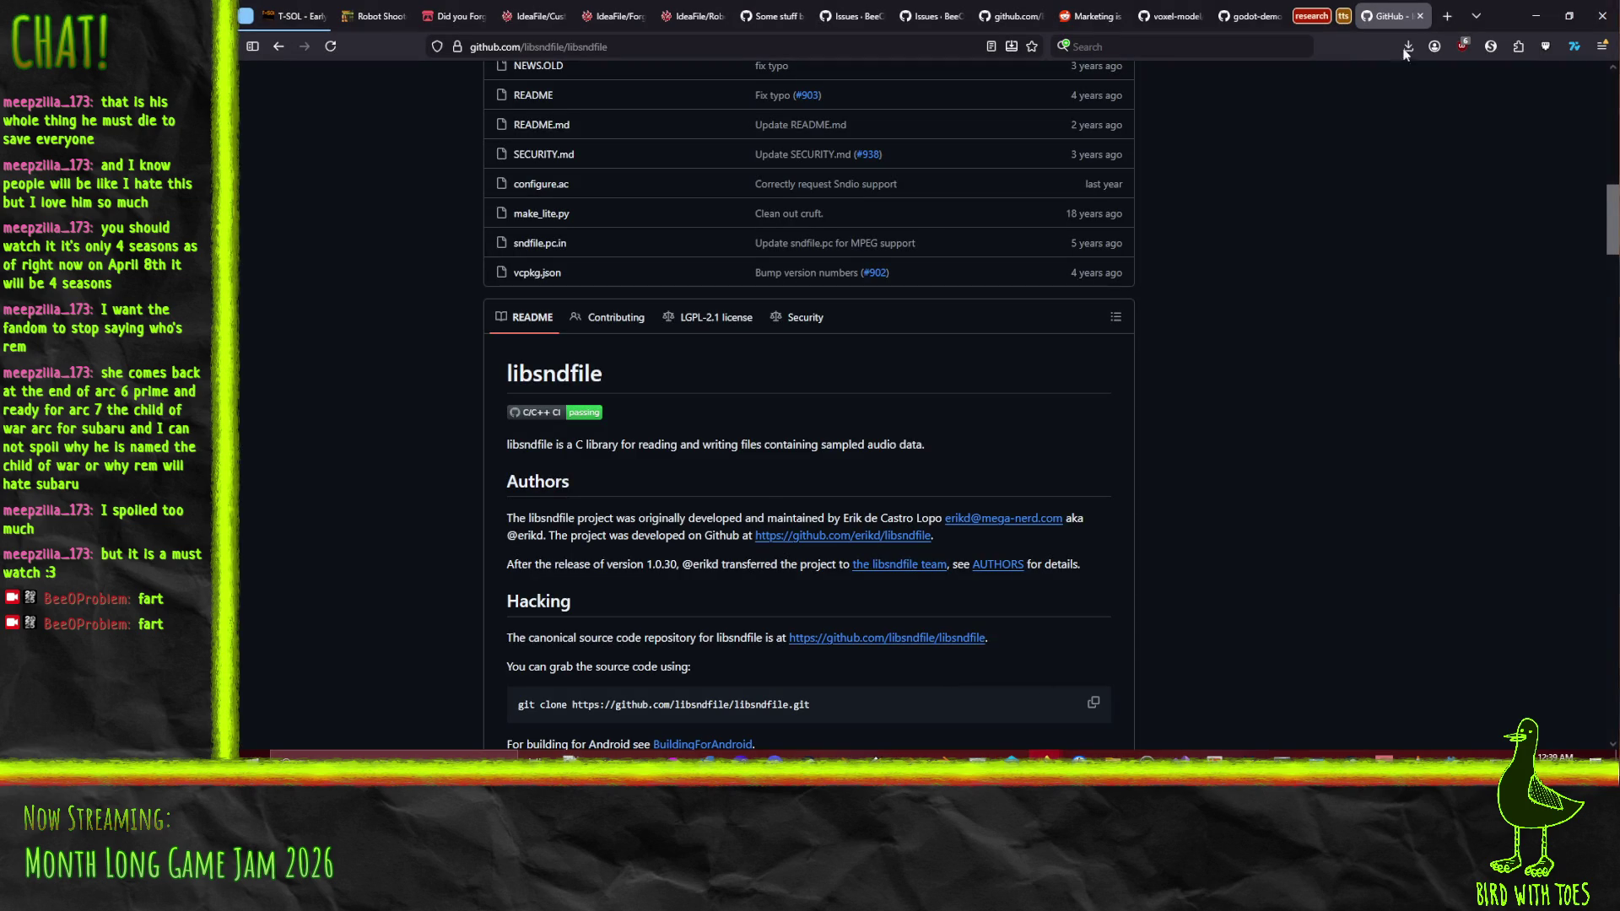
# Search 'opengameart' in a new tab, restart Firefox when it stalls, then rerun the search
pyautogui.click(1446, 17)
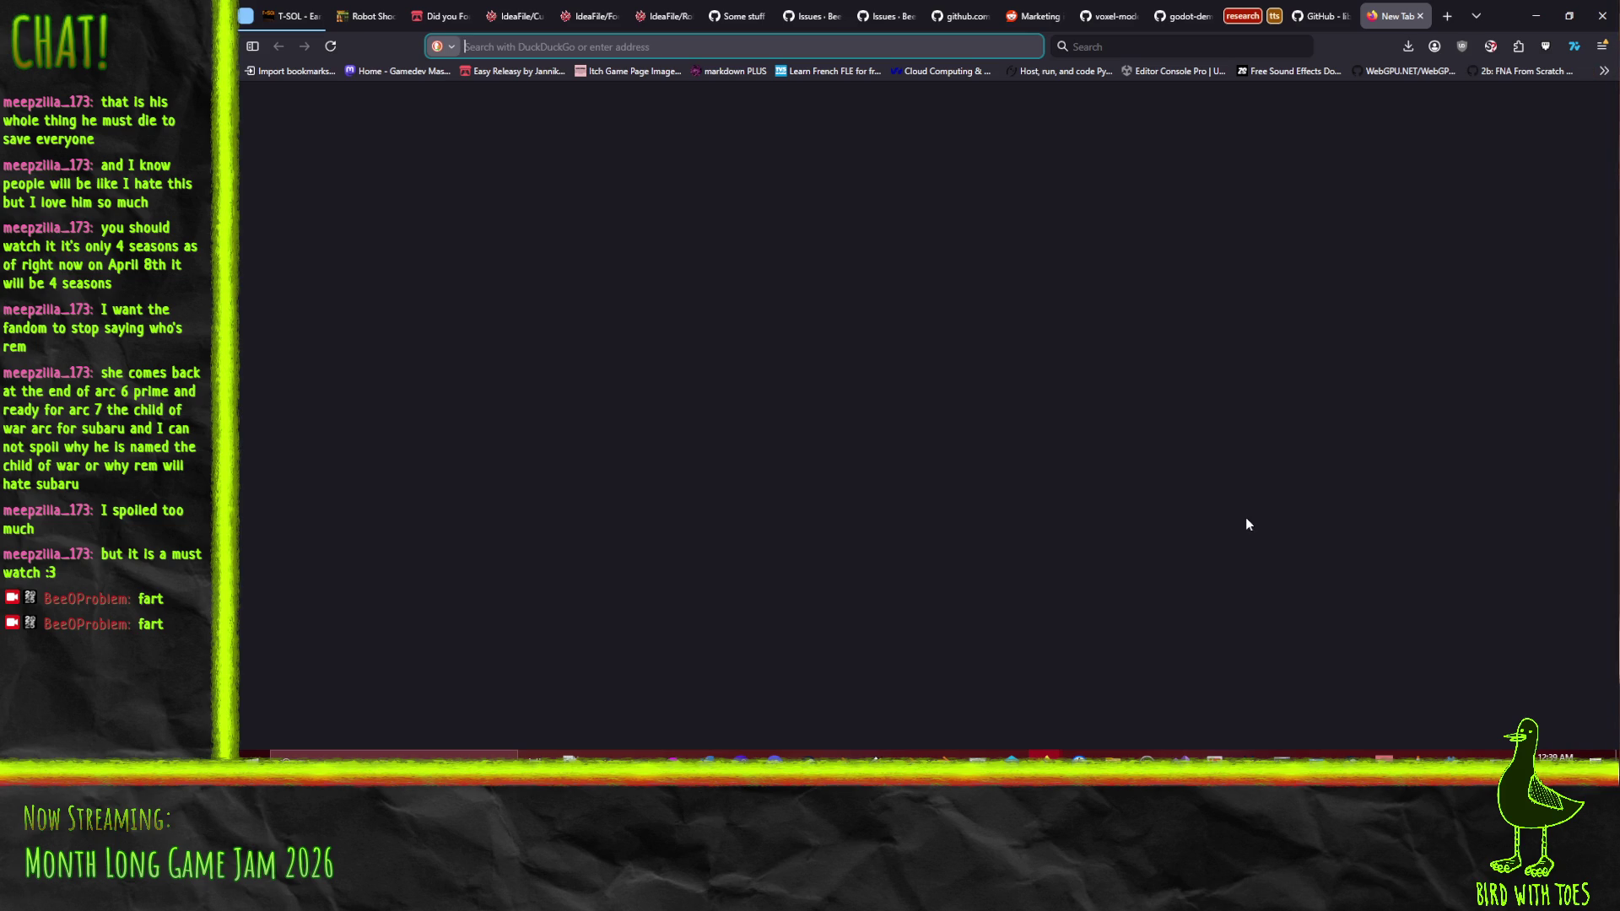
pyautogui.write('opengameart')
pyautogui.press('Return')
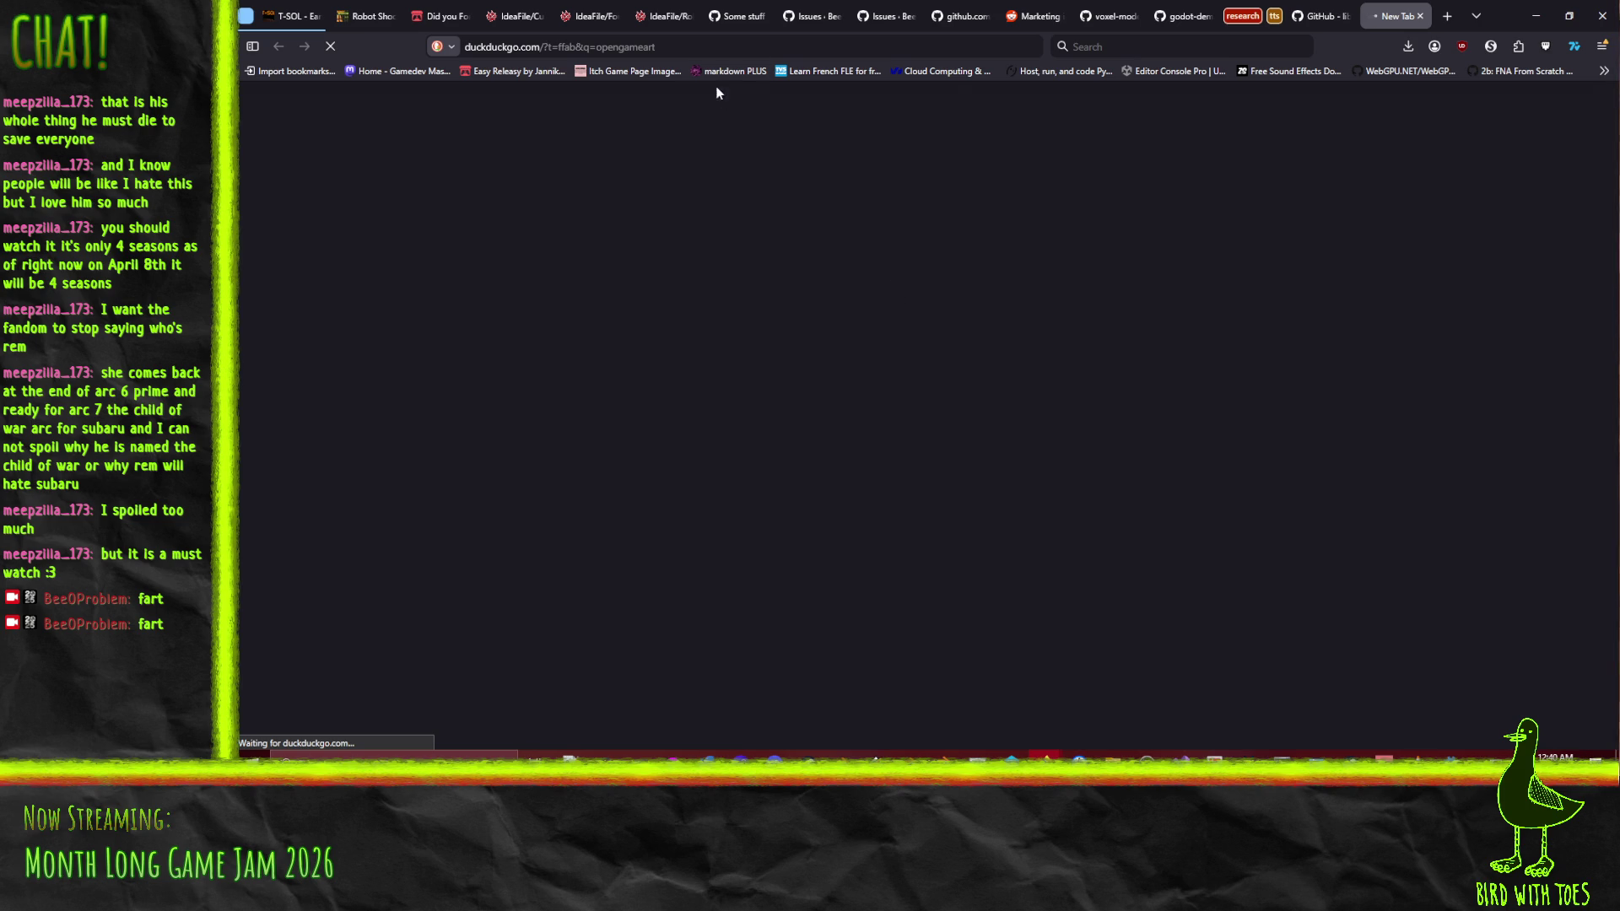
pyautogui.click(737, 55)
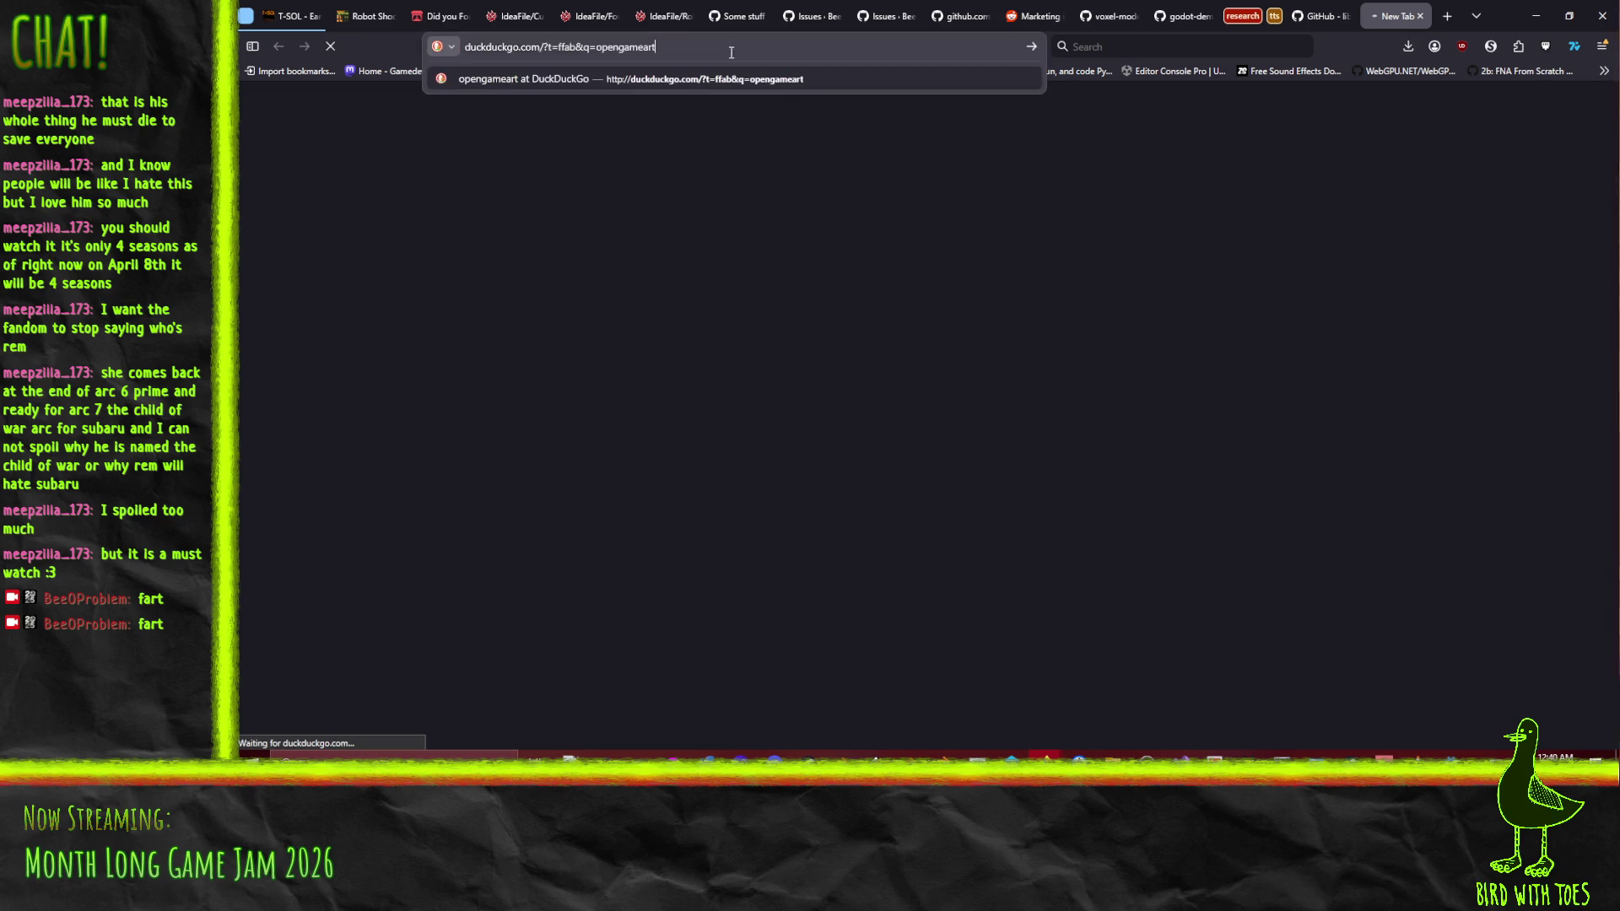
pyautogui.click(1603, 49)
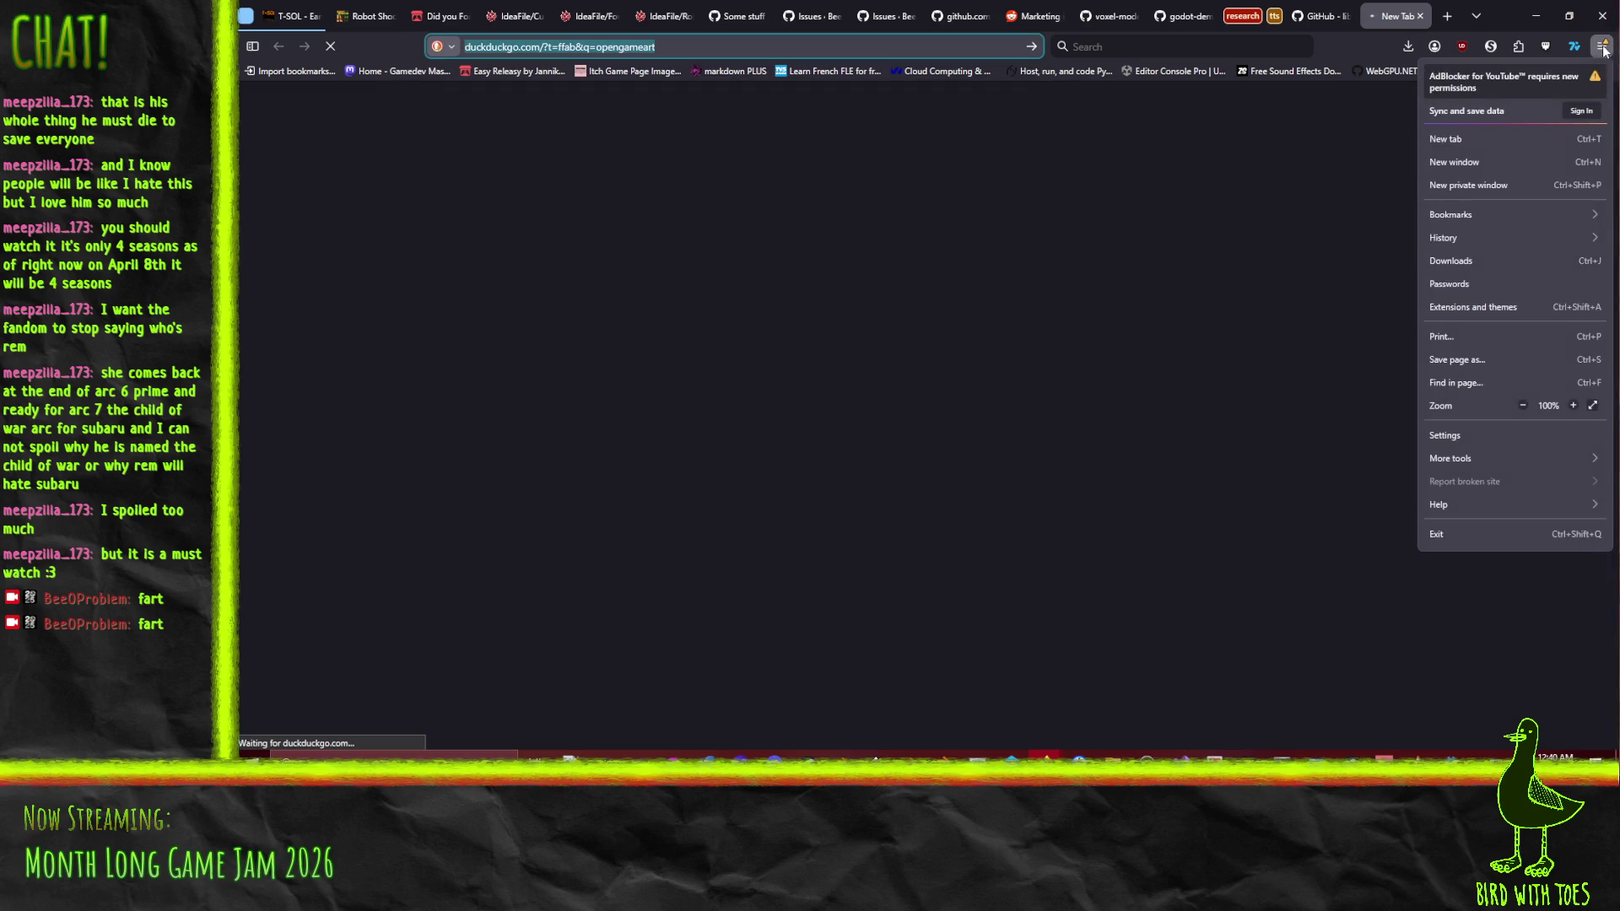
pyautogui.click(1461, 530)
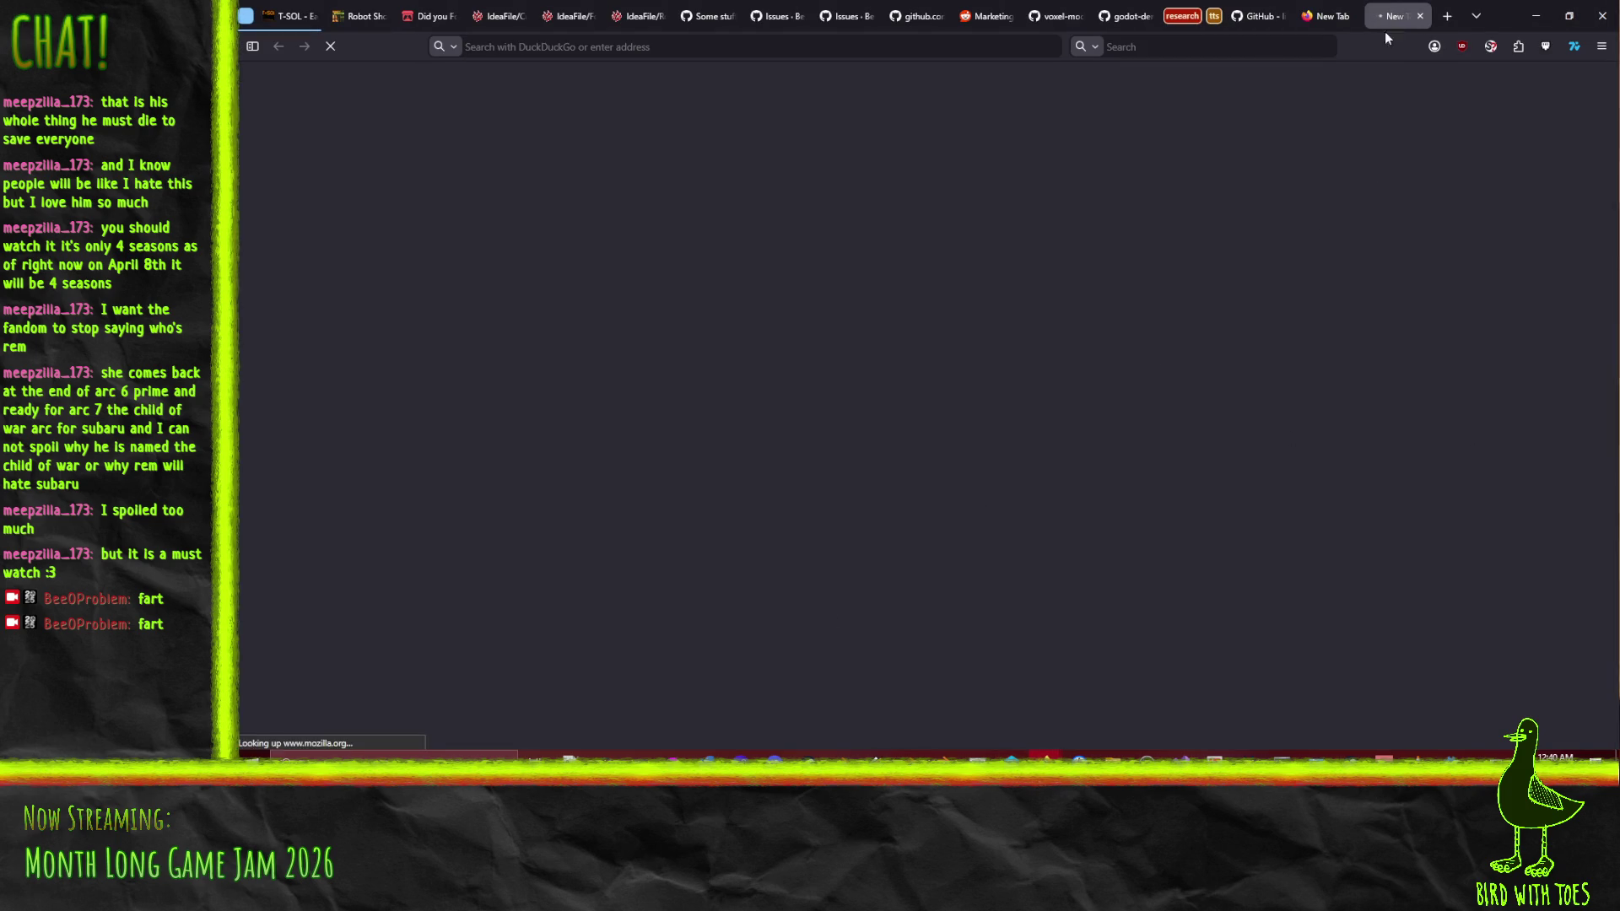
pyautogui.click(655, 42)
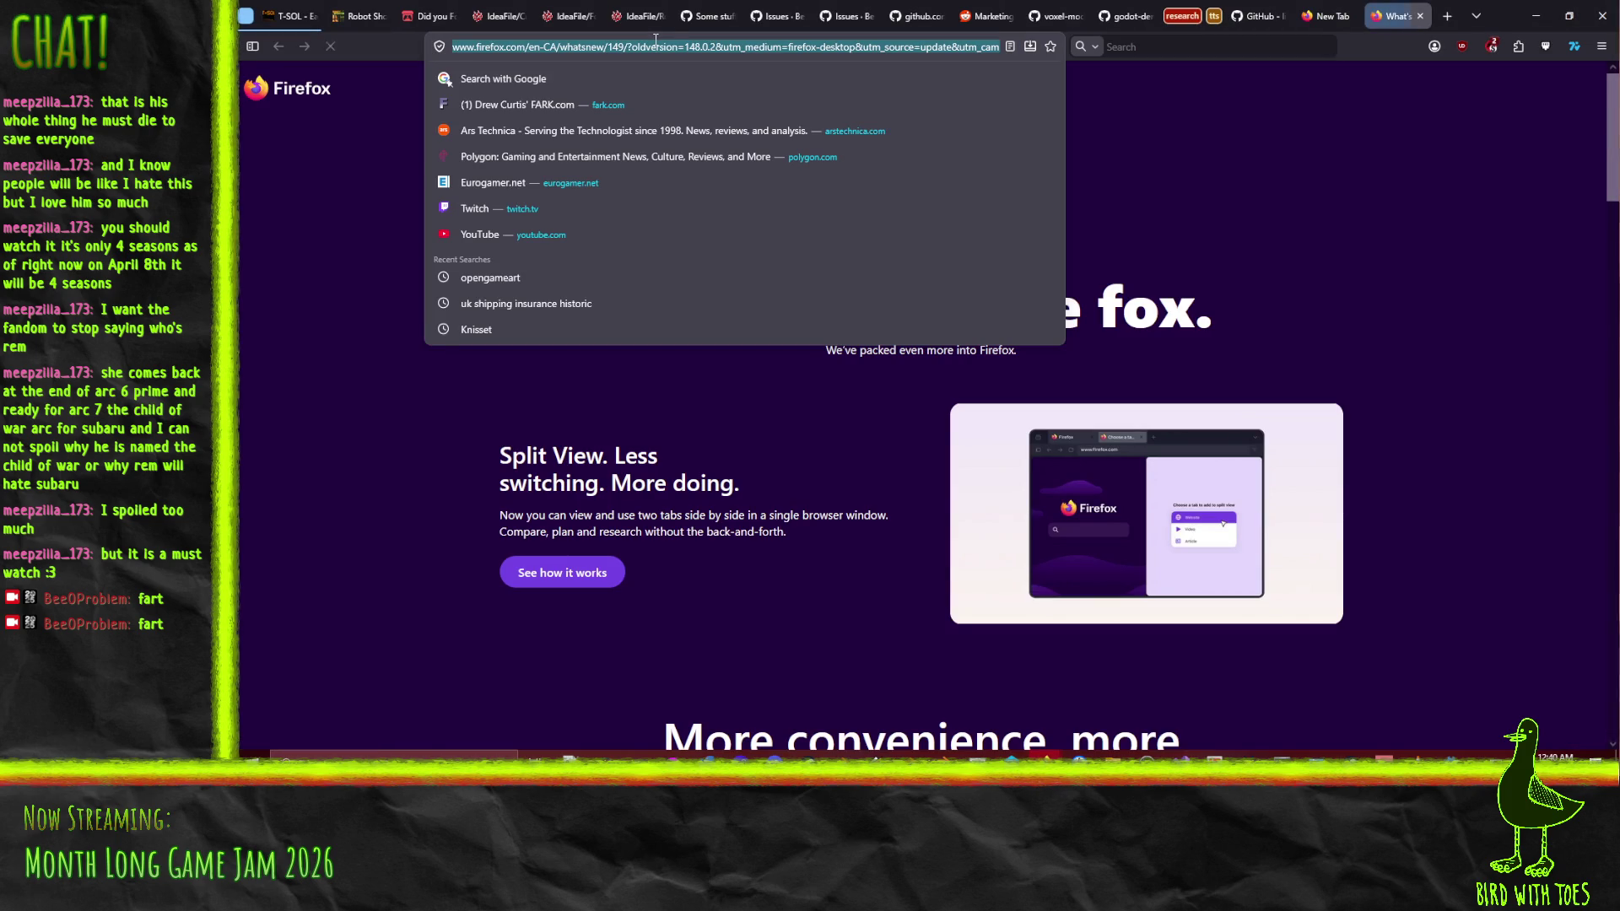
pyautogui.click(491, 292)
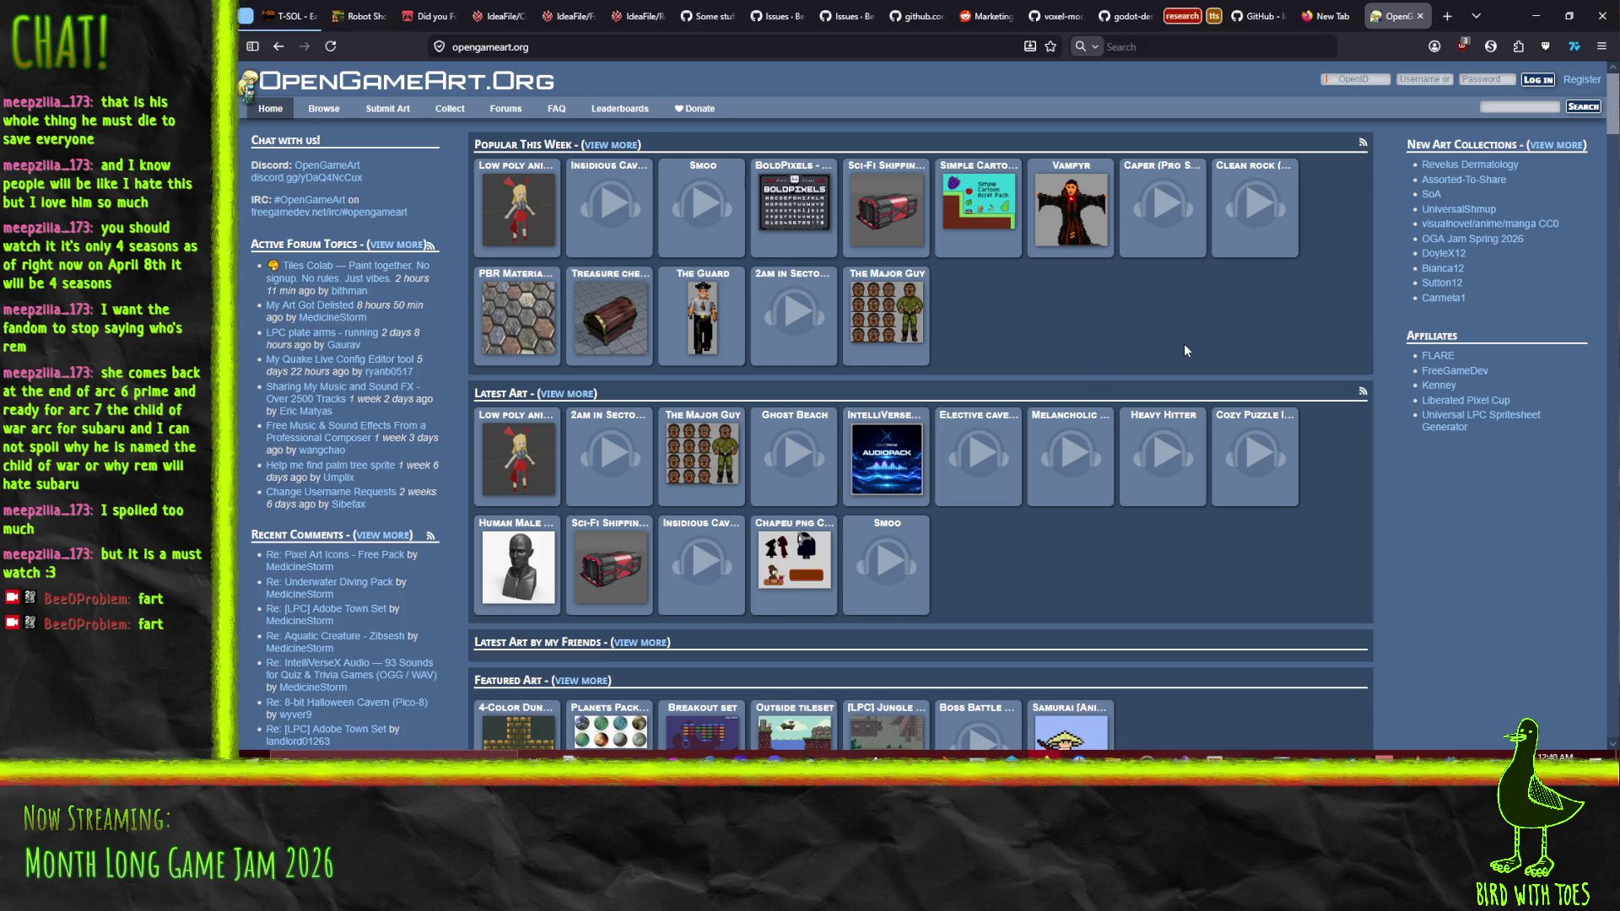
# View the Low poly anime girl page, return to the OpenGameArt home page, and focus site search
pyautogui.click(535, 216)
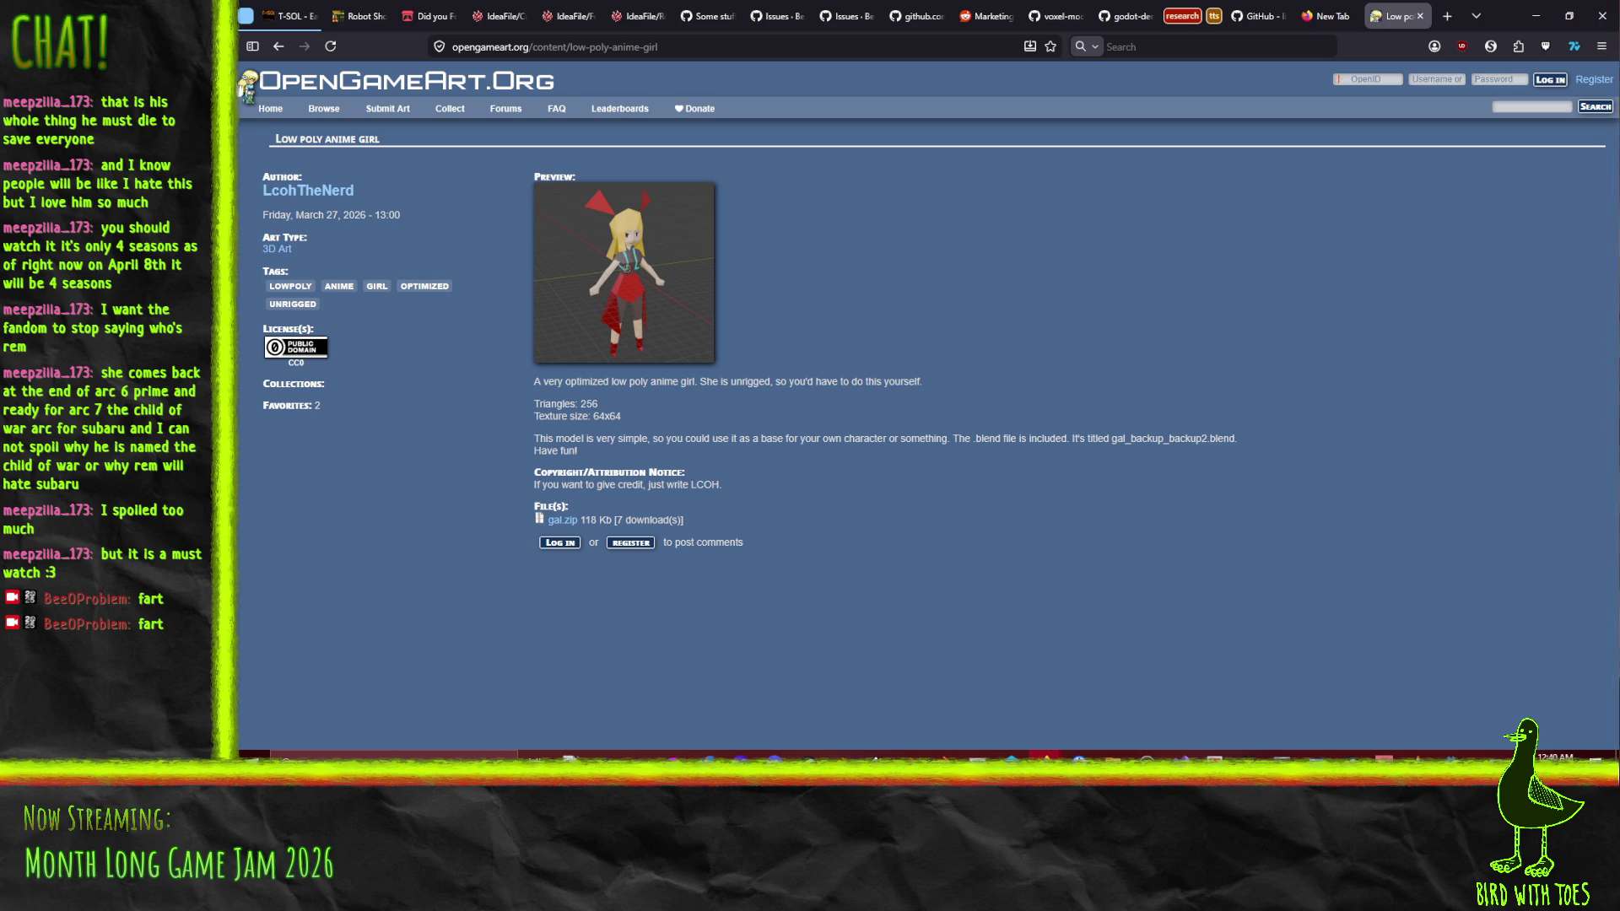
pyautogui.click(278, 47)
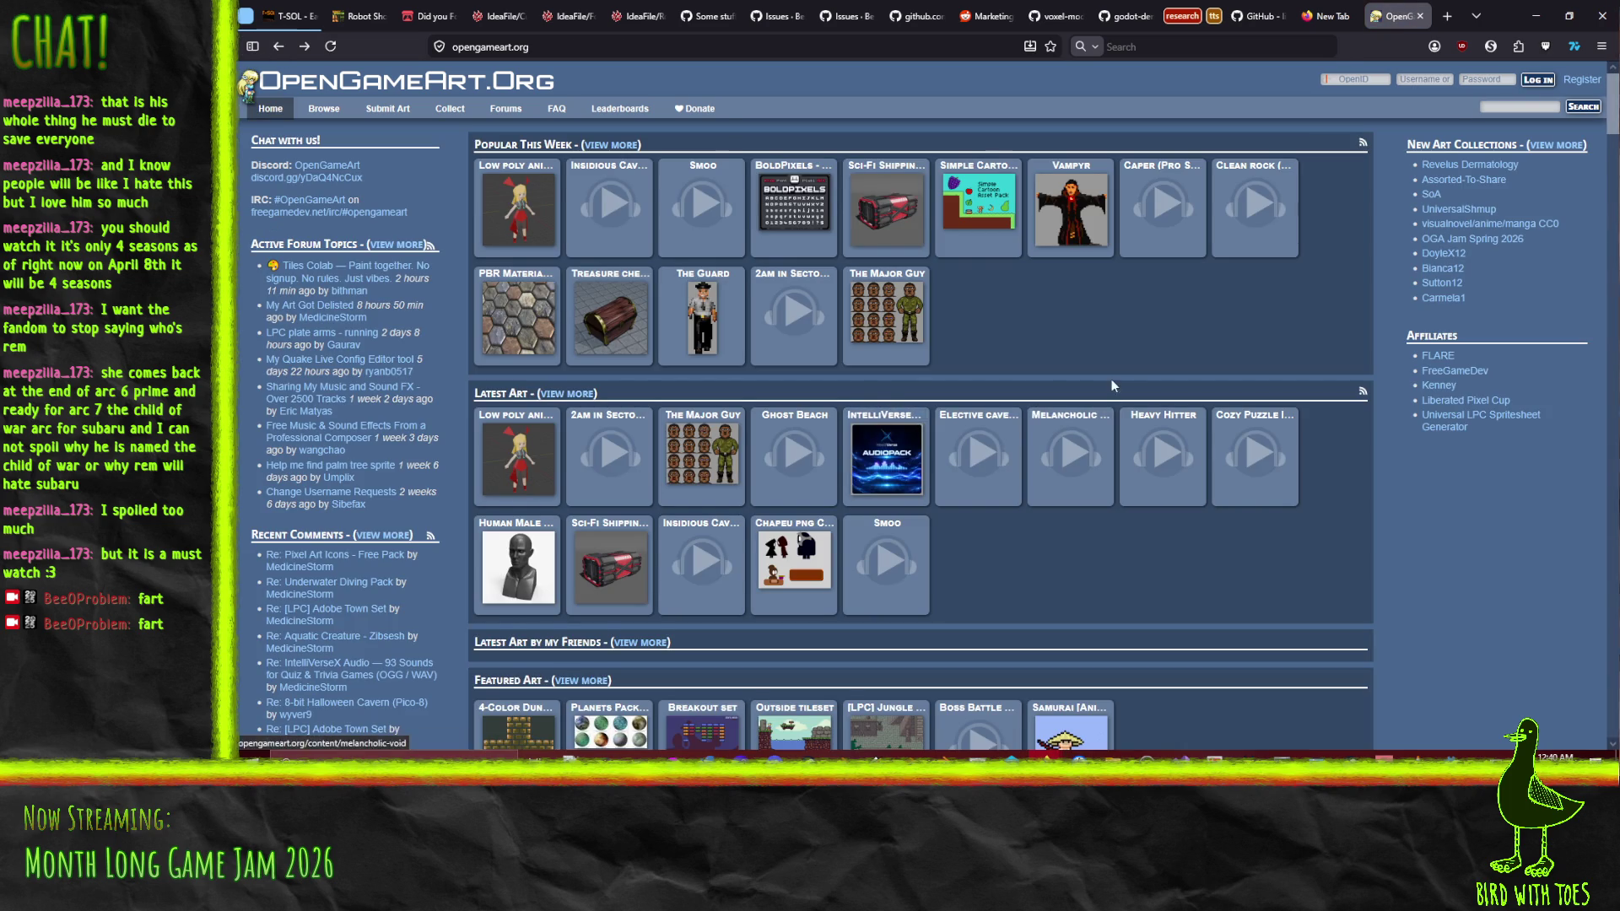
pyautogui.scroll(-3, 1197, 290)
pyautogui.scroll(3, 1242, 404)
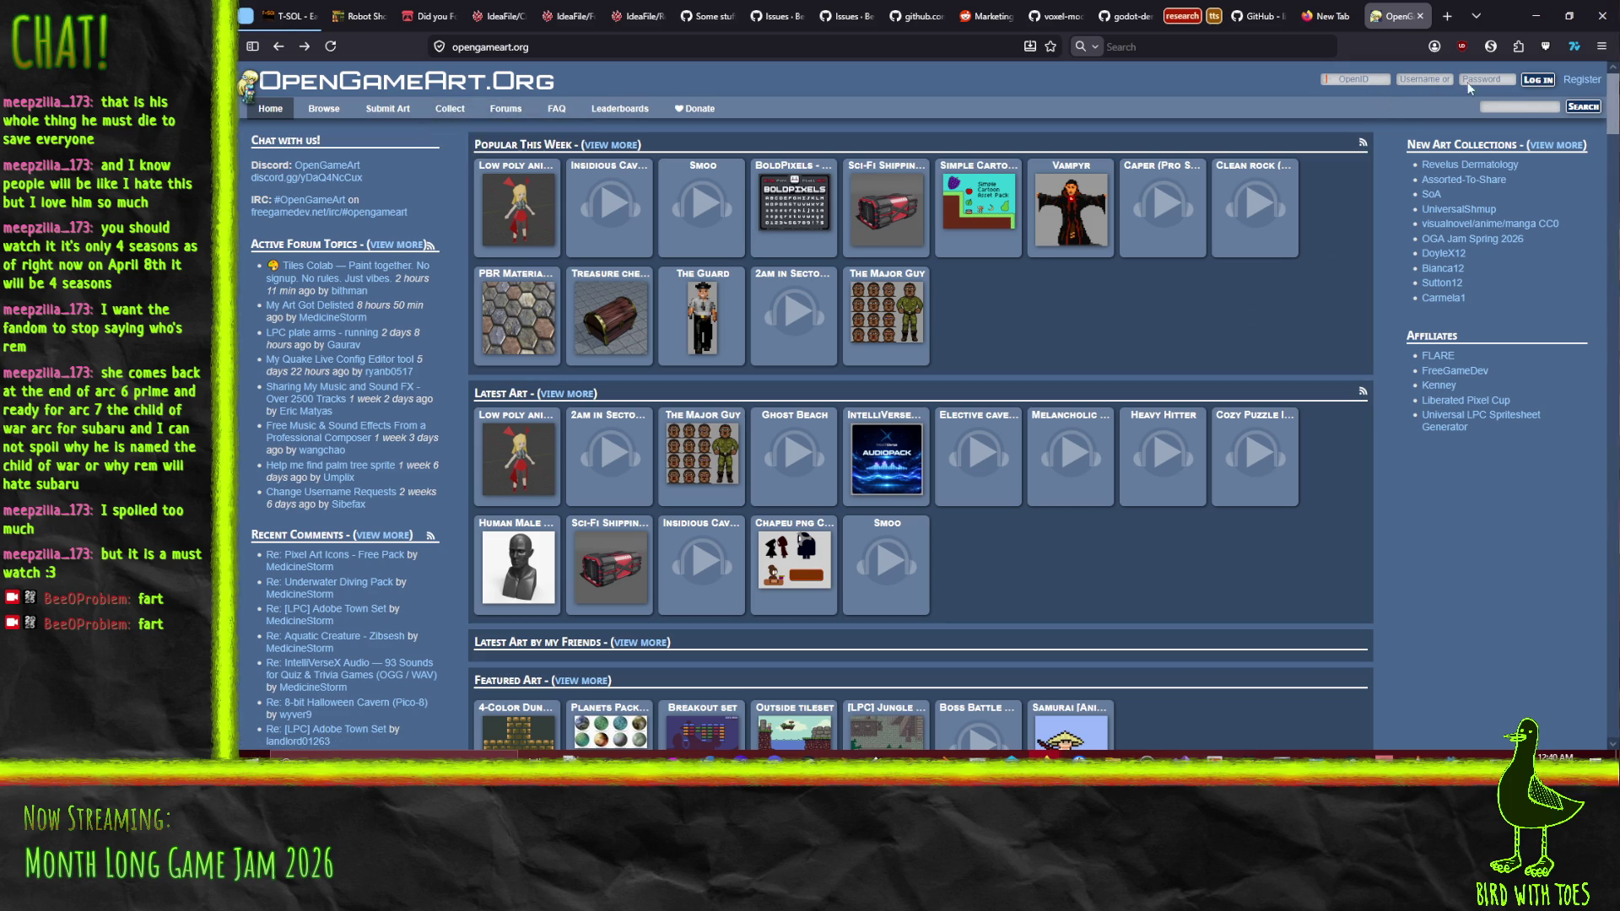
pyautogui.click(1517, 108)
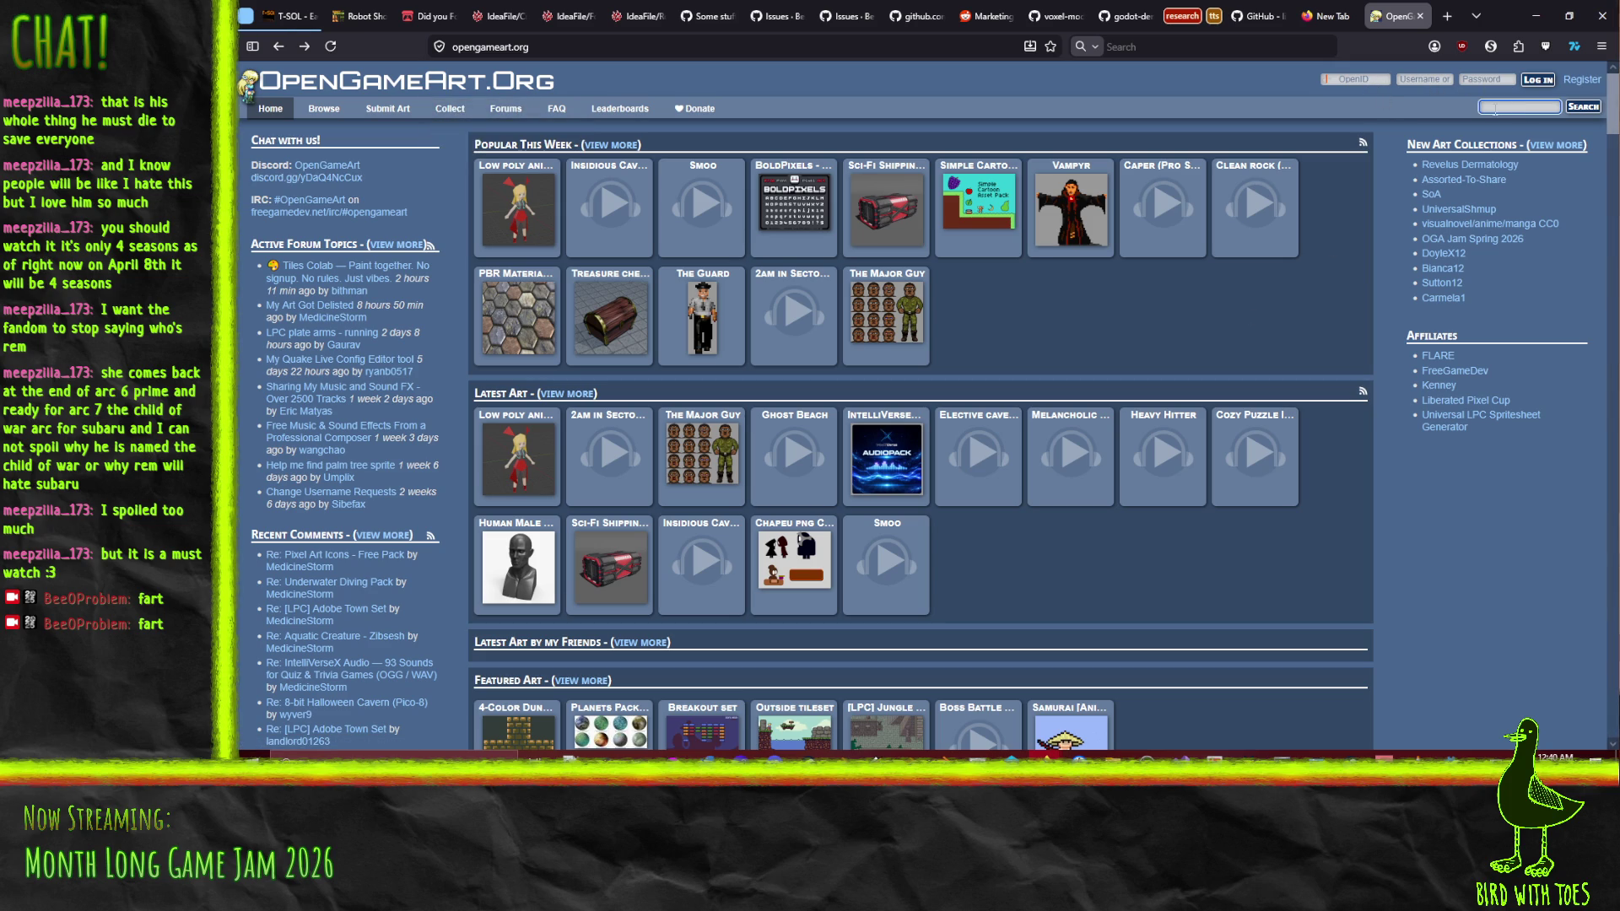
# Search OpenGameArt for 'robot' and preview the Giant Robot and Misc Robot pages
pyautogui.write('robot')
pyautogui.press('Return')
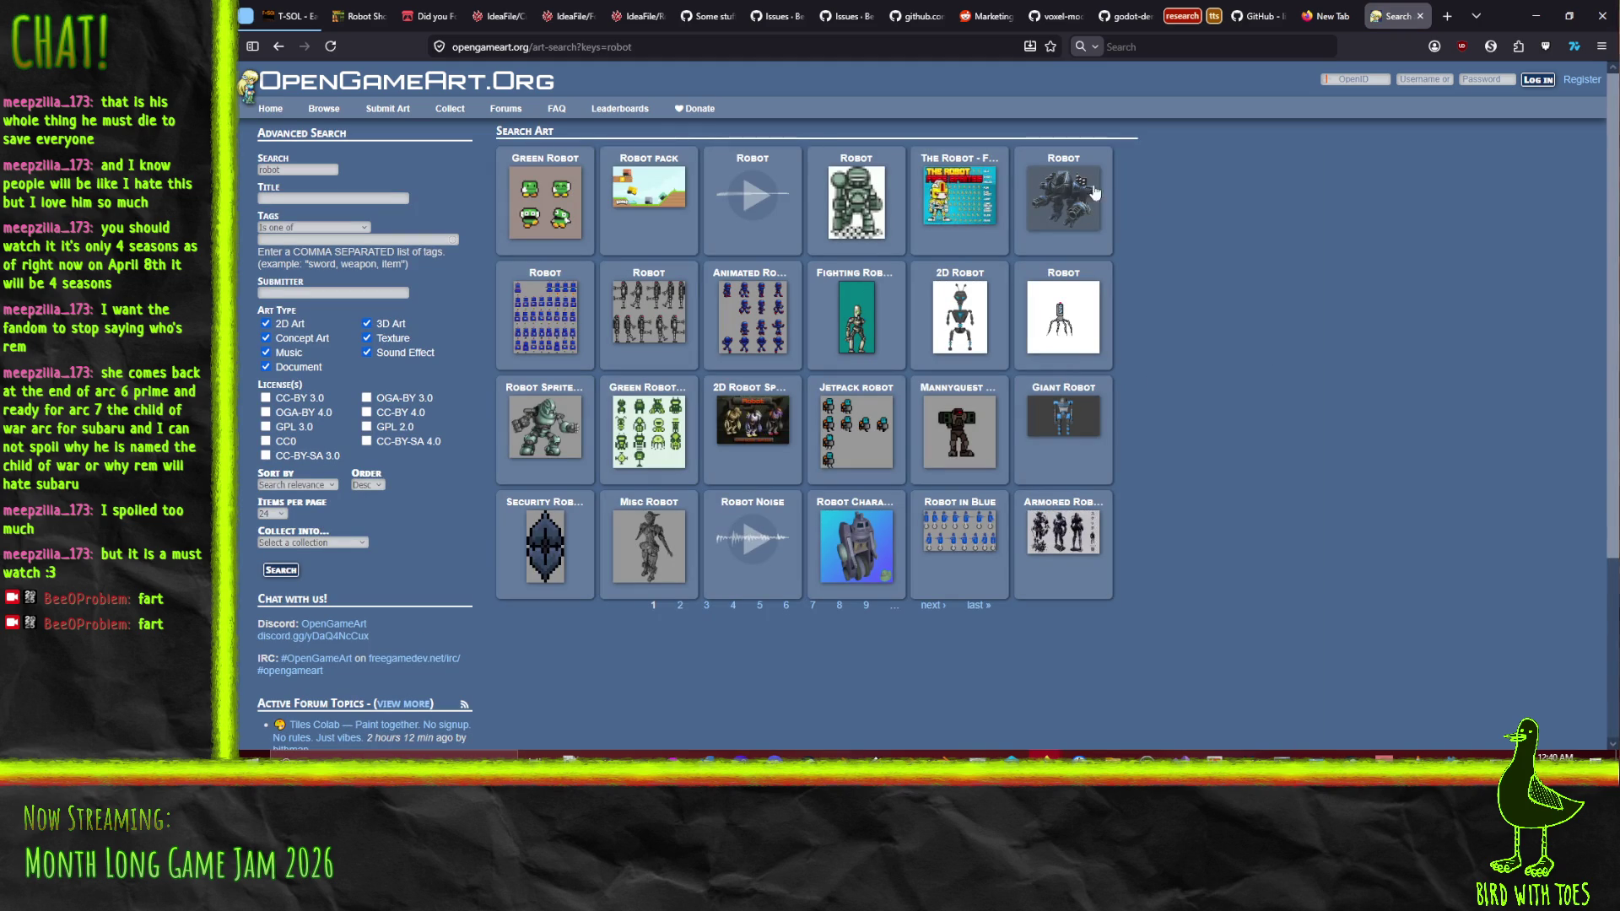
pyautogui.click(1089, 422)
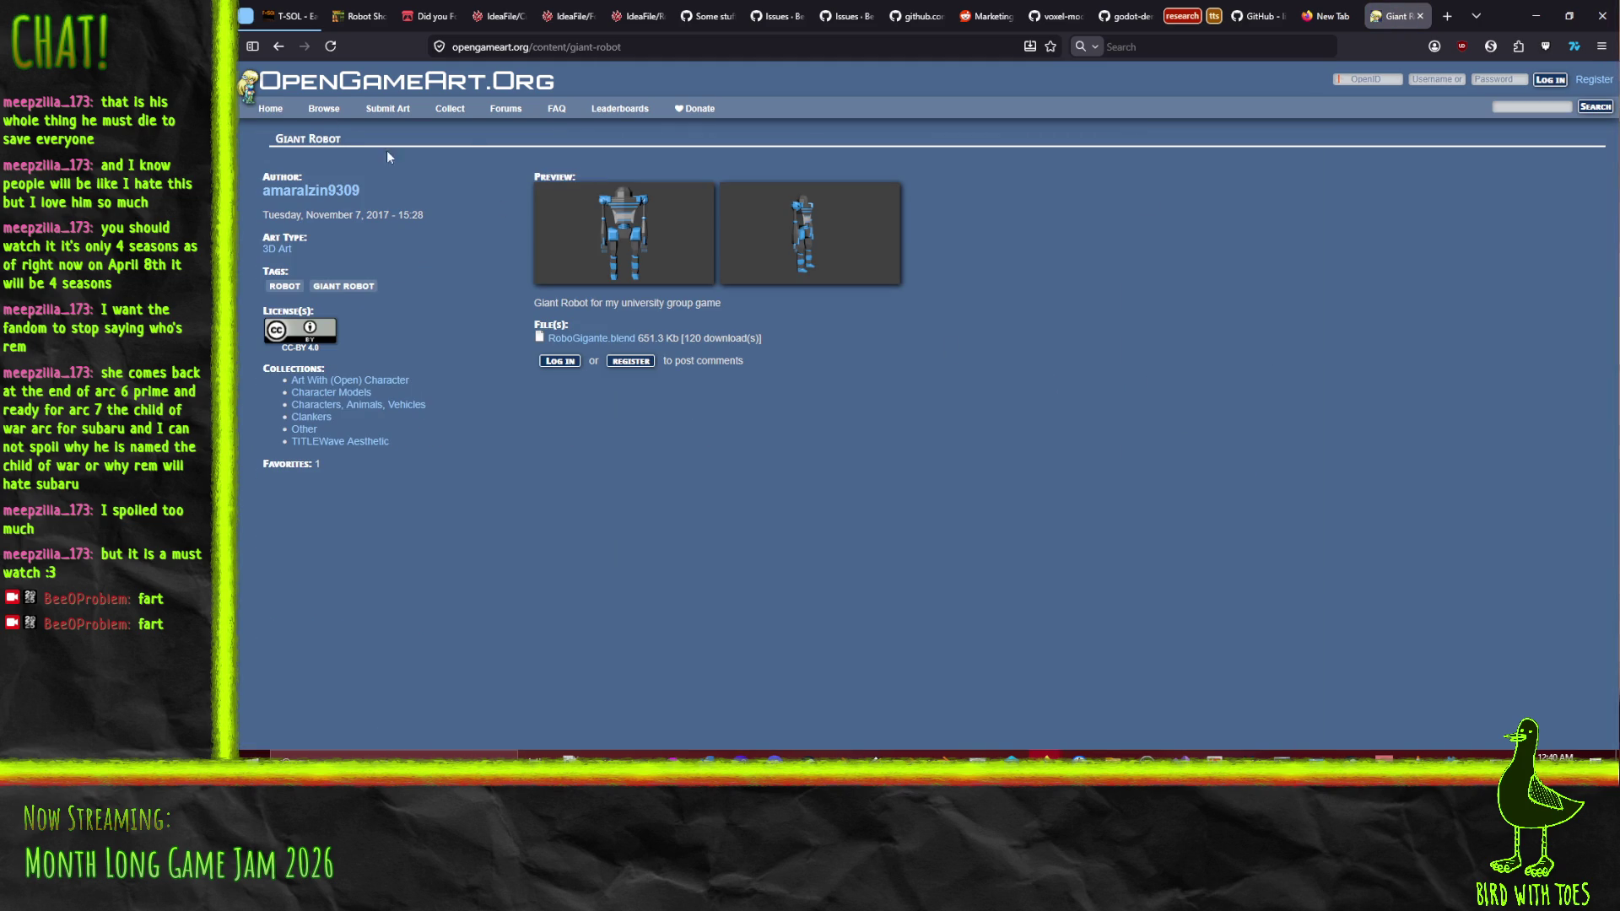
pyautogui.click(279, 46)
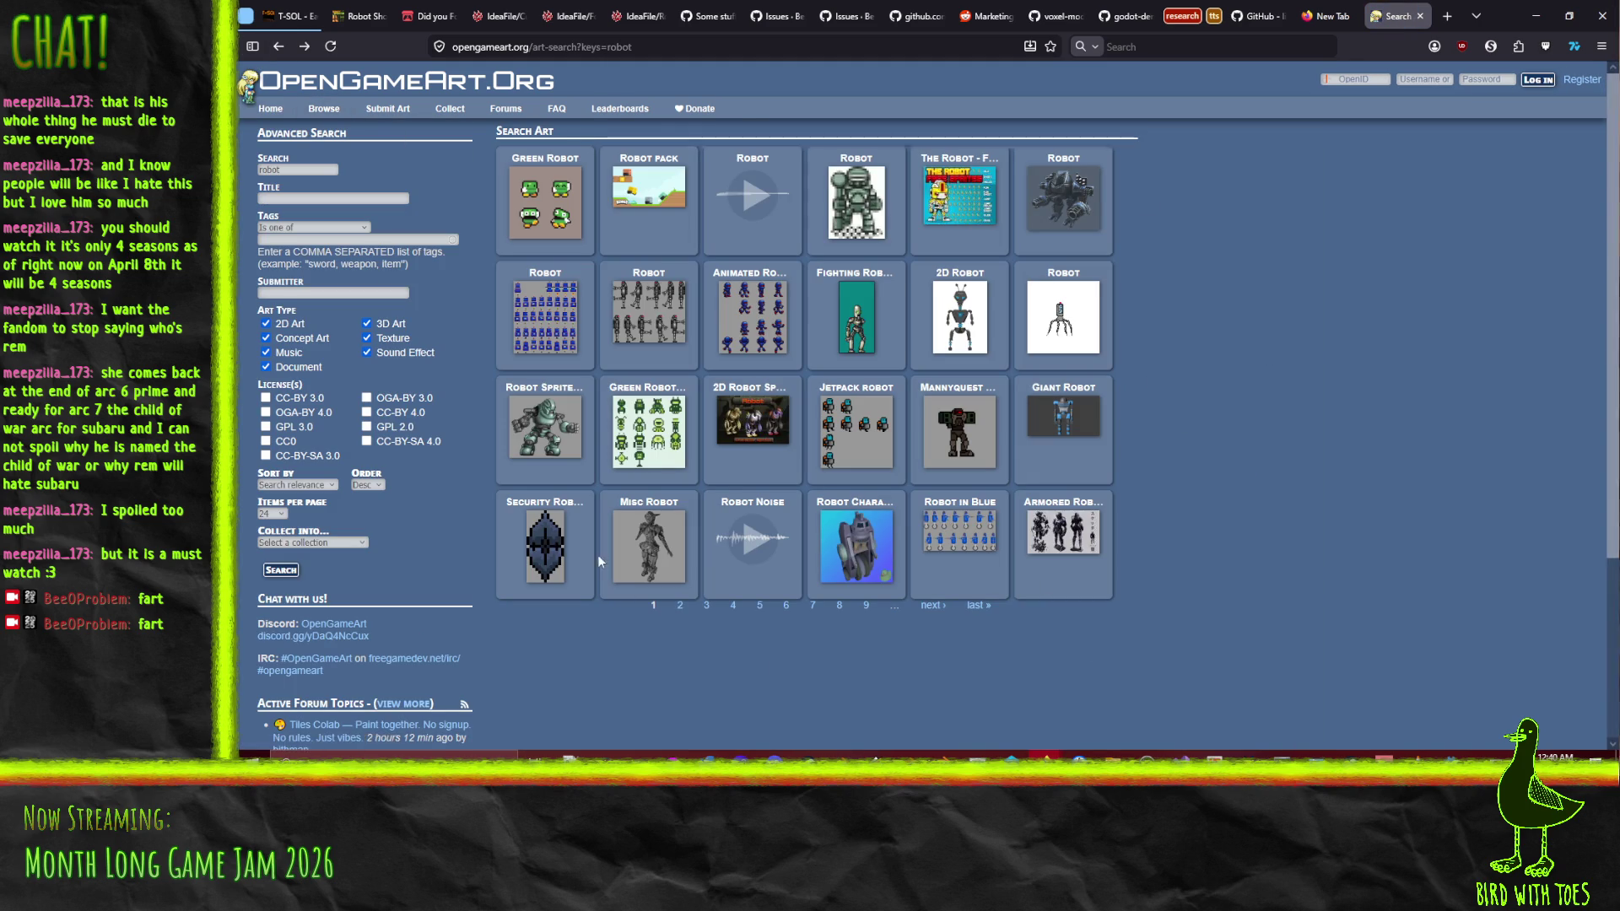
pyautogui.click(650, 544)
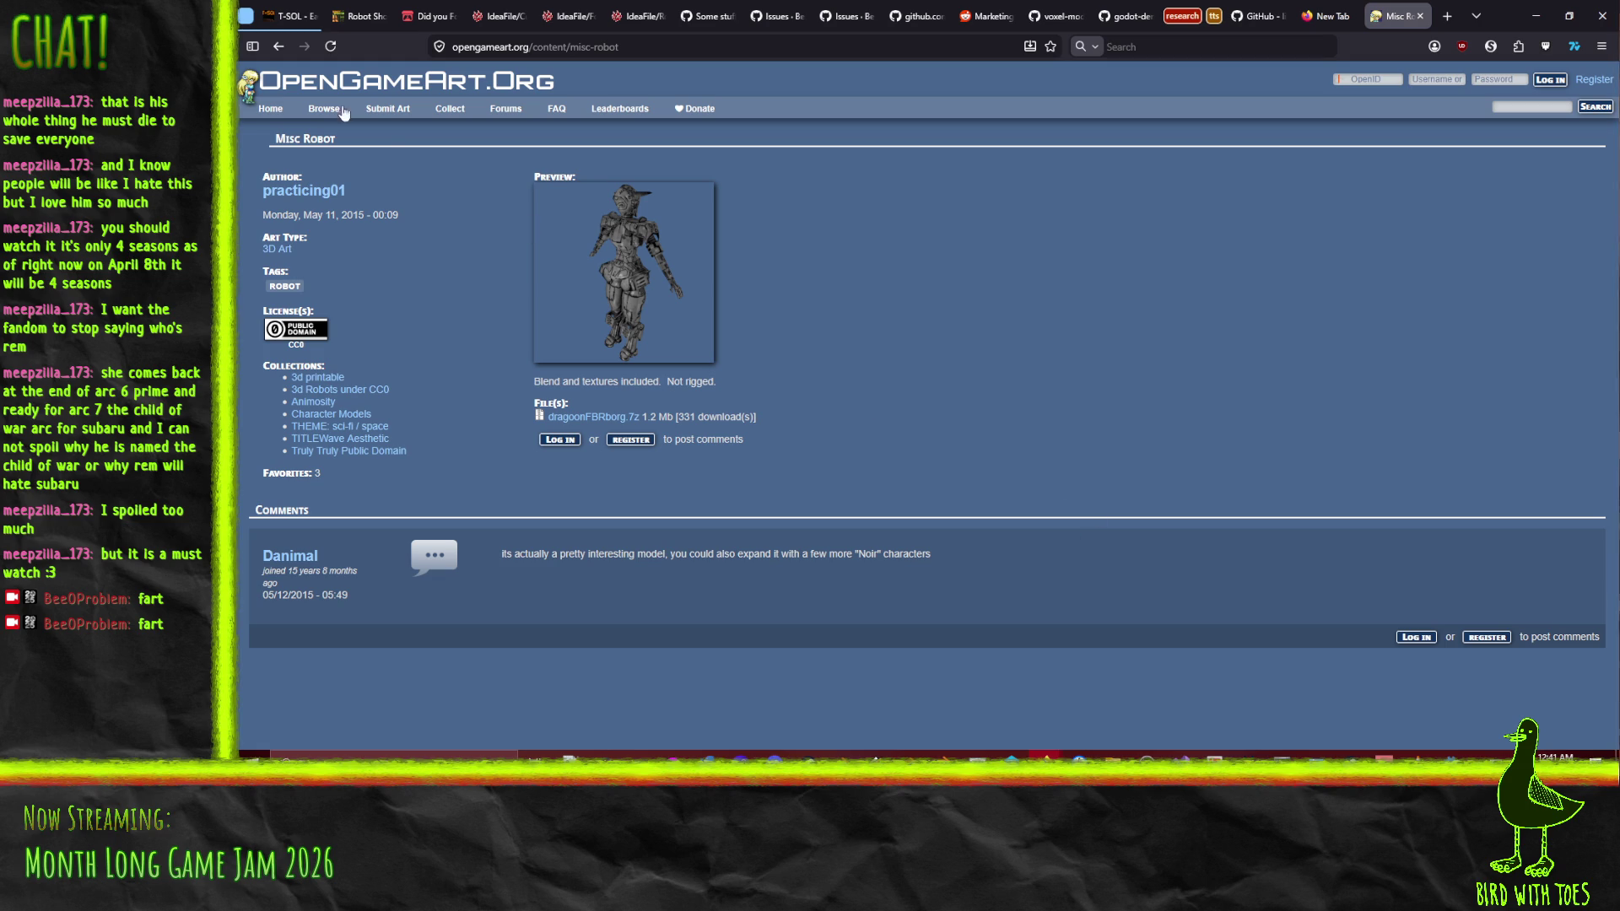
pyautogui.click(280, 48)
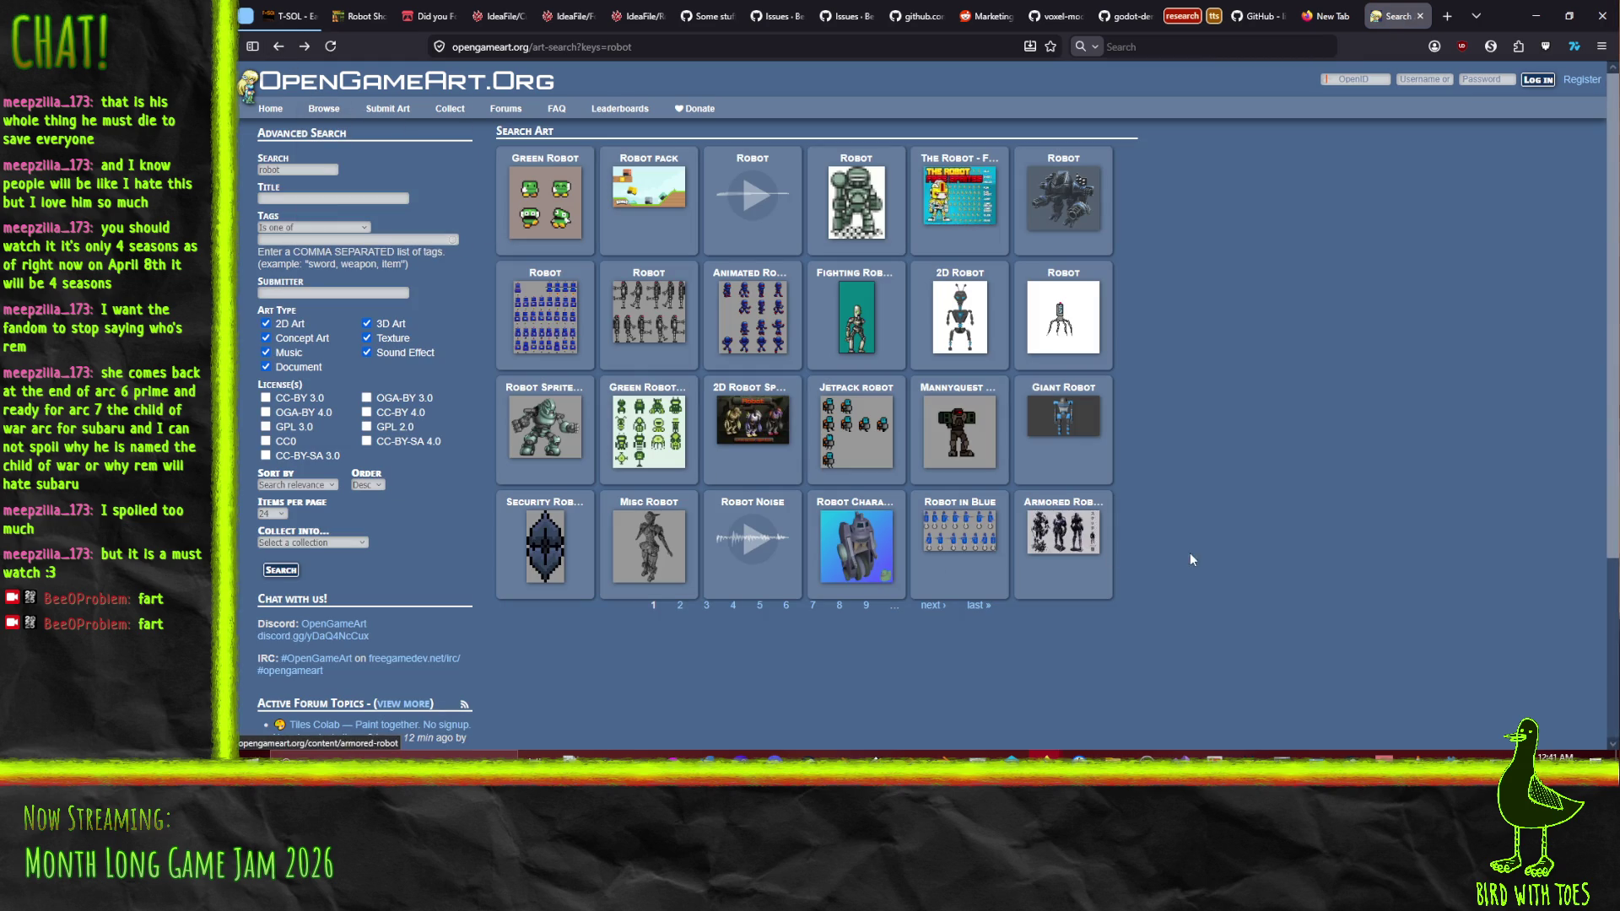
# Preview Robot Character, 2D Robot Sprite and Armored Robot, then go to results page 2
pyautogui.click(842, 541)
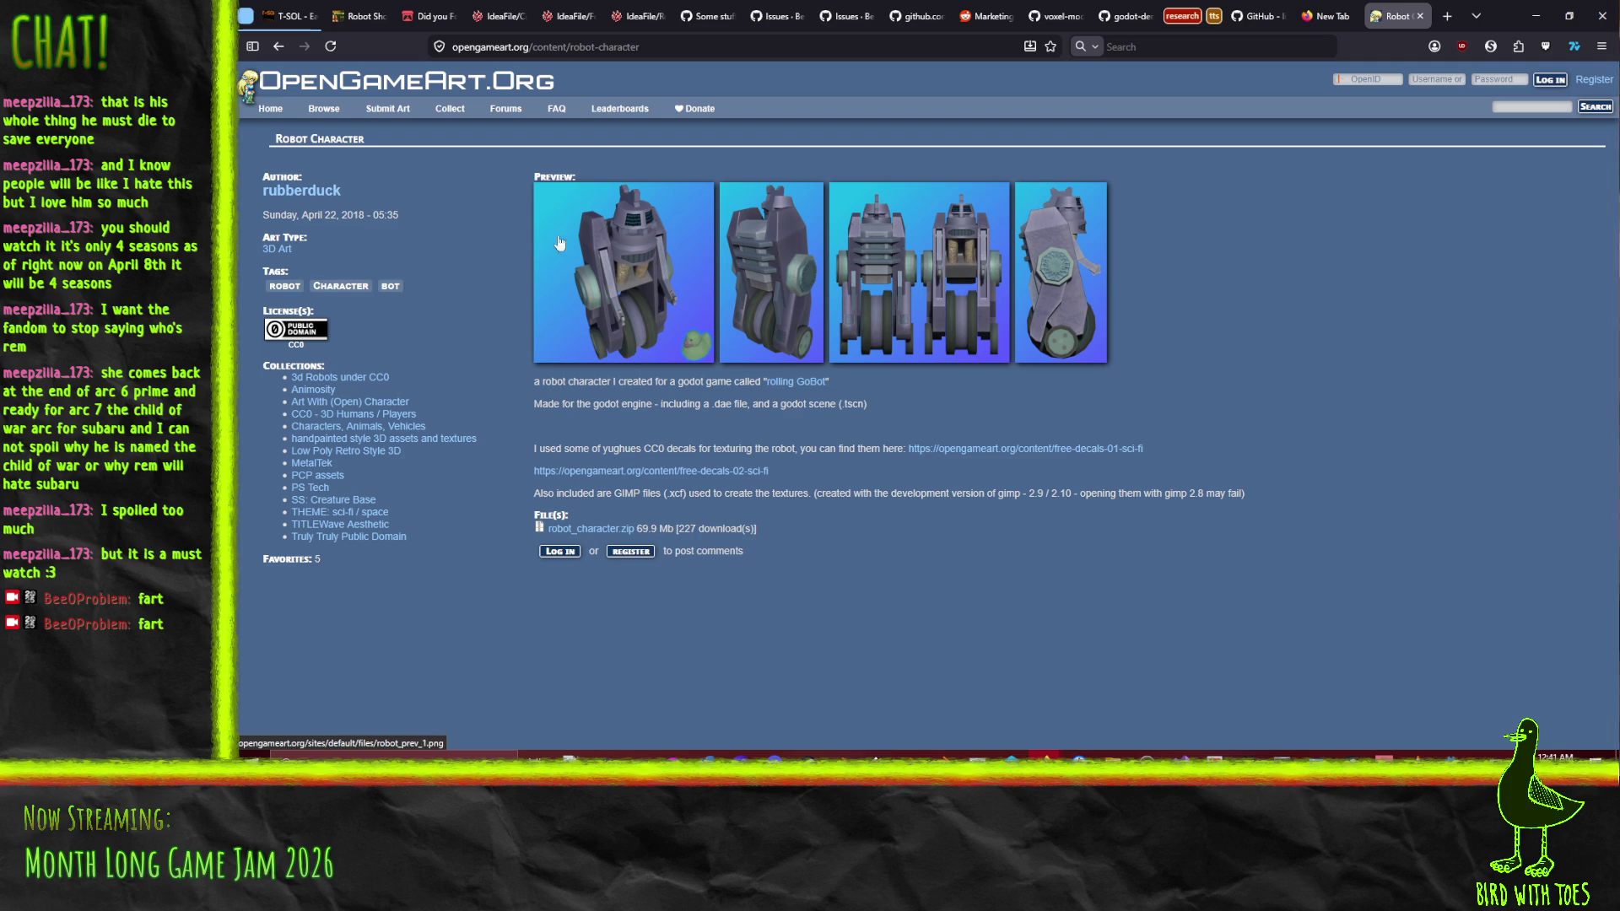
pyautogui.click(278, 48)
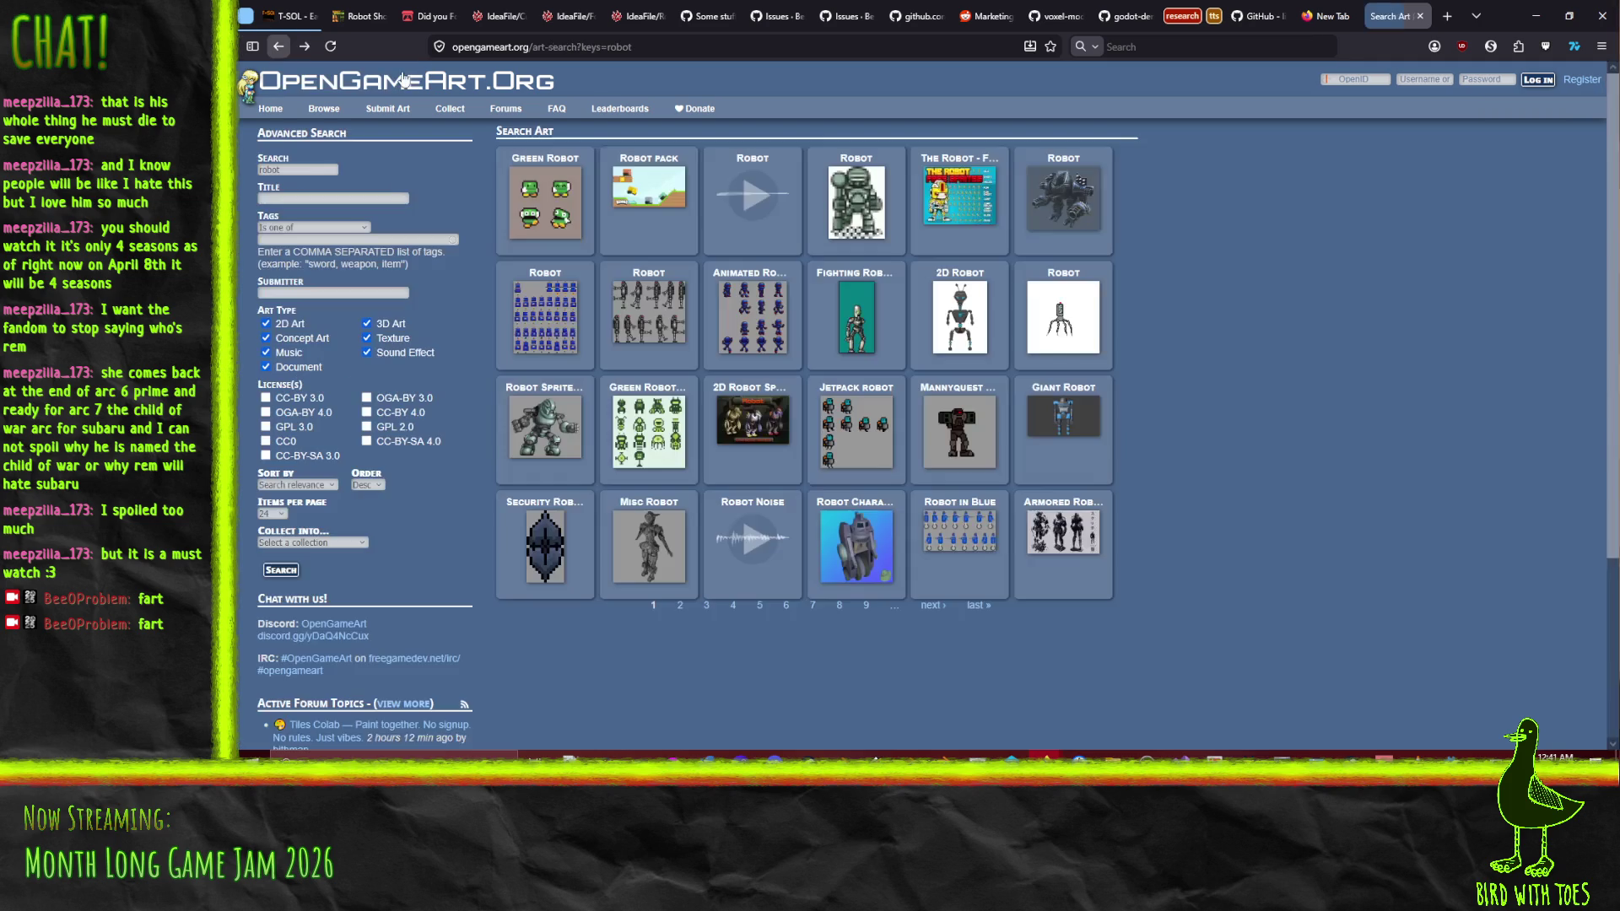
pyautogui.click(725, 425)
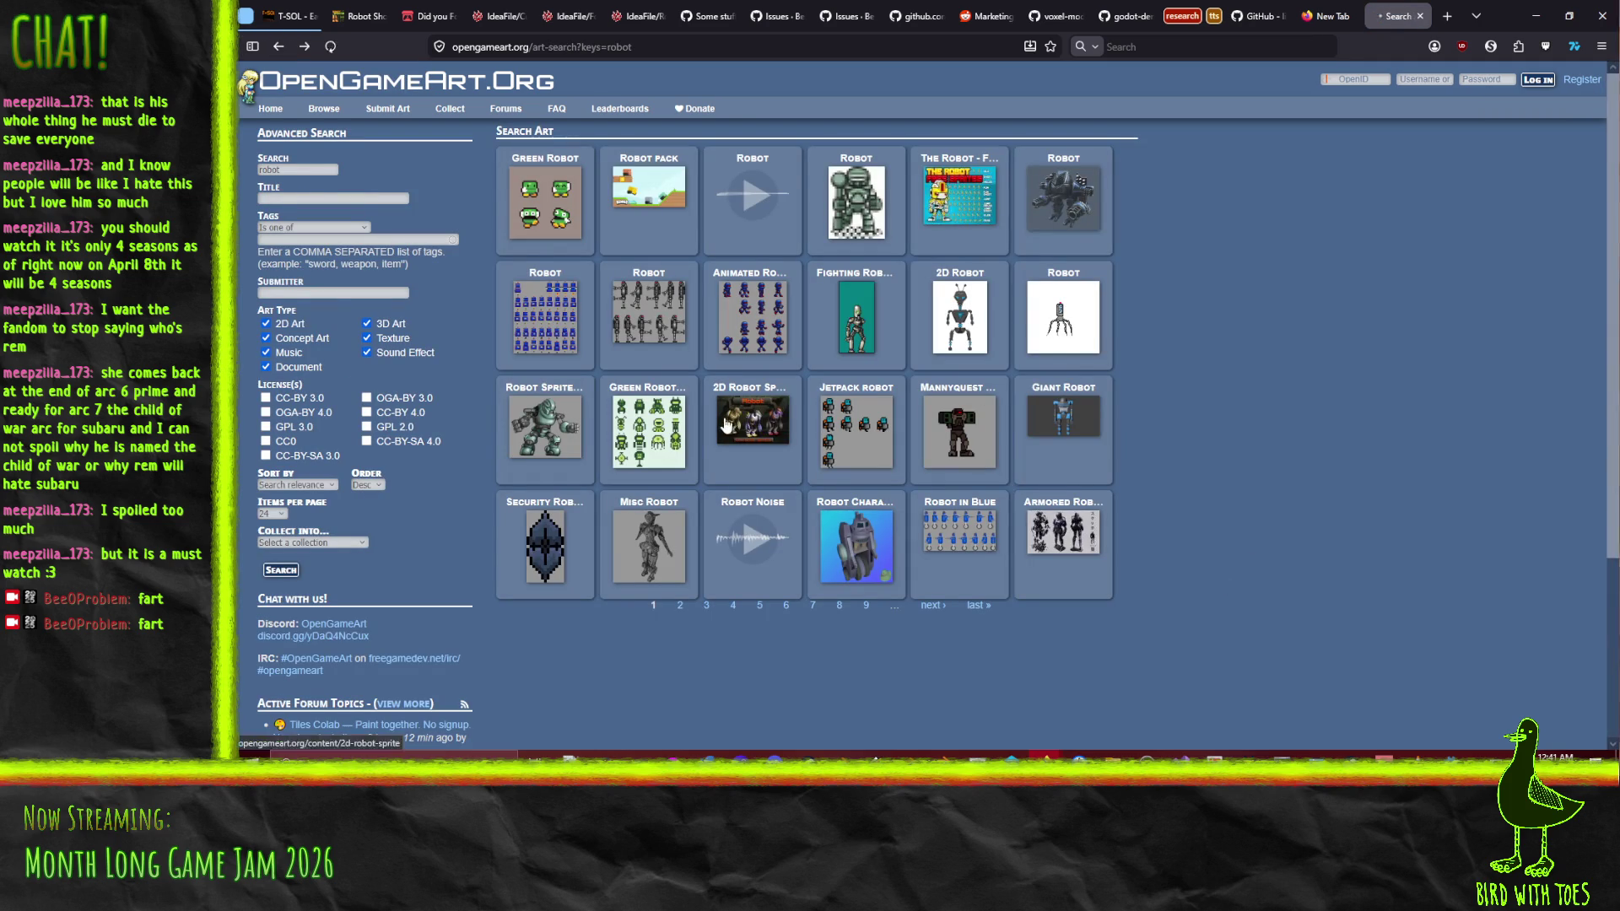
pyautogui.click(277, 47)
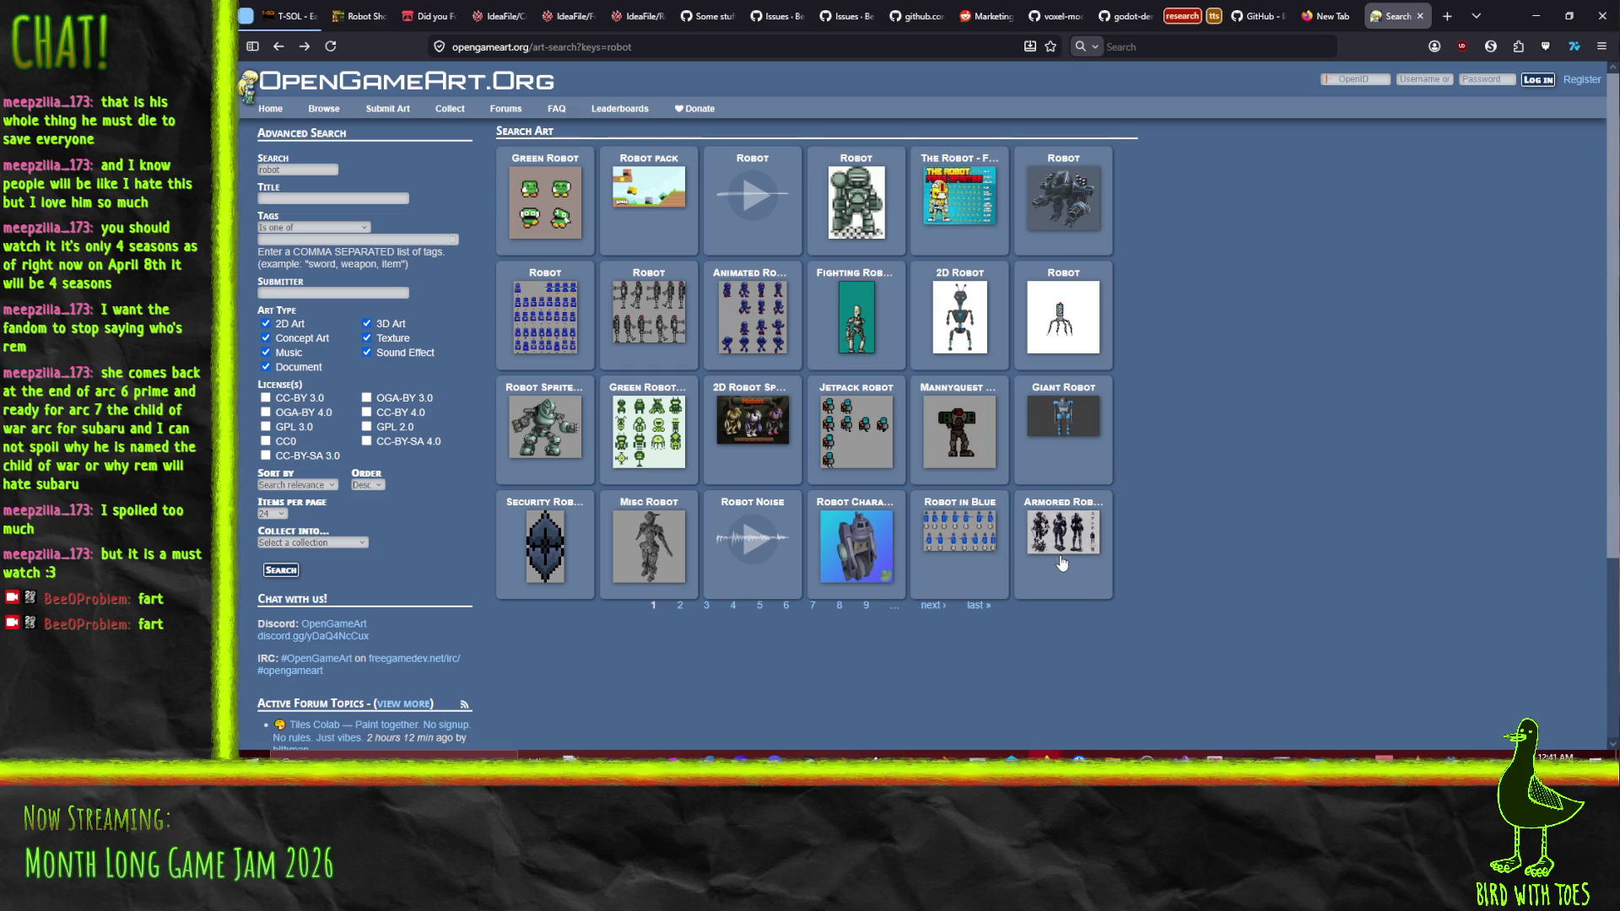
pyautogui.click(1075, 544)
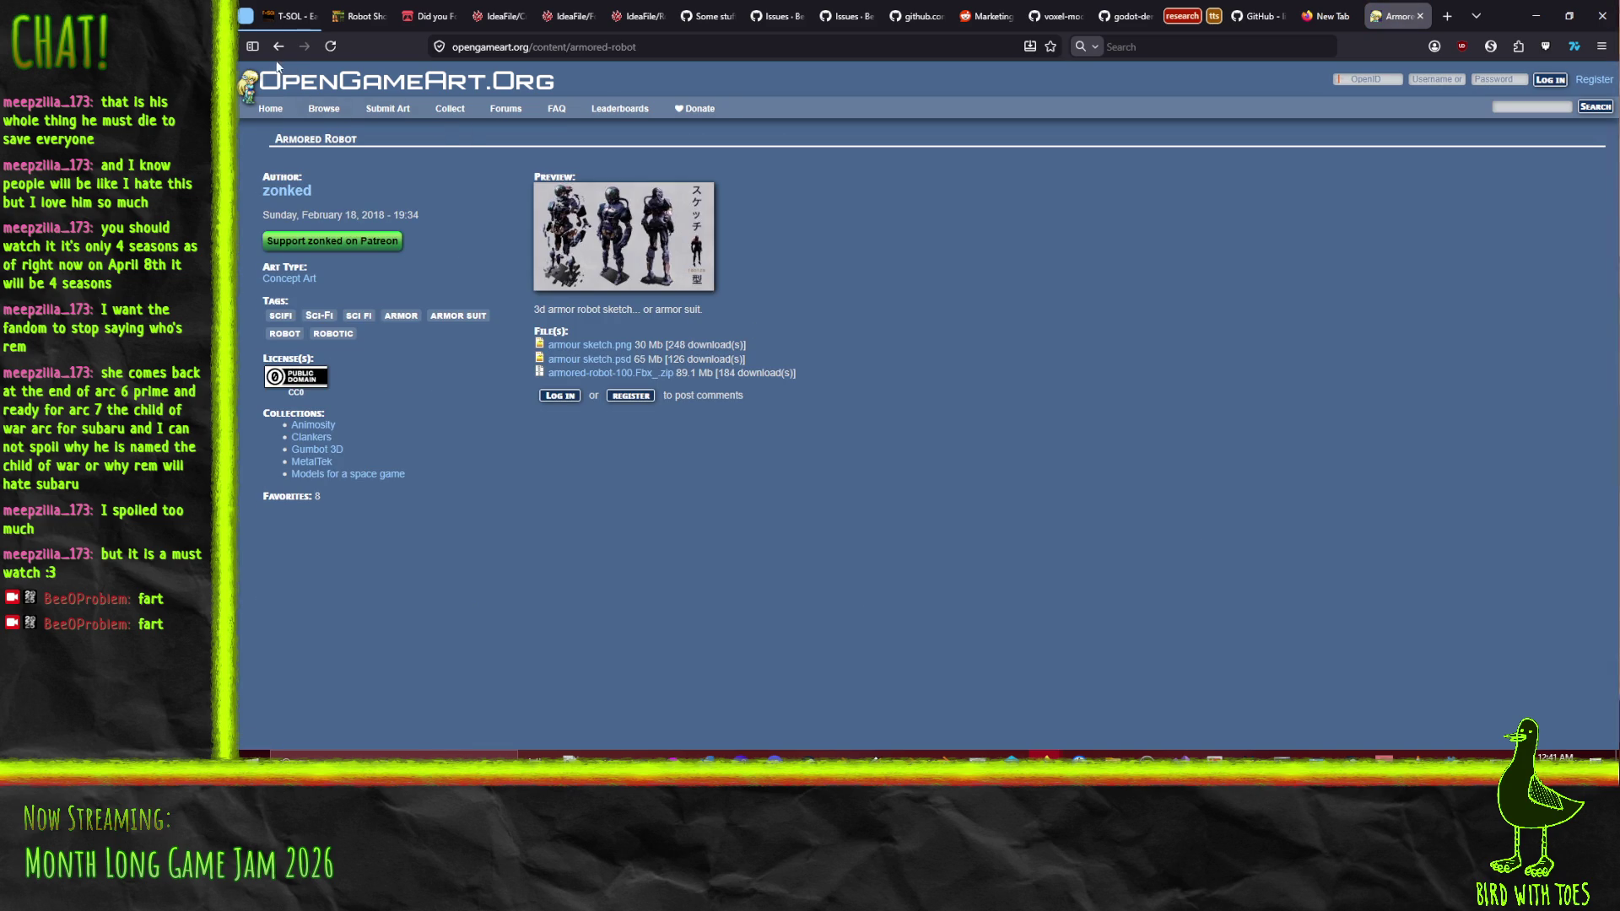
pyautogui.click(278, 47)
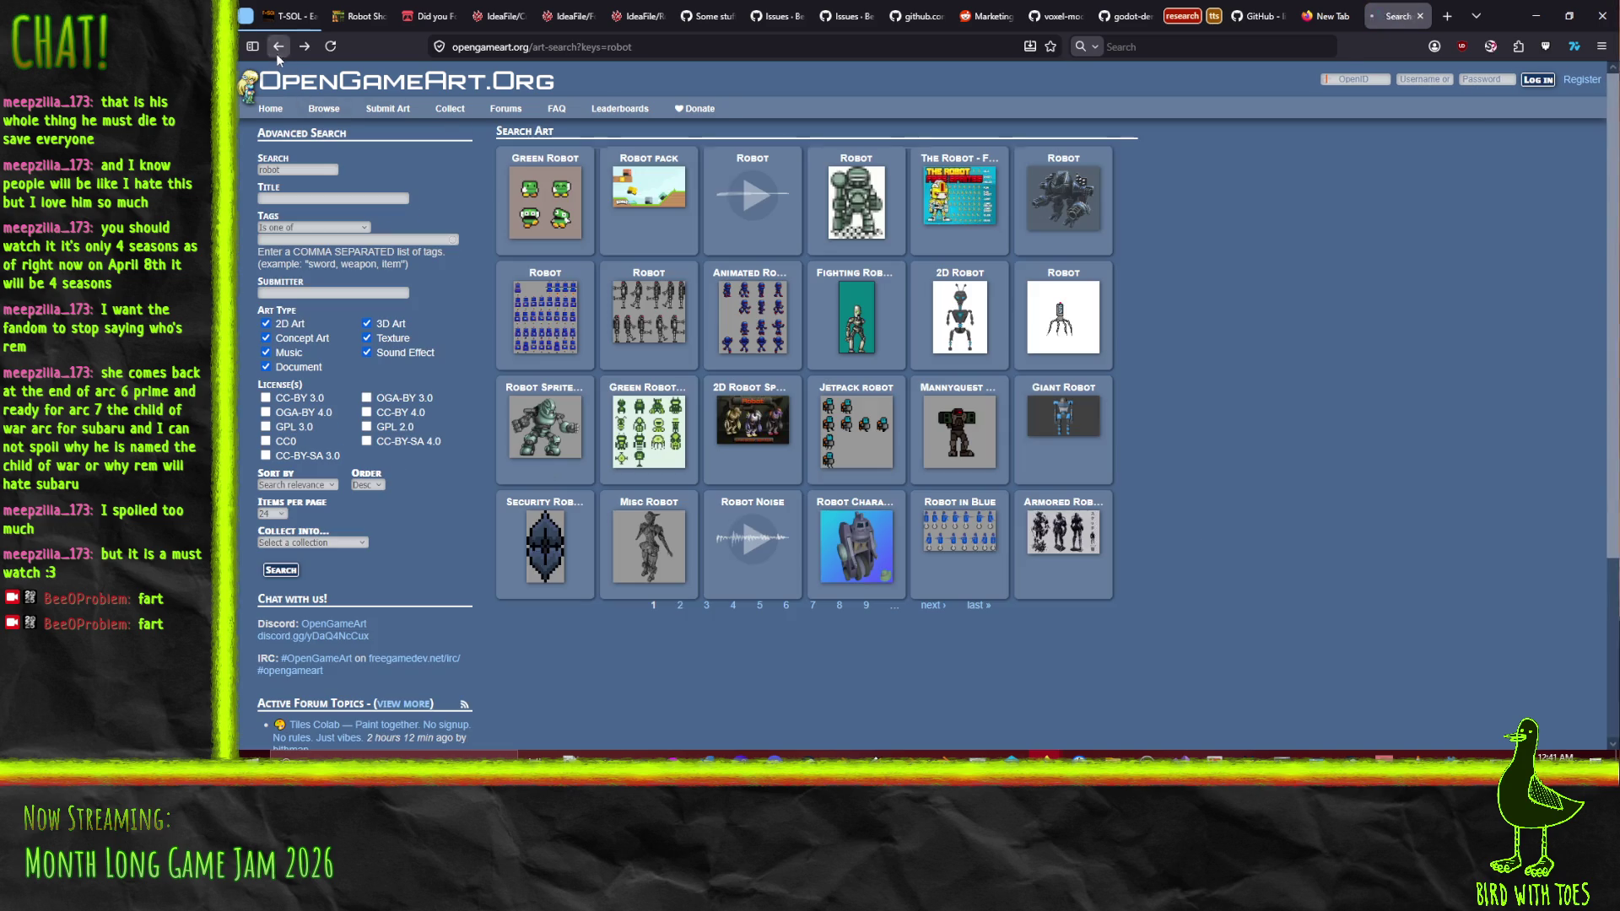
pyautogui.click(680, 606)
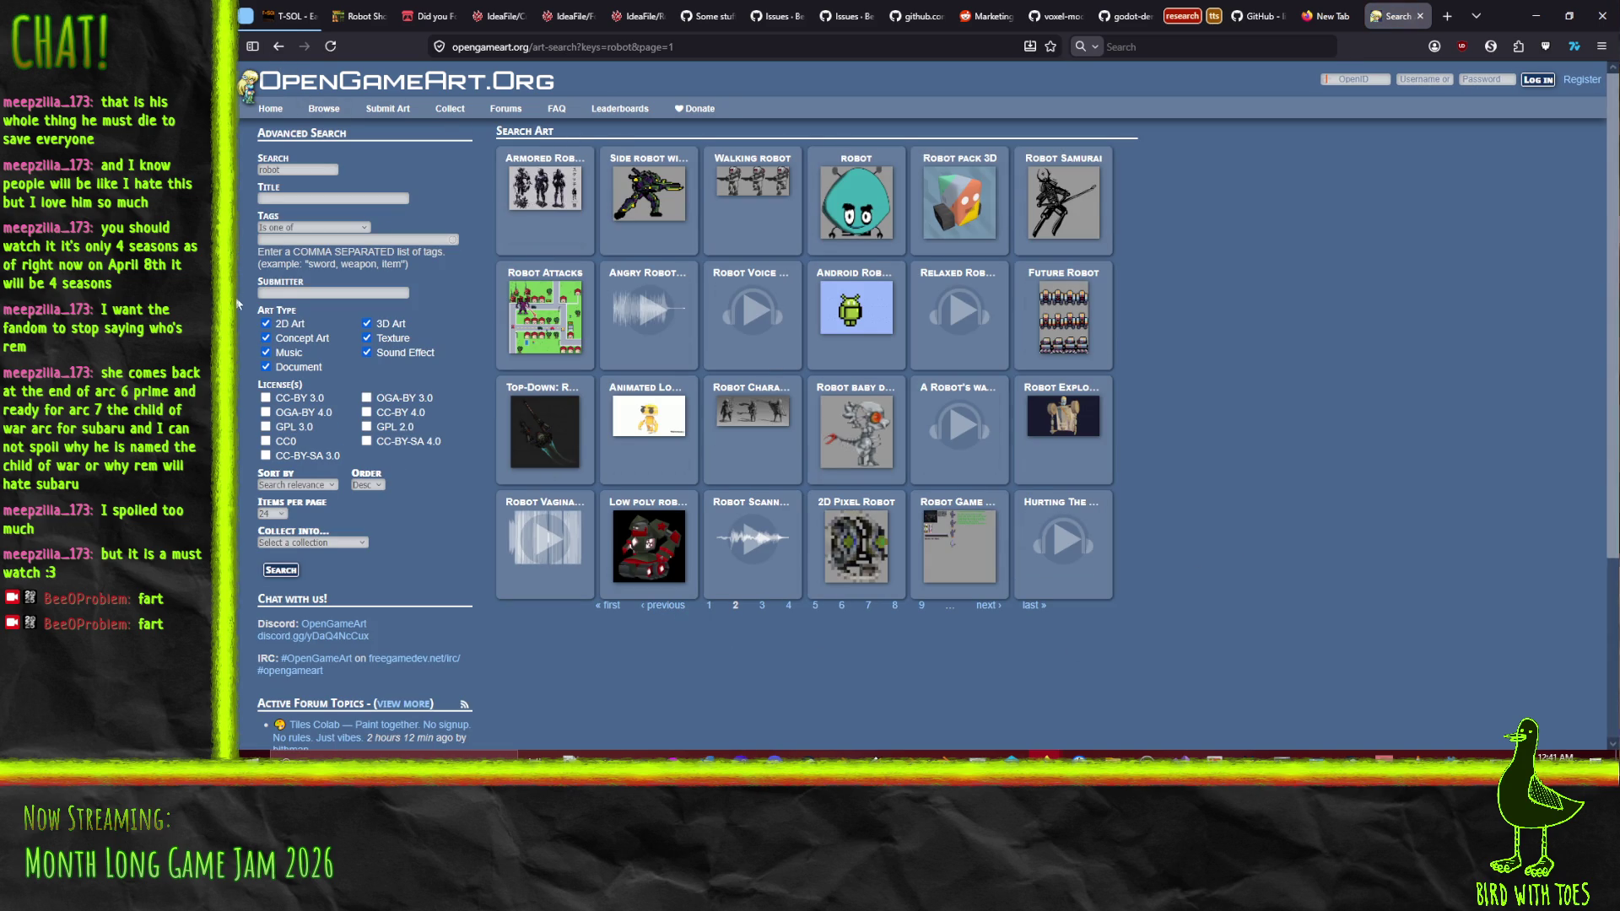
# Drop 2D Art, Concept Art, Music, Document and Sound Effect from the robot search, then open Robot Head Character
pyautogui.click(266, 325)
pyautogui.click(266, 337)
pyautogui.click(266, 353)
pyautogui.click(266, 367)
pyautogui.click(367, 352)
pyautogui.click(279, 571)
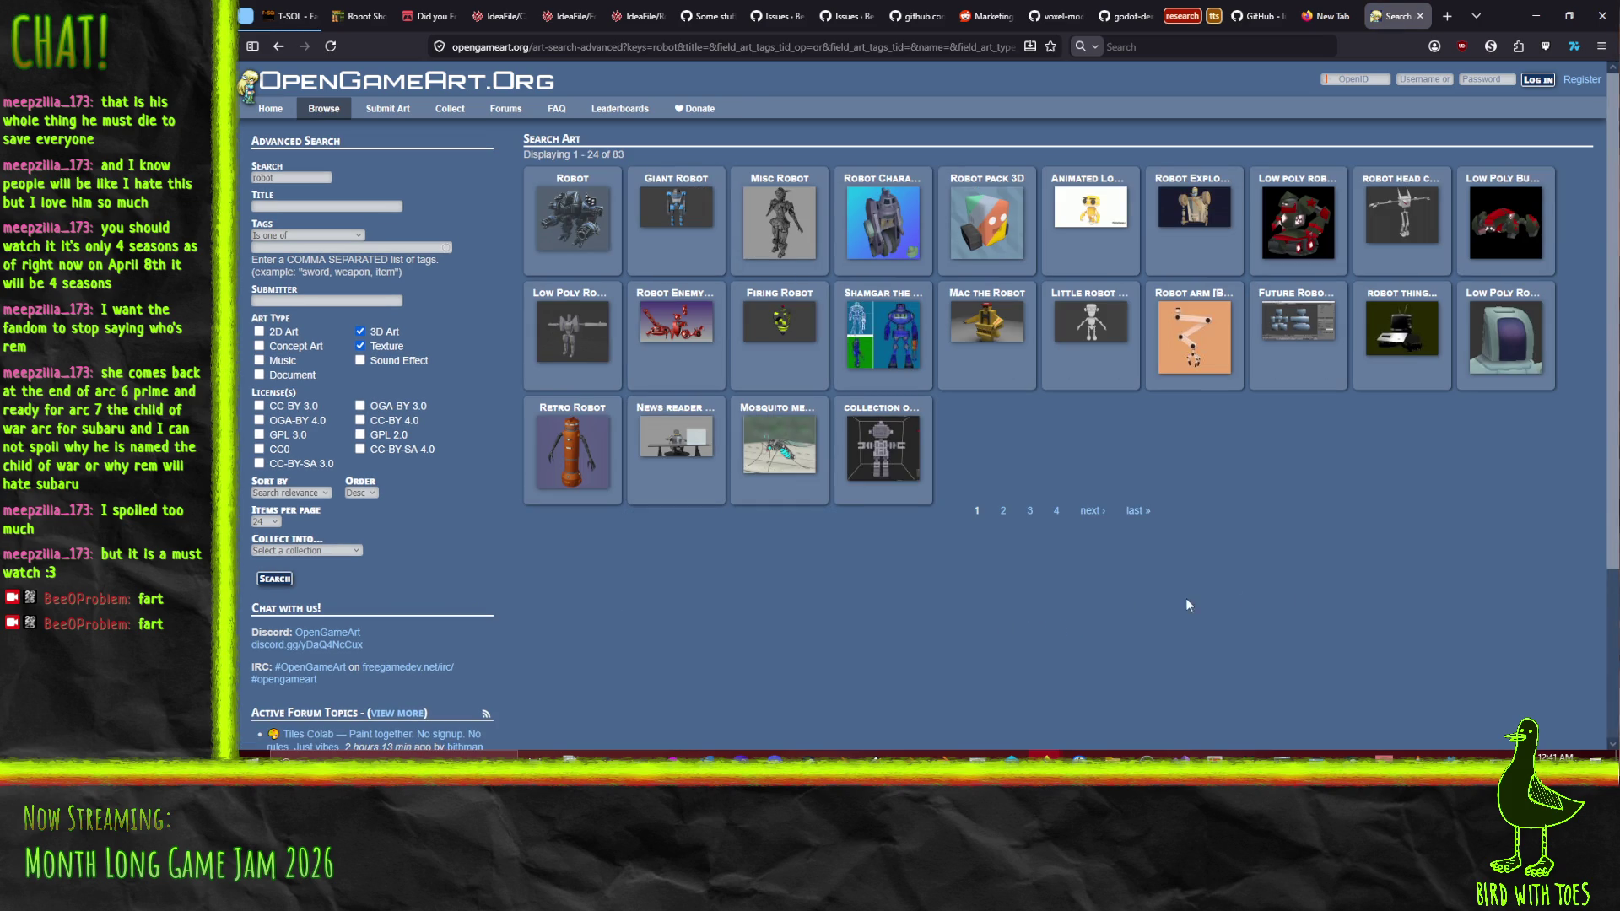
pyautogui.click(1398, 222)
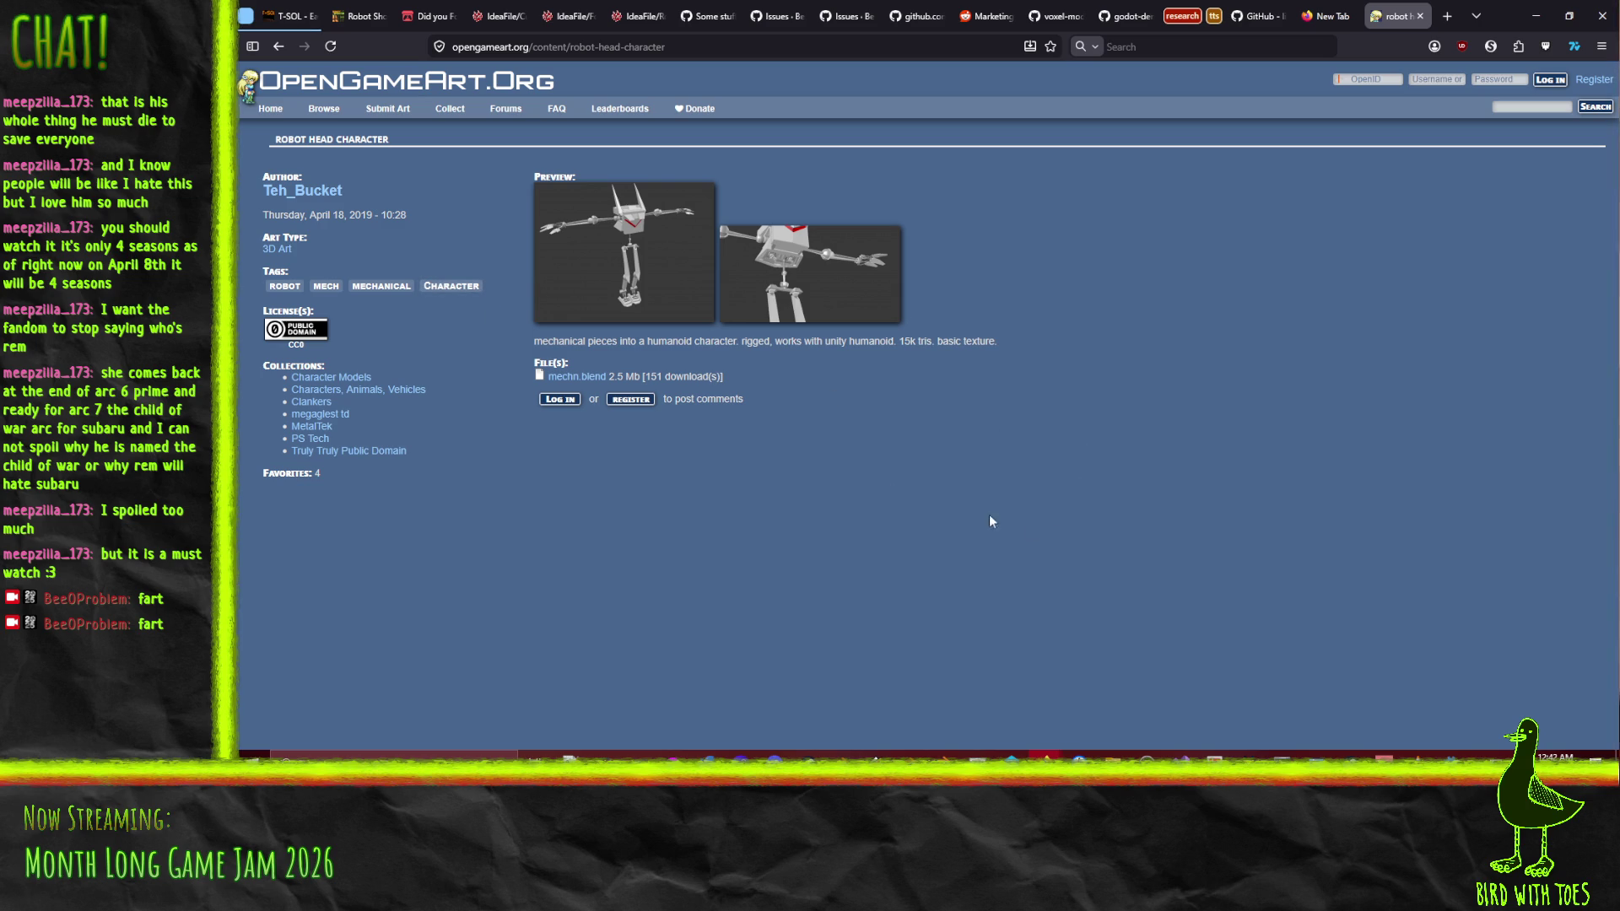
# Browse the enlarged preview images of the Robot Head Character model
pyautogui.click(648, 257)
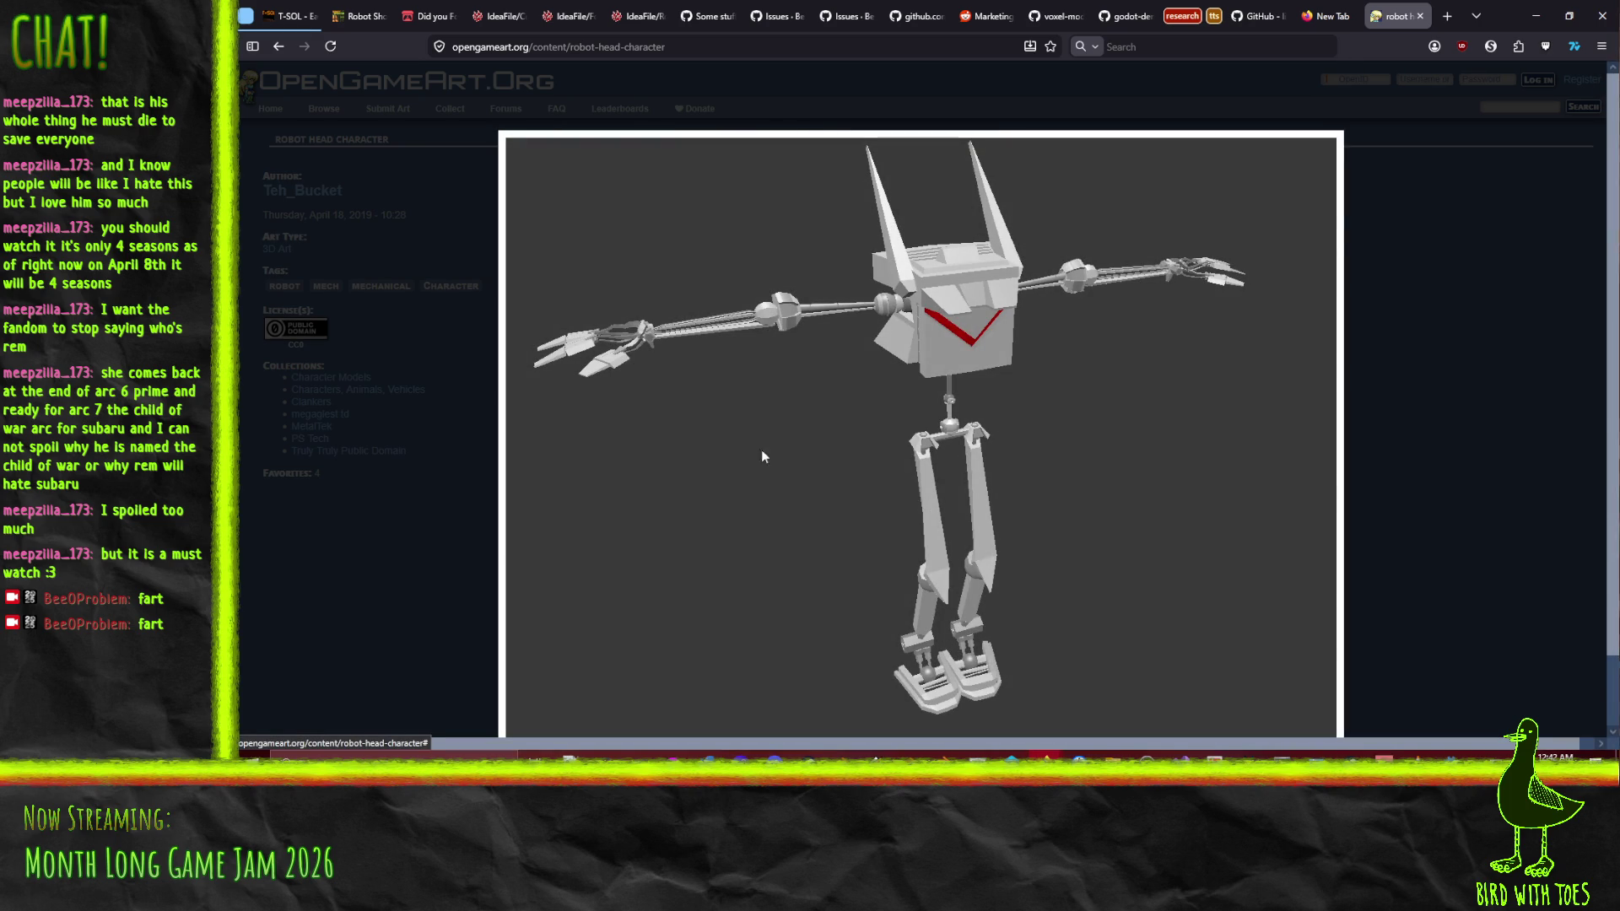
pyautogui.moveTo(978, 329)
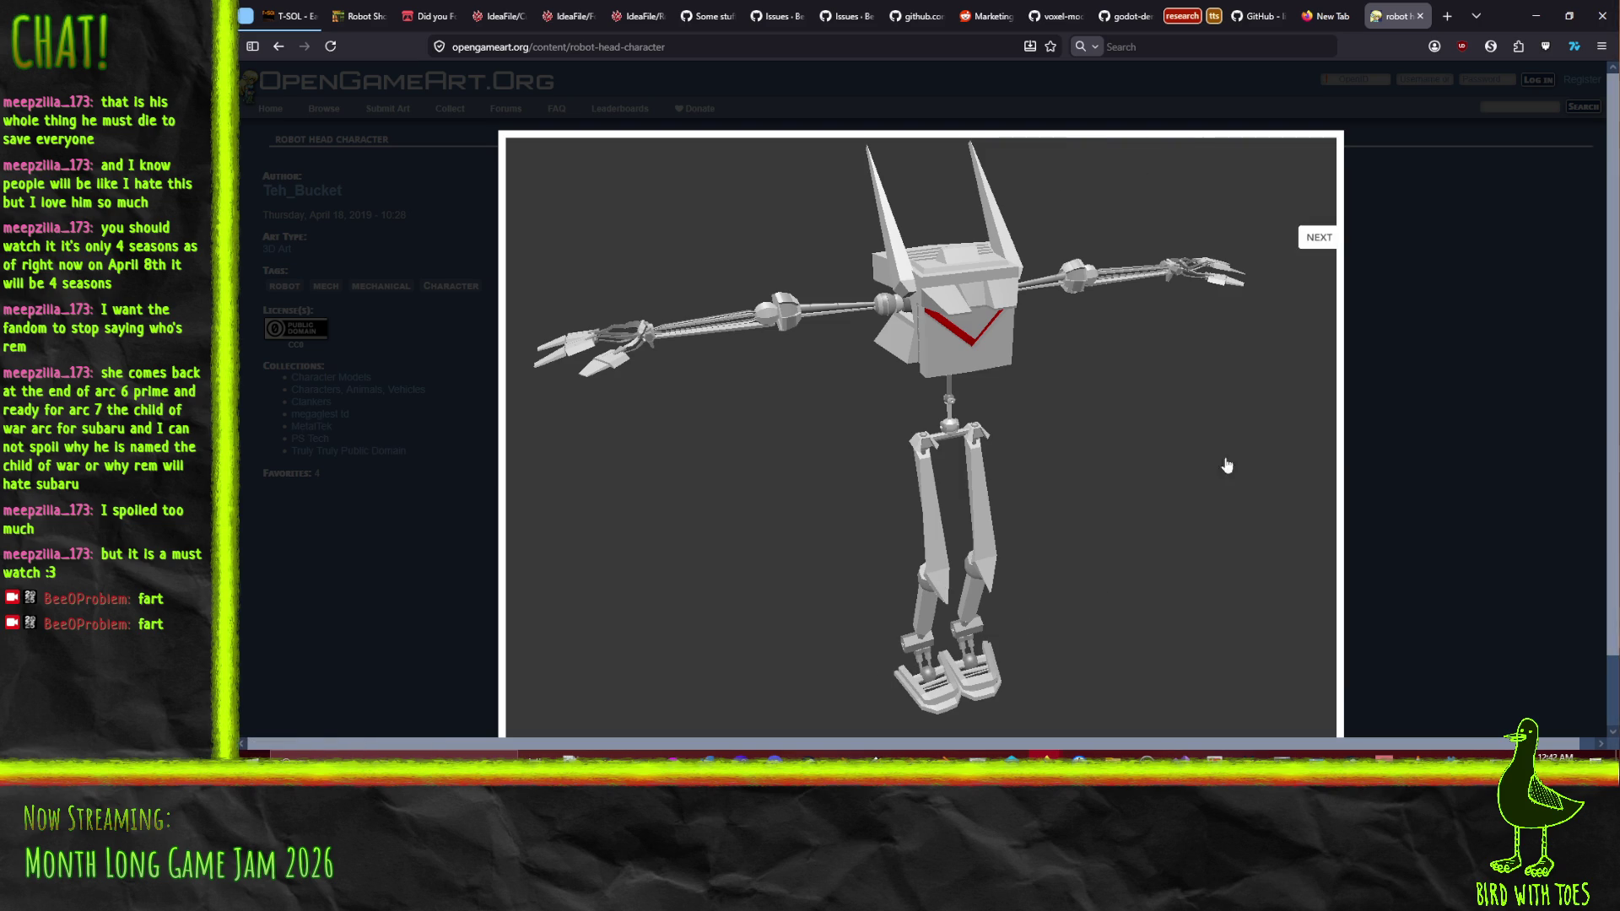
pyautogui.click(1313, 240)
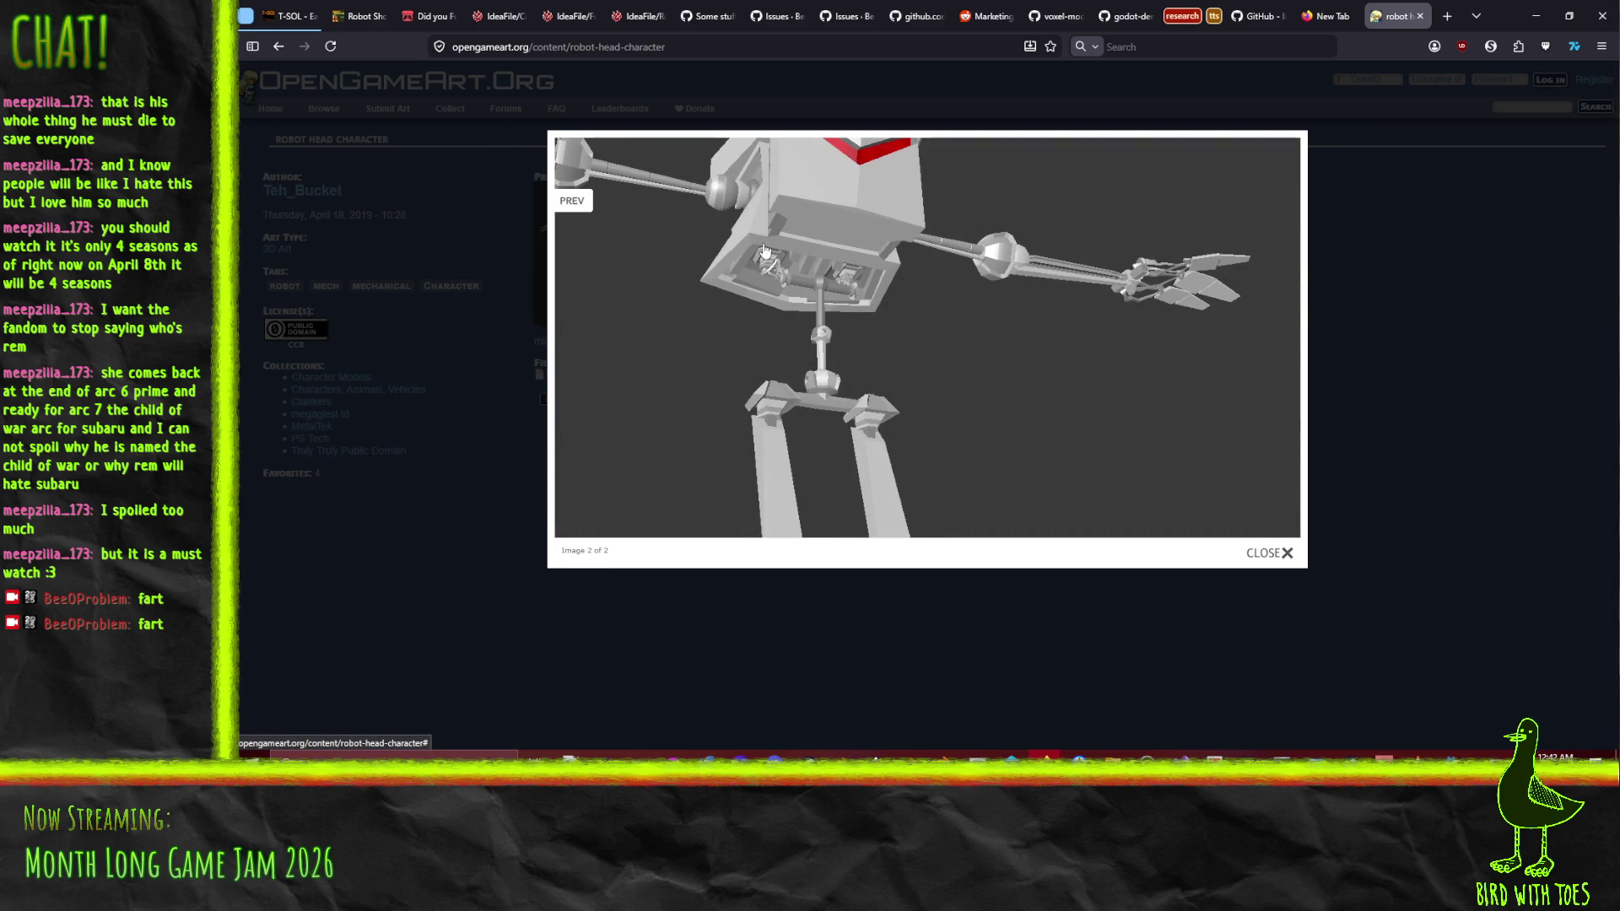
pyautogui.click(1501, 245)
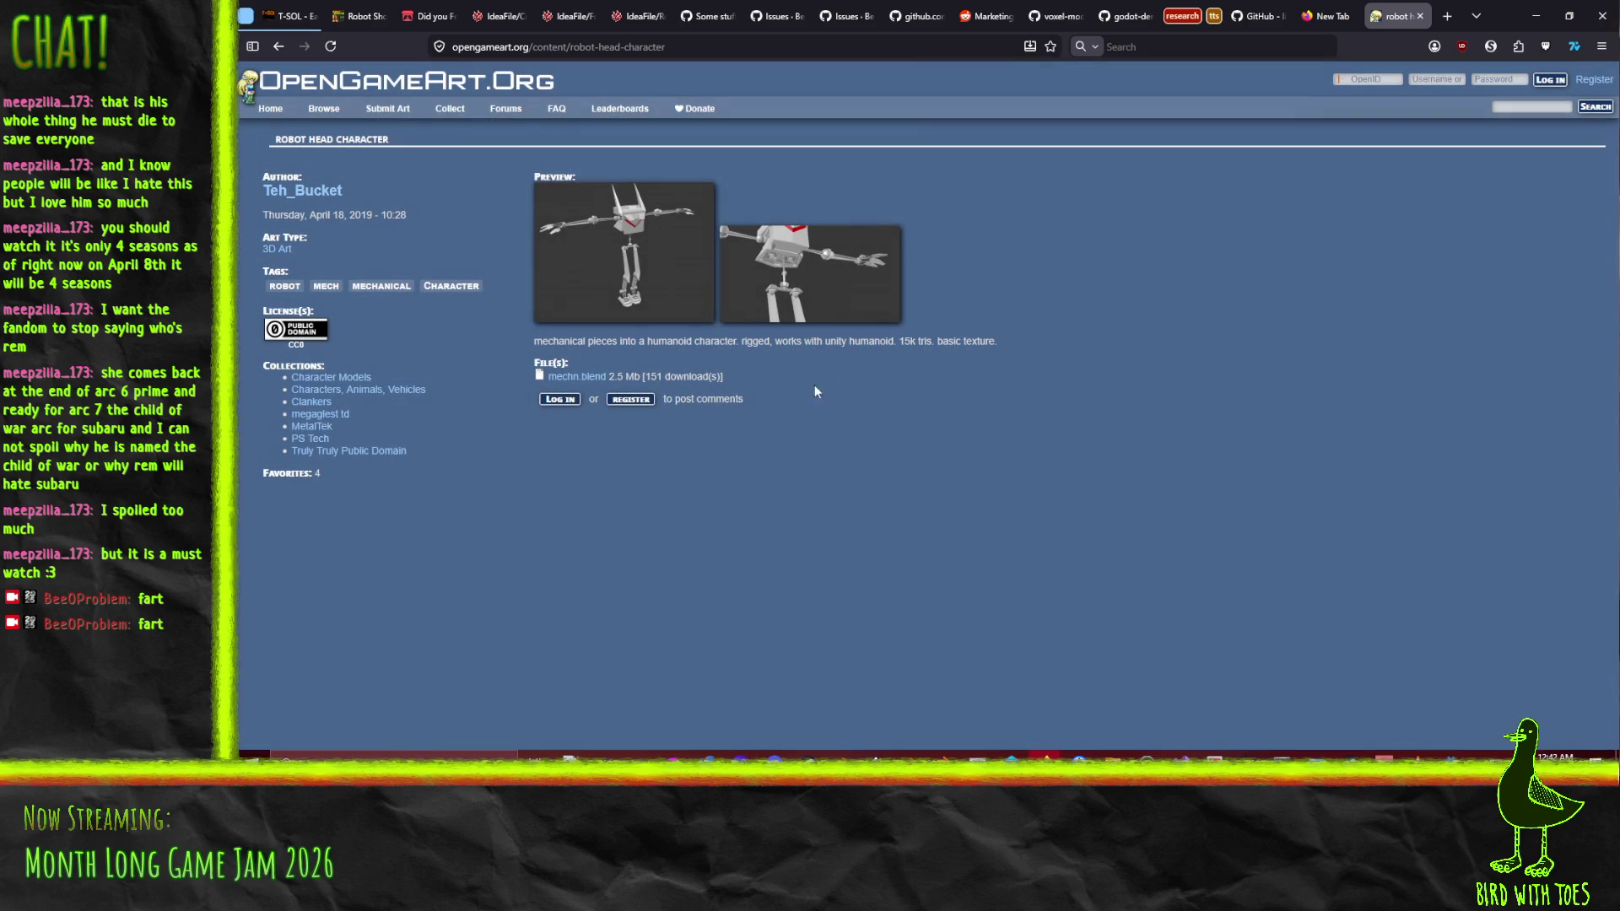
pyautogui.click(281, 47)
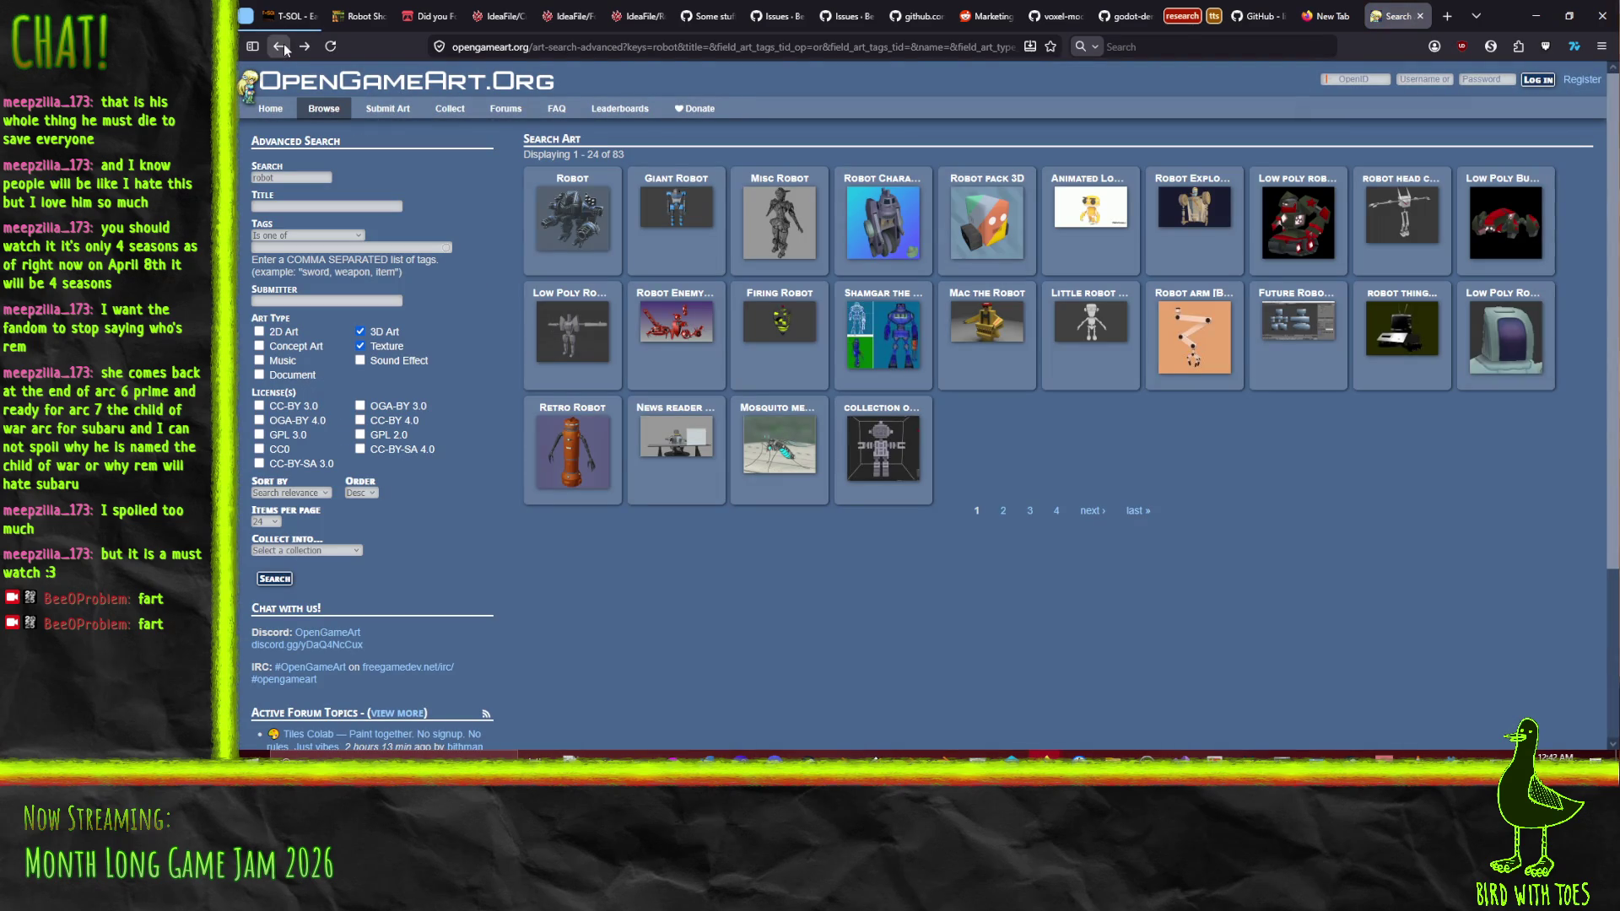
pyautogui.click(303, 48)
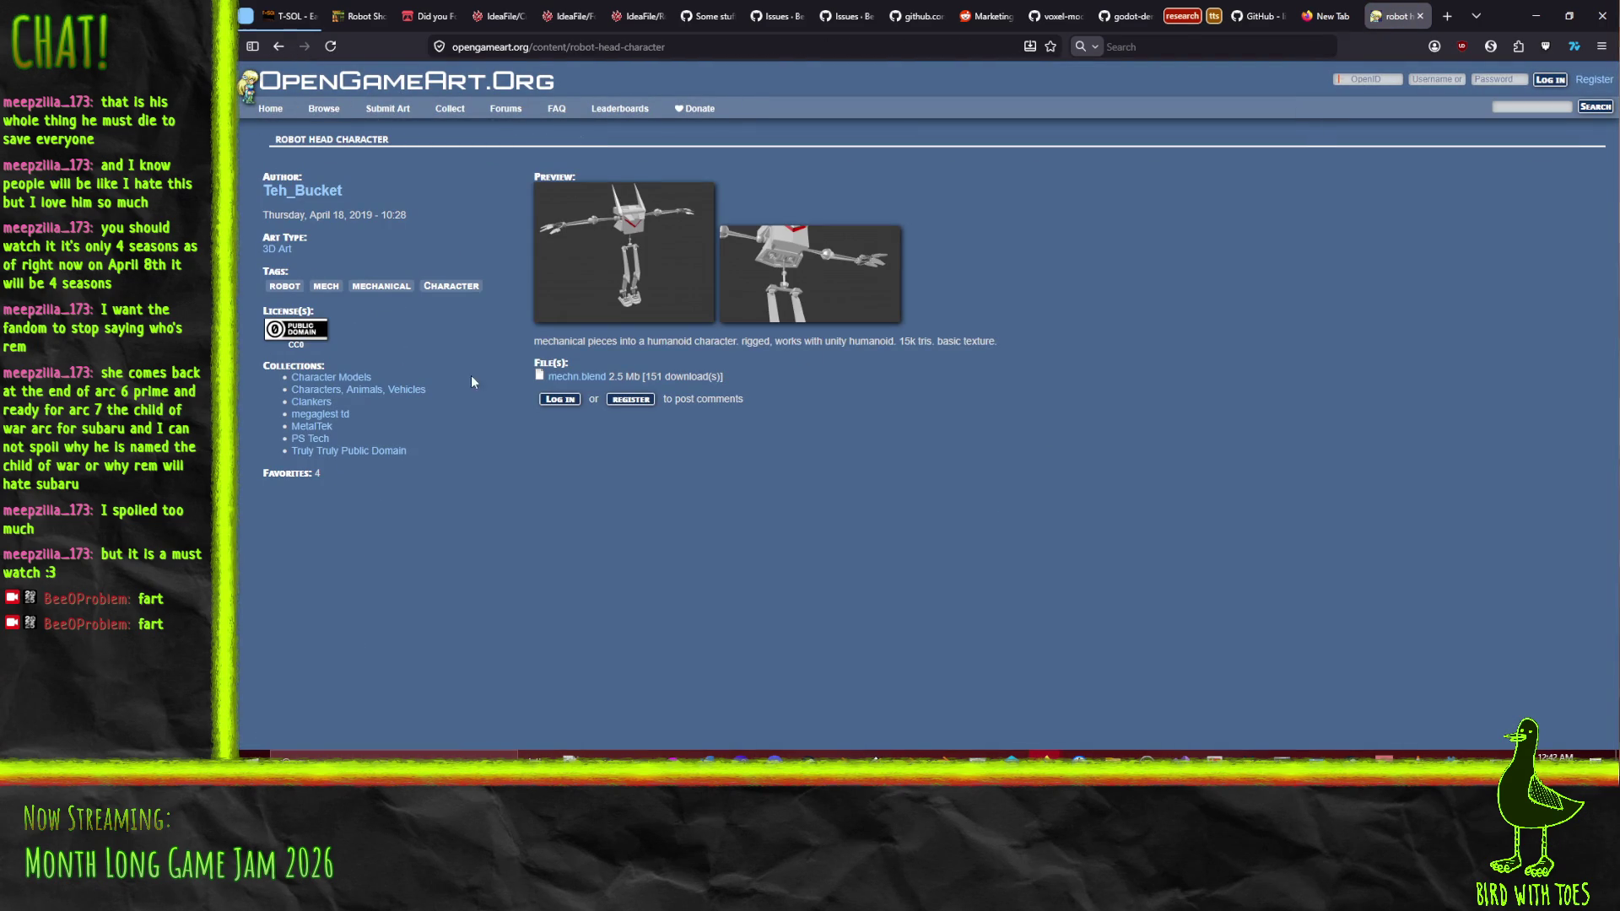
# Download mechn.blend, return to the search results and open the Low Poly Bug Robot page
pyautogui.click(579, 377)
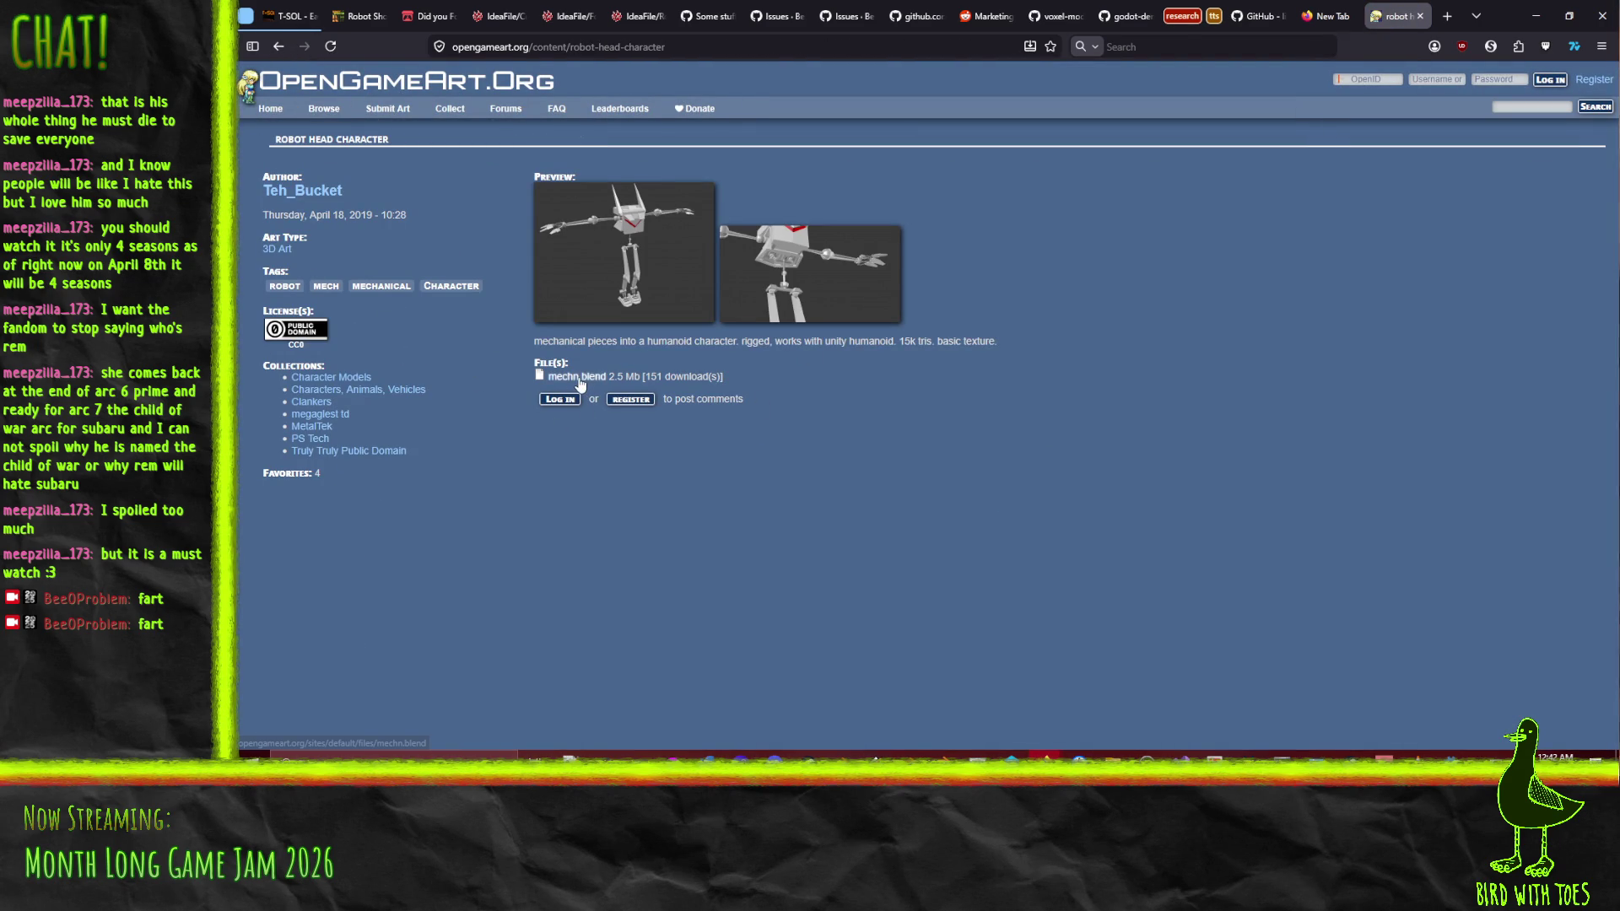
pyautogui.click(1114, 400)
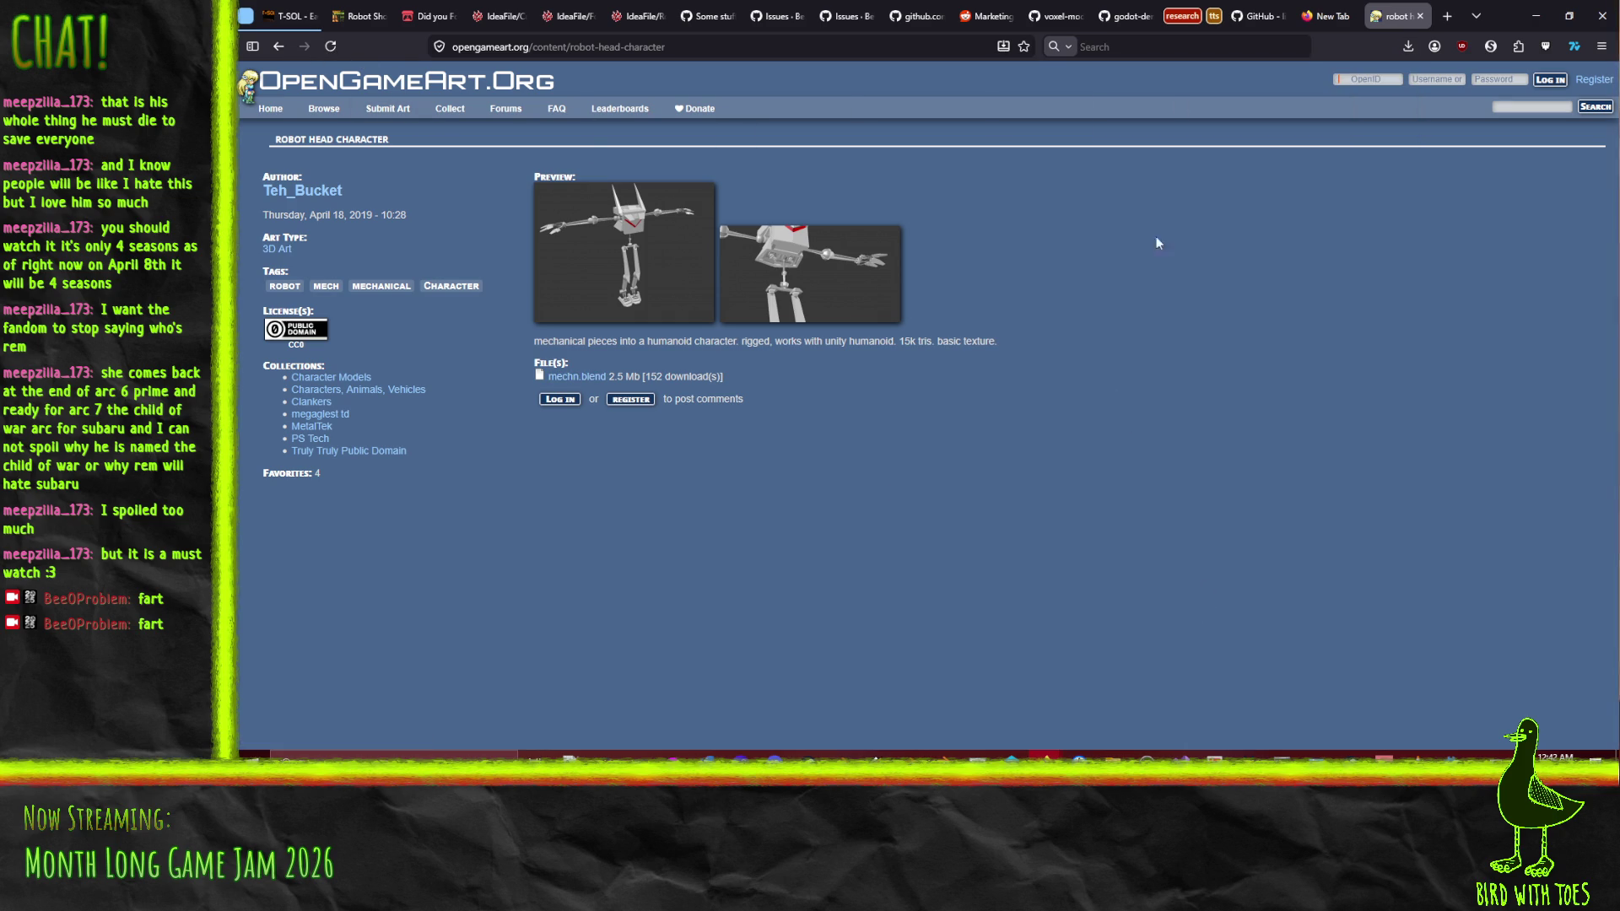
pyautogui.click(279, 47)
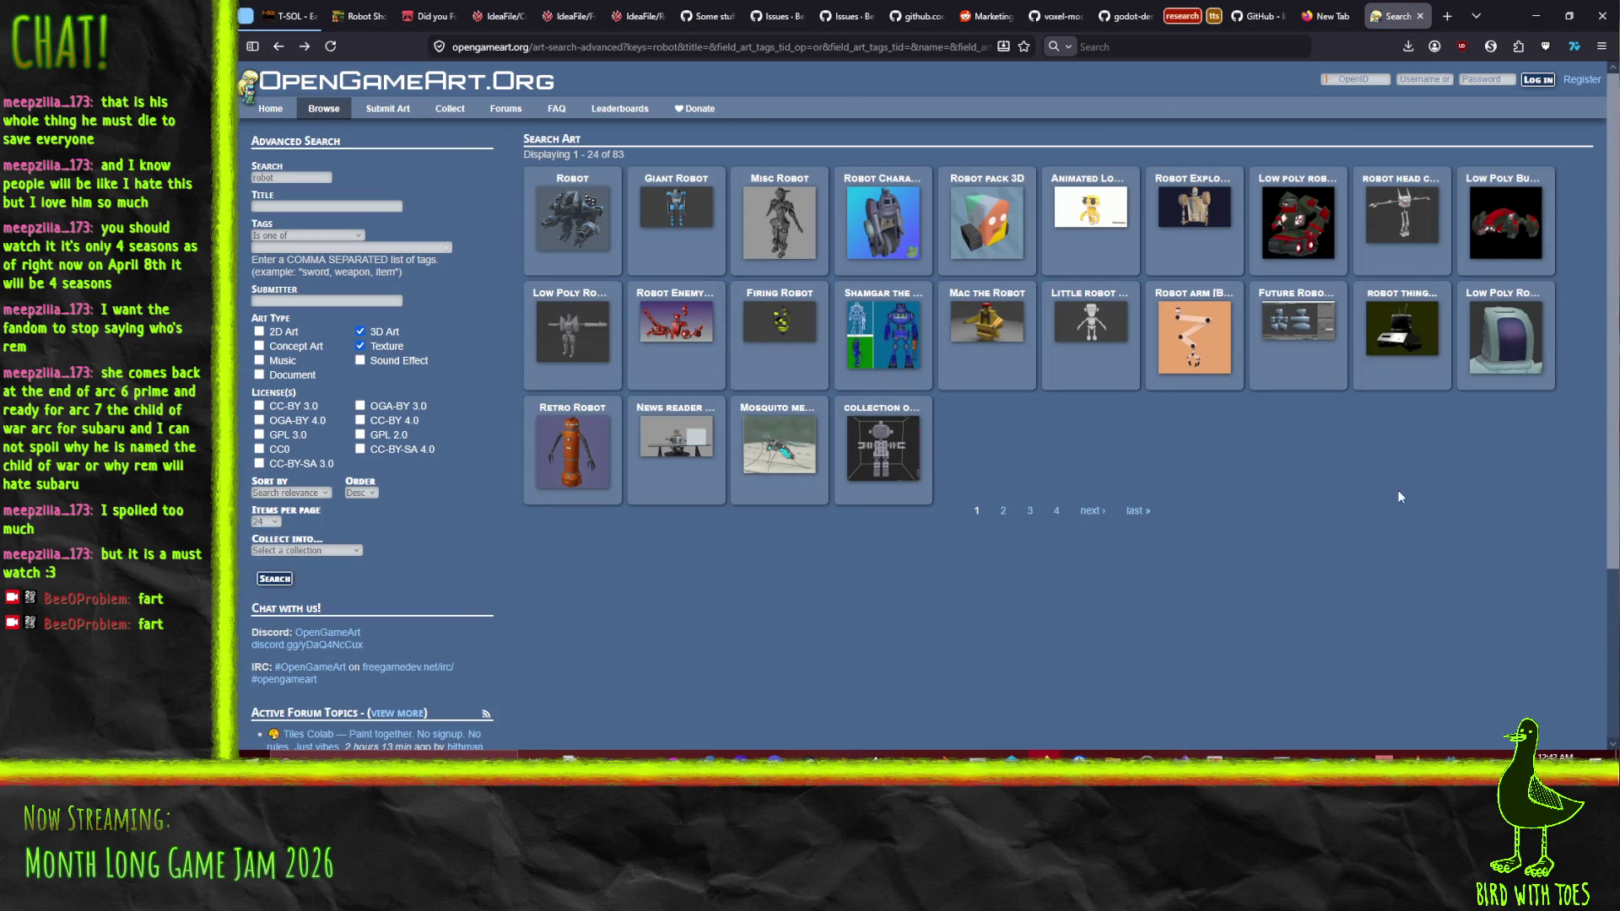
pyautogui.click(1513, 216)
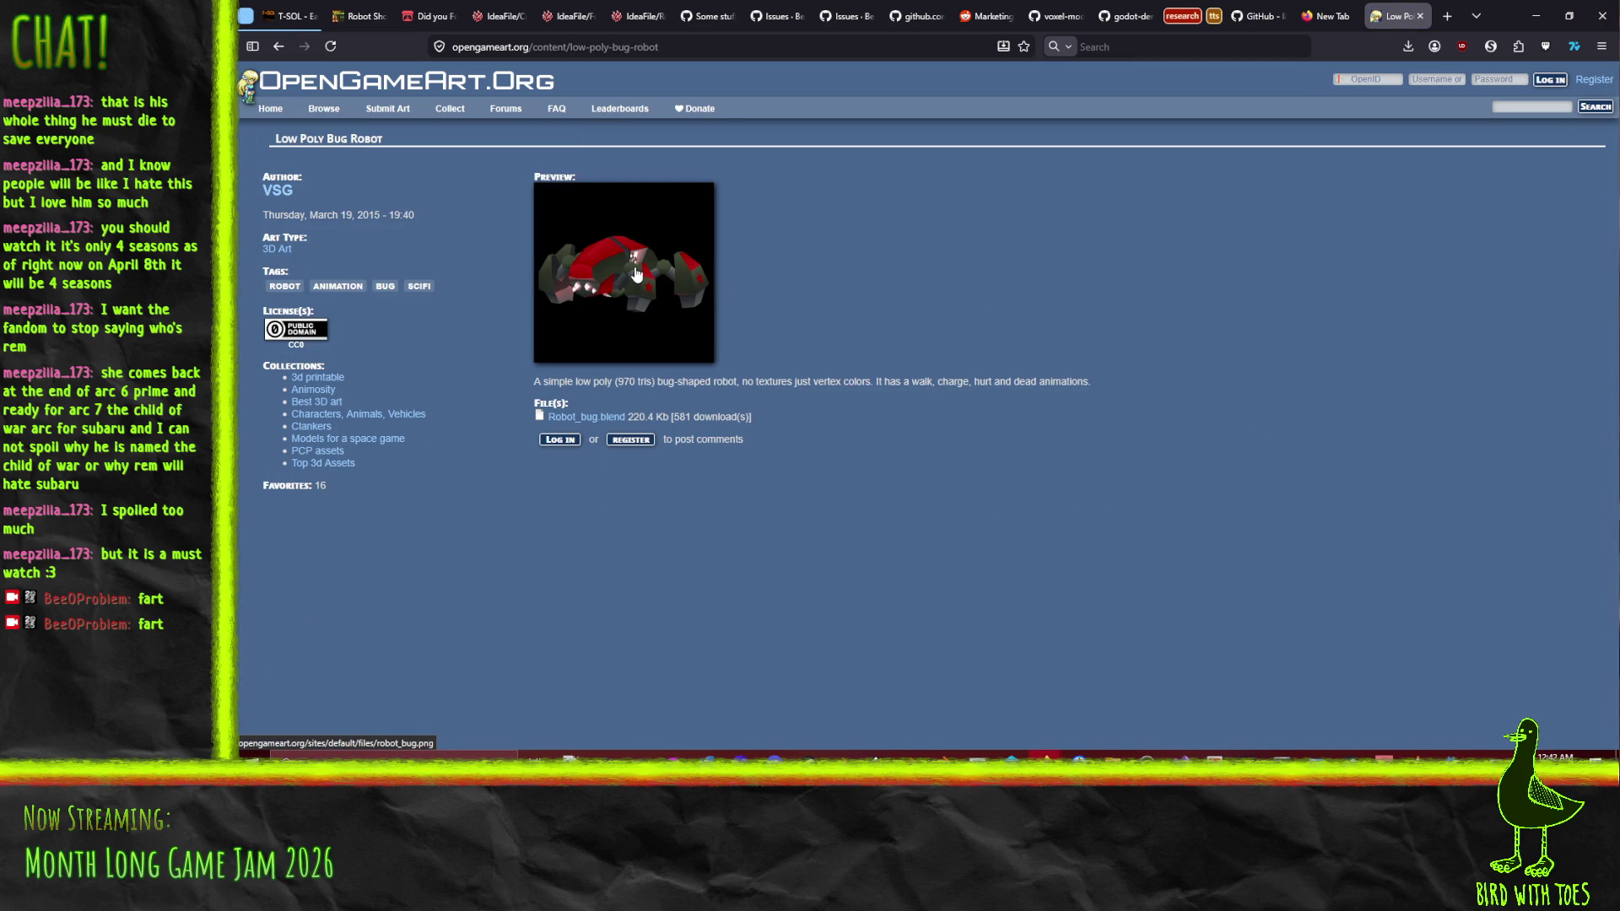
# Download Robot_bug.blend, dismiss the downloads list, and go back to the robot results
pyautogui.click(582, 417)
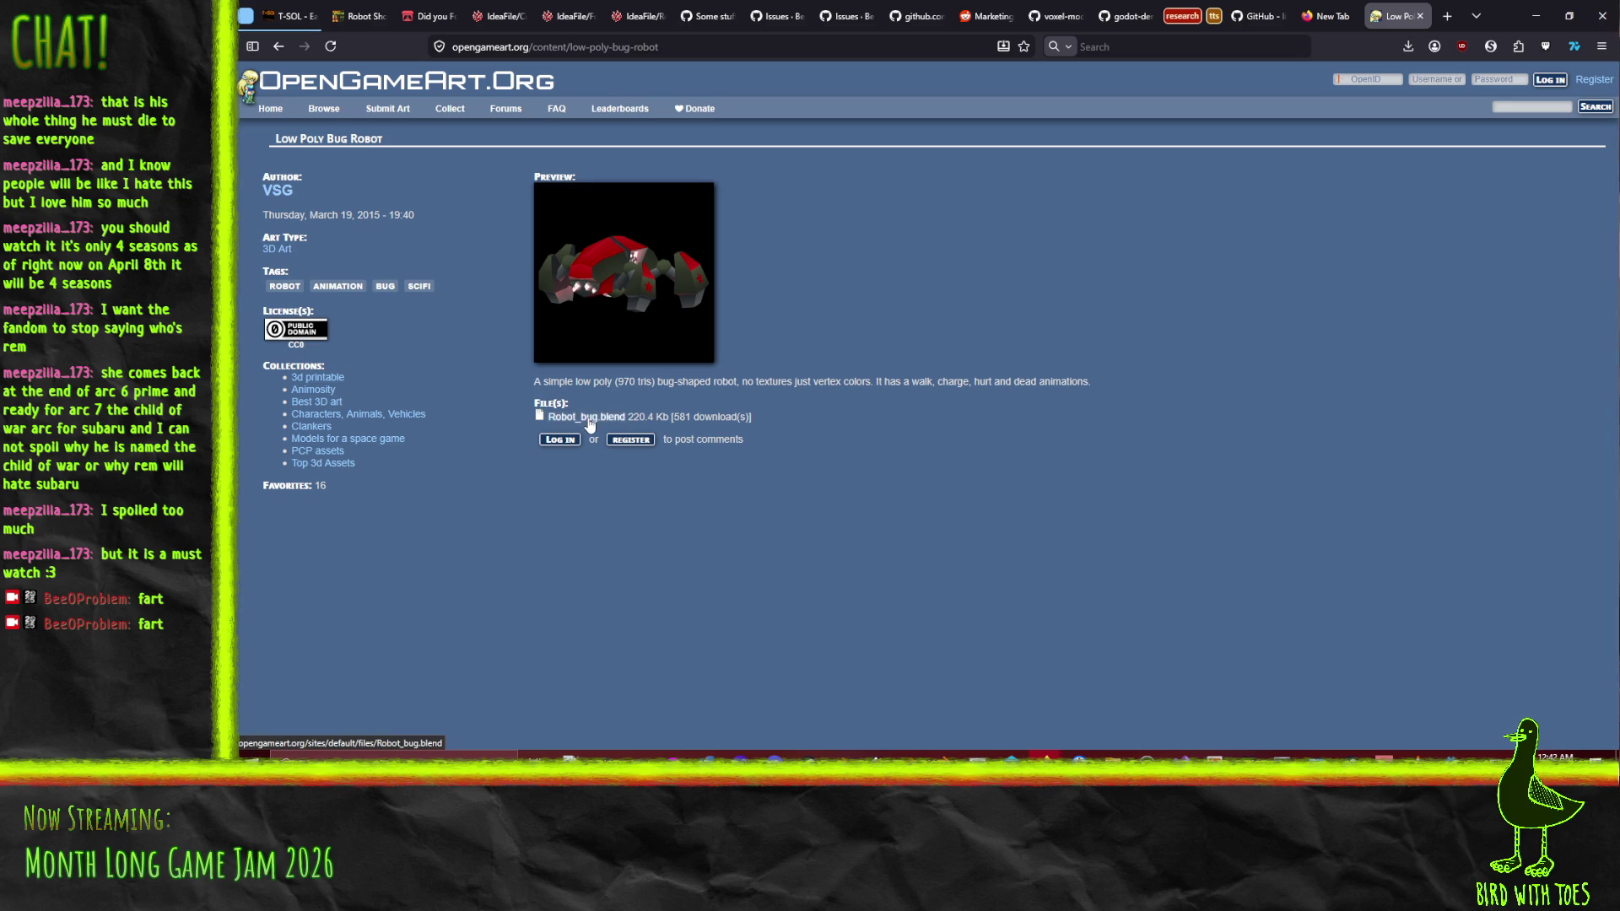
pyautogui.click(999, 307)
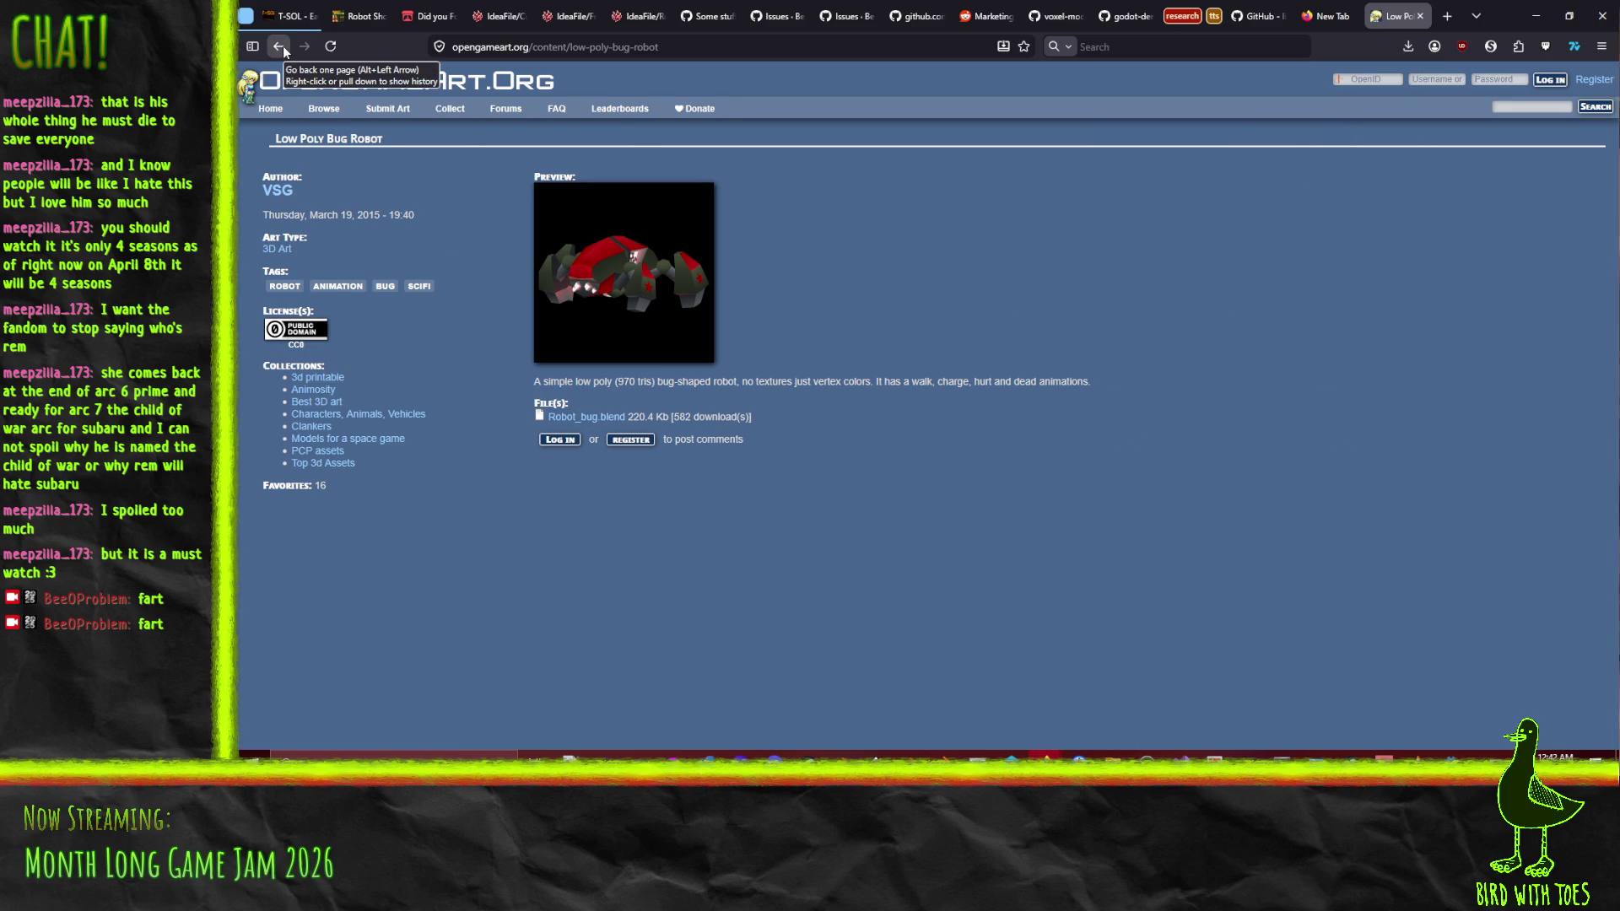
pyautogui.click(281, 47)
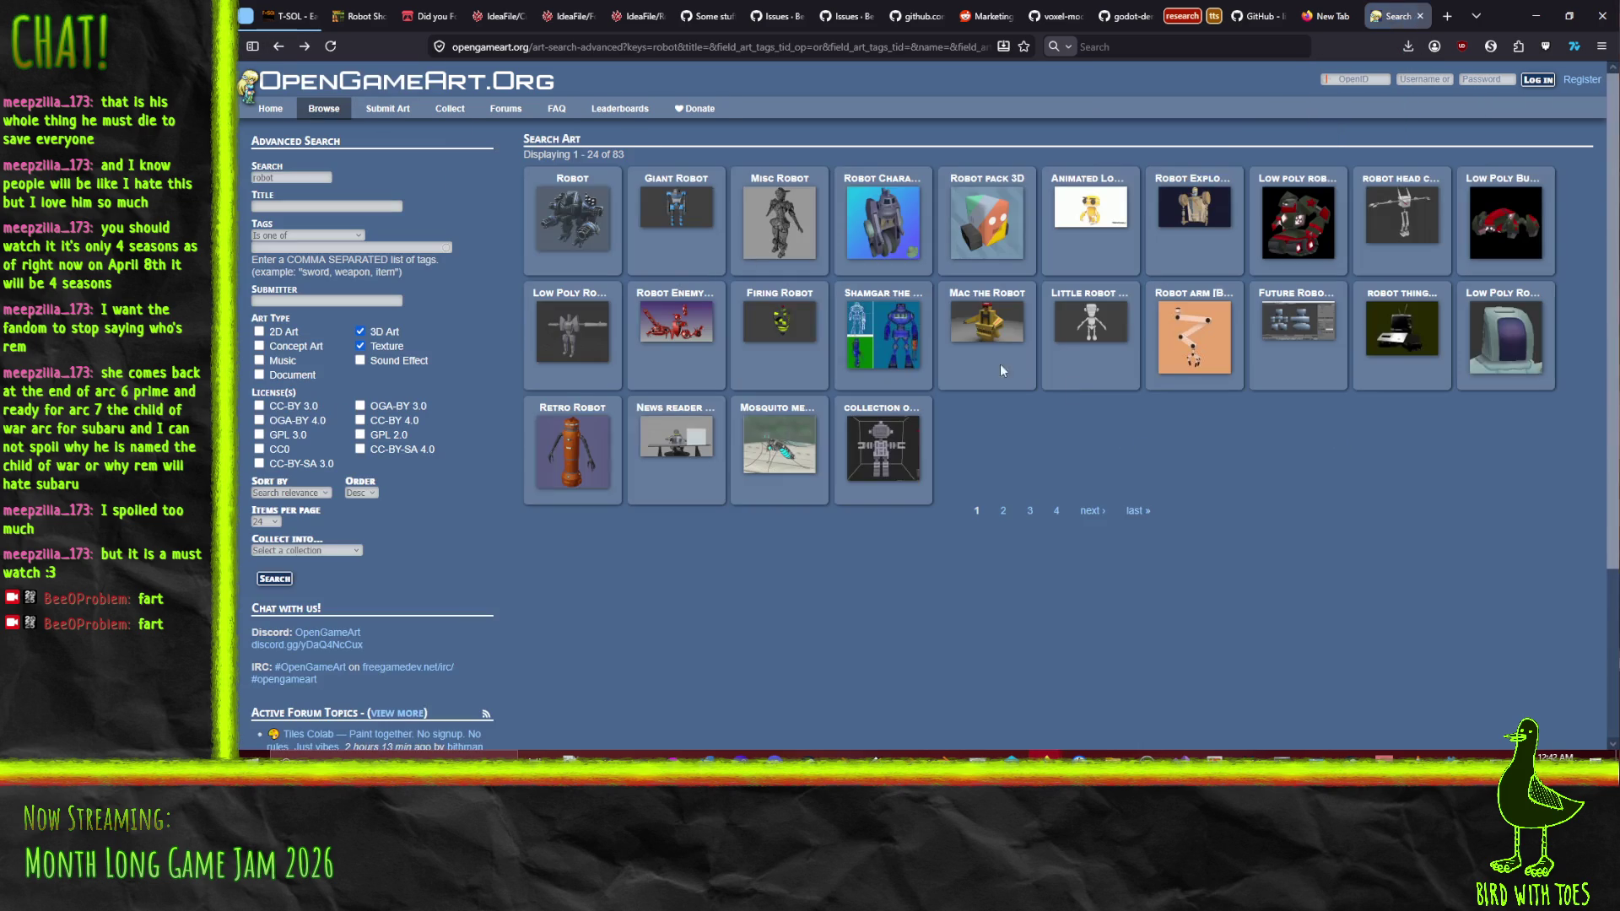
# Show results page 2 and look at the AHZ-27 and Spiderbot 1.0 model pages
pyautogui.click(1004, 511)
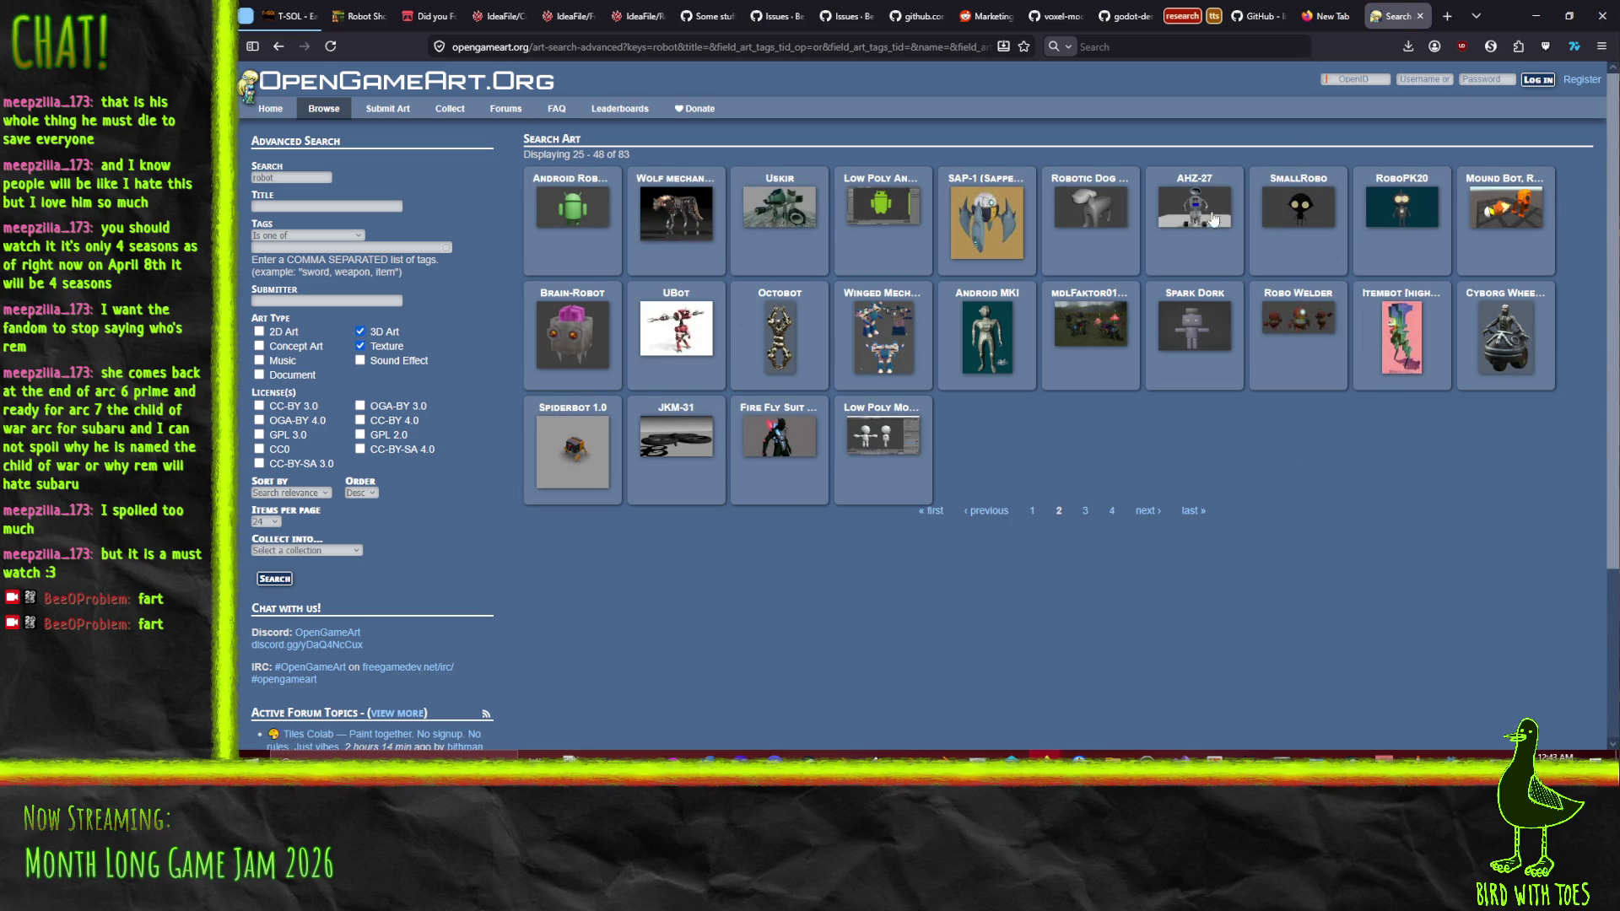
pyautogui.click(1212, 215)
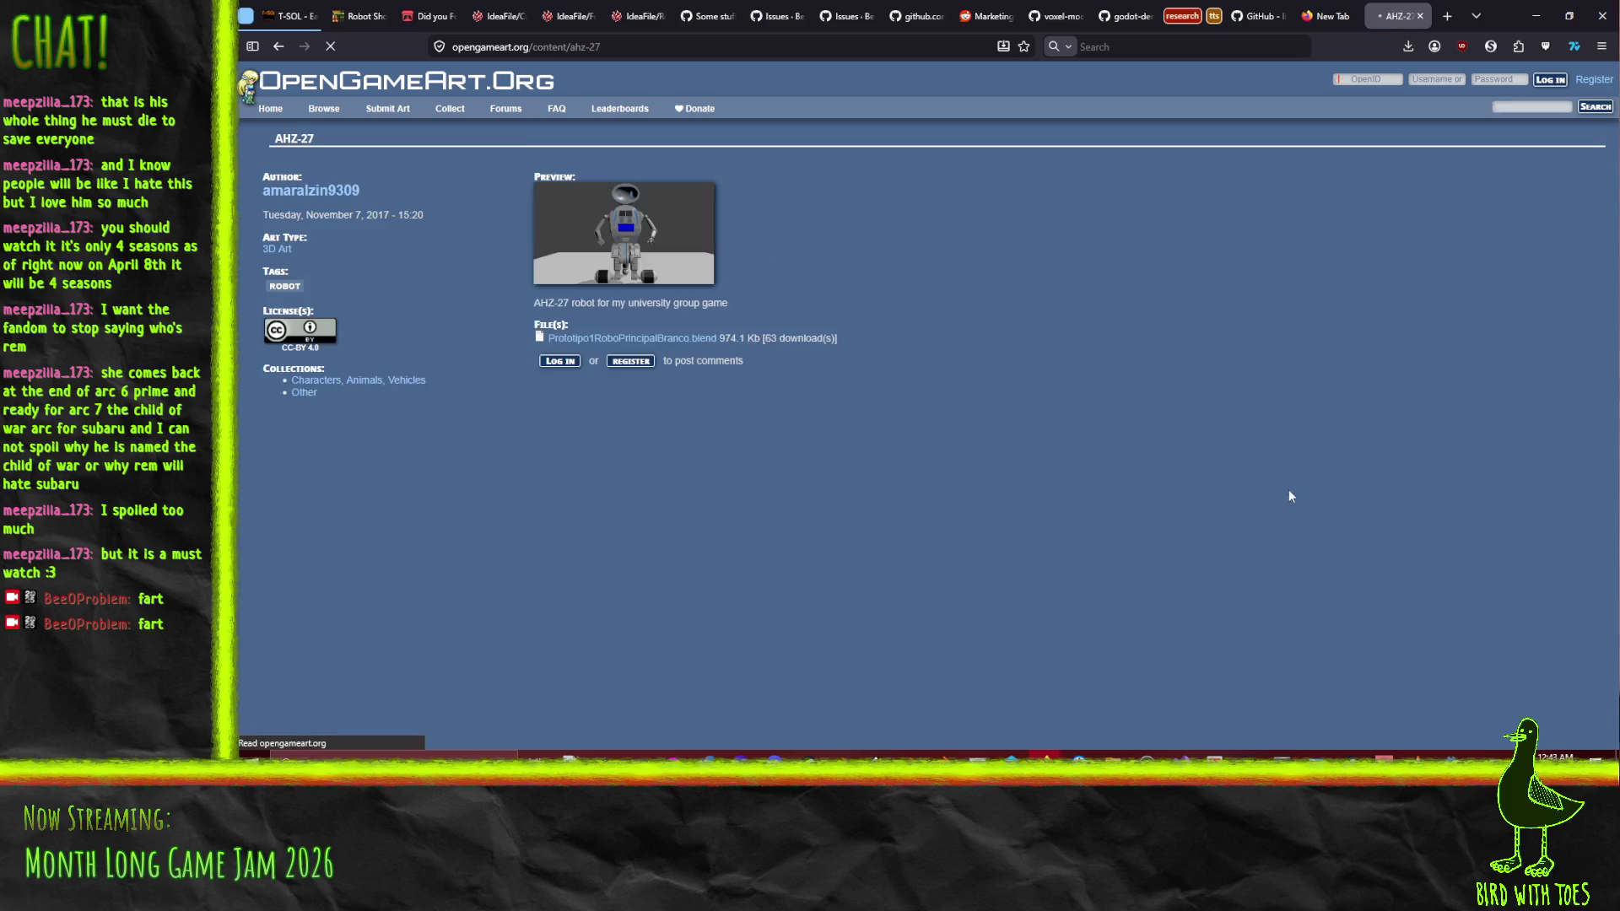
pyautogui.click(279, 46)
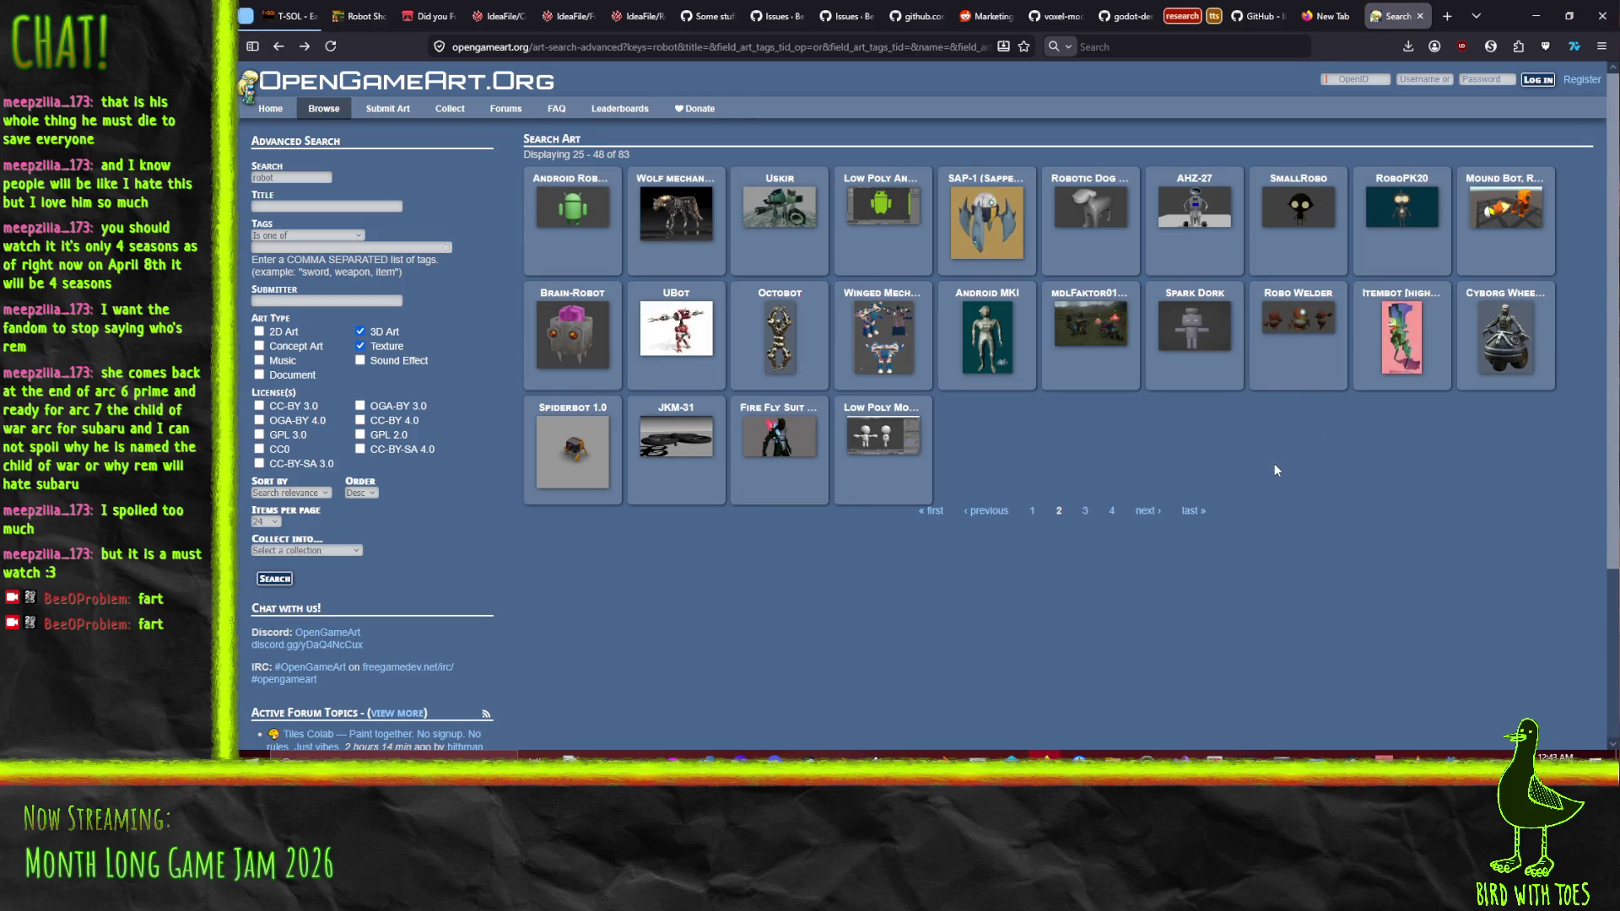
pyautogui.click(599, 452)
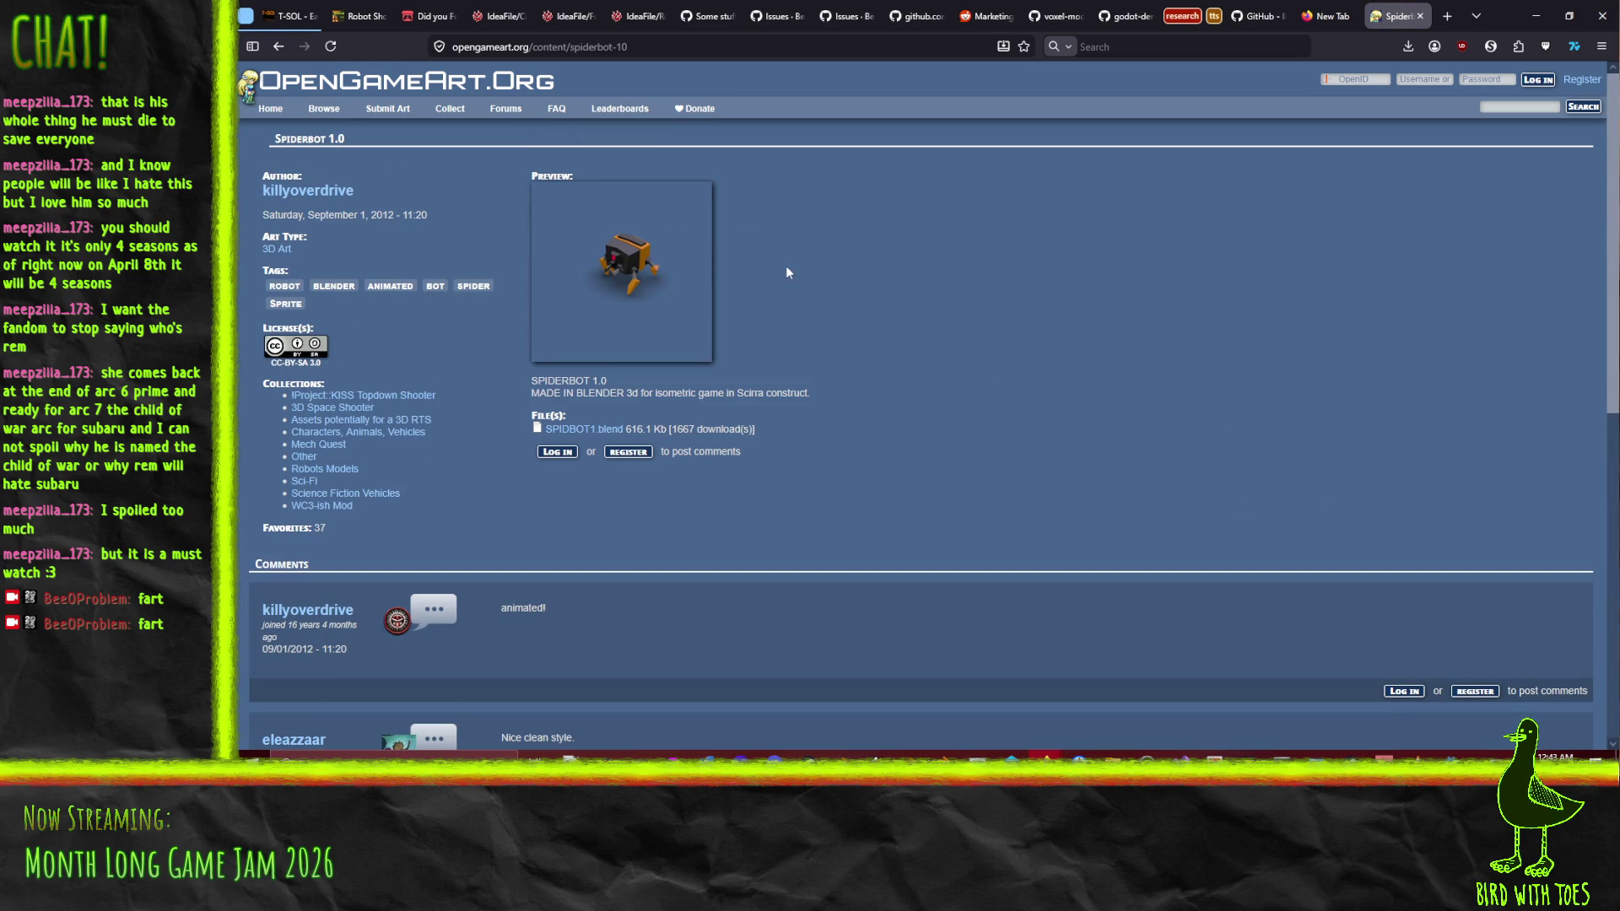
pyautogui.hotkey('alt', 'Left')
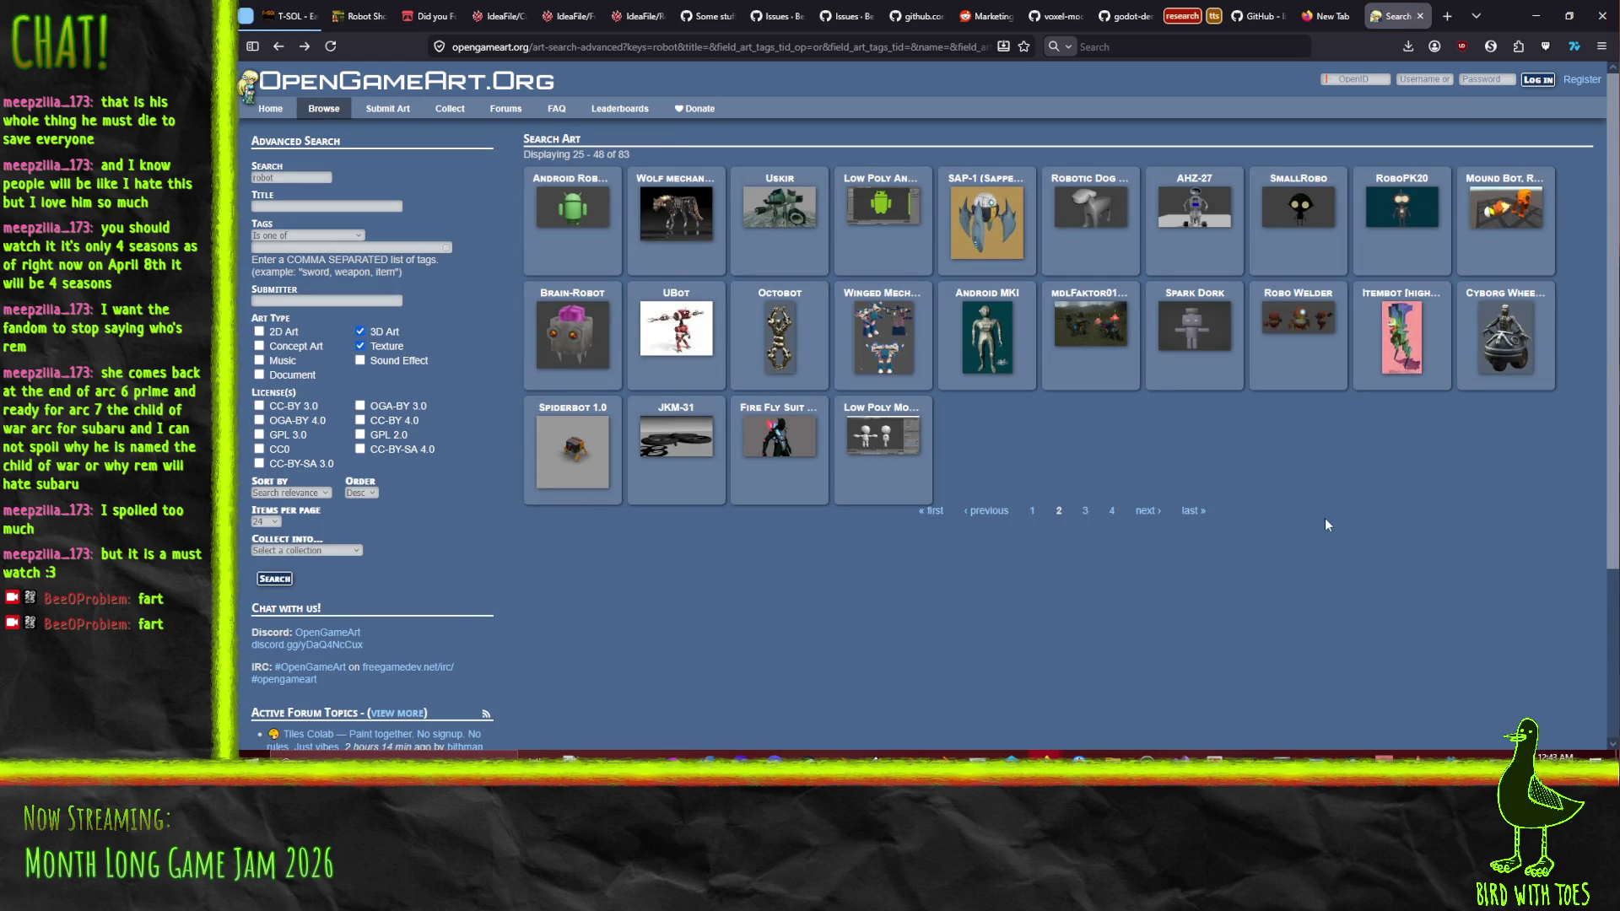
# Try loading further result pages, then bring up link options for results page 4
pyautogui.click(1086, 513)
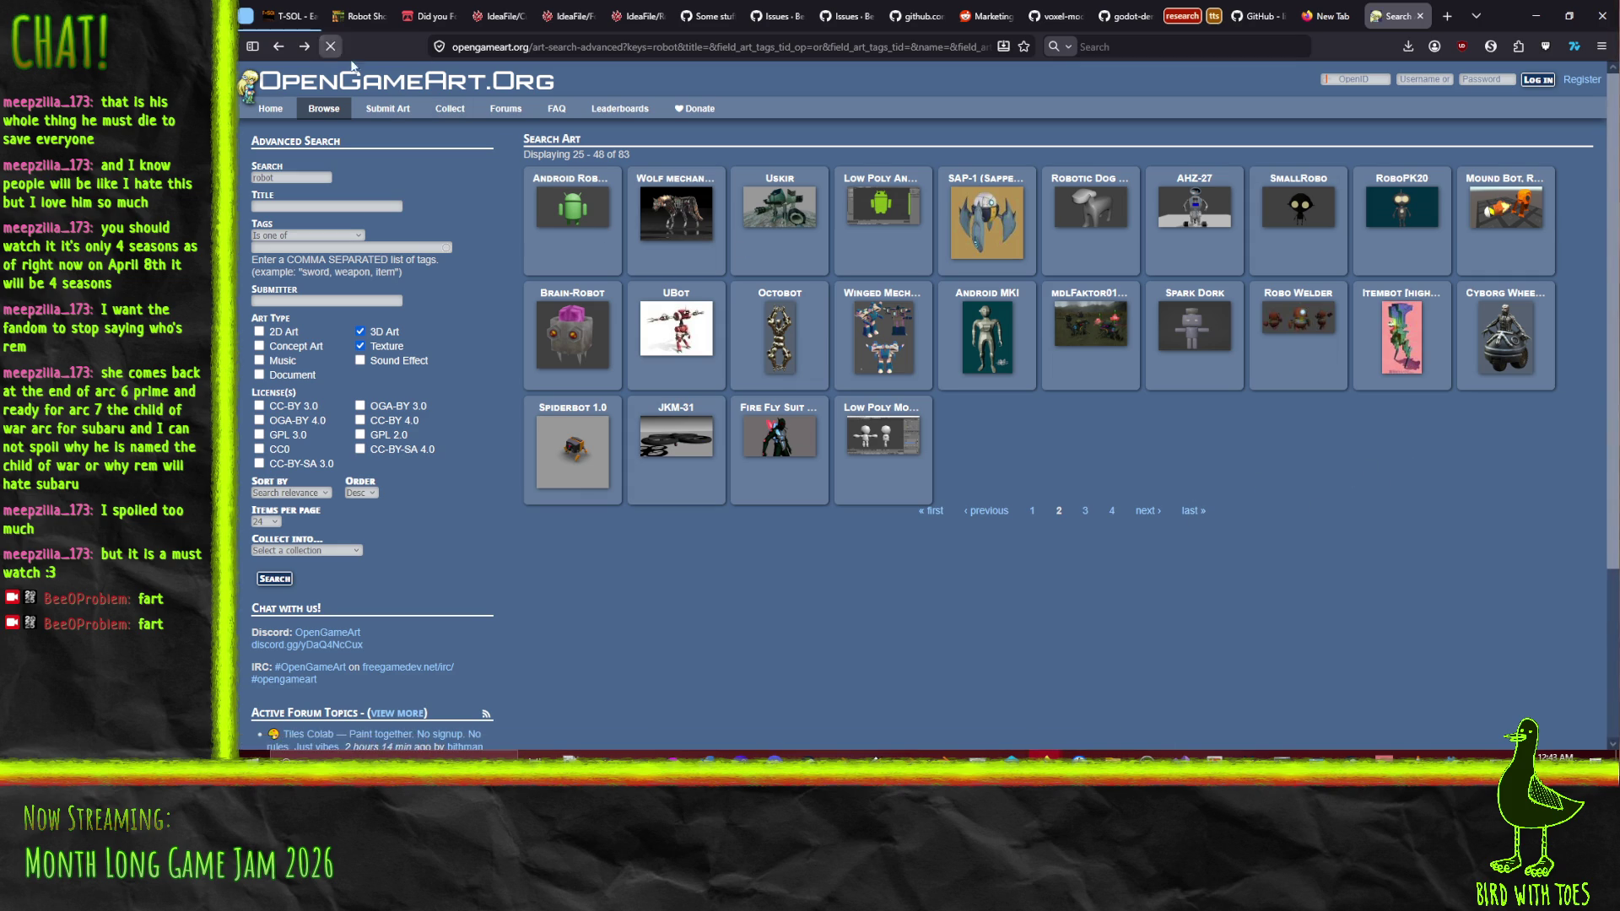
pyautogui.click(1085, 512)
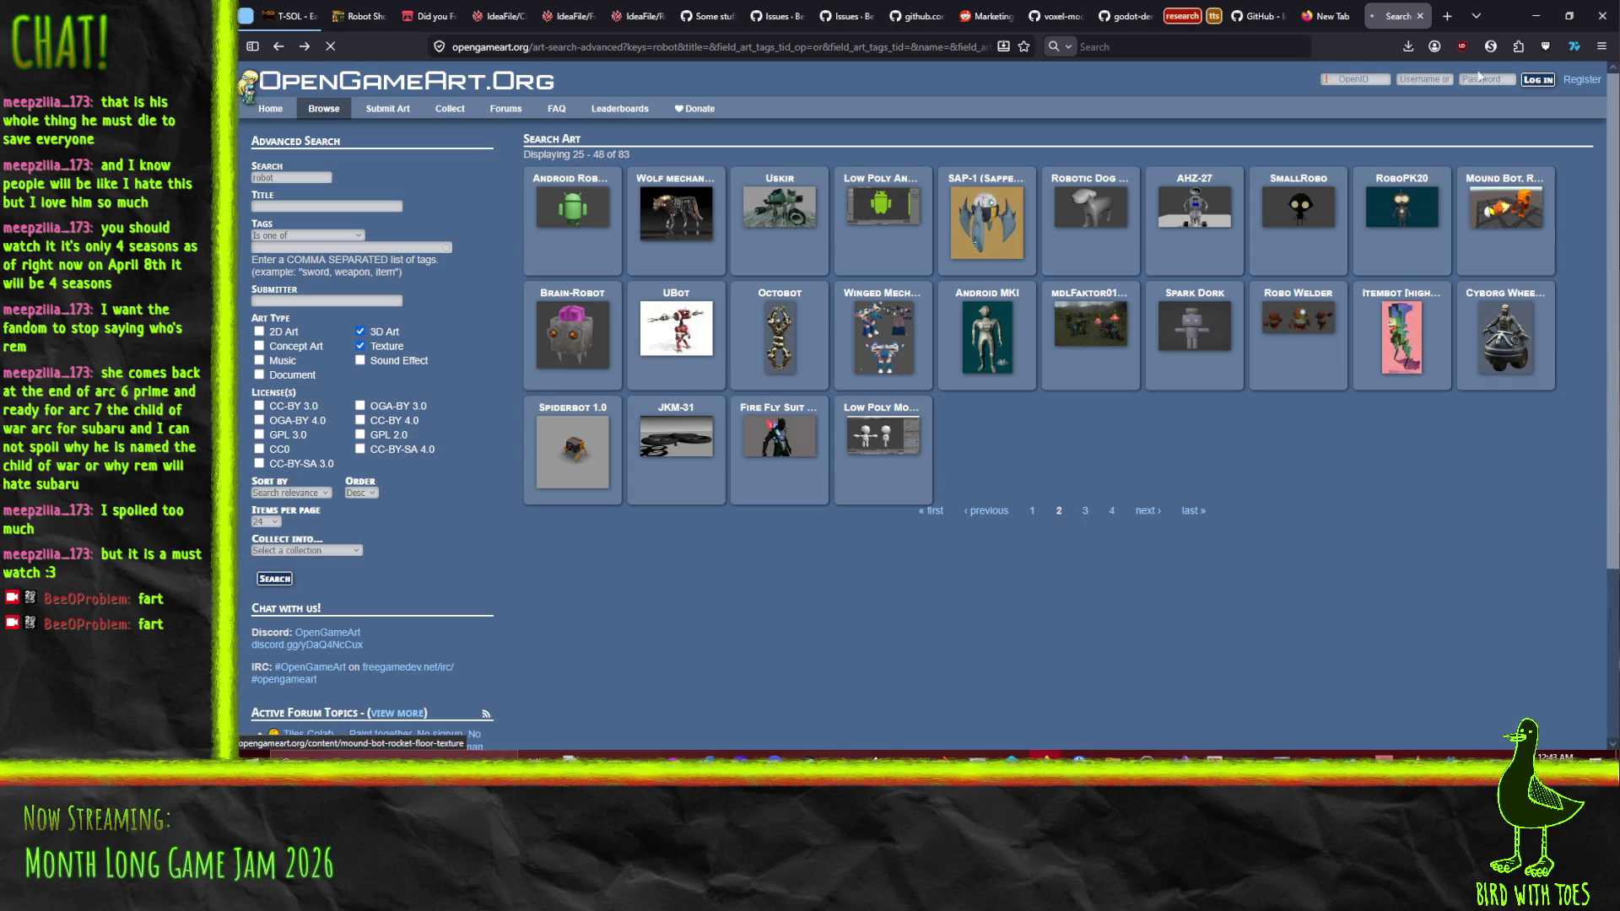
pyautogui.click(1329, 11)
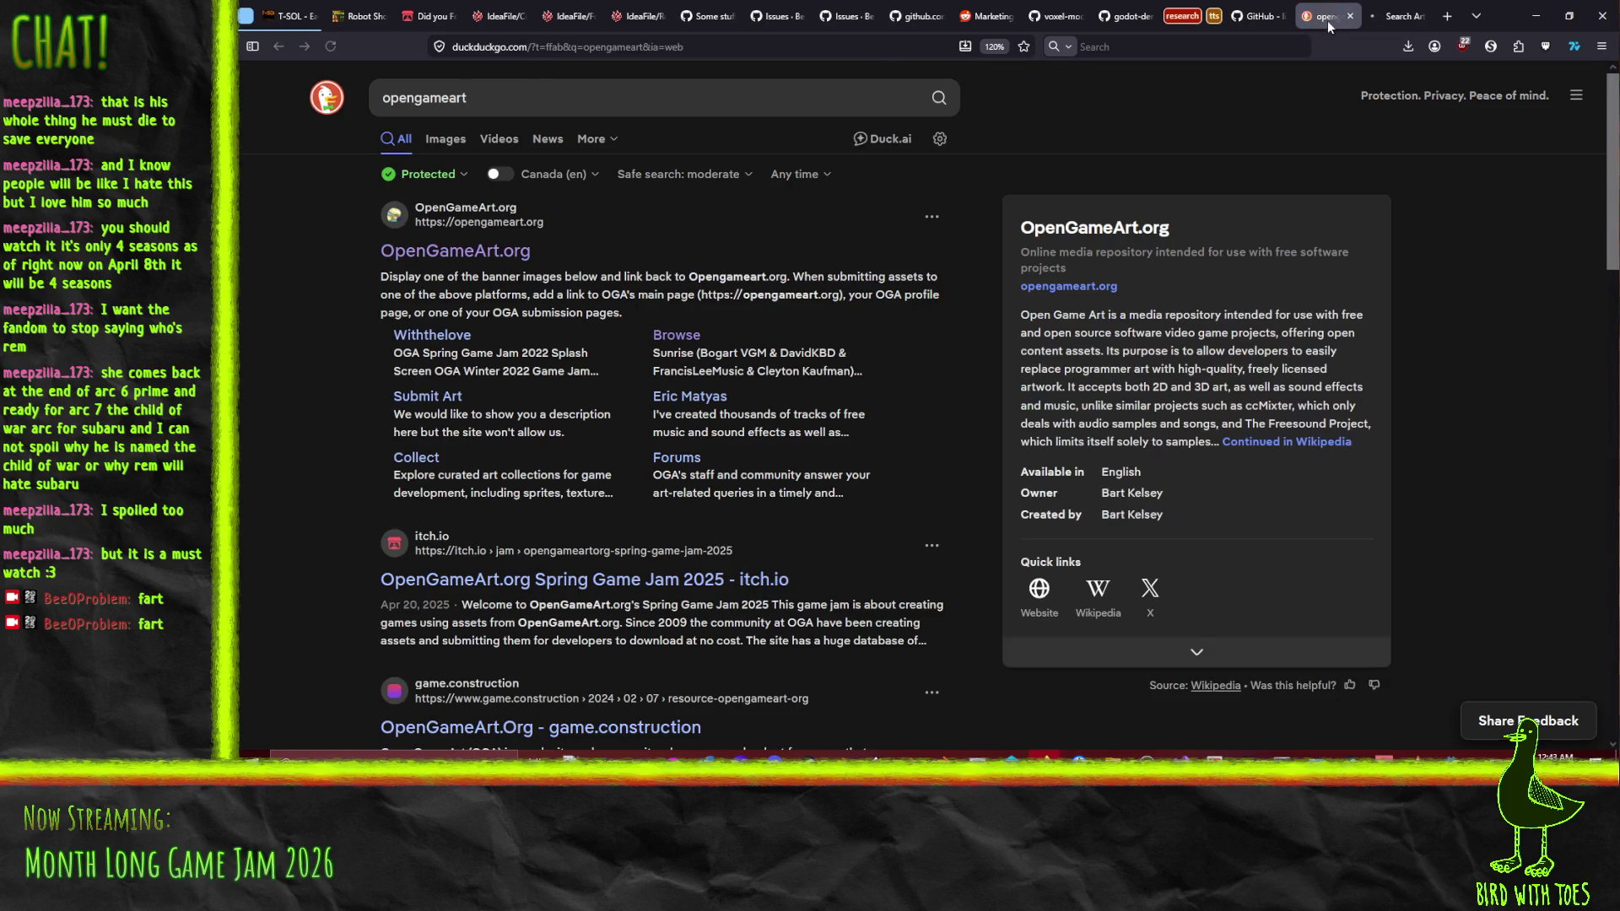
pyautogui.click(1396, 16)
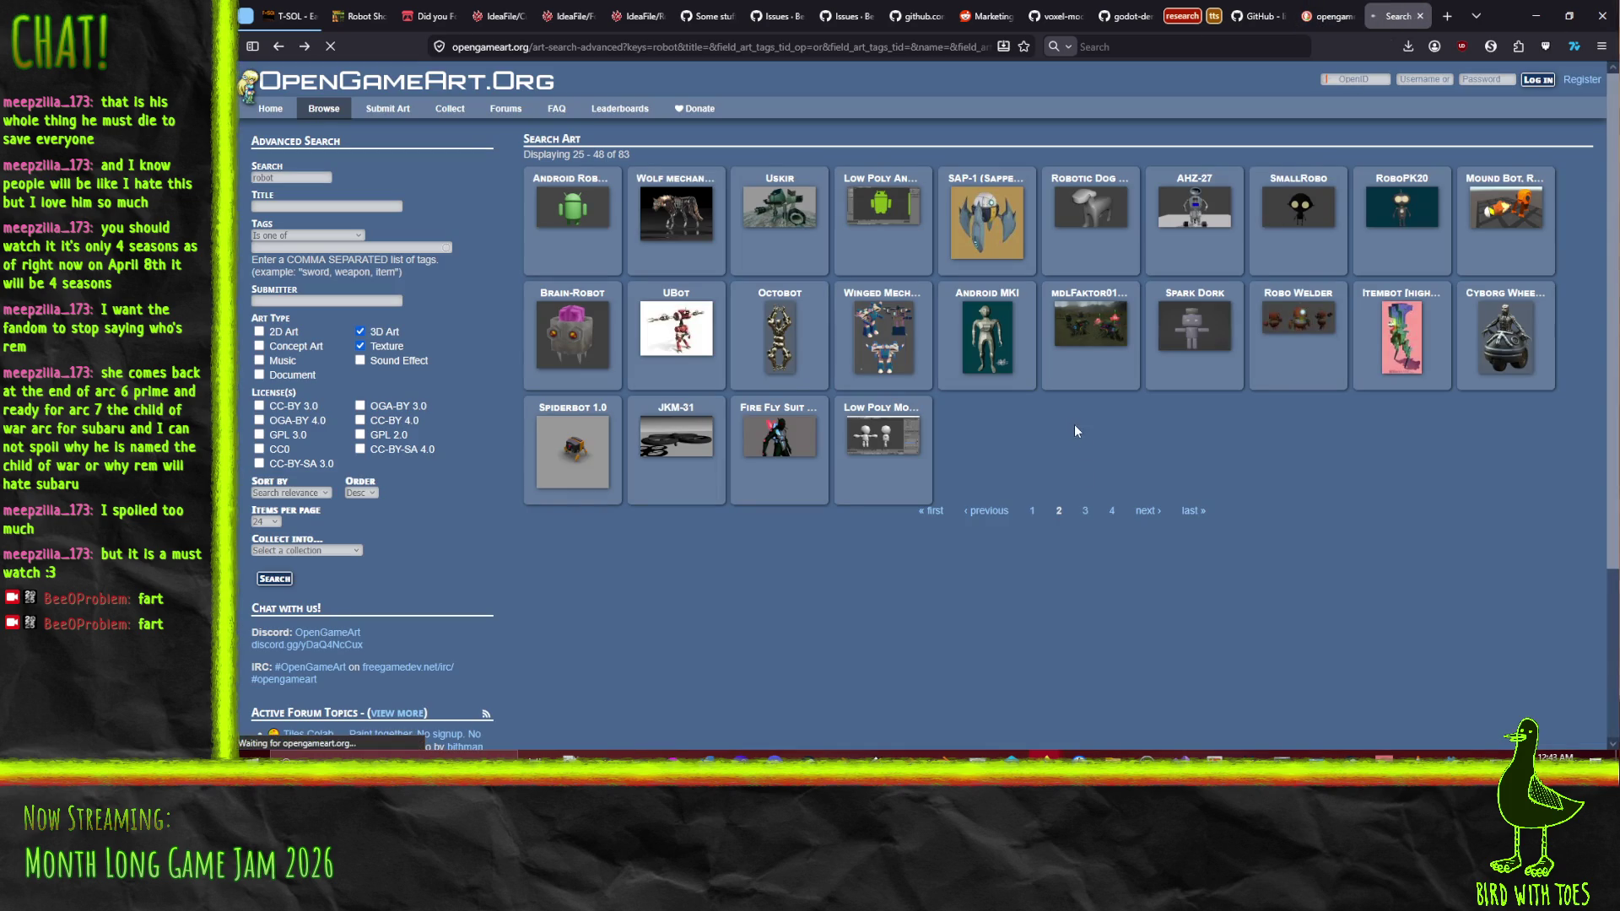
pyautogui.rightClick(1110, 511)
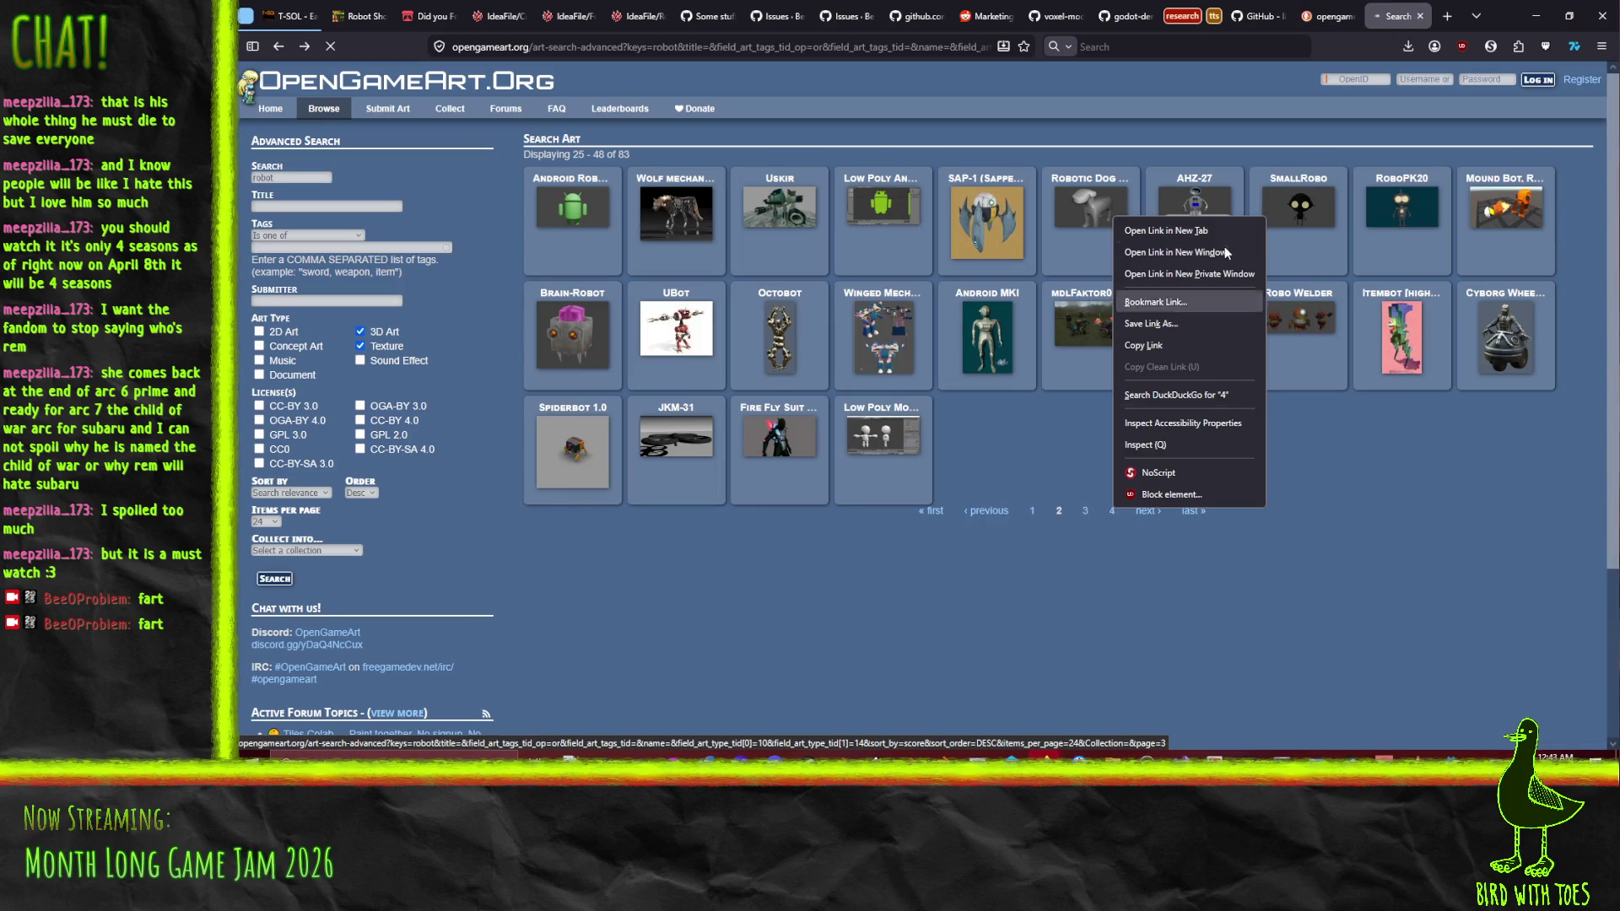
# Open results page 4 in a new tab and view the Low poly base model
pyautogui.click(1182, 229)
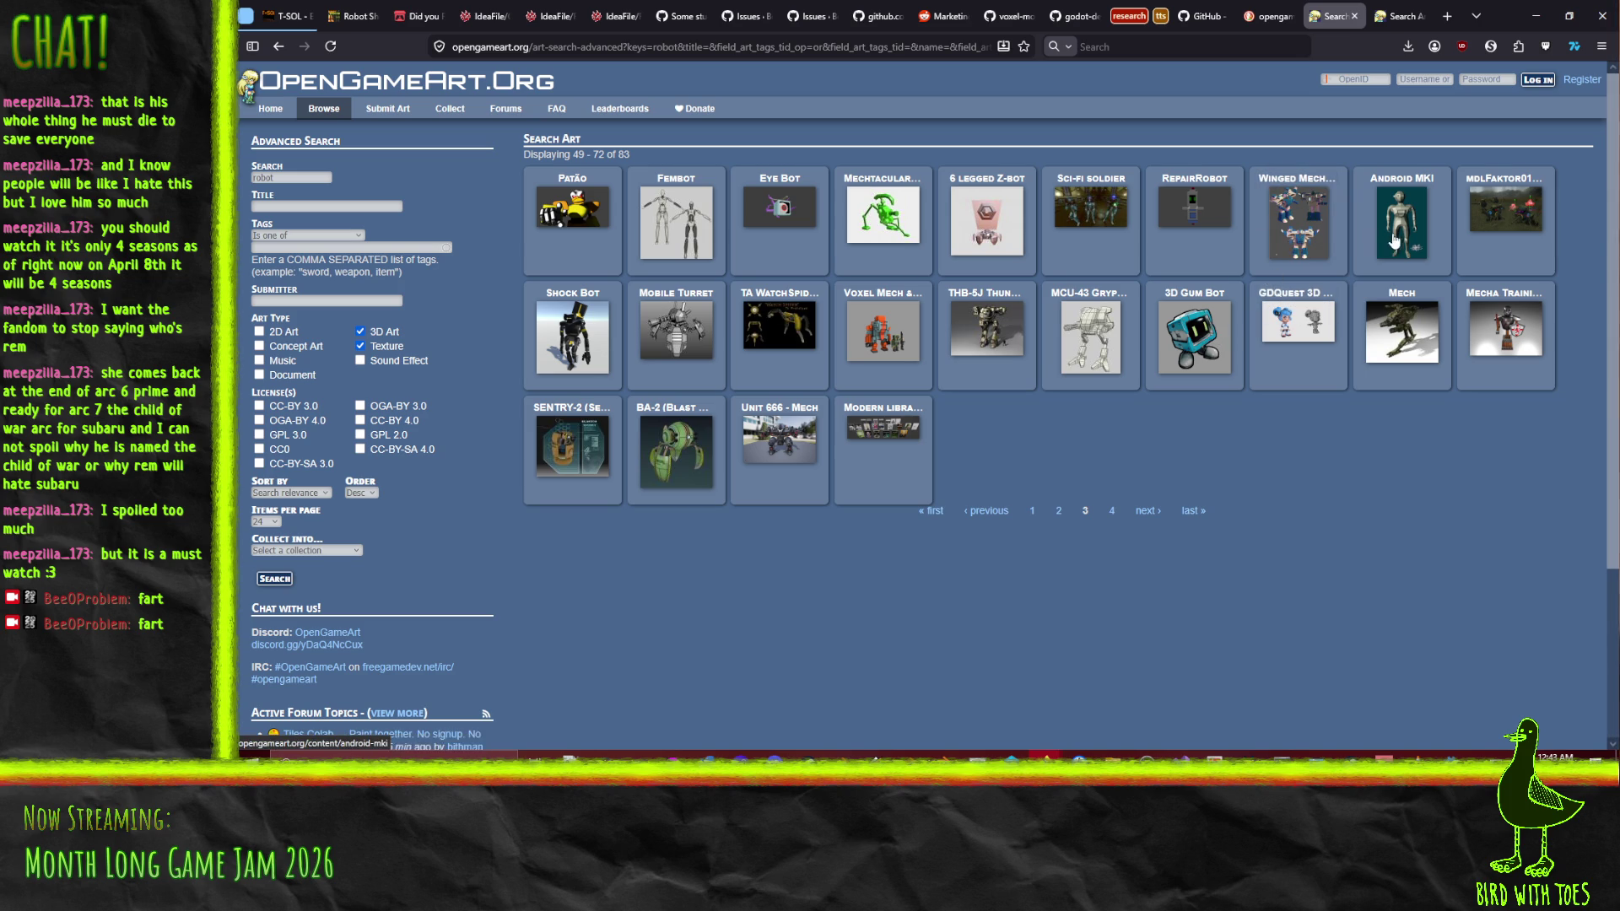
pyautogui.click(1392, 12)
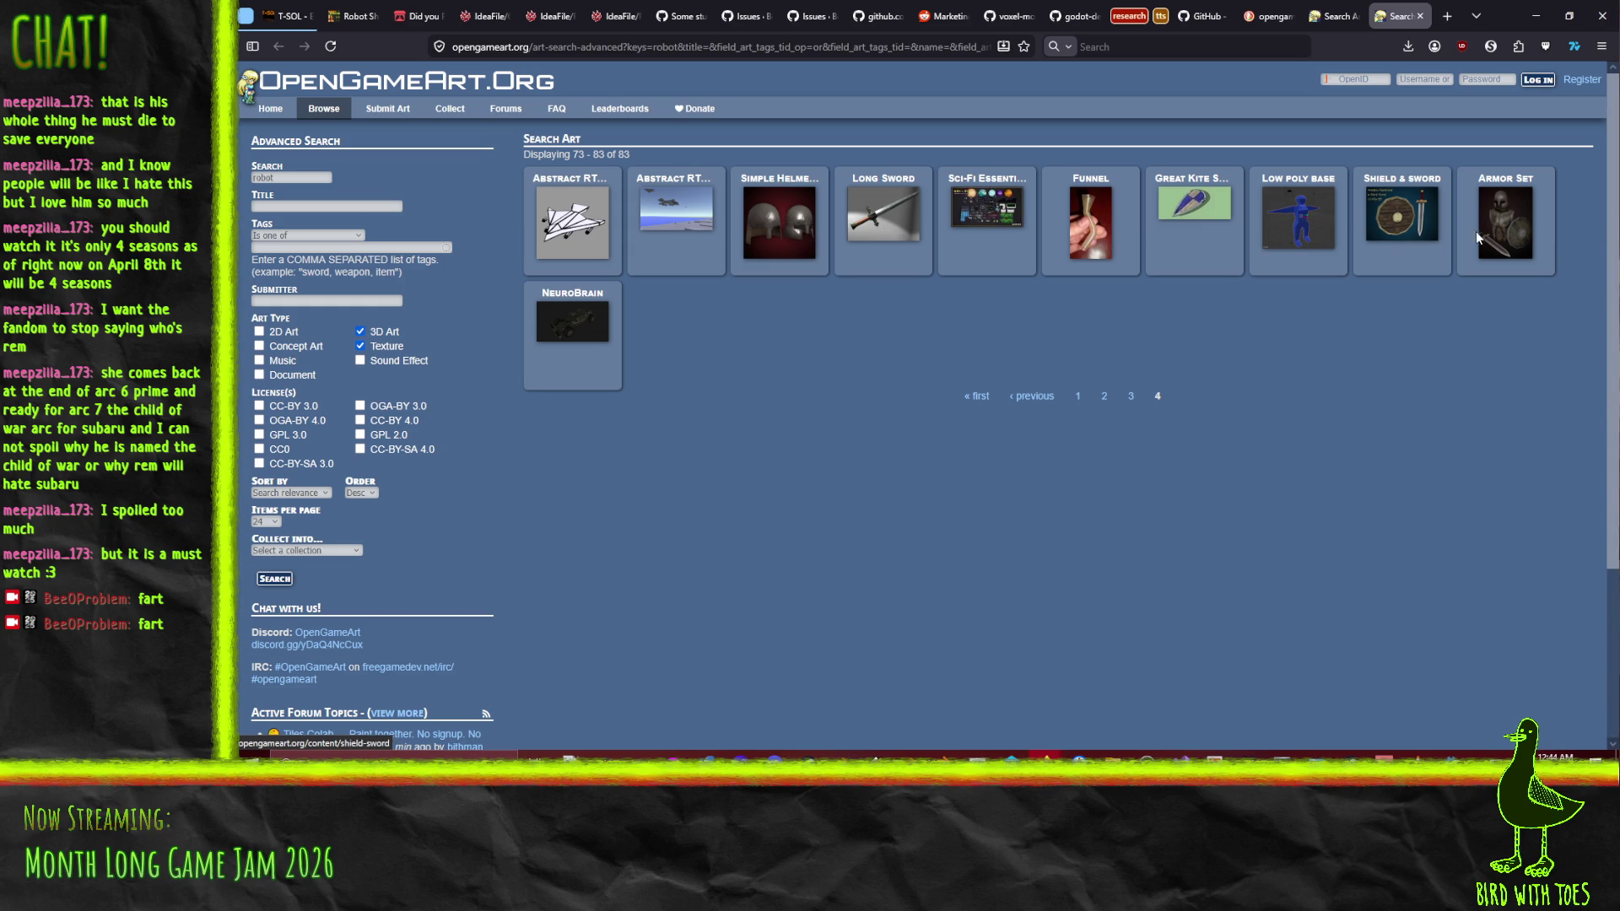
pyautogui.click(1289, 224)
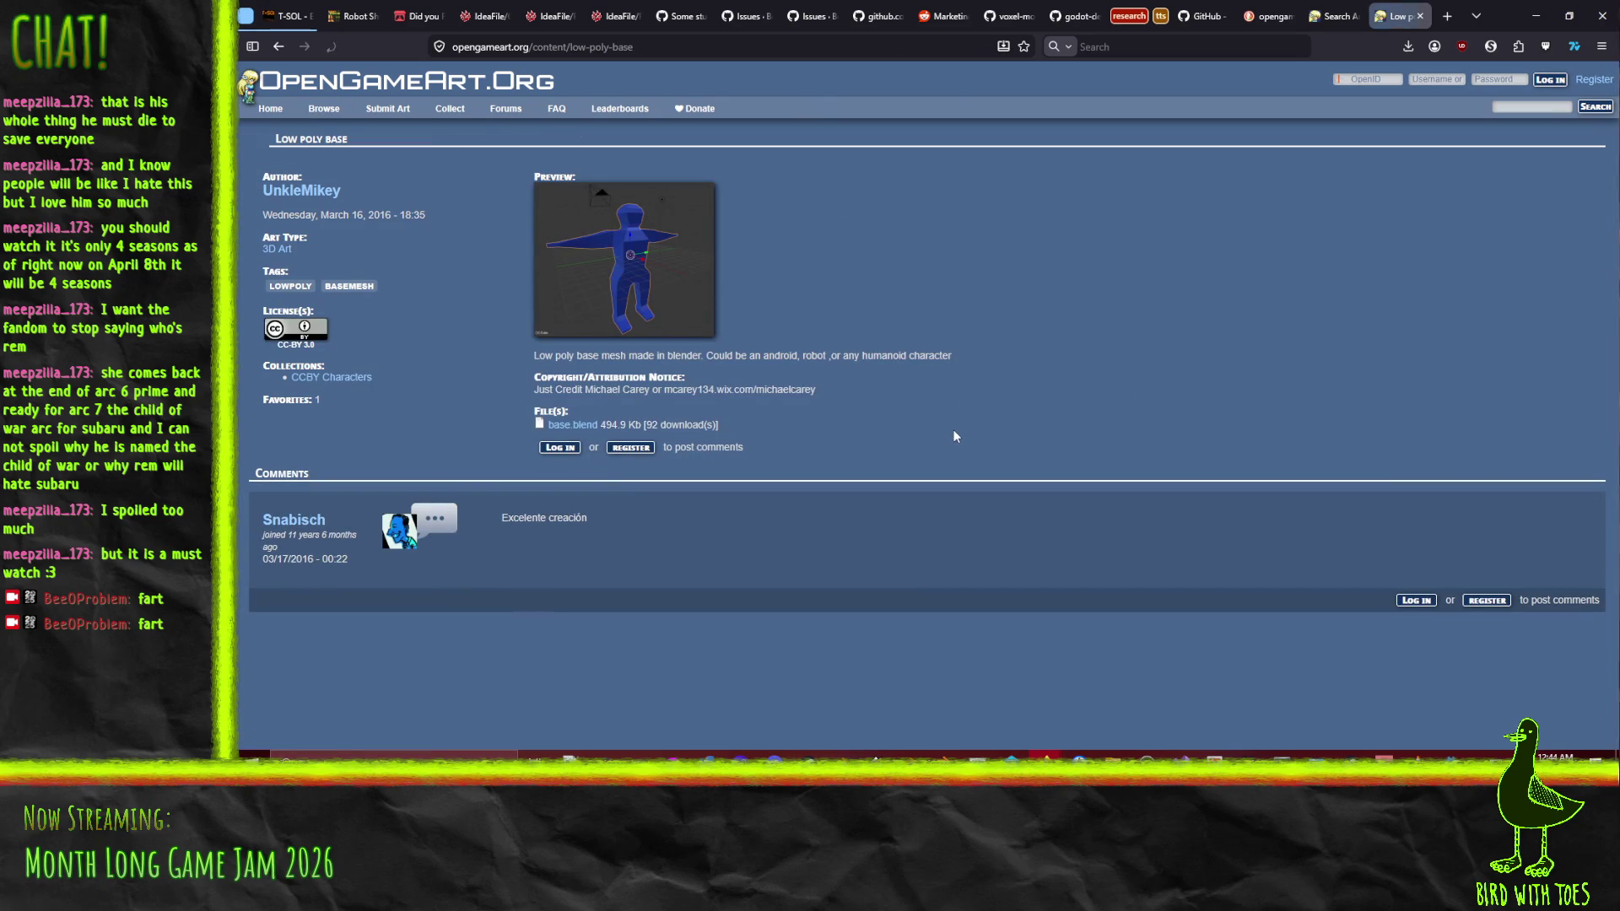
pyautogui.click(285, 54)
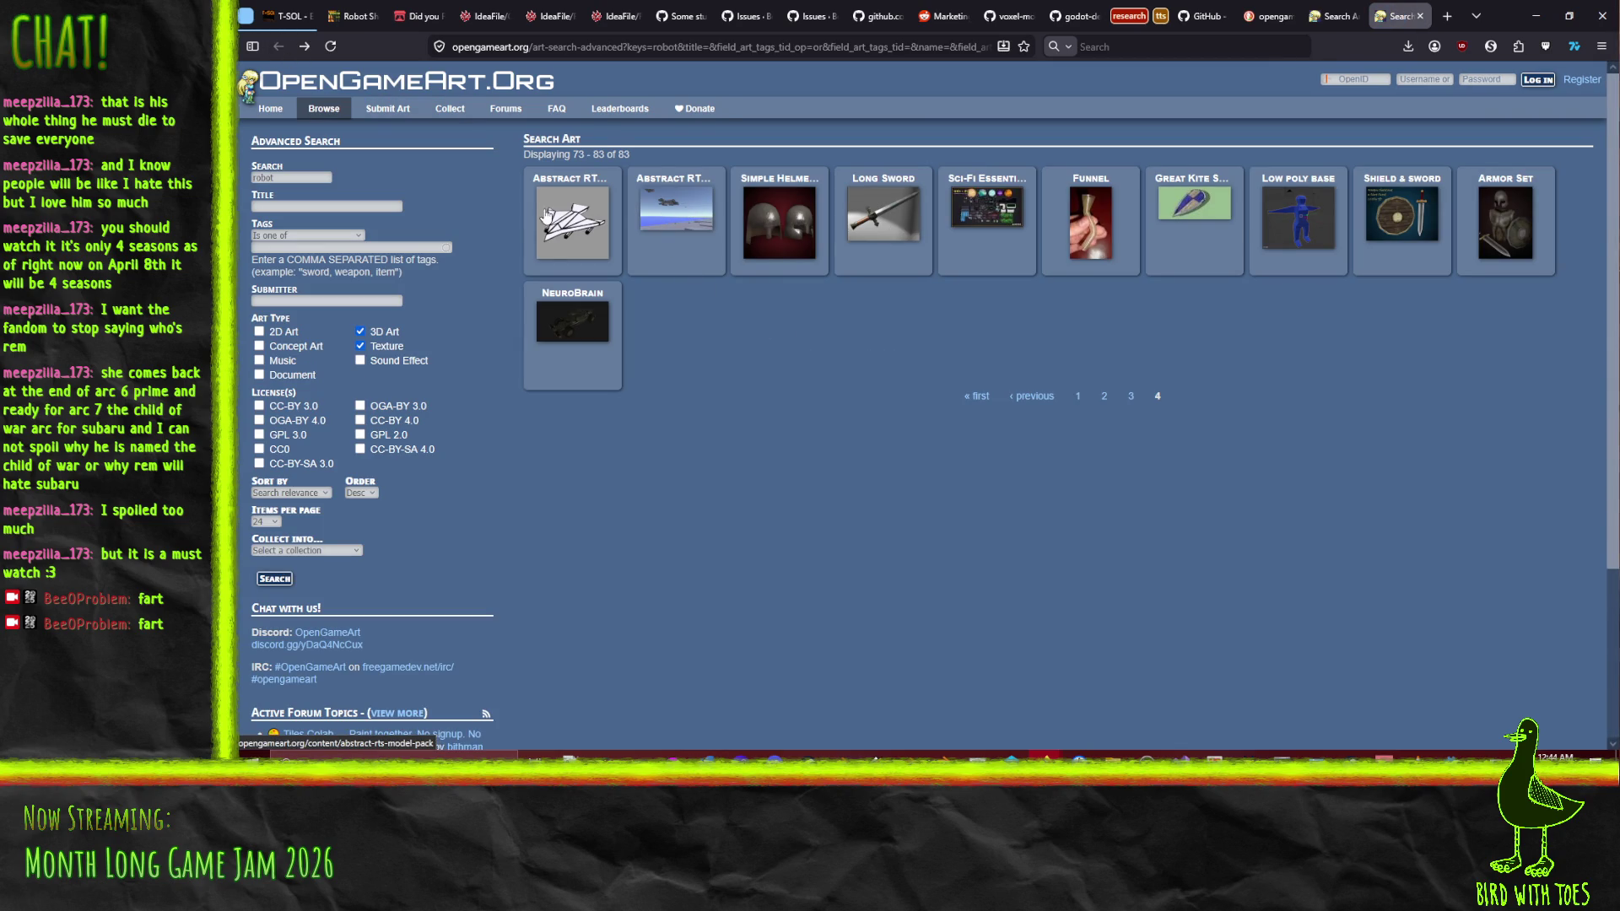
# View the NeuroBrain model, close the page 4 tab, and open Eye Bot from page 3
pyautogui.click(563, 323)
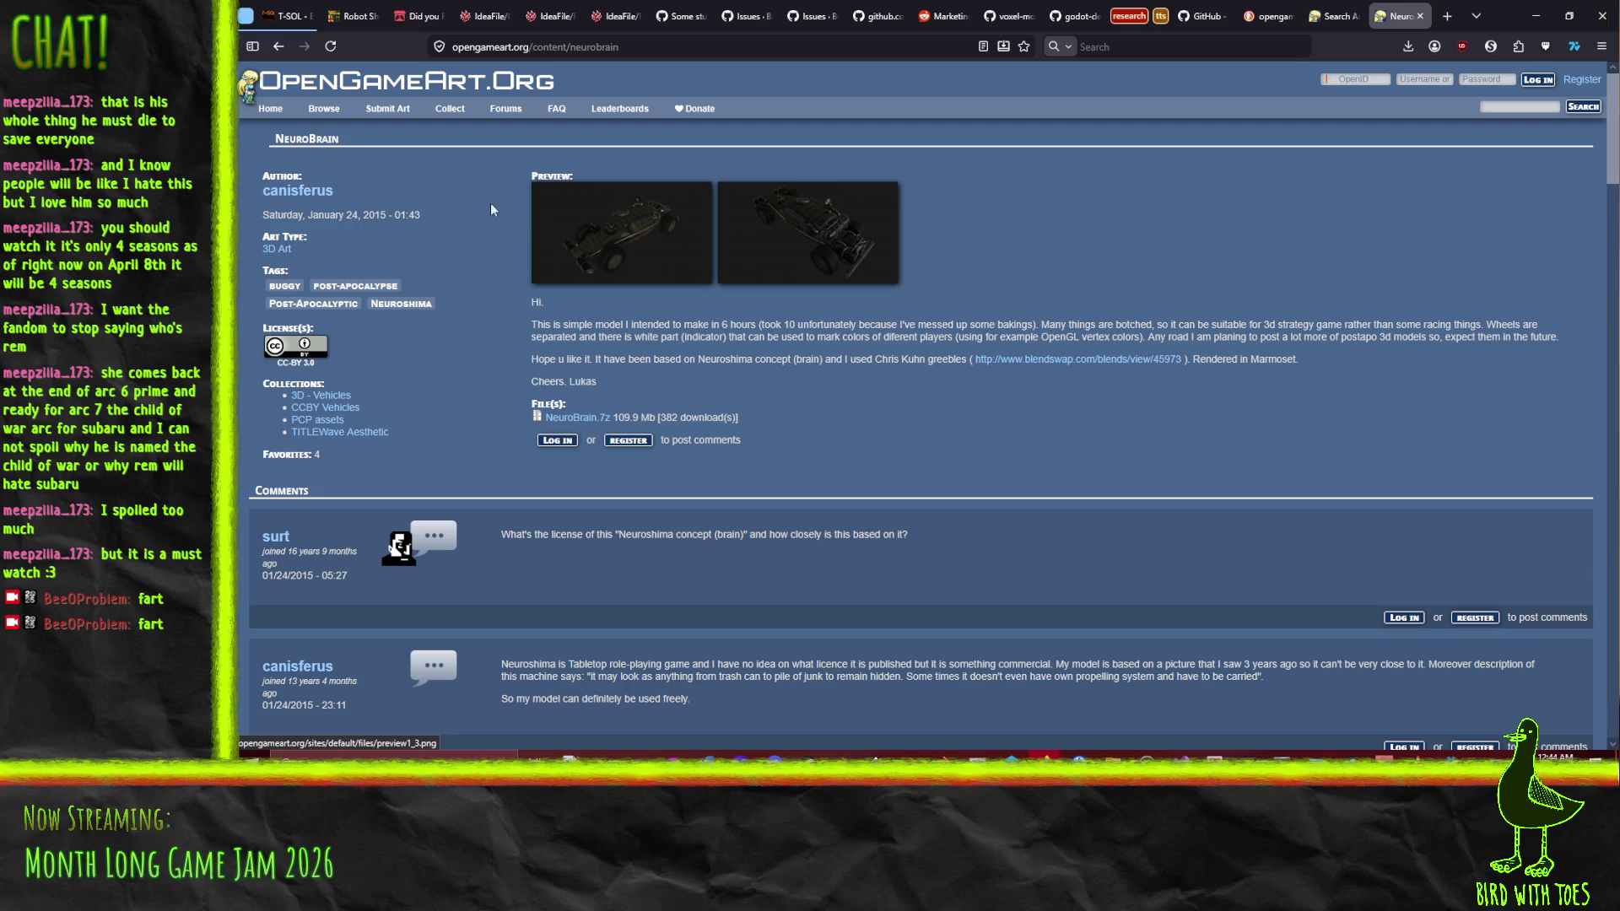
pyautogui.click(275, 49)
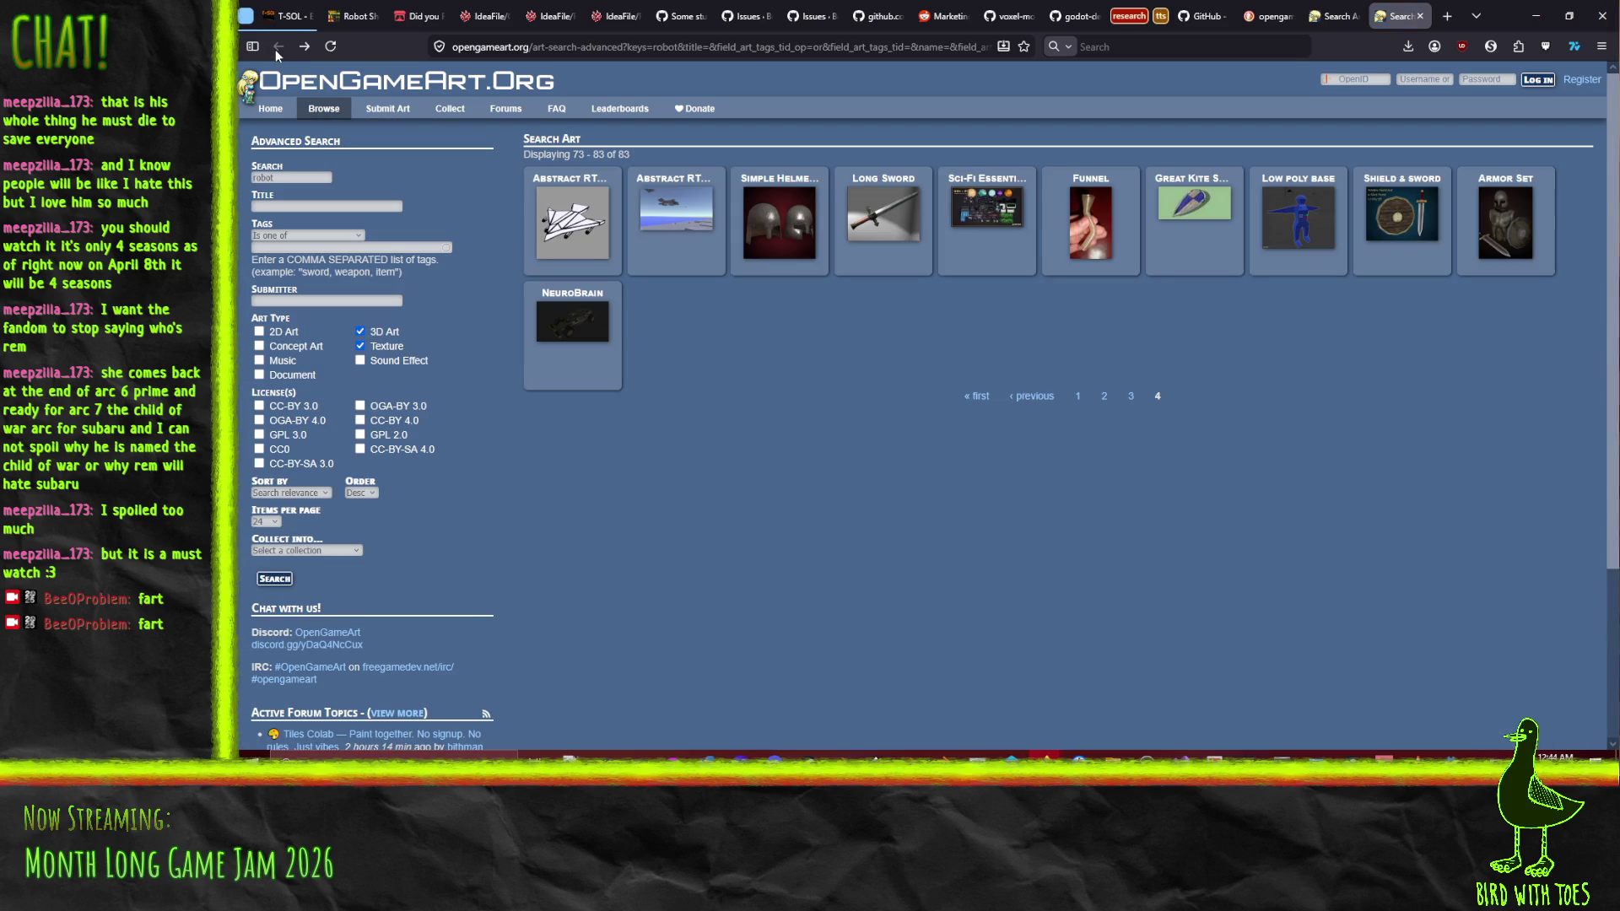
pyautogui.click(1420, 16)
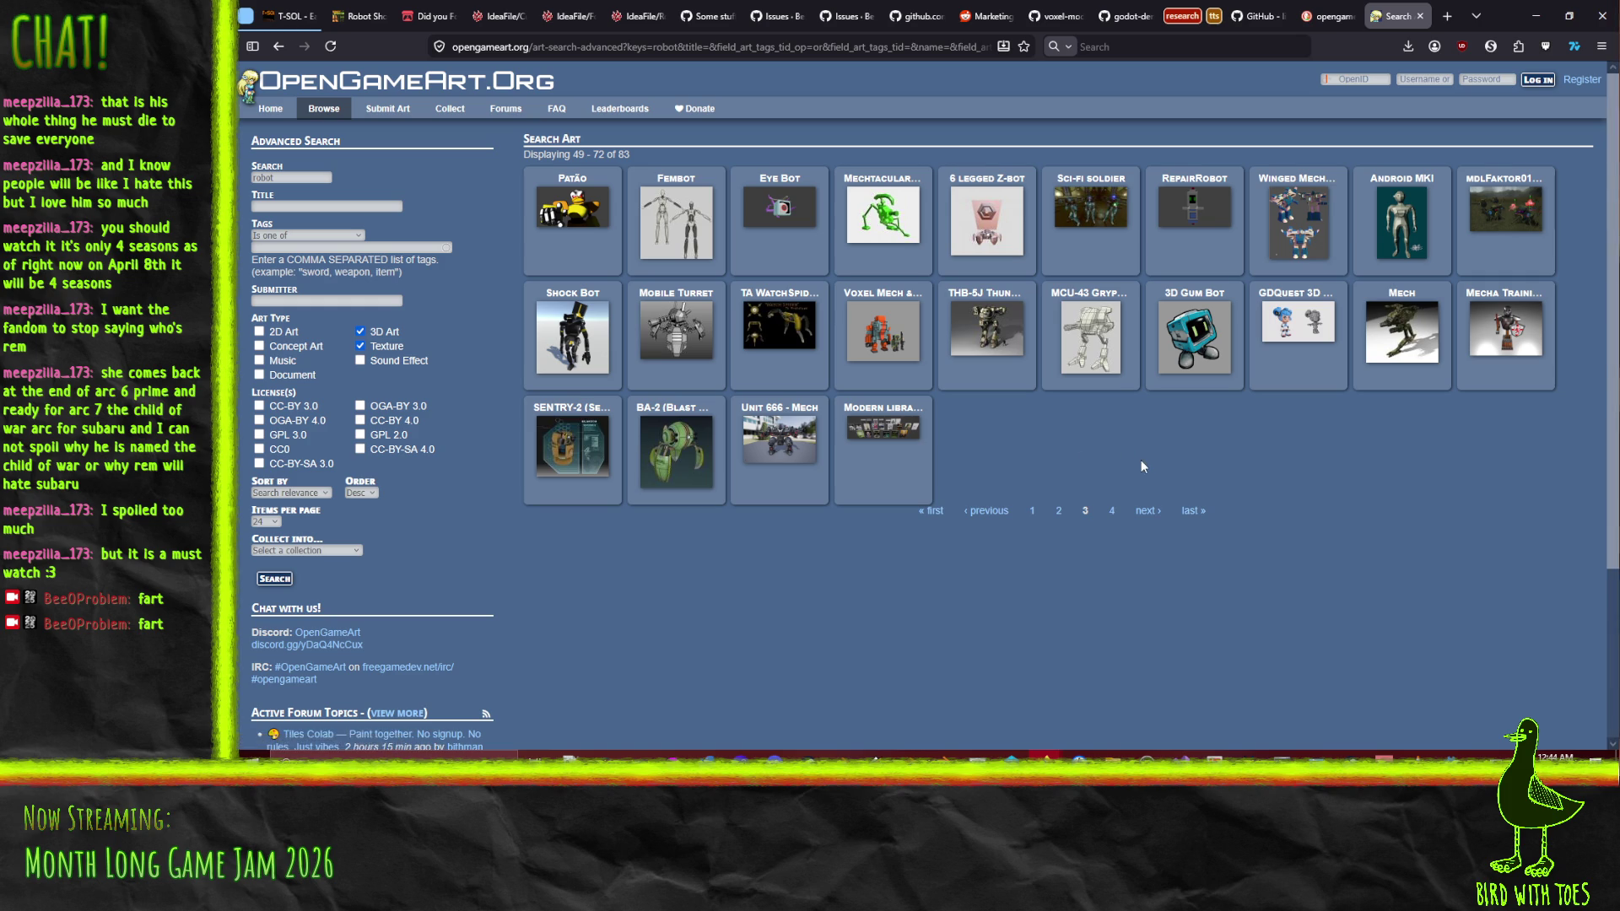
pyautogui.click(783, 209)
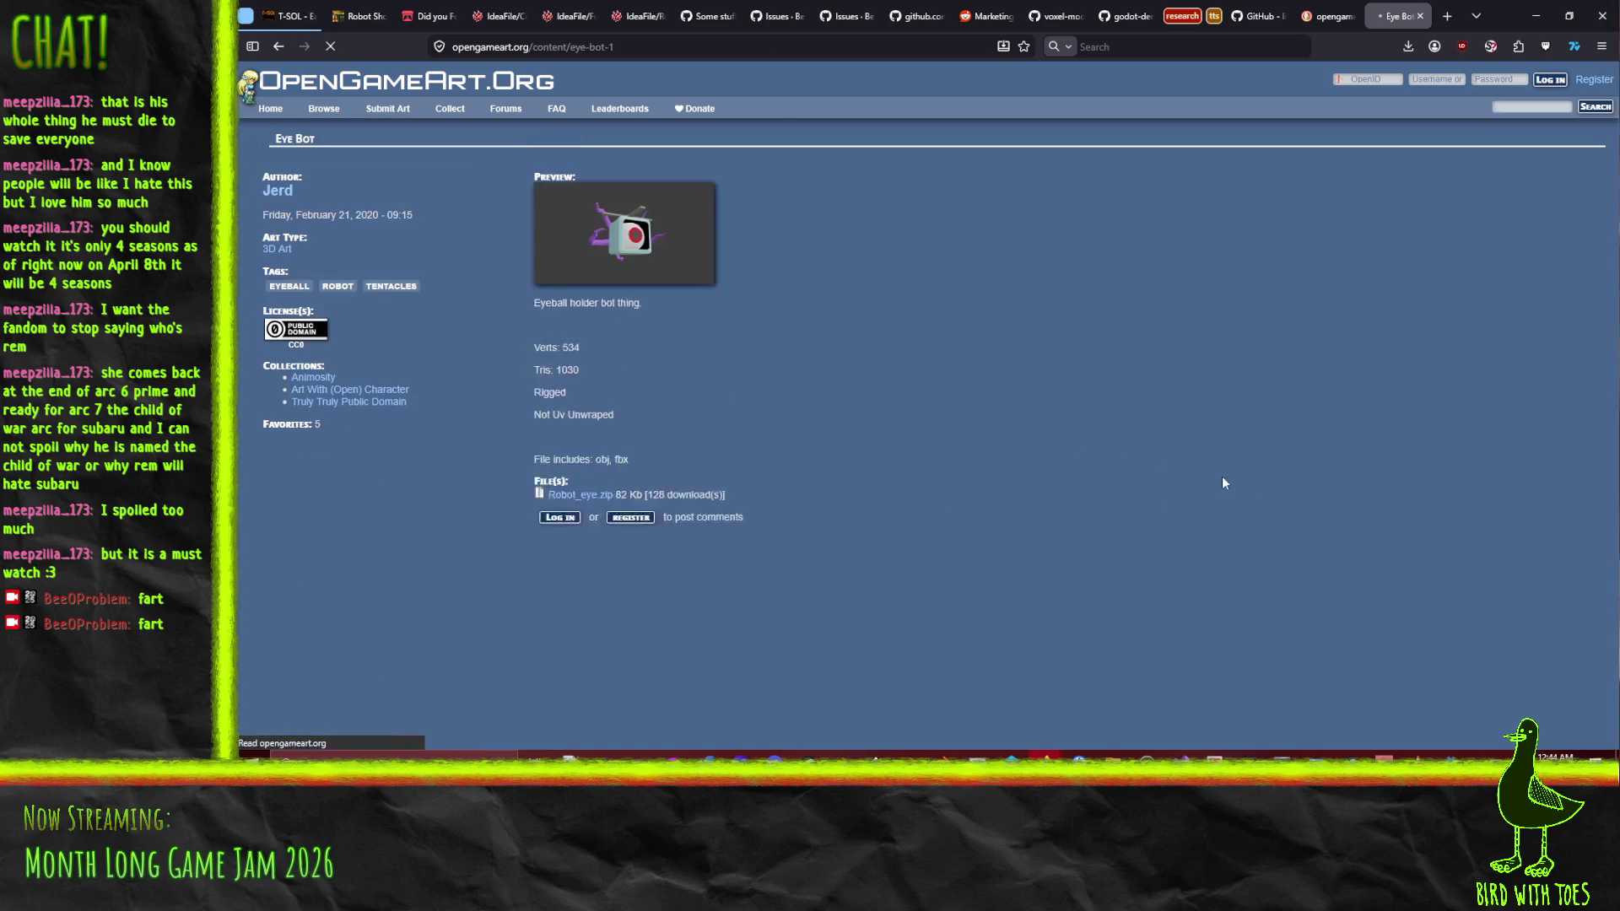
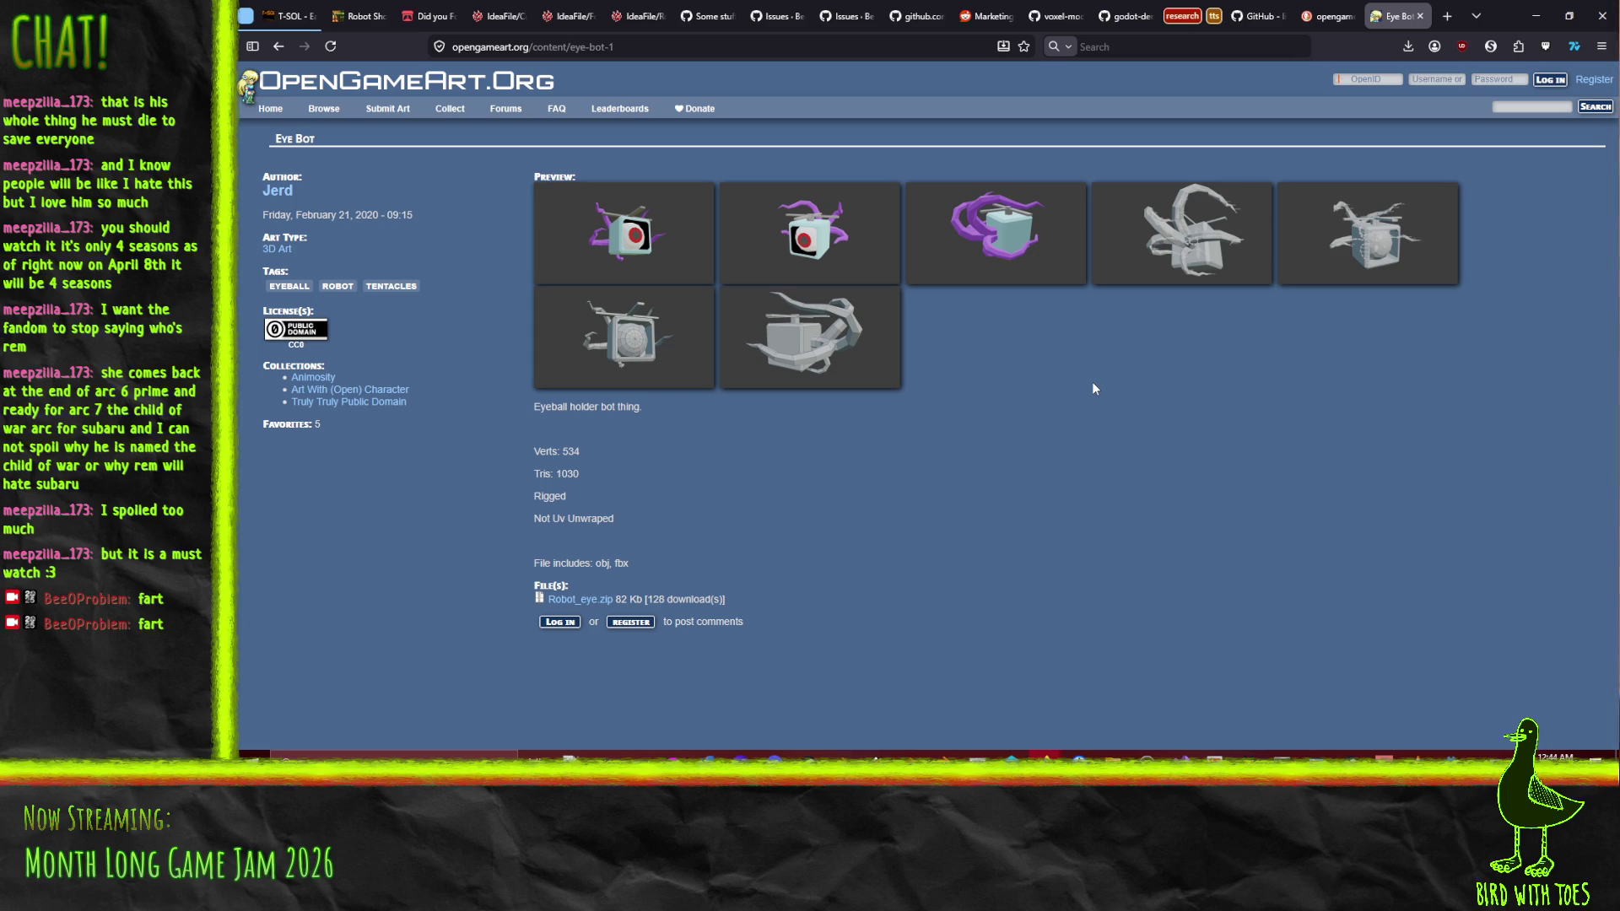
# Open the downloaded mechn.blend file and bring up the rigged robot in Blender
pyautogui.click(1407, 45)
pyautogui.click(1187, 139)
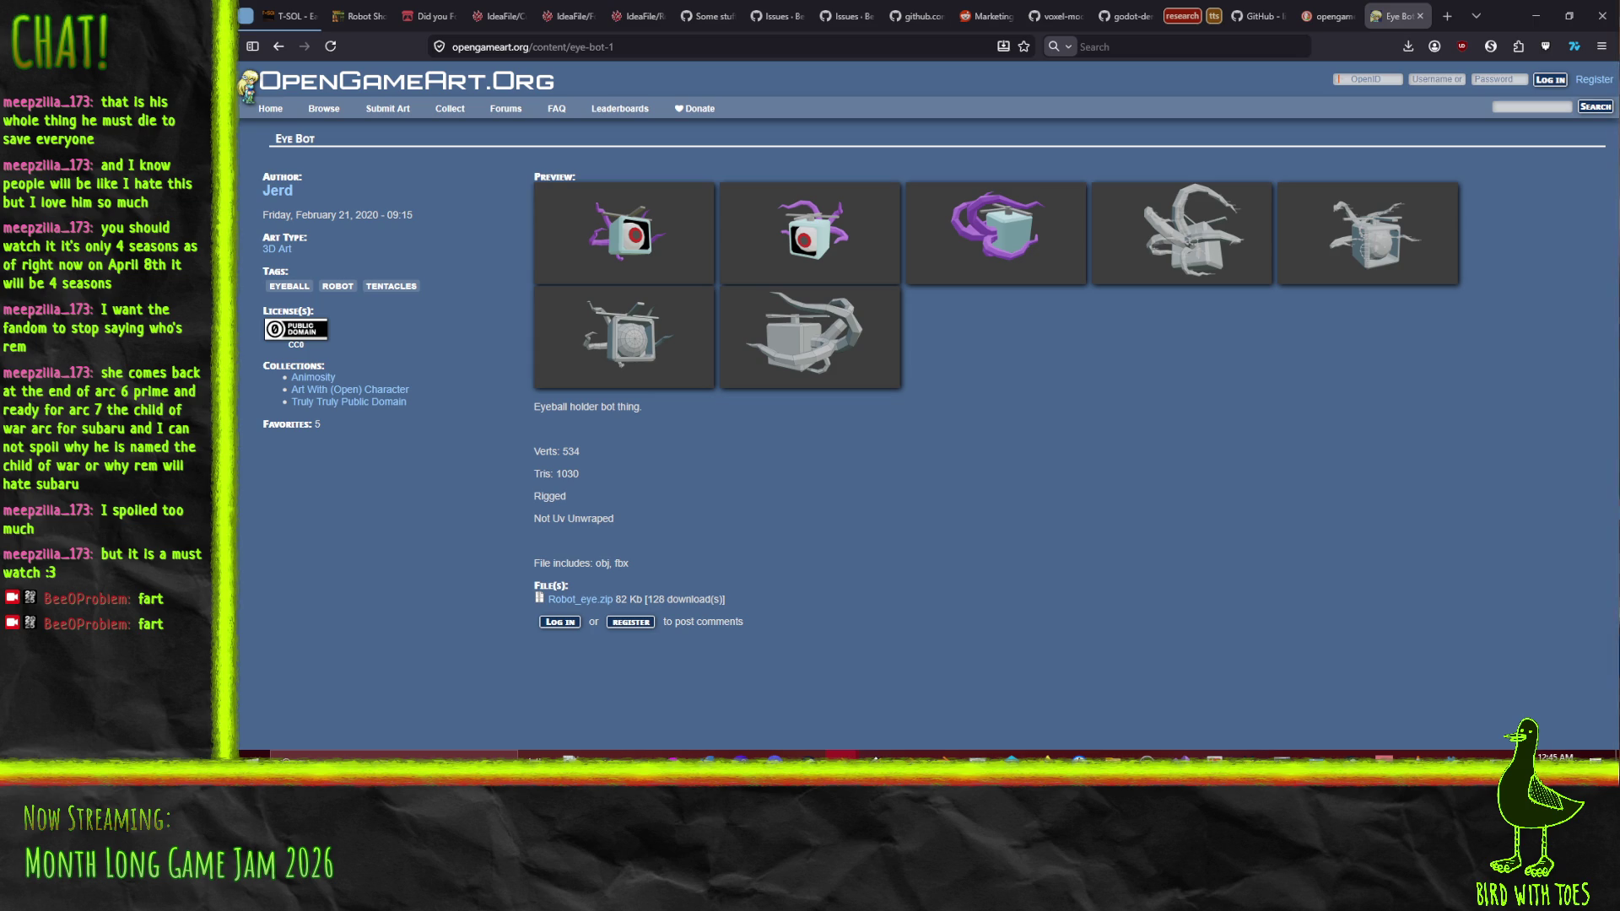
pyautogui.hotkey('alt', 'Tab')
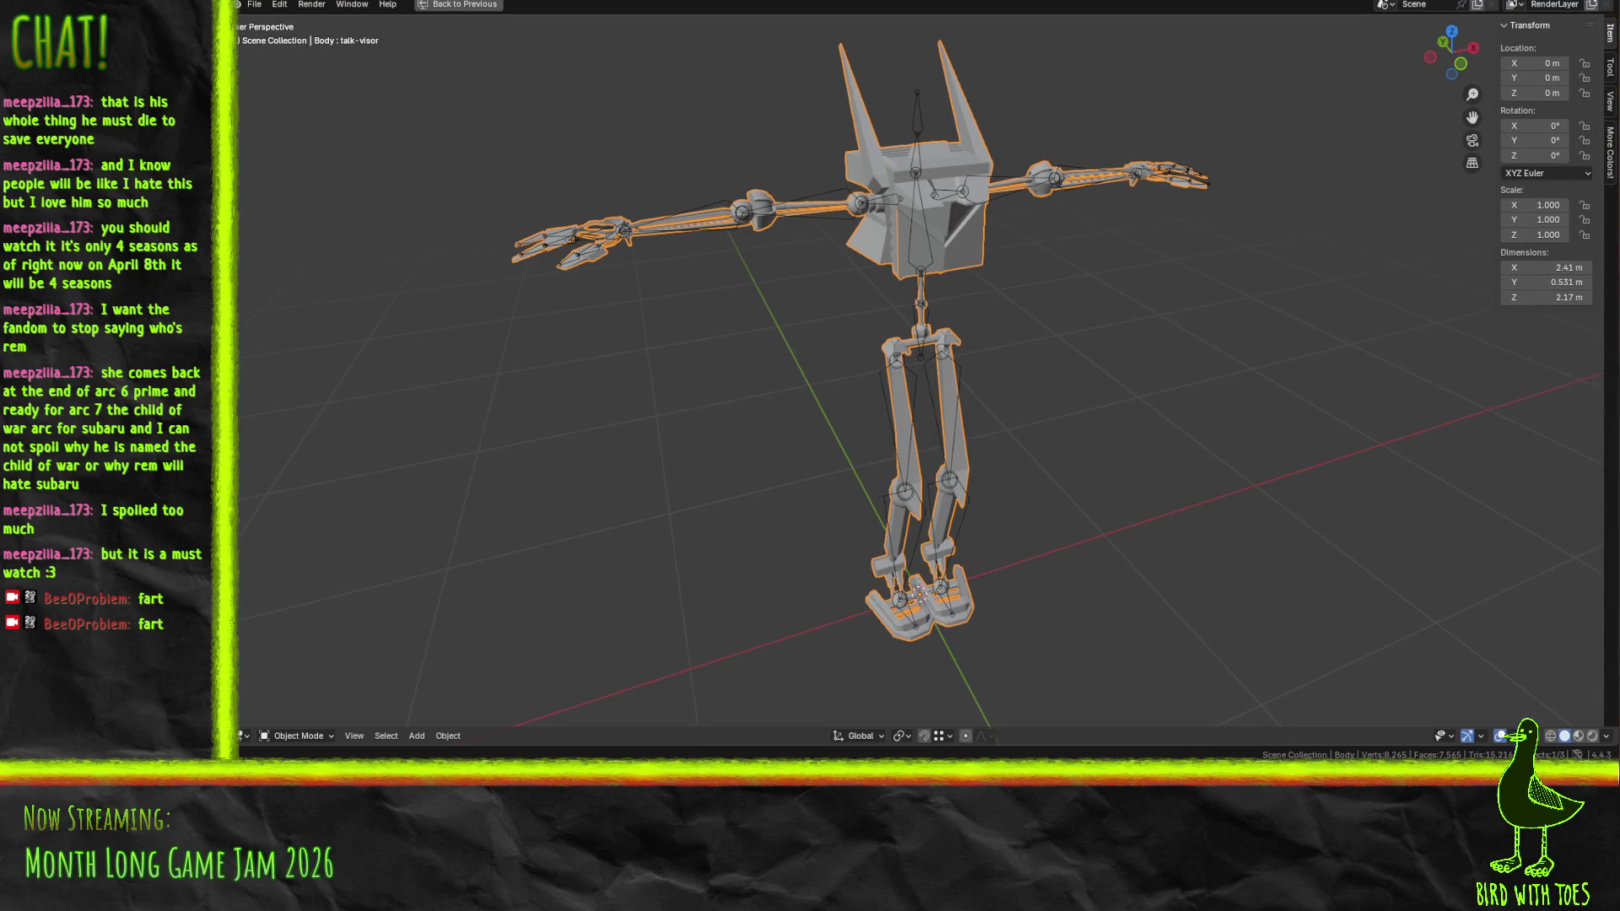
# Inspect the robot from several angles, toggling the mesh between Edit and Object Mode
pyautogui.scroll(4, 945, 571)
pyautogui.moveTo(945, 571)
pyautogui.mouseDown()
pyautogui.moveTo(1031, 599)
pyautogui.moveTo(1044, 623)
pyautogui.moveTo(1011, 565)
pyautogui.moveTo(1005, 626)
pyautogui.moveTo(998, 271)
pyautogui.moveTo(987, 416)
pyautogui.moveTo(940, 546)
pyautogui.moveTo(859, 569)
pyautogui.moveTo(1036, 434)
pyautogui.moveTo(1146, 501)
pyautogui.mouseUp()
pyautogui.scroll(6, 1036, 434)
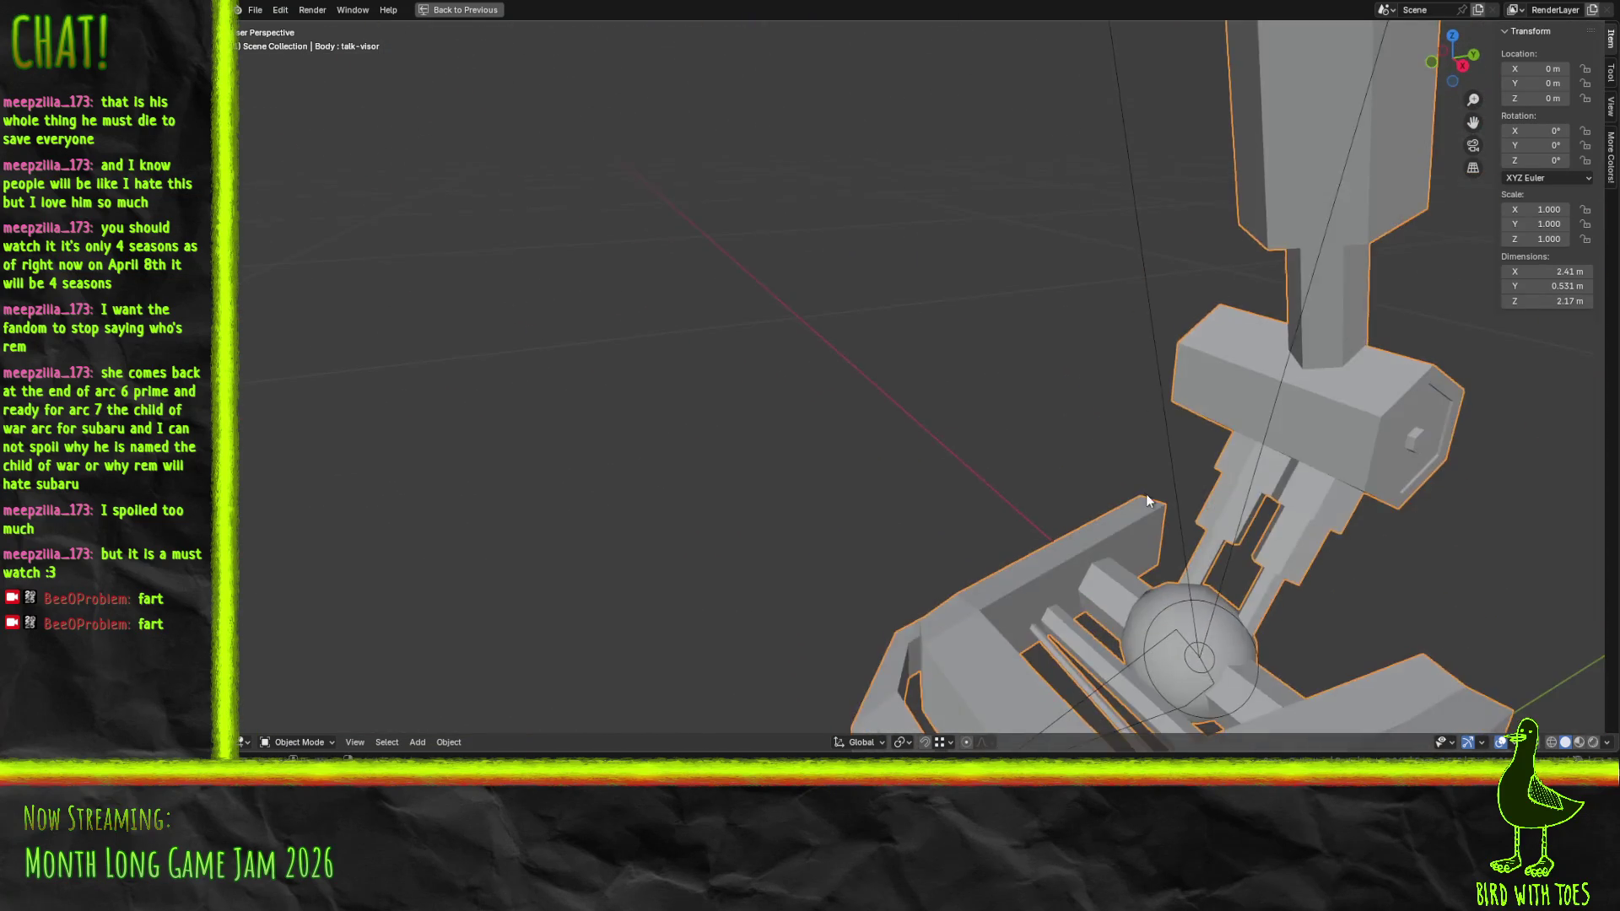
pyautogui.scroll(-8, 812, 256)
pyautogui.press('Tab')
pyautogui.moveTo(826, 301)
pyautogui.mouseDown()
pyautogui.moveTo(1052, 325)
pyautogui.moveTo(887, 384)
pyautogui.moveTo(952, 403)
pyautogui.moveTo(926, 480)
pyautogui.moveTo(1030, 453)
pyautogui.mouseUp()
pyautogui.scroll(-8, 887, 384)
pyautogui.scroll(4, 952, 403)
pyautogui.press('Tab')
pyautogui.scroll(-5, 1030, 454)
pyautogui.moveTo(879, 466); pyautogui.dragTo(914, 491)
pyautogui.press('Tab')
pyautogui.press('Tab')
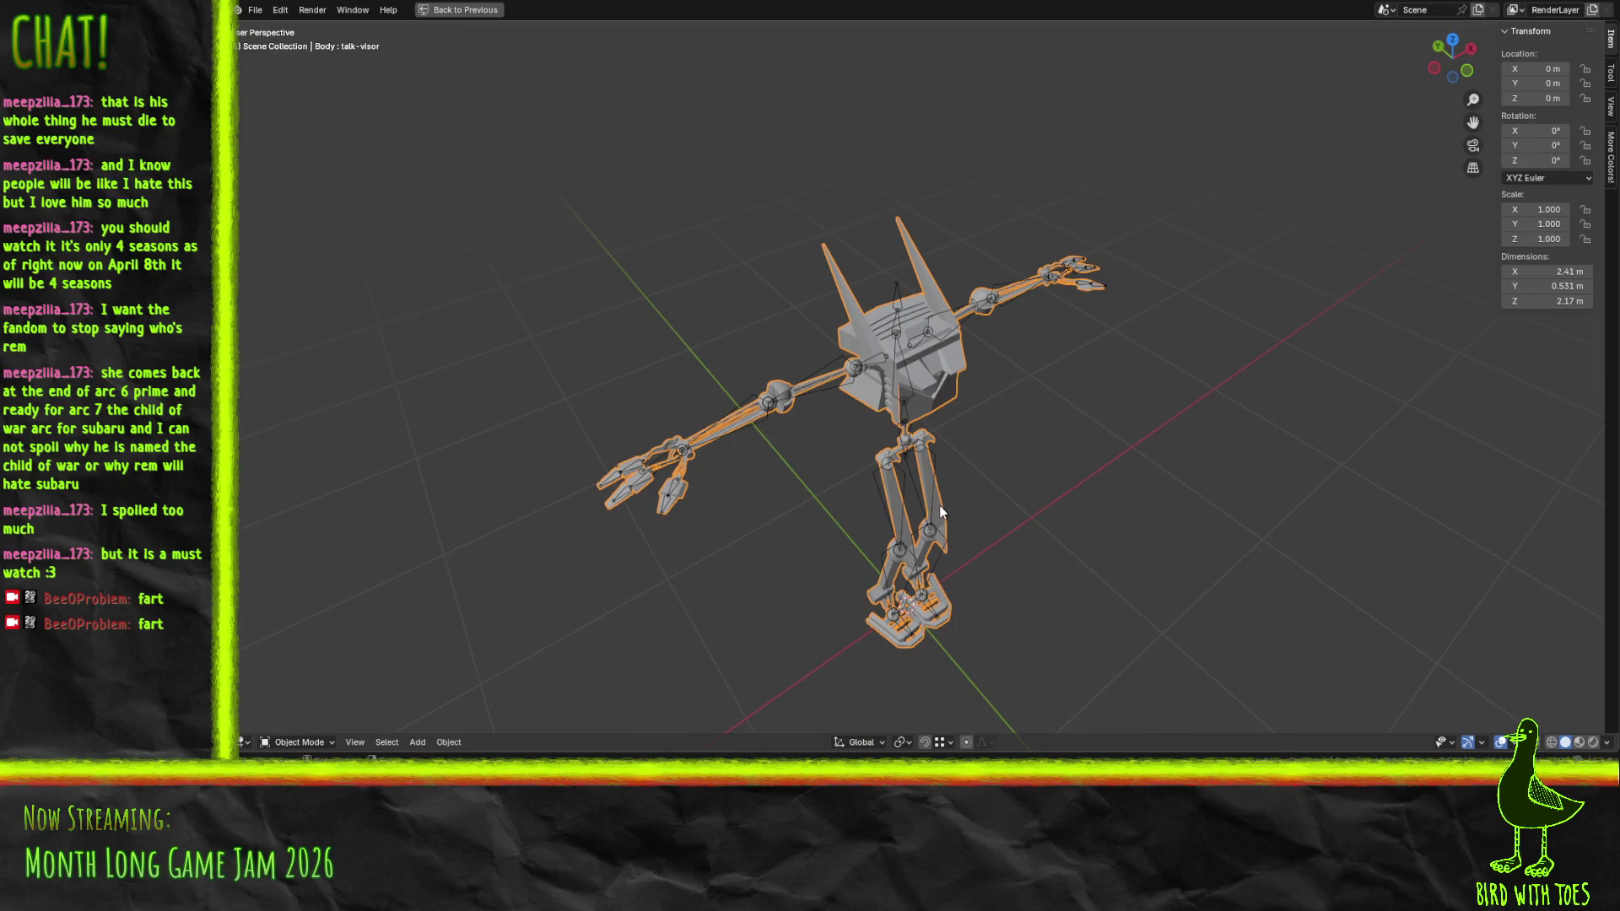
# Cycle the viewport through Material Preview, Solid and Wireframe shading while orbiting the rig
pyautogui.press('z')
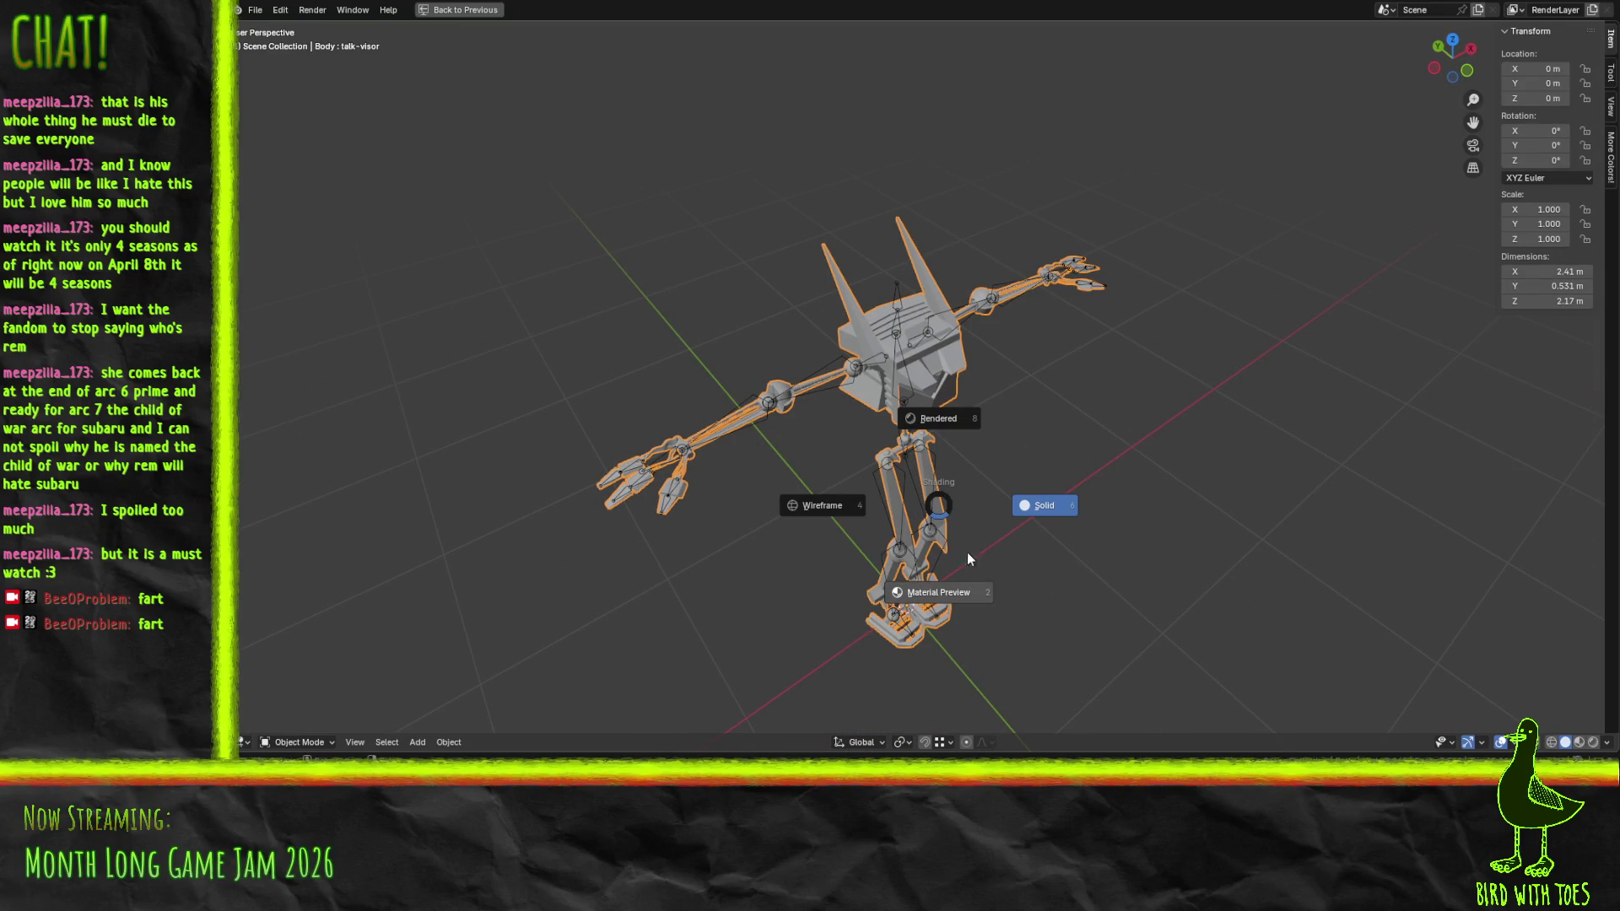
pyautogui.click(951, 601)
pyautogui.moveTo(1148, 564)
pyautogui.mouseDown()
pyautogui.moveTo(1011, 529)
pyautogui.moveTo(1086, 559)
pyautogui.mouseUp()
pyautogui.press('z')
pyautogui.click(1102, 564)
pyautogui.scroll(2, 1065, 514)
pyautogui.press('F3')
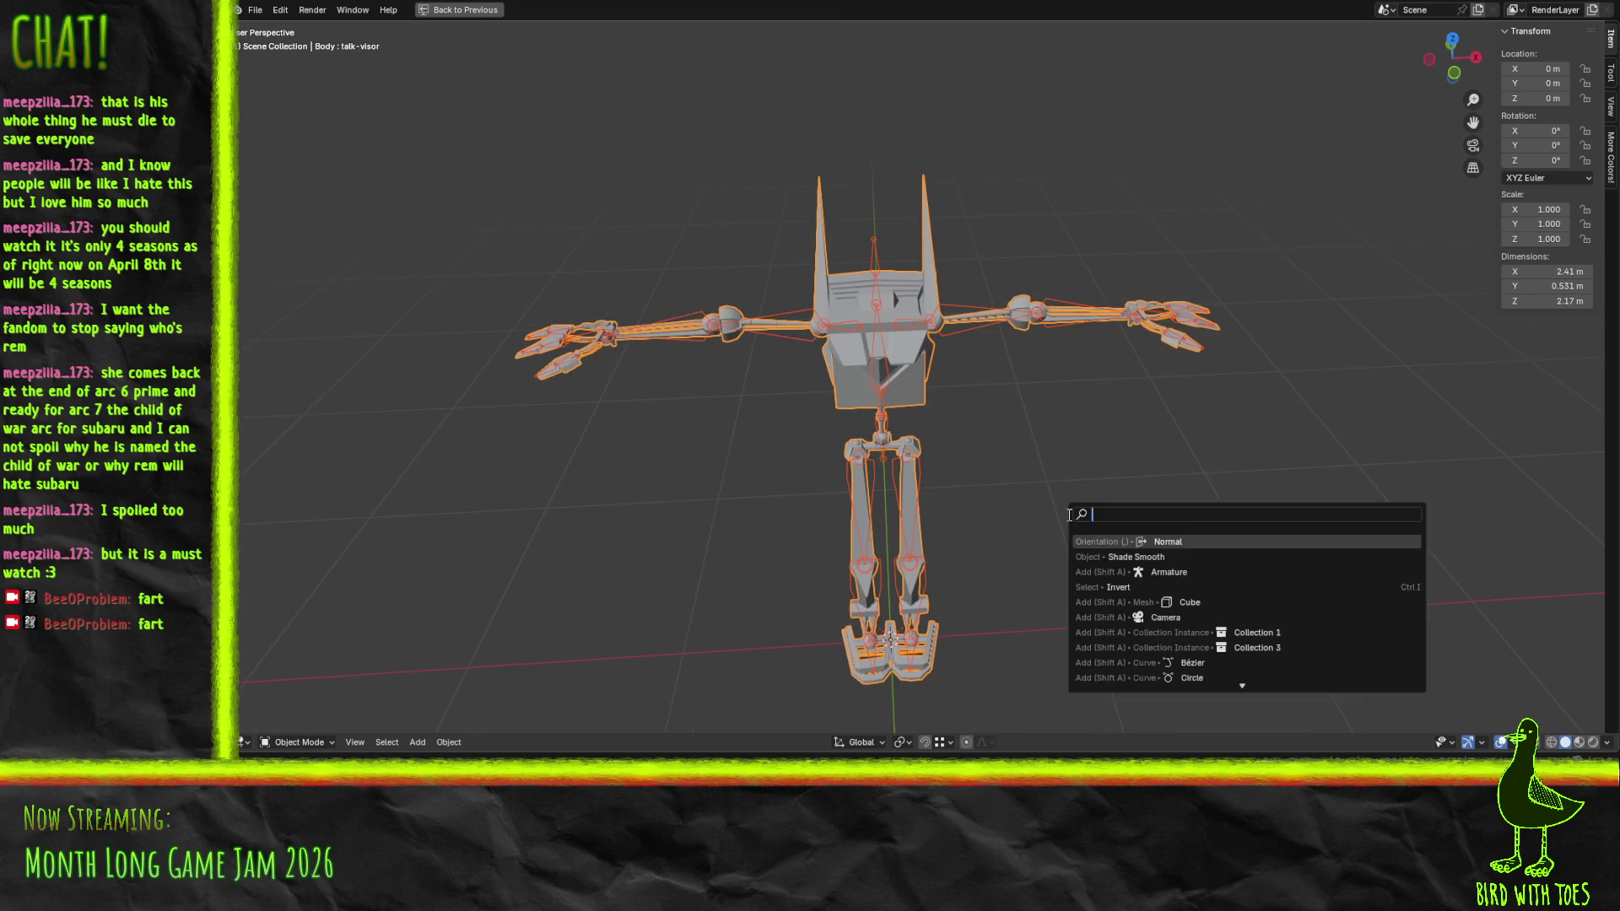
pyautogui.press('Escape')
pyautogui.moveTo(930, 494)
pyautogui.mouseDown()
pyautogui.moveTo(971, 539)
pyautogui.moveTo(933, 478)
pyautogui.moveTo(978, 456)
pyautogui.moveTo(977, 543)
pyautogui.moveTo(905, 576)
pyautogui.moveTo(743, 508)
pyautogui.moveTo(843, 507)
pyautogui.moveTo(856, 404)
pyautogui.moveTo(909, 505)
pyautogui.moveTo(885, 508)
pyautogui.mouseUp()
pyautogui.press('z')
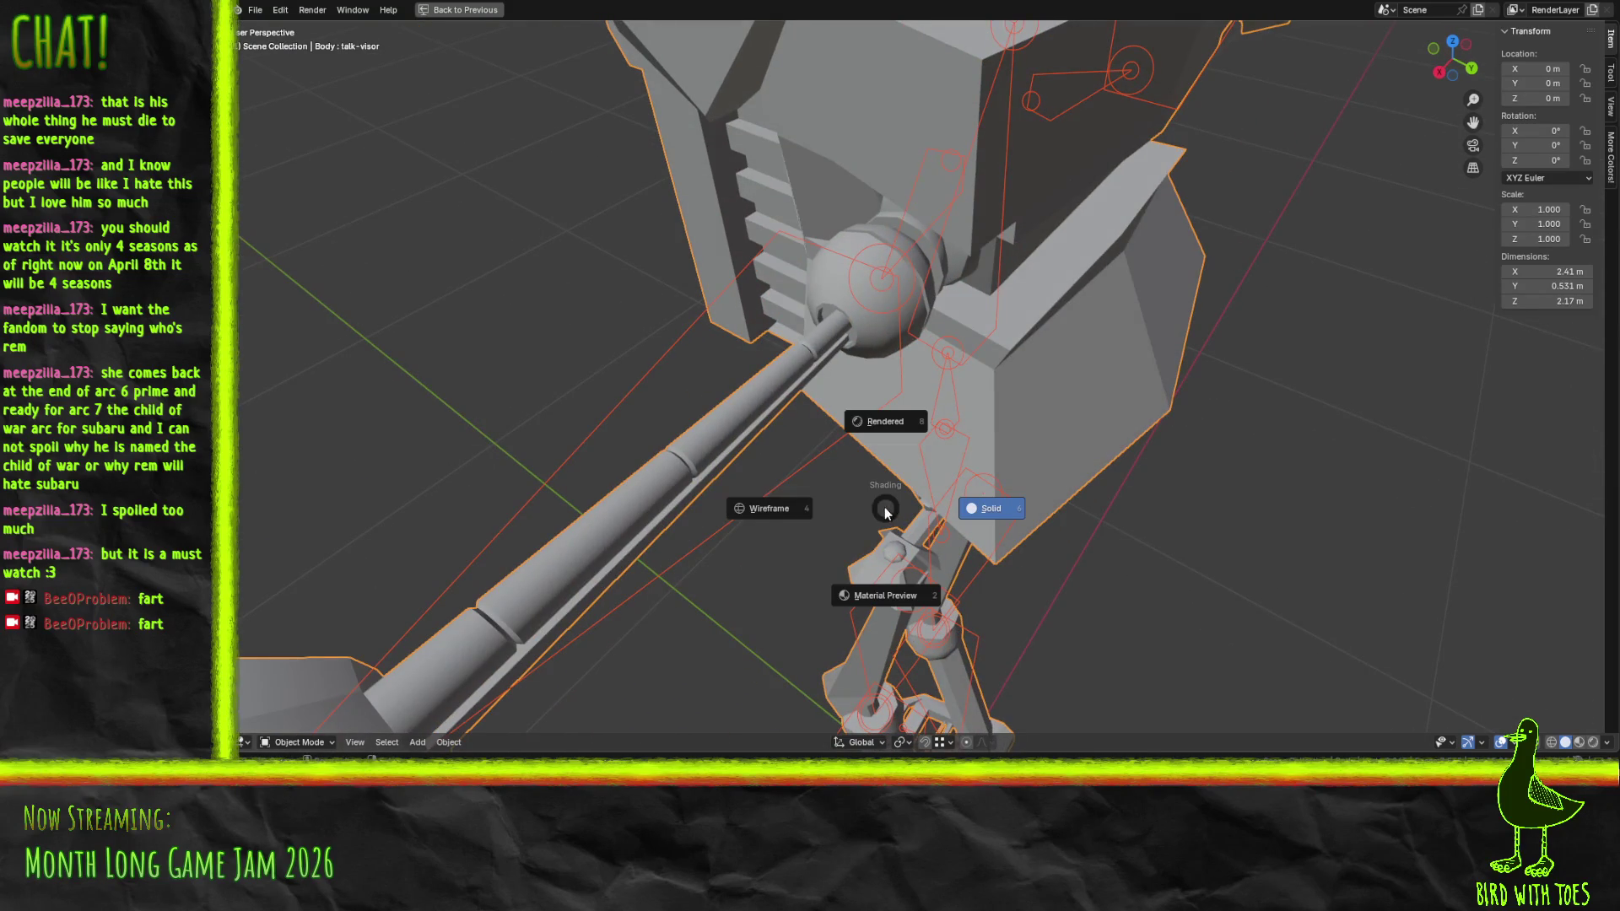
pyautogui.click(751, 513)
# Frame the whole rig with Home and settle on Material Preview shading
pyautogui.press('z')
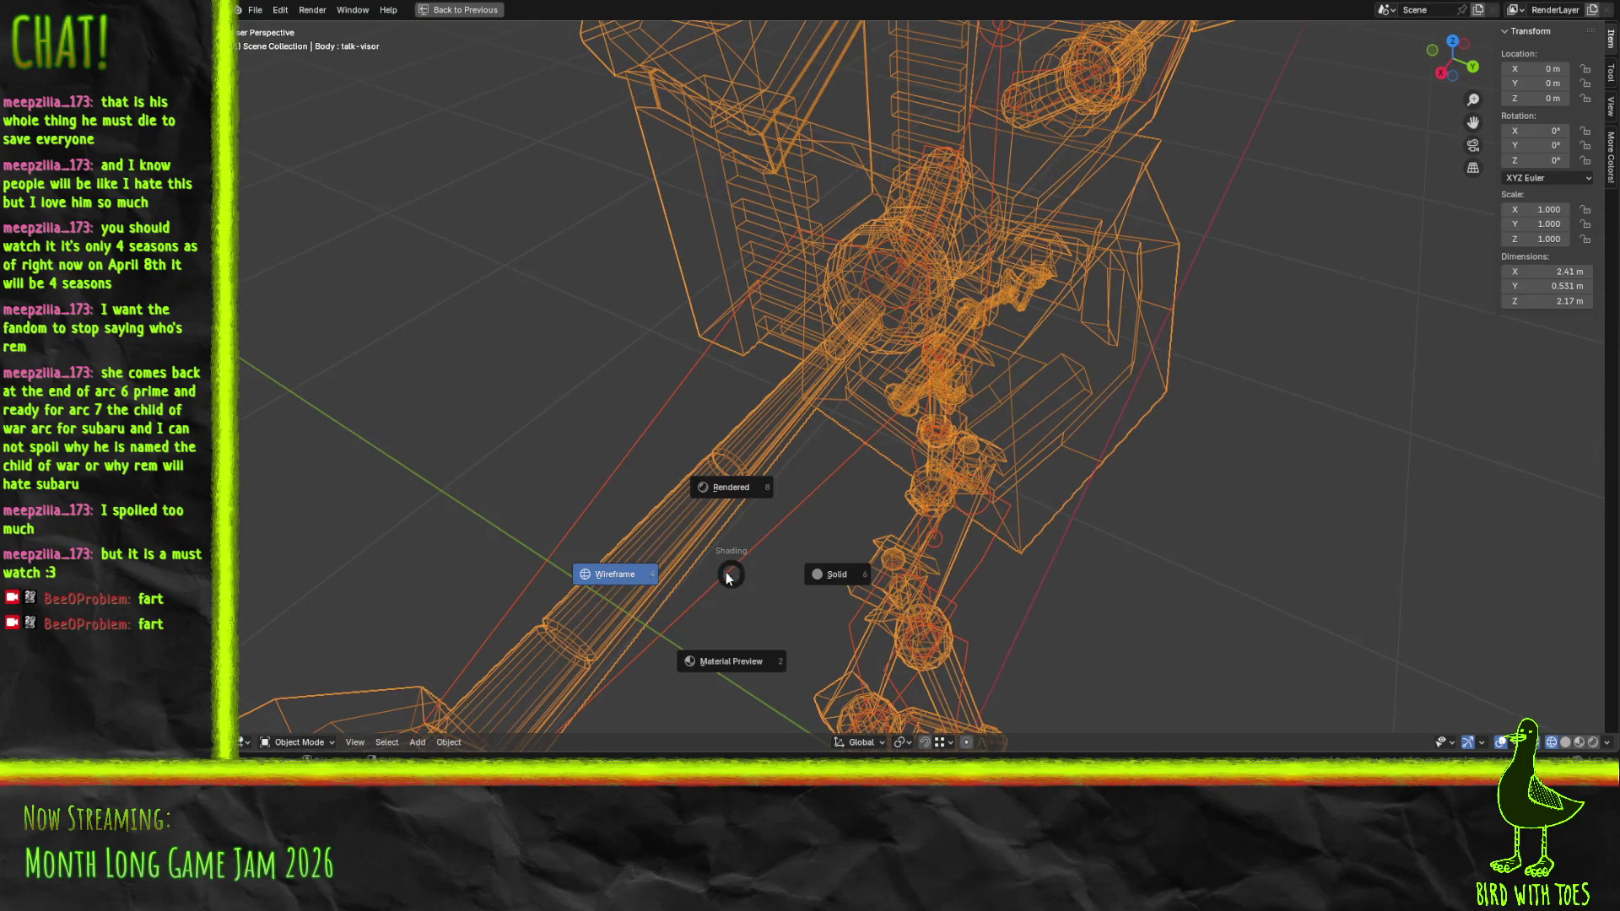
pyautogui.click(740, 660)
pyautogui.moveTo(741, 658)
pyautogui.mouseDown()
pyautogui.moveTo(928, 591)
pyautogui.moveTo(1051, 570)
pyautogui.moveTo(848, 625)
pyautogui.mouseUp()
pyautogui.press('z')
pyautogui.click(962, 591)
pyautogui.press('Home')
pyautogui.moveTo(761, 537)
pyautogui.mouseDown()
pyautogui.moveTo(908, 548)
pyautogui.moveTo(883, 350)
pyautogui.moveTo(936, 379)
pyautogui.mouseUp()
pyautogui.press('Home')
pyautogui.press('z')
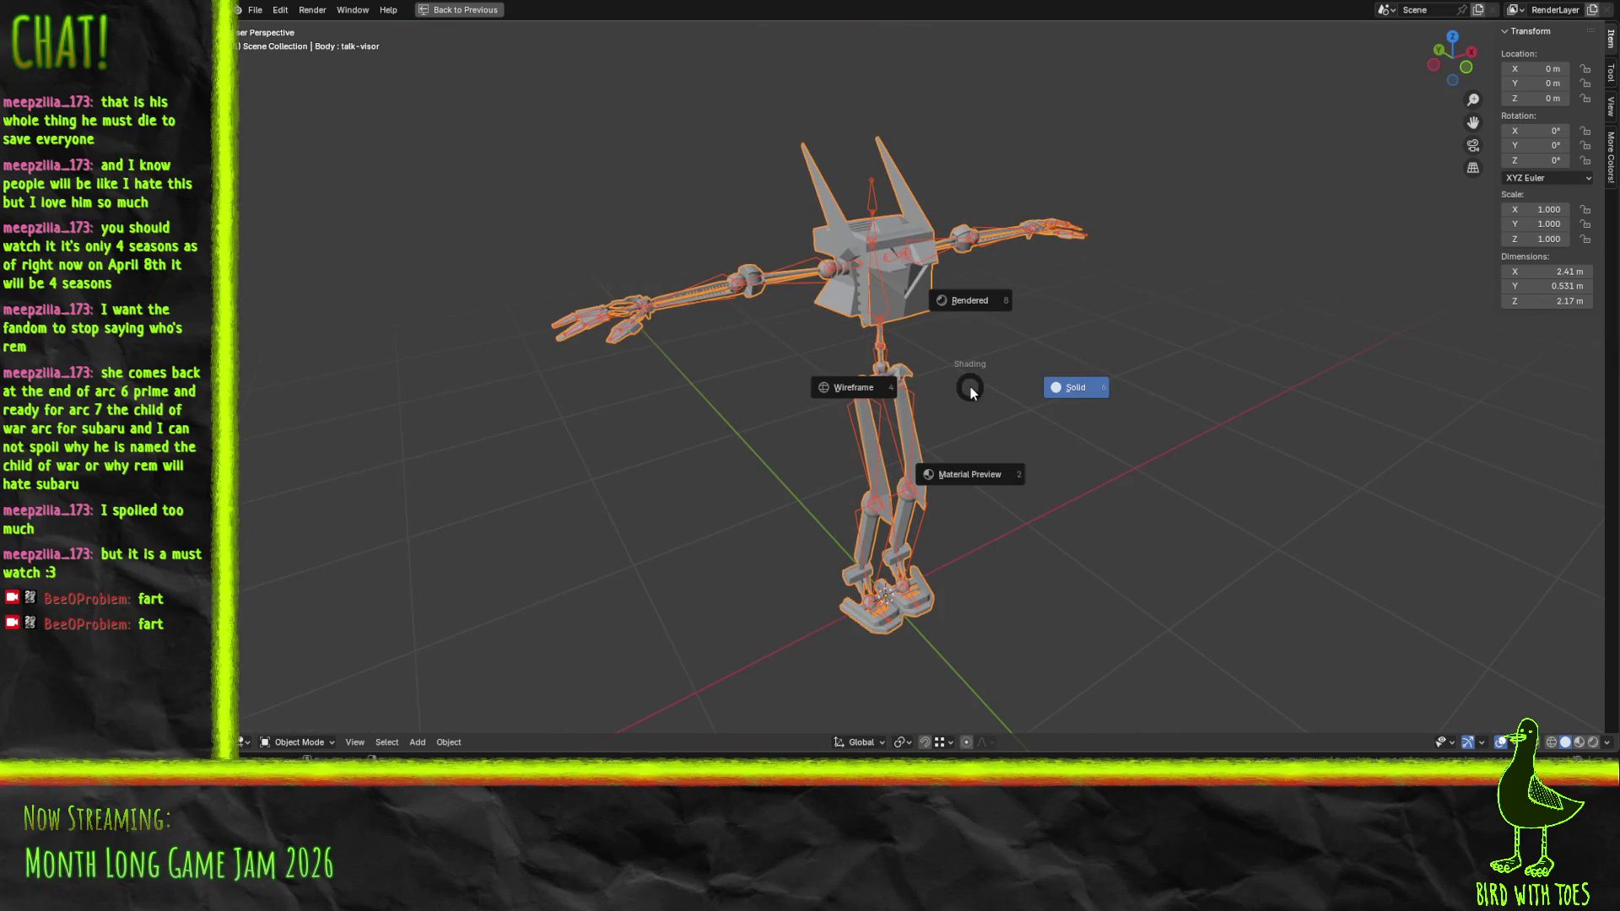
pyautogui.click(971, 476)
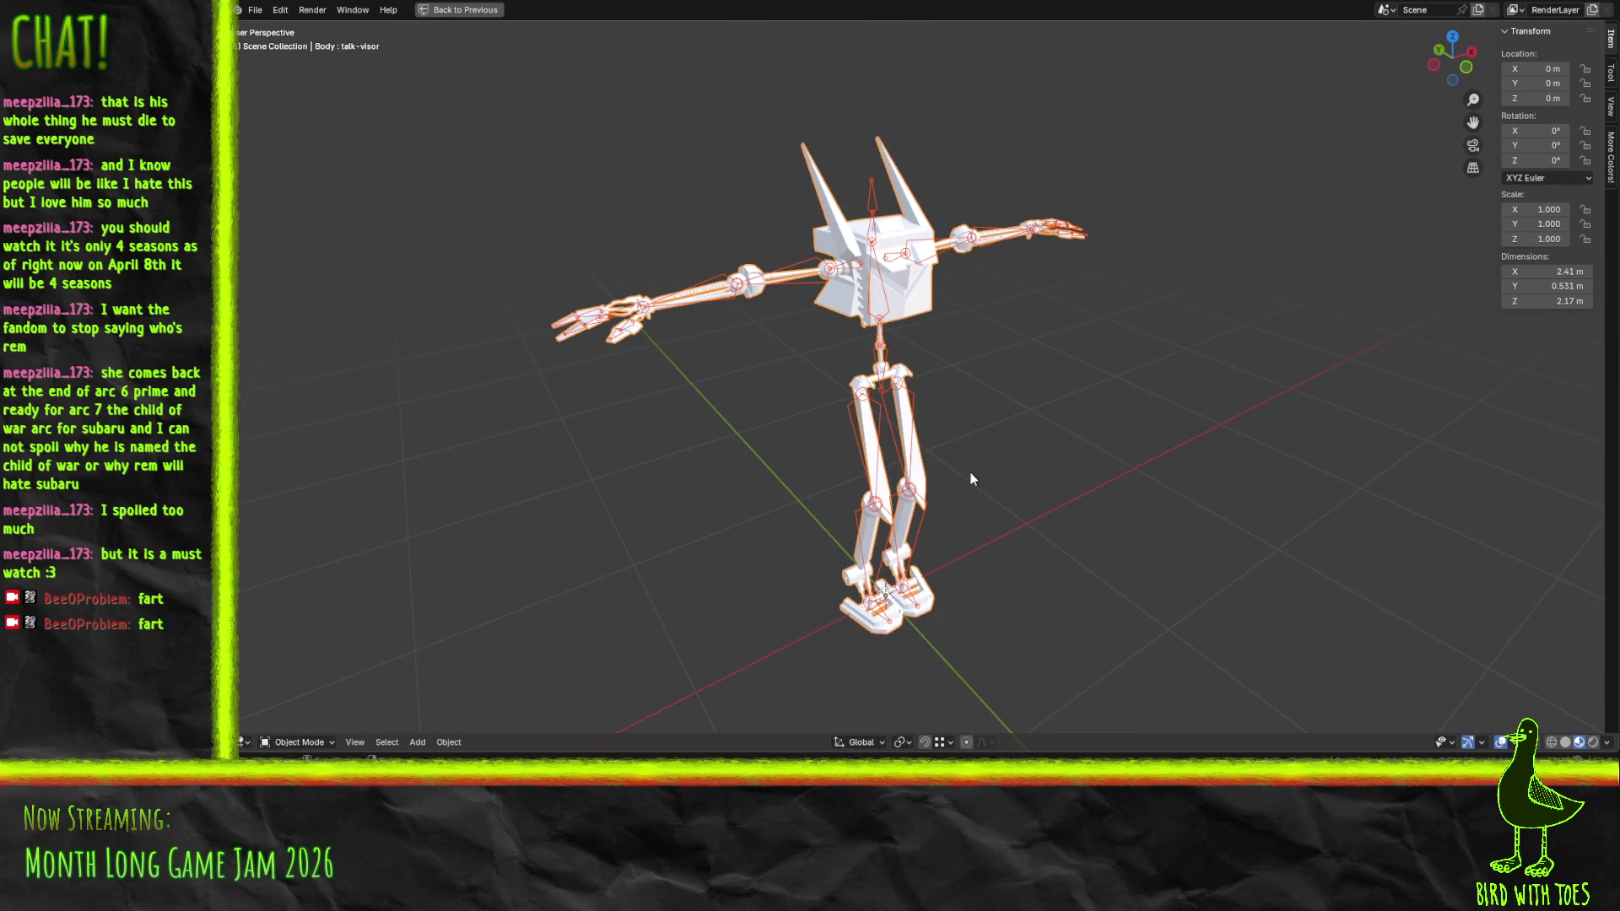
pyautogui.click(324, 743)
# Leave the maximised viewport to restore the full layout
pyautogui.click(324, 742)
pyautogui.click(324, 743)
pyautogui.click(324, 743)
pyautogui.click(454, 15)
# Play the animation, enlarge the timeline and rewind to frame 0
pyautogui.moveTo(544, 216)
pyautogui.mouseDown()
pyautogui.moveTo(646, 250)
pyautogui.moveTo(624, 98)
pyautogui.mouseUp()
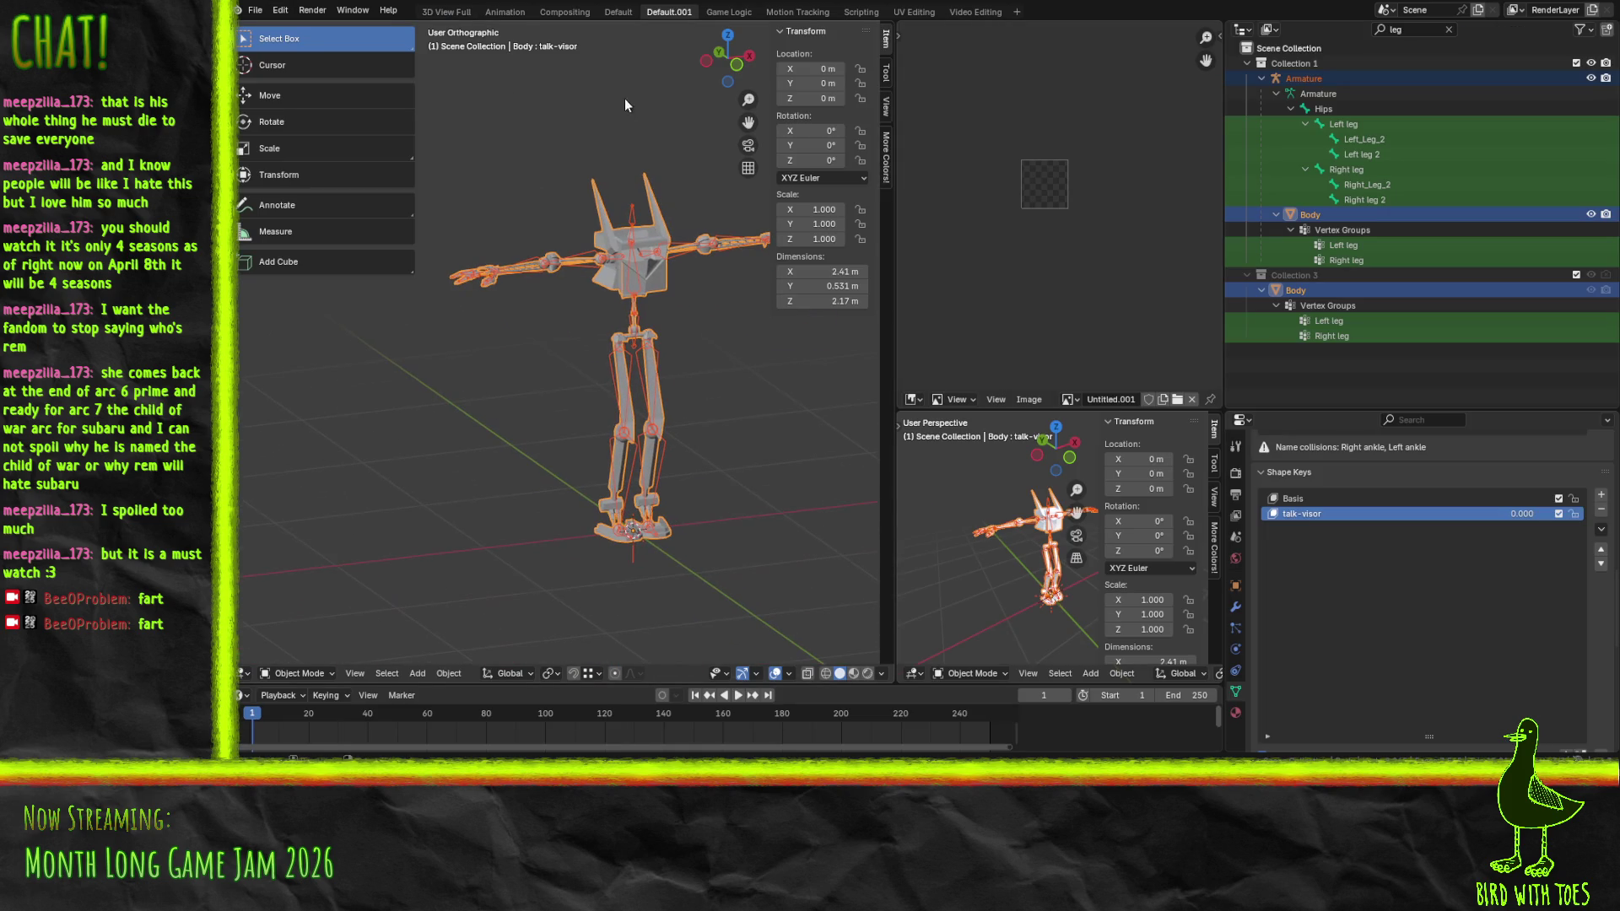
pyautogui.click(735, 697)
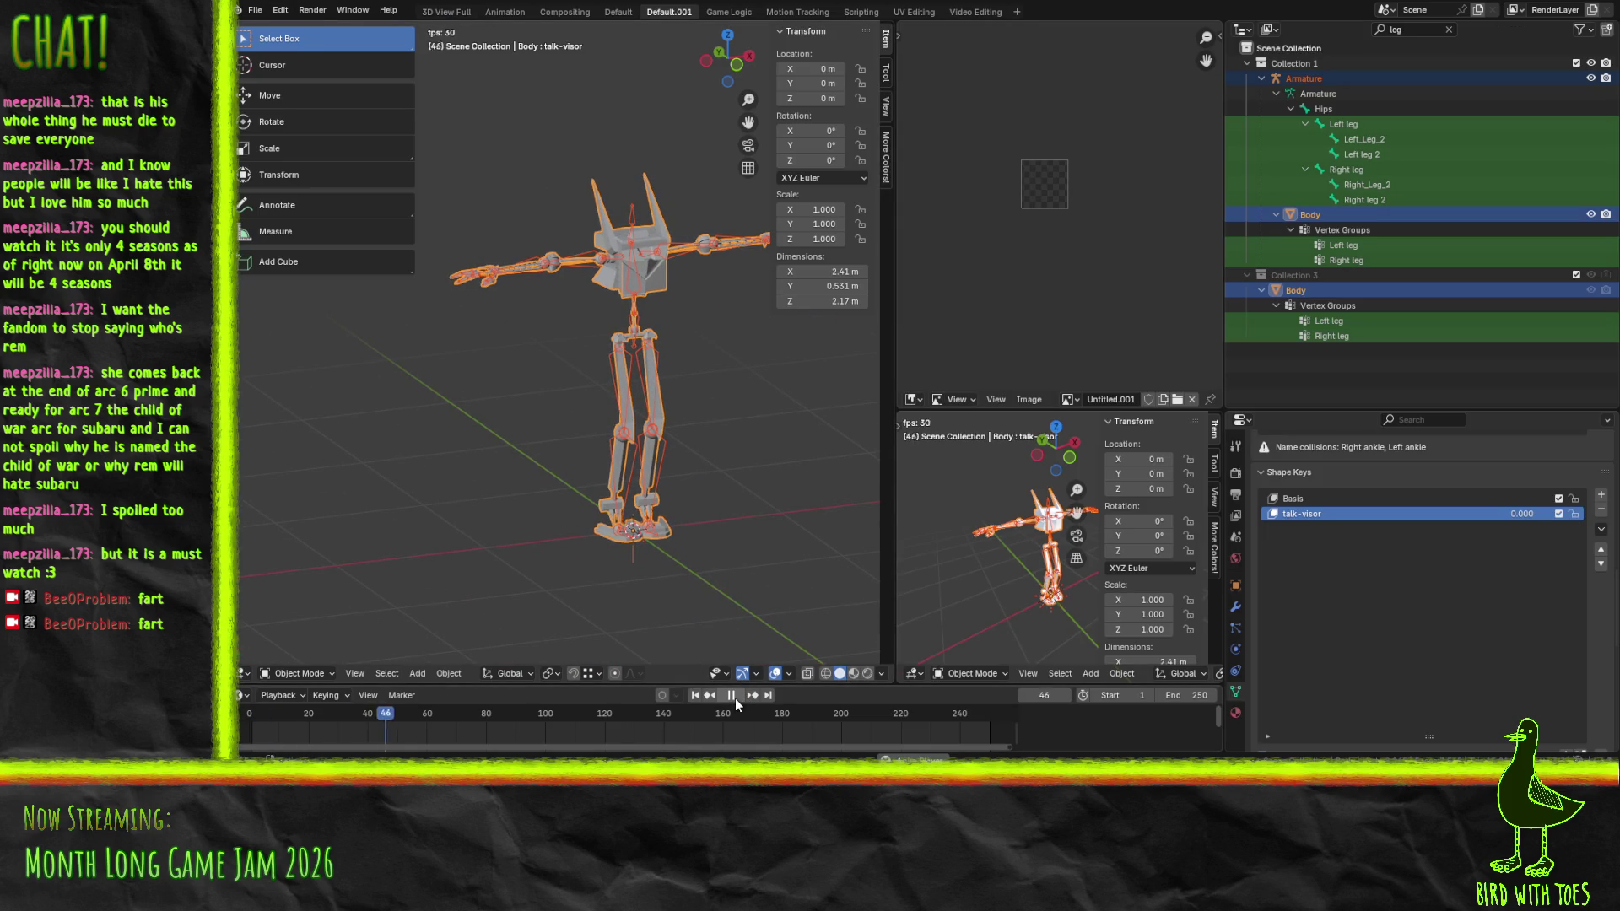
pyautogui.click(736, 697)
pyautogui.moveTo(633, 681); pyautogui.dragTo(633, 555)
pyautogui.click(498, 588)
pyautogui.moveTo(499, 588); pyautogui.dragTo(240, 575)
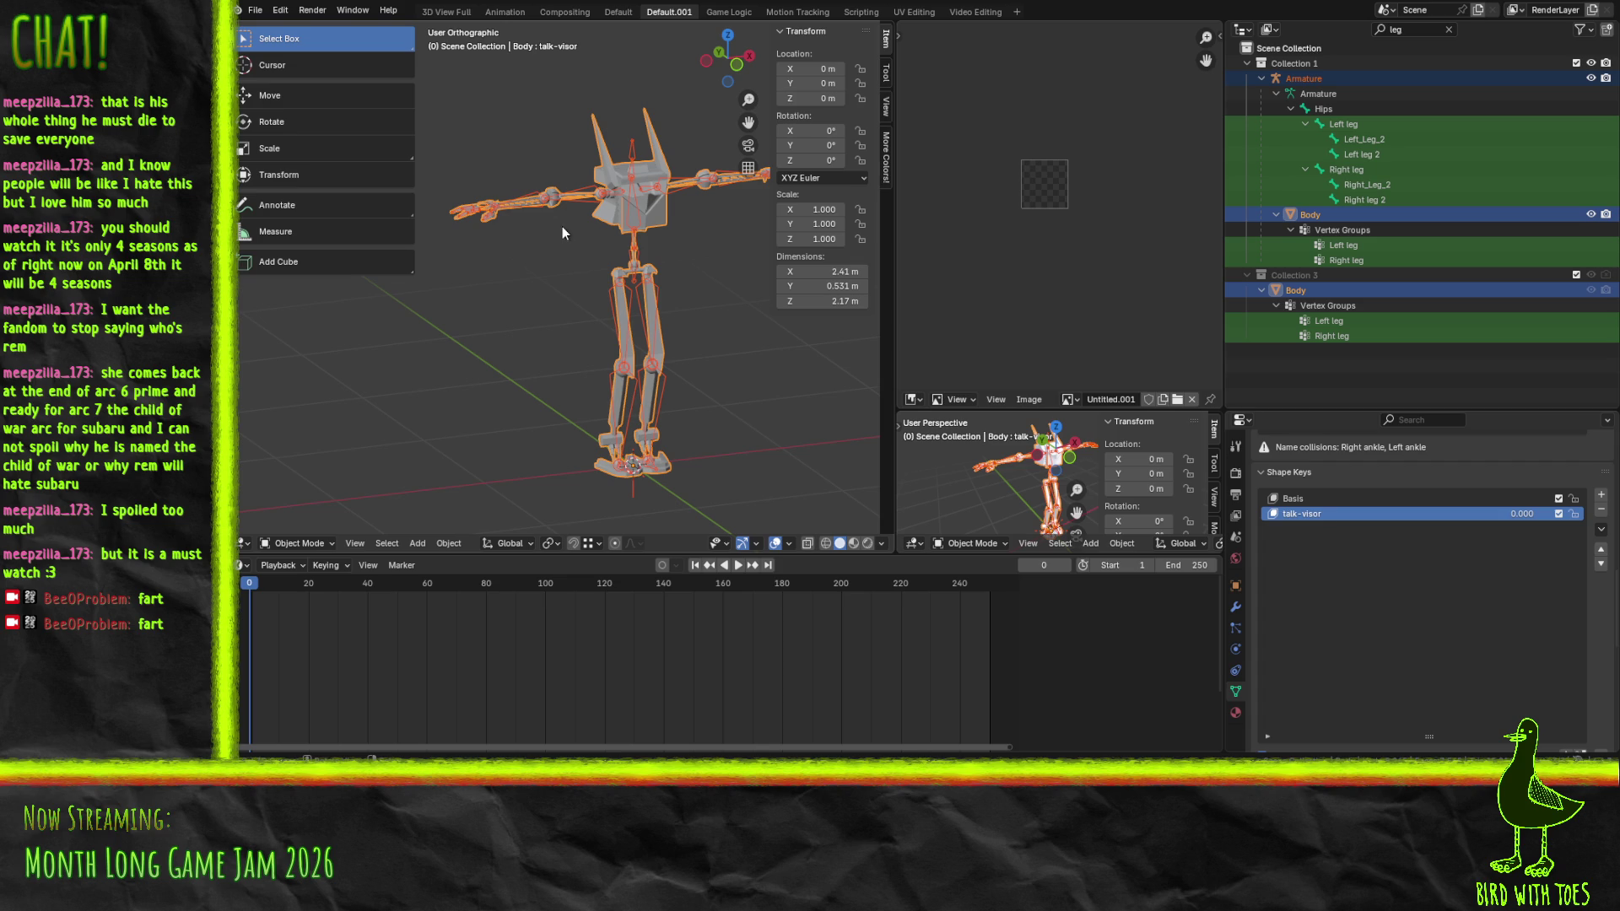
pyautogui.press('KP_4')
# Select the Armature and switch it into Pose Mode
pyautogui.click(582, 250)
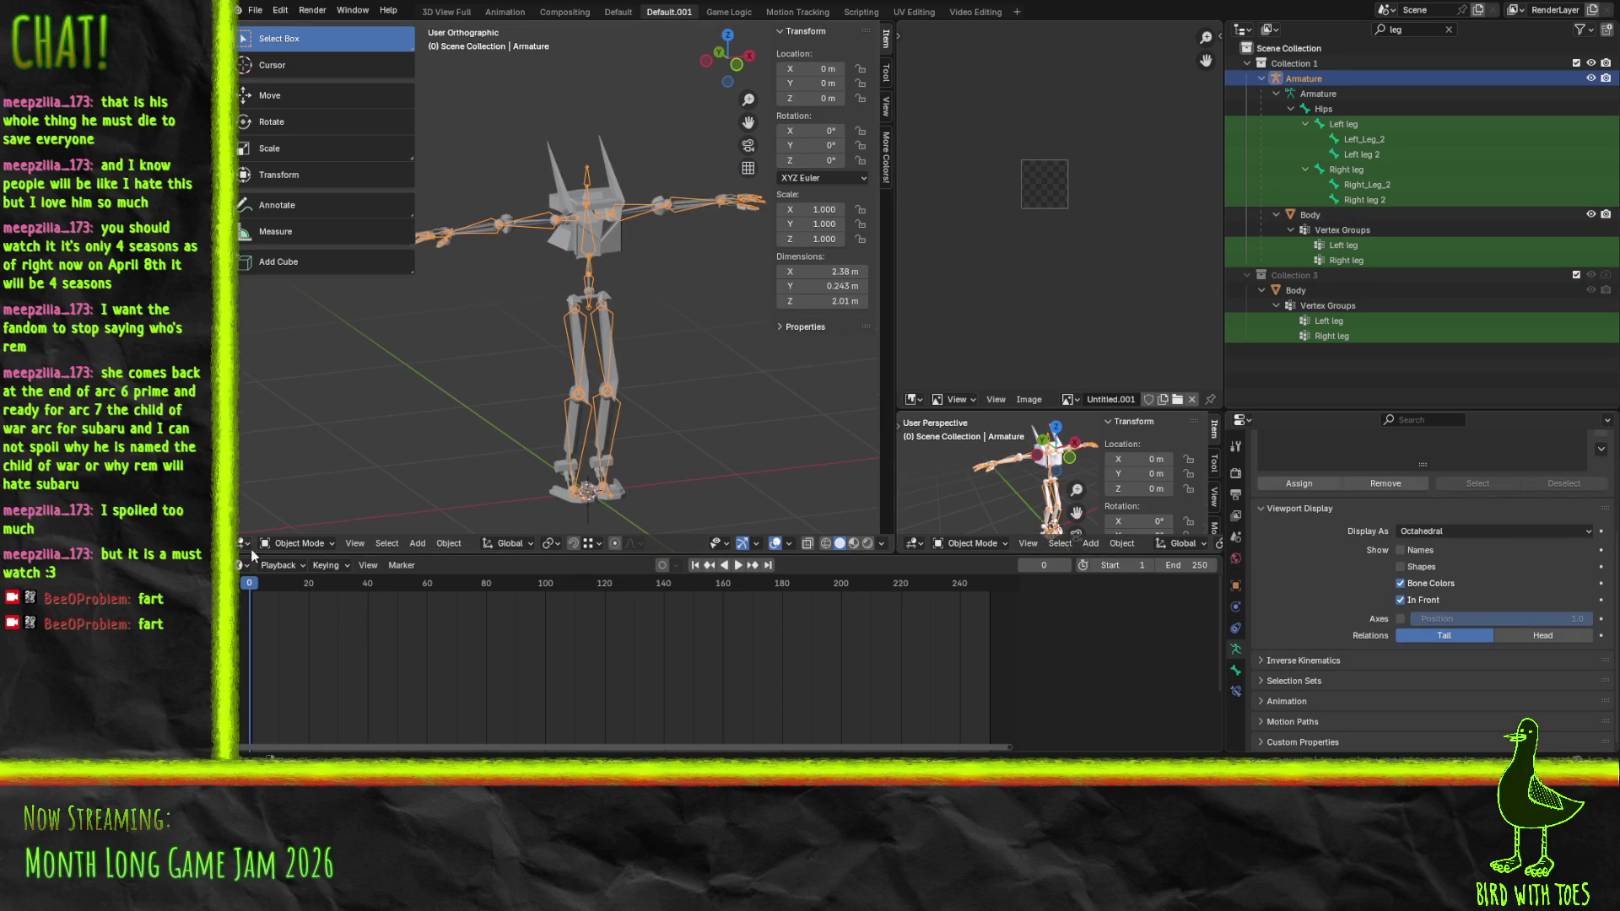
pyautogui.click(296, 544)
pyautogui.click(297, 527)
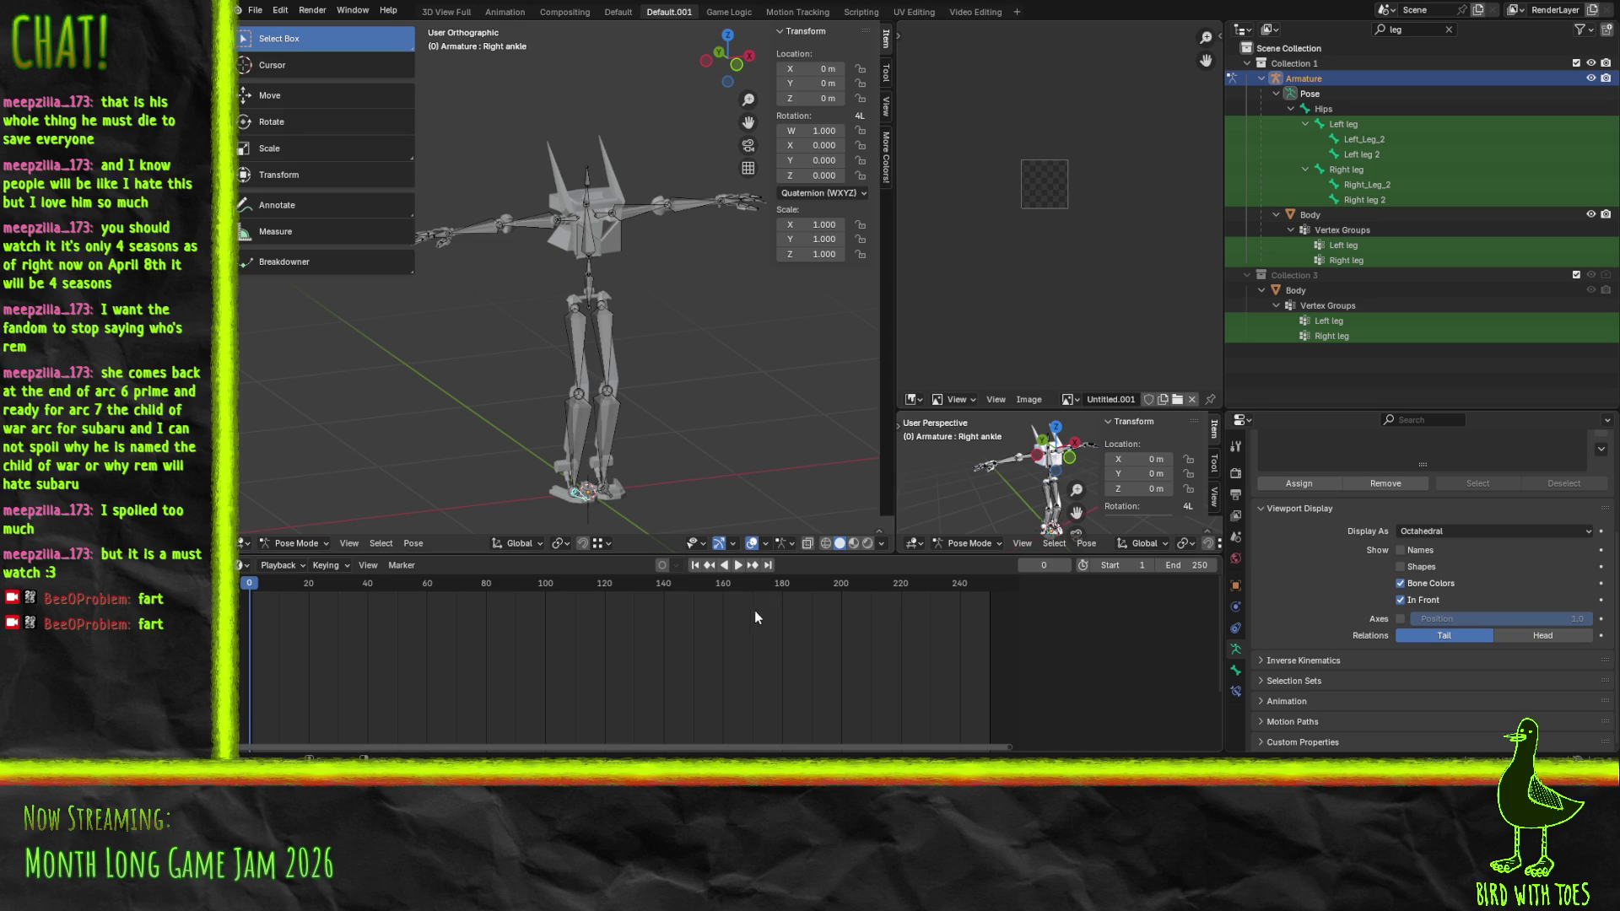
# Play the animation, stop at frame 29, and switch to the Animation workspace
pyautogui.click(741, 570)
pyautogui.click(738, 571)
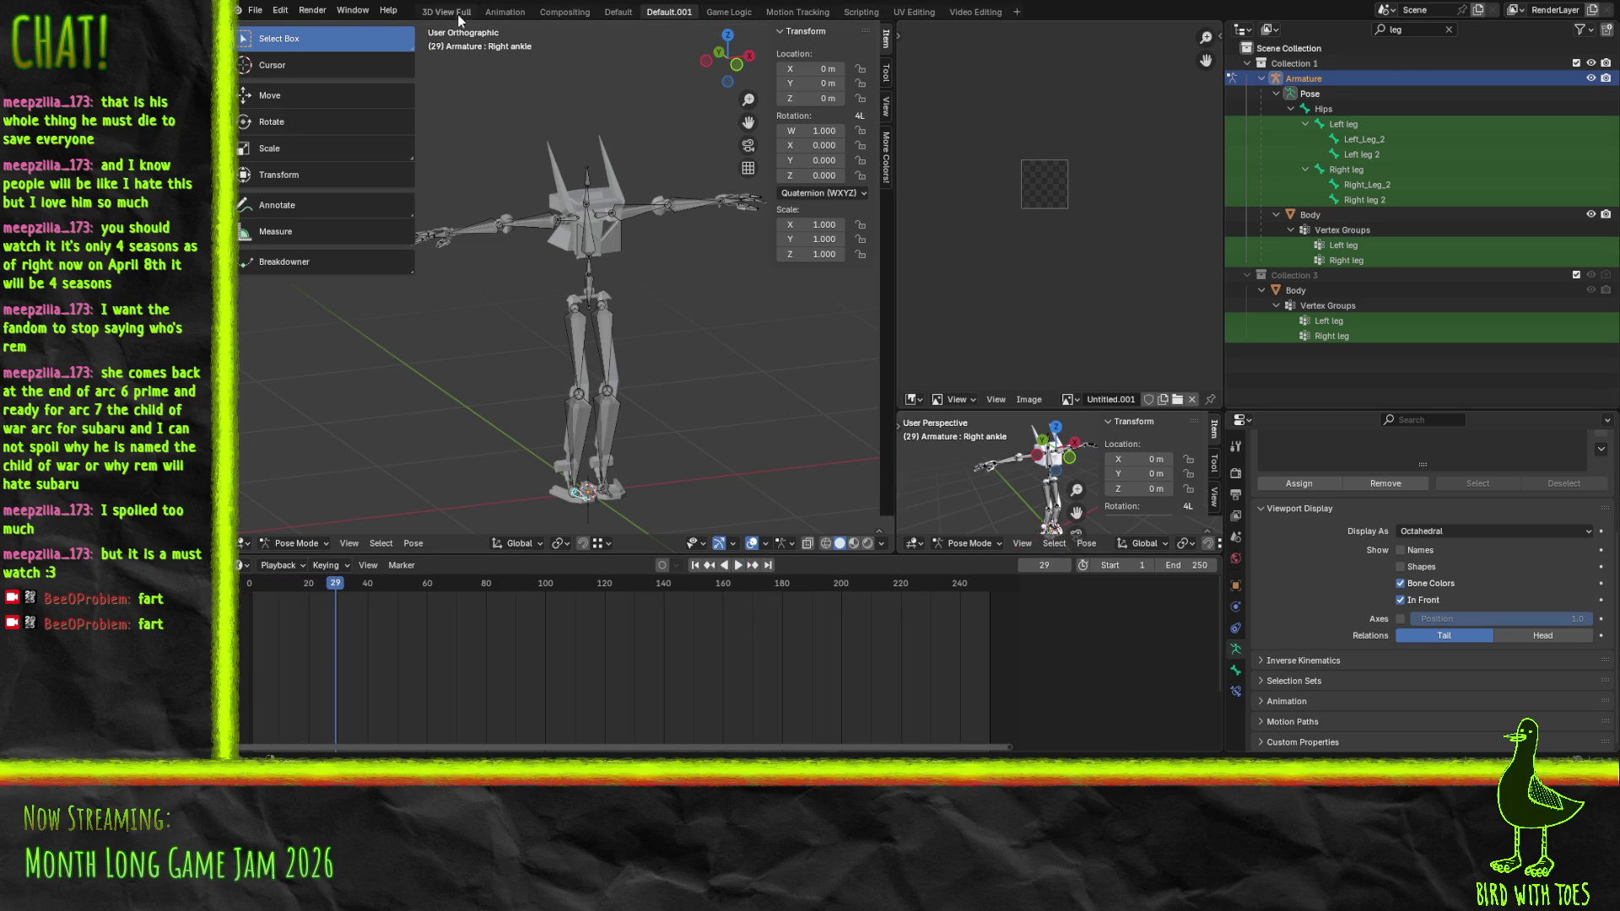
pyautogui.click(516, 14)
pyautogui.scroll(-6, 1023, 403)
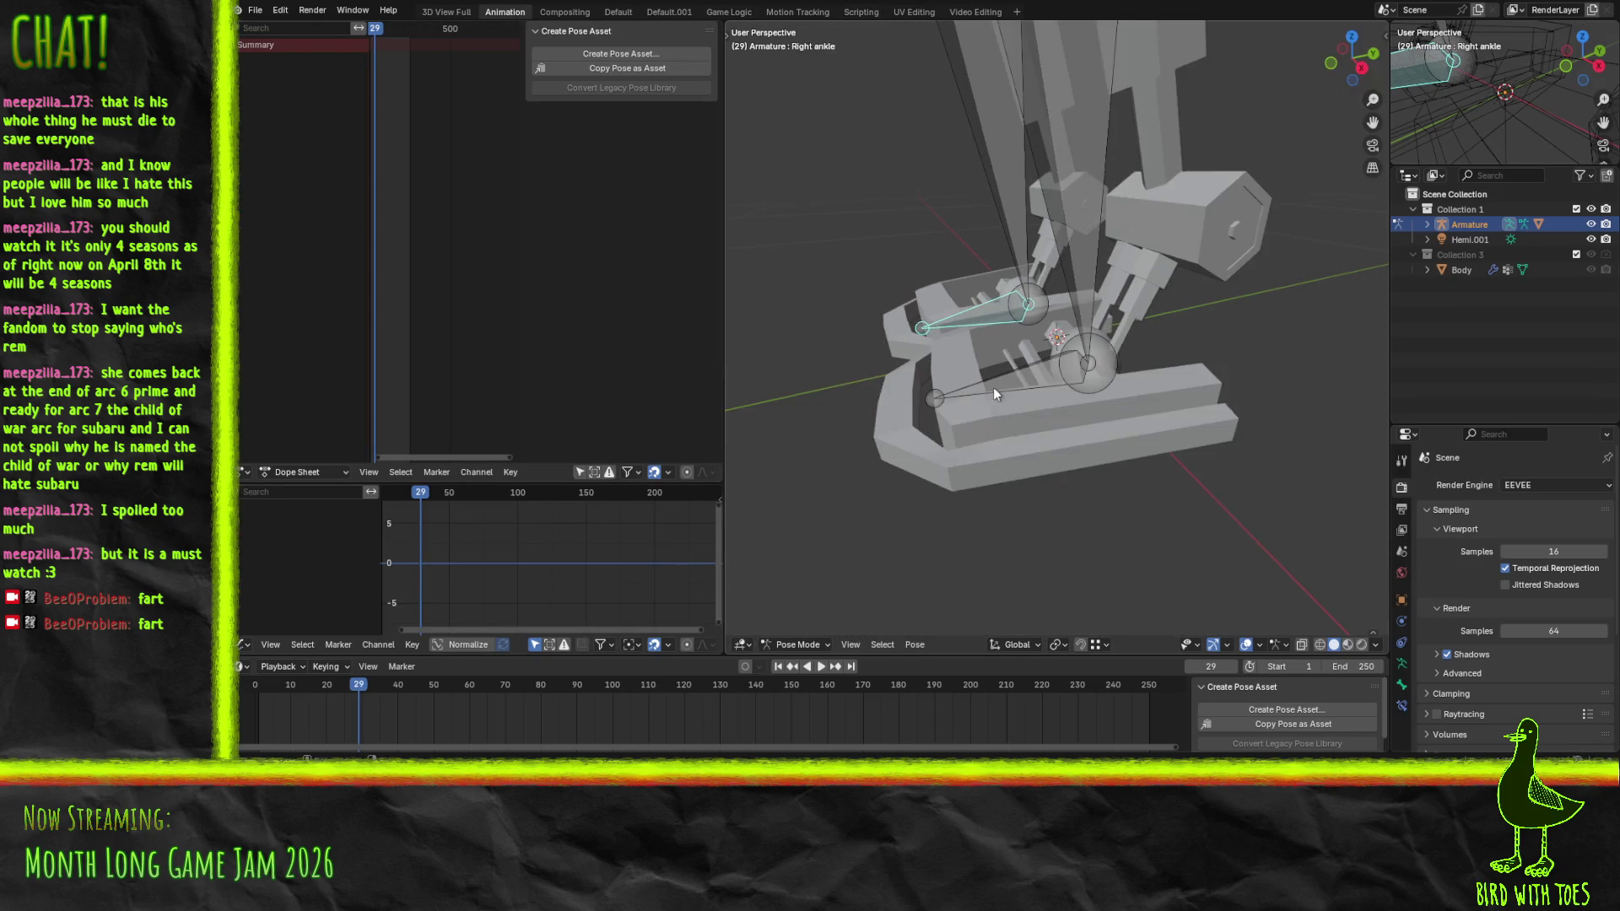
# Set the current frame to 33 and look through the dope sheet, playback and editor-type menus
pyautogui.scroll(-5, 1029, 295)
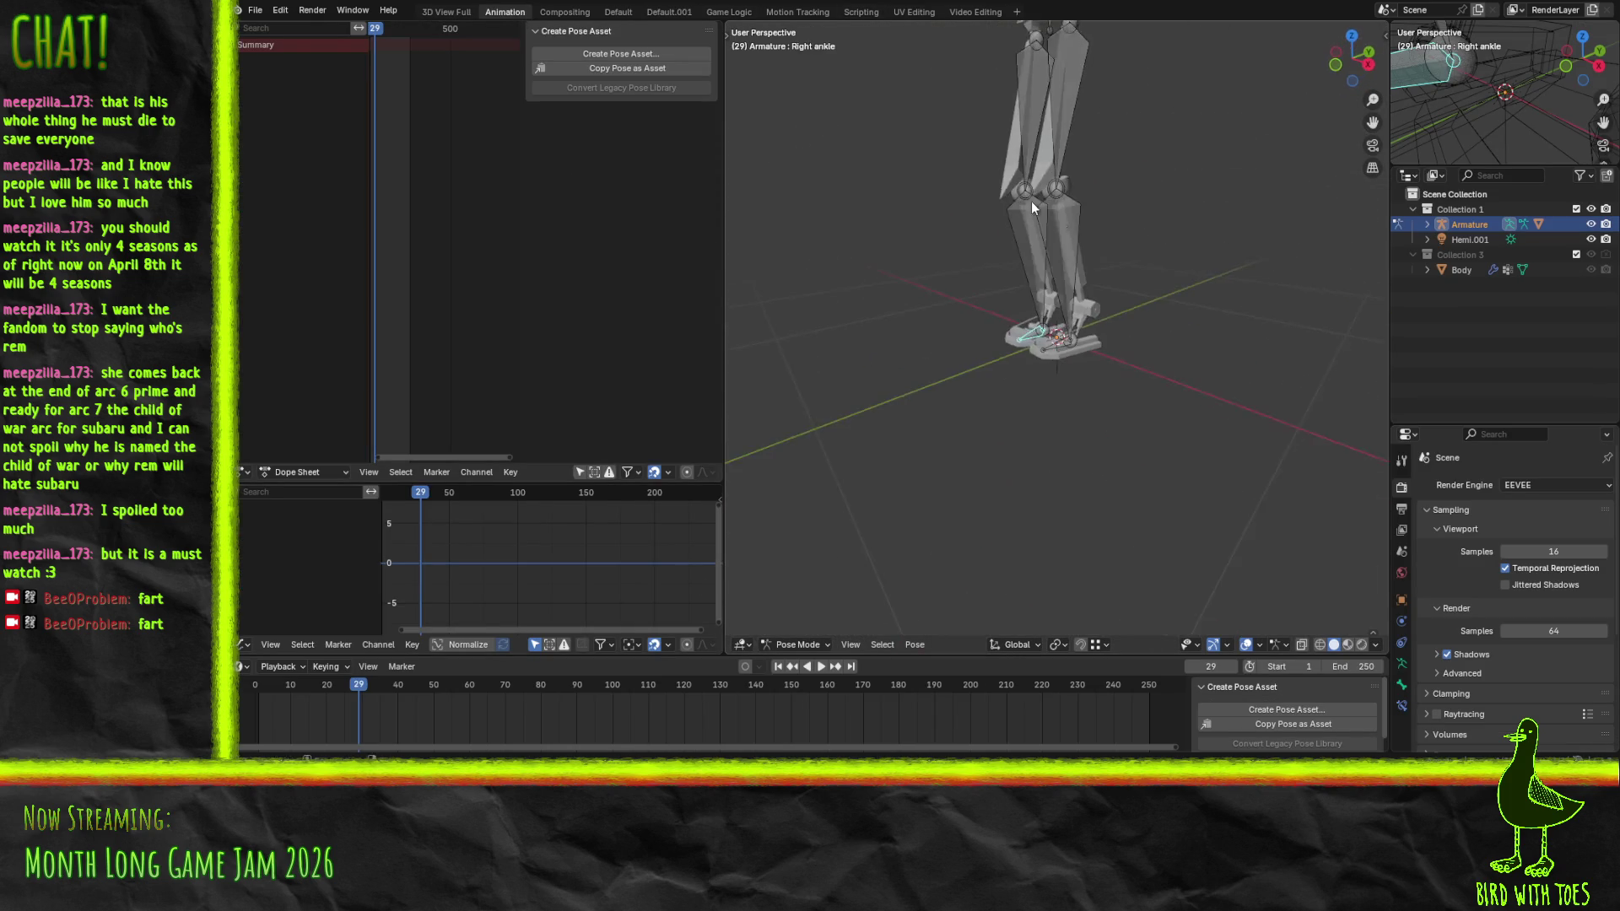
pyautogui.scroll(-3, 1006, 393)
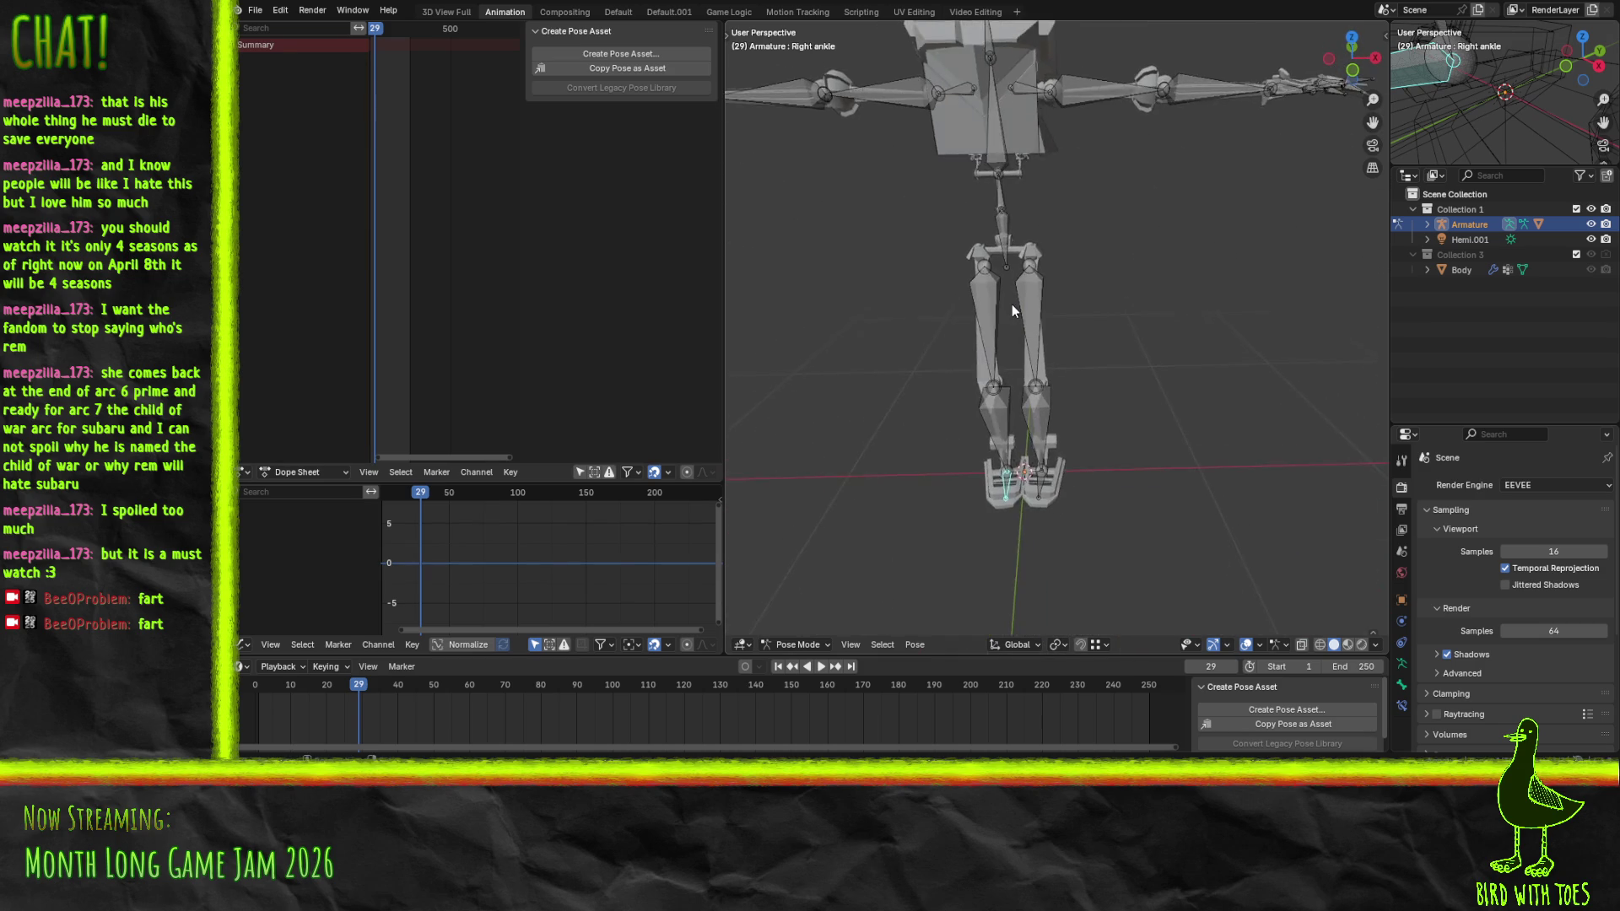
pyautogui.click(426, 493)
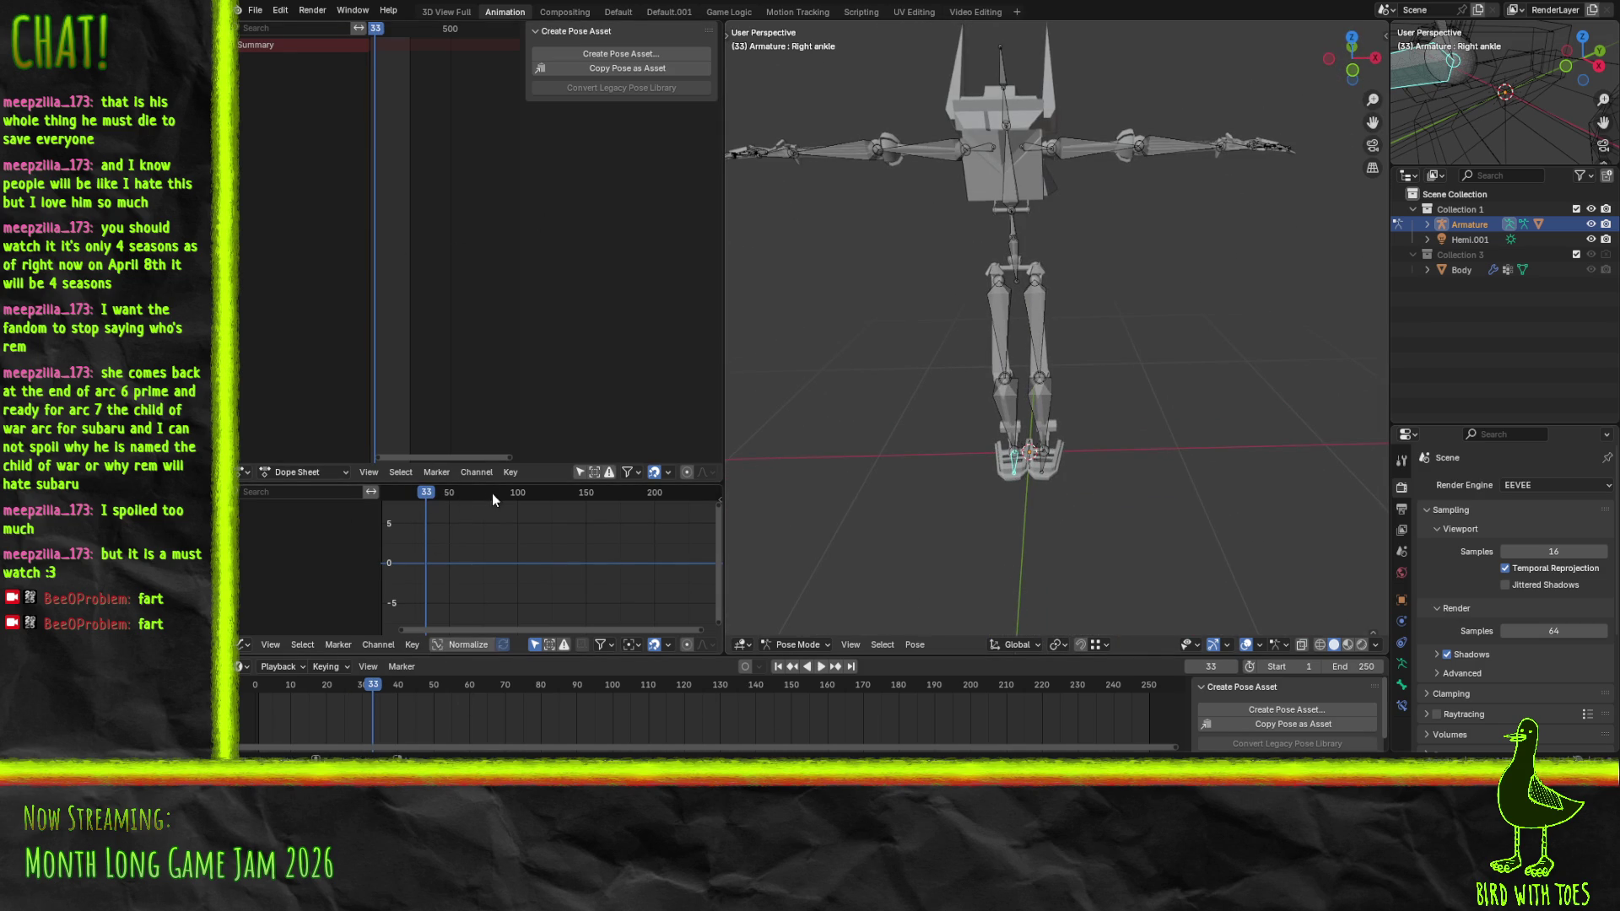
pyautogui.click(316, 468)
pyautogui.moveTo(939, 655); pyautogui.dragTo(939, 565)
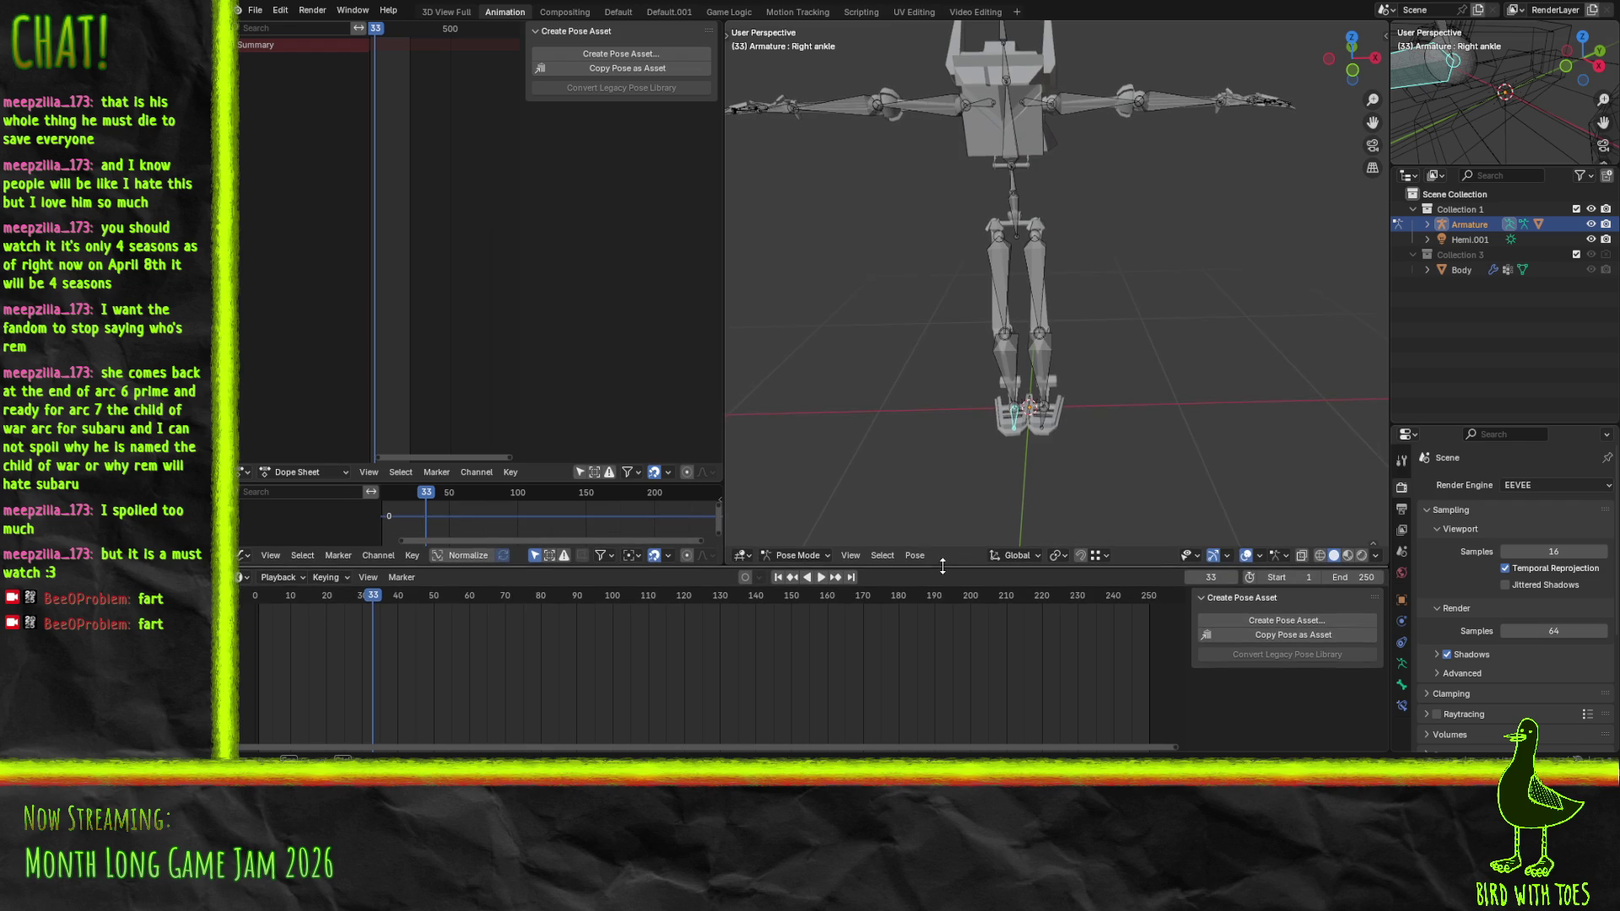
pyautogui.click(274, 578)
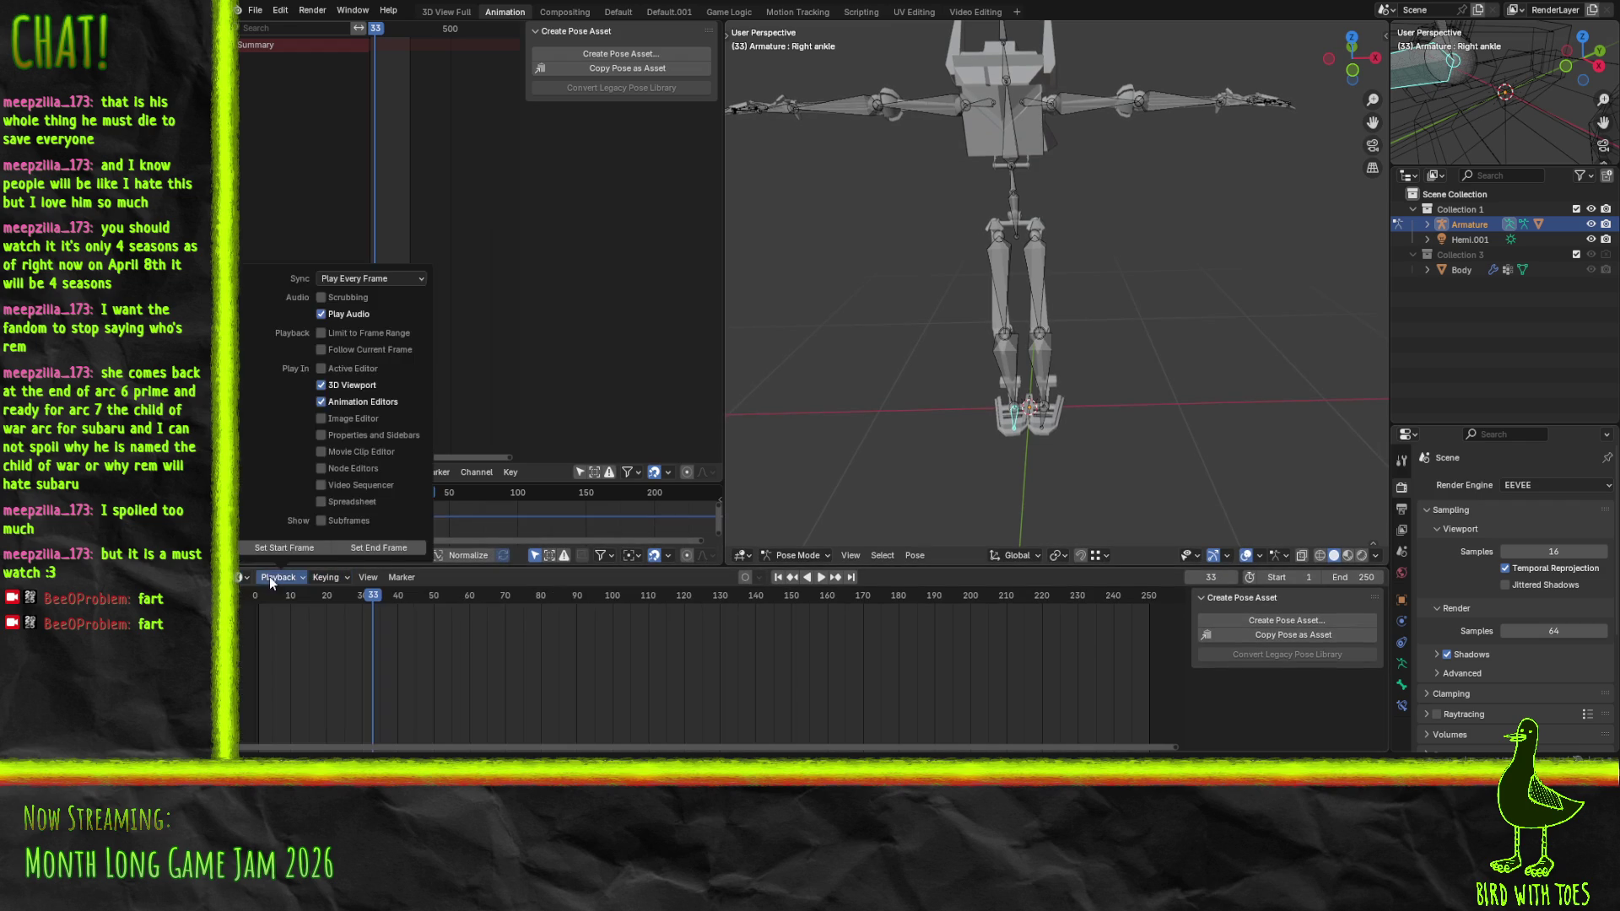
pyautogui.click(245, 577)
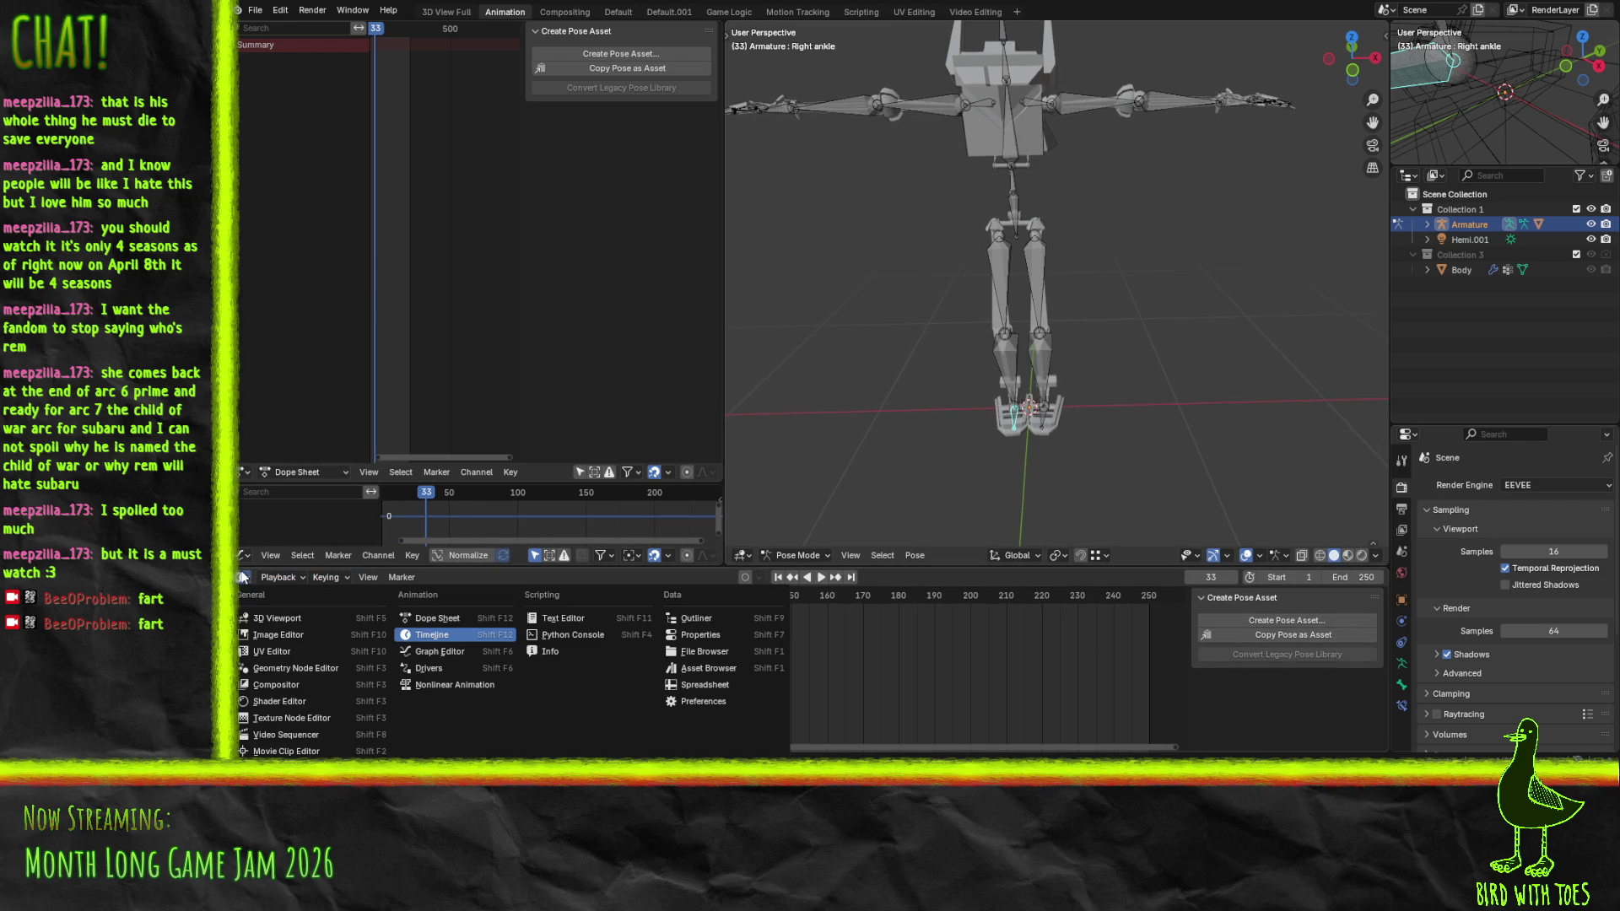
pyautogui.click(243, 579)
pyautogui.click(243, 582)
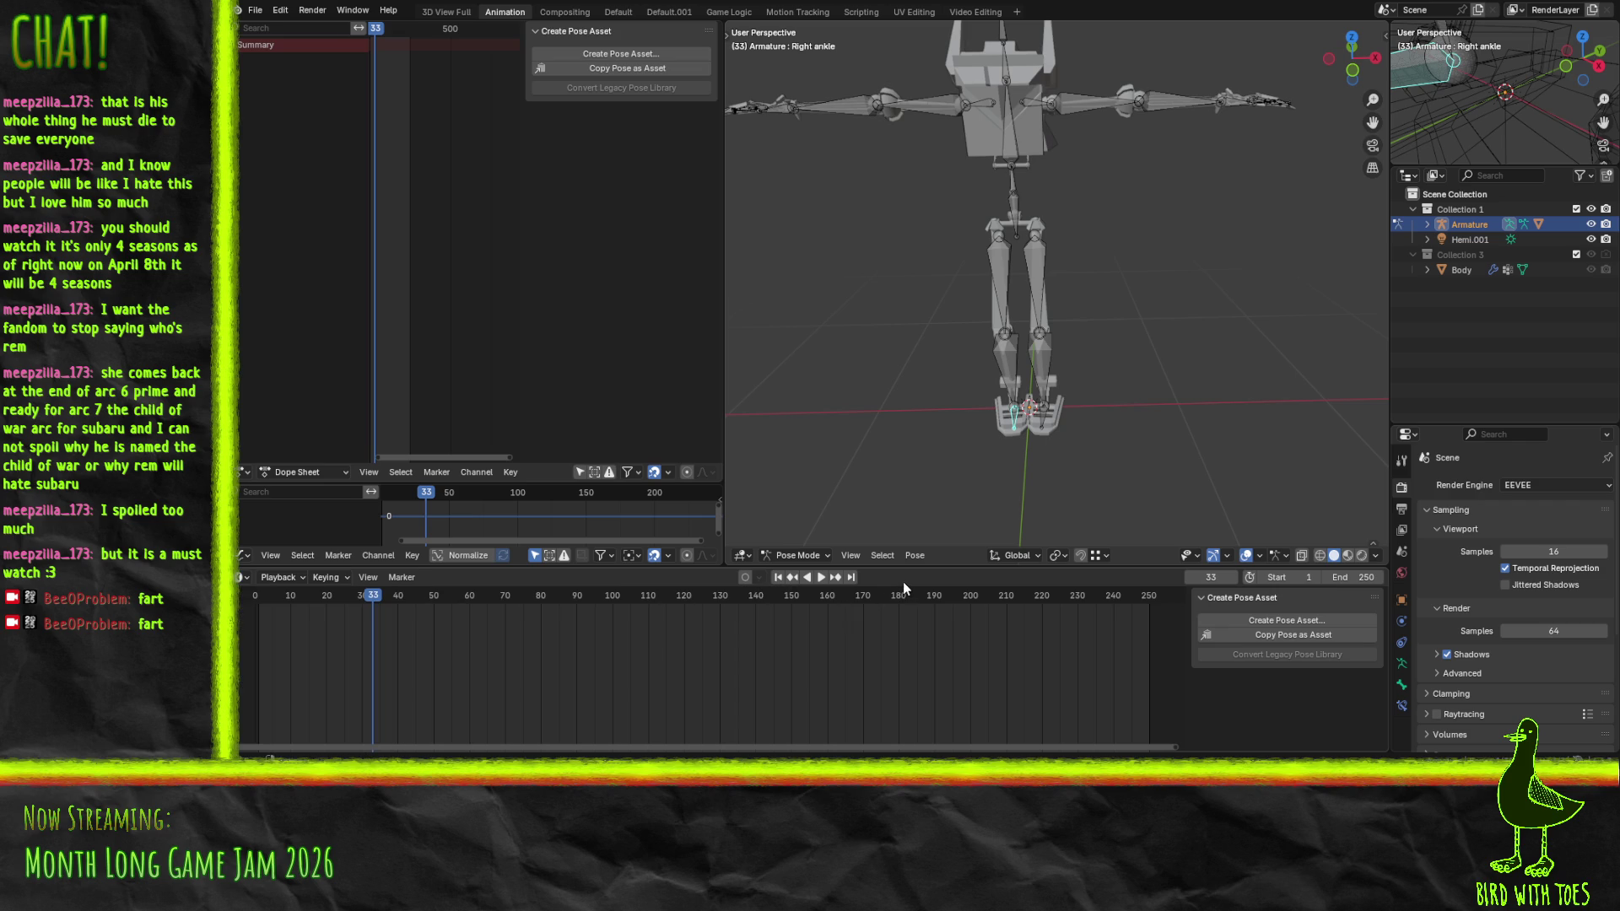
# Select the Right arm bone and put the armature into Edit Mode
pyautogui.press('z')
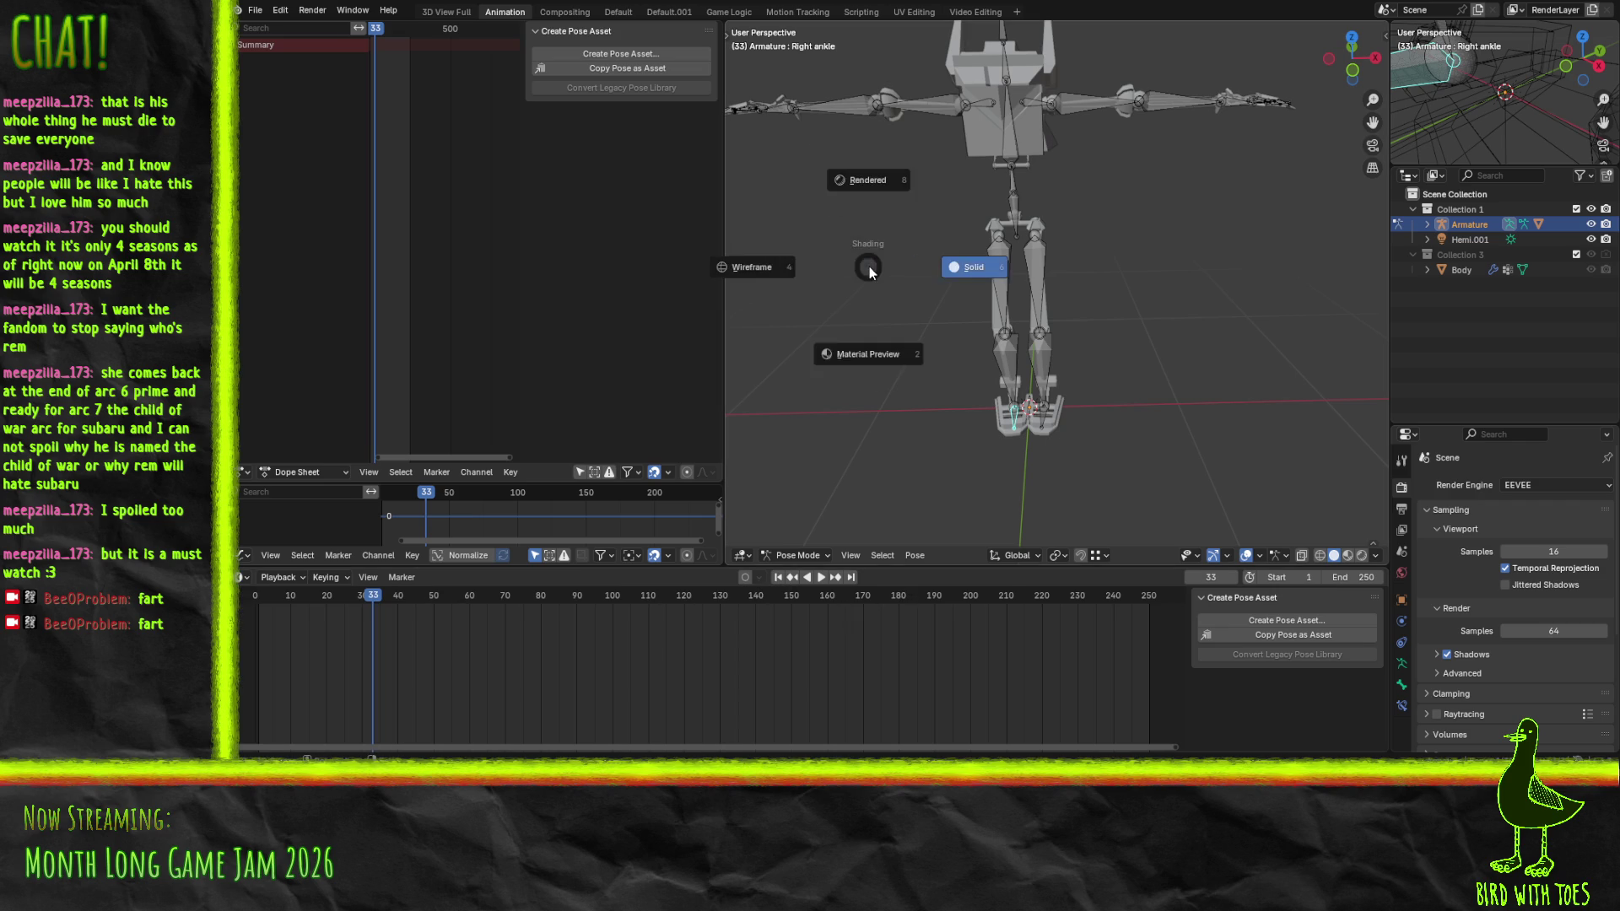
pyautogui.moveTo(1212, 211)
pyautogui.mouseDown()
pyautogui.moveTo(991, 263)
pyautogui.moveTo(1052, 245)
pyautogui.moveTo(1062, 306)
pyautogui.moveTo(1012, 239)
pyautogui.moveTo(1031, 268)
pyautogui.moveTo(1011, 190)
pyautogui.moveTo(980, 215)
pyautogui.moveTo(986, 255)
pyautogui.moveTo(1075, 253)
pyautogui.moveTo(1058, 250)
pyautogui.mouseUp()
pyautogui.scroll(3, 1062, 302)
pyautogui.scroll(3, 1011, 191)
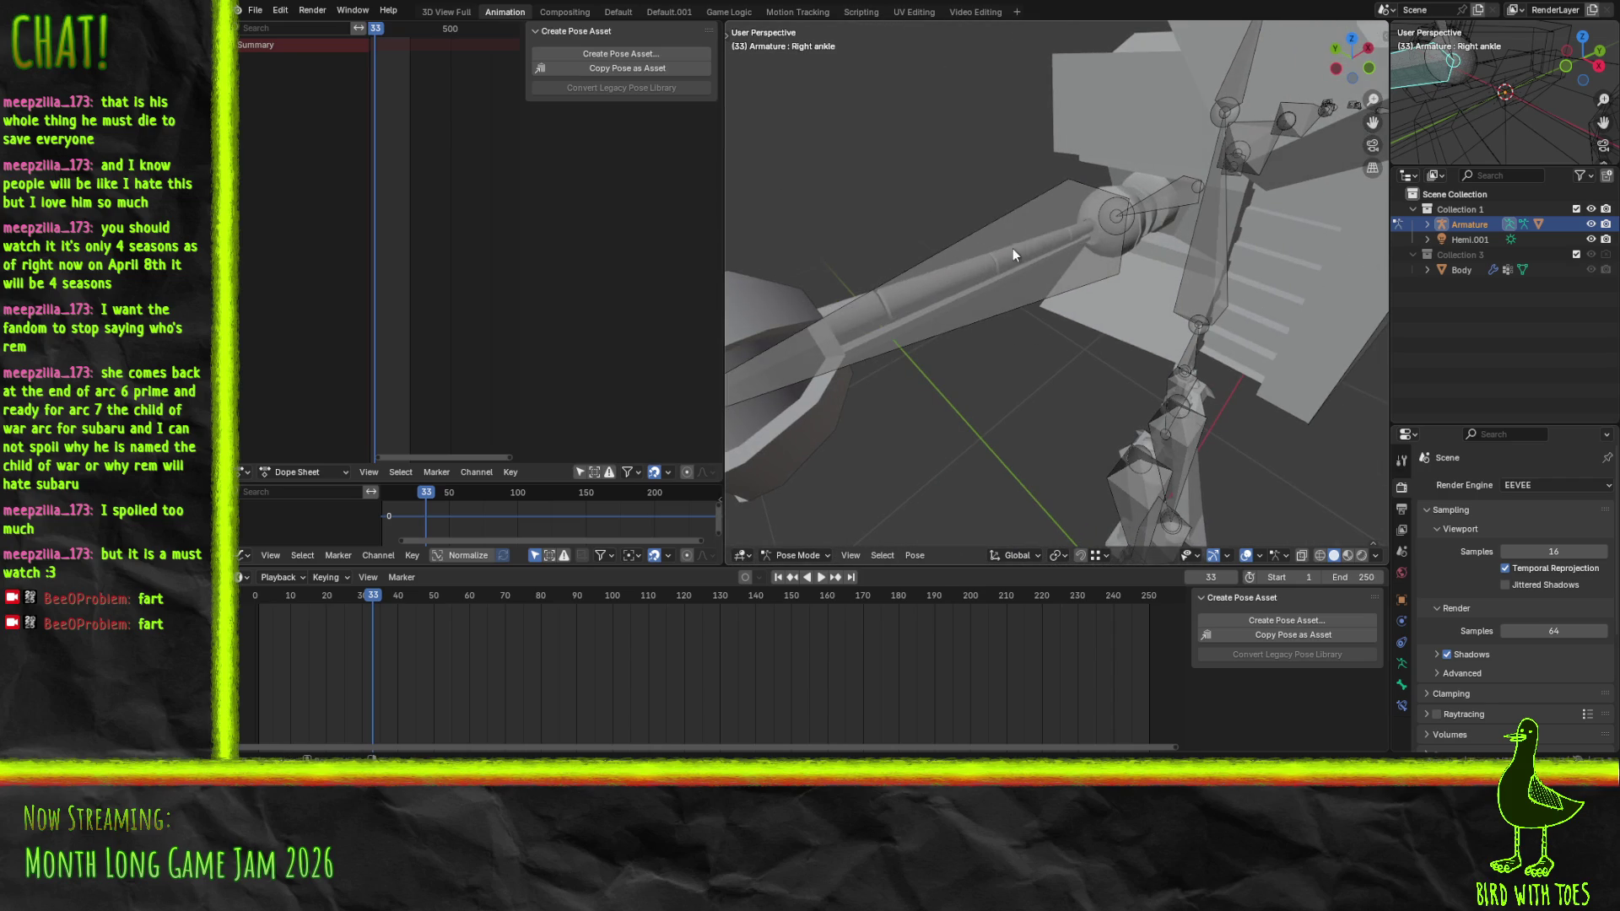
pyautogui.keyDown('alt'); pyautogui.click(1009, 249); pyautogui.keyUp('alt')
pyautogui.click(1026, 266)
pyautogui.press('Tab')
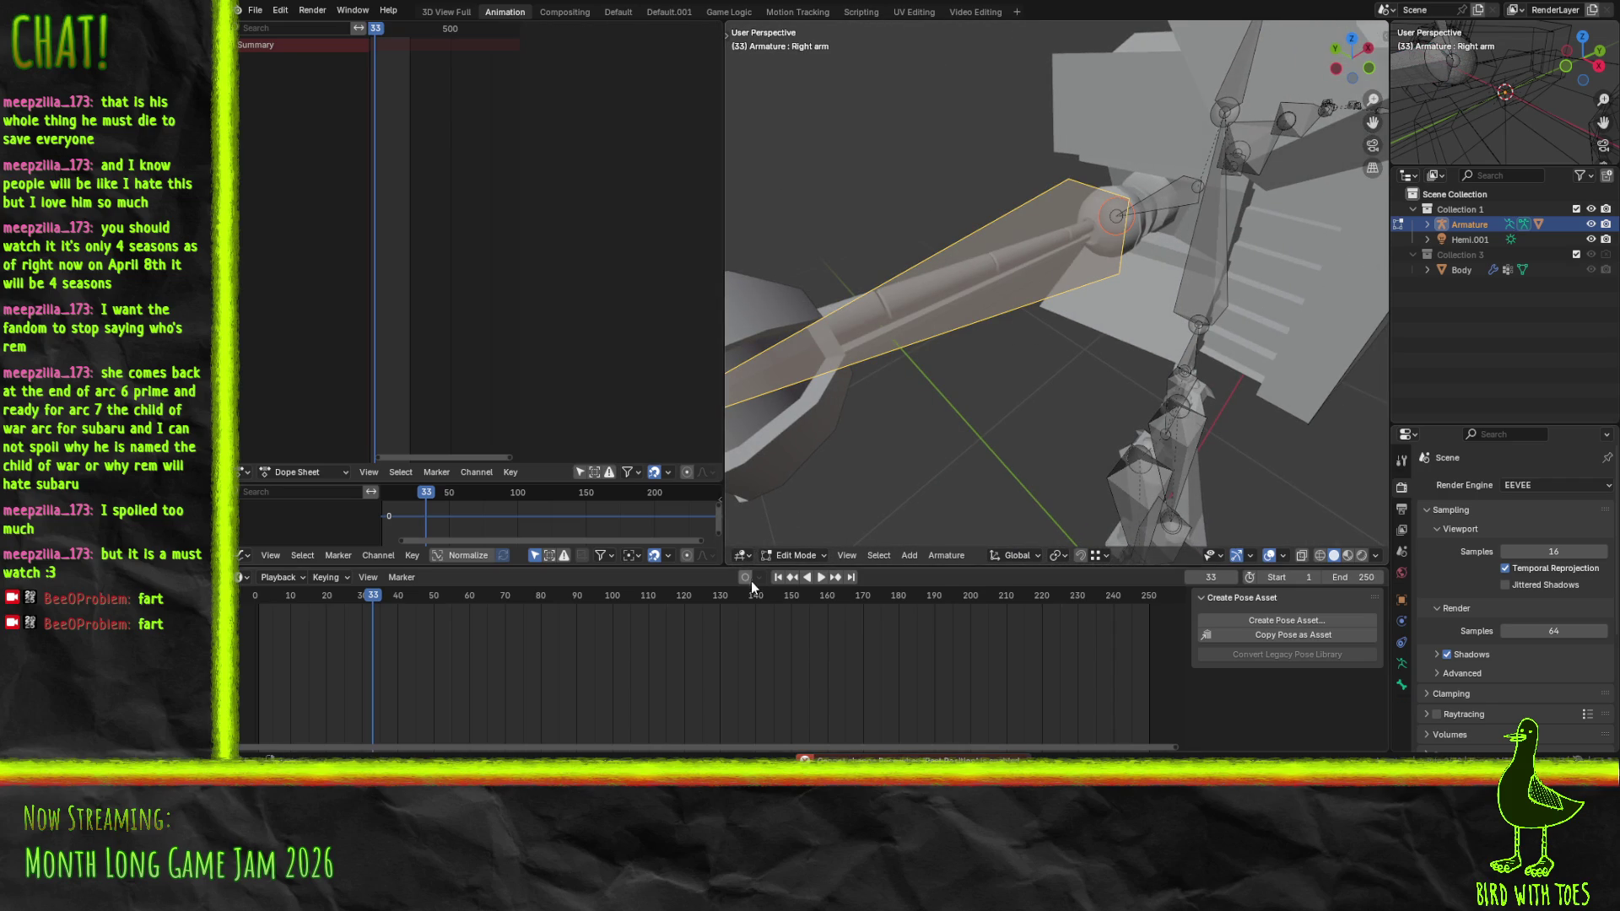
# Reselect Edit Mode from the mode dropdown, zoom out, and switch to the Default workspace
pyautogui.click(796, 555)
pyautogui.click(821, 500)
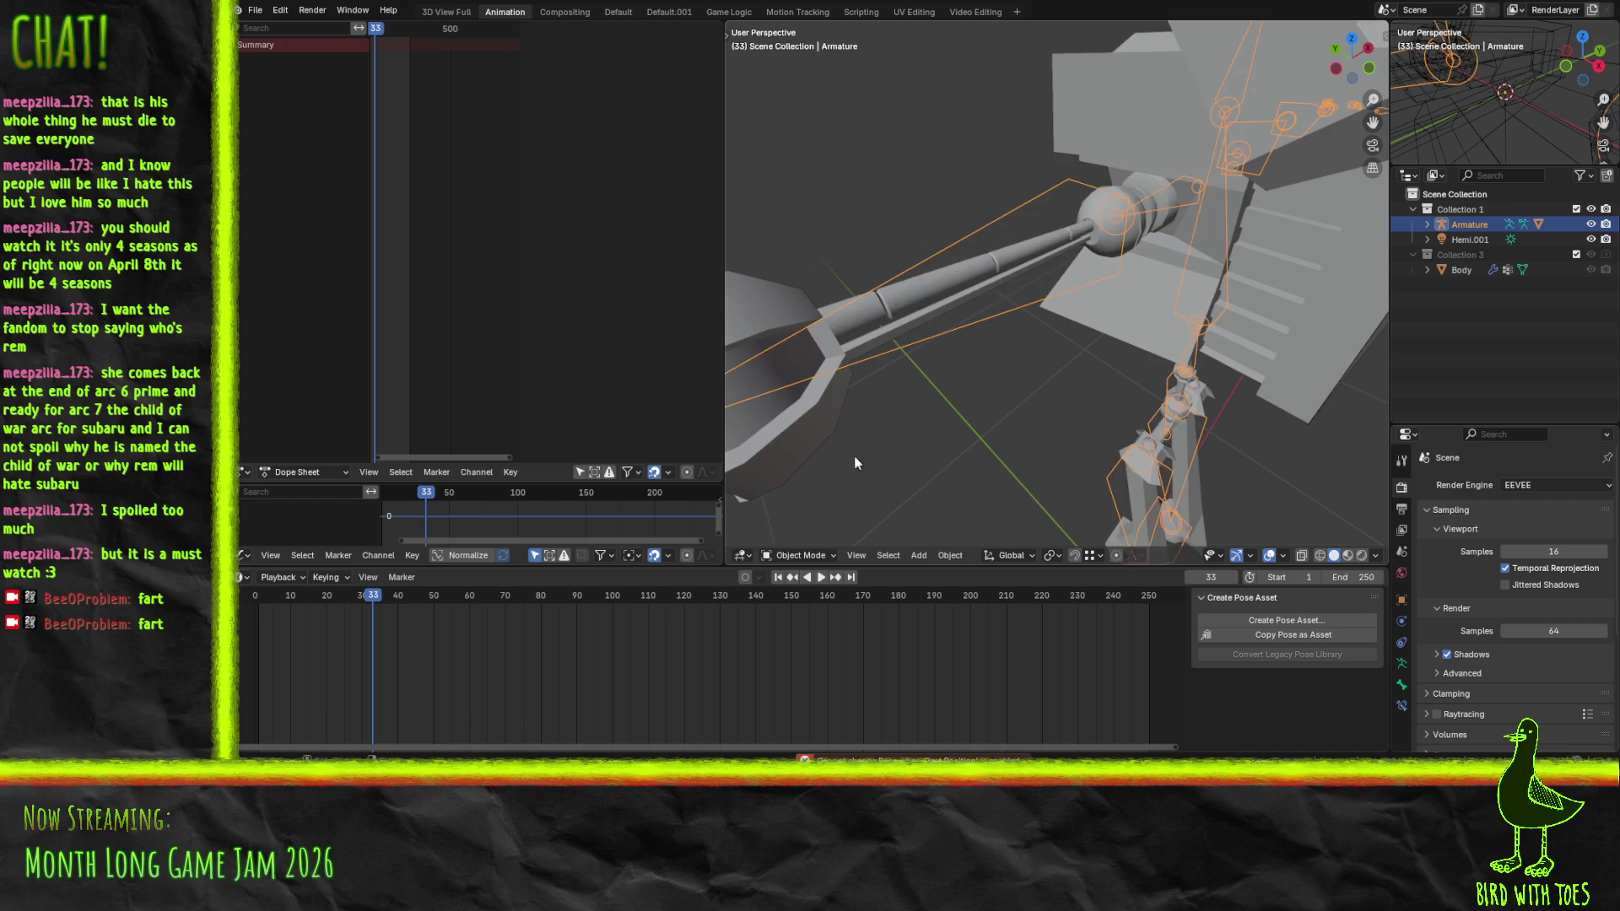
pyautogui.click(822, 555)
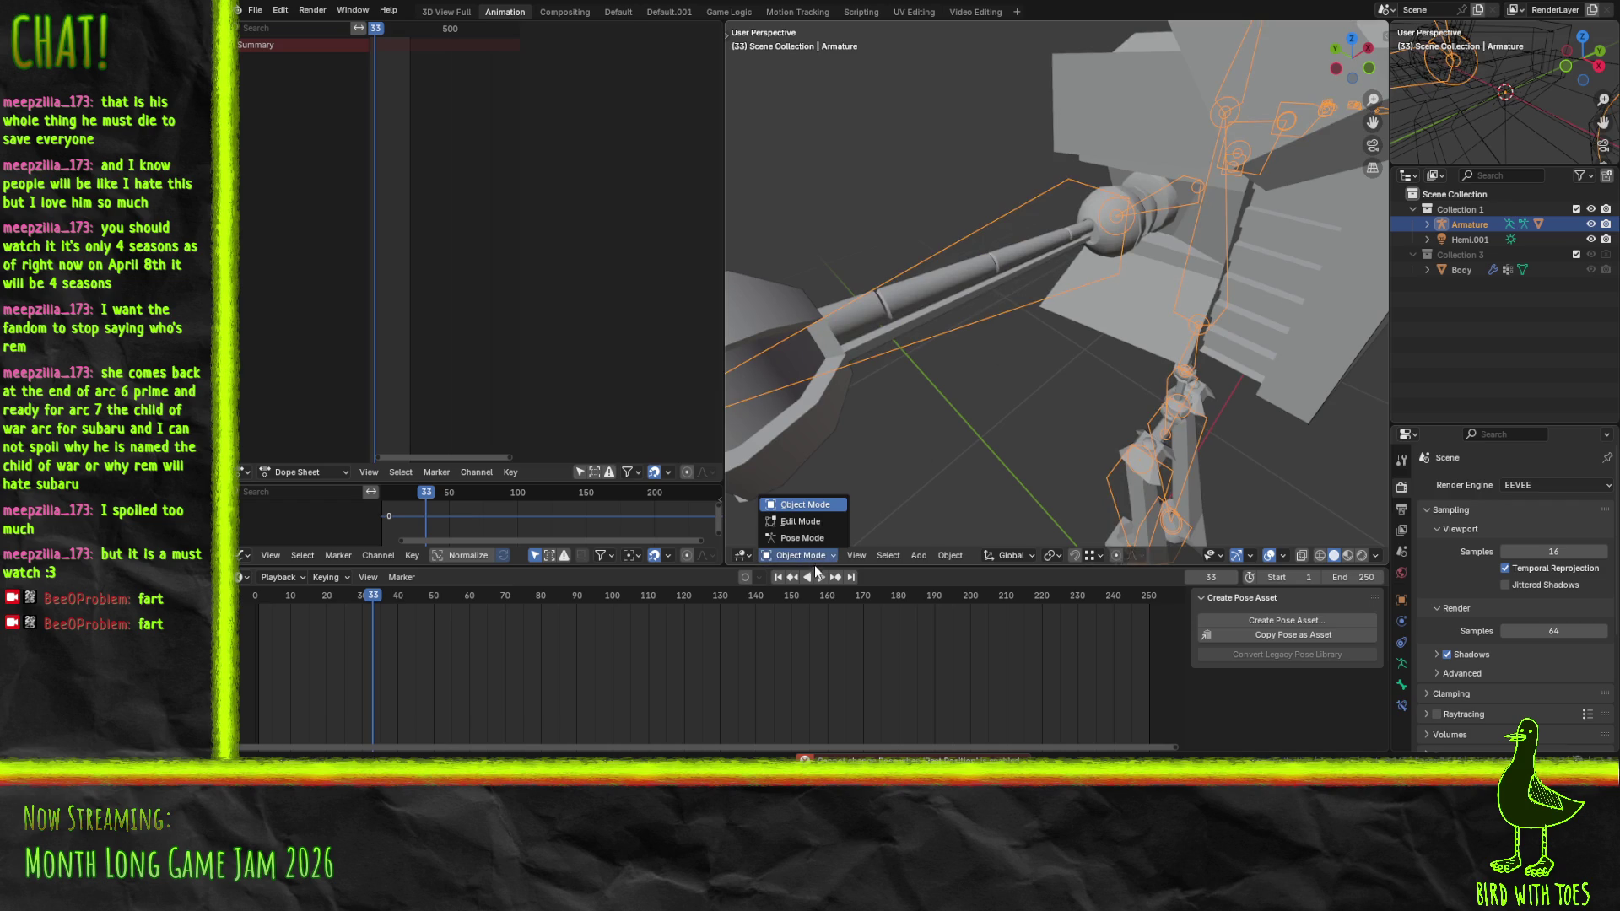
pyautogui.click(823, 522)
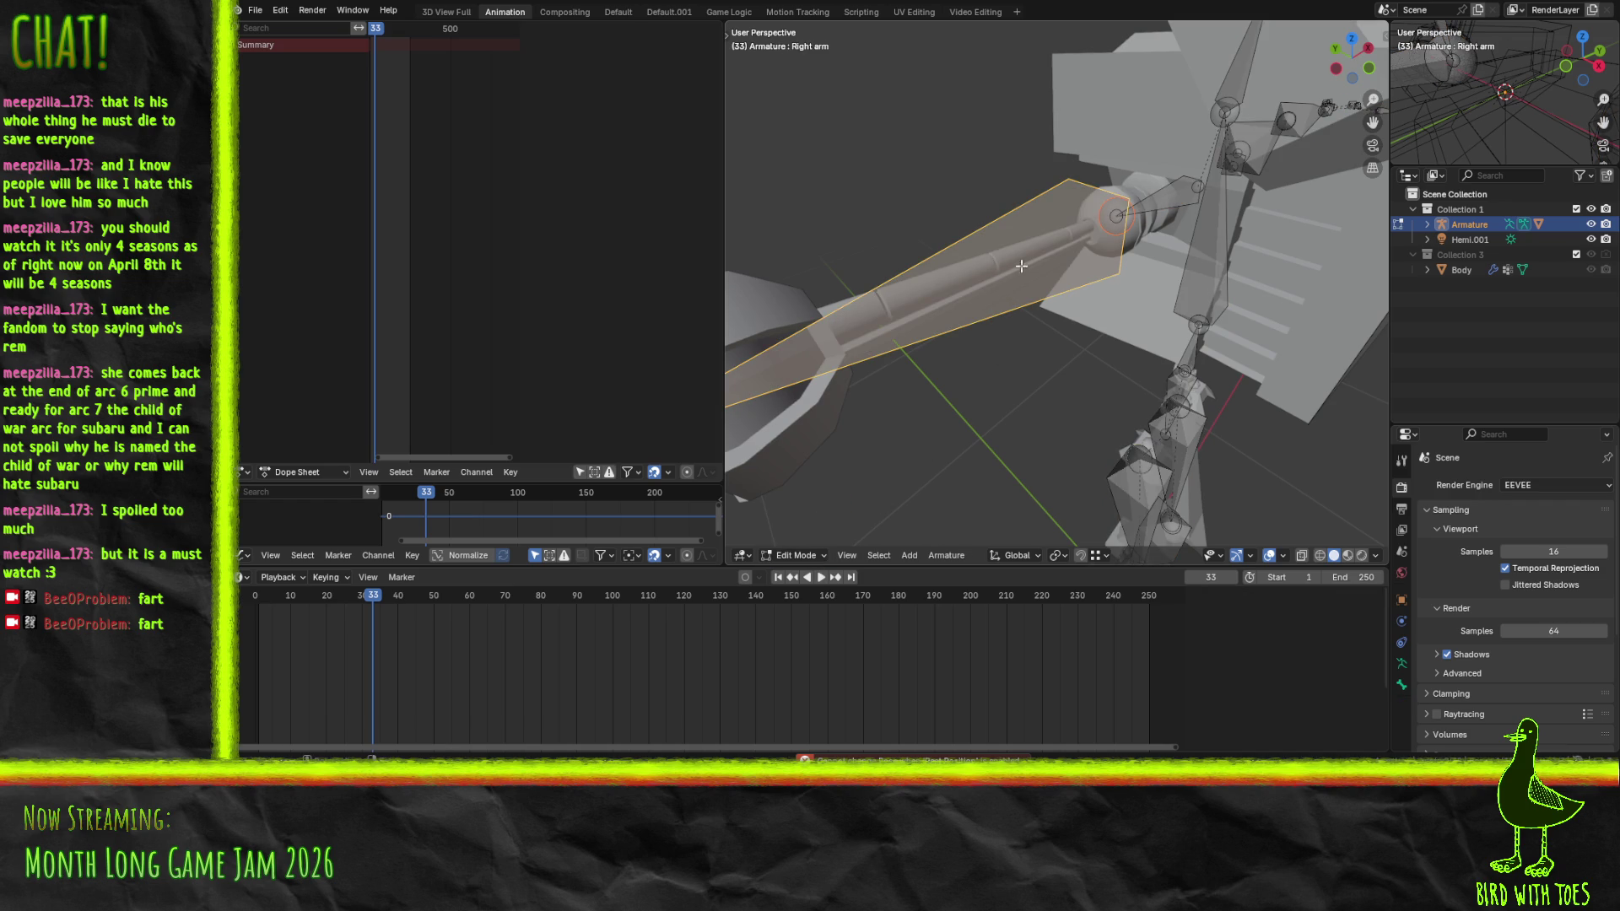
pyautogui.scroll(-6, 1005, 276)
pyautogui.click(618, 12)
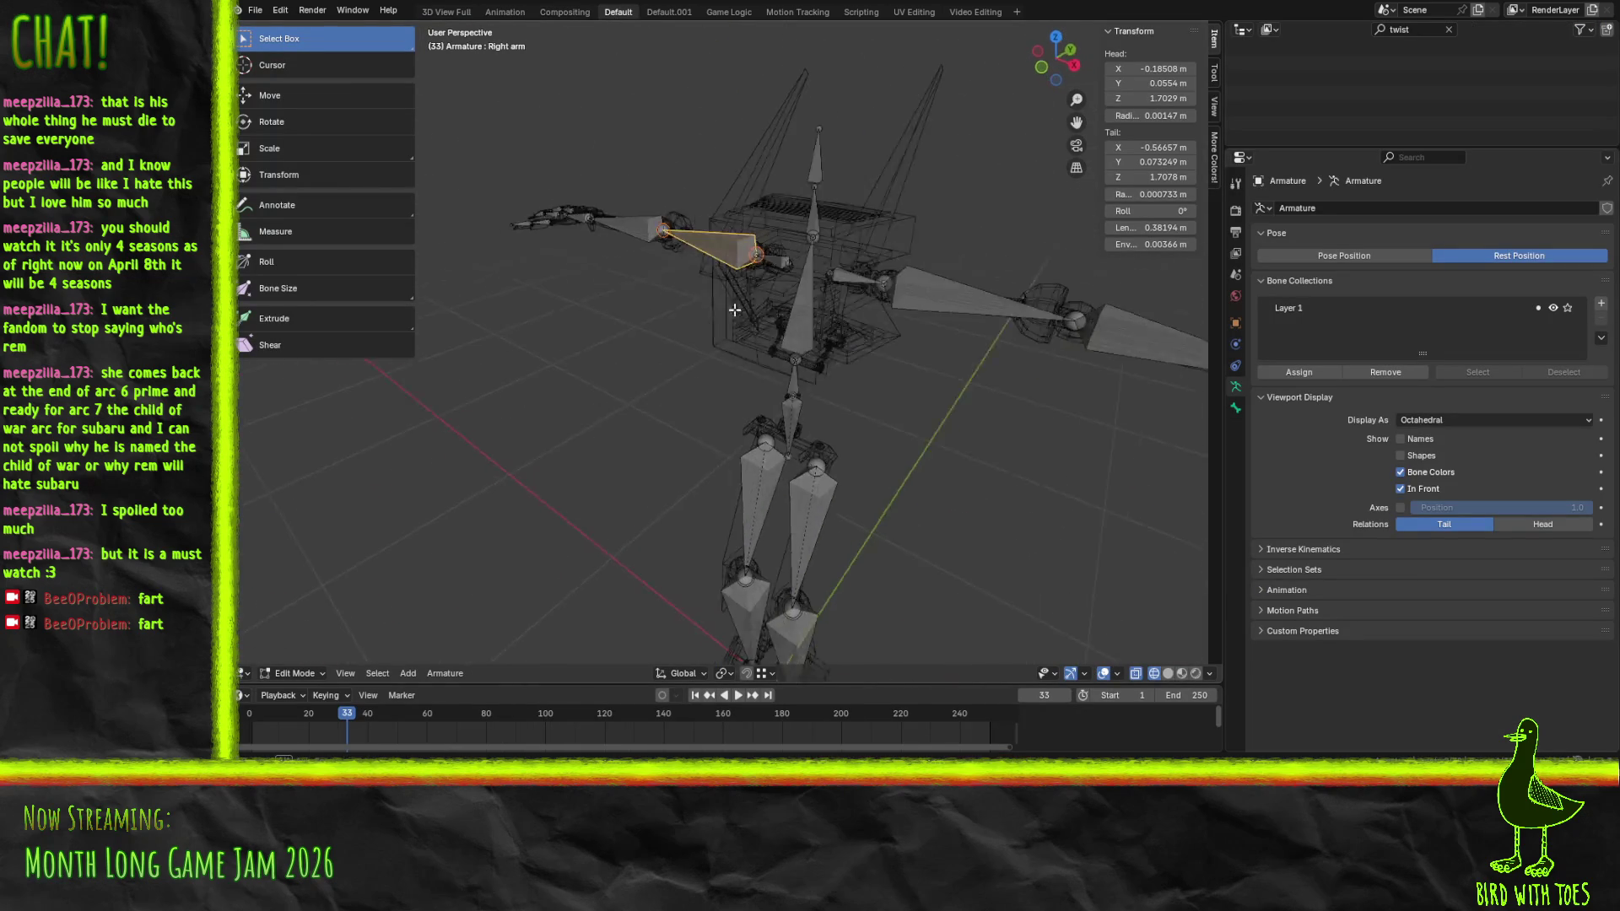
# Put the Body mesh into Edit Mode, then close Blender without saving mechn.blend
pyautogui.press('Tab')
pyautogui.click(762, 244)
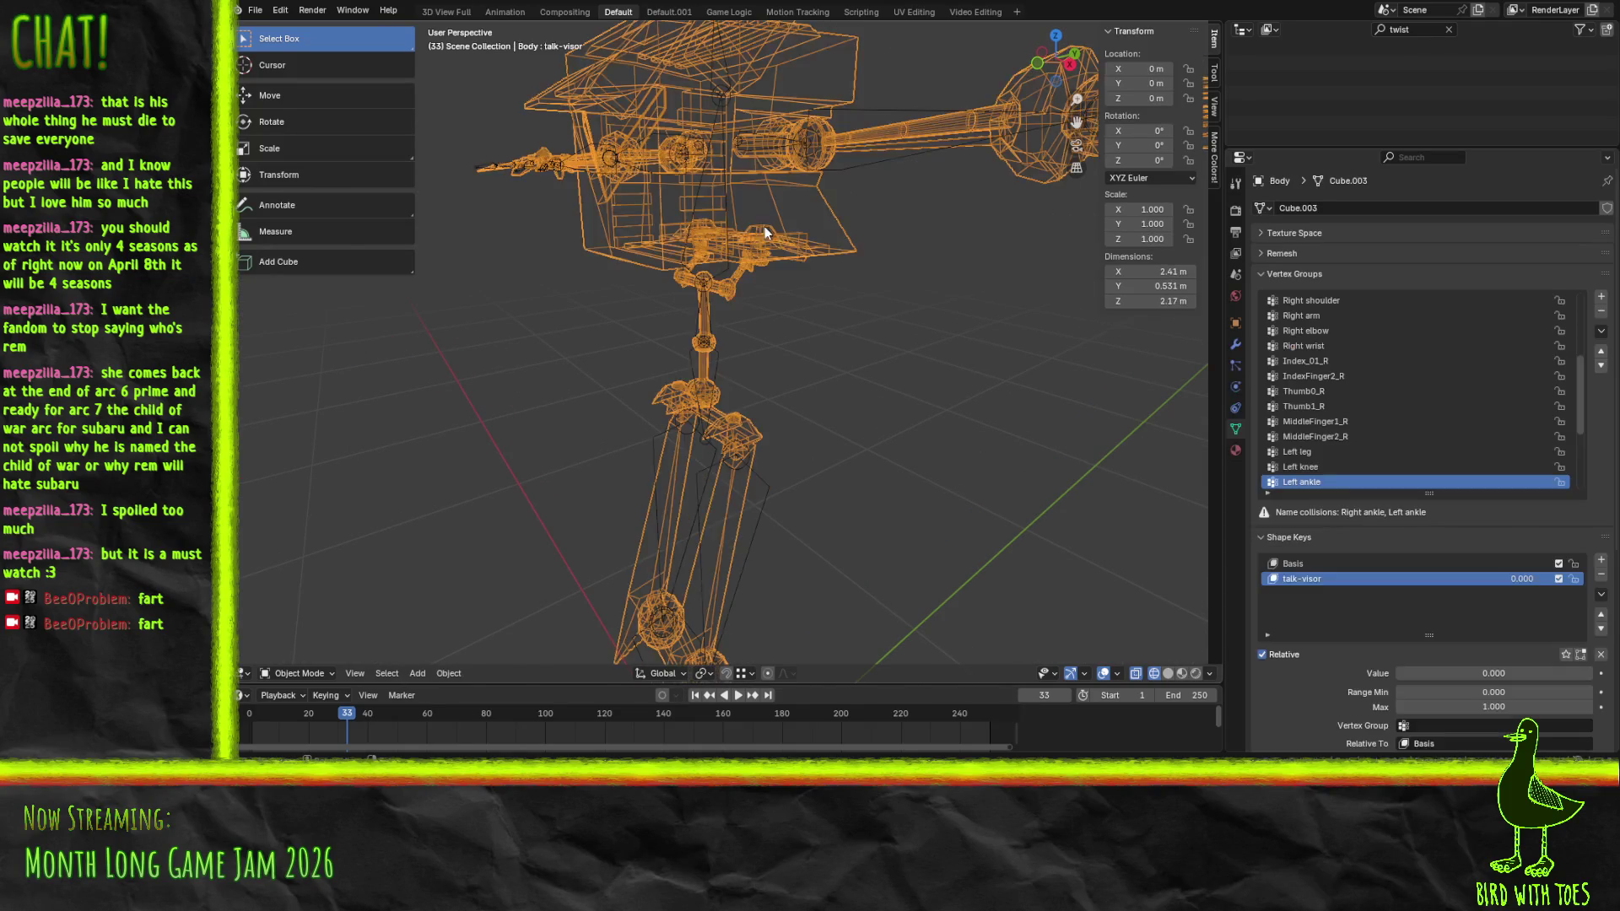
pyautogui.press('Tab')
pyautogui.moveTo(594, 273)
pyautogui.mouseDown()
pyautogui.moveTo(808, 240)
pyautogui.moveTo(858, 250)
pyautogui.moveTo(827, 264)
pyautogui.moveTo(730, 224)
pyautogui.moveTo(793, 242)
pyautogui.moveTo(860, 221)
pyautogui.moveTo(739, 204)
pyautogui.moveTo(705, 357)
pyautogui.moveTo(638, 361)
pyautogui.moveTo(871, 302)
pyautogui.moveTo(840, 254)
pyautogui.mouseUp()
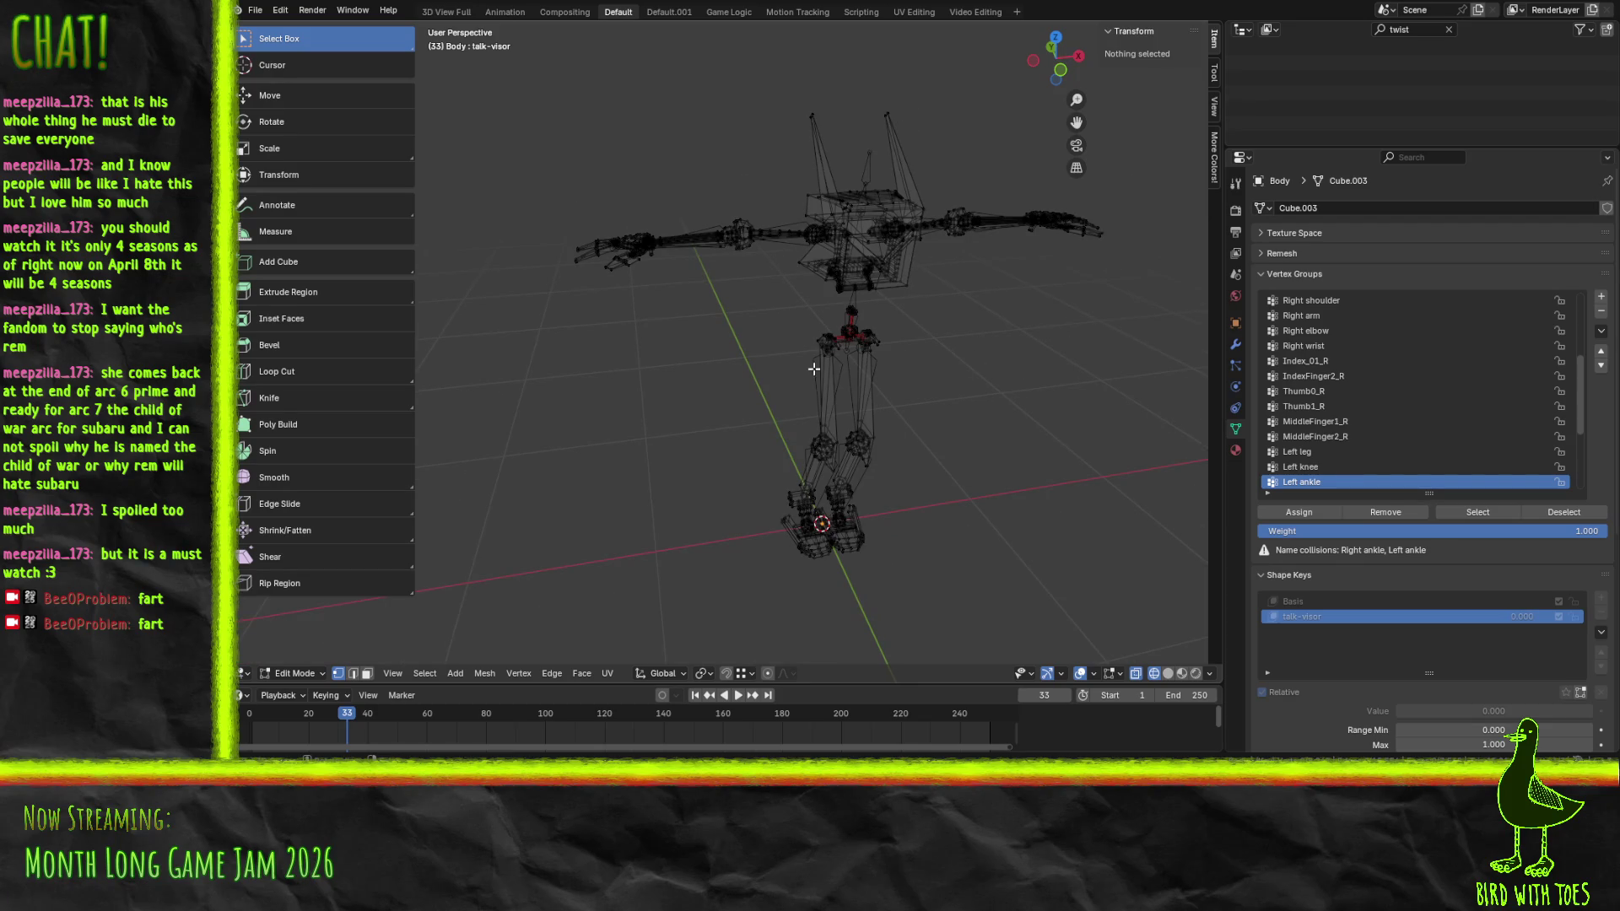
pyautogui.click(1601, 4)
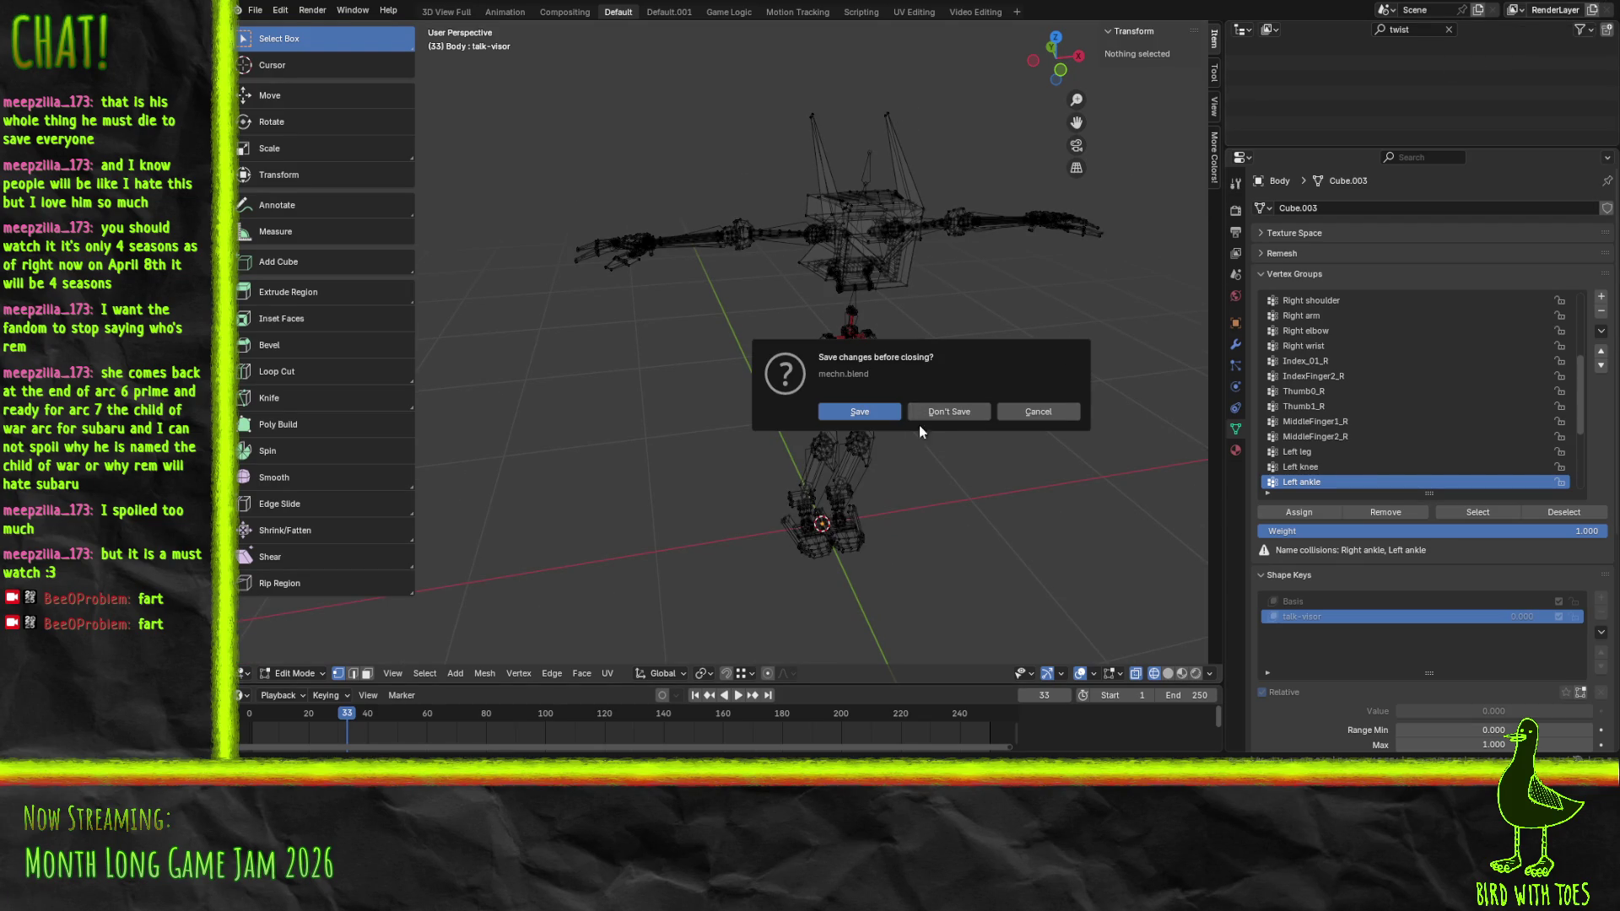
pyautogui.click(948, 408)
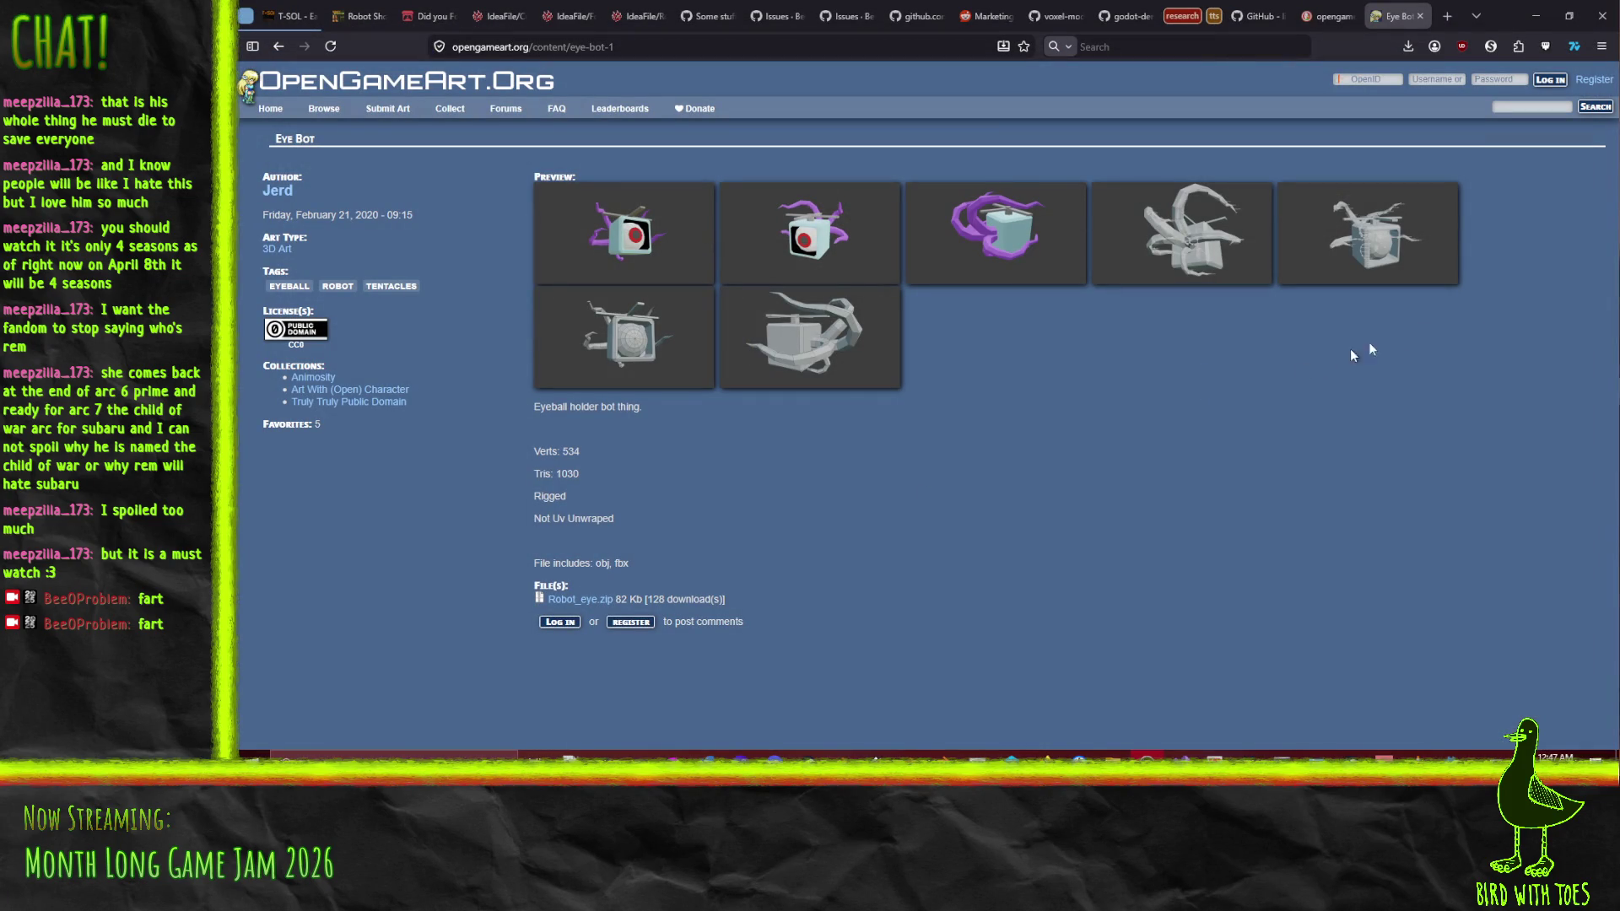
# Download Robot_eye.zip and open Robot_bug.blend from the downloads panel
pyautogui.click(580, 599)
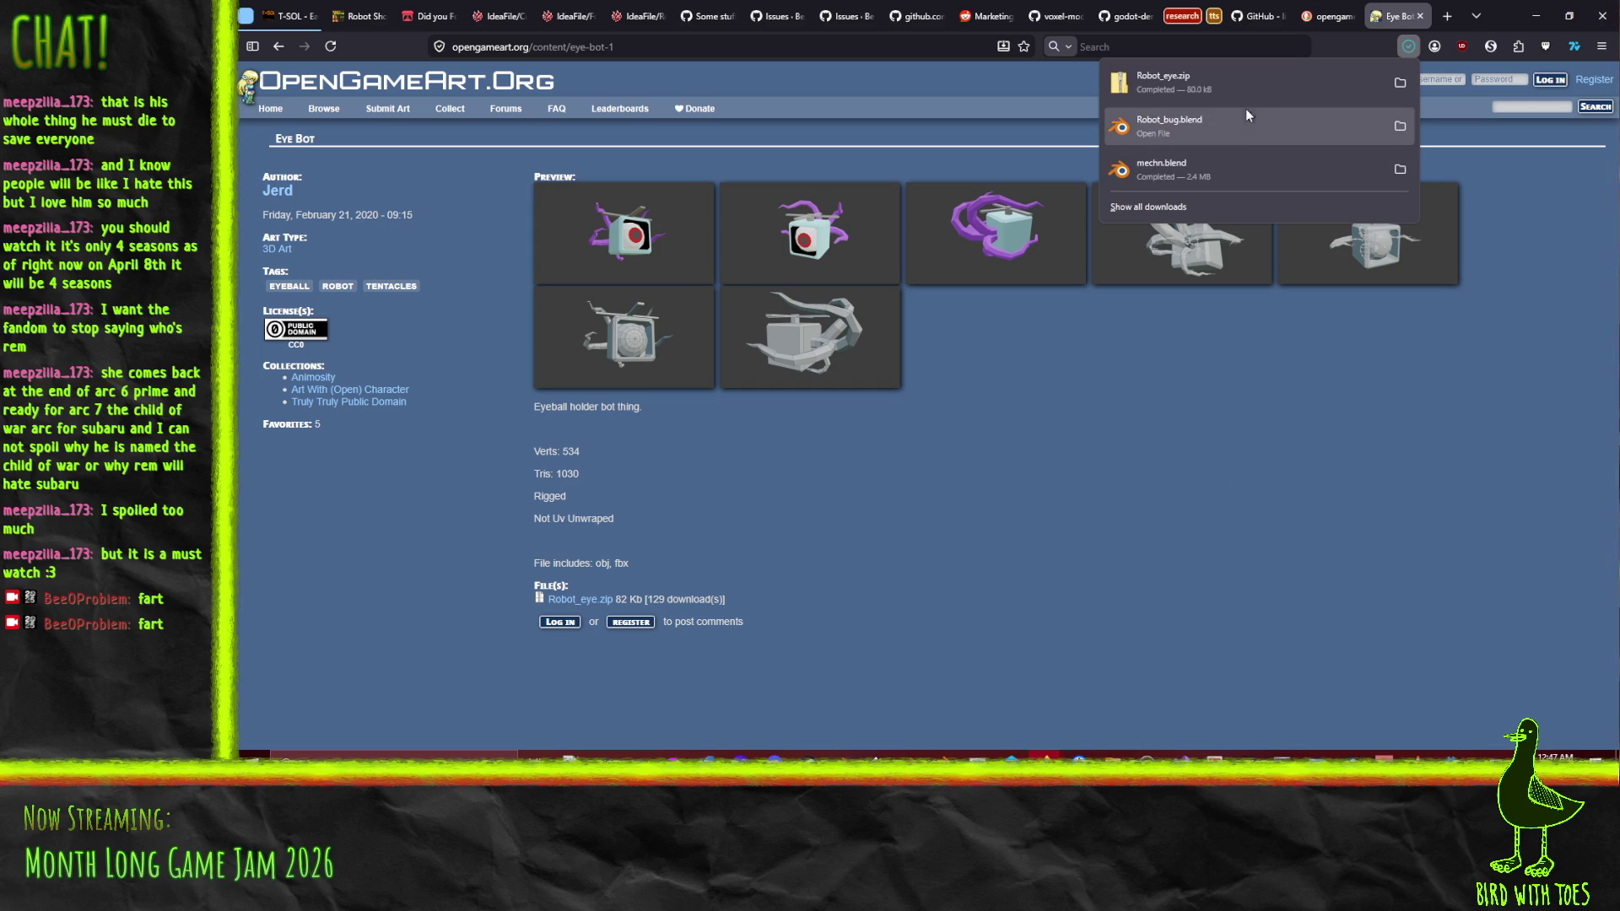
pyautogui.click(1181, 123)
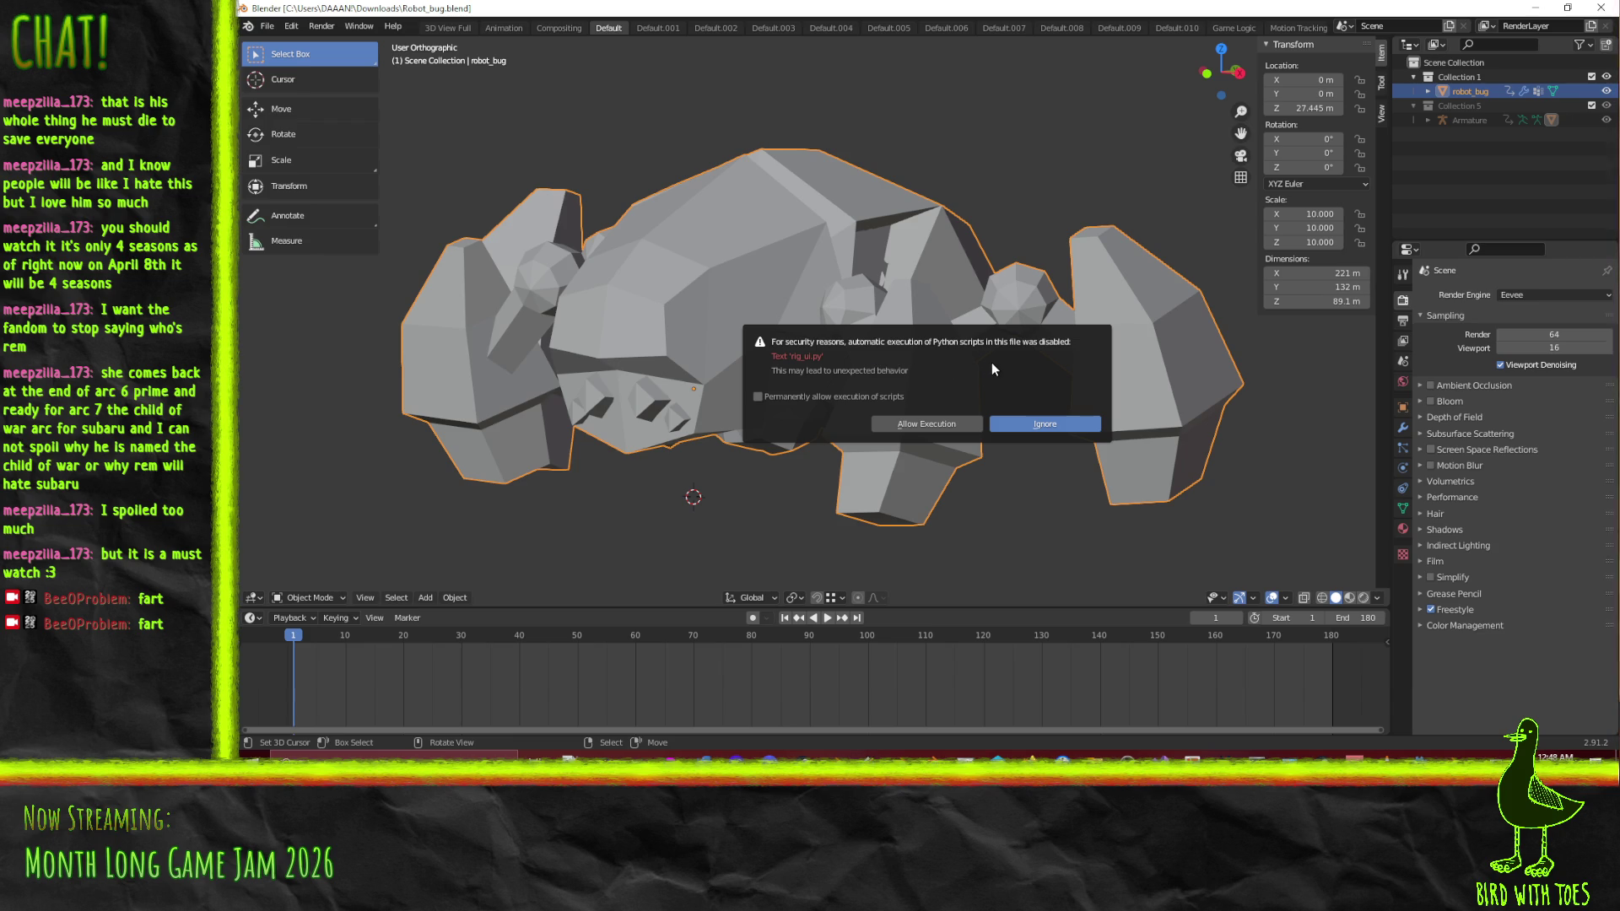
# Ignore the Python script warning and orbit to a three-quarter view of the robot
pyautogui.click(1046, 427)
pyautogui.moveTo(759, 291)
pyautogui.mouseDown()
pyautogui.moveTo(1034, 294)
pyautogui.moveTo(974, 281)
pyautogui.moveTo(999, 292)
pyautogui.moveTo(918, 327)
pyautogui.mouseUp()
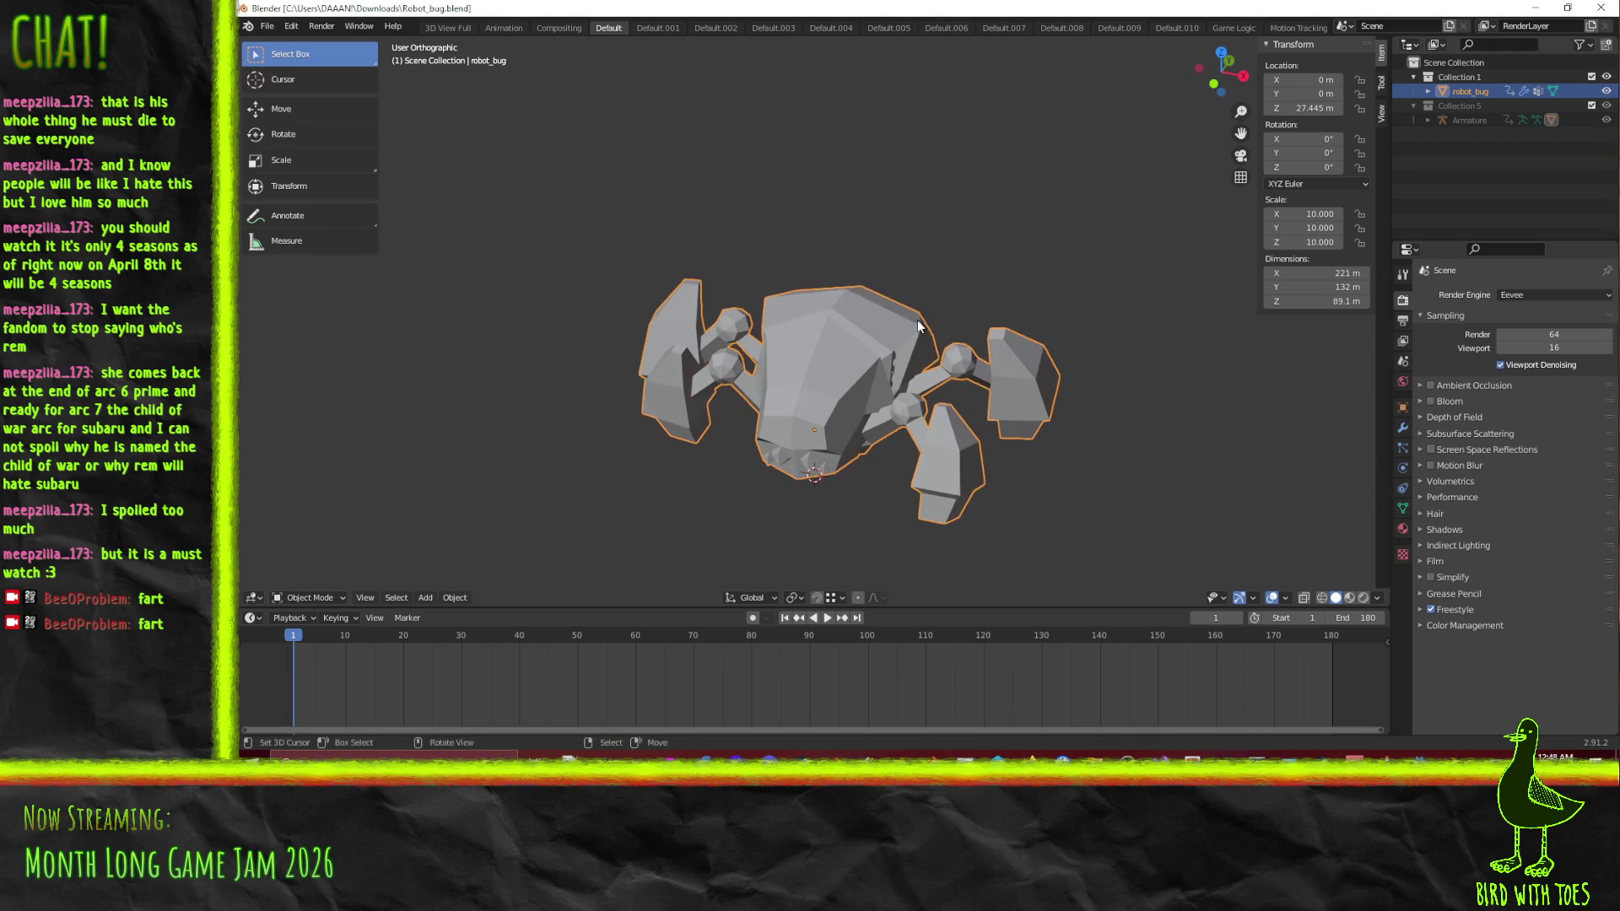
pyautogui.scroll(-1, 629, 458)
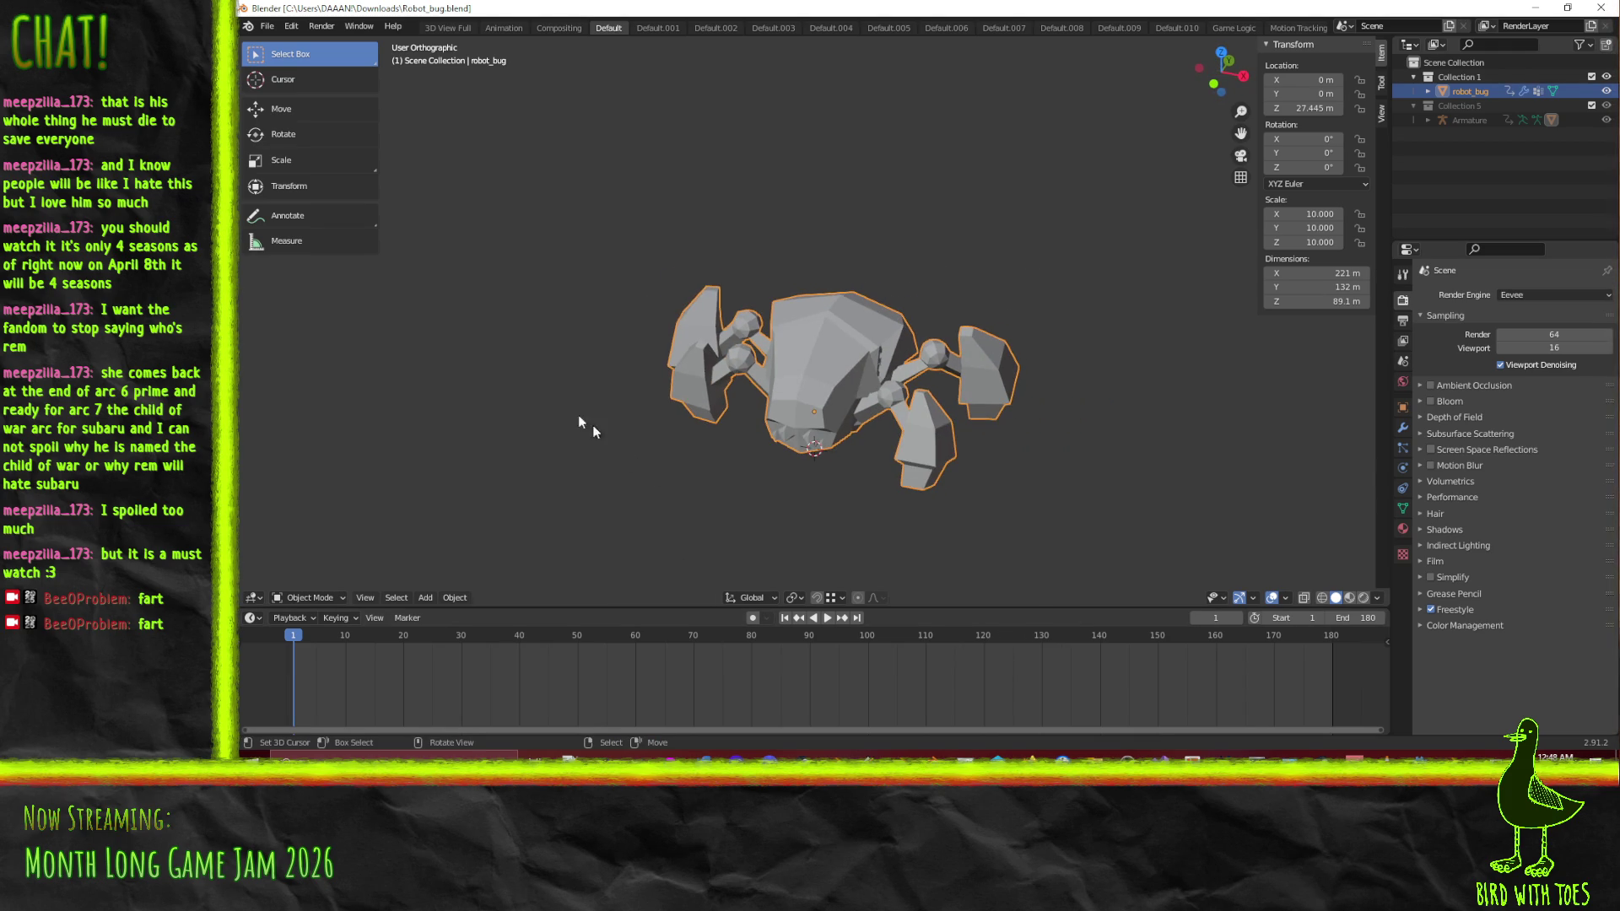
pyautogui.moveTo(621, 386); pyautogui.dragTo(581, 392)
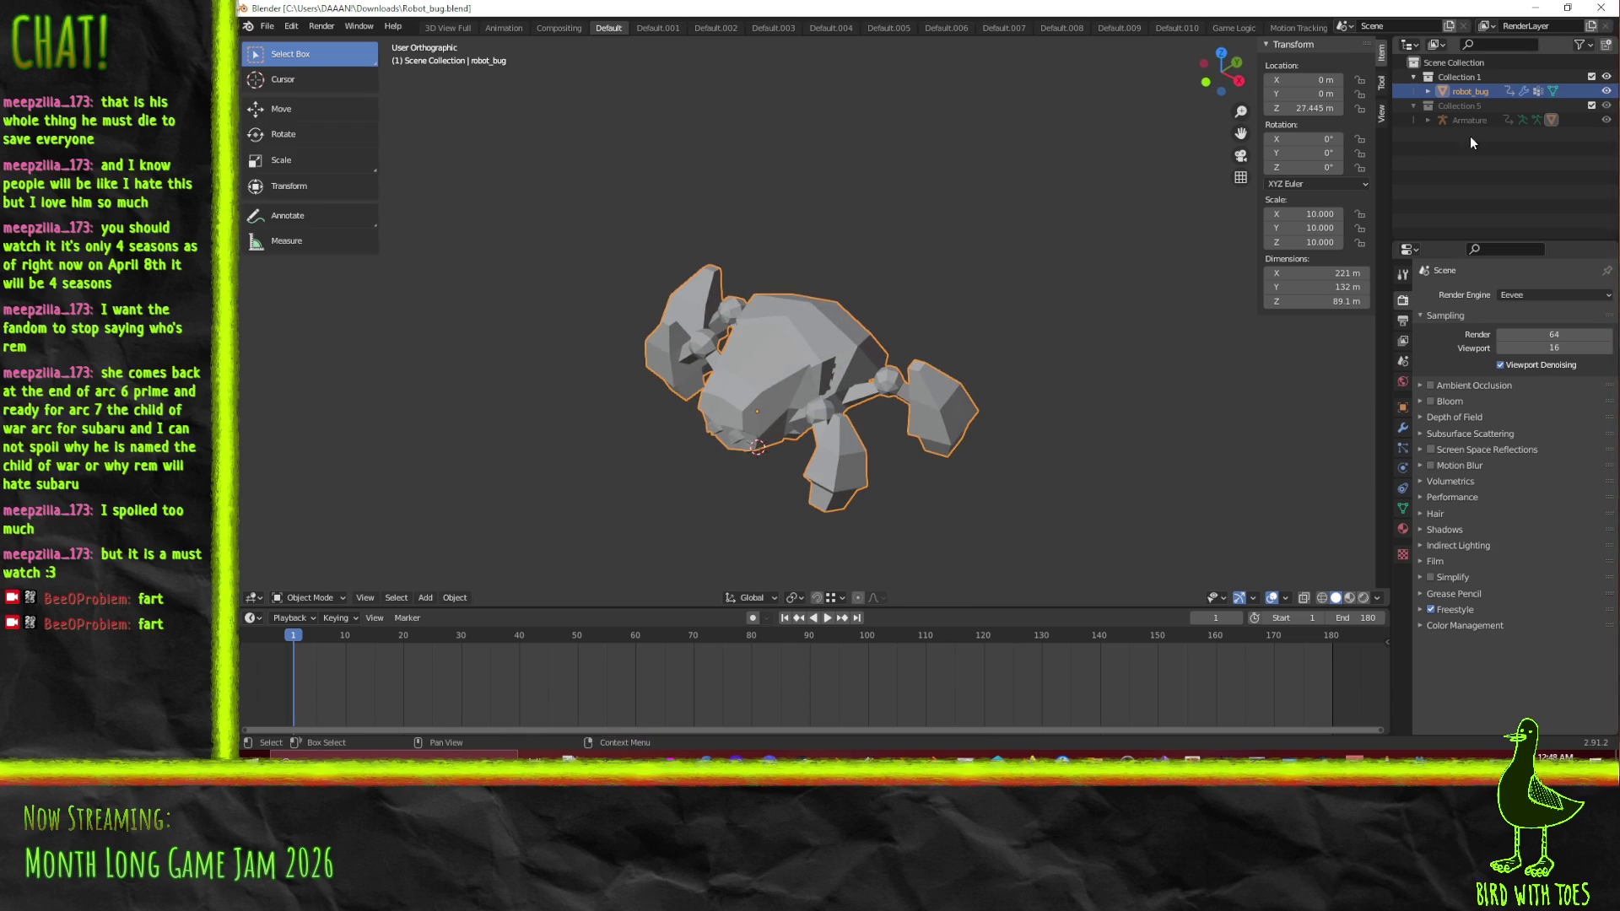
# Expand the Armature in the outliner to show its children, then select the robot_bug mesh
pyautogui.click(1428, 120)
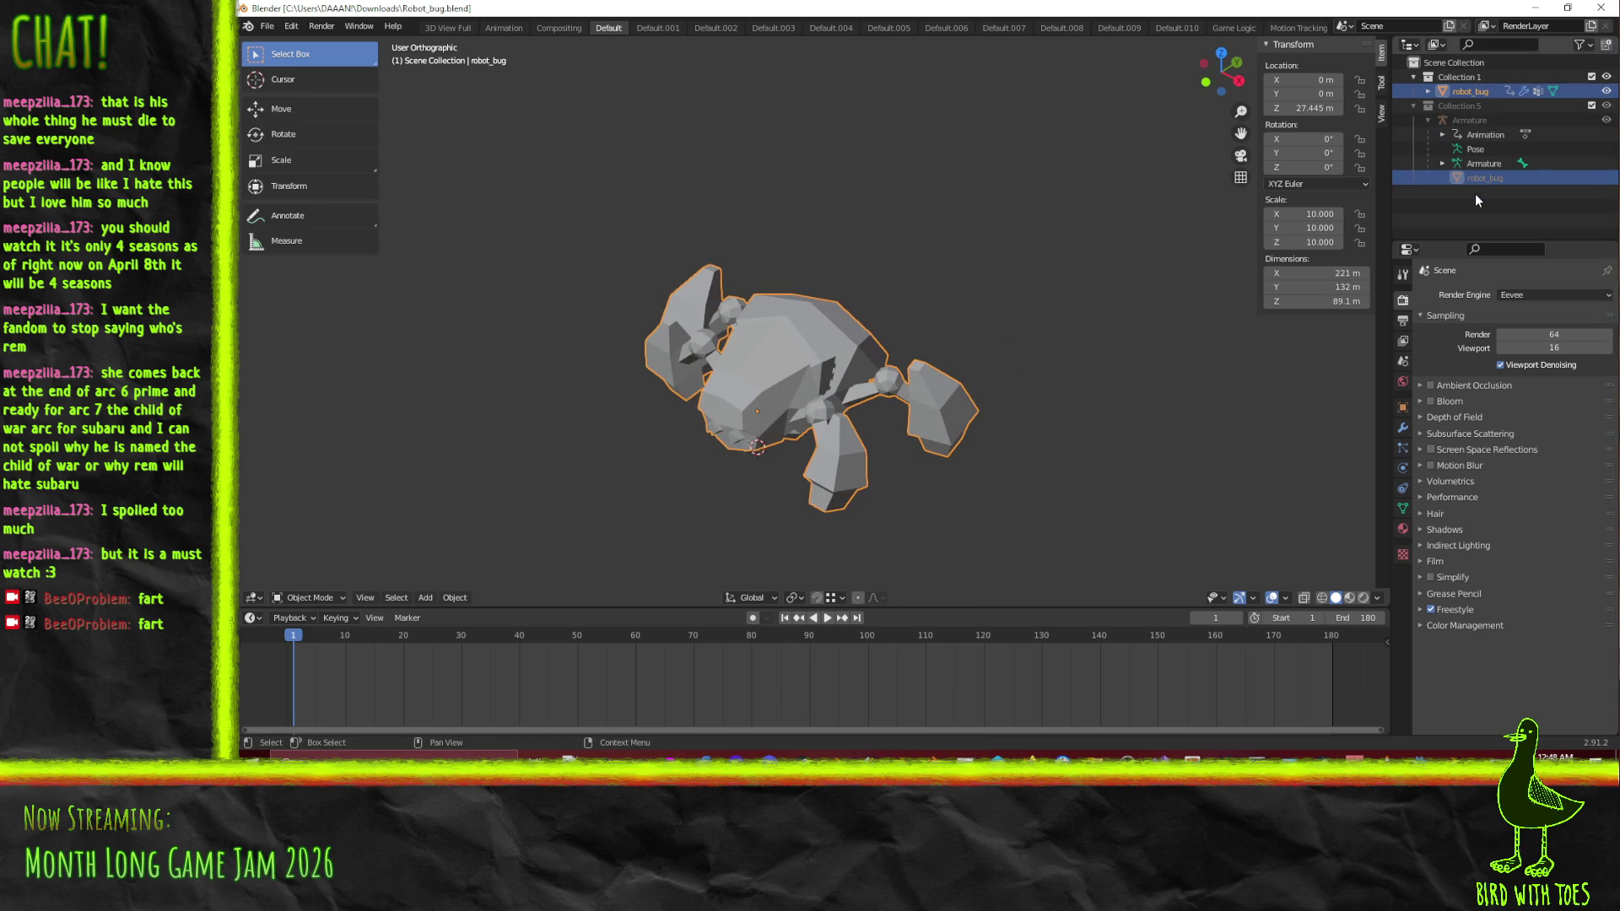
pyautogui.click(1476, 163)
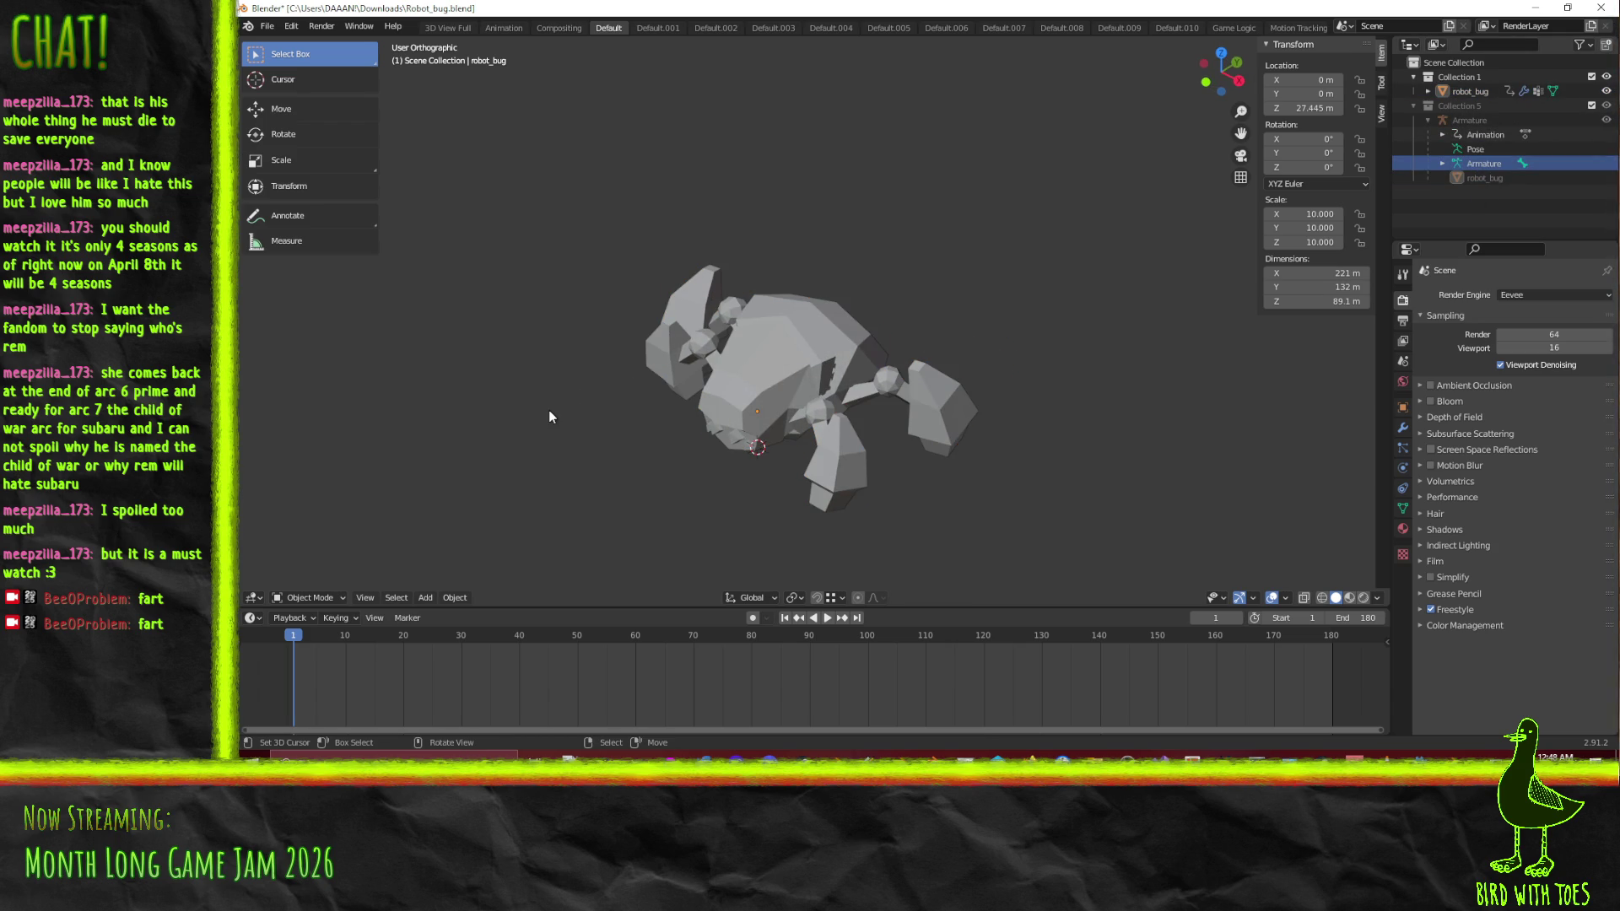
pyautogui.scroll(2, 548, 408)
pyautogui.moveTo(548, 408); pyautogui.dragTo(570, 344)
pyautogui.moveTo(468, 374)
pyautogui.mouseDown()
pyautogui.moveTo(539, 363)
pyautogui.moveTo(379, 517)
pyautogui.mouseUp()
pyautogui.click(301, 599)
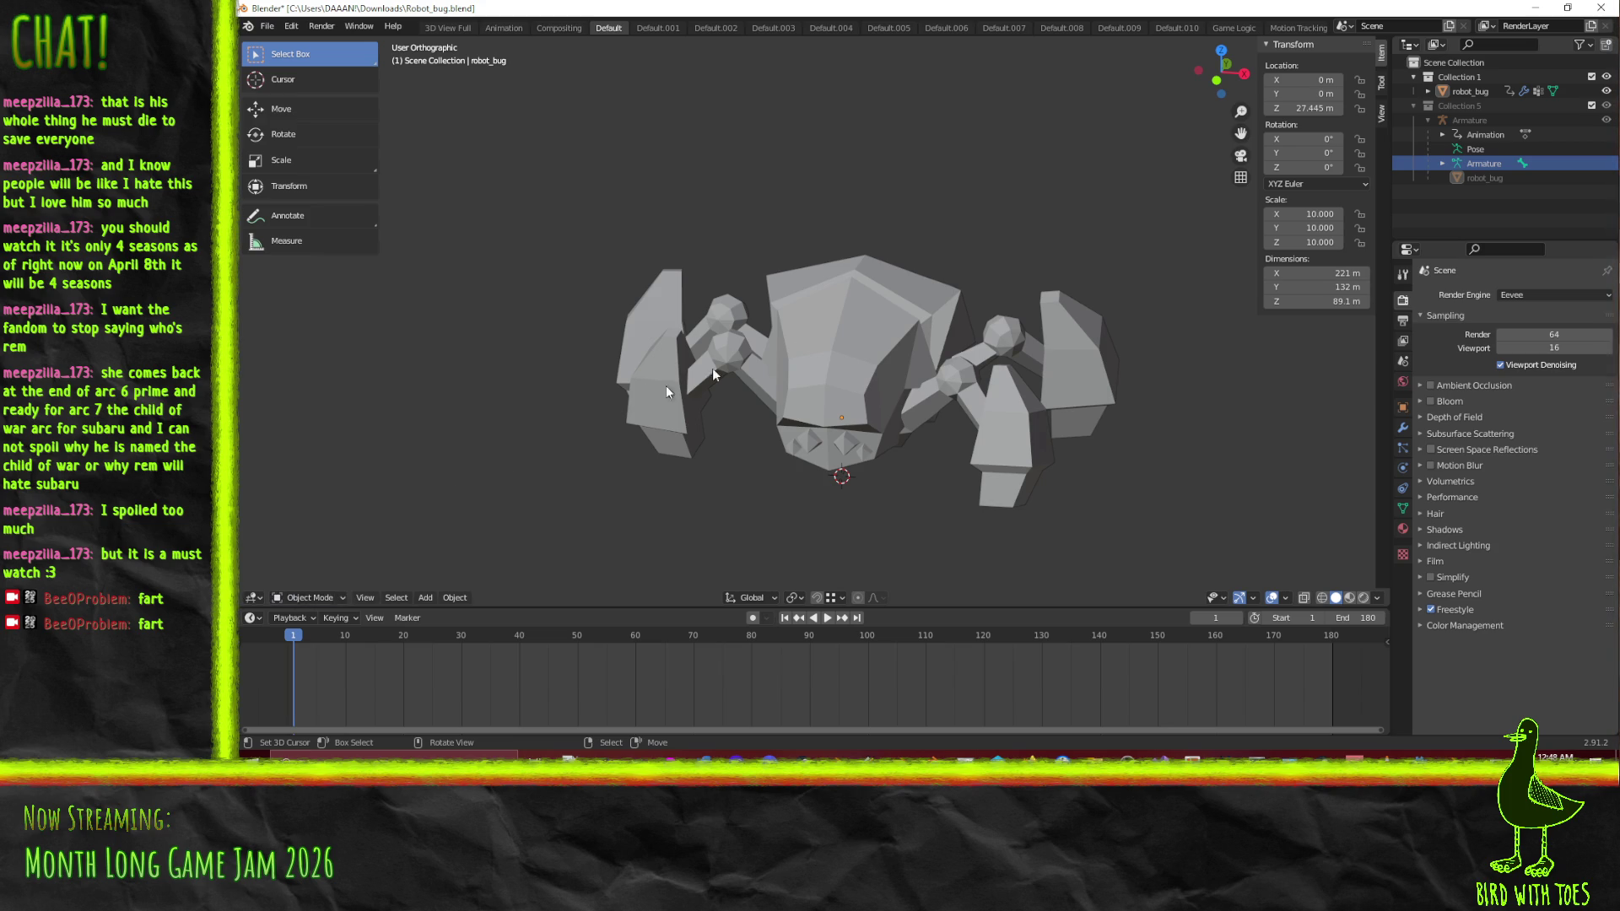
pyautogui.click(905, 353)
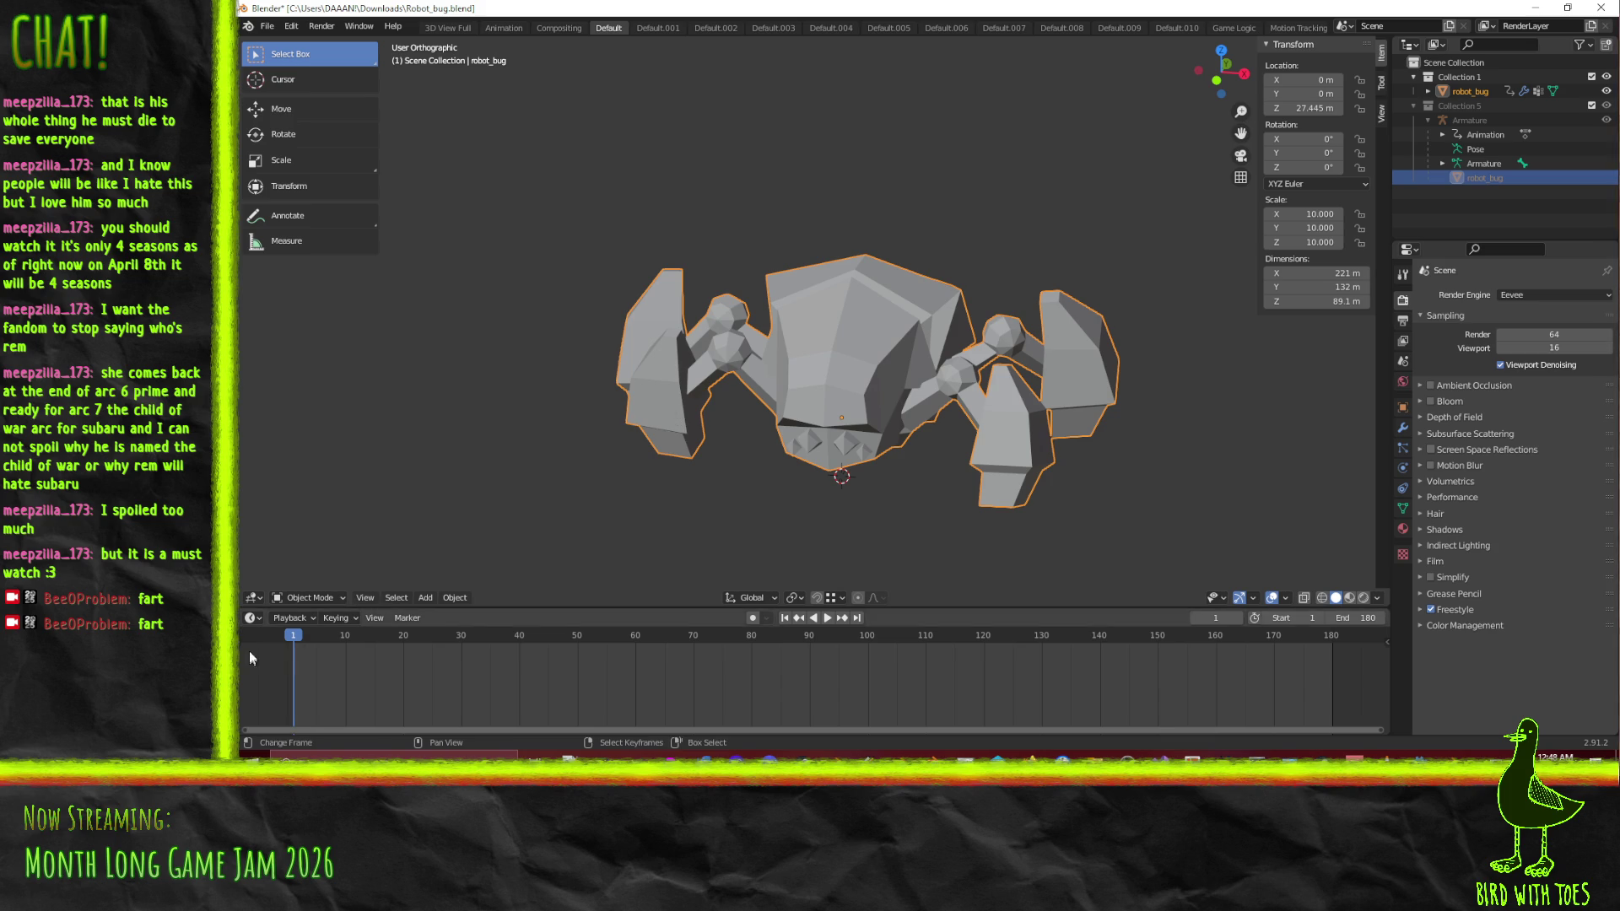
# Toggle the robot mesh between Edit and Object Mode
pyautogui.click(314, 597)
pyautogui.click(316, 596)
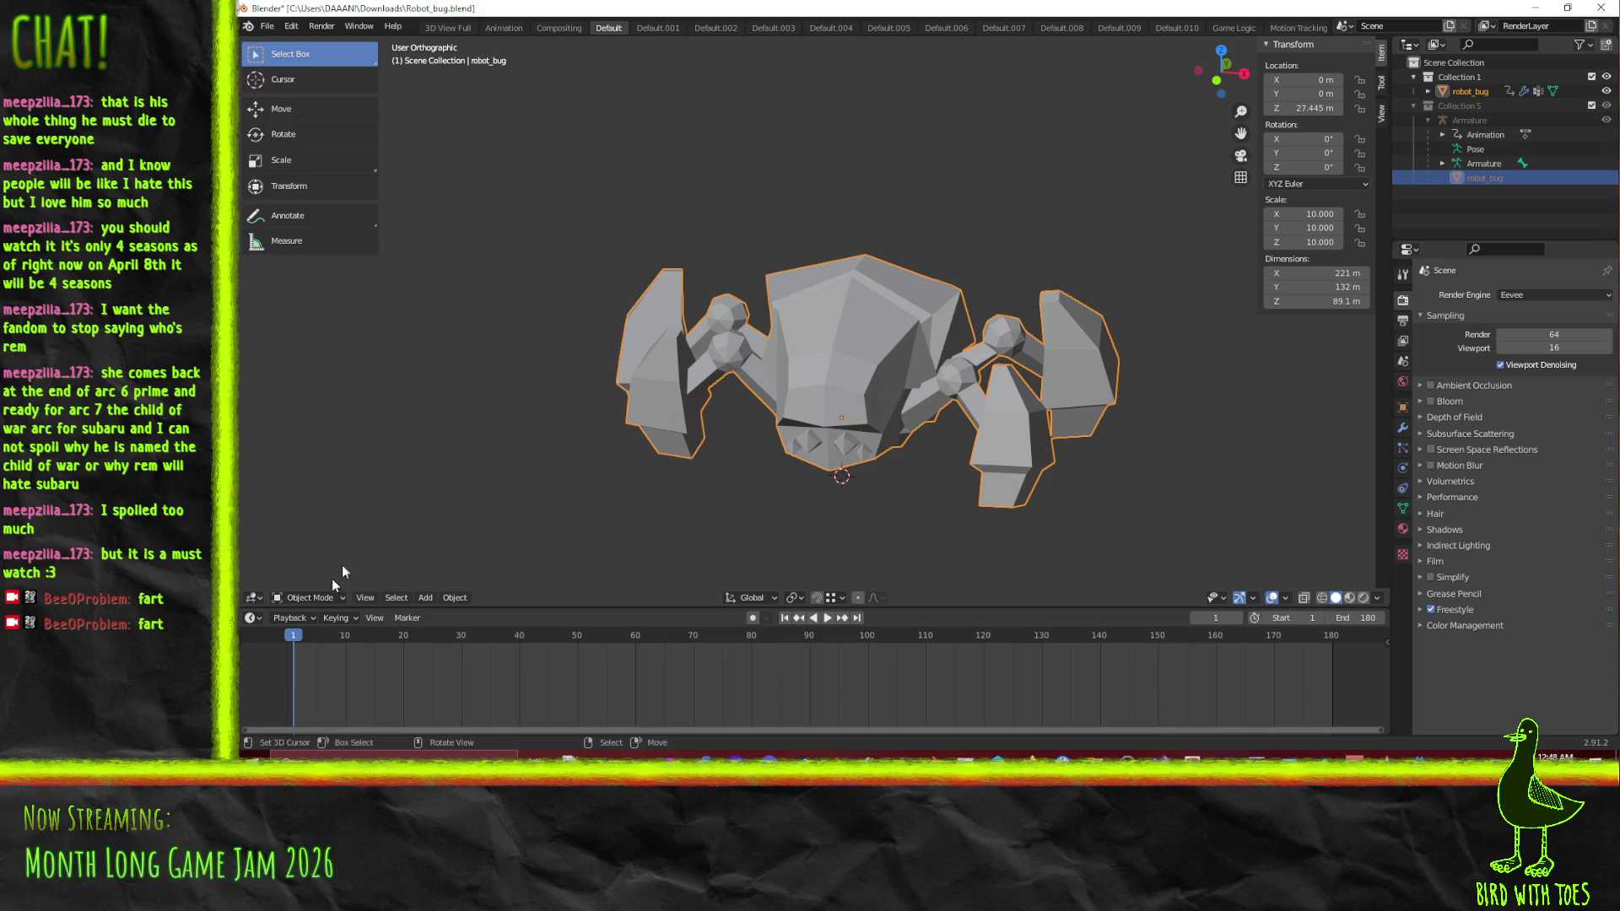
pyautogui.press('Tab')
pyautogui.press('Tab')
pyautogui.click(1476, 174)
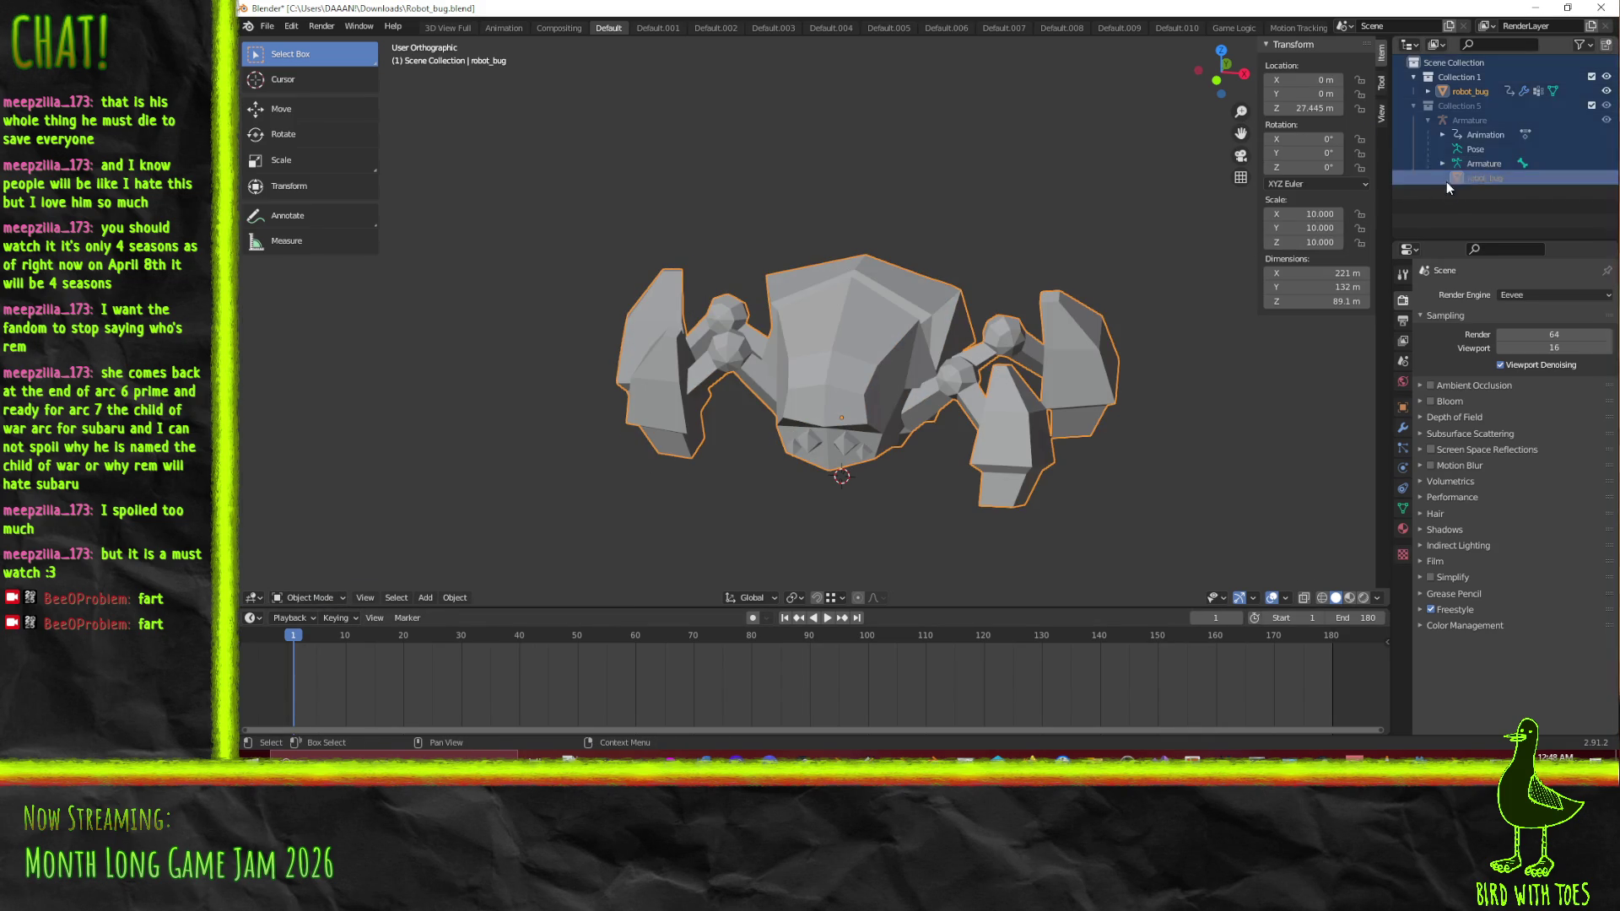
pyautogui.press('Tab')
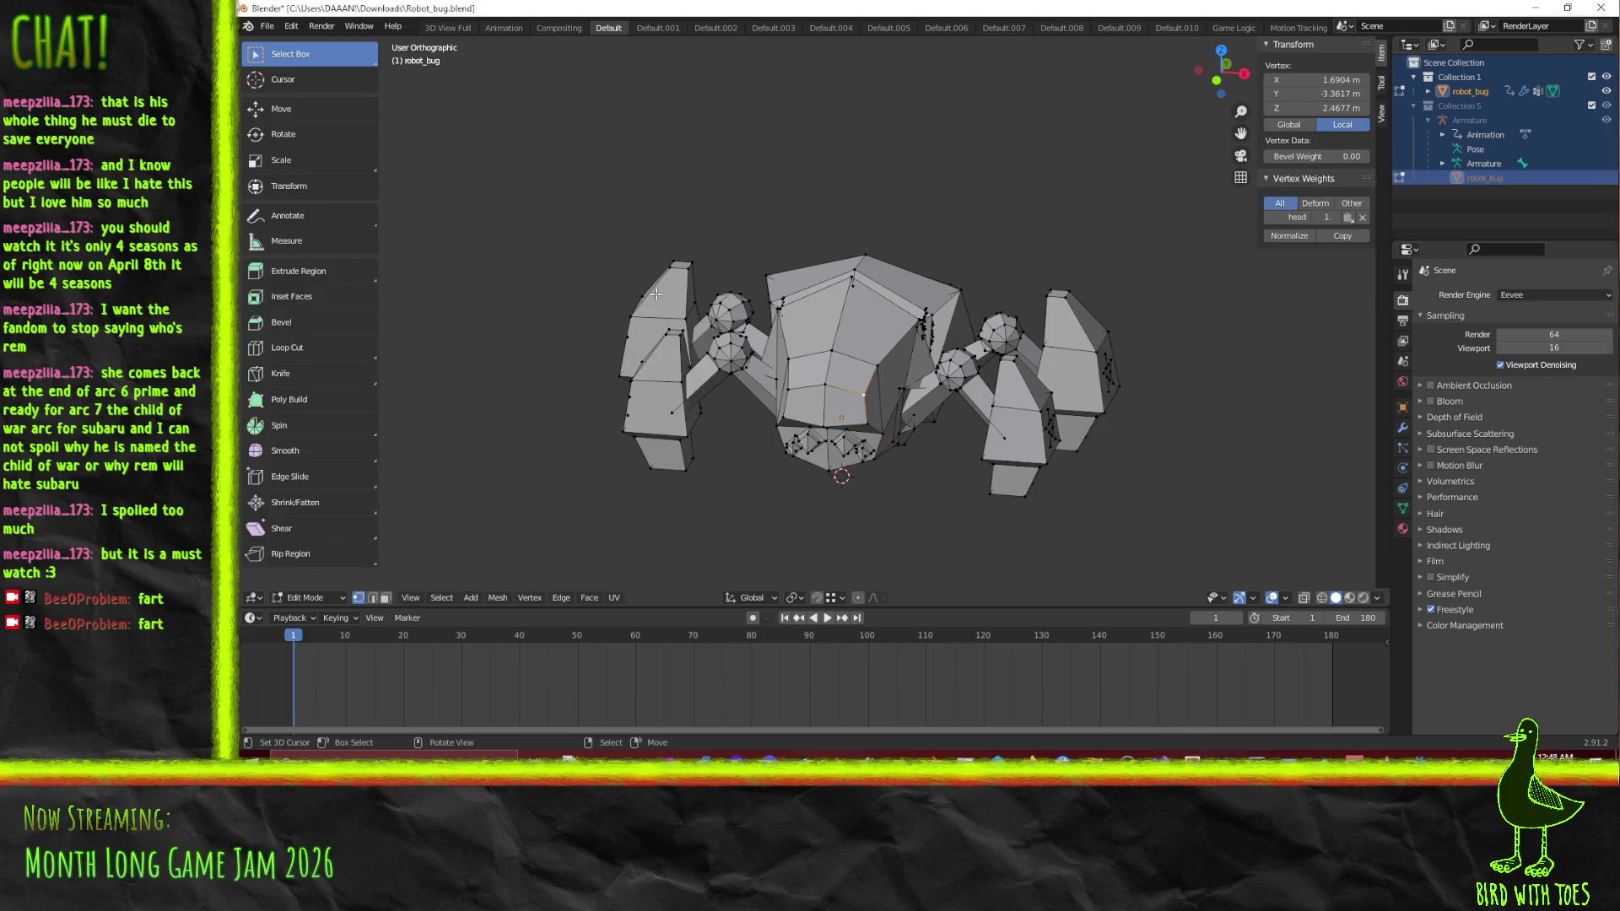
pyautogui.press('Tab')
pyautogui.click(312, 596)
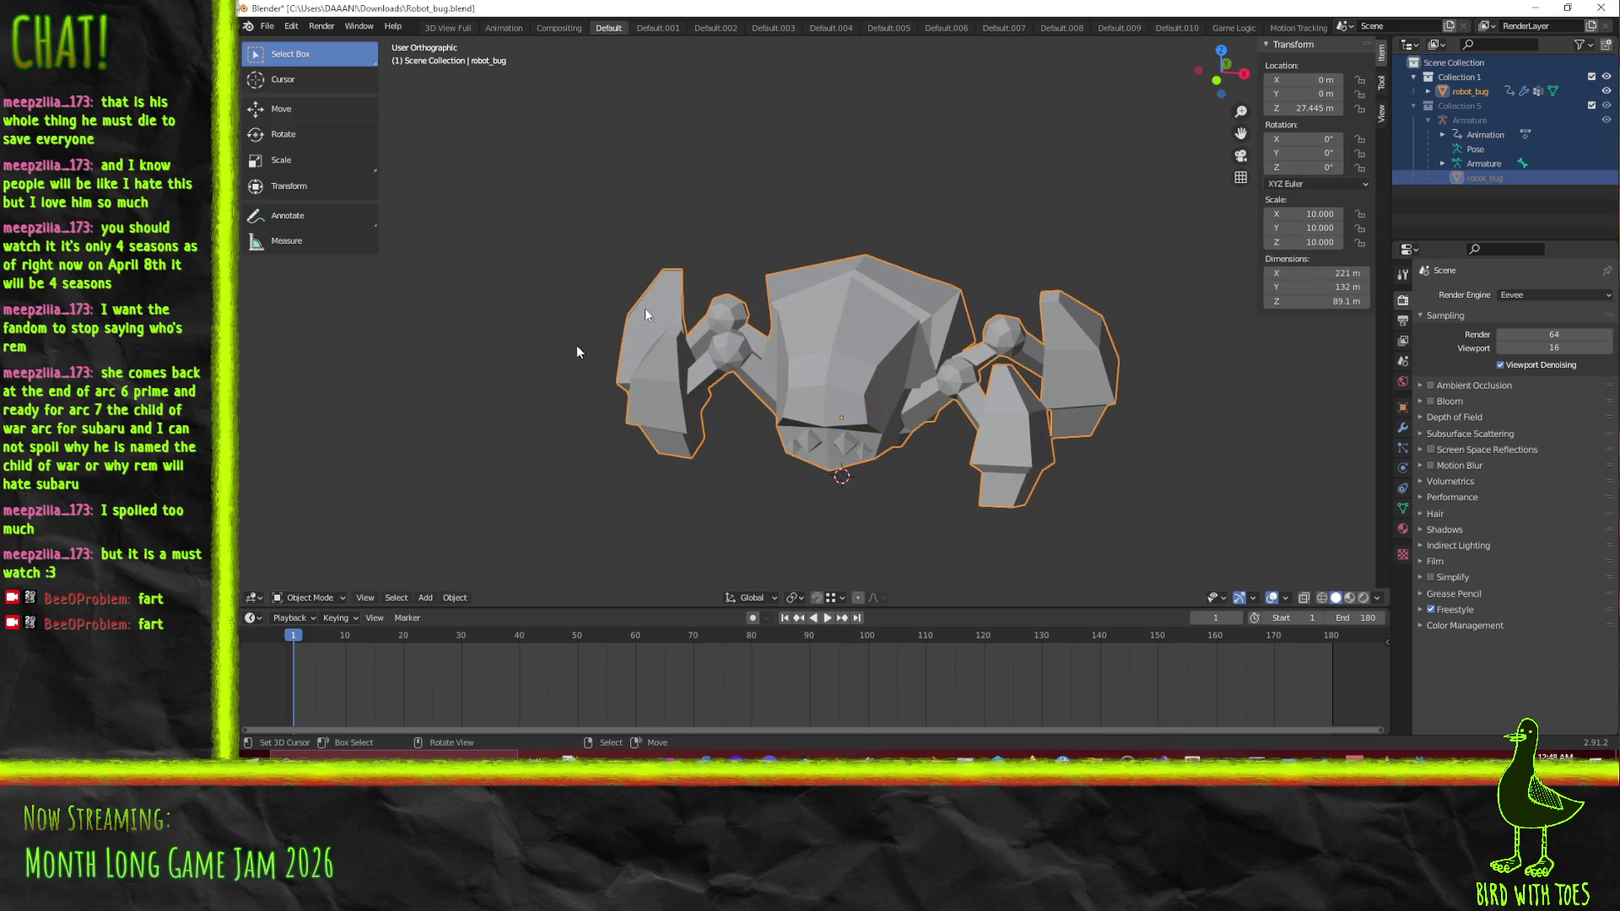
# Copy robot_bug, hide and unhide it, then select the Armature object
pyautogui.rightClick(1474, 178)
pyautogui.click(1473, 182)
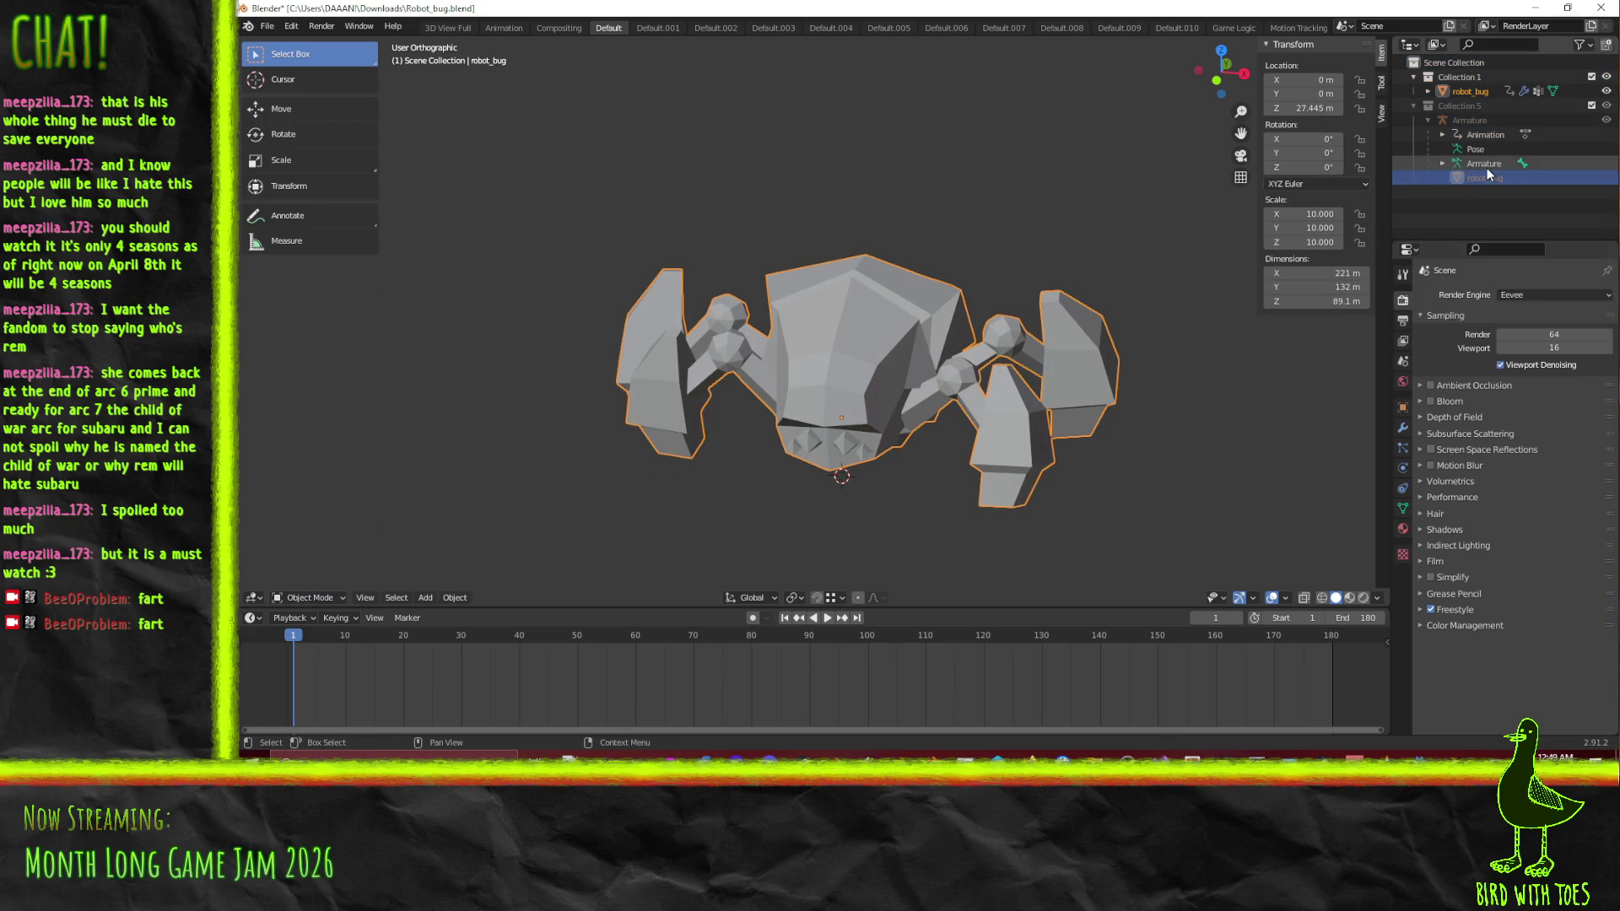
pyautogui.press('h')
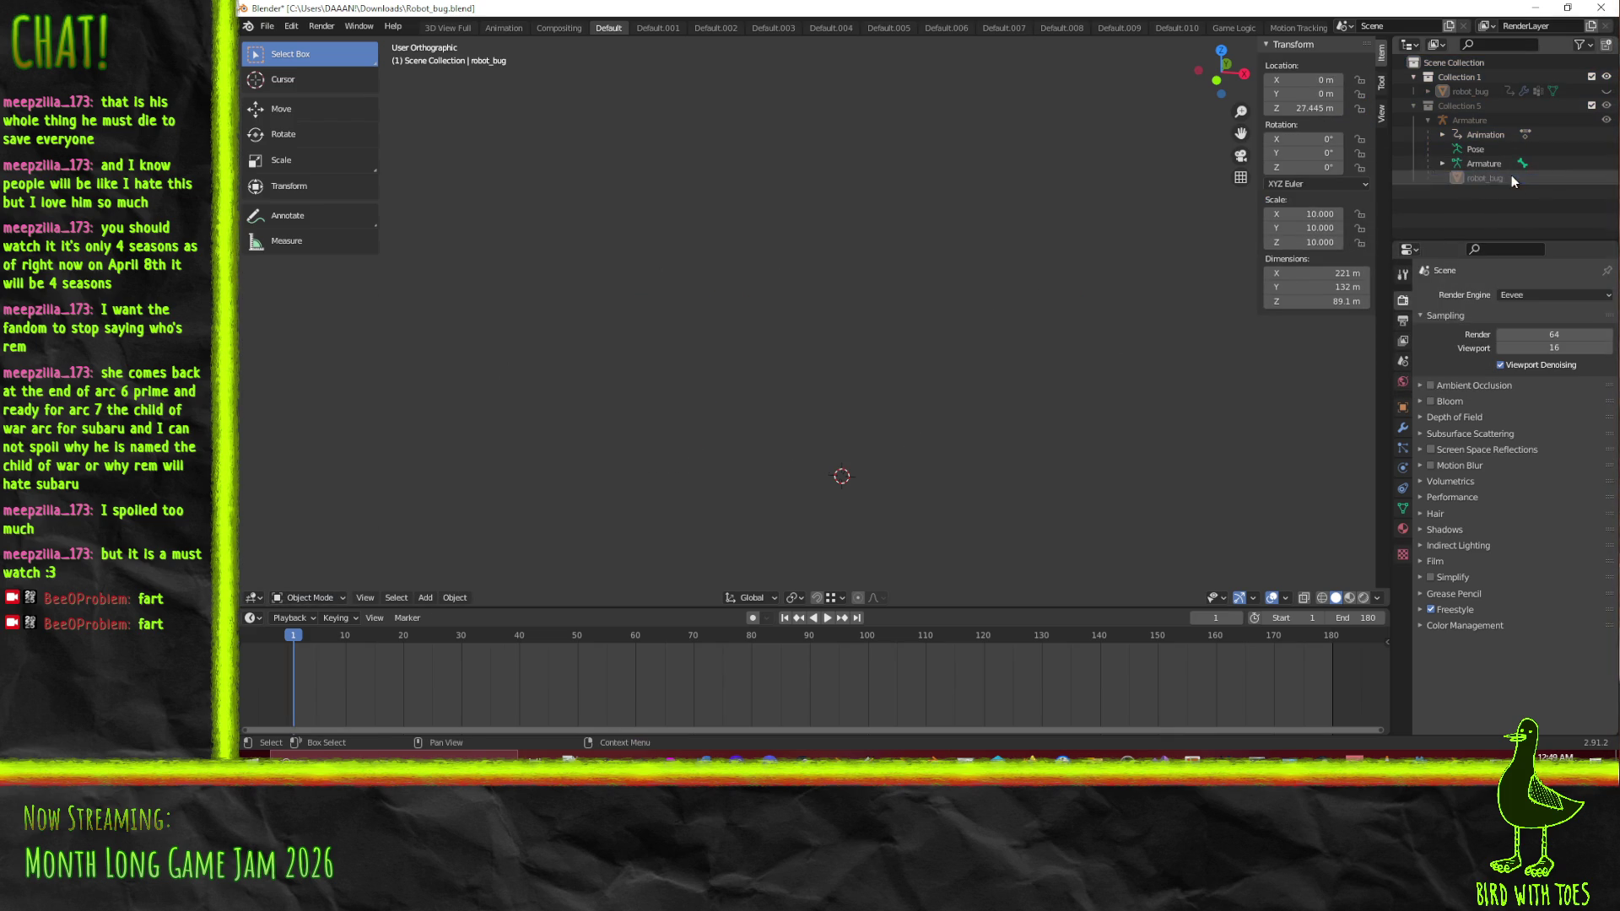
pyautogui.click(1605, 91)
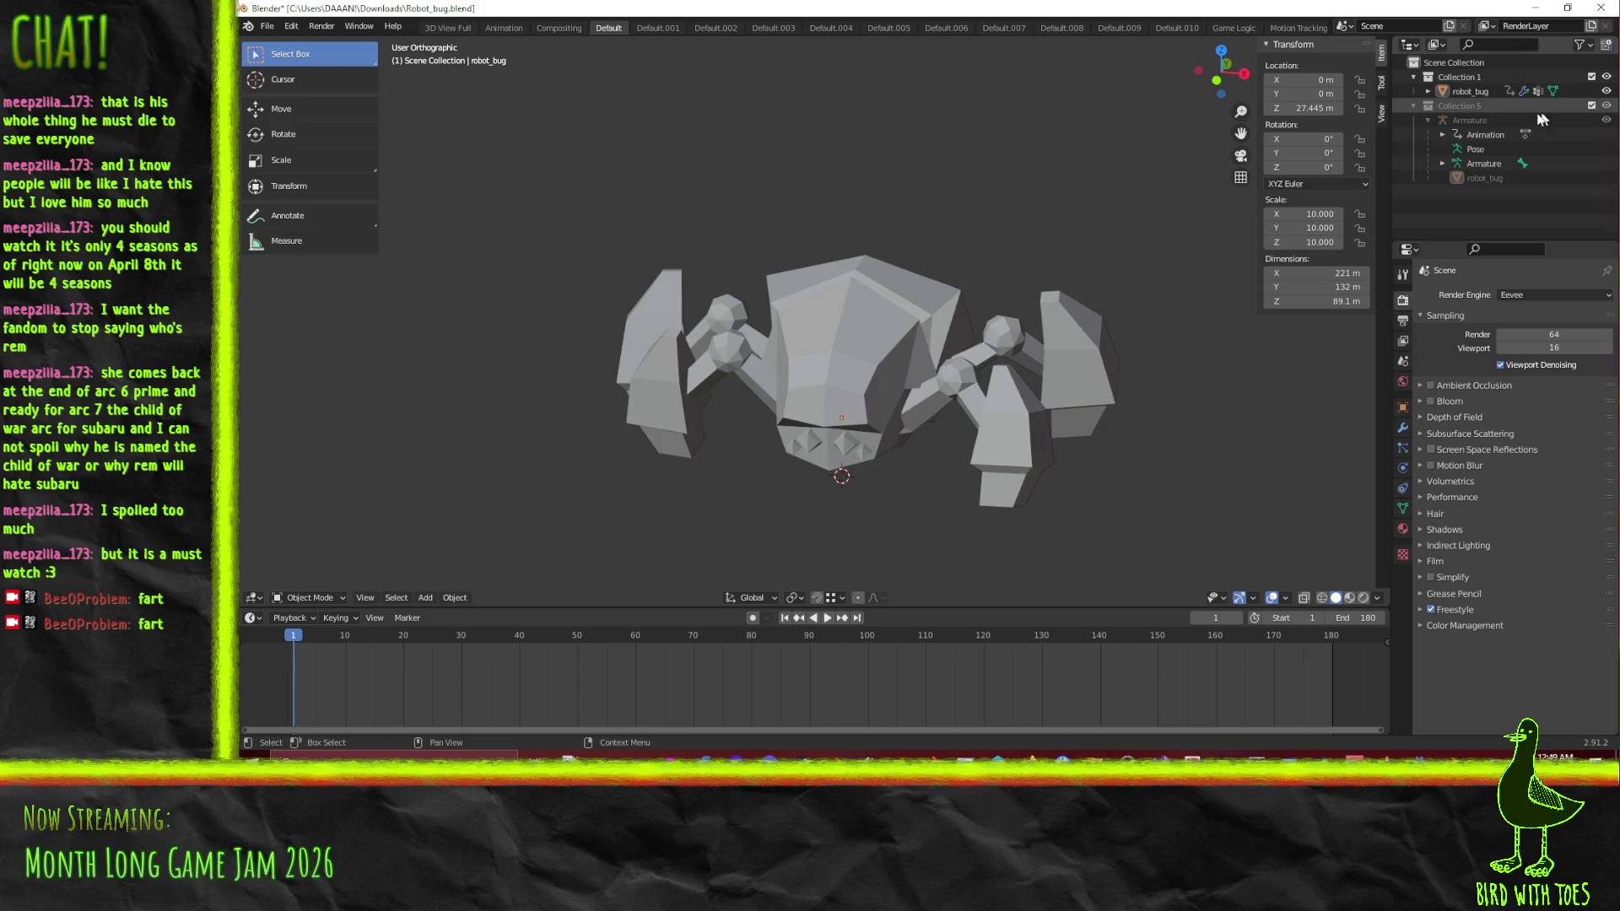
pyautogui.click(1483, 163)
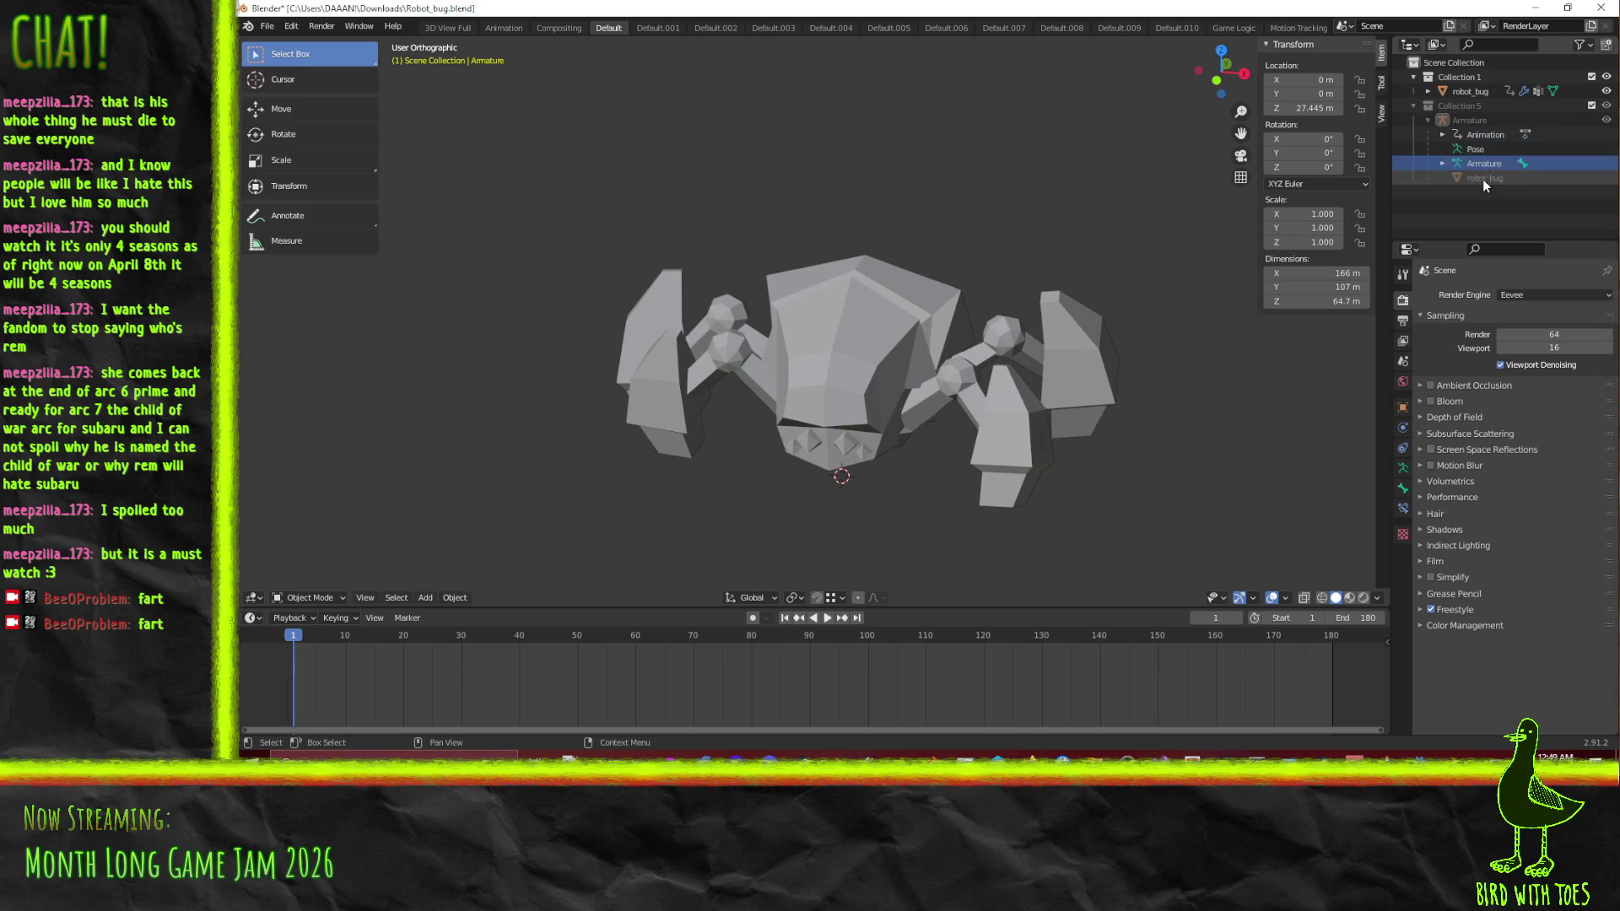
pyautogui.moveTo(1242, 253)
pyautogui.mouseDown()
pyautogui.moveTo(1140, 290)
pyautogui.moveTo(826, 346)
pyautogui.moveTo(879, 300)
pyautogui.moveTo(1106, 190)
pyautogui.moveTo(1132, 241)
pyautogui.moveTo(979, 182)
pyautogui.moveTo(995, 157)
pyautogui.moveTo(1073, 206)
pyautogui.moveTo(855, 211)
pyautogui.moveTo(847, 290)
pyautogui.moveTo(883, 312)
pyautogui.mouseUp()
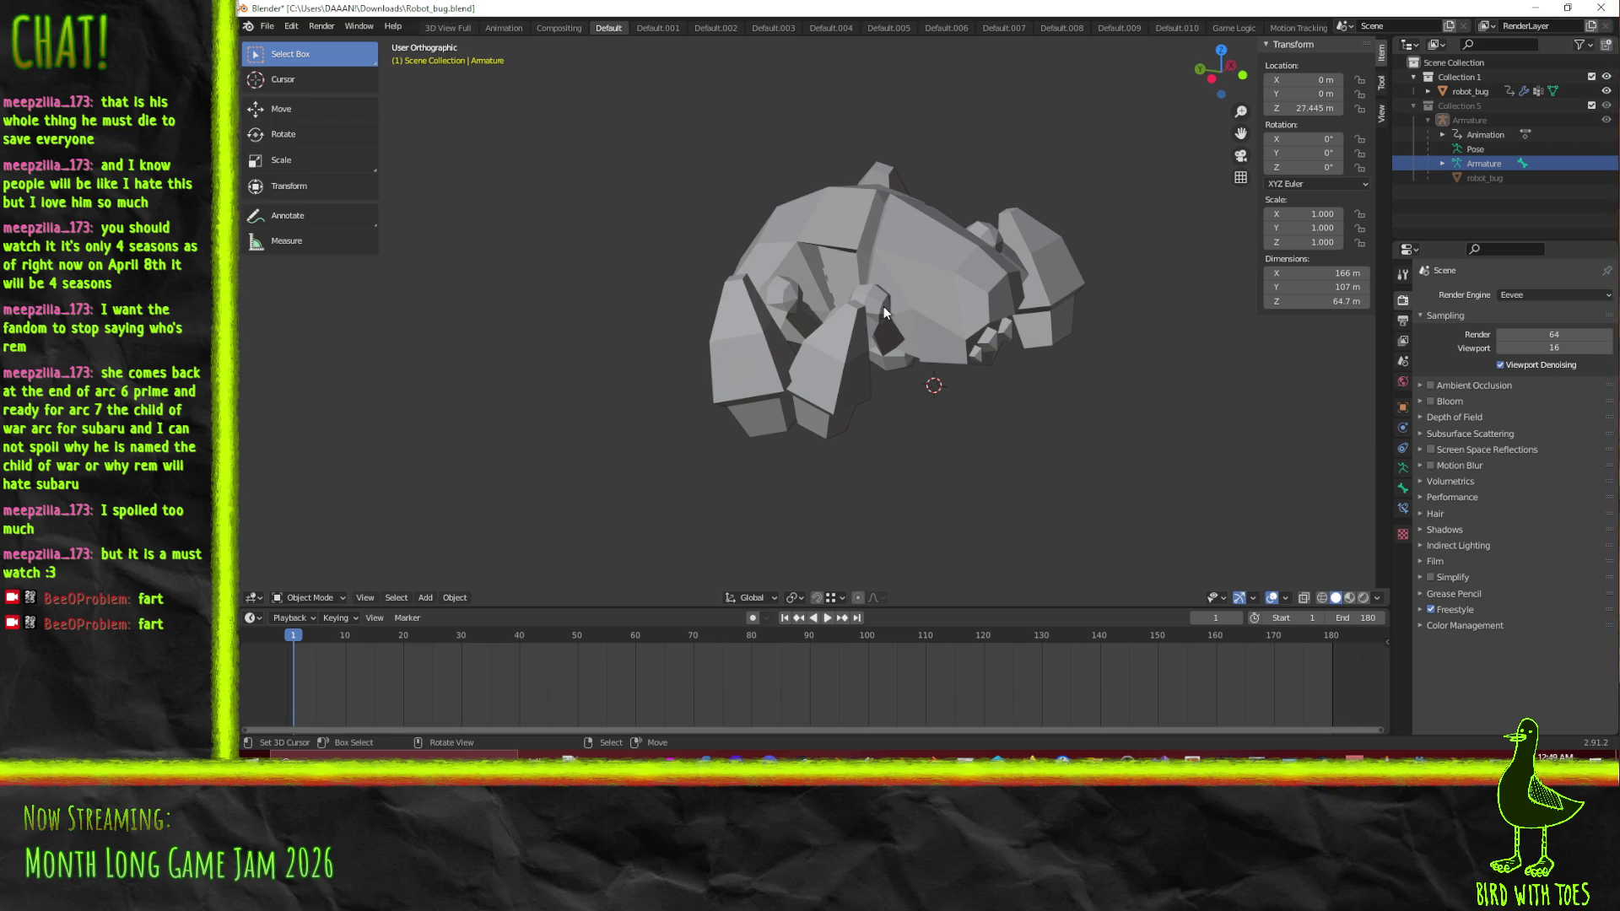
# View the robot in Wireframe shading from several angles and select the robot_bug mesh
pyautogui.moveTo(1000, 304)
pyautogui.mouseDown()
pyautogui.moveTo(1187, 288)
pyautogui.moveTo(1075, 279)
pyautogui.mouseUp()
pyautogui.press('z')
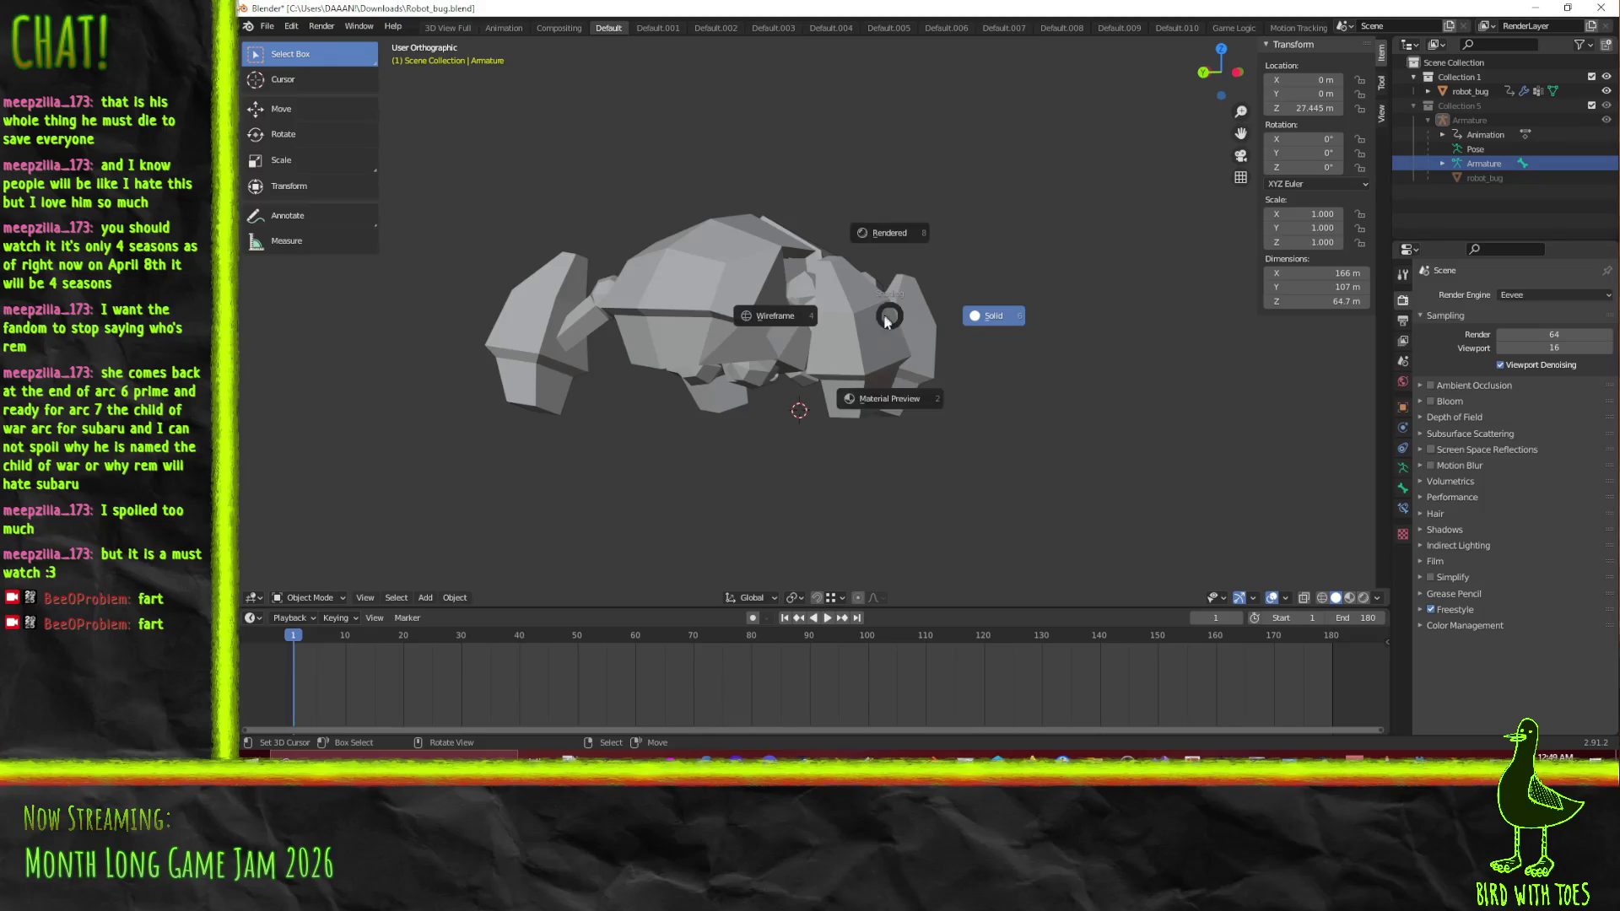
pyautogui.click(711, 326)
pyautogui.moveTo(768, 394)
pyautogui.mouseDown()
pyautogui.moveTo(1004, 412)
pyautogui.moveTo(1254, 464)
pyautogui.moveTo(1154, 366)
pyautogui.mouseUp()
pyautogui.scroll(5, 1035, 293)
pyautogui.moveTo(1036, 294)
pyautogui.mouseDown()
pyautogui.moveTo(1025, 380)
pyautogui.moveTo(1058, 368)
pyautogui.moveTo(1008, 386)
pyautogui.moveTo(970, 367)
pyautogui.mouseUp()
pyautogui.click(862, 317)
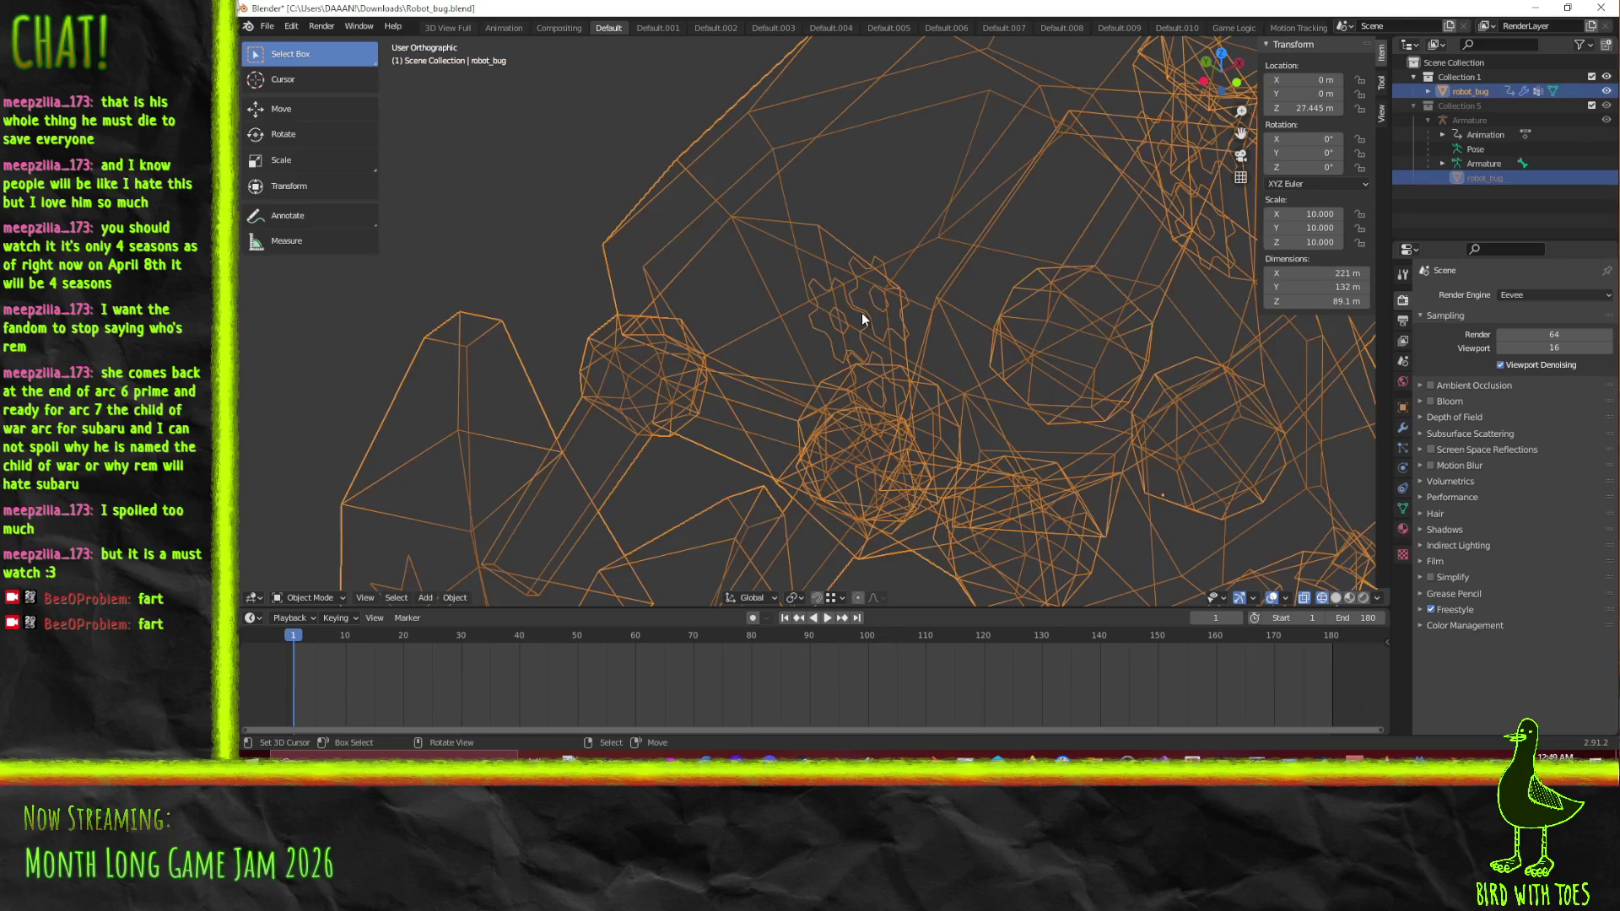
# Switch to Material Preview shading and orbit around the shaded robot
pyautogui.press('z')
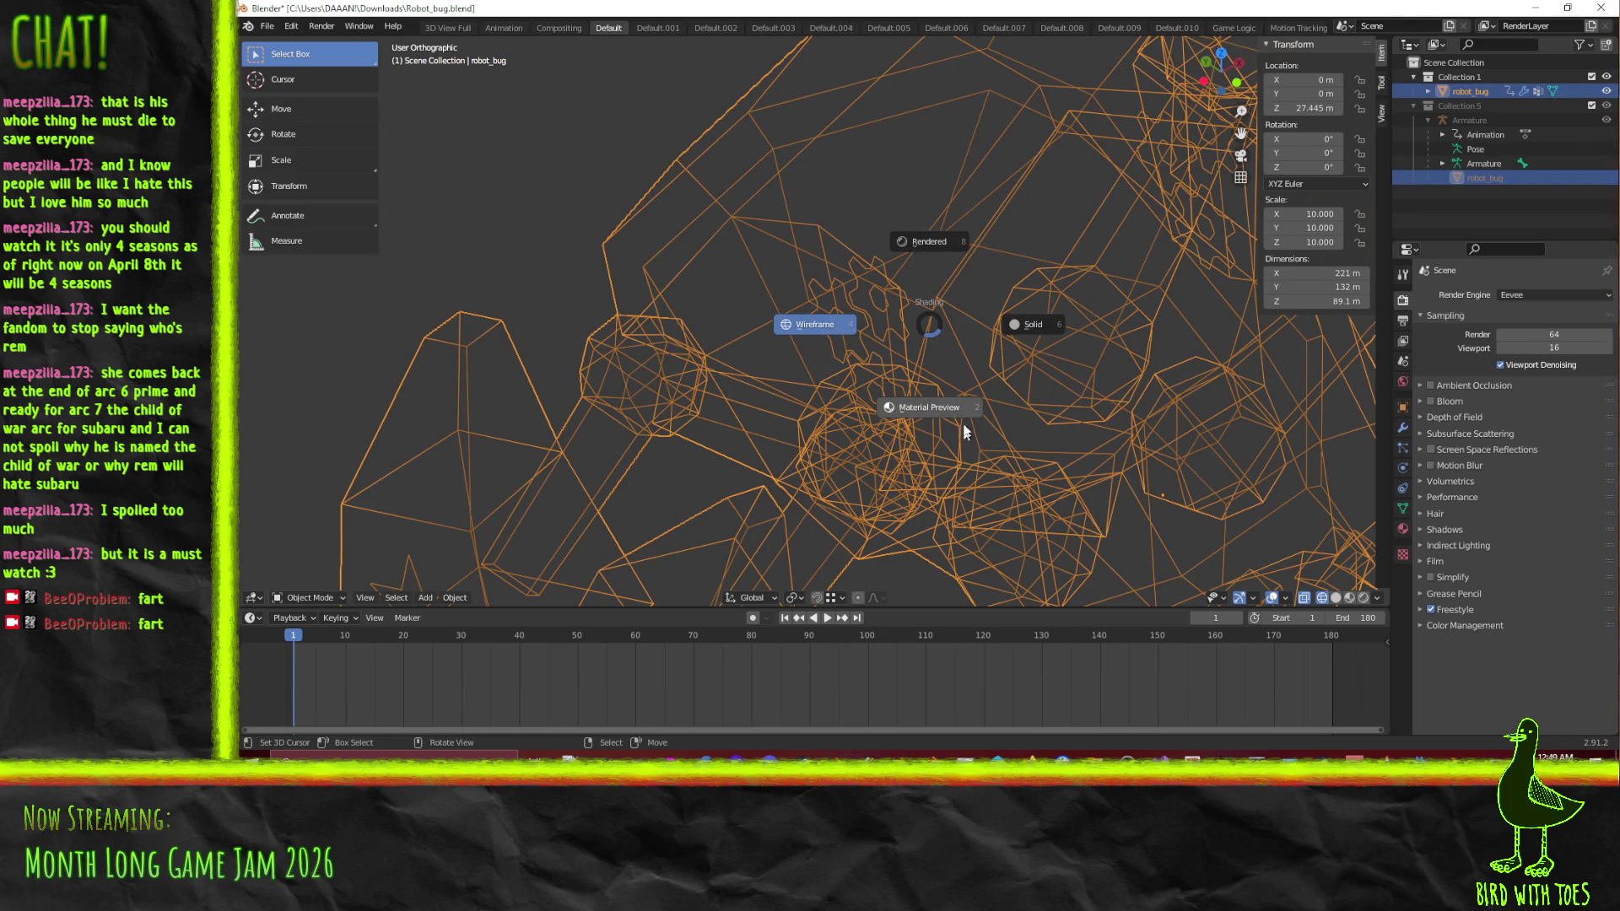
pyautogui.click(988, 402)
pyautogui.moveTo(901, 422)
pyautogui.mouseDown()
pyautogui.moveTo(994, 348)
pyautogui.moveTo(1090, 319)
pyautogui.moveTo(932, 395)
pyautogui.moveTo(976, 393)
pyautogui.moveTo(886, 271)
pyautogui.moveTo(864, 332)
pyautogui.moveTo(753, 336)
pyautogui.moveTo(857, 438)
pyautogui.mouseUp()
pyautogui.scroll(-5, 886, 271)
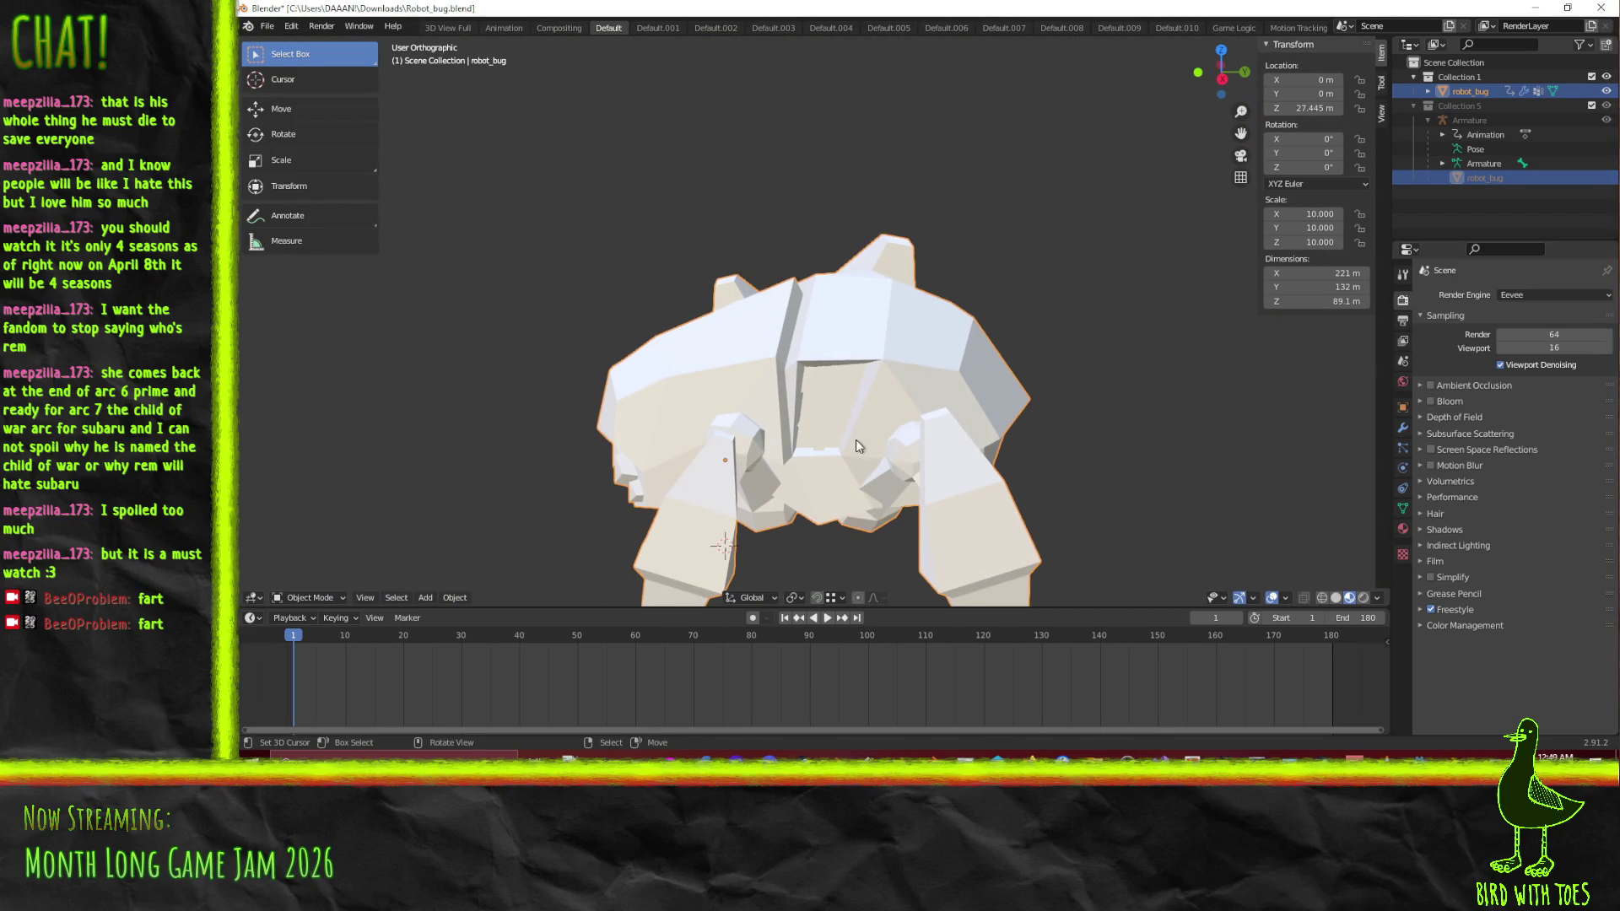
# Return to Solid shading, then quit Blender with Ctrl+Q without saving
pyautogui.press('z')
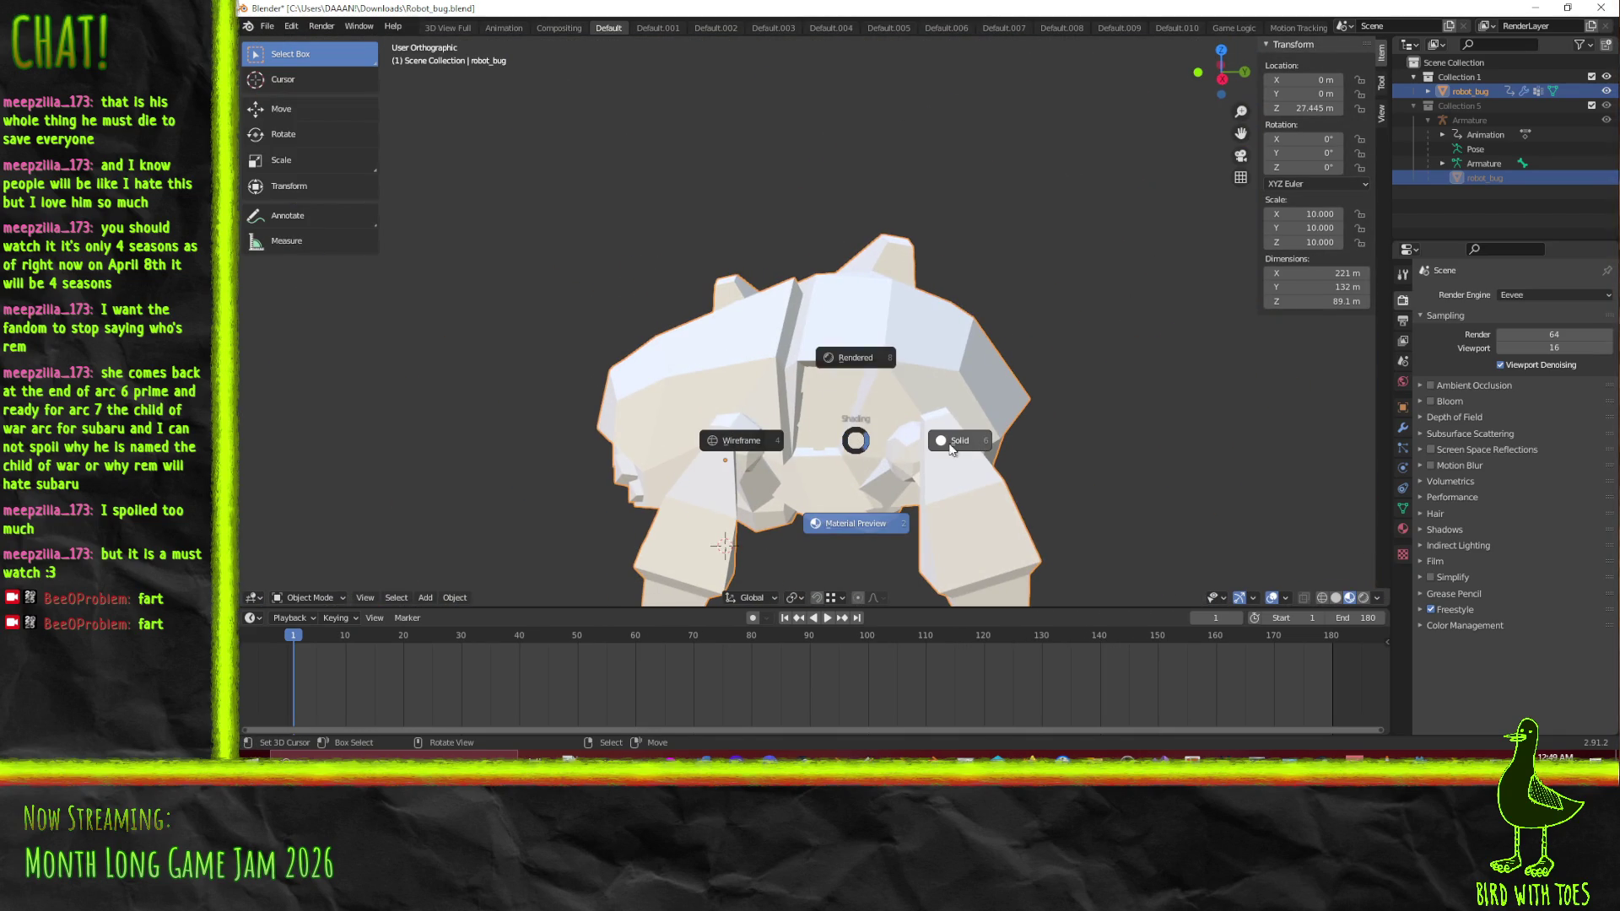
pyautogui.click(951, 447)
pyautogui.moveTo(951, 447)
pyautogui.mouseDown()
pyautogui.moveTo(1130, 384)
pyautogui.moveTo(1365, 395)
pyautogui.moveTo(1254, 436)
pyautogui.moveTo(928, 338)
pyautogui.moveTo(860, 376)
pyautogui.mouseUp()
pyautogui.scroll(-6, 1107, 375)
pyautogui.scroll(4, 847, 381)
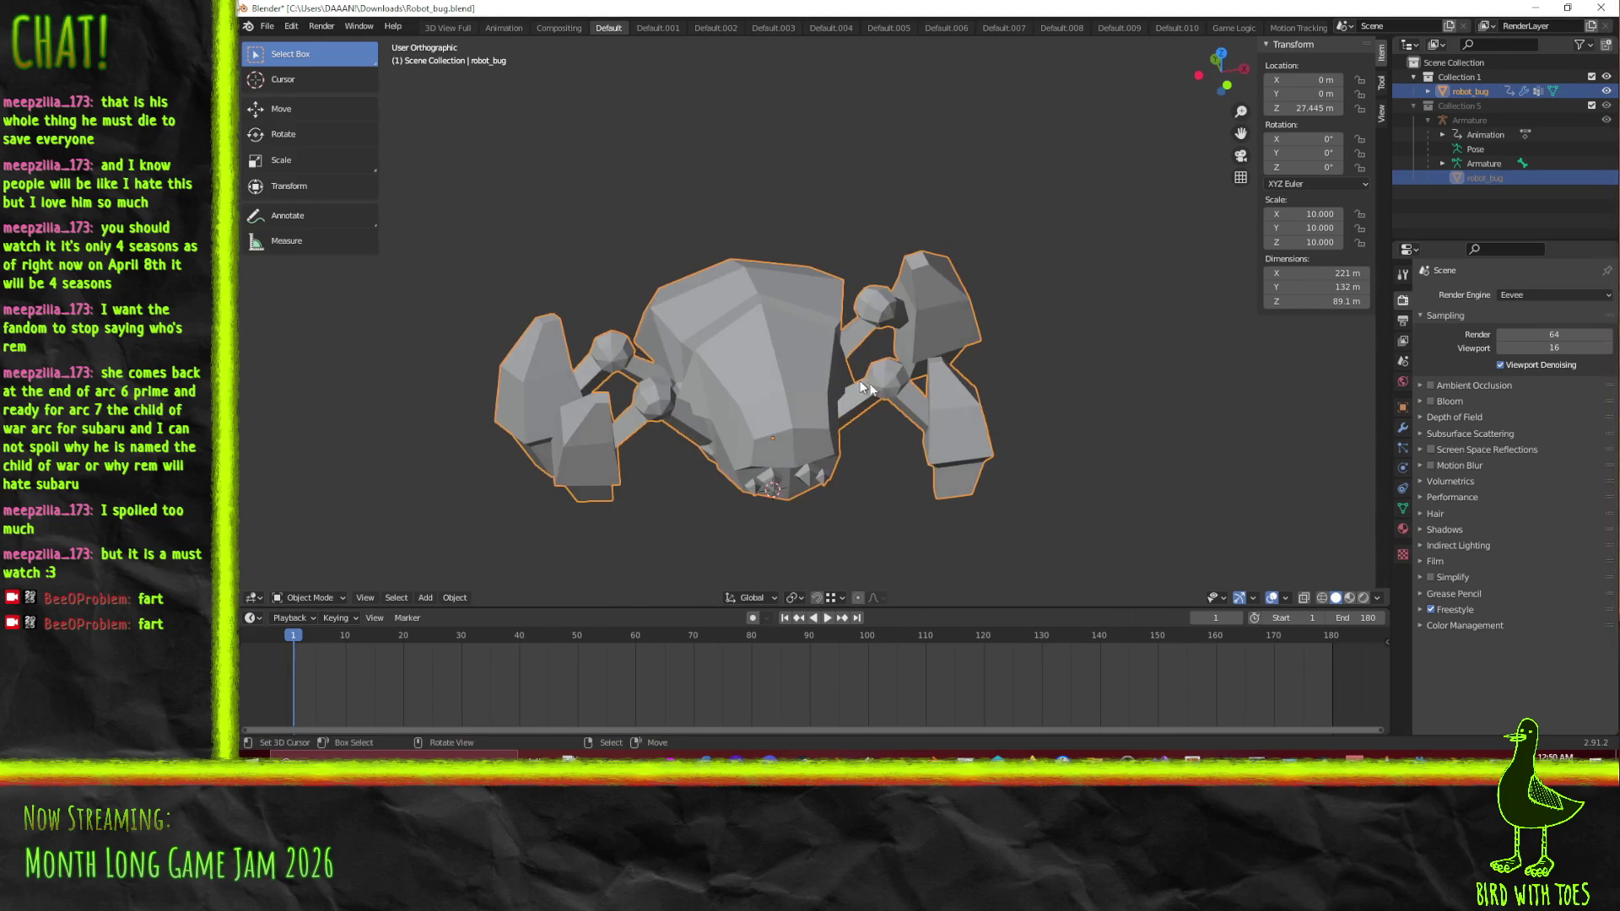
pyautogui.hotkey('ctrl', 'q')
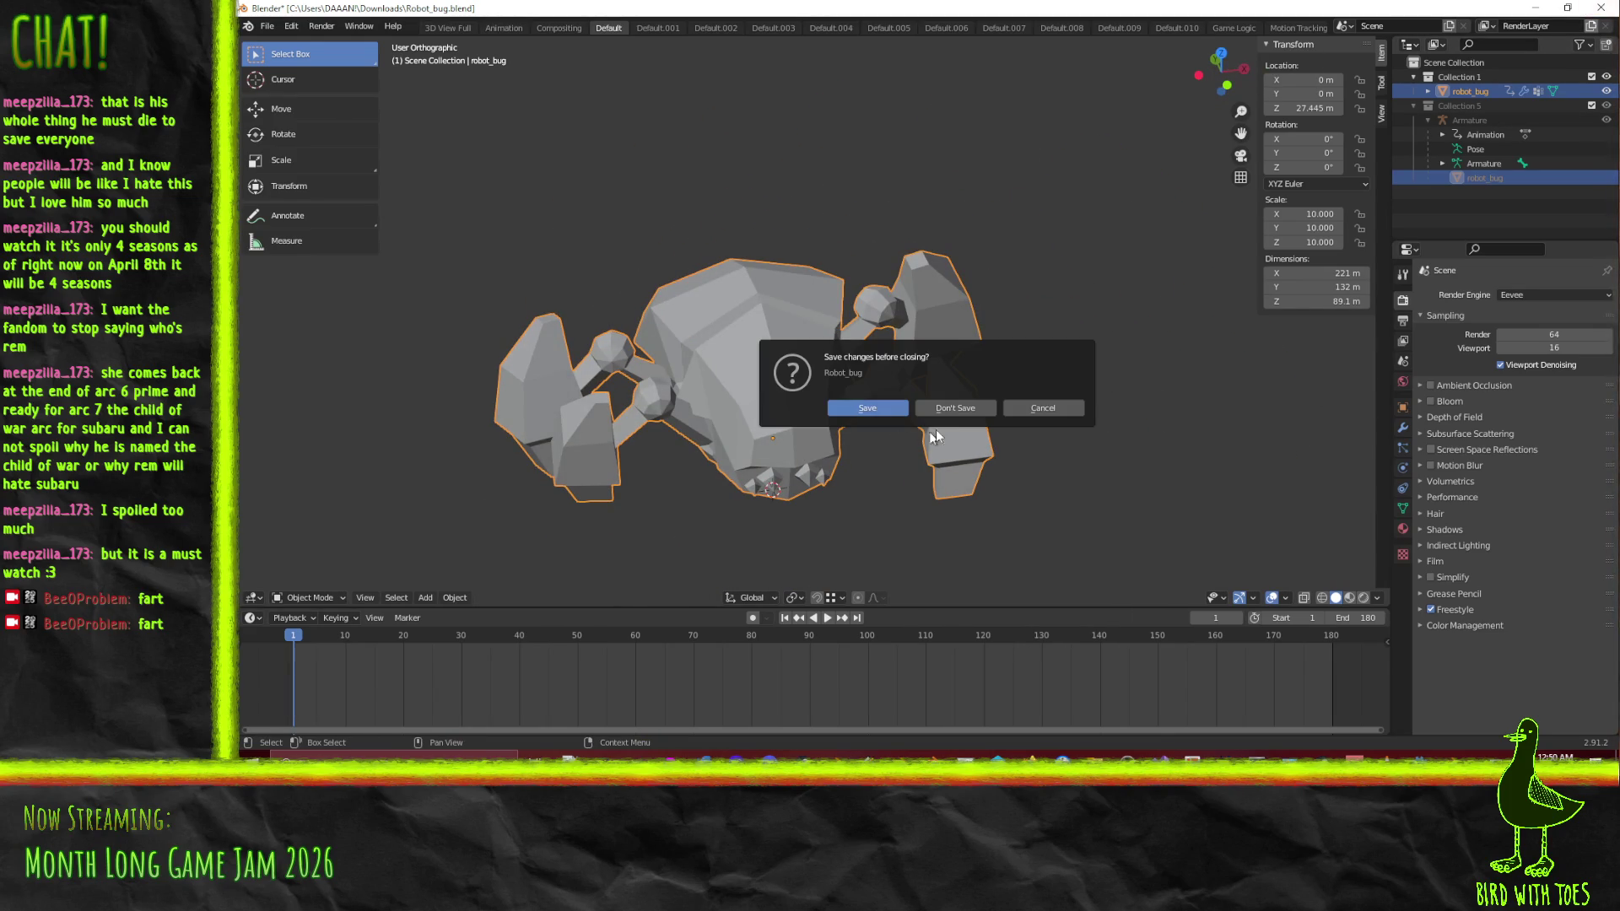
pyautogui.click(967, 412)
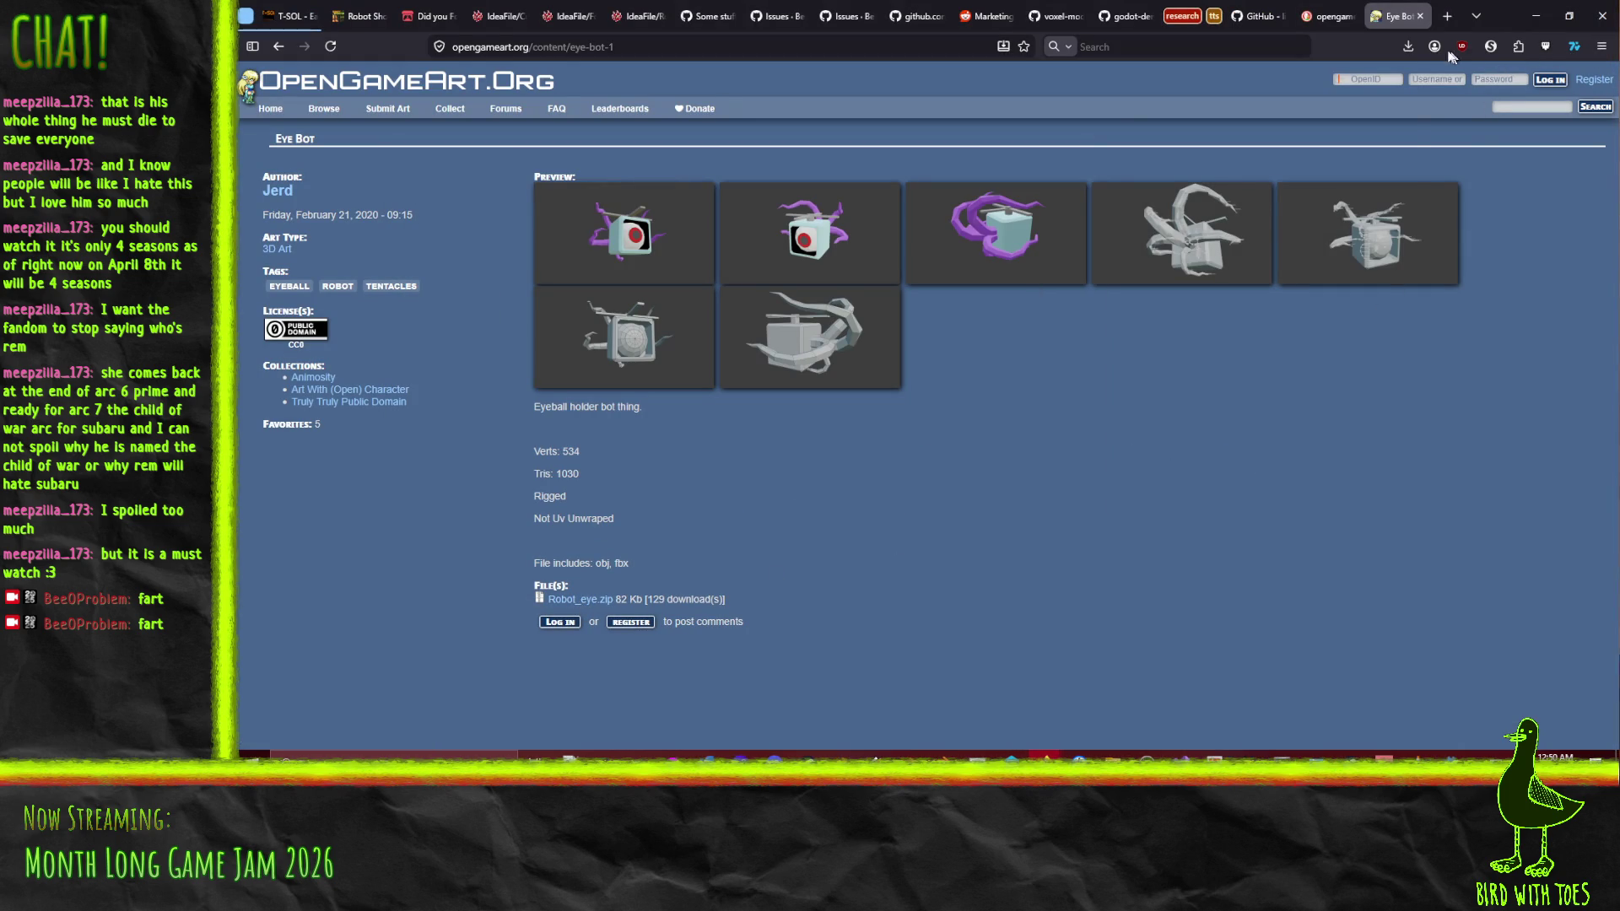
# Check the browser's recent downloads for the Robot_eye.zip archive on the Eye Bot page
pyautogui.click(1407, 46)
pyautogui.click(1181, 46)
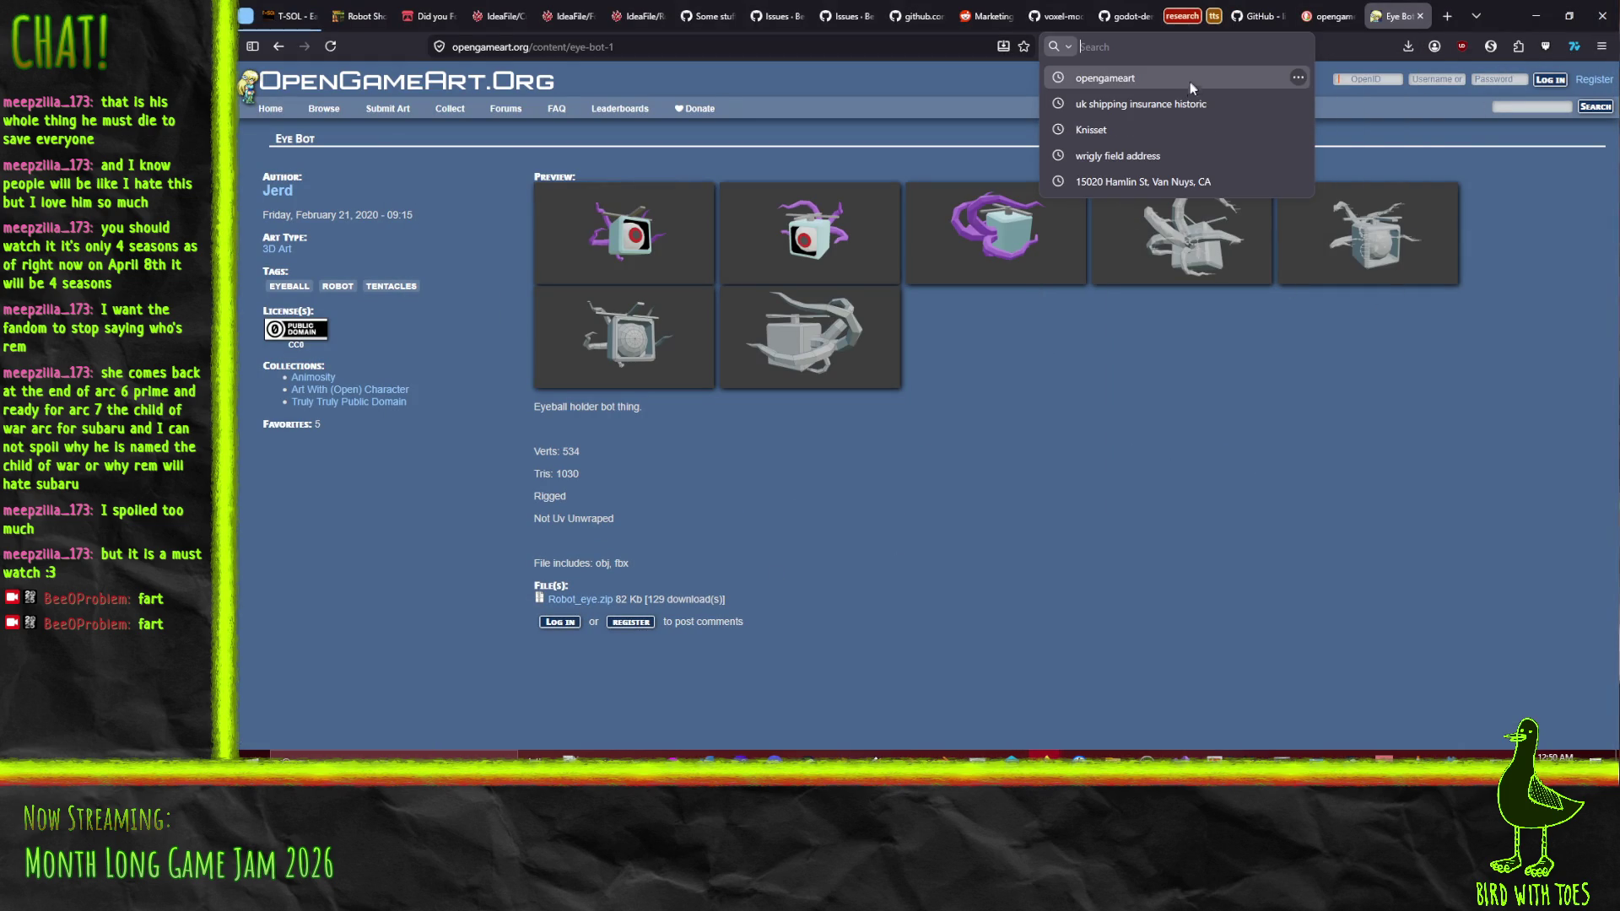
pyautogui.click(1407, 46)
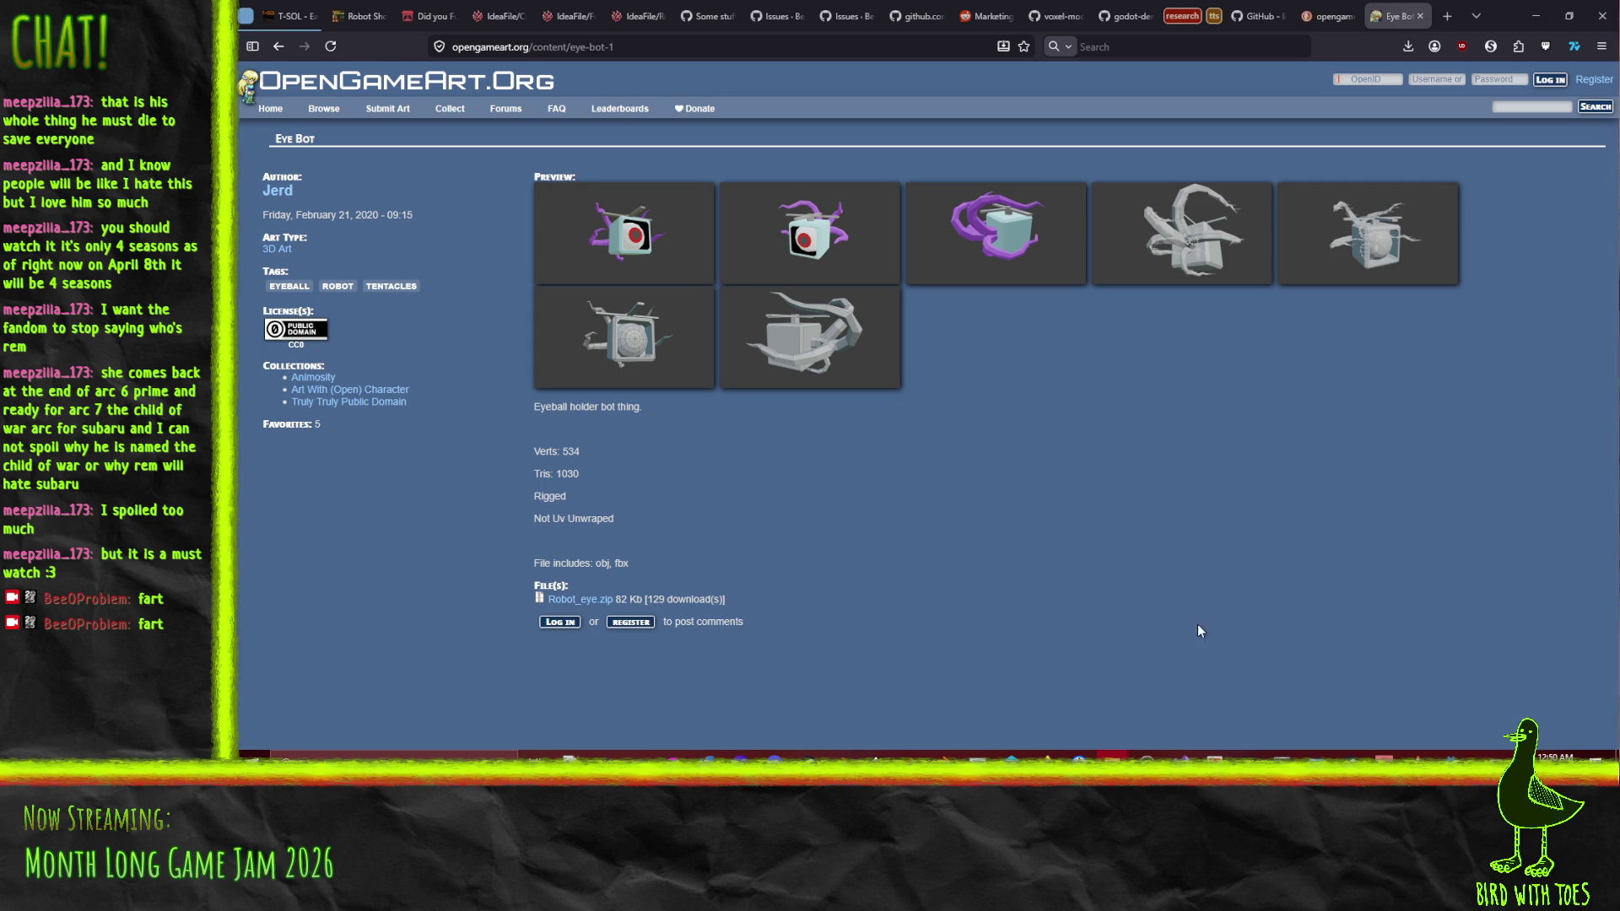
pyautogui.moveTo(1112, 757)
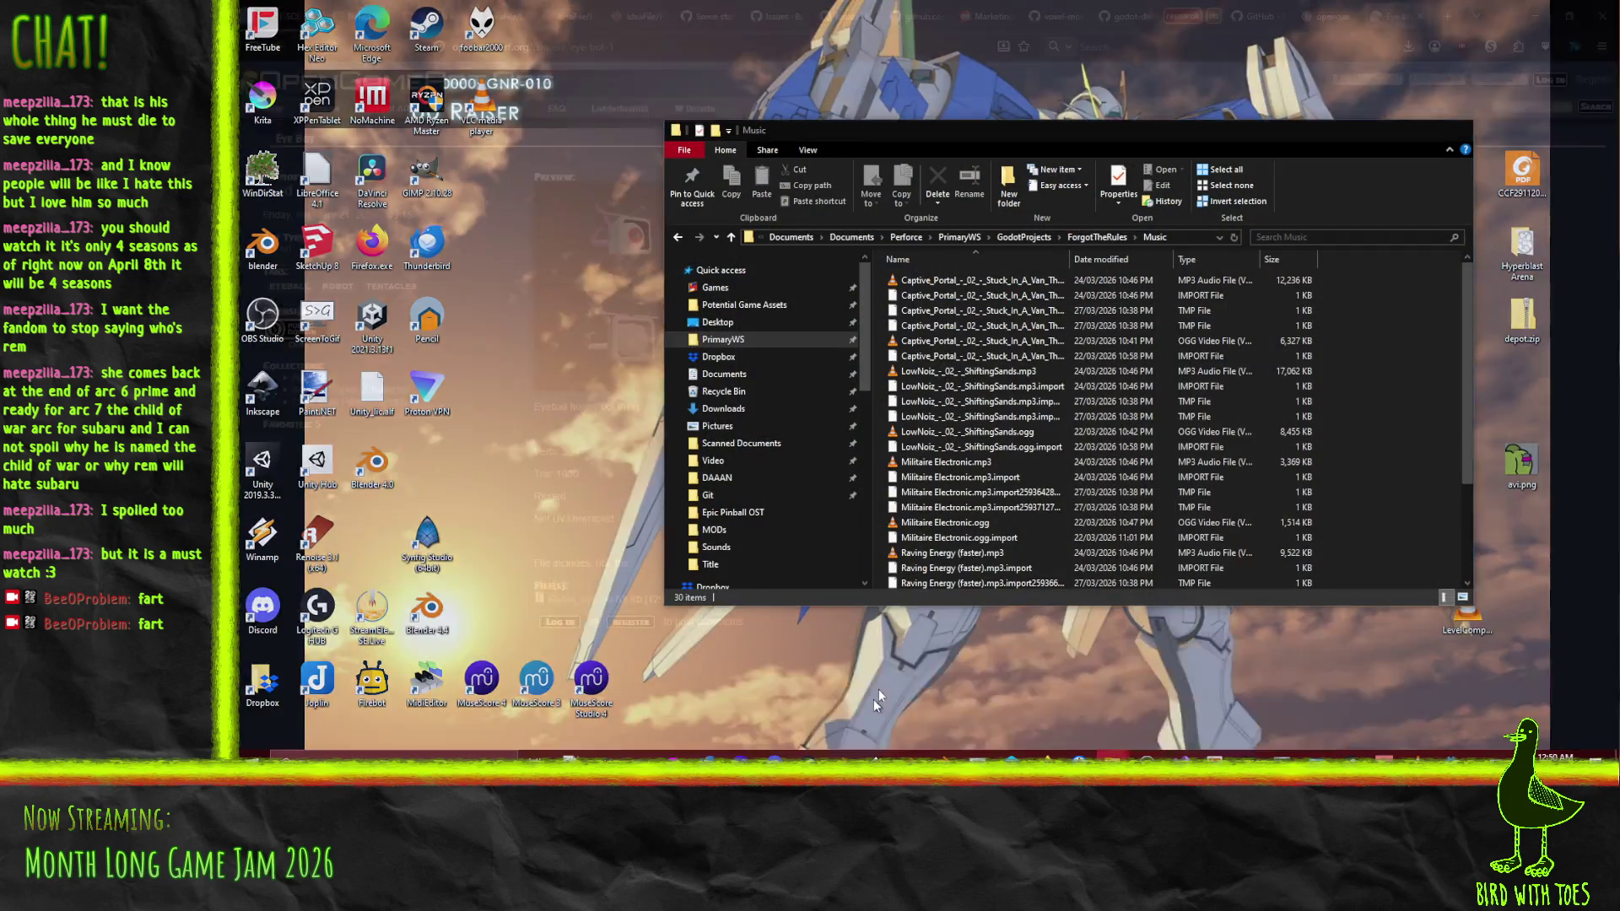
# Browse in File Explorer to Bigun (F:) > Potential Game Assets > Models
pyautogui.click(873, 699)
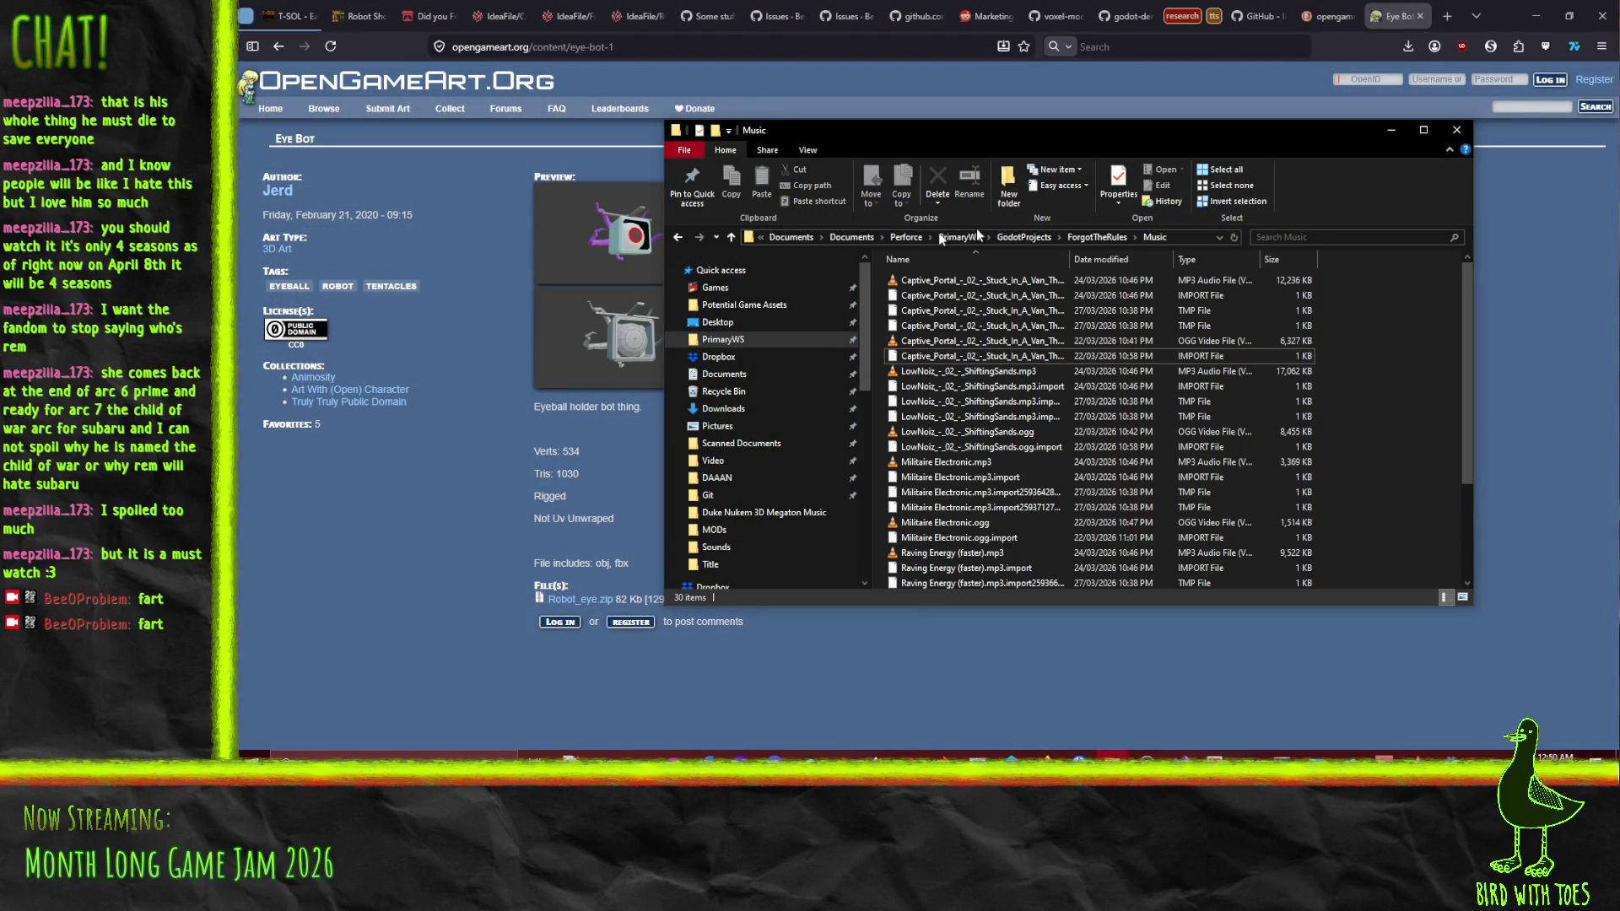
pyautogui.scroll(-10, 760, 521)
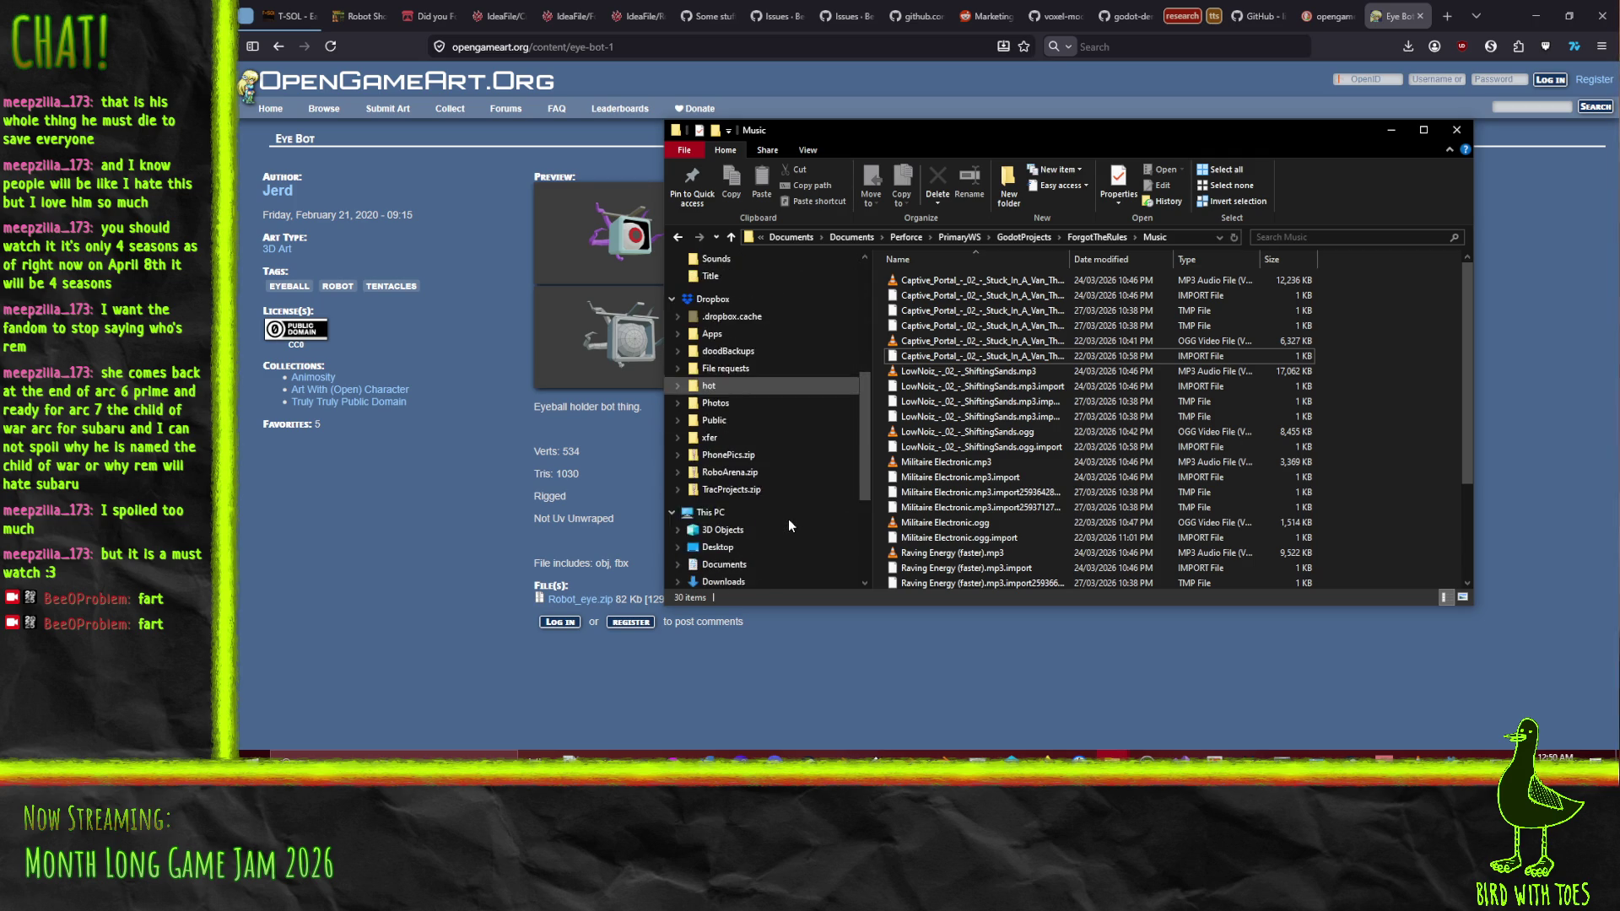
pyautogui.scroll(-1, 792, 521)
pyautogui.click(720, 559)
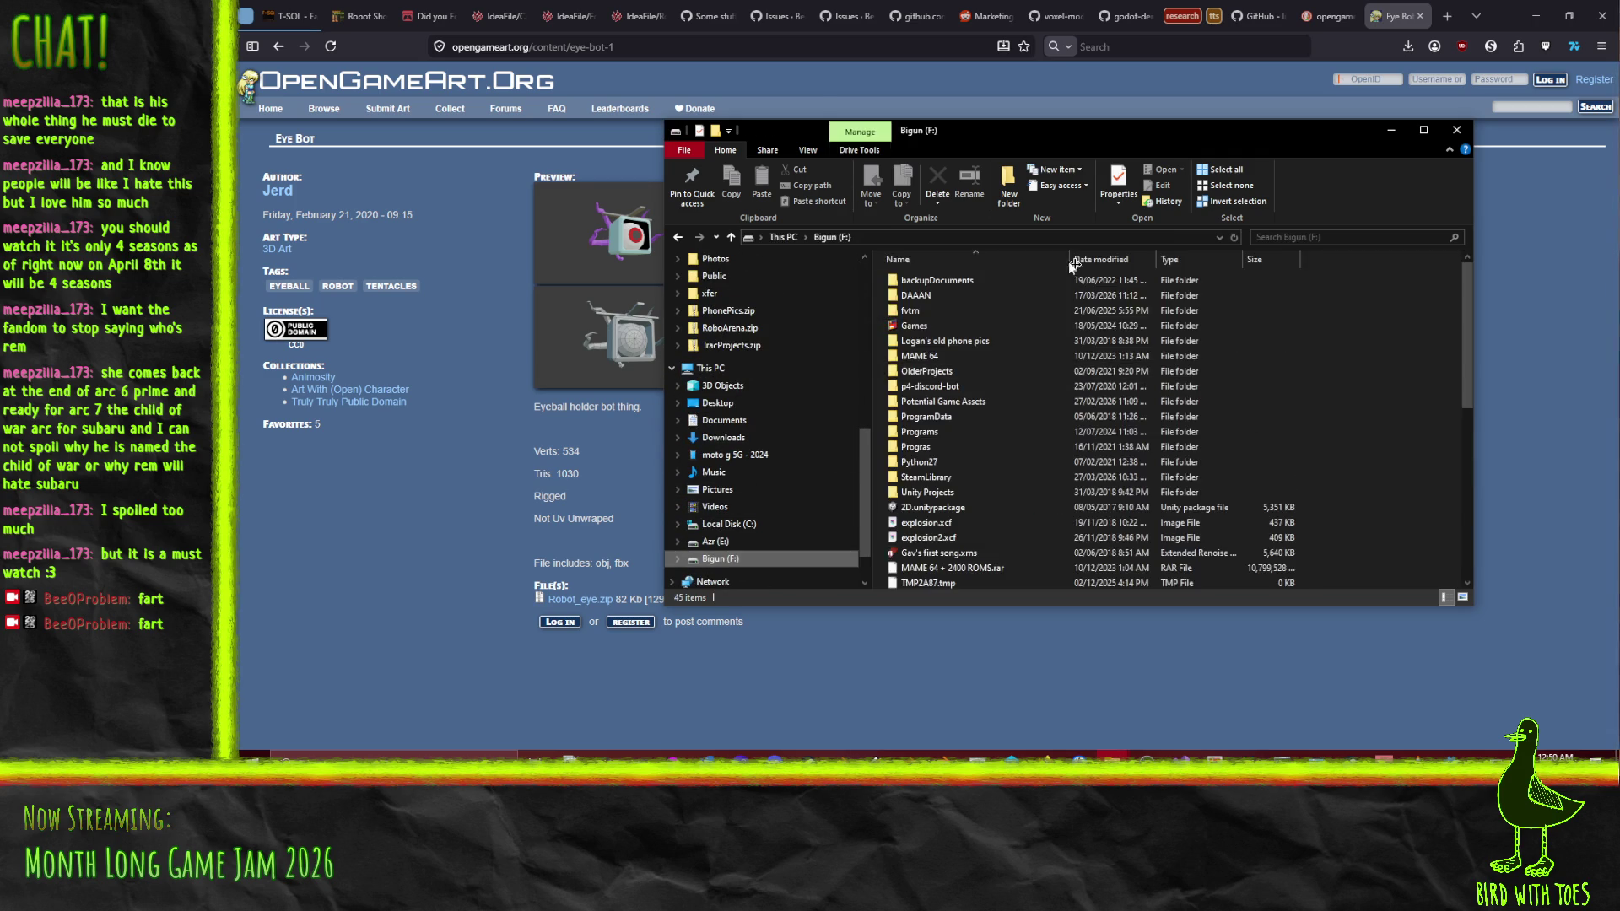
pyautogui.doubleClick(980, 402)
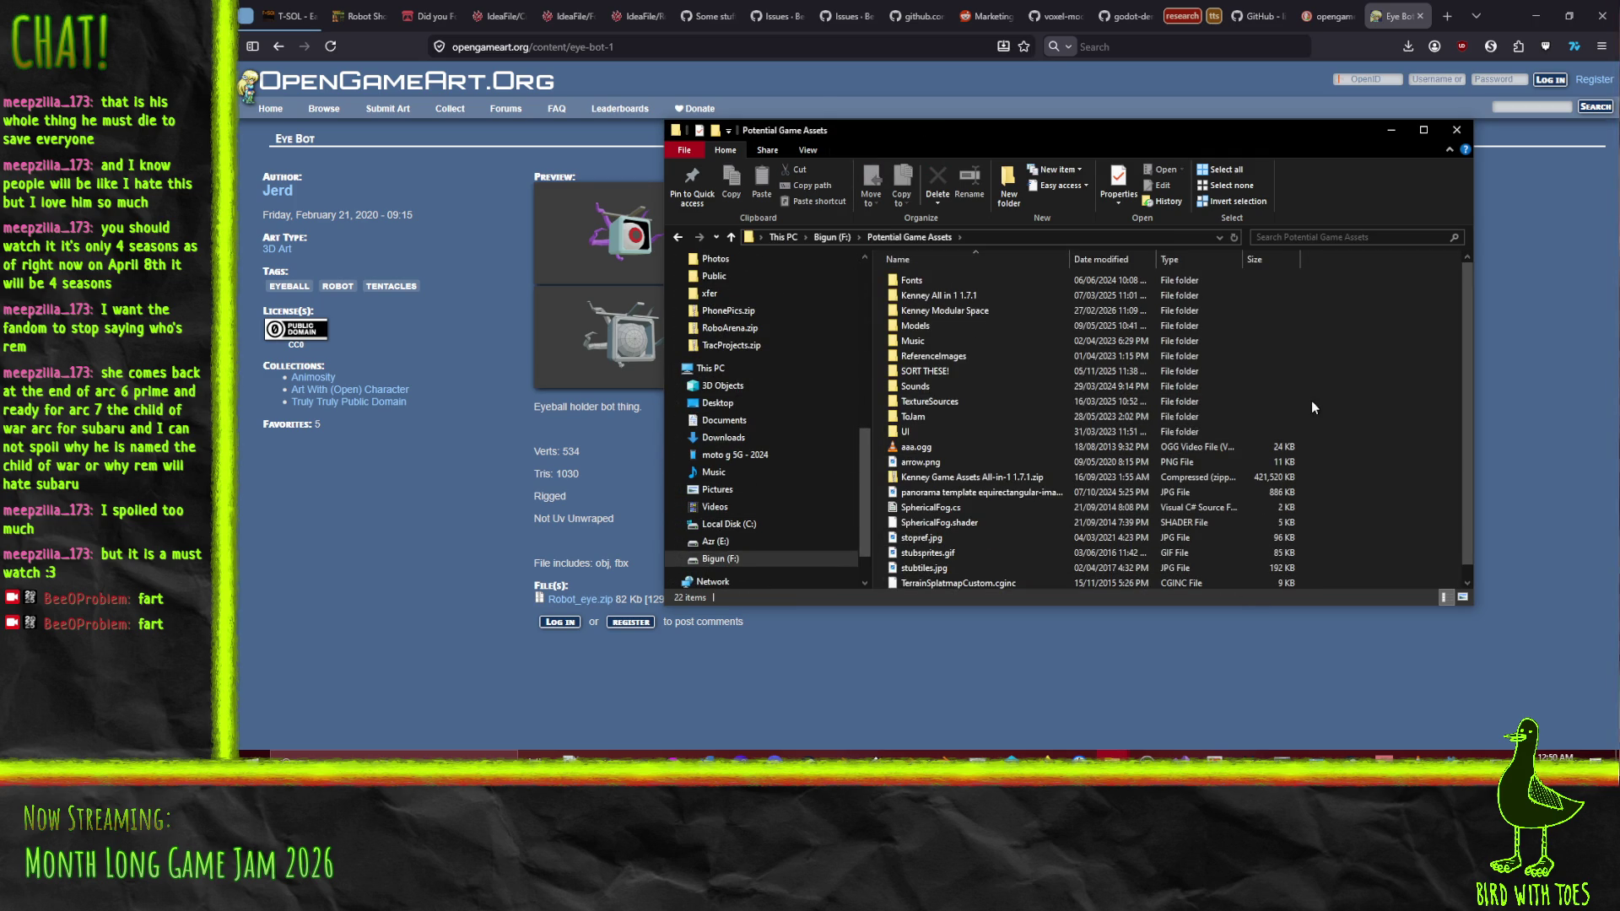
pyautogui.scroll(-1, 1348, 405)
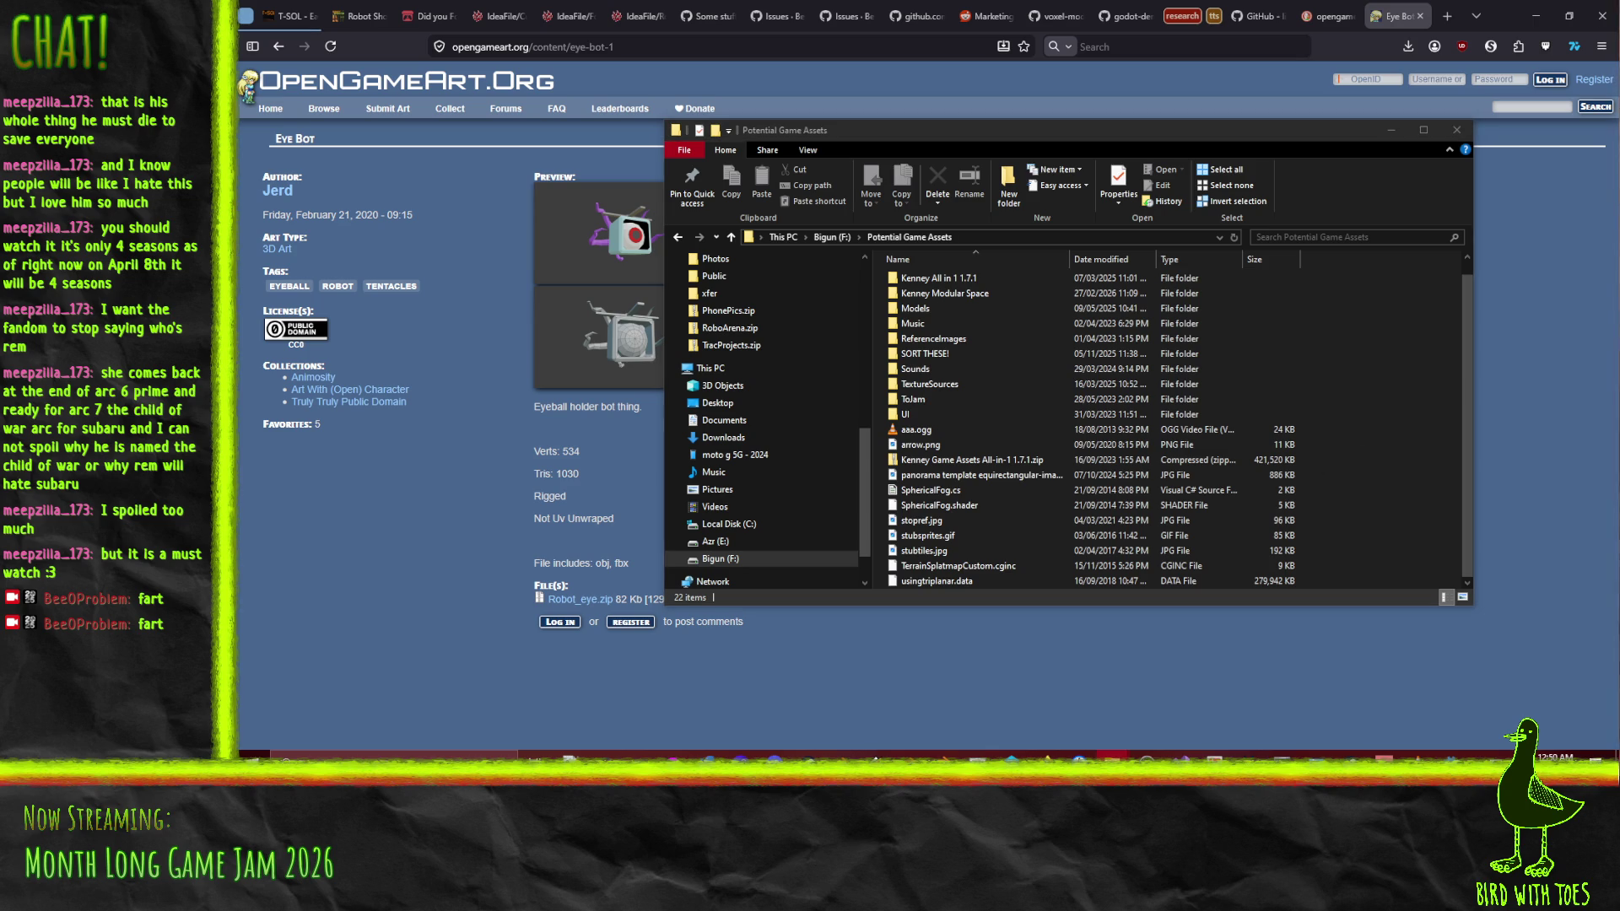
pyautogui.rightClick(1385, 444)
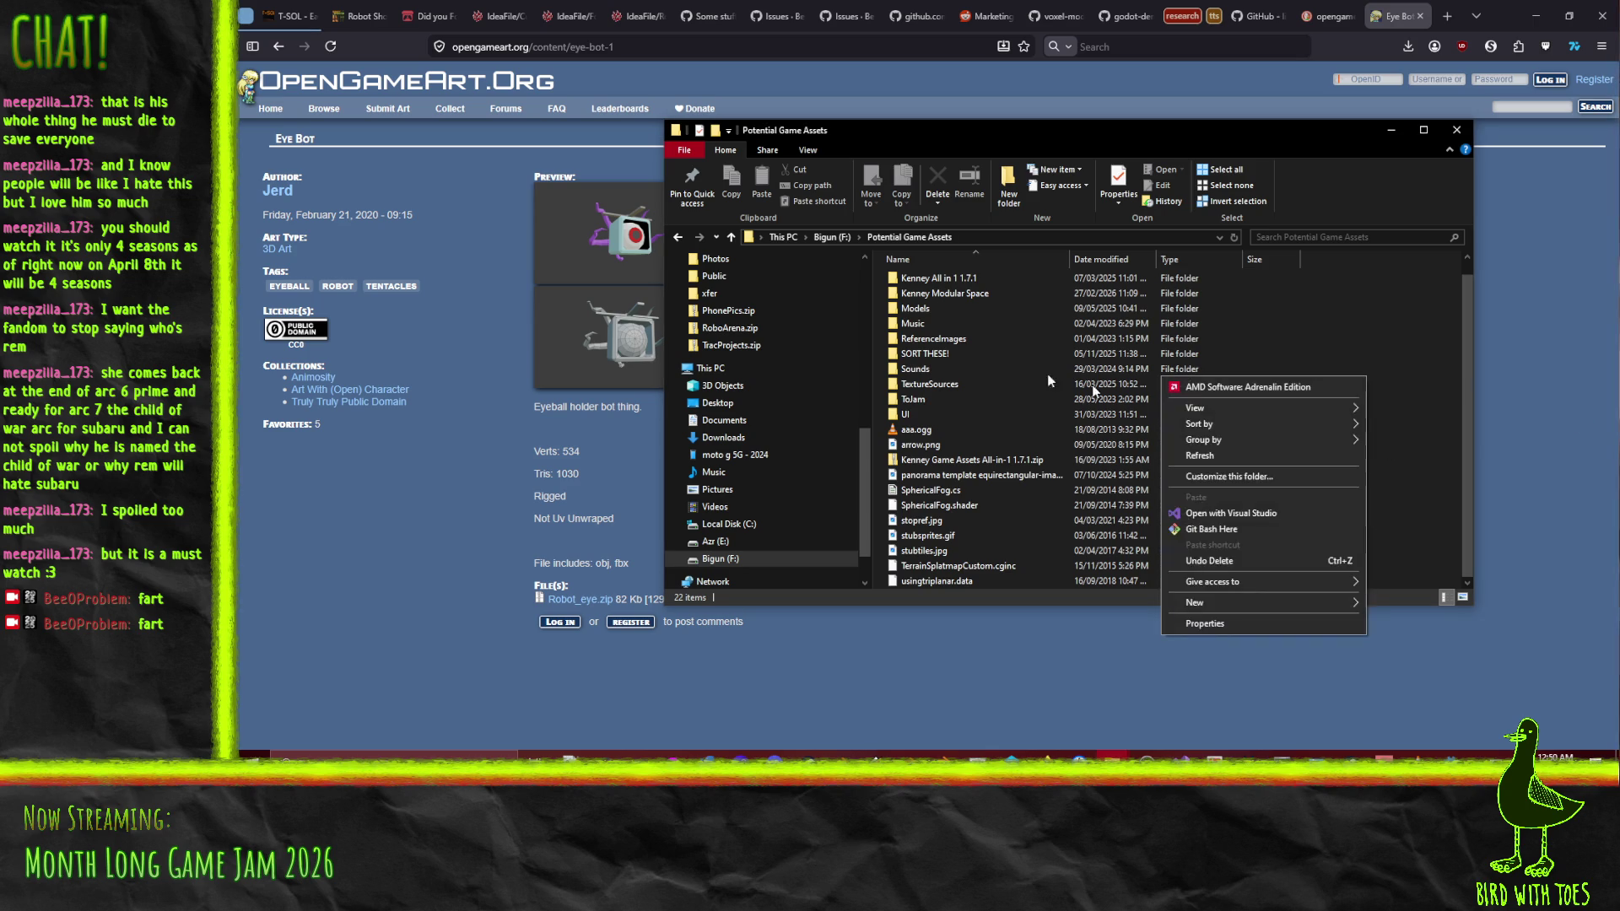
pyautogui.click(915, 308)
pyautogui.doubleClick(916, 308)
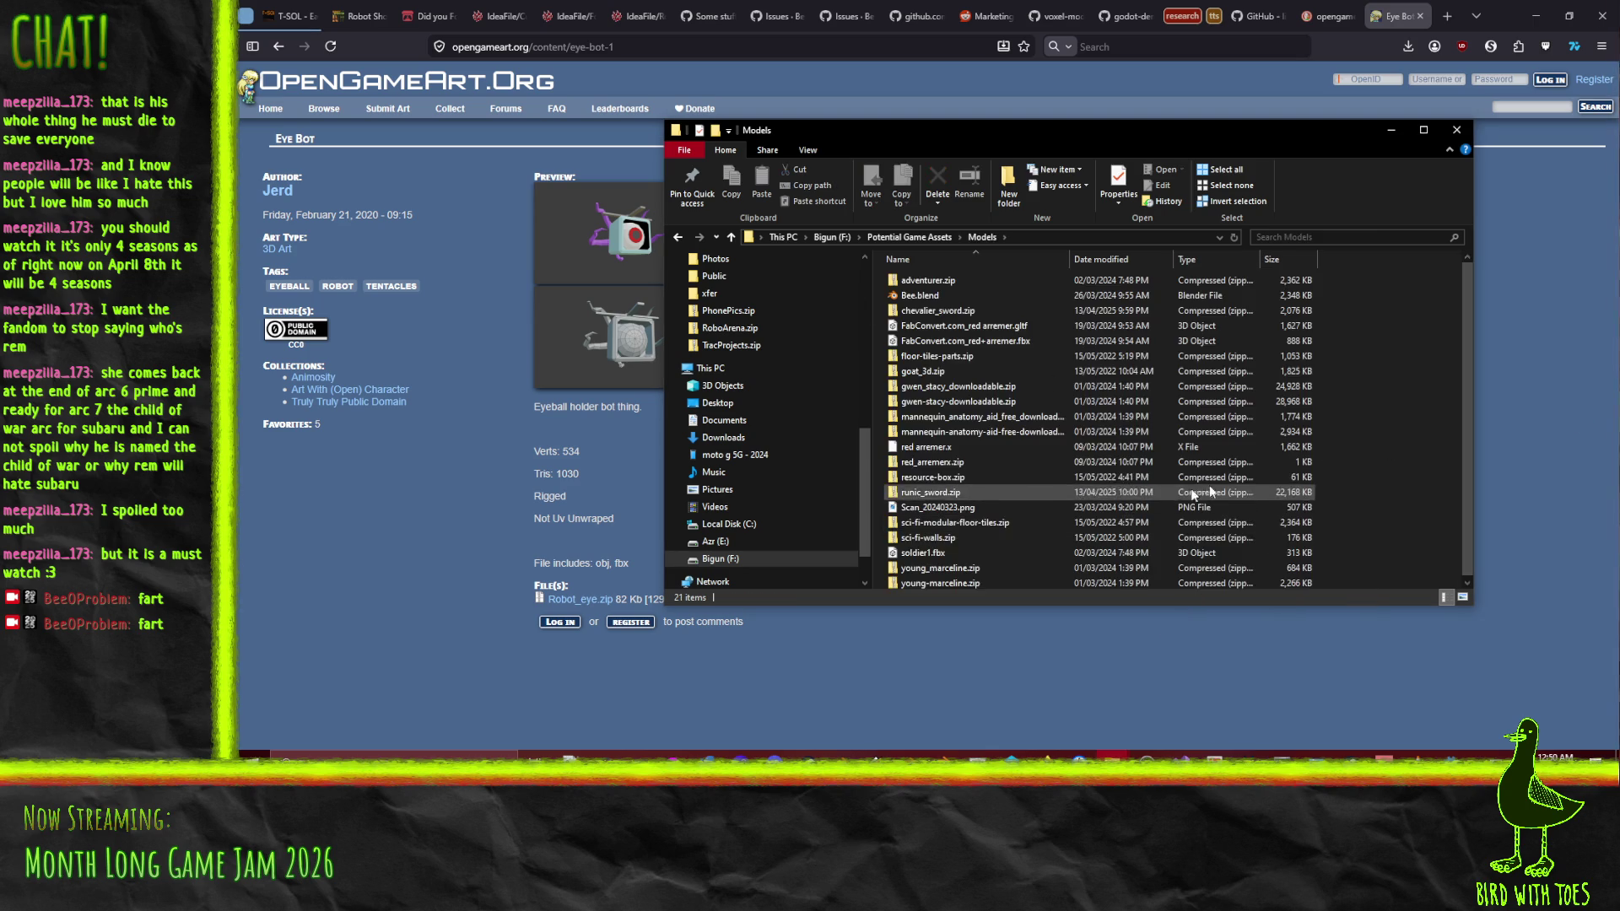
# Create a new folder named Robot_Eye inside Models
pyautogui.rightClick(1388, 447)
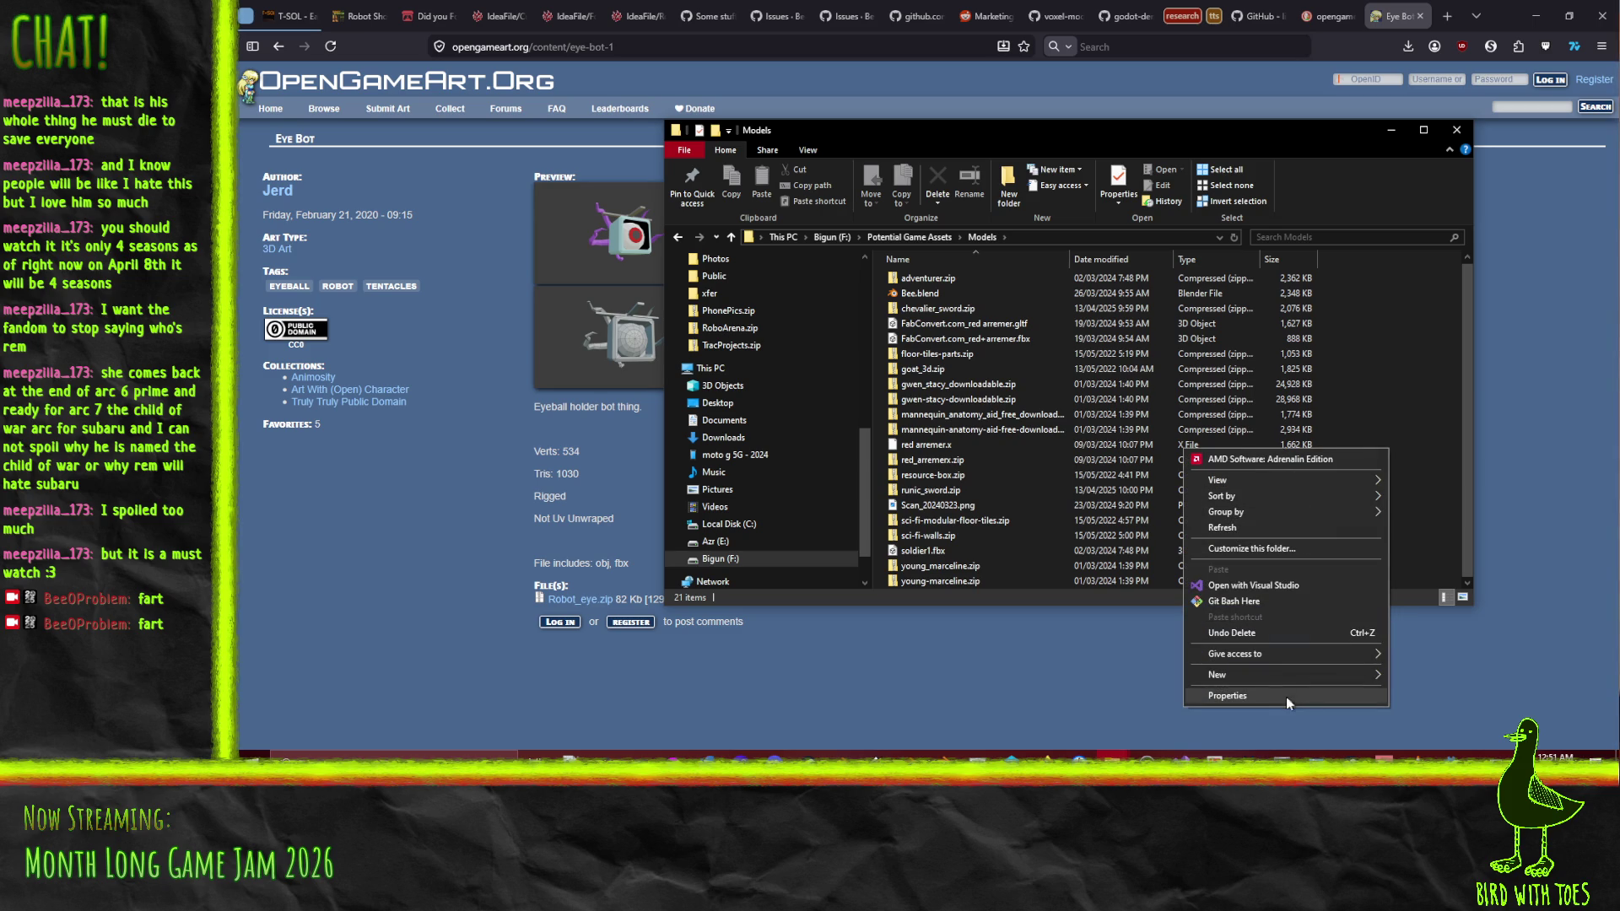
pyautogui.moveTo(1265, 674)
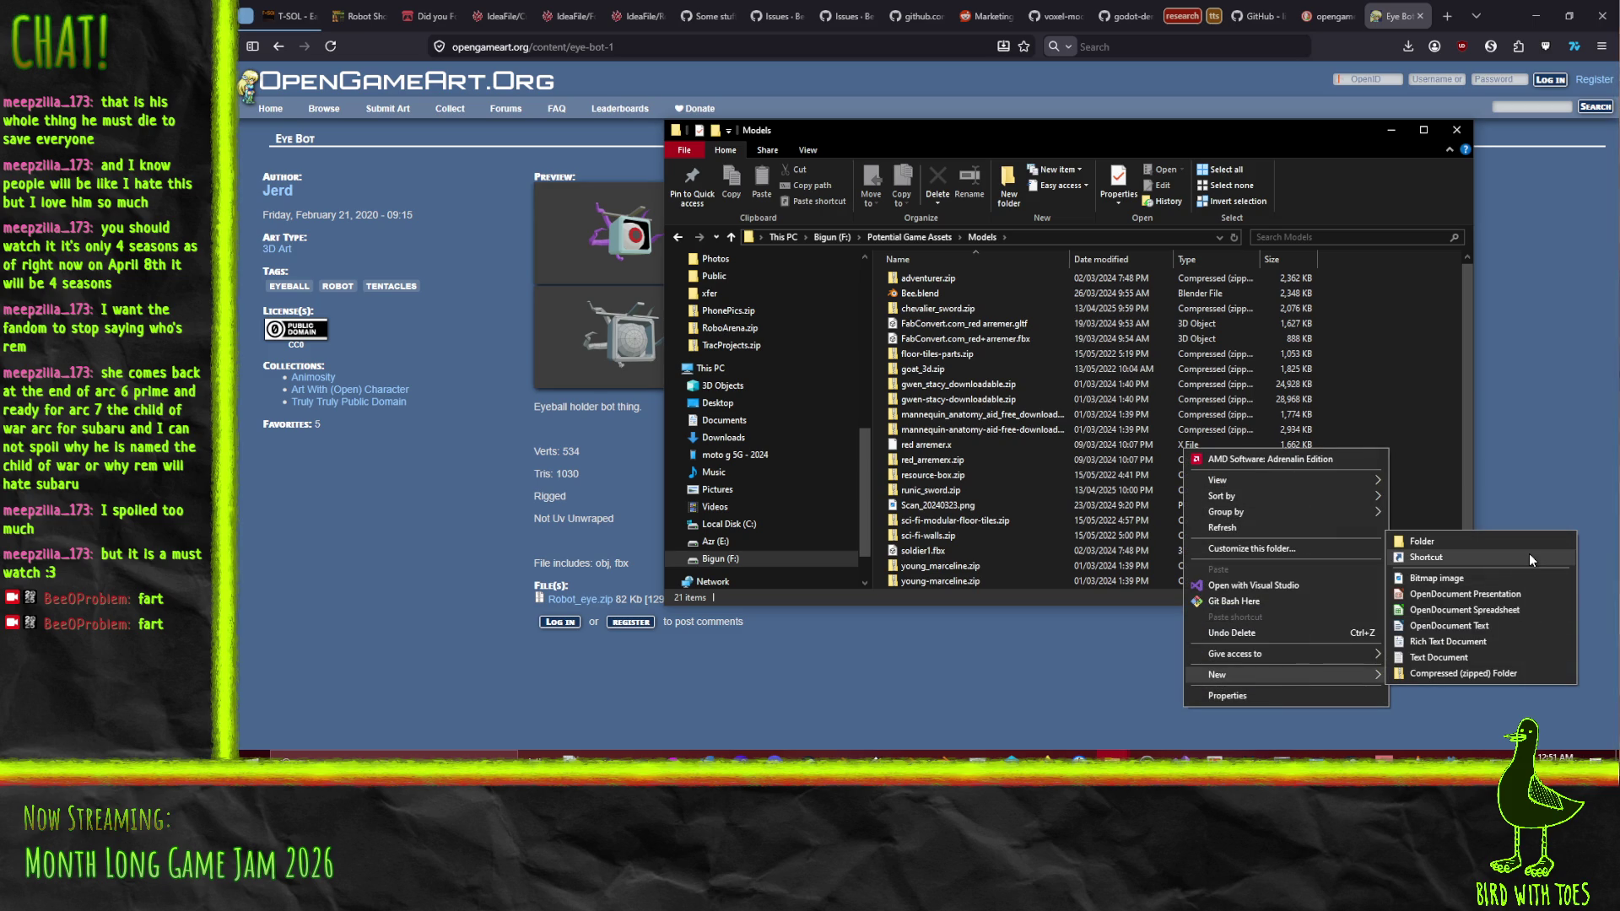
pyautogui.click(1438, 541)
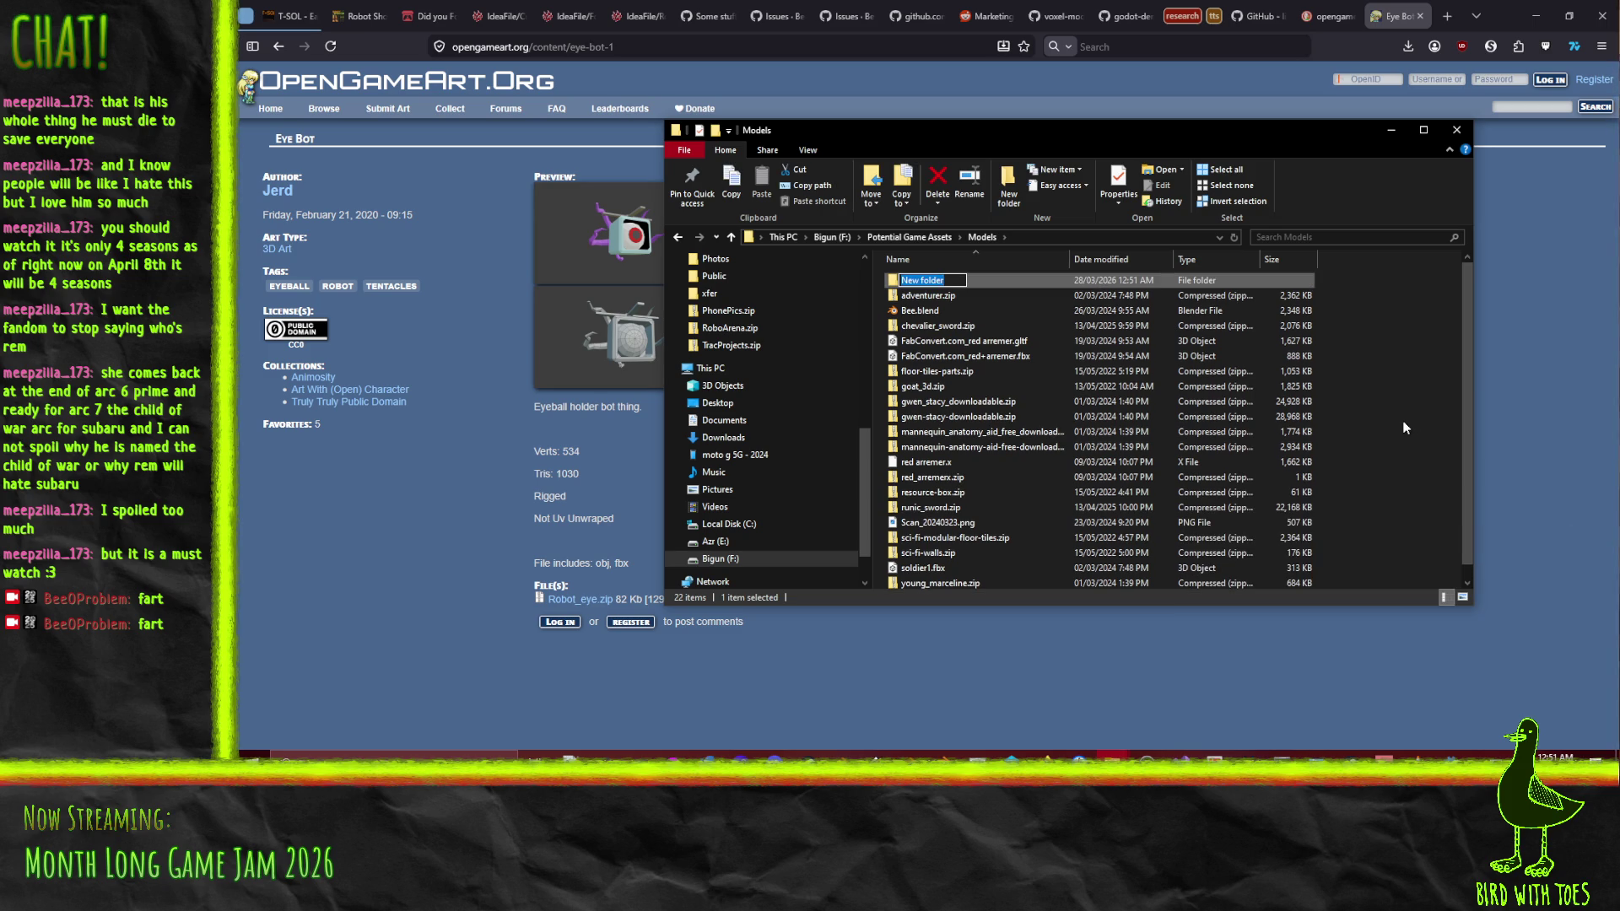
pyautogui.write('Robot_')
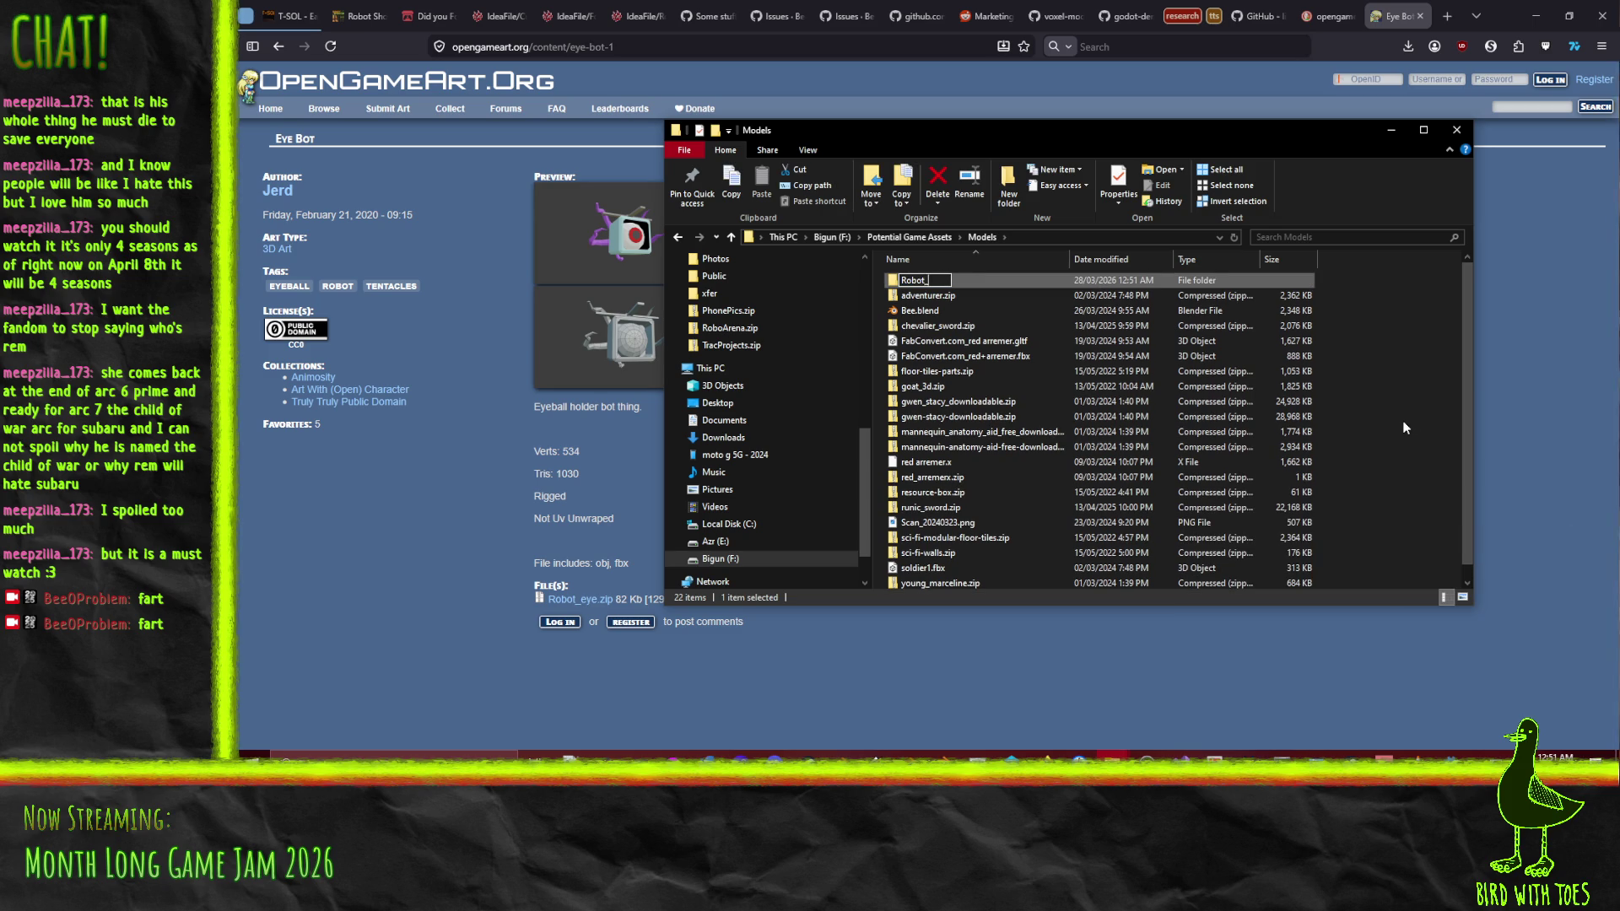
pyautogui.write('Eye')
pyautogui.press('Return')
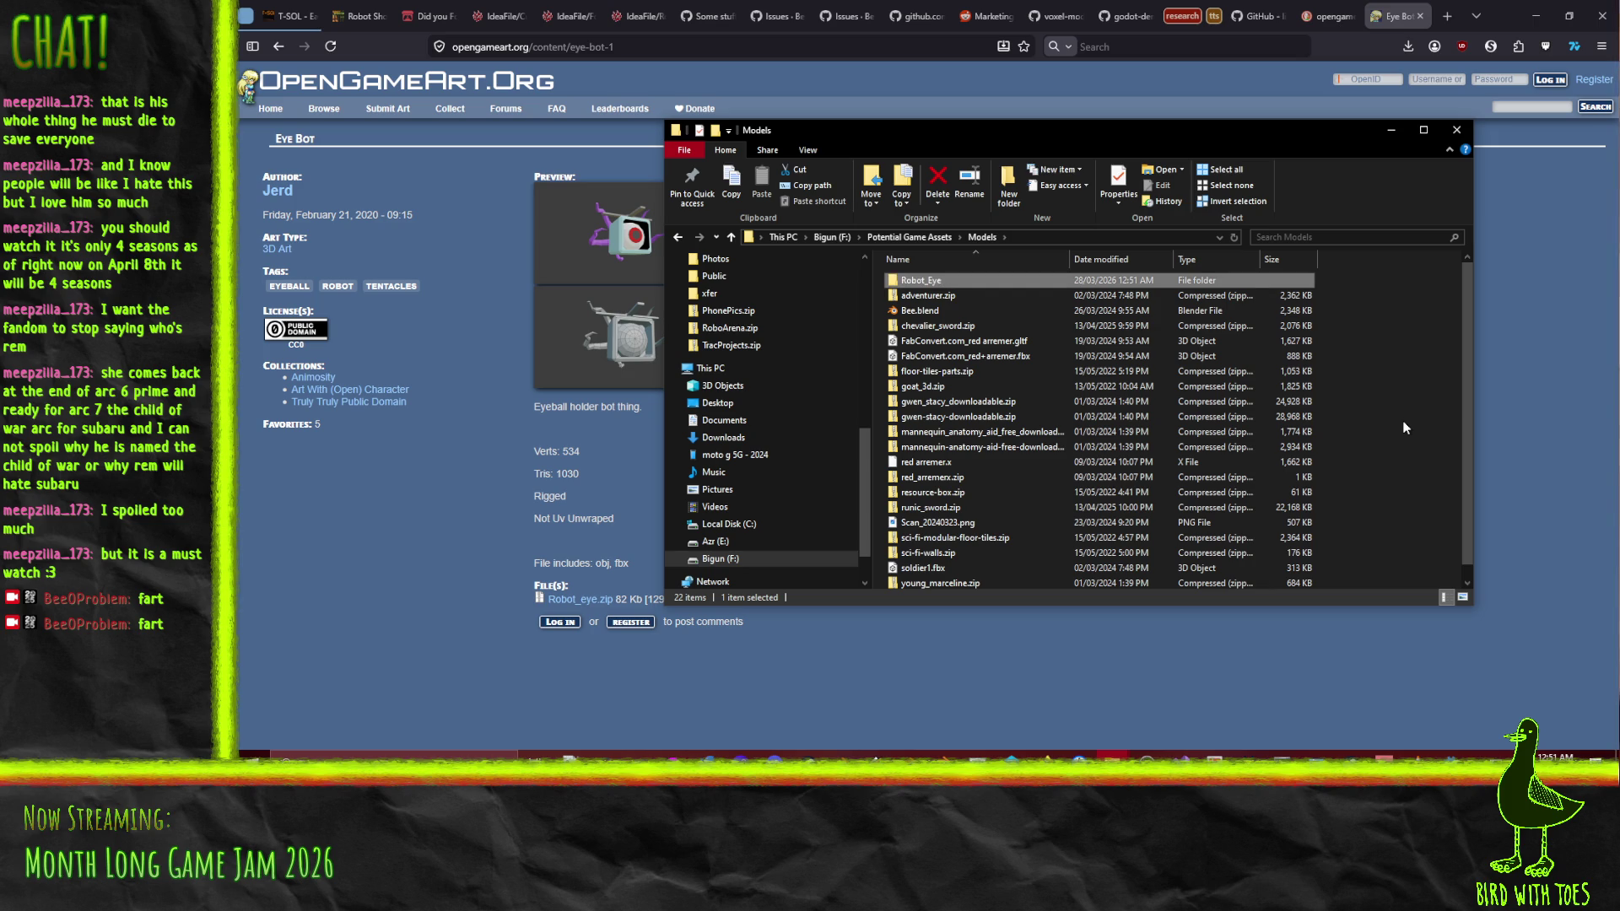
# Copy Robot_Eye.fbx and Robot_Eye.mtl into Robot_Eye, open it, and return to Blender
pyautogui.moveTo(1603, 295)
pyautogui.mouseDown()
pyautogui.moveTo(1249, 253)
pyautogui.moveTo(908, 287)
pyautogui.mouseUp()
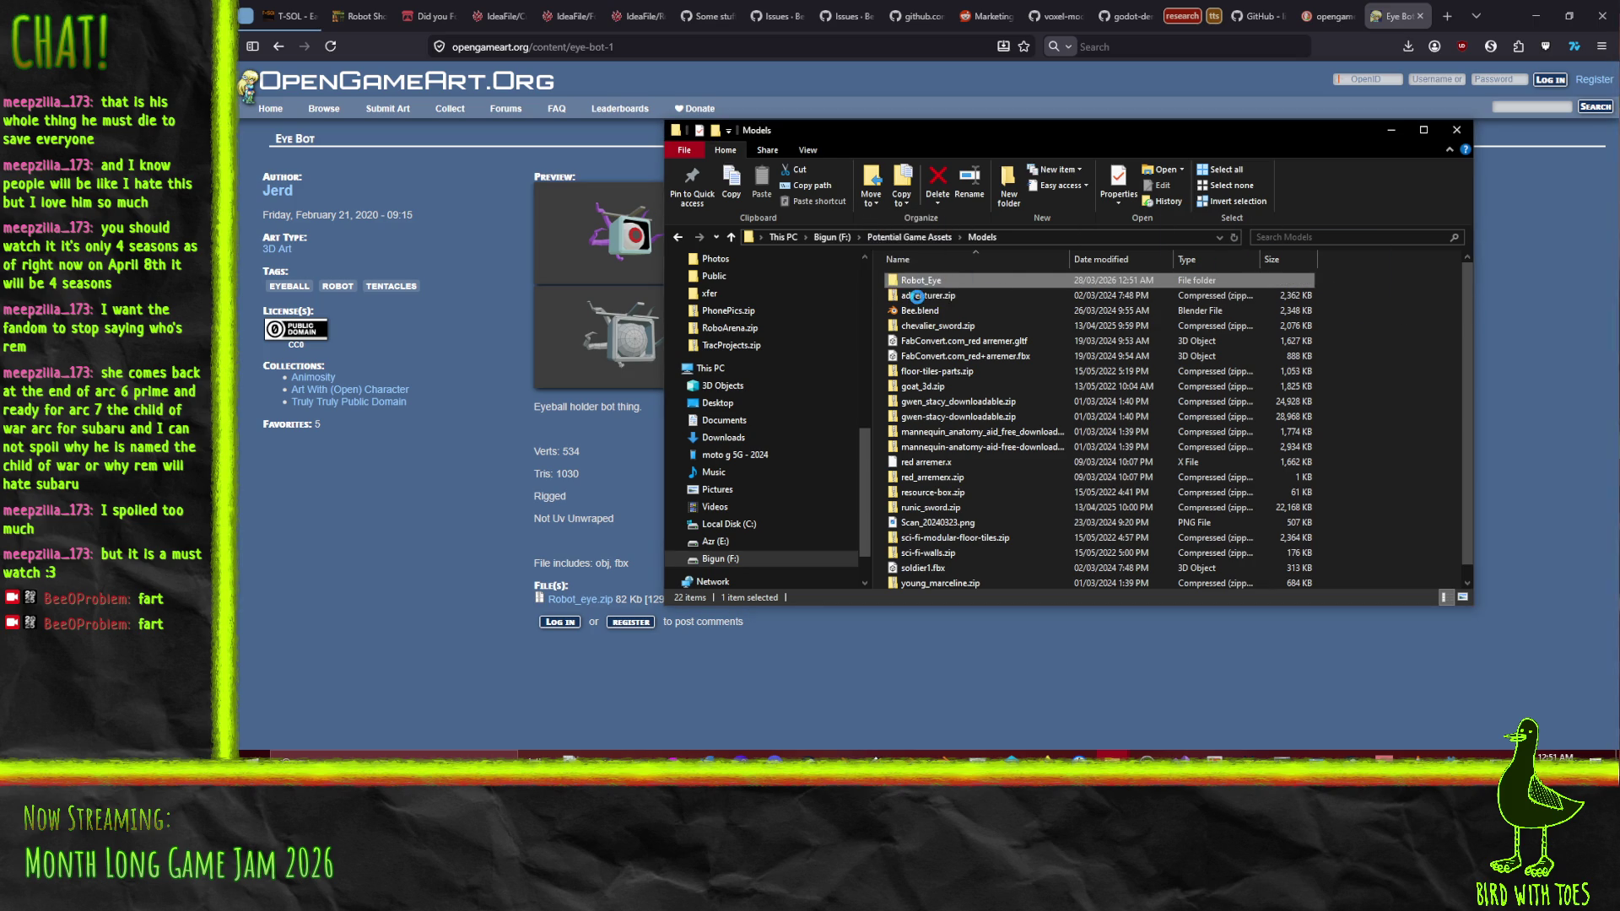
pyautogui.click(919, 289)
pyautogui.doubleClick(919, 282)
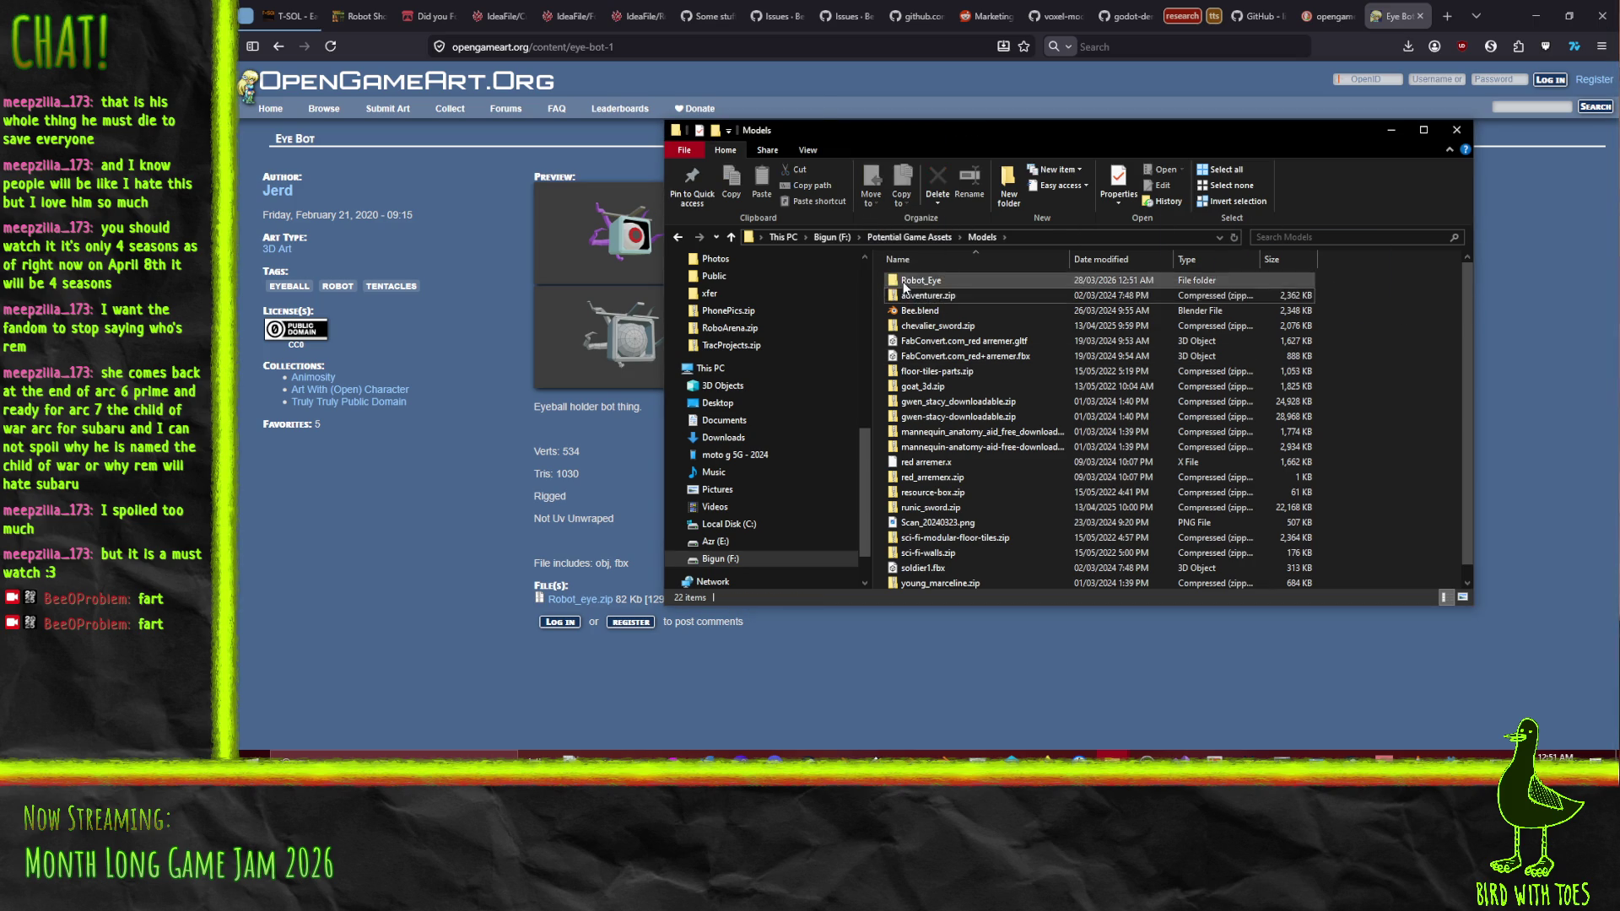
pyautogui.click(928, 295)
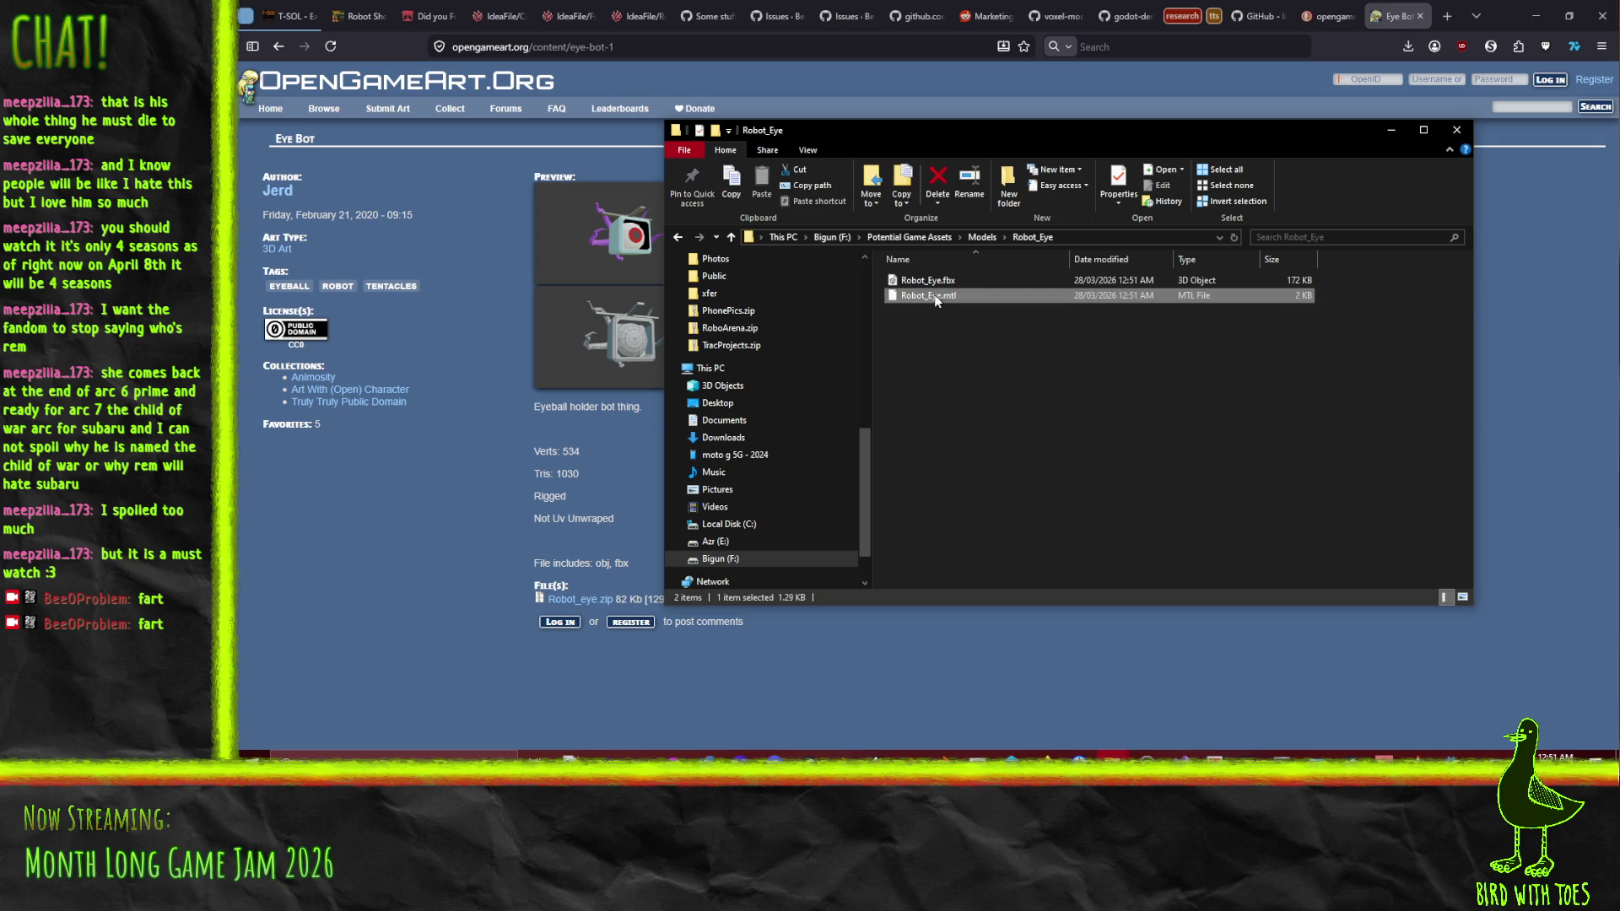
pyautogui.click(1139, 473)
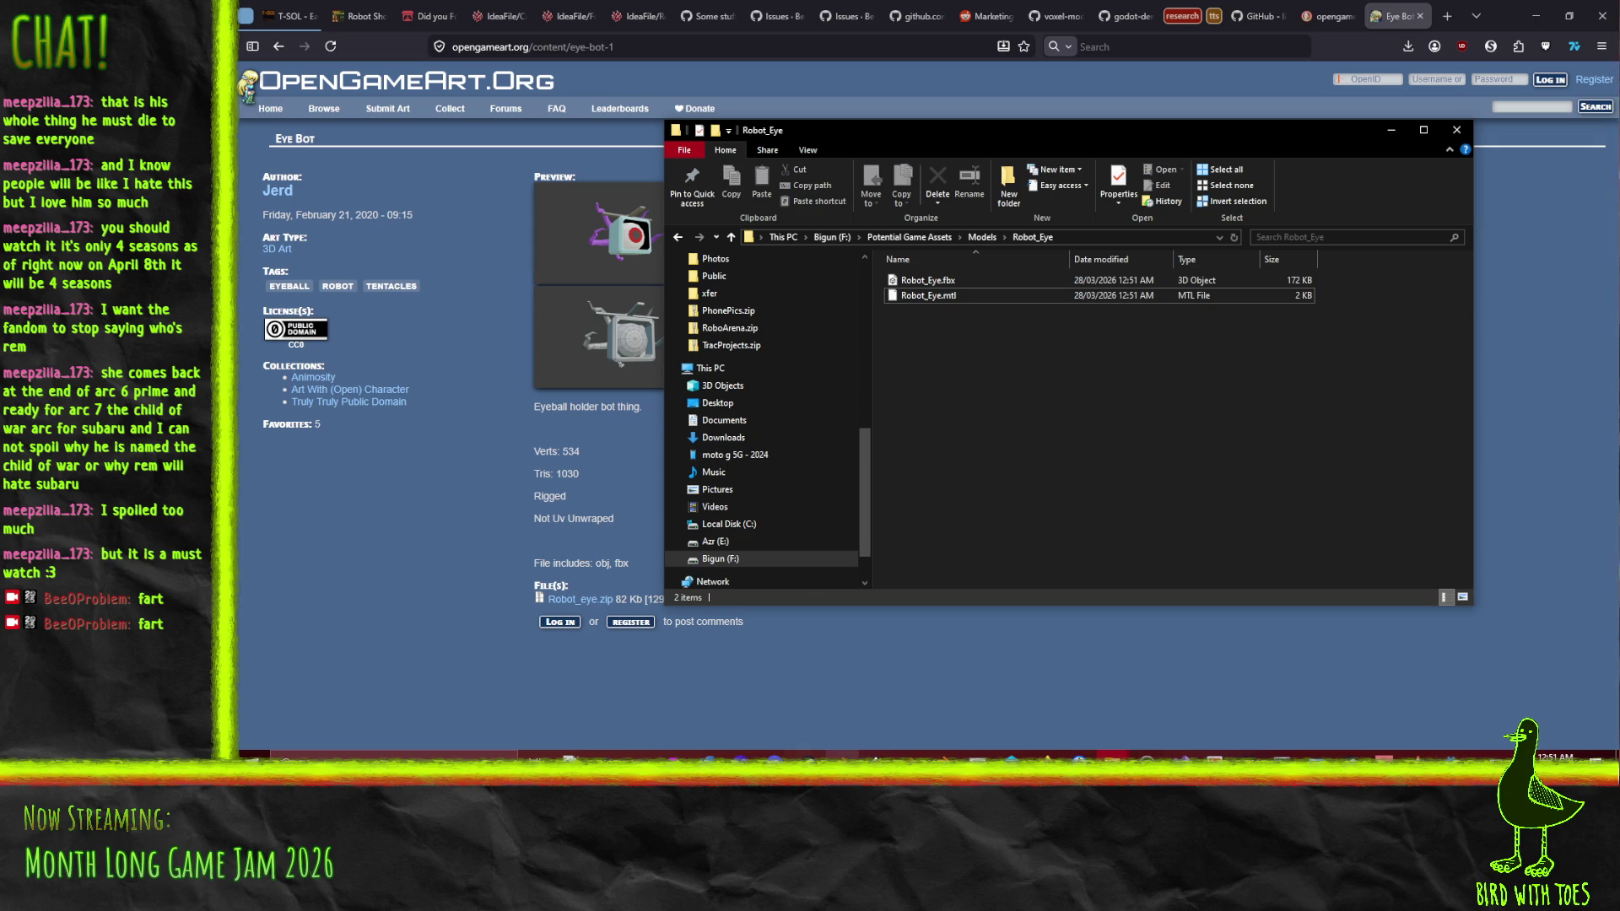
pyautogui.hotkey('alt', 'Tab')
pyautogui.click(253, 10)
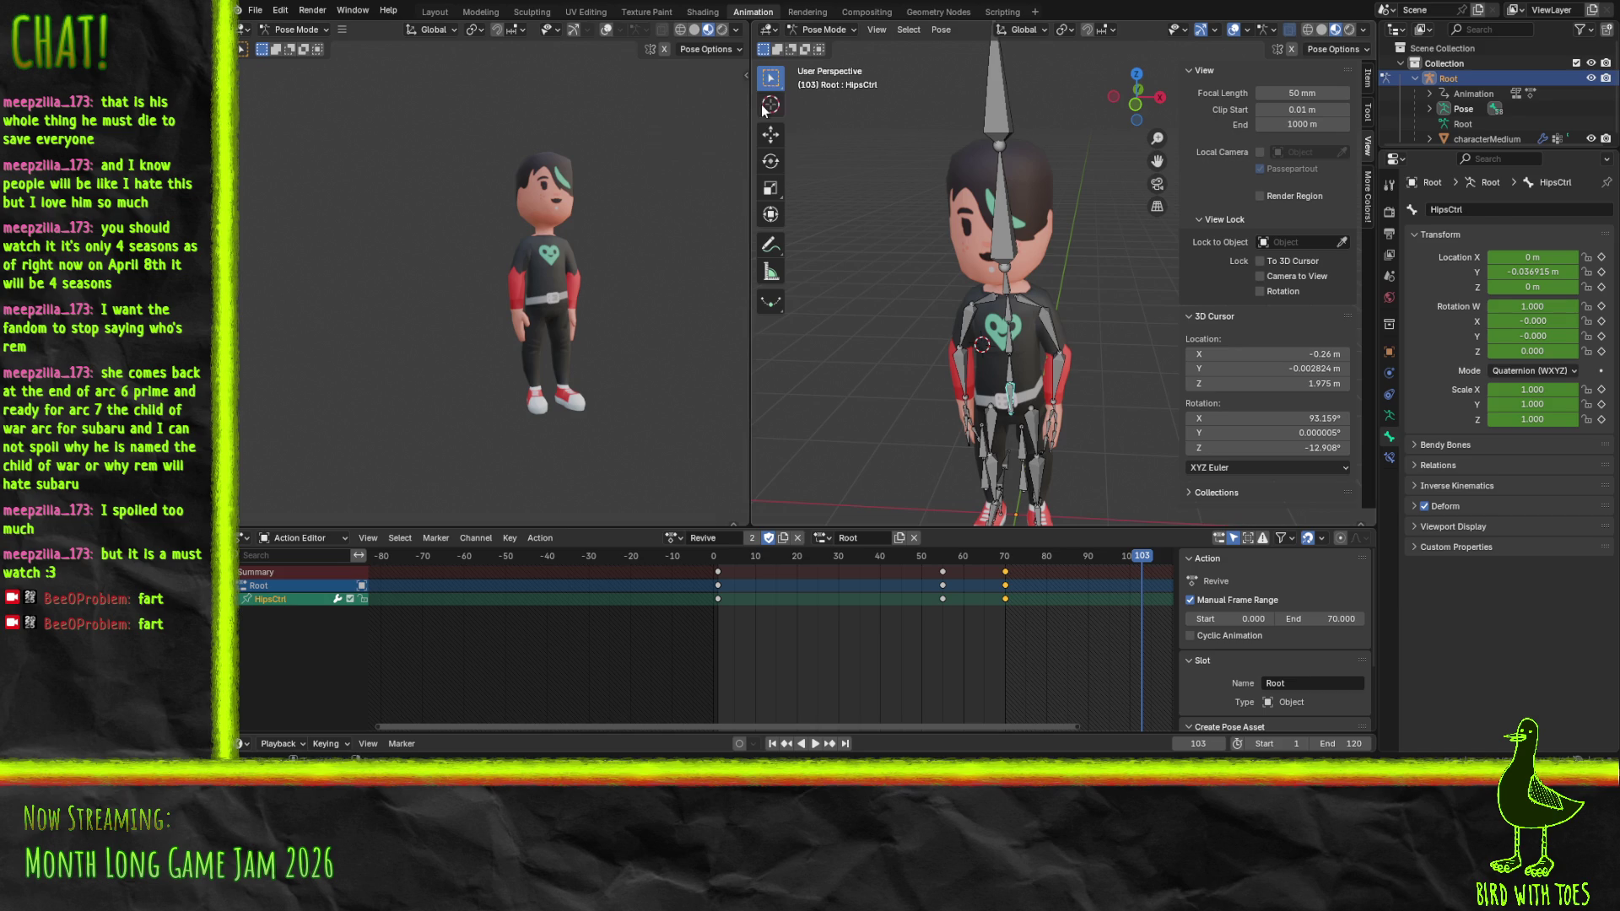
# Start a new General scene and delete the default cube
pyautogui.hotkey('ctrl', 'n')
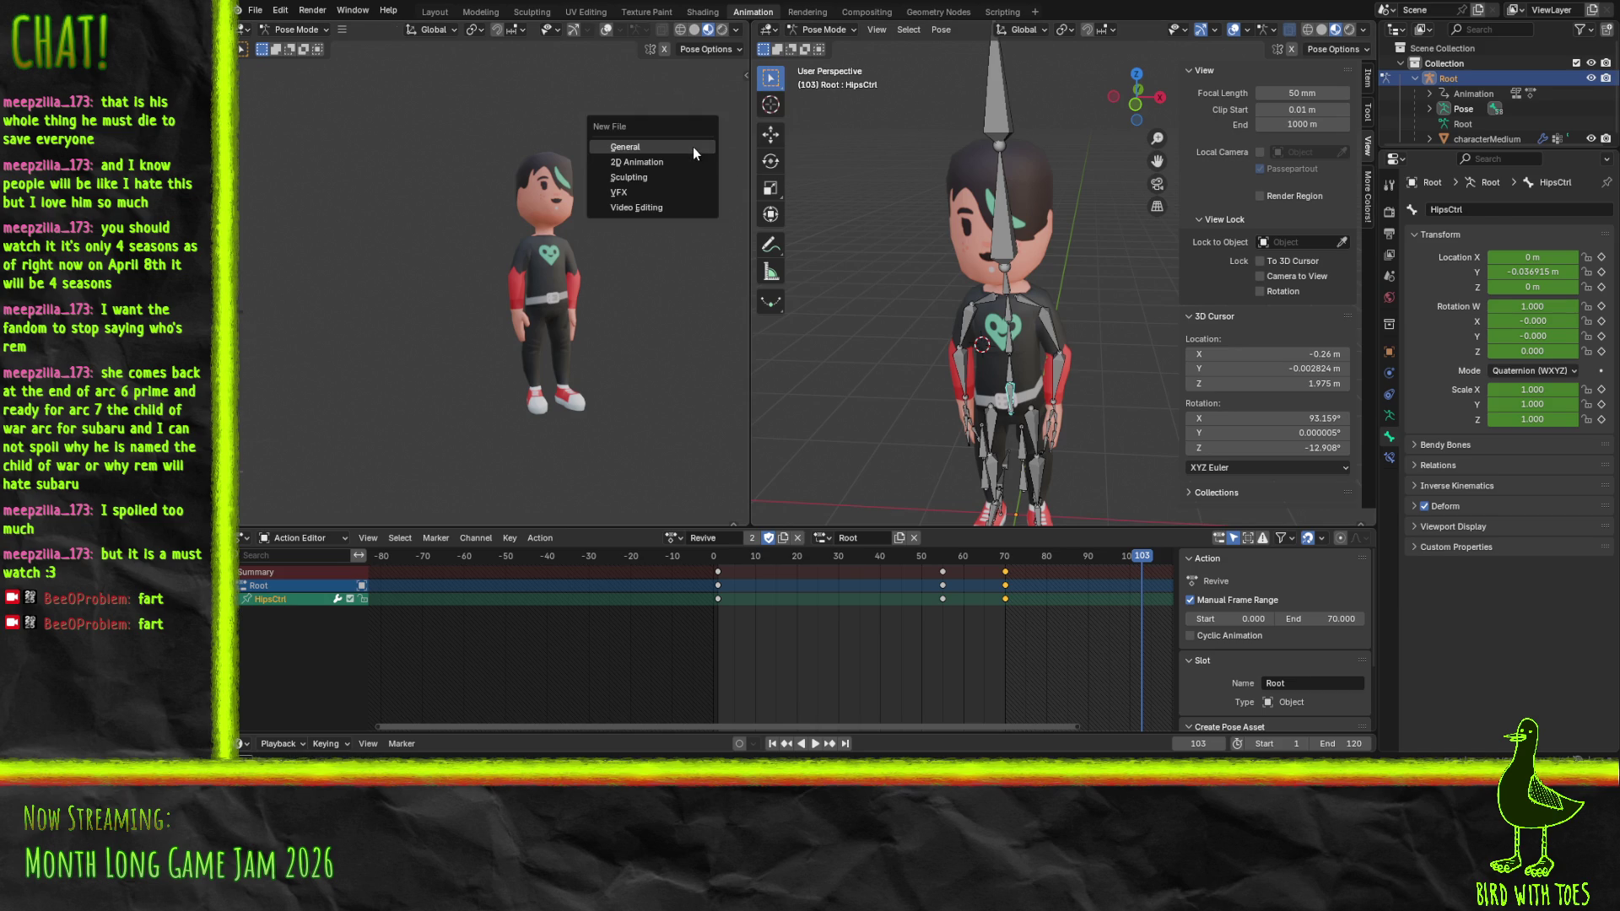
pyautogui.click(692, 147)
pyautogui.press('x')
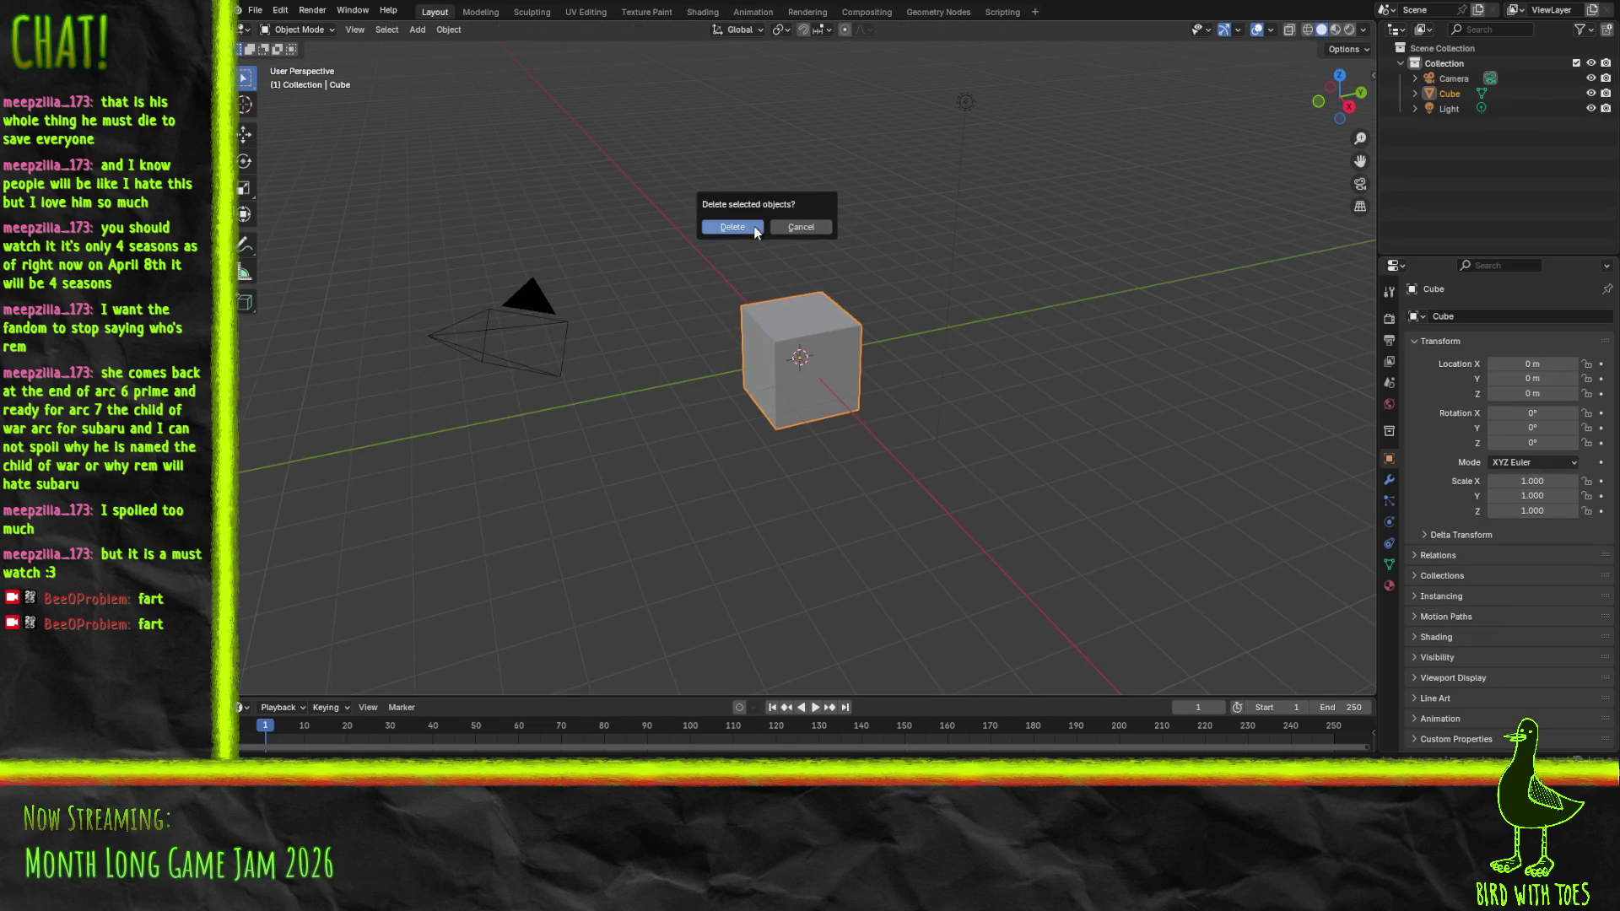
pyautogui.click(753, 228)
# Choose File > Import > FBX (.fbx) to bring in the model
pyautogui.click(255, 10)
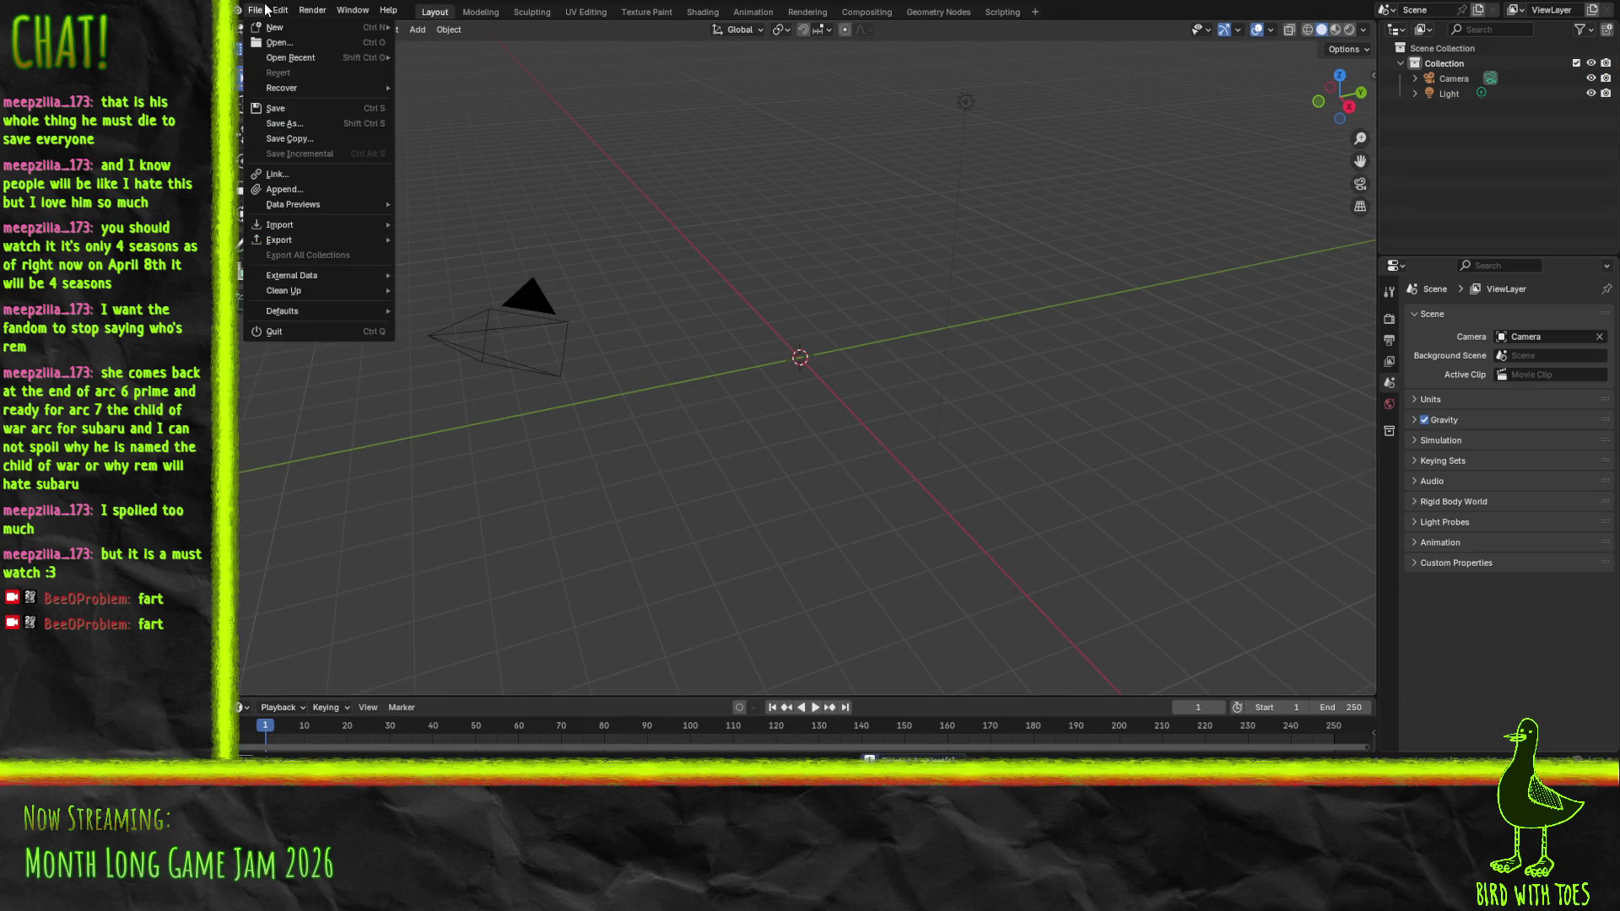
pyautogui.moveTo(297, 221)
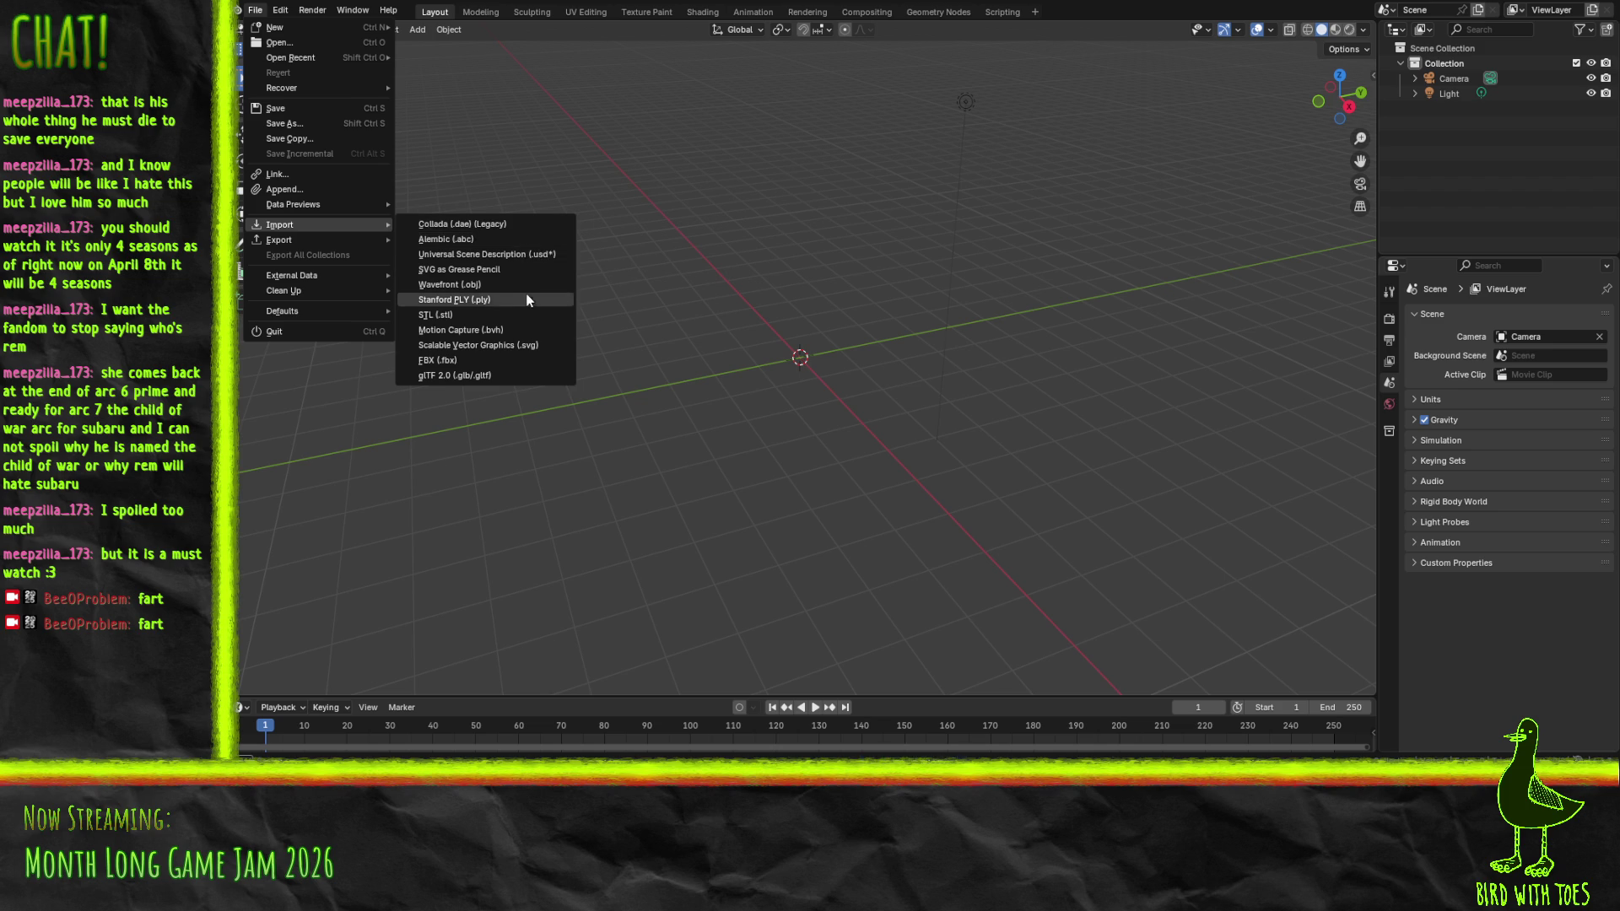
pyautogui.click(493, 363)
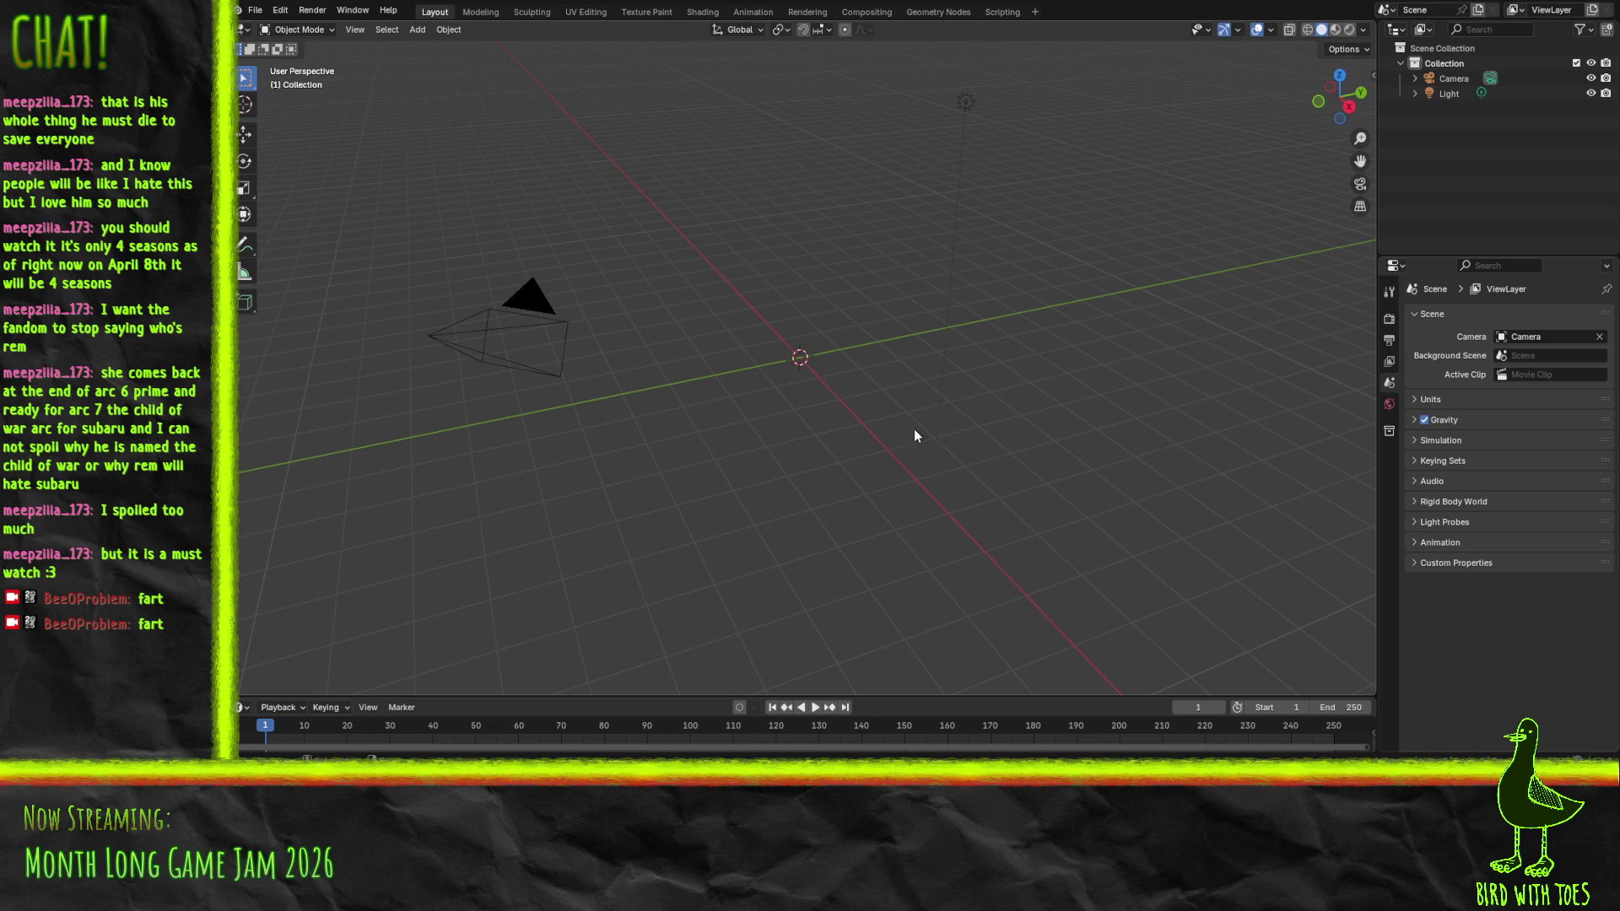
# Restore the Eye_Bot_Skeleton, orbit around it, and switch the armature to Pose Mode
pyautogui.hotkey('ctrl', 'z')
pyautogui.moveTo(918, 408)
pyautogui.mouseDown()
pyautogui.moveTo(1051, 398)
pyautogui.moveTo(1132, 352)
pyautogui.moveTo(1055, 363)
pyautogui.mouseUp()
pyautogui.scroll(3, 879, 347)
pyautogui.scroll(2, 879, 348)
pyautogui.moveTo(820, 396)
pyautogui.mouseDown()
pyautogui.moveTo(971, 438)
pyautogui.moveTo(982, 406)
pyautogui.moveTo(945, 439)
pyautogui.mouseUp()
pyautogui.scroll(-3, 982, 406)
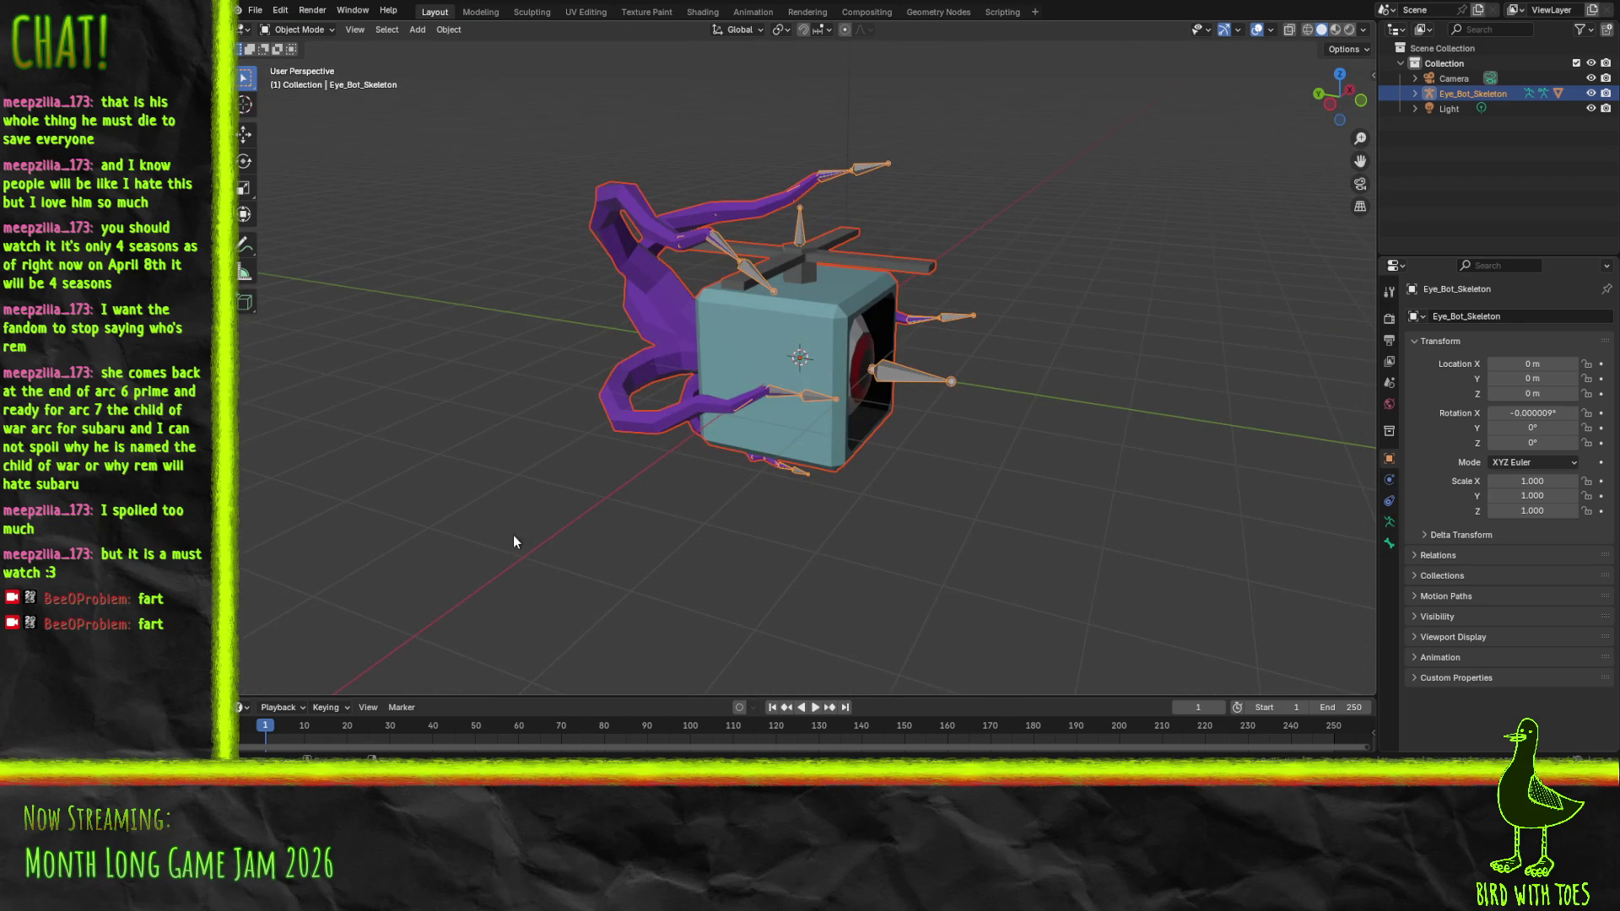
pyautogui.click(307, 29)
pyautogui.click(307, 81)
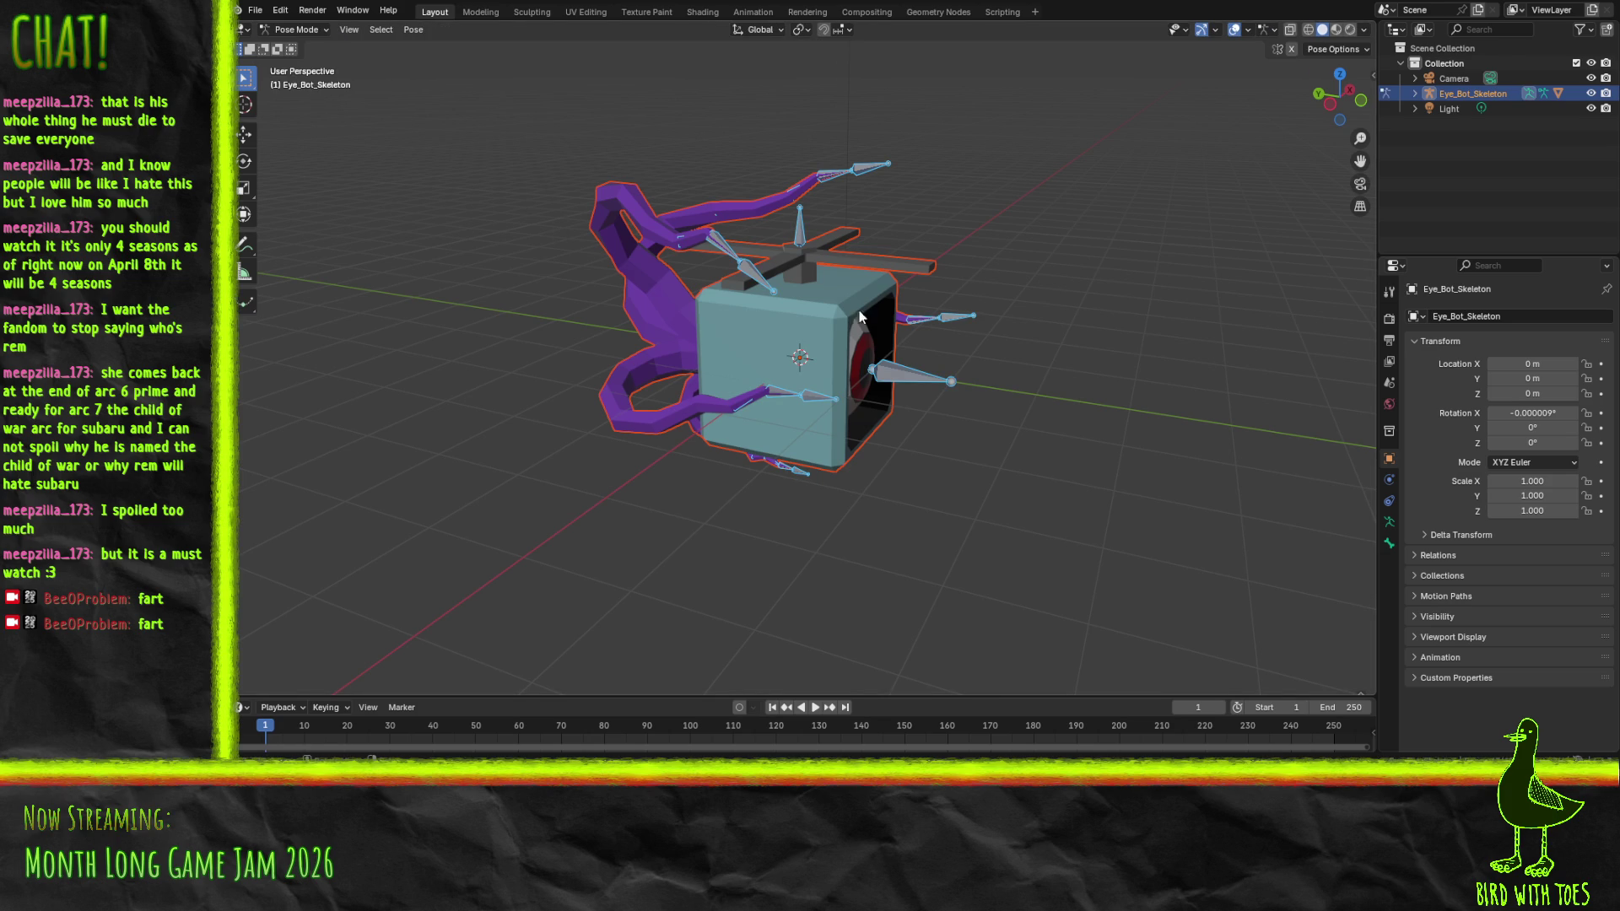
# Select upper tentacle bones such as Tentacle.021, inspecting the skeleton in Wireframe then Material Preview
pyautogui.click(717, 237)
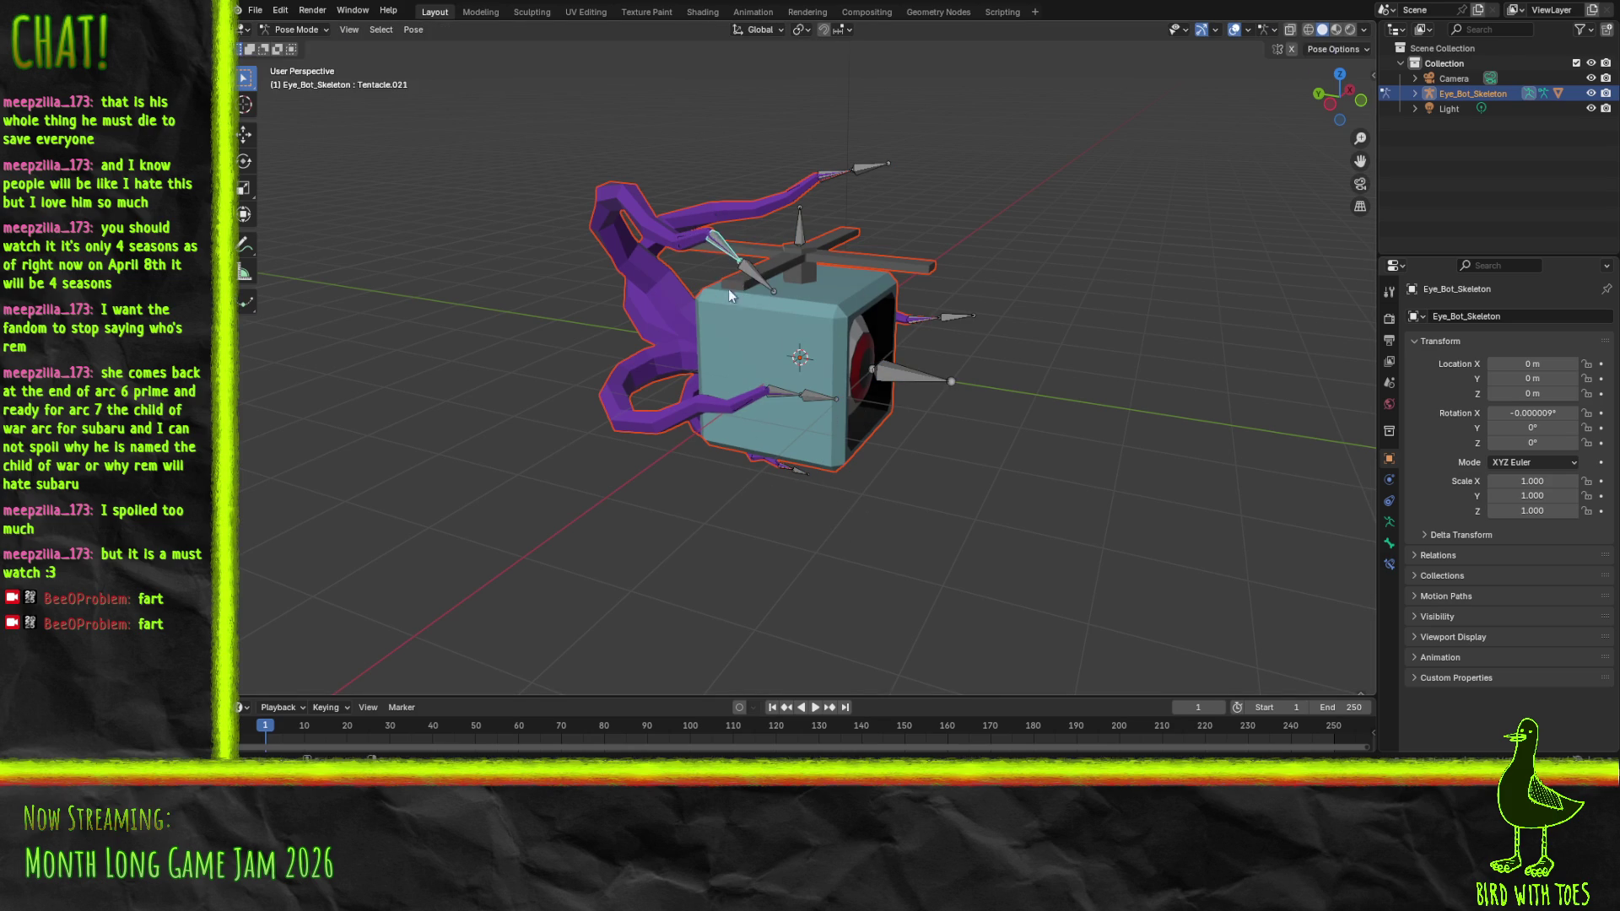
pyautogui.click(687, 250)
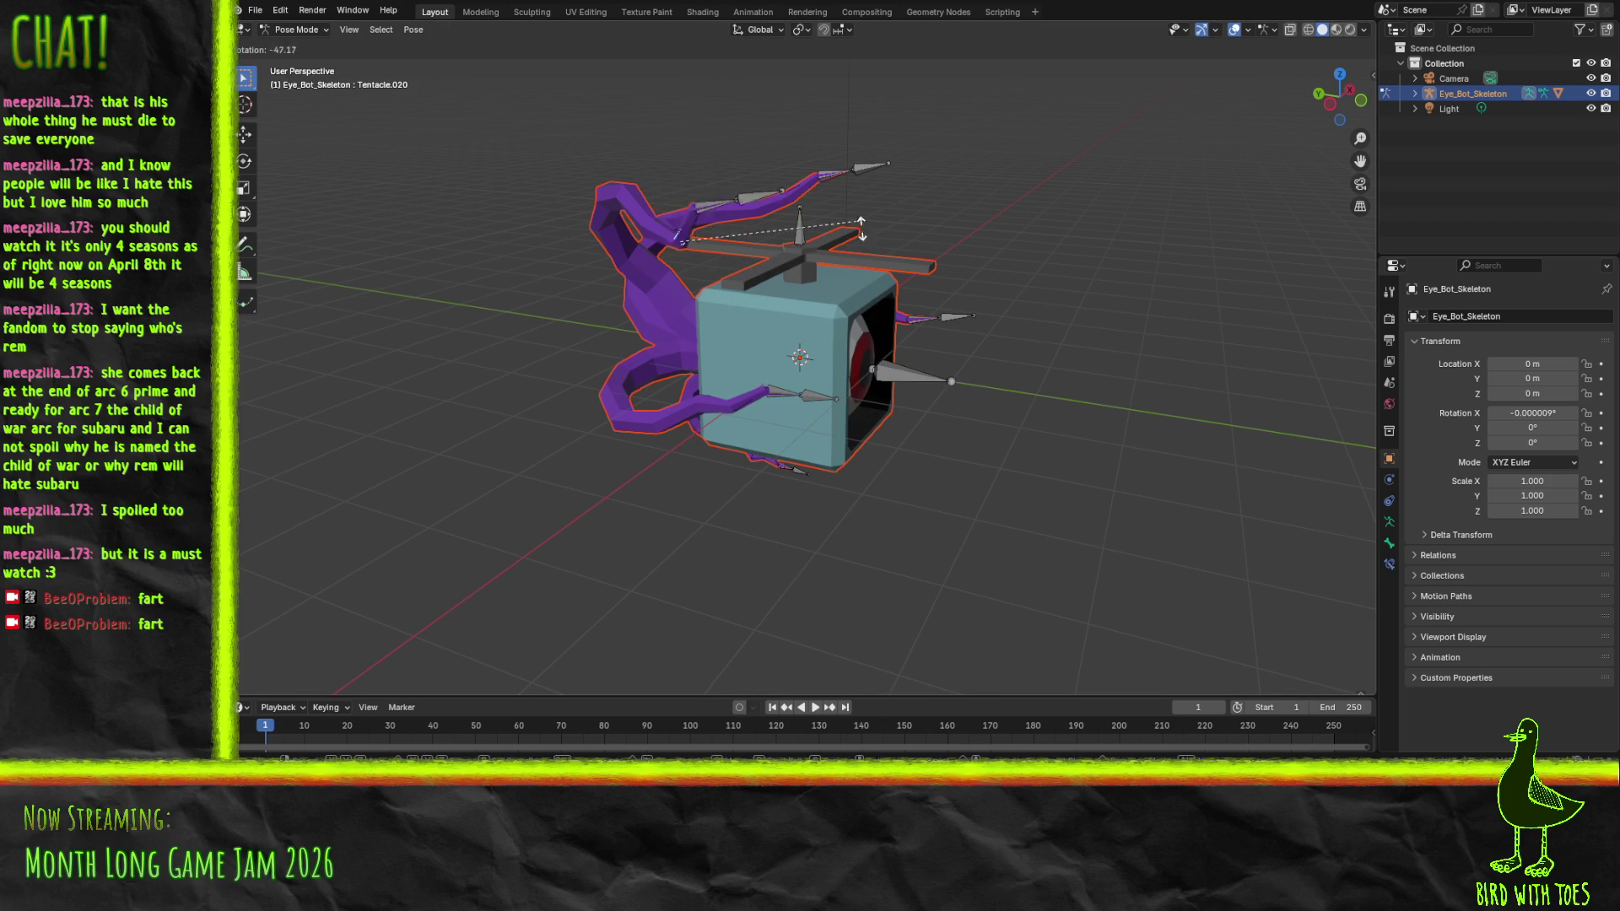
pyautogui.click(723, 245)
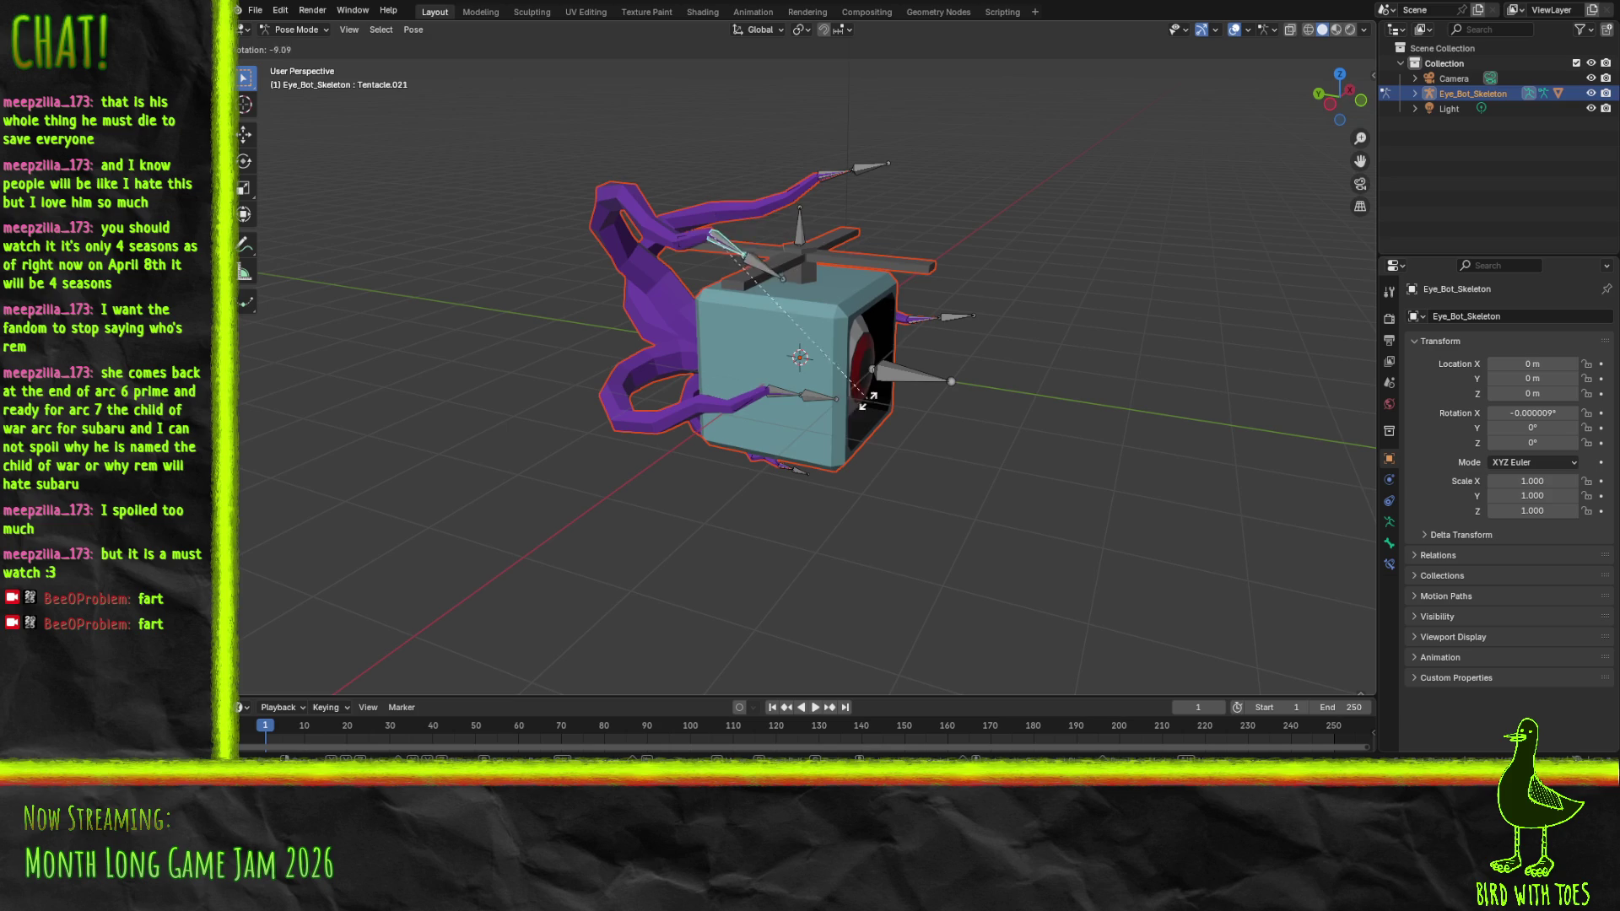
pyautogui.press('z')
pyautogui.click(918, 384)
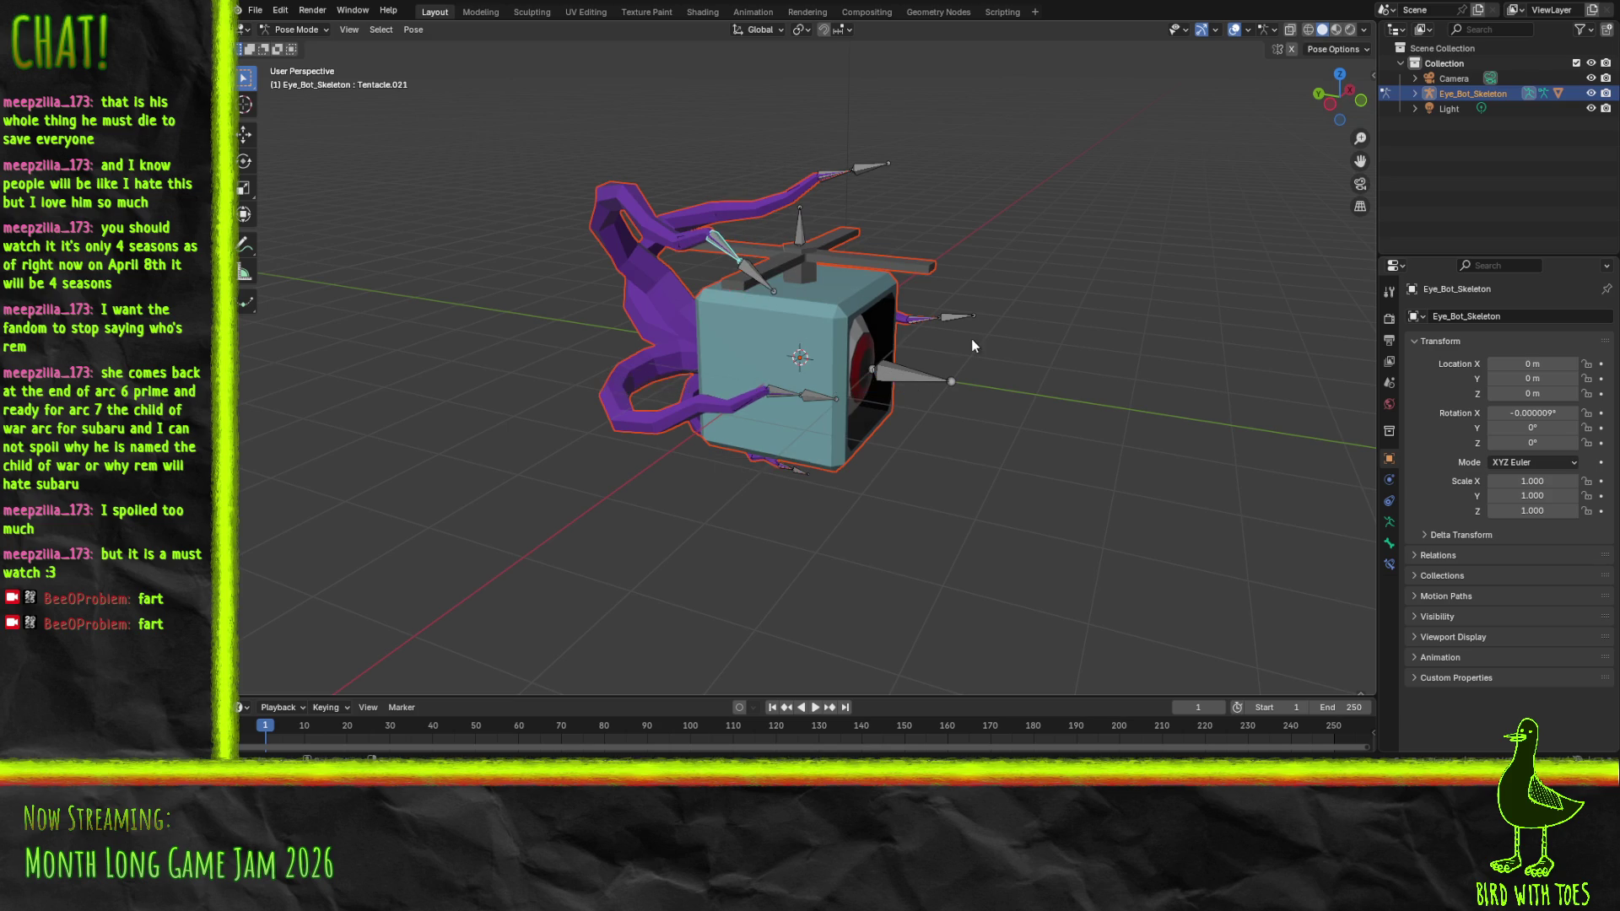
pyautogui.press('z')
pyautogui.click(842, 324)
pyautogui.moveTo(616, 327)
pyautogui.mouseDown()
pyautogui.moveTo(707, 331)
pyautogui.moveTo(772, 257)
pyautogui.moveTo(883, 376)
pyautogui.mouseUp()
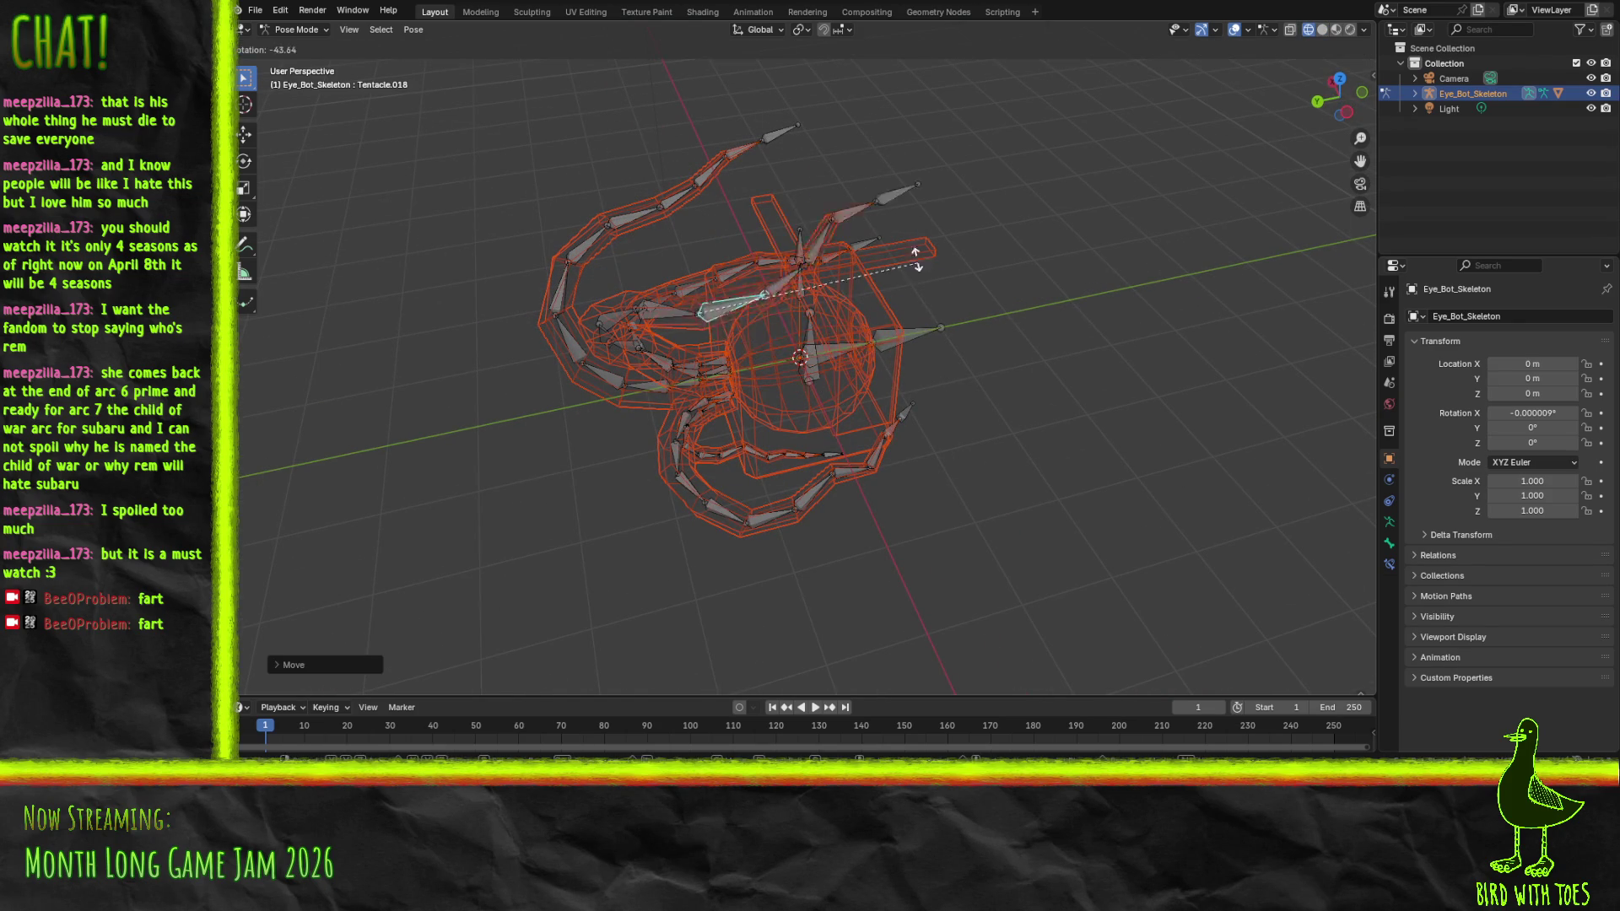
pyautogui.moveTo(962, 425)
pyautogui.mouseDown()
pyautogui.moveTo(680, 305)
pyautogui.moveTo(677, 223)
pyautogui.moveTo(746, 186)
pyautogui.moveTo(871, 232)
pyautogui.moveTo(891, 292)
pyautogui.moveTo(803, 337)
pyautogui.mouseUp()
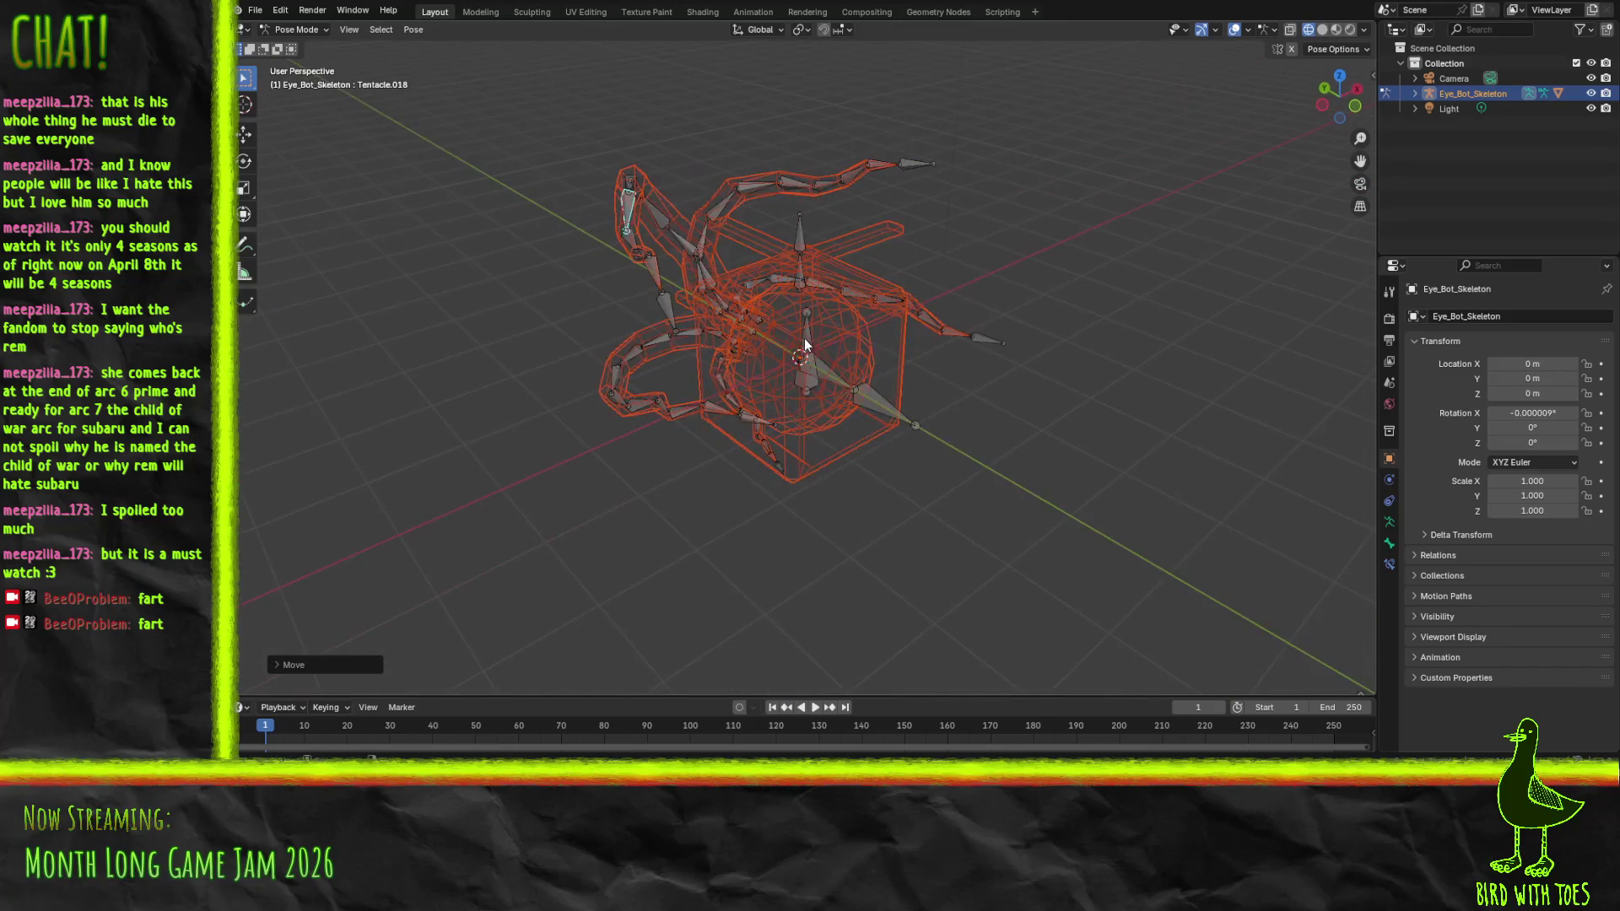
pyautogui.press('z')
pyautogui.click(868, 489)
# Rotate the Eye bone around the global Z axis so the red iris faces front
pyautogui.click(886, 414)
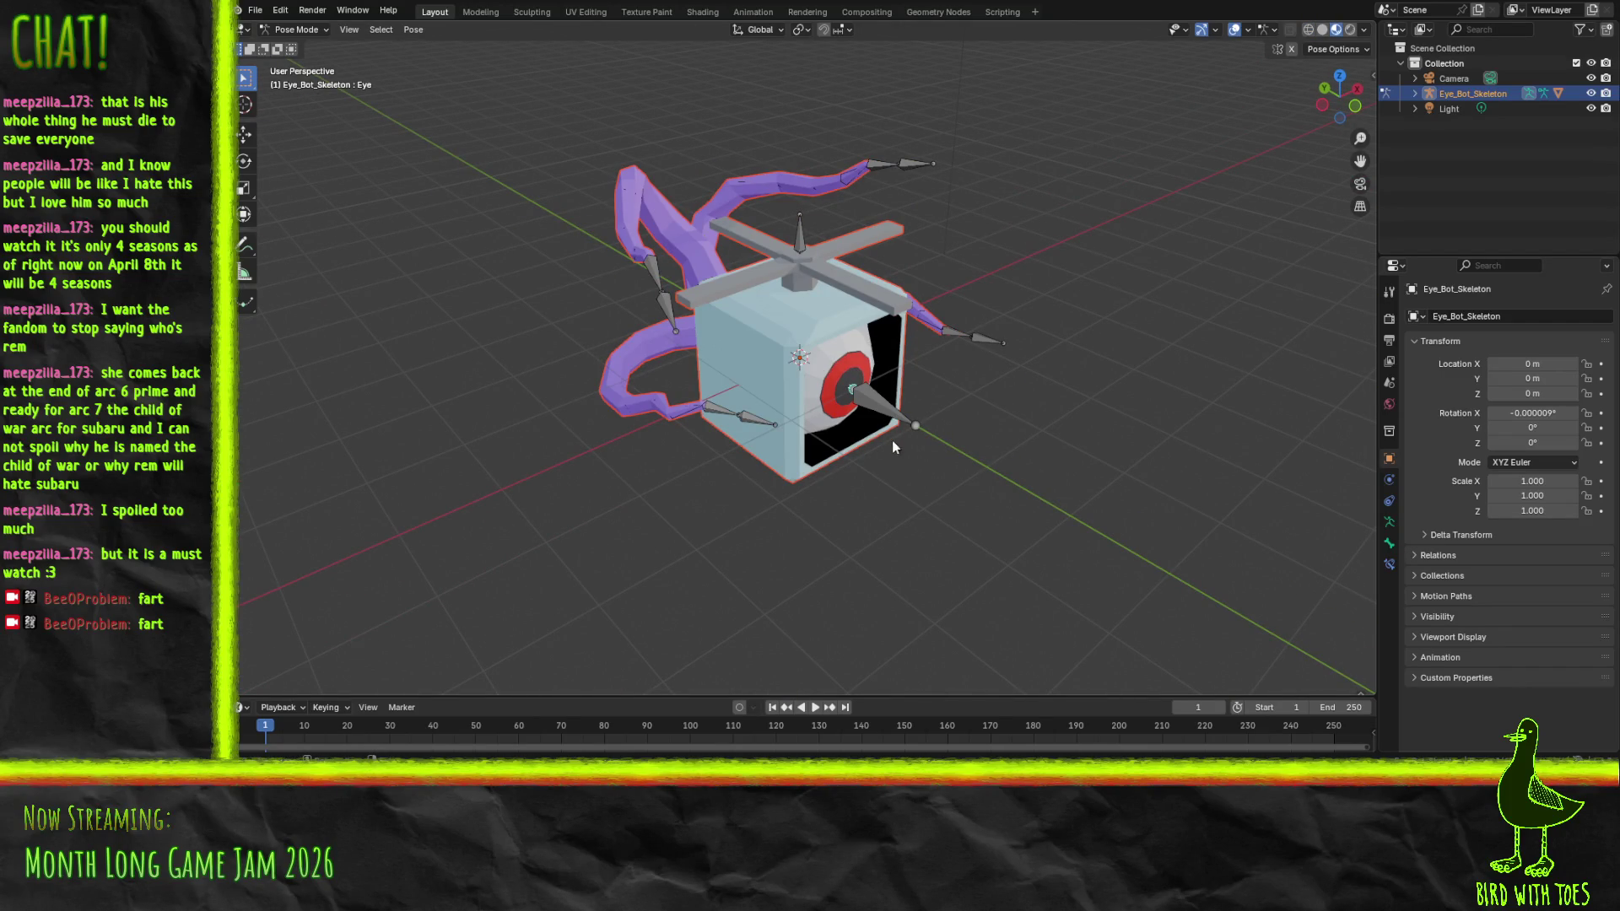
pyautogui.press('r')
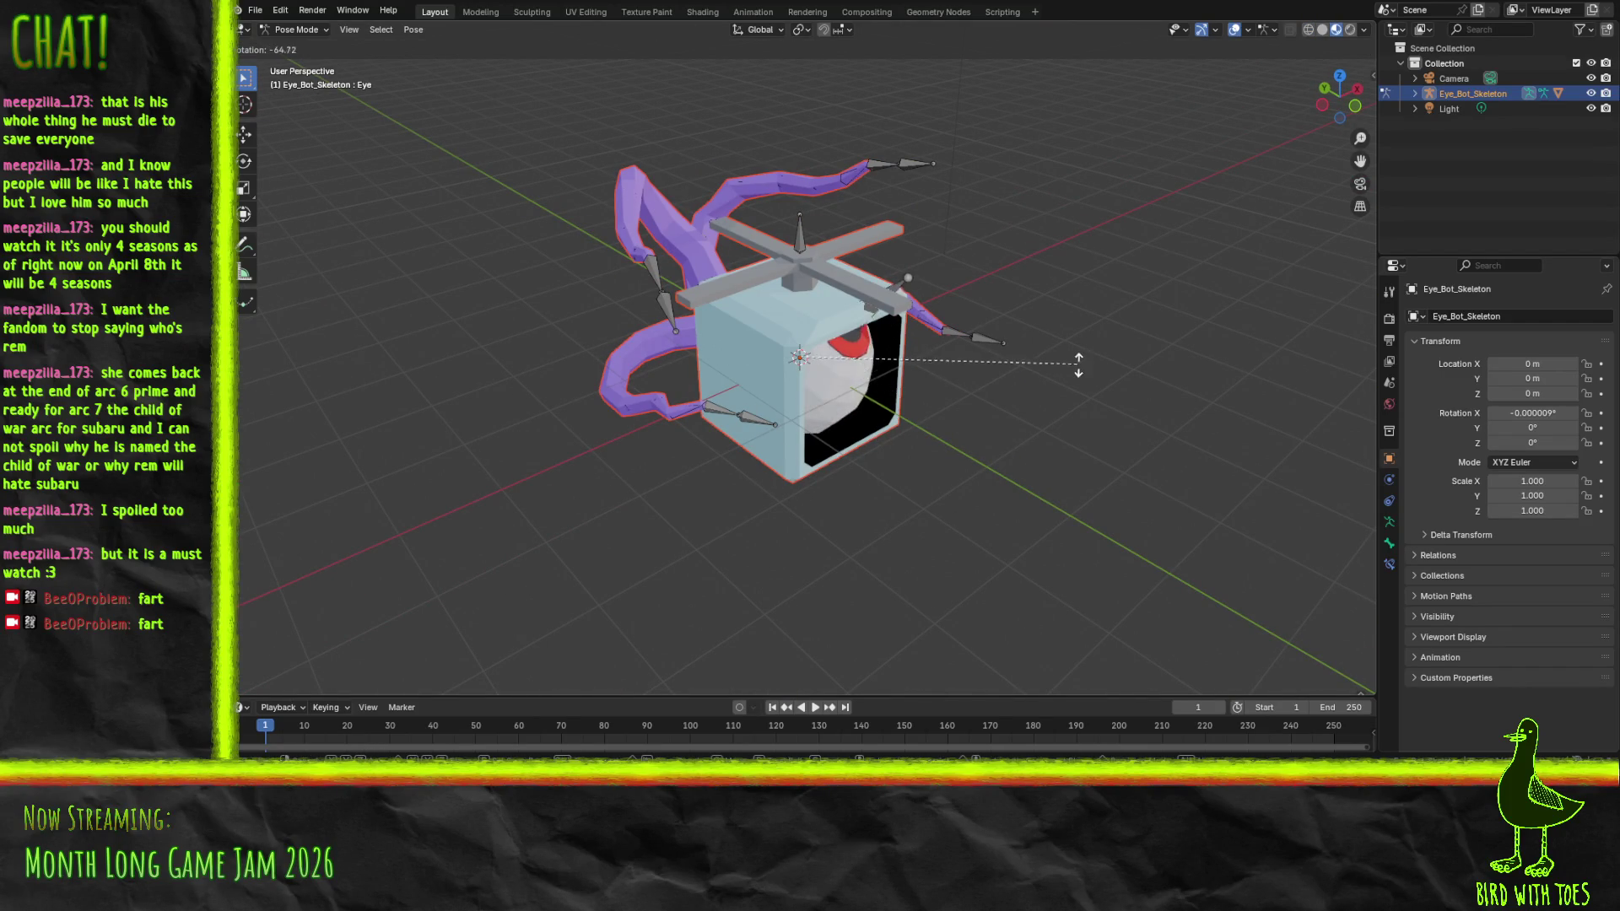
pyautogui.click(861, 459)
pyautogui.press('r')
pyautogui.rightClick(879, 433)
pyautogui.press('r')
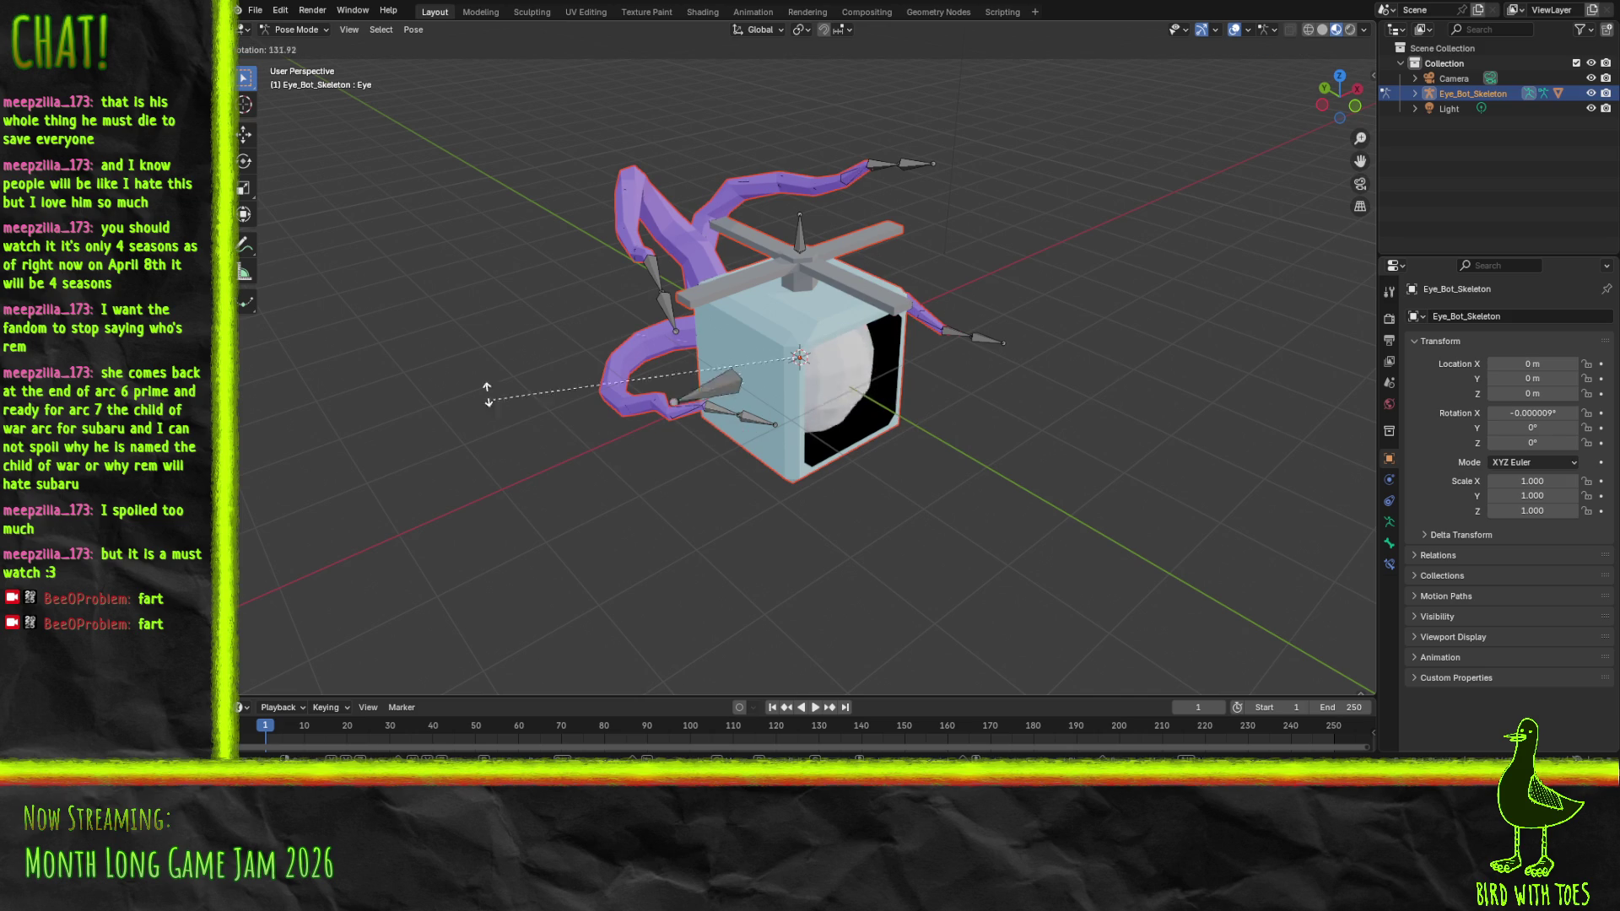
pyautogui.press('x')
pyautogui.press('z')
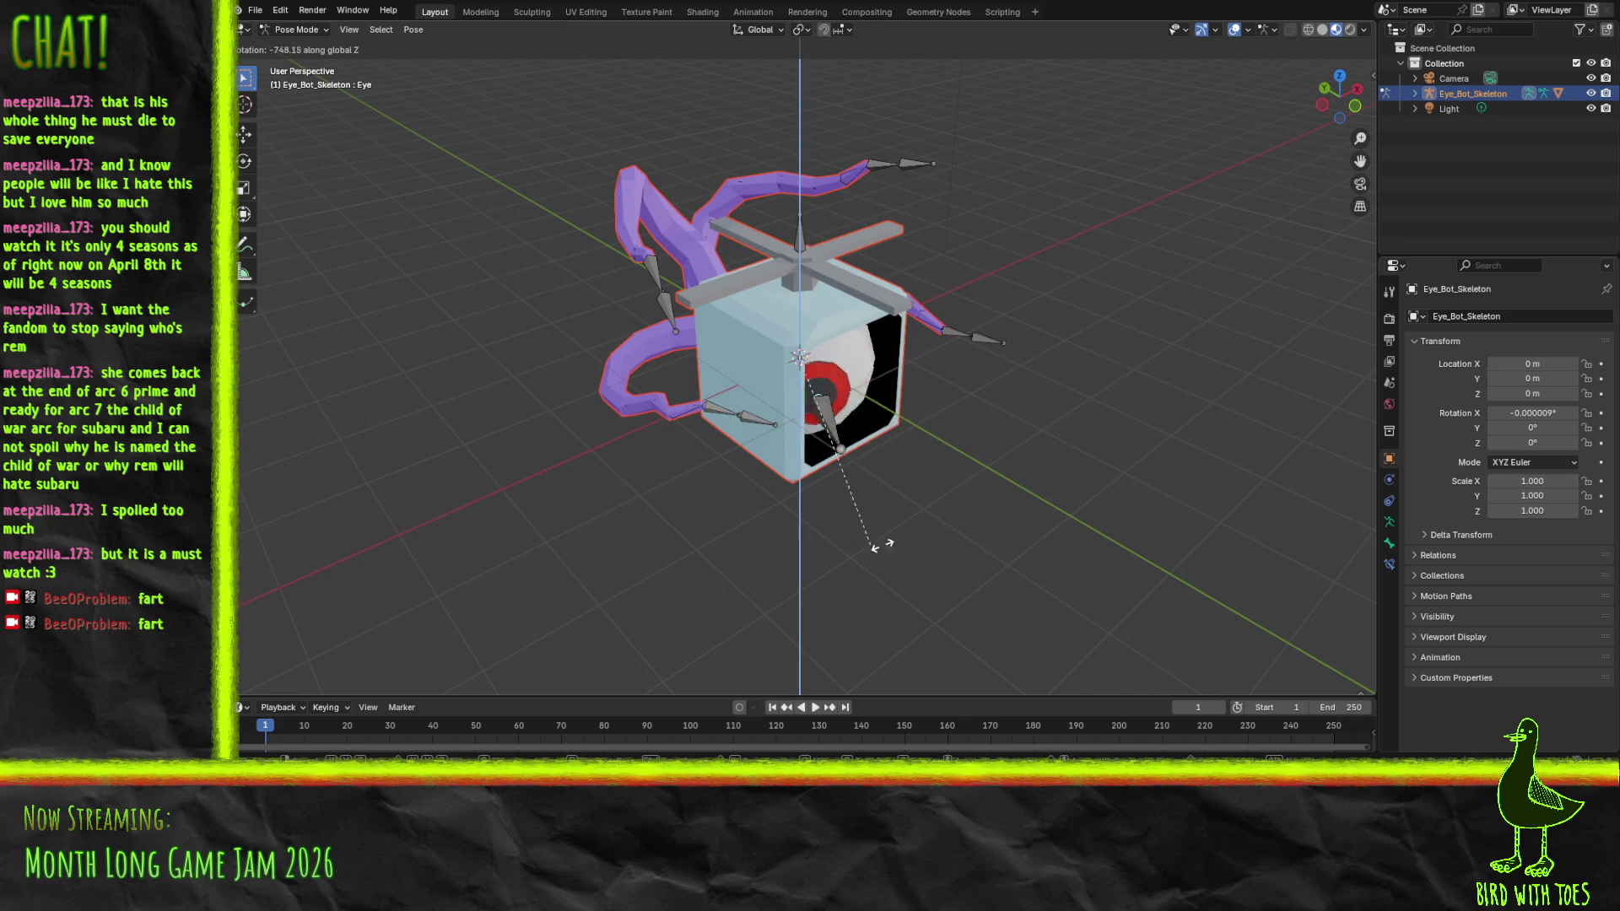
pyautogui.click(878, 540)
# Swing tentacle bones Tentacle.029 and Tentacle.028 downward under the cube body
pyautogui.moveTo(900, 537)
pyautogui.mouseDown()
pyautogui.moveTo(1019, 445)
pyautogui.moveTo(887, 479)
pyautogui.mouseUp()
pyautogui.click(933, 458)
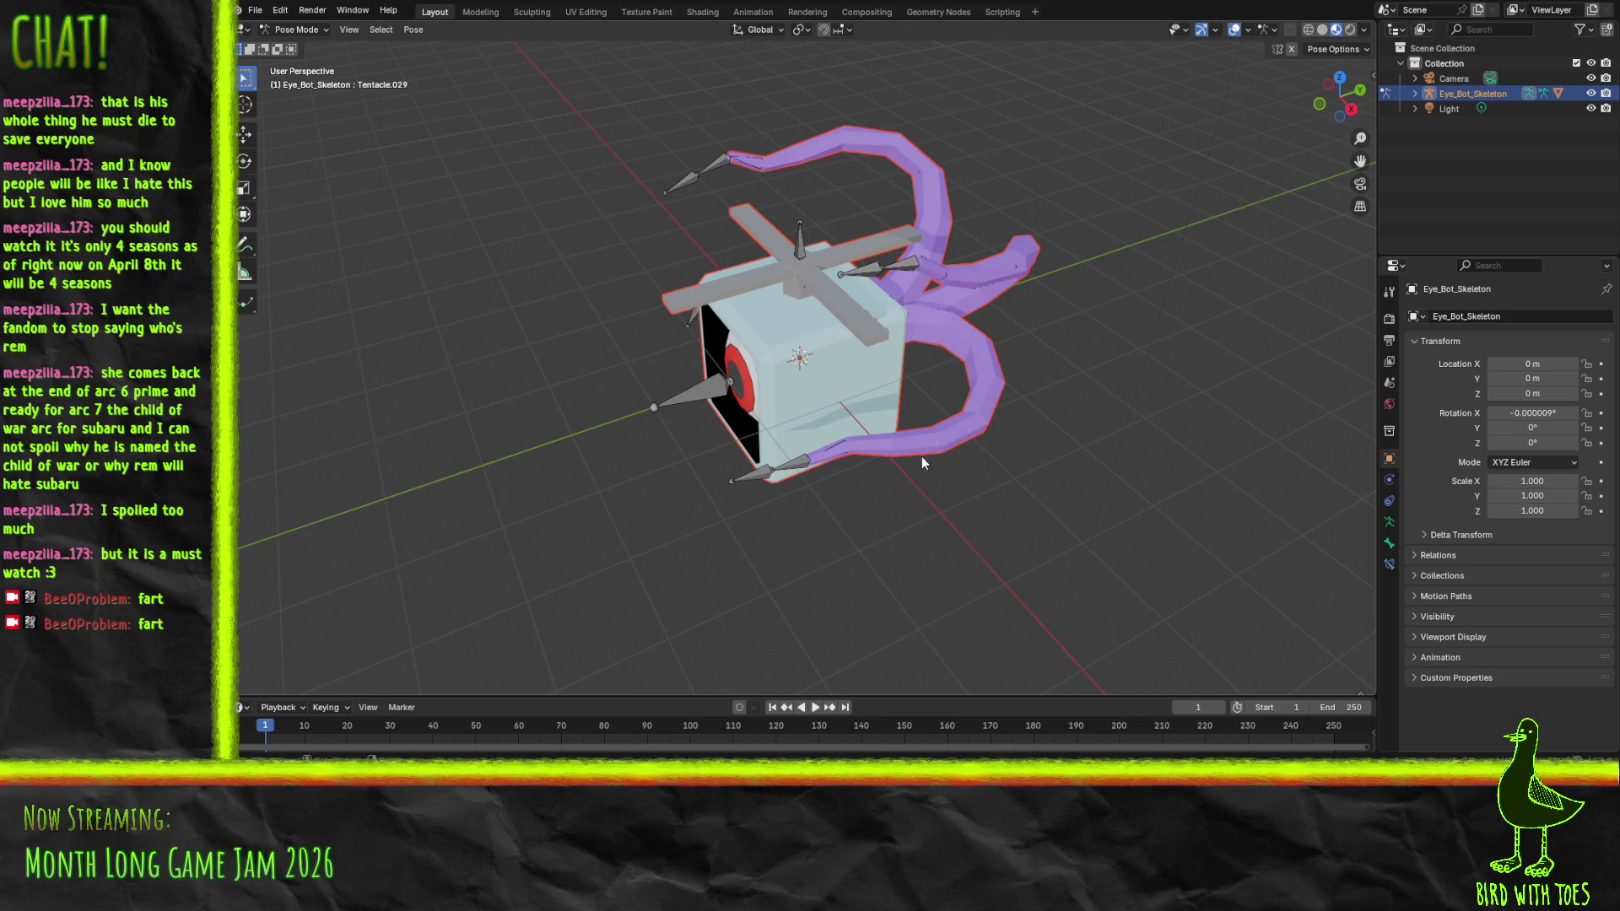
pyautogui.click(924, 444)
pyautogui.press('r')
pyautogui.click(966, 454)
pyautogui.press('r')
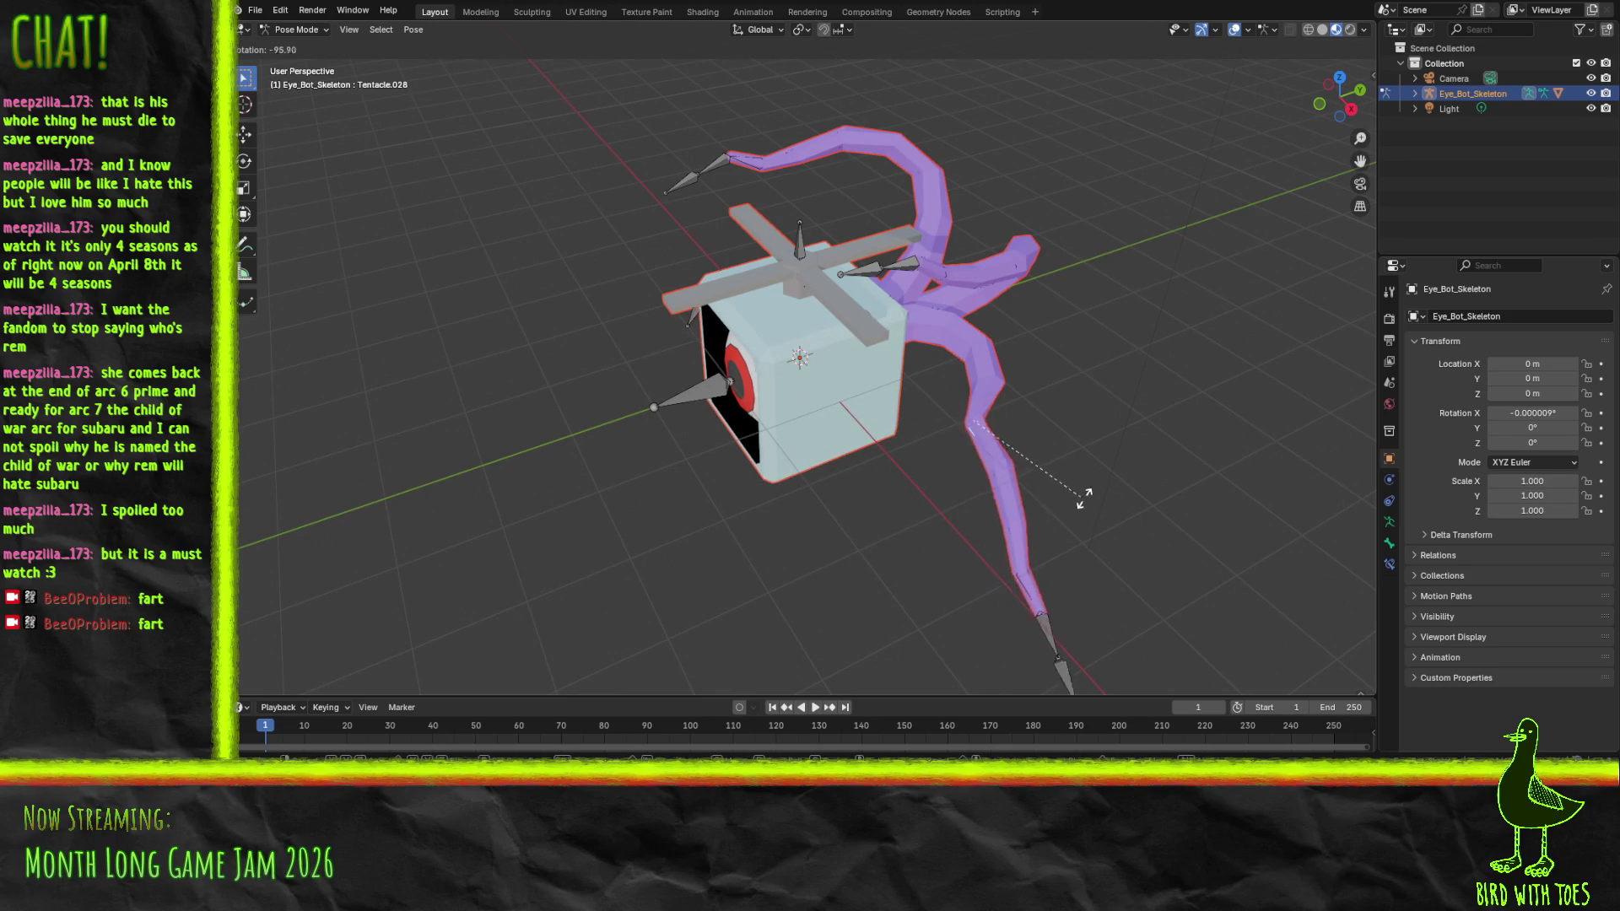
pyautogui.click(1008, 437)
pyautogui.press('r')
pyautogui.press('Escape')
# Select the Helicopter_end bone, leave it unrotated, and view the robot's front in Wireframe
pyautogui.moveTo(968, 365)
pyautogui.mouseDown()
pyautogui.moveTo(840, 416)
pyautogui.moveTo(1037, 361)
pyautogui.moveTo(1046, 434)
pyautogui.moveTo(773, 224)
pyautogui.mouseUp()
pyautogui.click(802, 250)
pyautogui.press('r')
pyautogui.press('Escape')
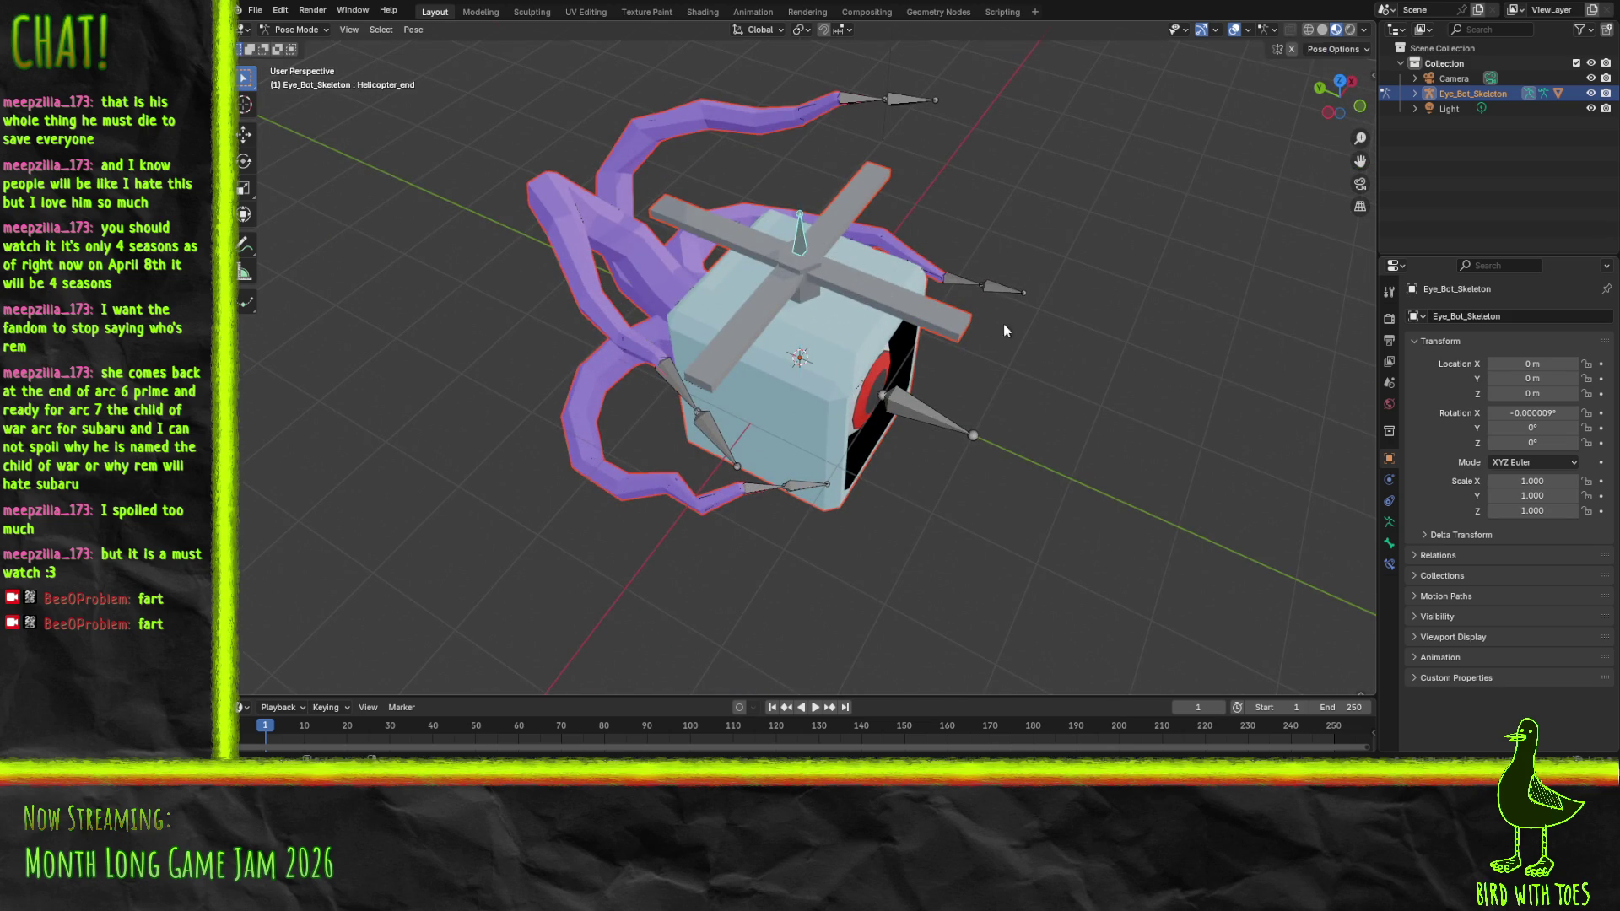
pyautogui.moveTo(992, 442)
pyautogui.mouseDown()
pyautogui.moveTo(878, 302)
pyautogui.moveTo(872, 419)
pyautogui.moveTo(961, 400)
pyautogui.moveTo(1085, 330)
pyautogui.mouseUp()
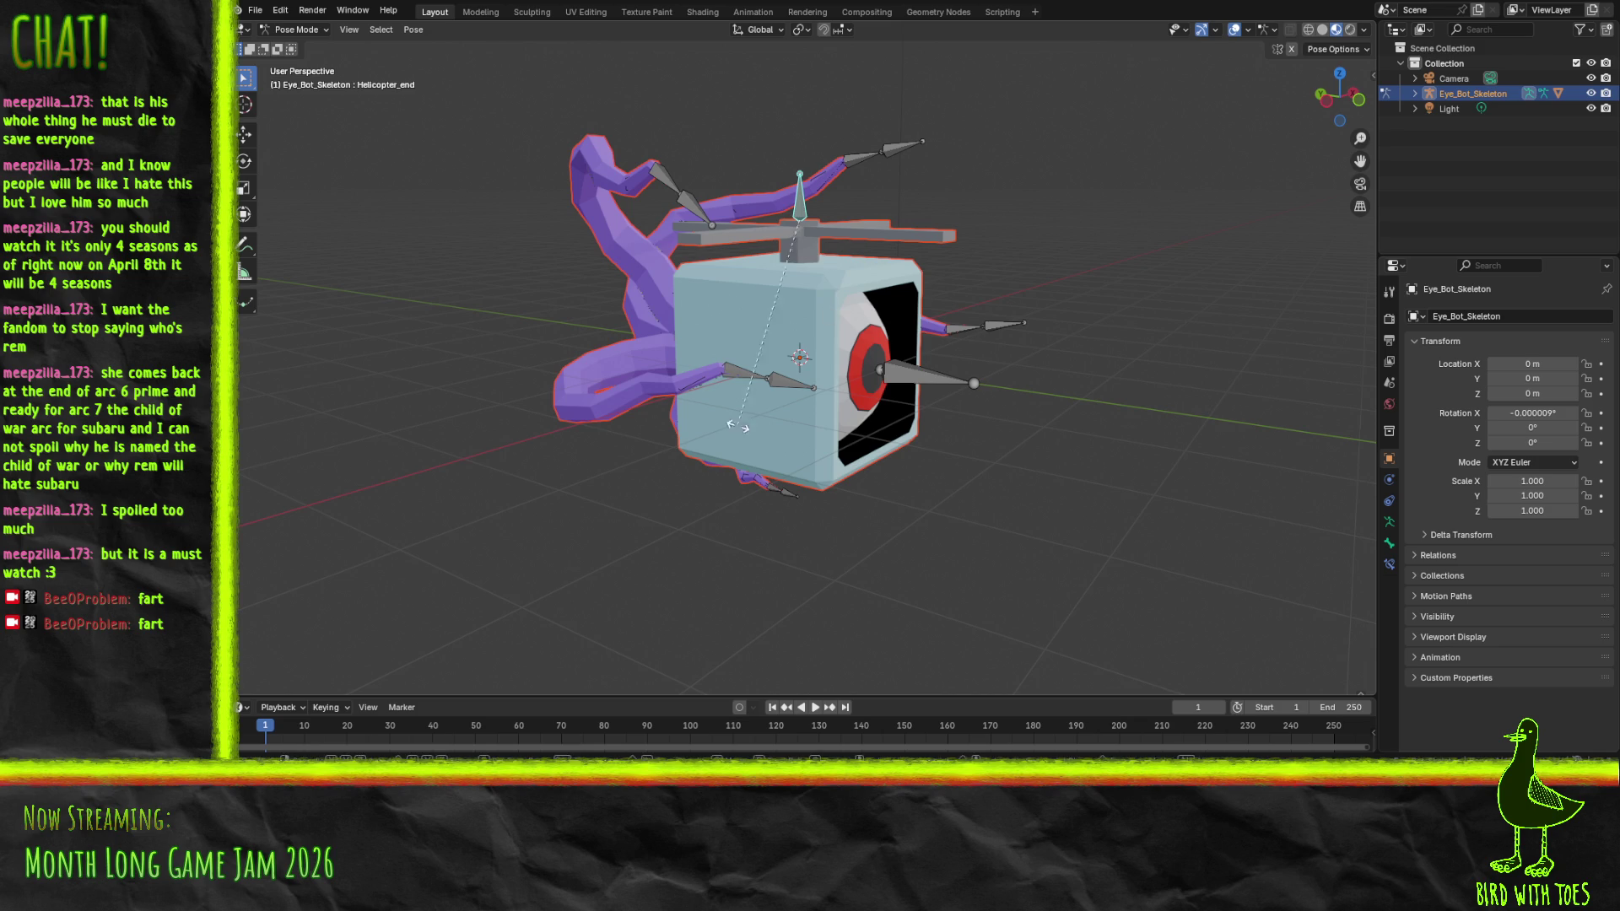
pyautogui.press('z')
pyautogui.click(690, 304)
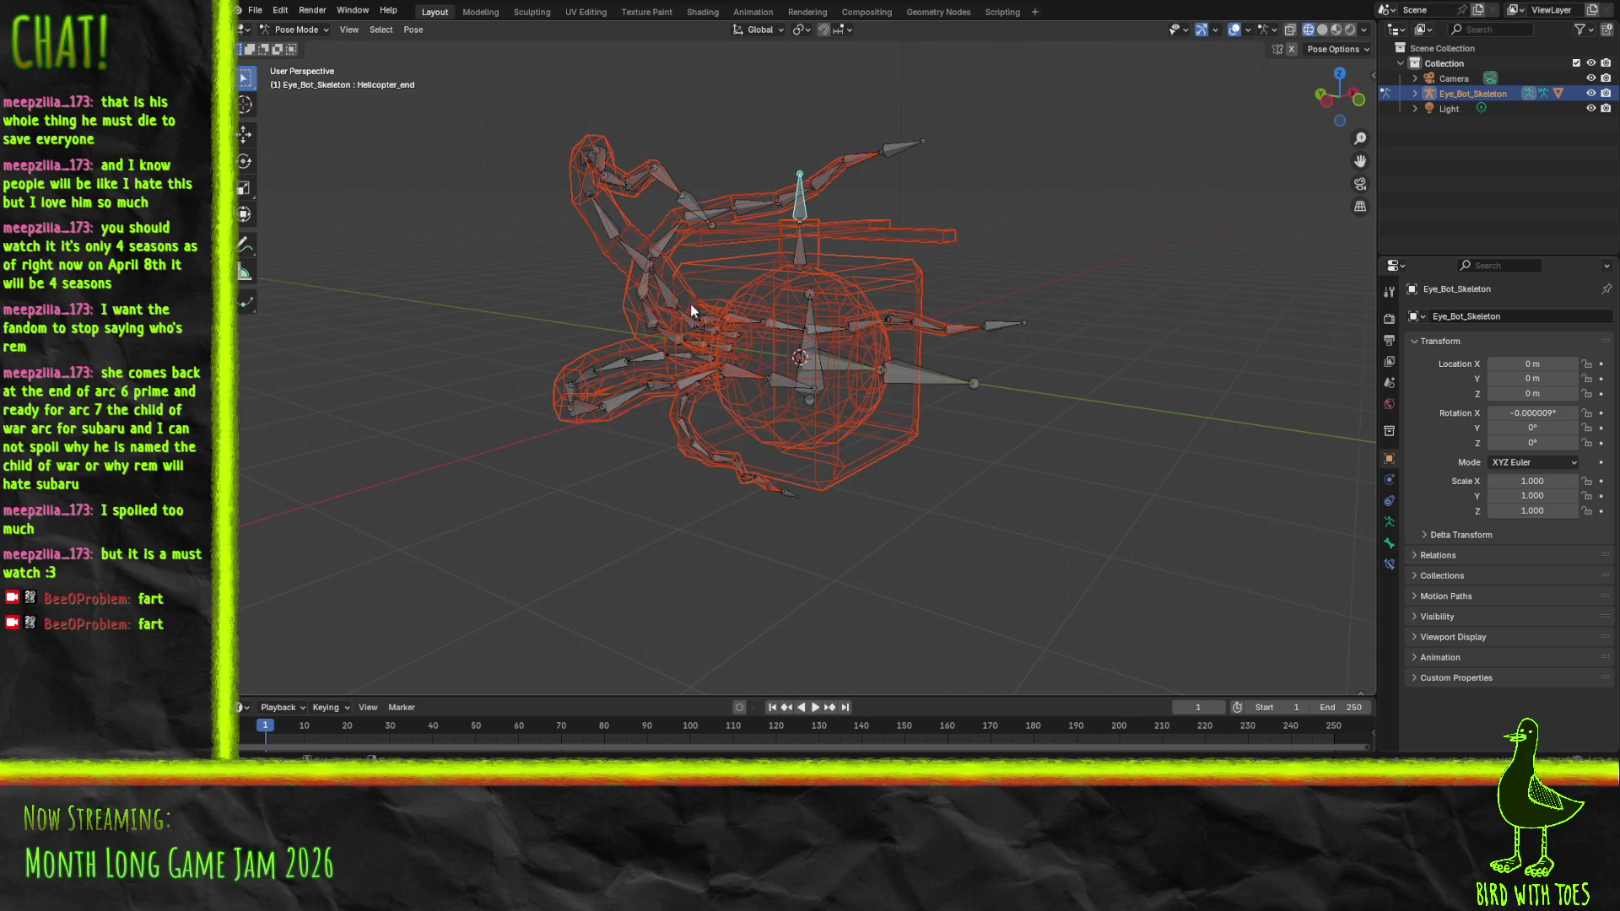
# Rotate the Helicopter rotor bone around the vertical Z axis in Material Preview shading
pyautogui.click(795, 252)
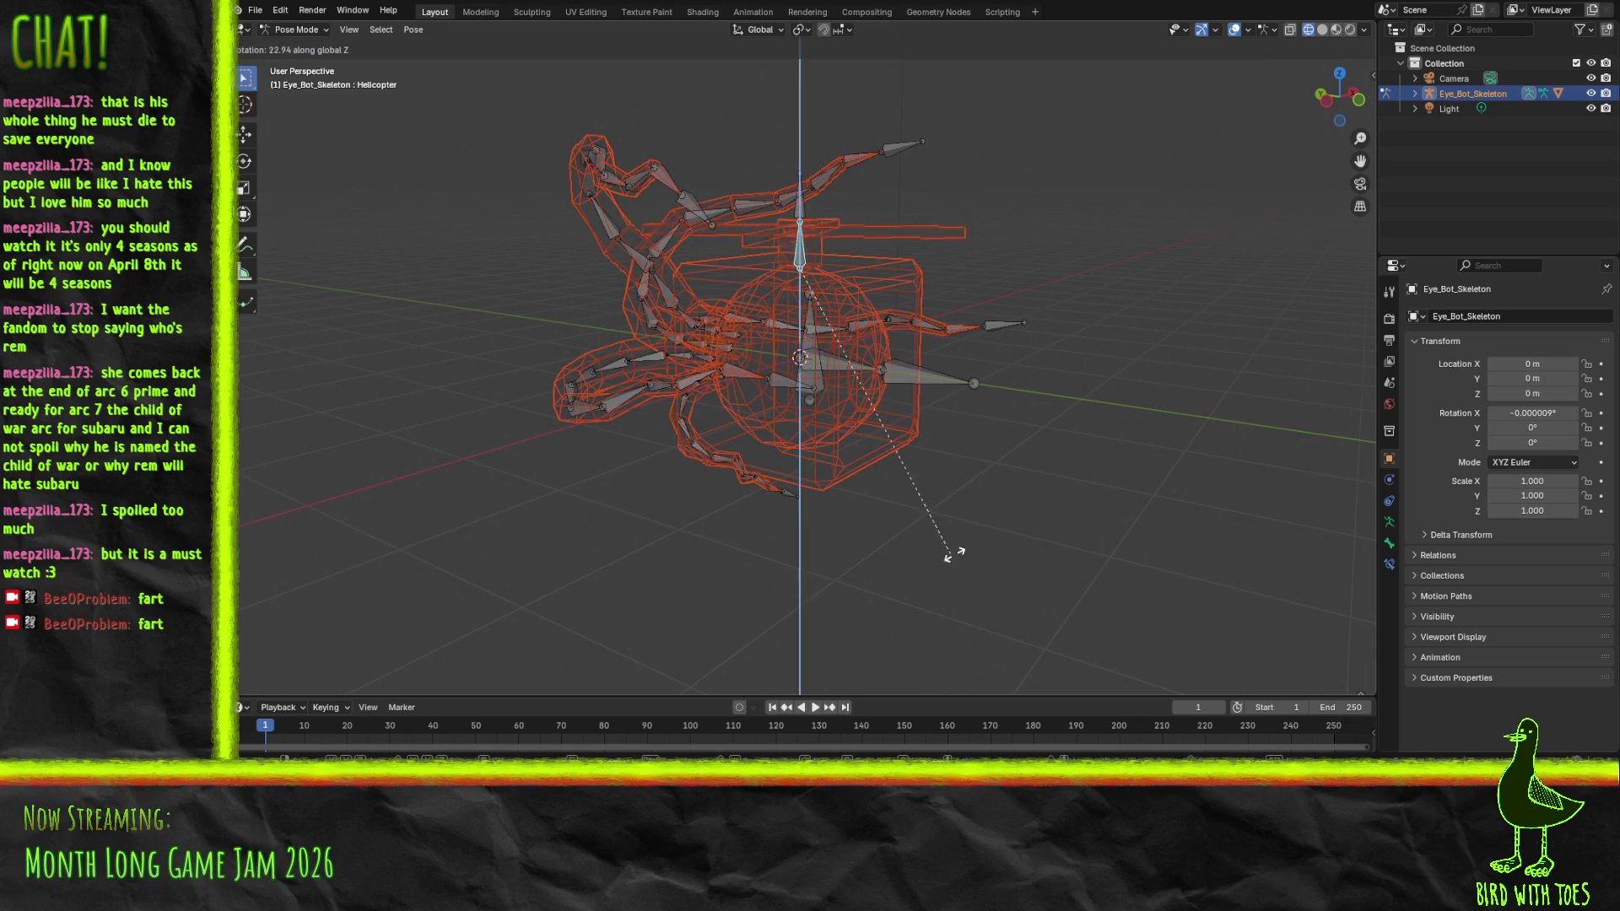
pyautogui.click(1070, 510)
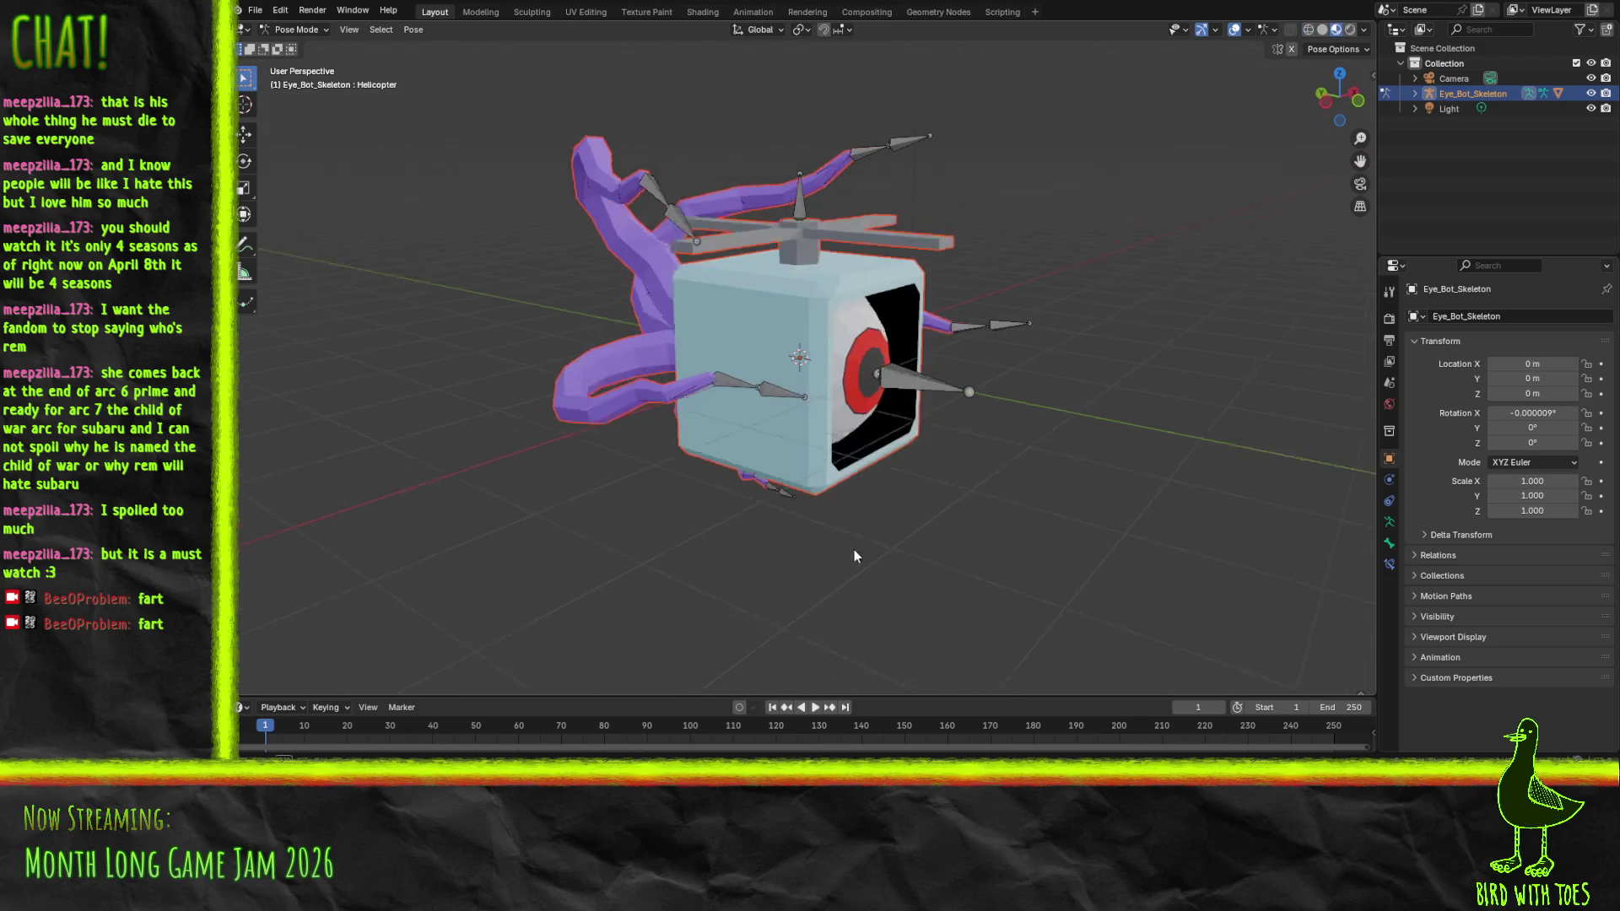
pyautogui.press('r')
pyautogui.press('z')
pyautogui.click(837, 443)
pyautogui.scroll(-5, 837, 443)
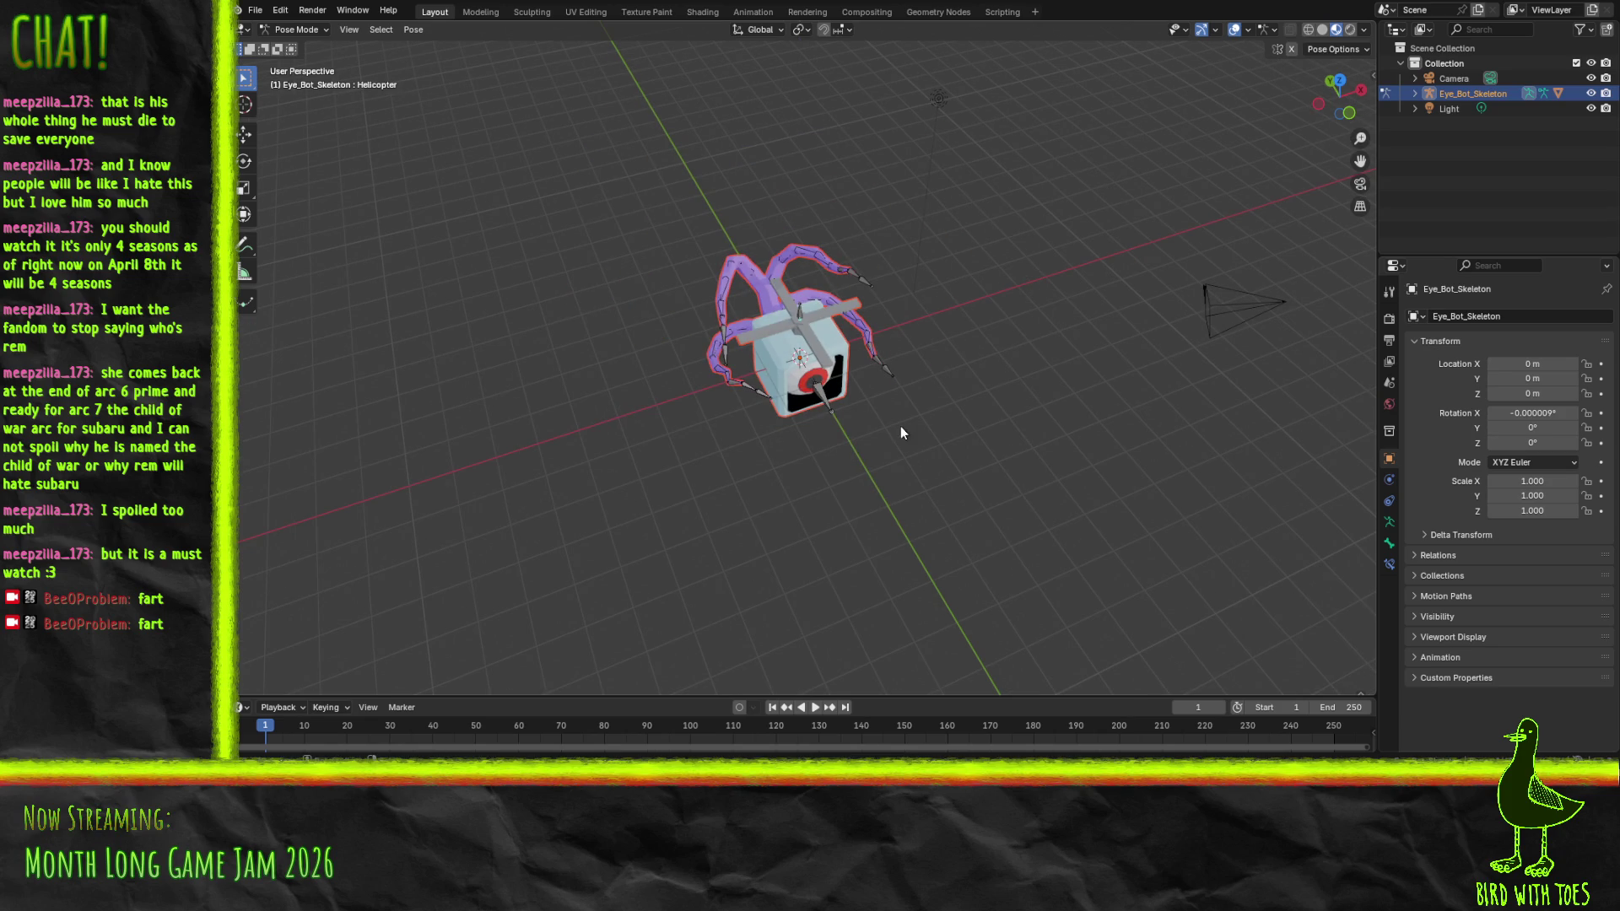
pyautogui.moveTo(899, 427)
pyautogui.mouseDown()
pyautogui.moveTo(908, 390)
pyautogui.moveTo(712, 246)
pyautogui.moveTo(835, 206)
pyautogui.moveTo(924, 243)
pyautogui.moveTo(844, 346)
pyautogui.mouseUp()
pyautogui.scroll(4, 925, 243)
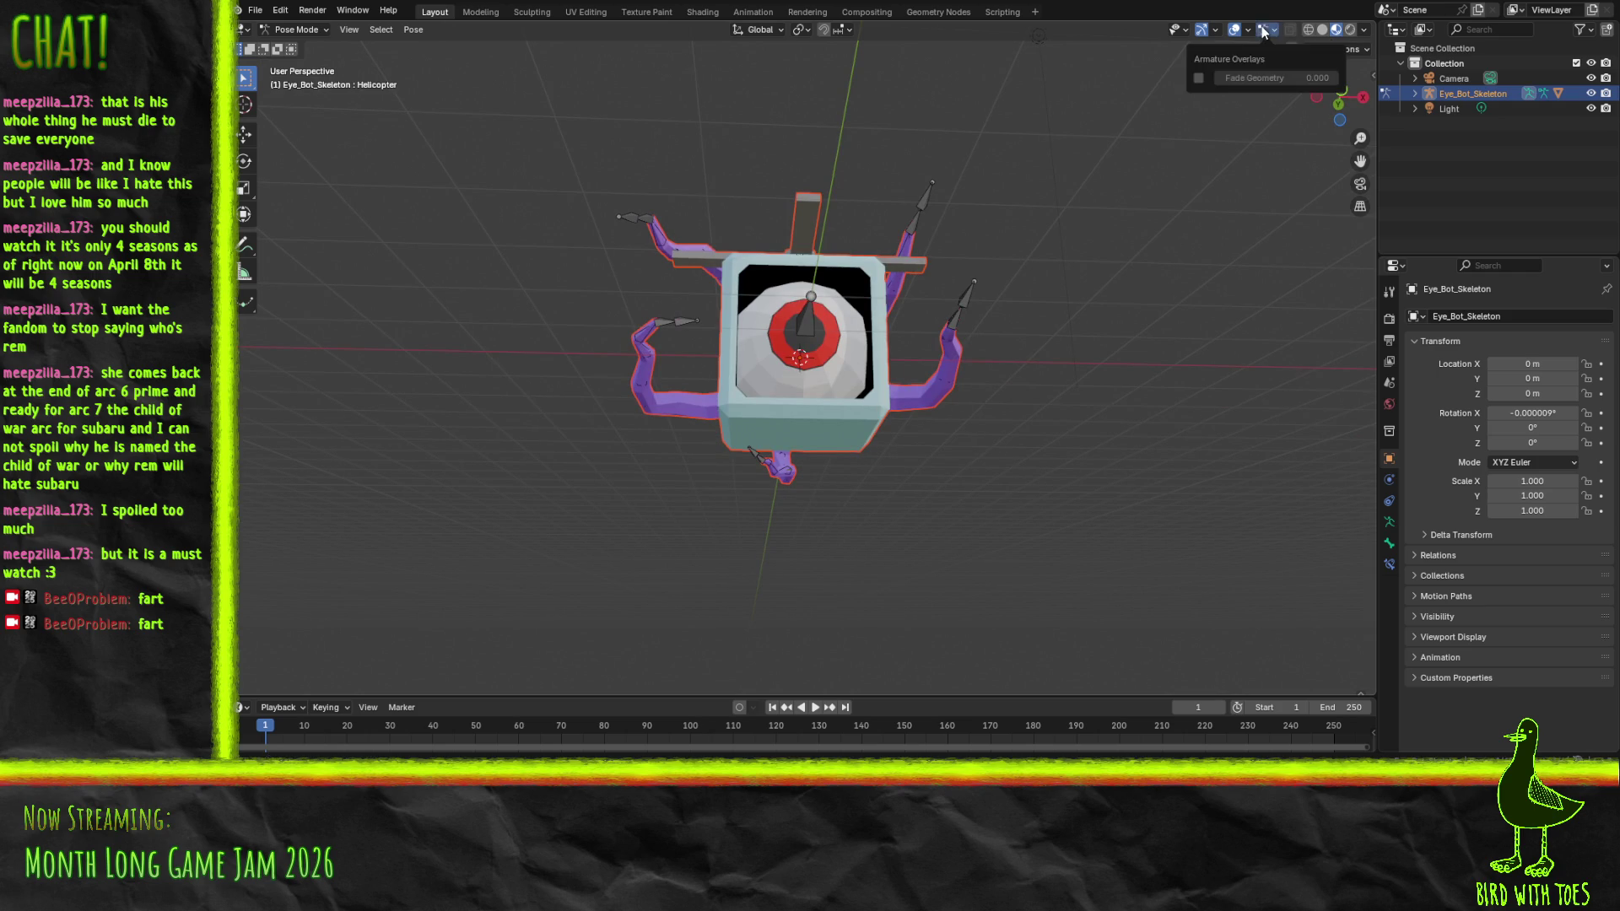
# Expand Eye_Bot_Skeleton in the Outliner and select its Eye_Box mesh
pyautogui.click(1215, 30)
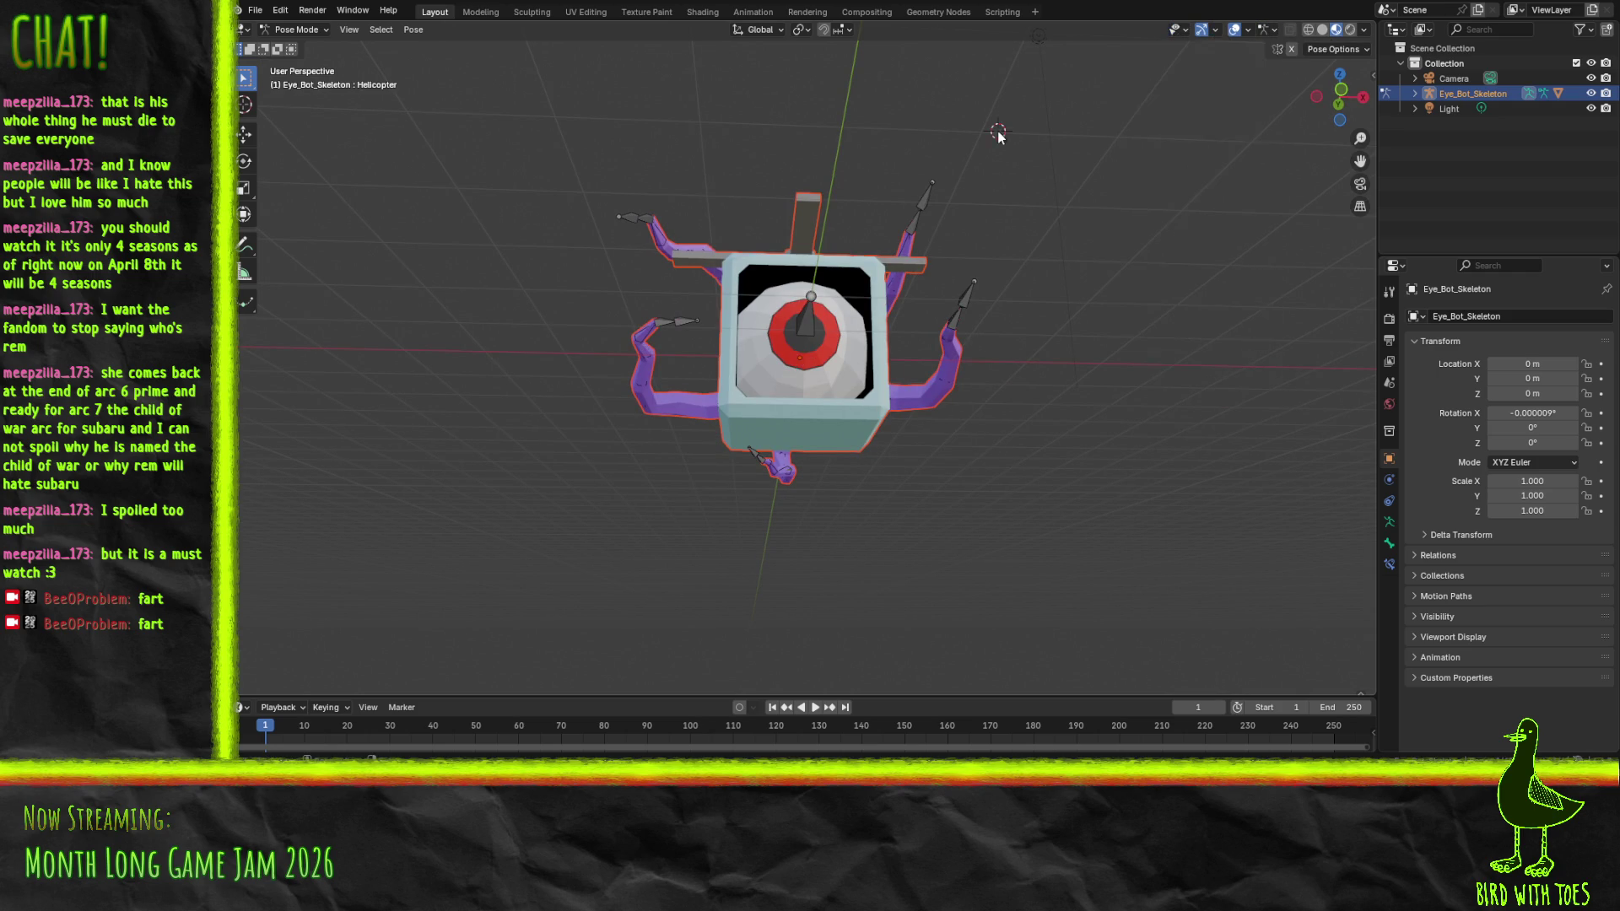
pyautogui.press('Tab')
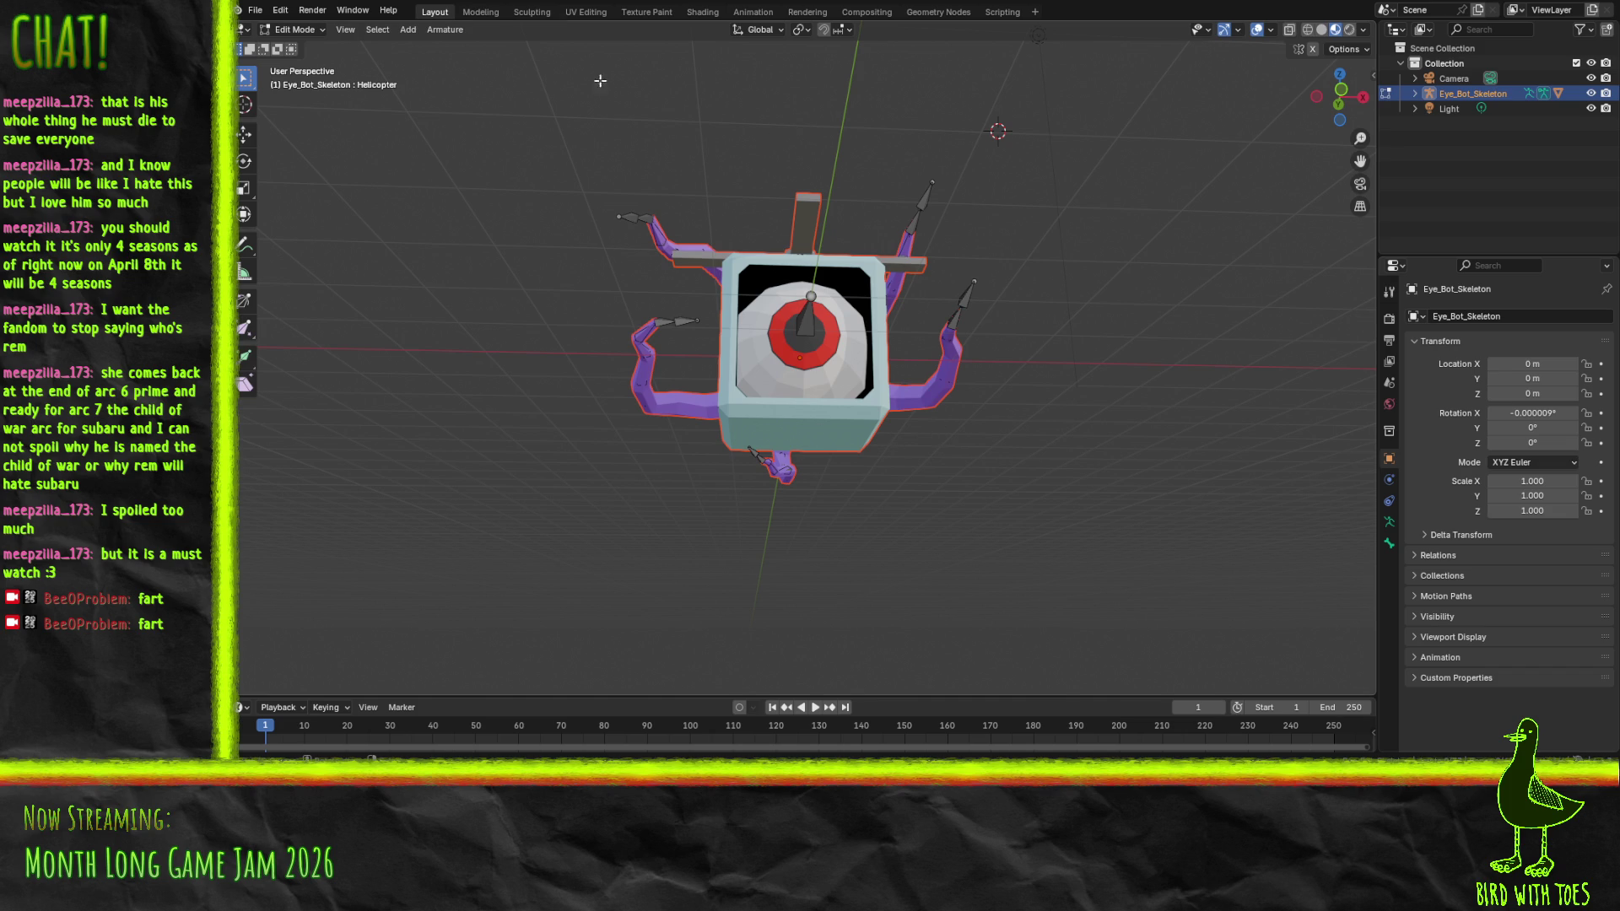
pyautogui.press('Tab')
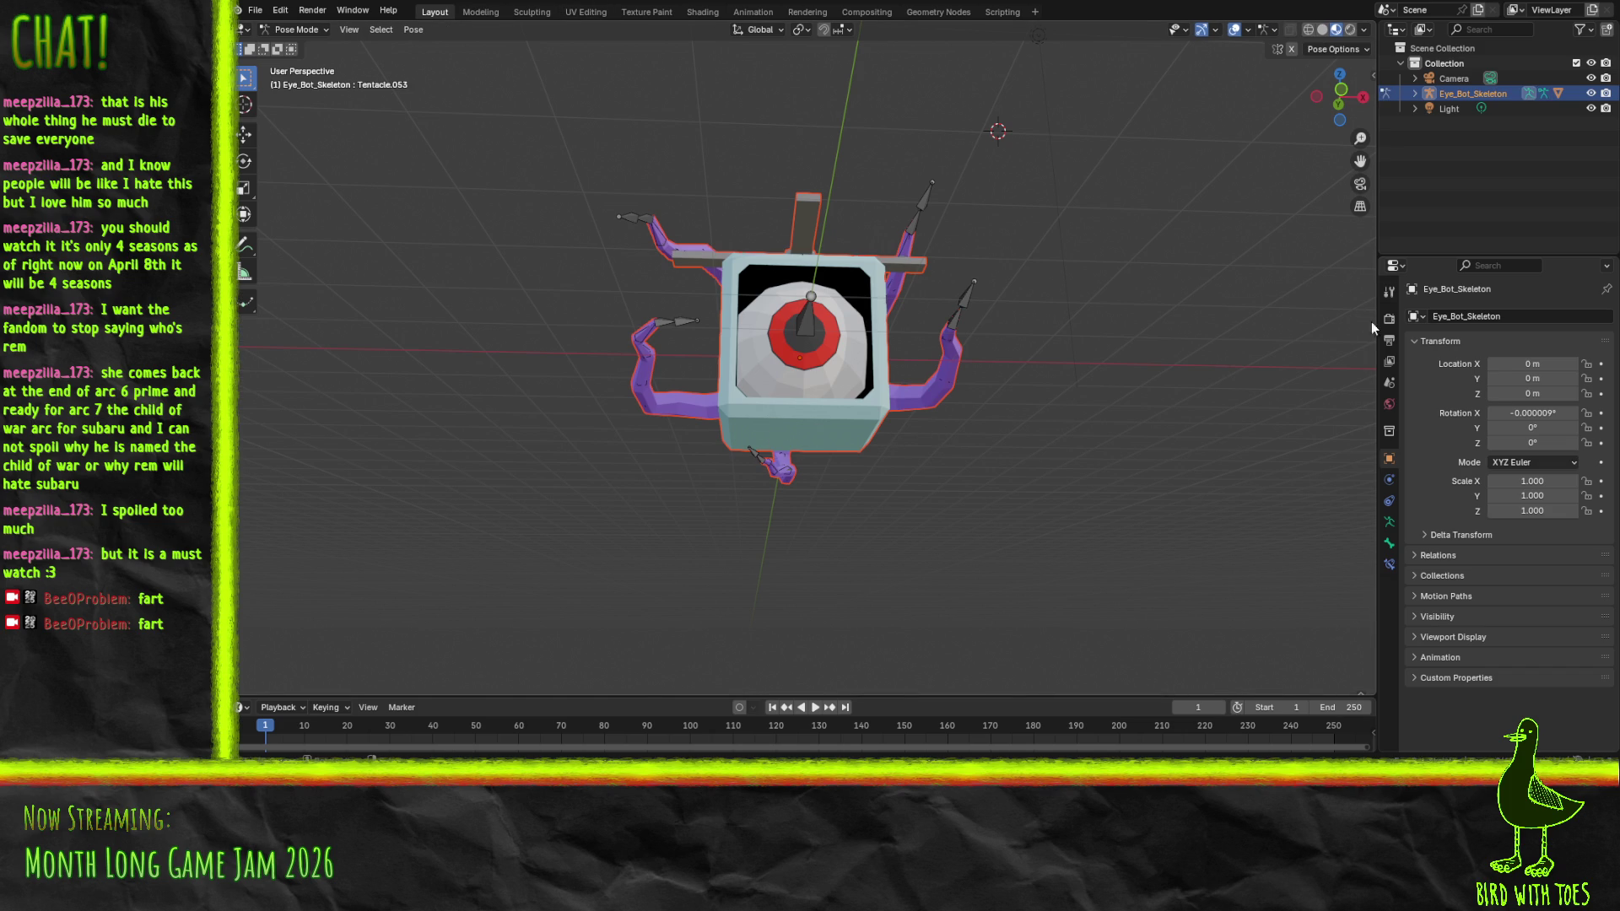
pyautogui.click(1452, 108)
pyautogui.click(1460, 94)
pyautogui.click(1416, 94)
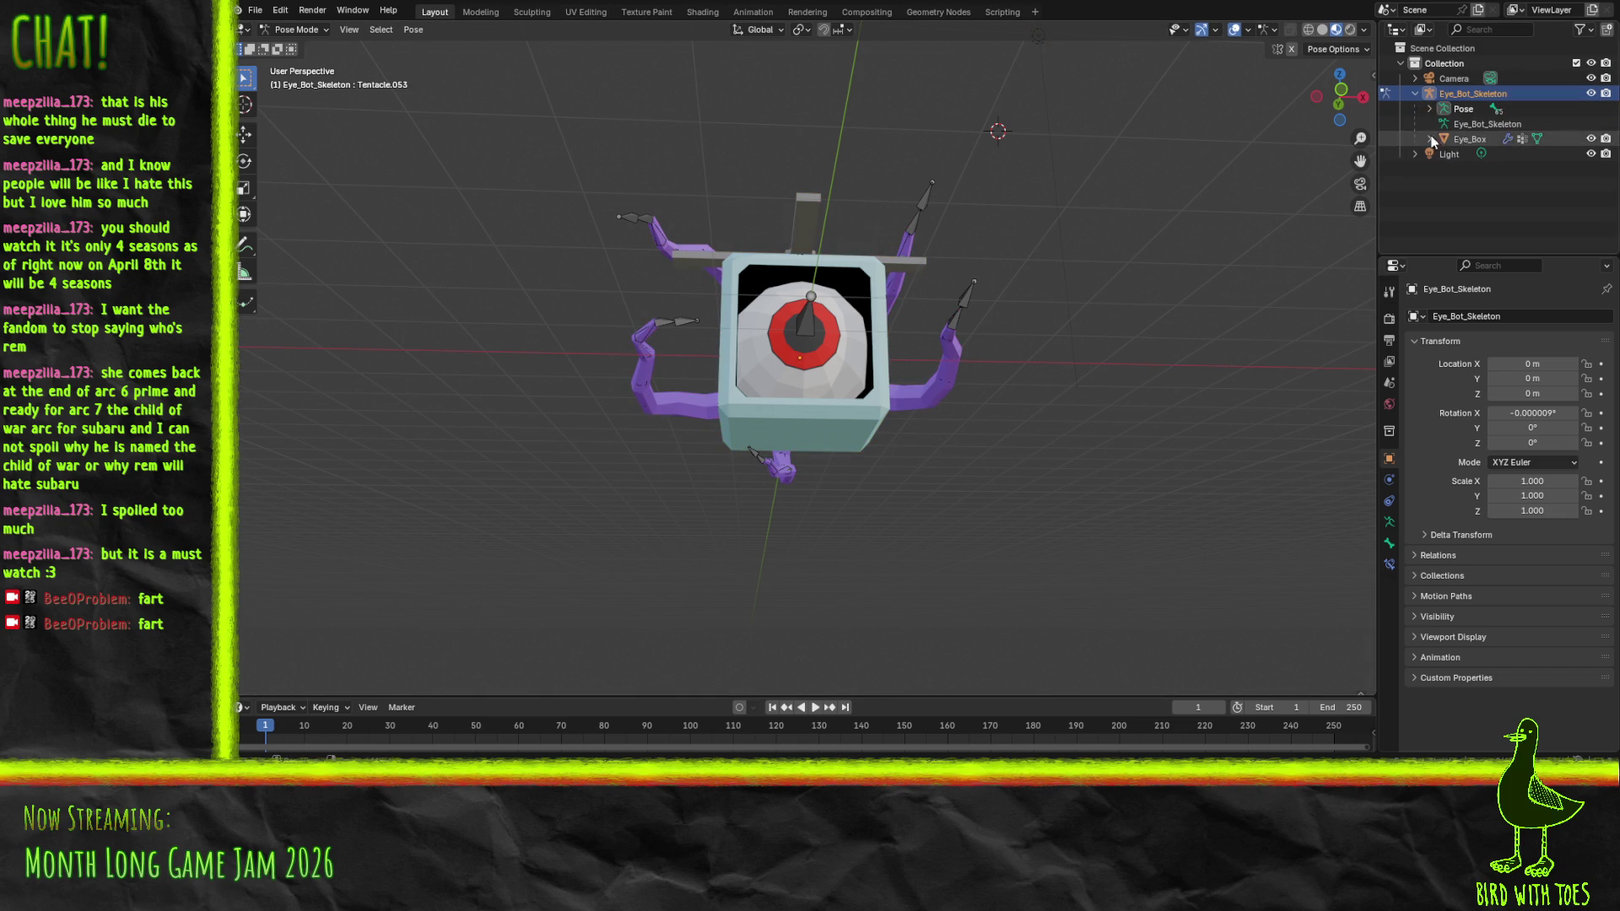
pyautogui.click(1475, 141)
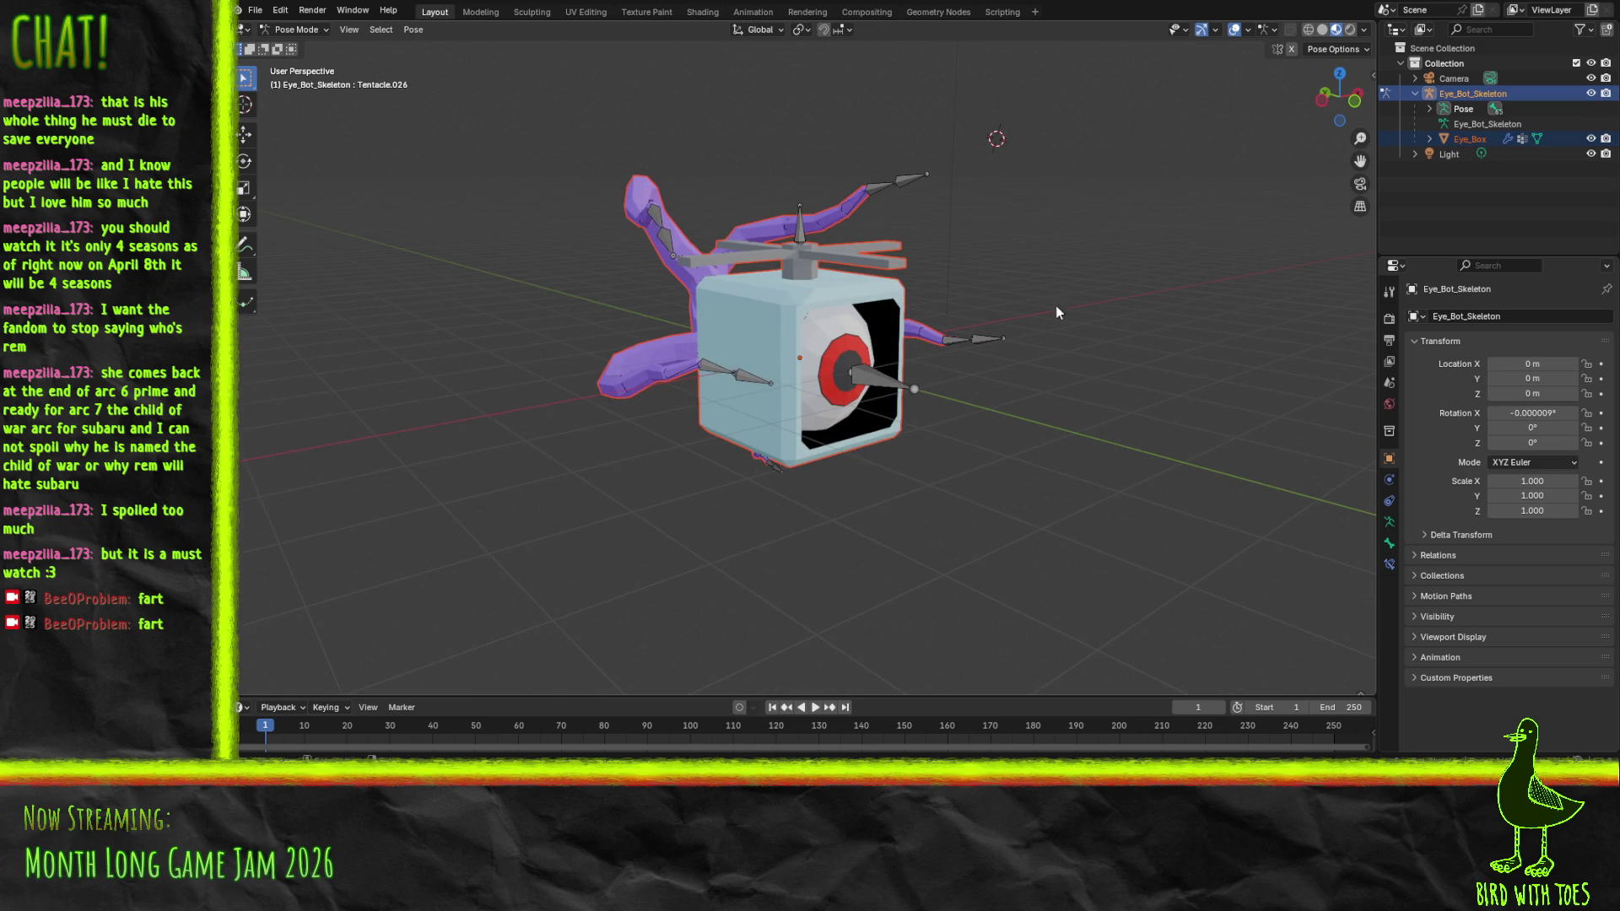
# Cycle Wireframe and Material Preview shading and edit modes, ending with Eye_Box selected in Object Mode
pyautogui.press('z')
pyautogui.click(296, 106)
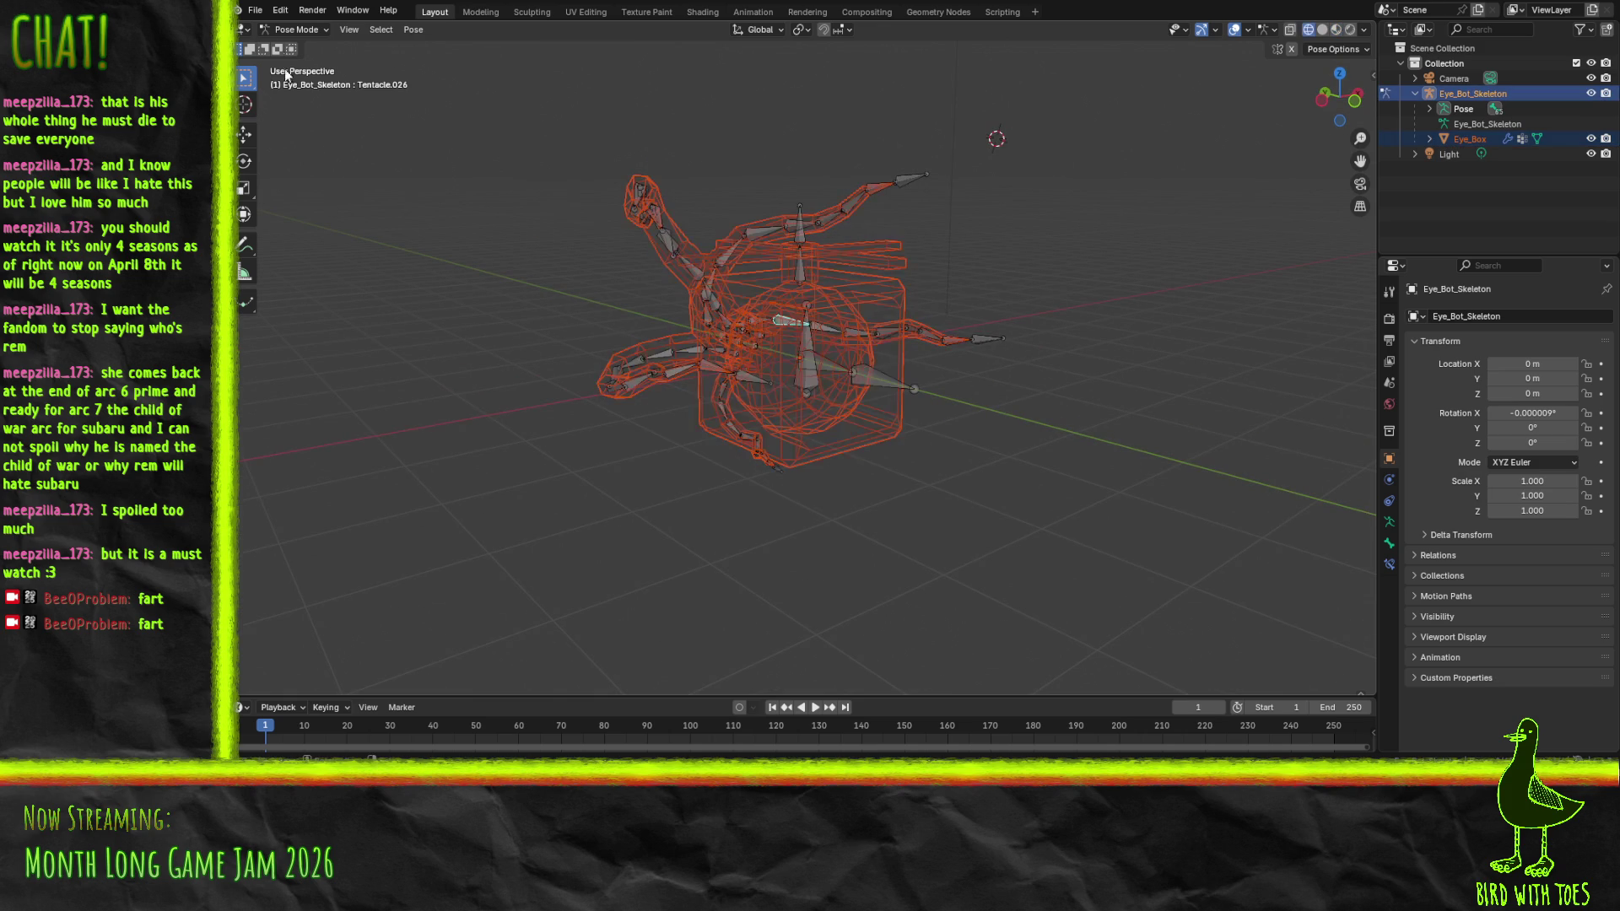
pyautogui.click(291, 30)
pyautogui.click(297, 64)
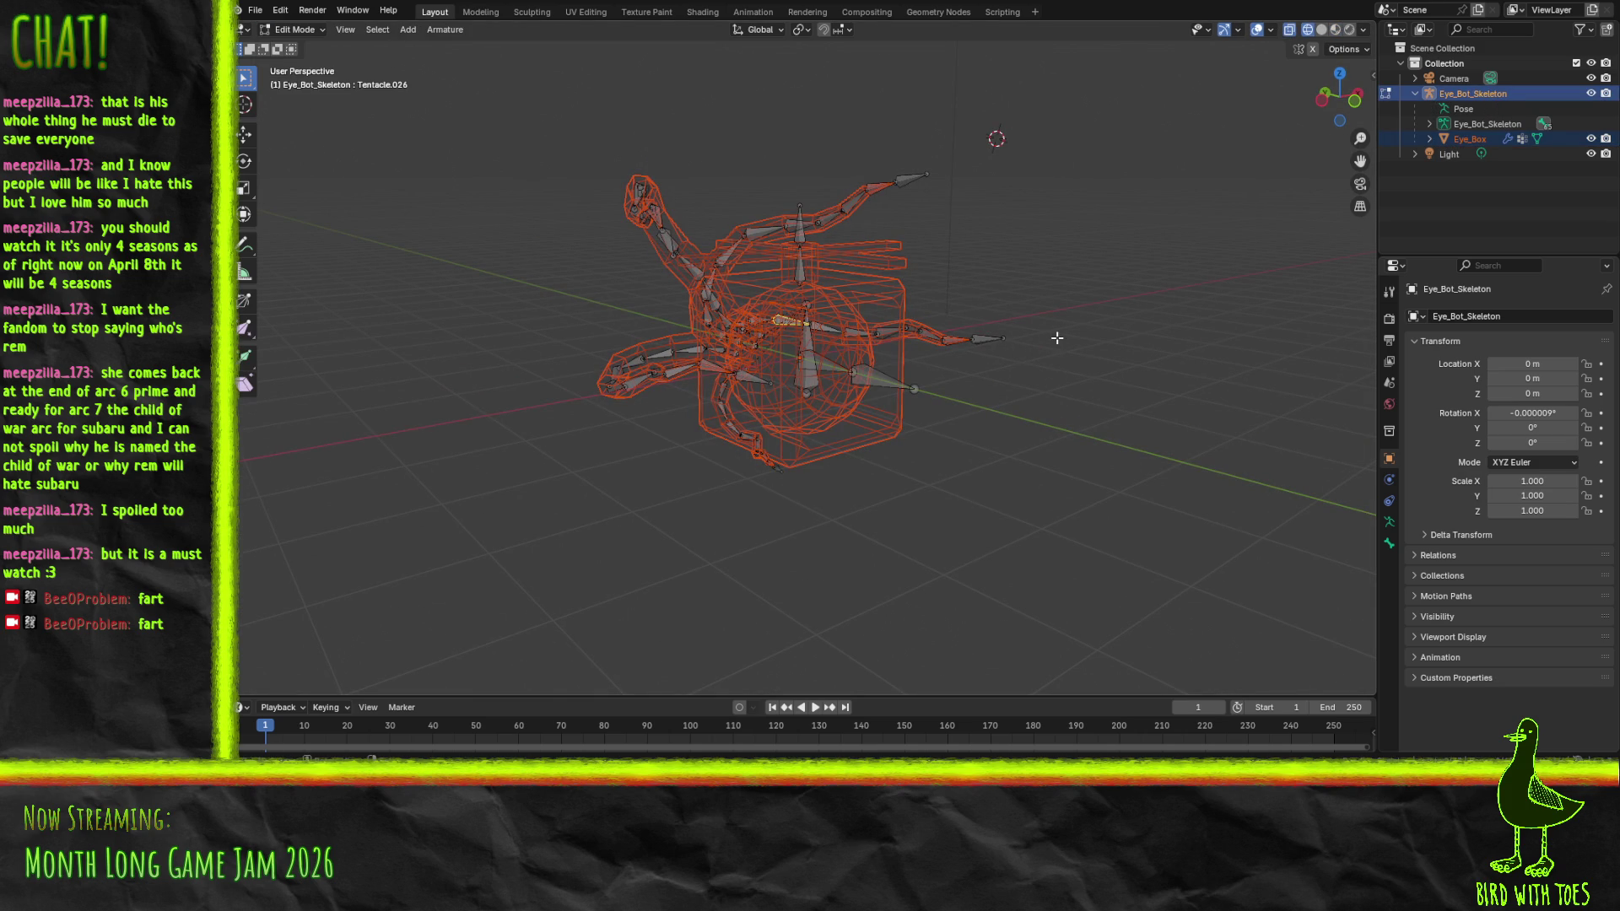
pyautogui.press('z')
pyautogui.click(1108, 450)
pyautogui.moveTo(1118, 380); pyautogui.dragTo(812, 346)
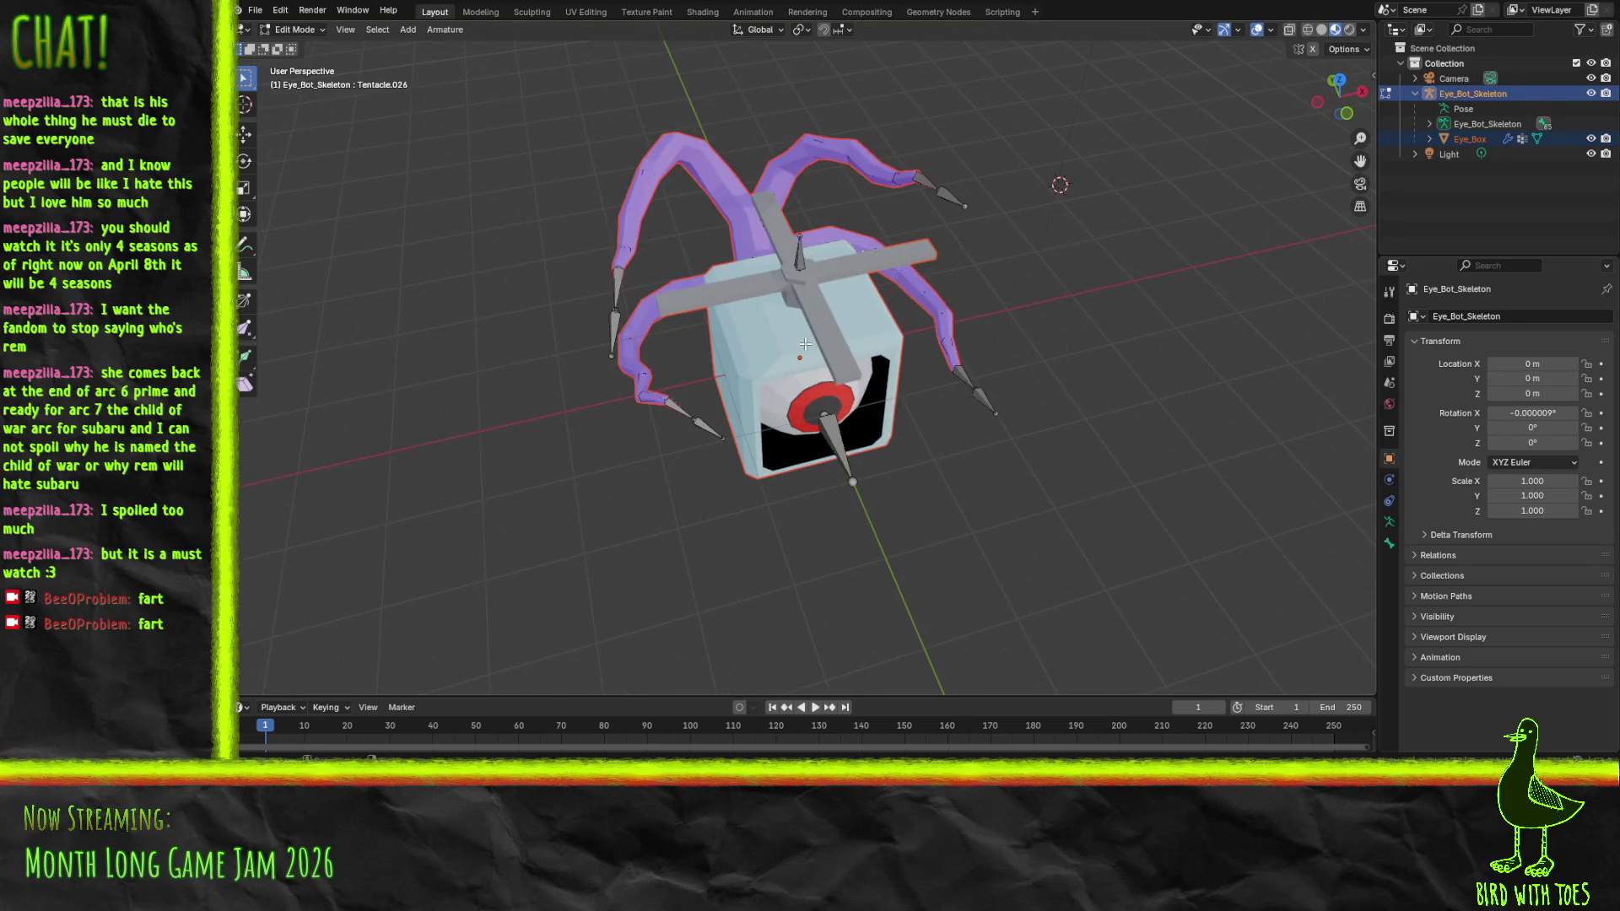
pyautogui.press('Tab')
pyautogui.click(730, 363)
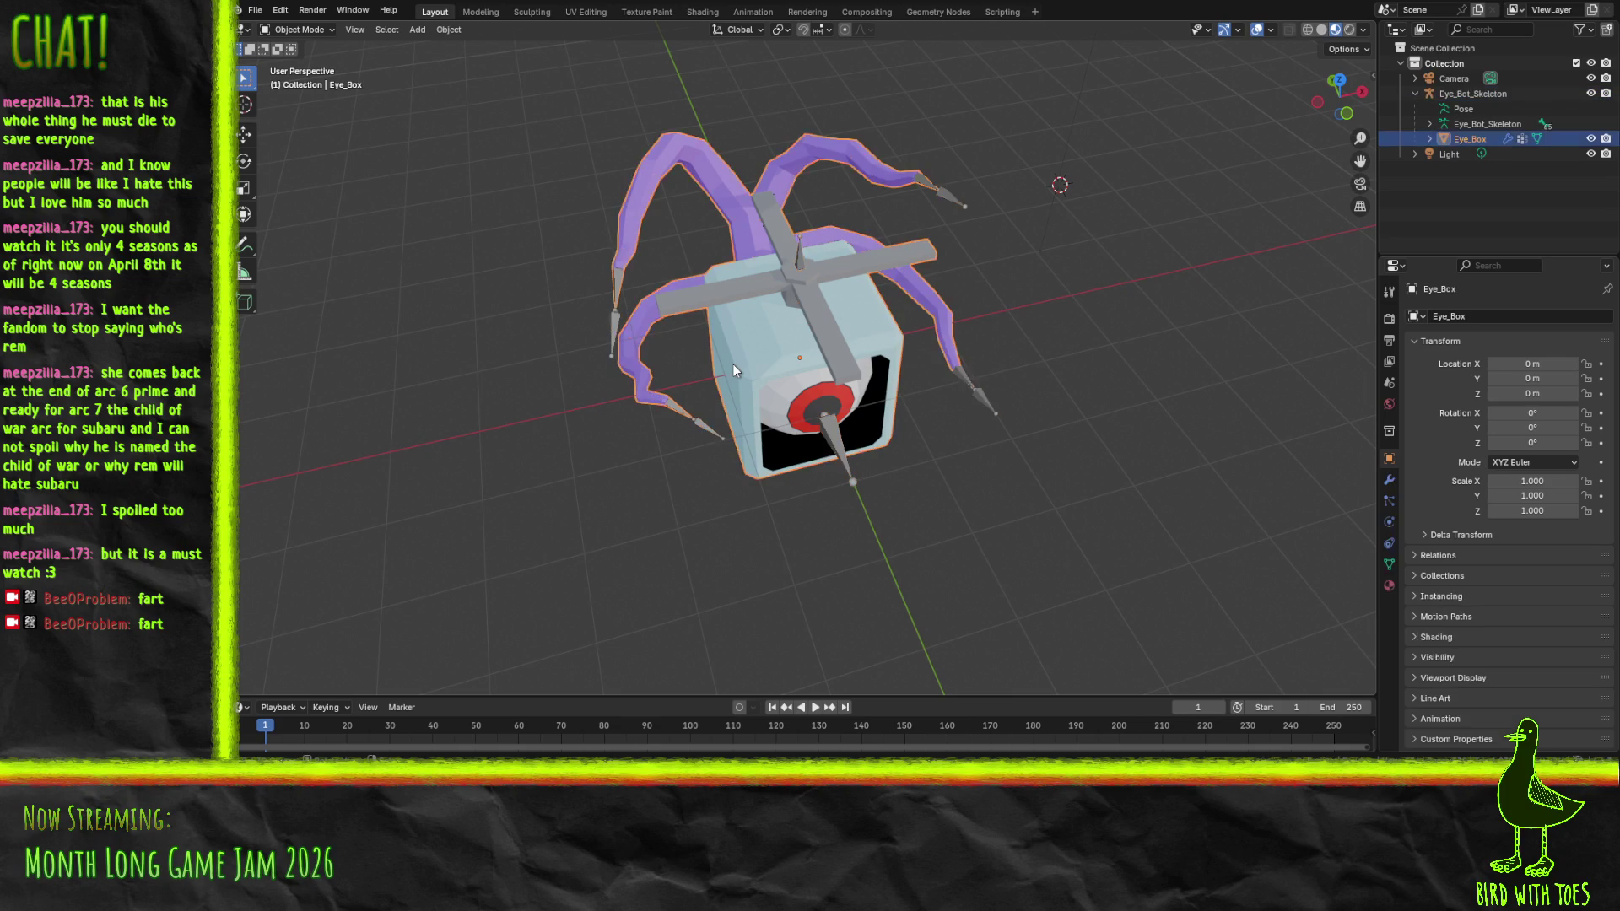
# Enter Edit Mode on Eye_Box and select all of its geometry
pyautogui.press('Tab')
pyautogui.moveTo(772, 376)
pyautogui.mouseDown()
pyautogui.moveTo(1018, 432)
pyautogui.moveTo(900, 454)
pyautogui.moveTo(951, 396)
pyautogui.moveTo(866, 347)
pyautogui.moveTo(923, 351)
pyautogui.moveTo(1040, 417)
pyautogui.moveTo(926, 436)
pyautogui.moveTo(966, 439)
pyautogui.mouseUp()
pyautogui.hotkey('alt', 'a')
pyautogui.scroll(3, 1029, 397)
pyautogui.press('a')
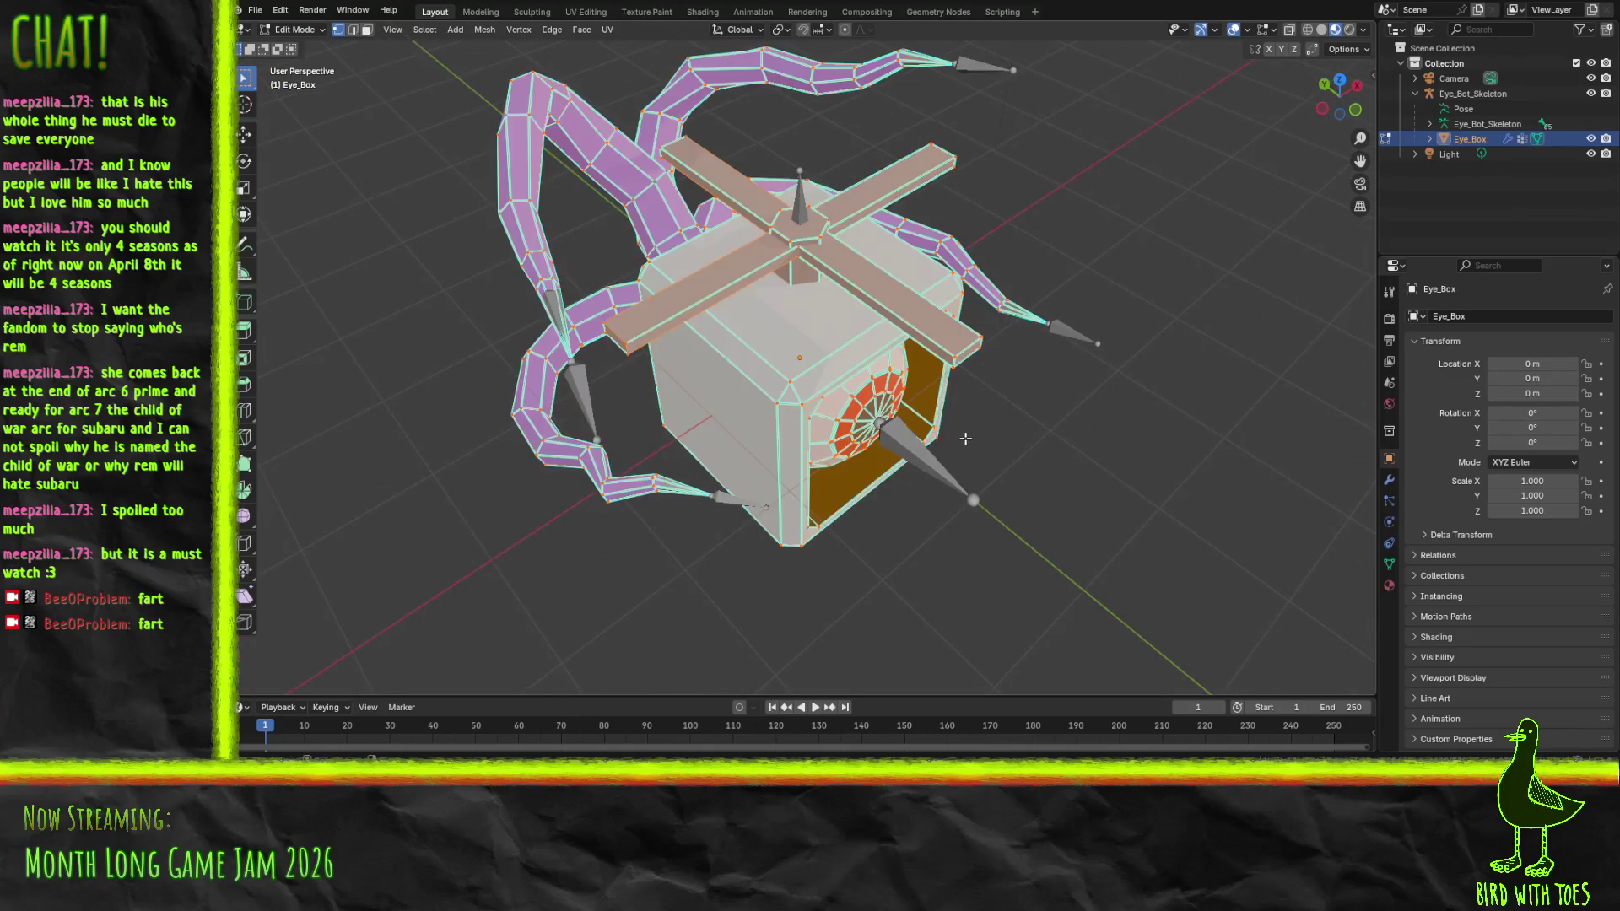
# Enable face normals in the mesh overlays at size 0.32 and orbit to inspect them
pyautogui.click(1276, 30)
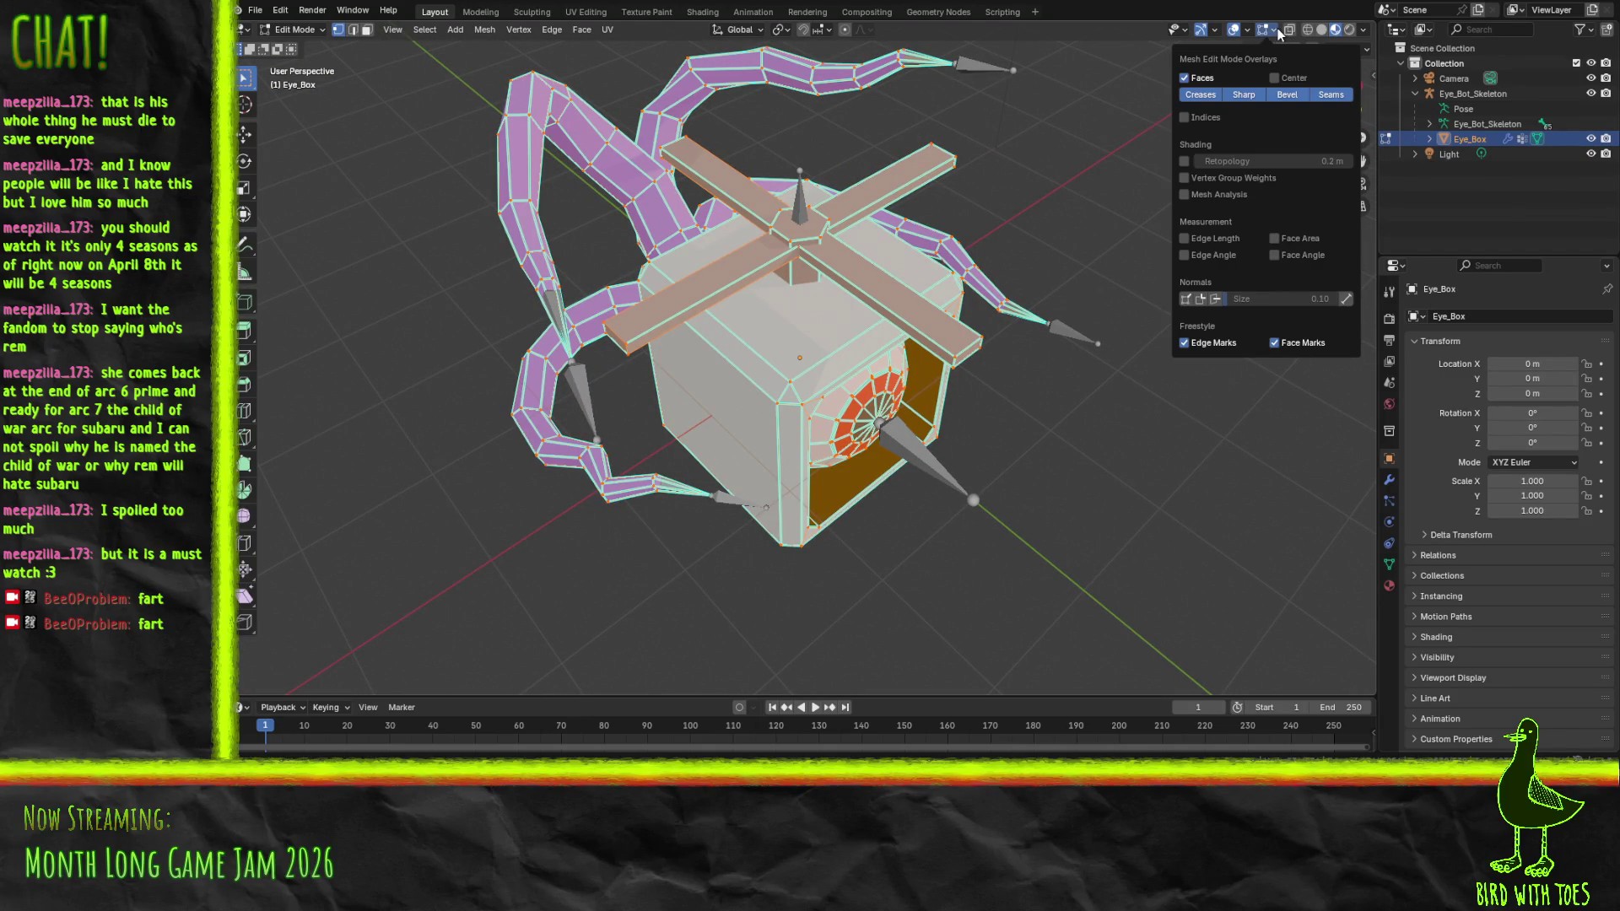
pyautogui.click(1215, 298)
pyautogui.moveTo(1237, 300); pyautogui.dragTo(1291, 300)
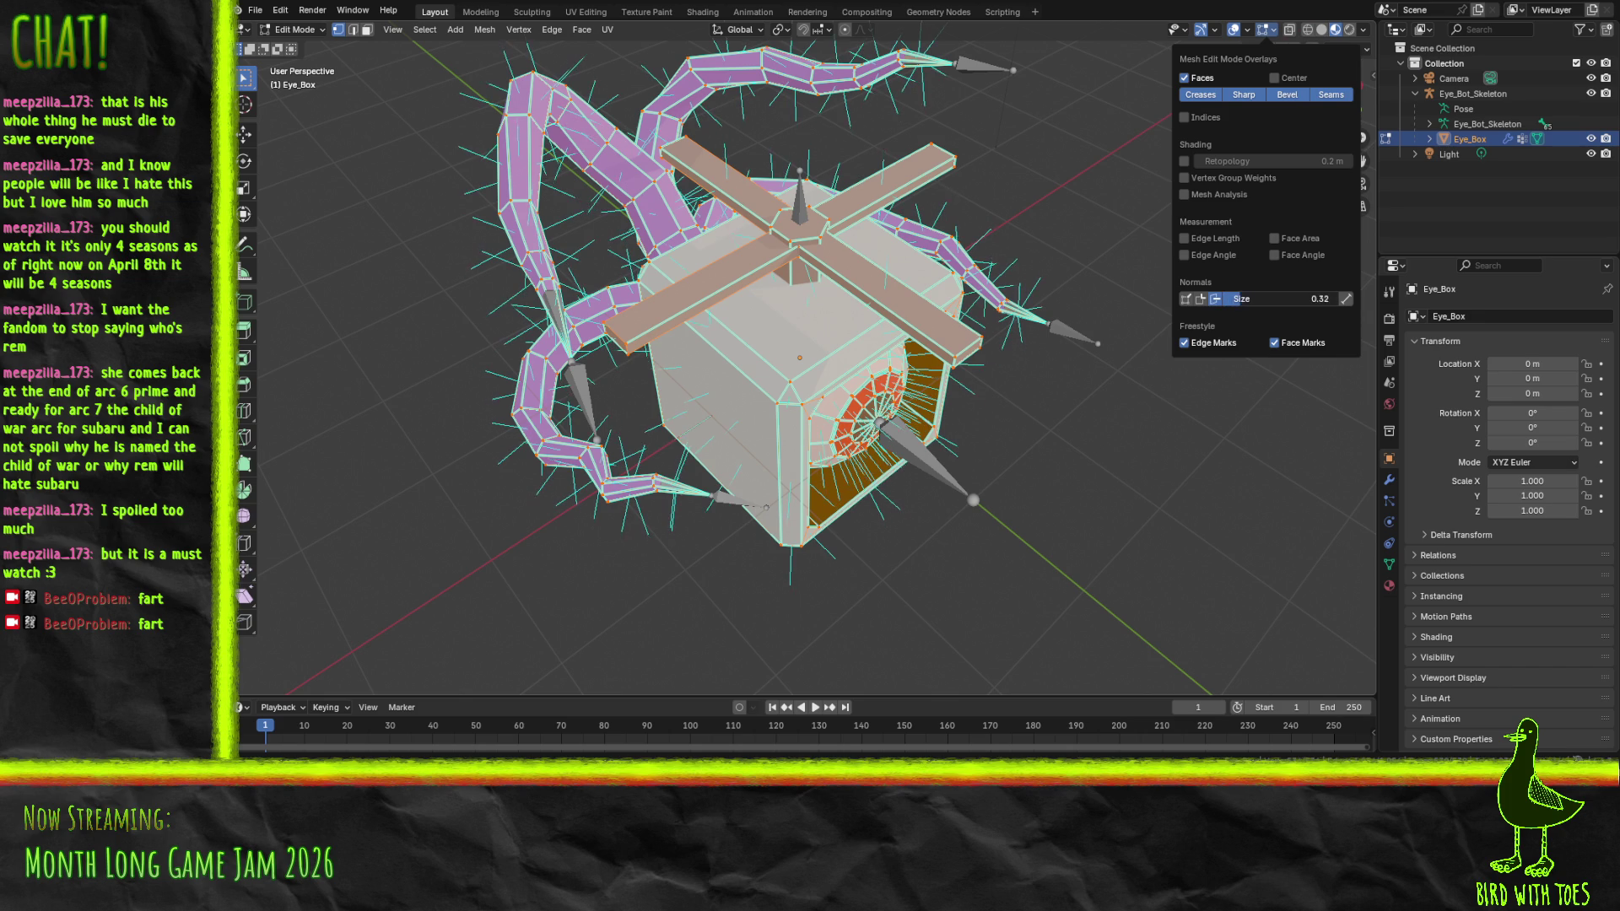
pyautogui.moveTo(844, 211)
pyautogui.mouseDown()
pyautogui.moveTo(961, 180)
pyautogui.moveTo(1205, 173)
pyautogui.moveTo(1323, 270)
pyautogui.moveTo(1211, 270)
pyautogui.mouseUp()
pyautogui.moveTo(660, 252)
pyautogui.mouseDown()
pyautogui.moveTo(770, 217)
pyautogui.moveTo(743, 192)
pyautogui.mouseUp()
pyautogui.moveTo(857, 288); pyautogui.dragTo(923, 289)
# Select all and recalculate the Eye_Box normals to point outside
pyautogui.press('a')
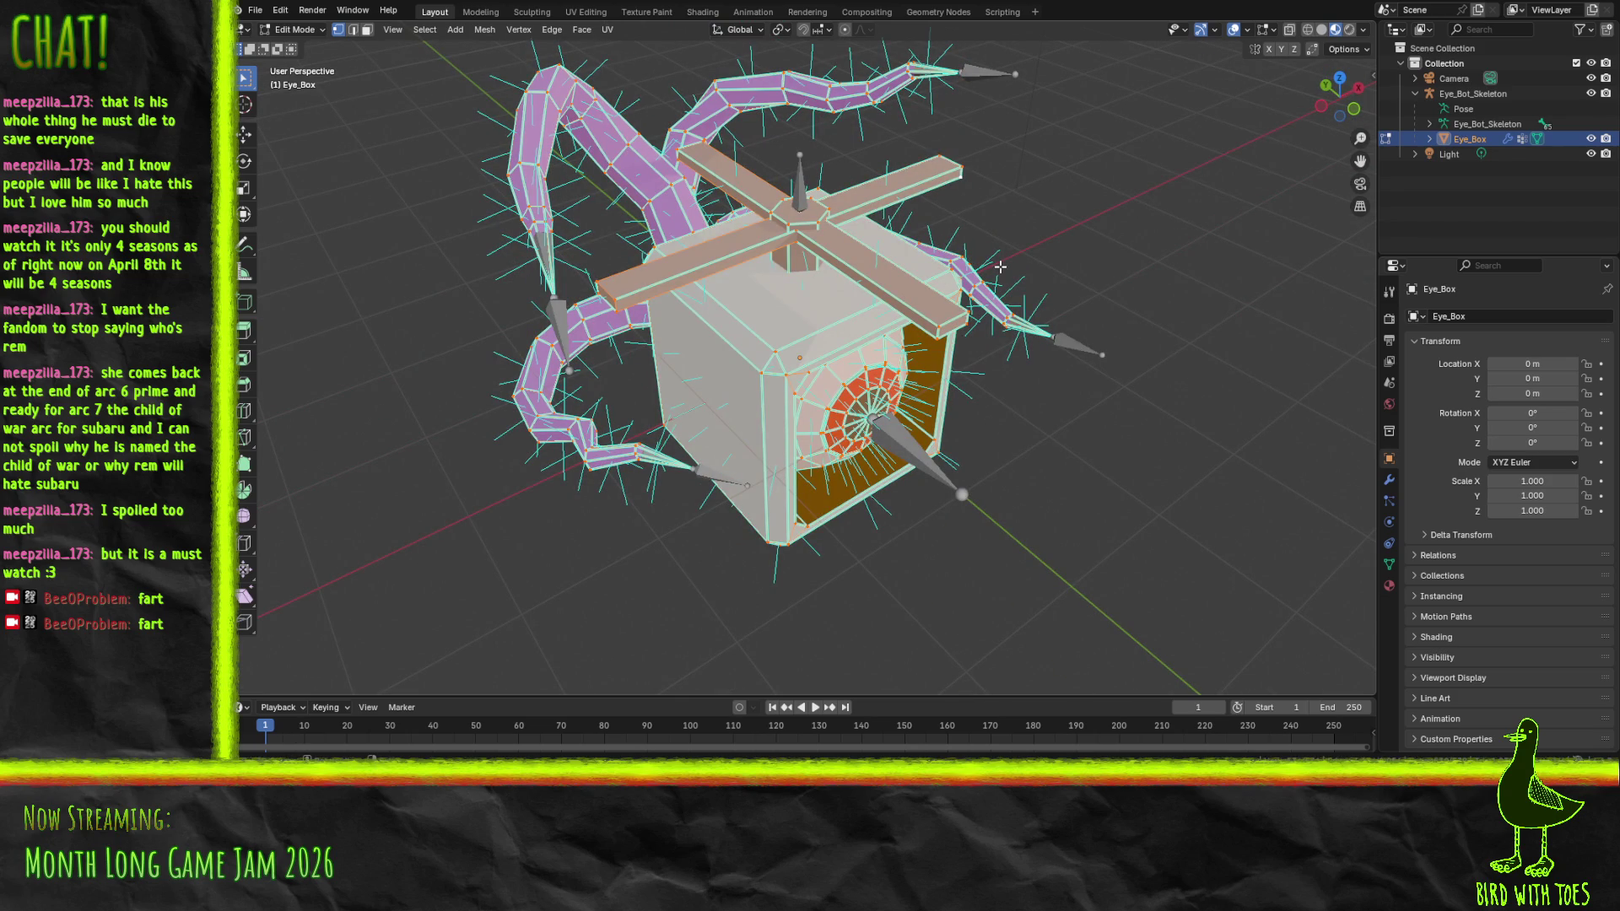
pyautogui.hotkey('alt', 'n')
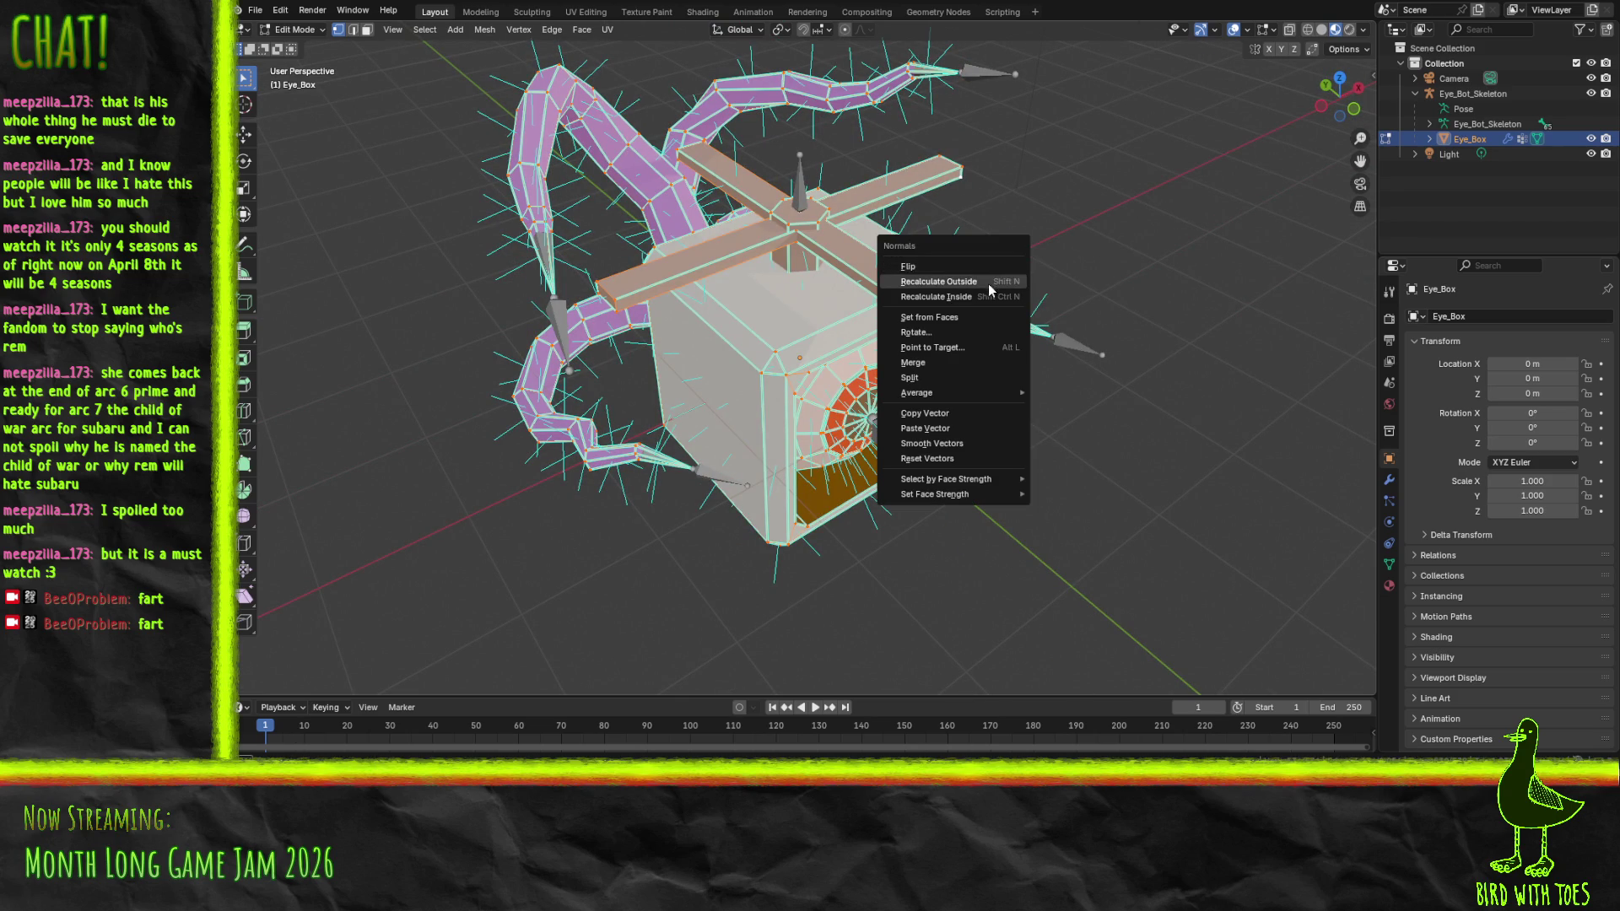
pyautogui.click(989, 284)
pyautogui.moveTo(1014, 257)
pyautogui.mouseDown()
pyautogui.moveTo(1067, 198)
pyautogui.moveTo(932, 307)
pyautogui.moveTo(455, 94)
pyautogui.mouseUp()
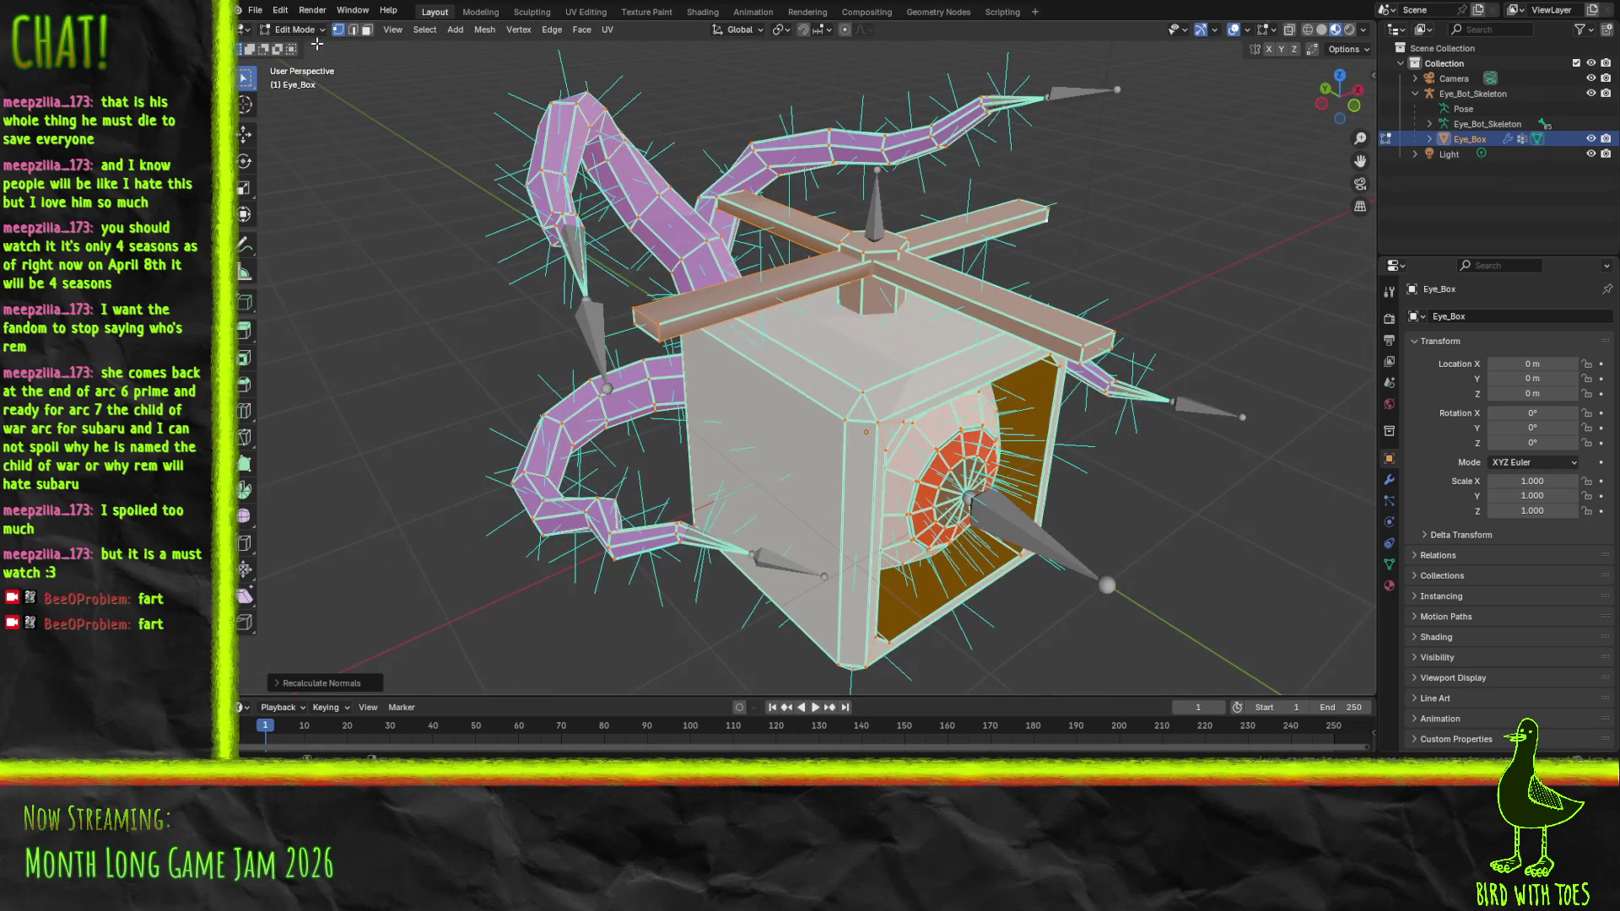
# In edge select mode, select only the crossbar's long top edge
pyautogui.click(354, 32)
pyautogui.hotkey('alt', 'a')
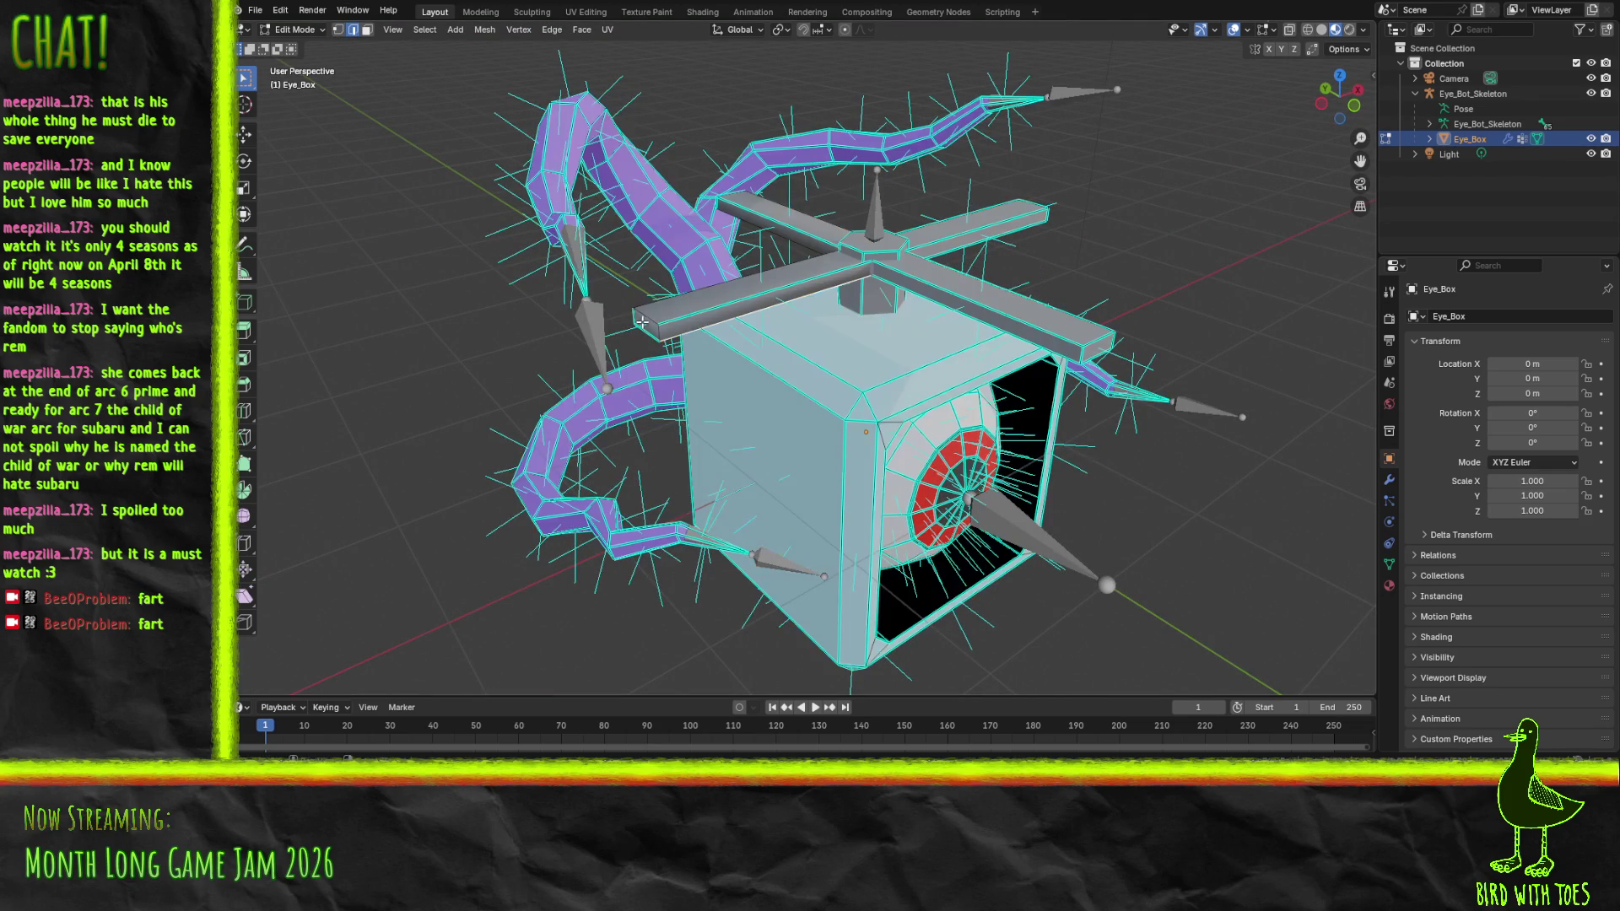
pyautogui.click(658, 324)
pyautogui.moveTo(1076, 344); pyautogui.dragTo(1004, 252)
pyautogui.click(887, 229)
pyautogui.moveTo(758, 243)
pyautogui.mouseDown()
pyautogui.moveTo(842, 275)
pyautogui.moveTo(789, 272)
pyautogui.moveTo(1065, 279)
pyautogui.mouseUp()
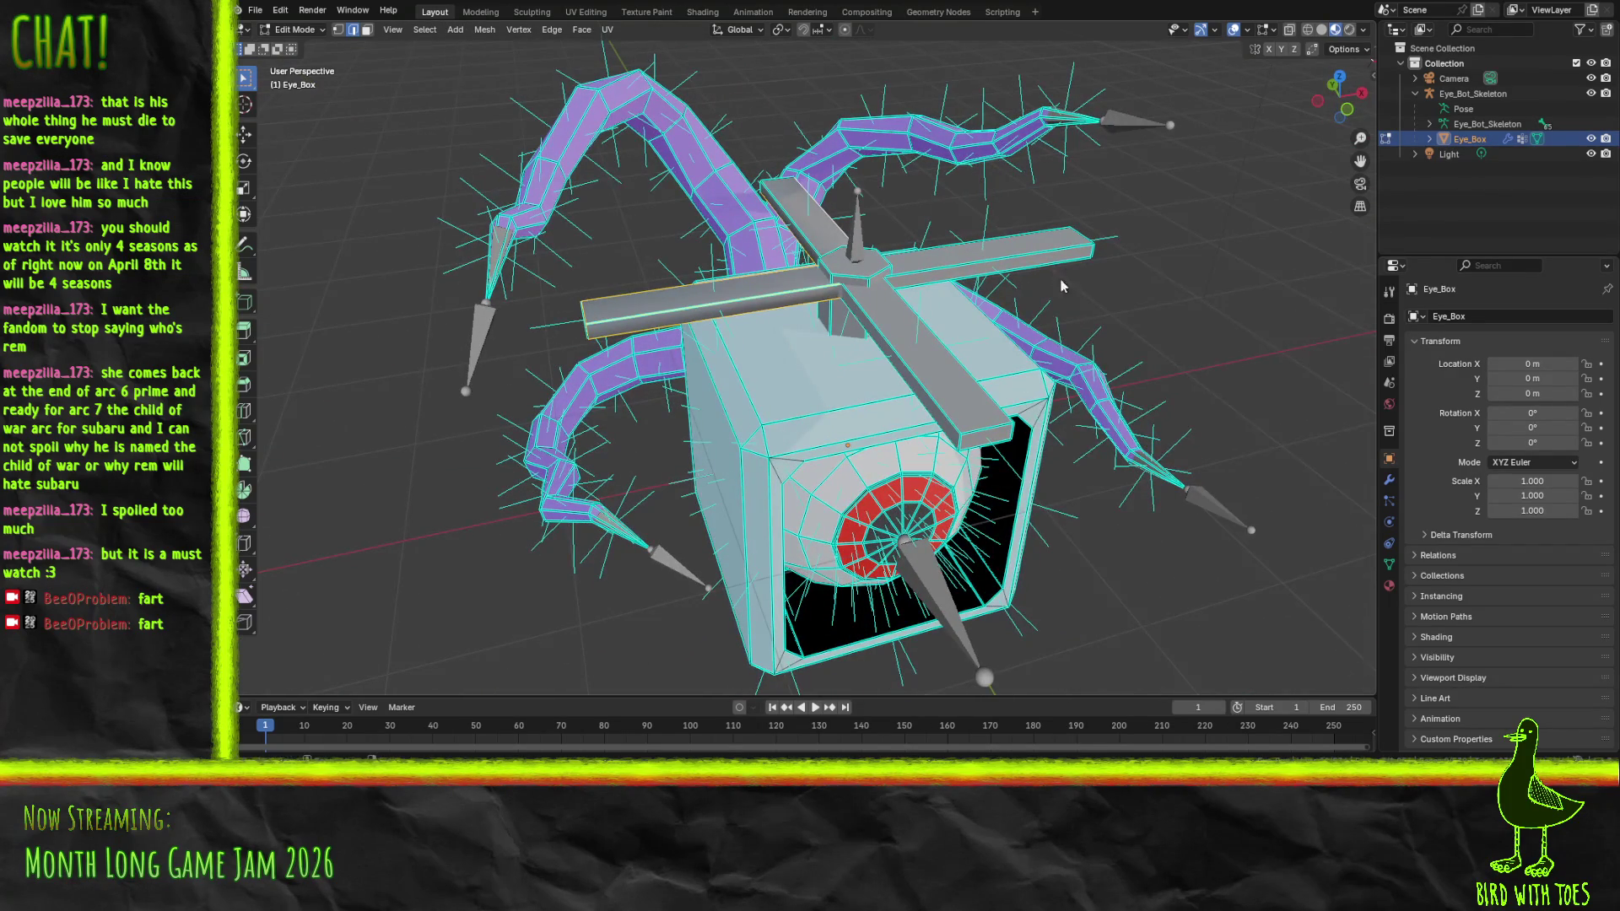
pyautogui.press('F3')
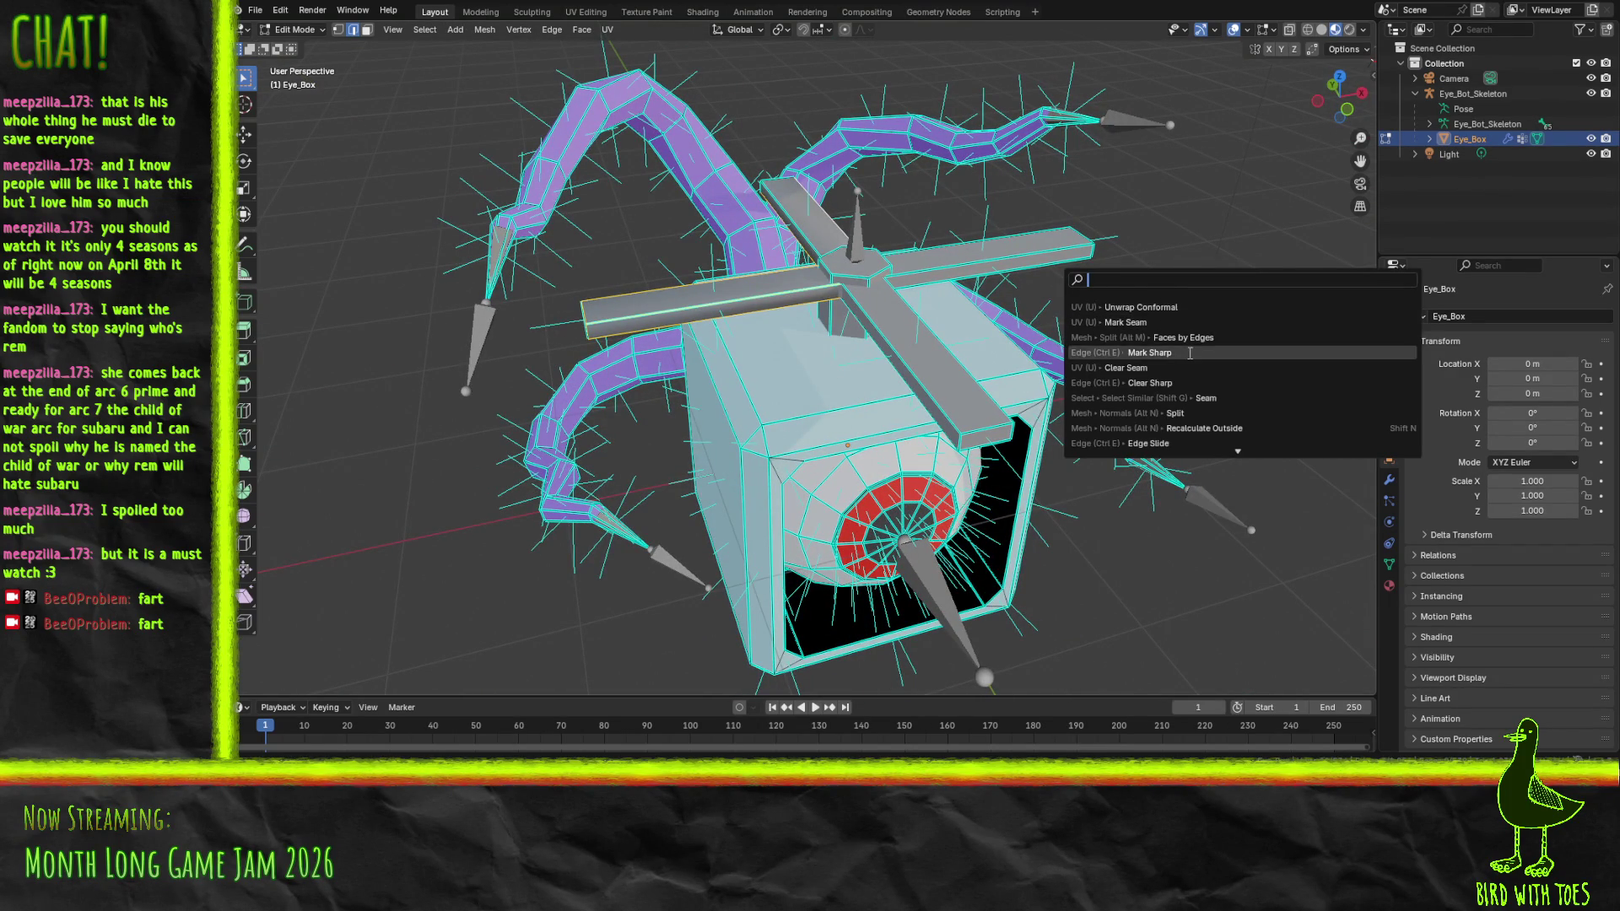
# Mark the selected crossbar top edge as sharp
pyautogui.click(1157, 353)
pyautogui.moveTo(690, 311)
pyautogui.mouseDown()
pyautogui.moveTo(883, 295)
pyautogui.moveTo(810, 230)
pyautogui.moveTo(859, 386)
pyautogui.mouseUp()
pyautogui.scroll(2, 860, 385)
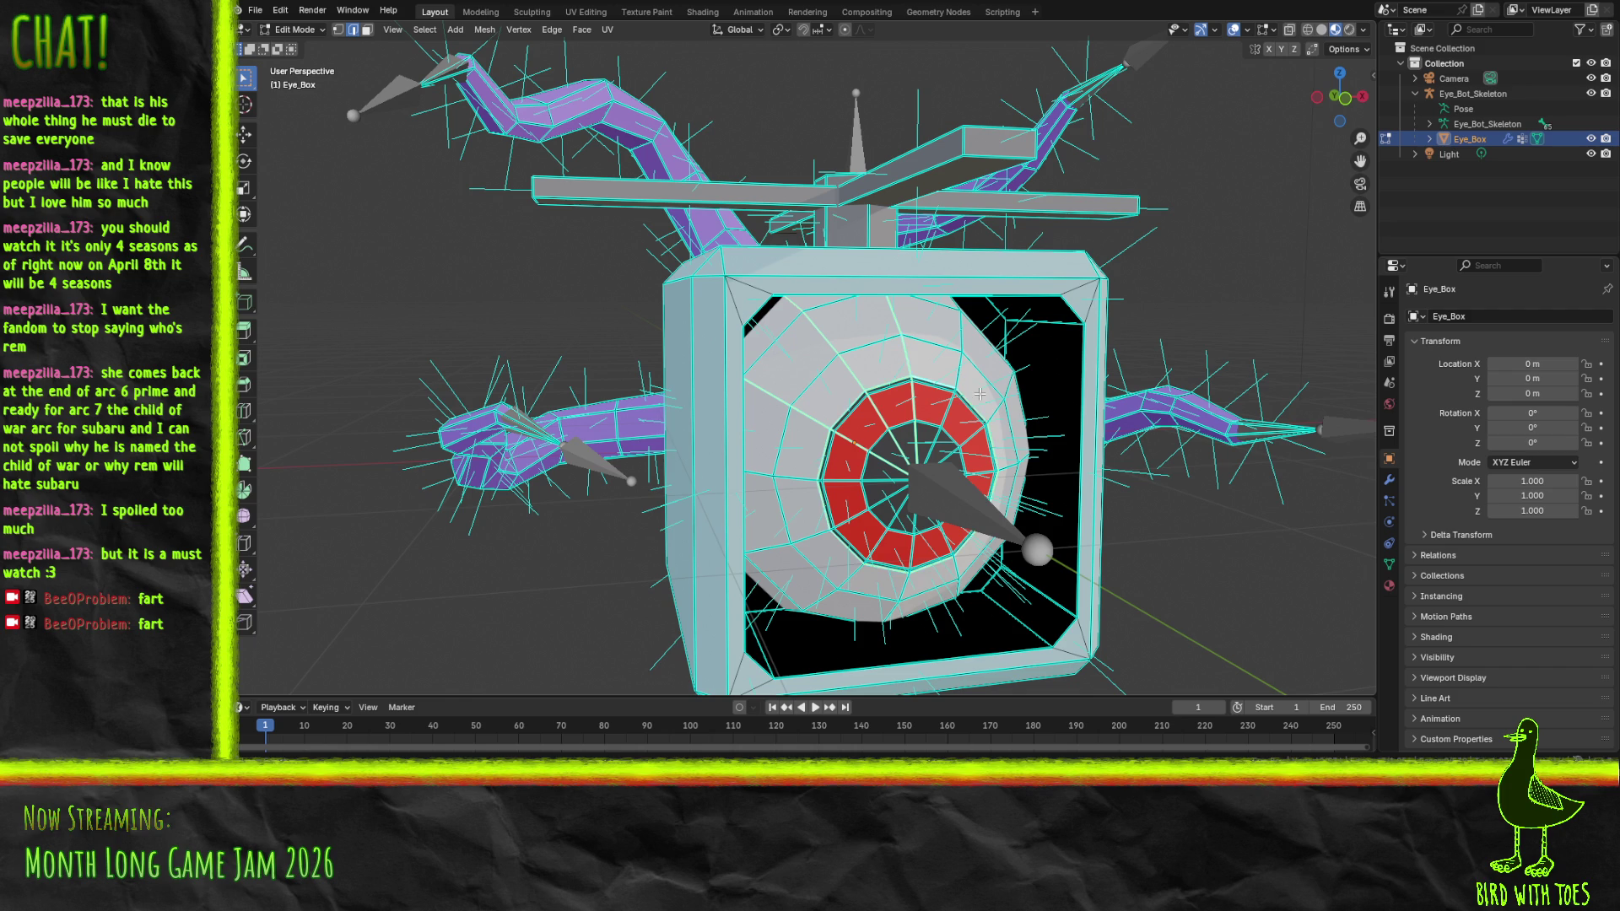
# Select the eye's red iris and pupil faces and run Clear Sharp on them
pyautogui.click(928, 313)
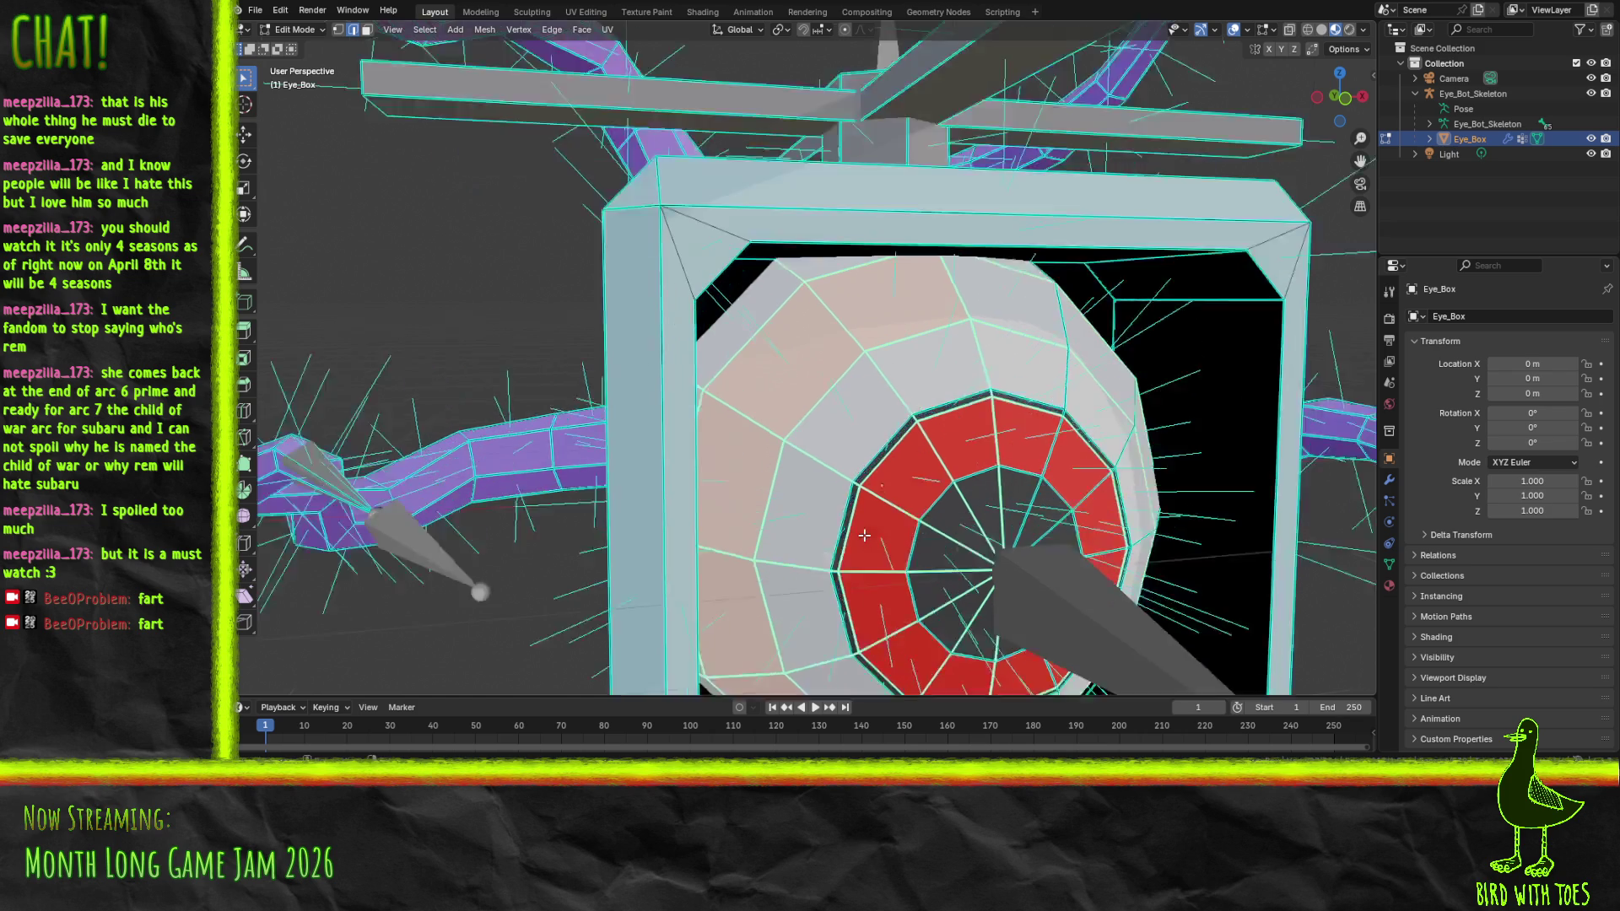
pyautogui.scroll(3, 881, 550)
pyautogui.scroll(2, 1005, 537)
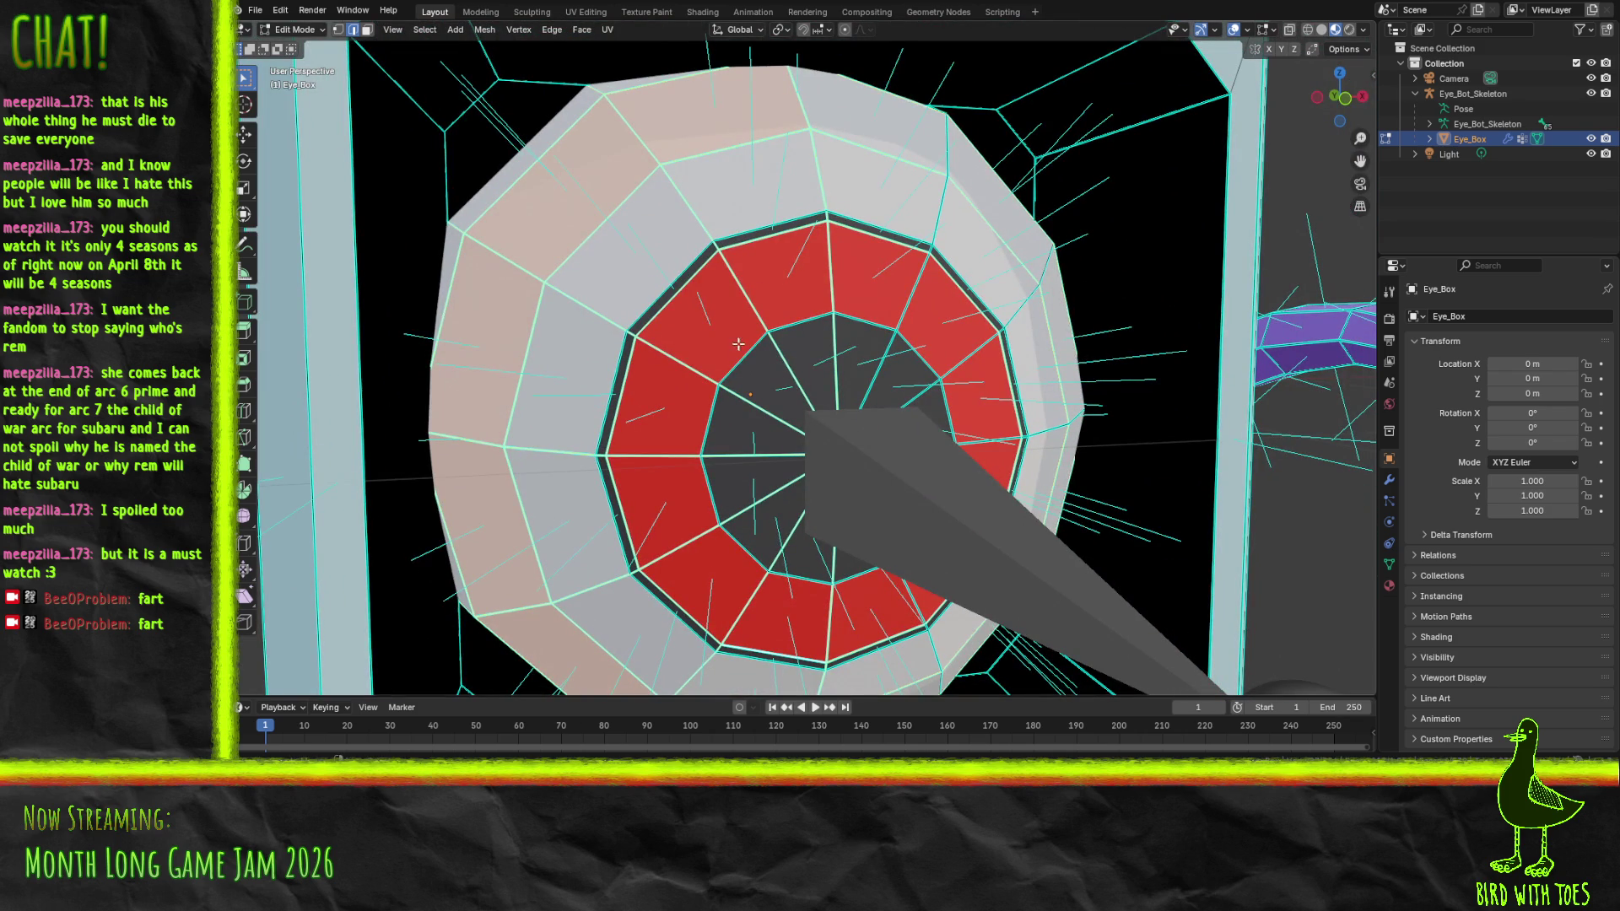
pyautogui.press('l')
pyautogui.press('l')
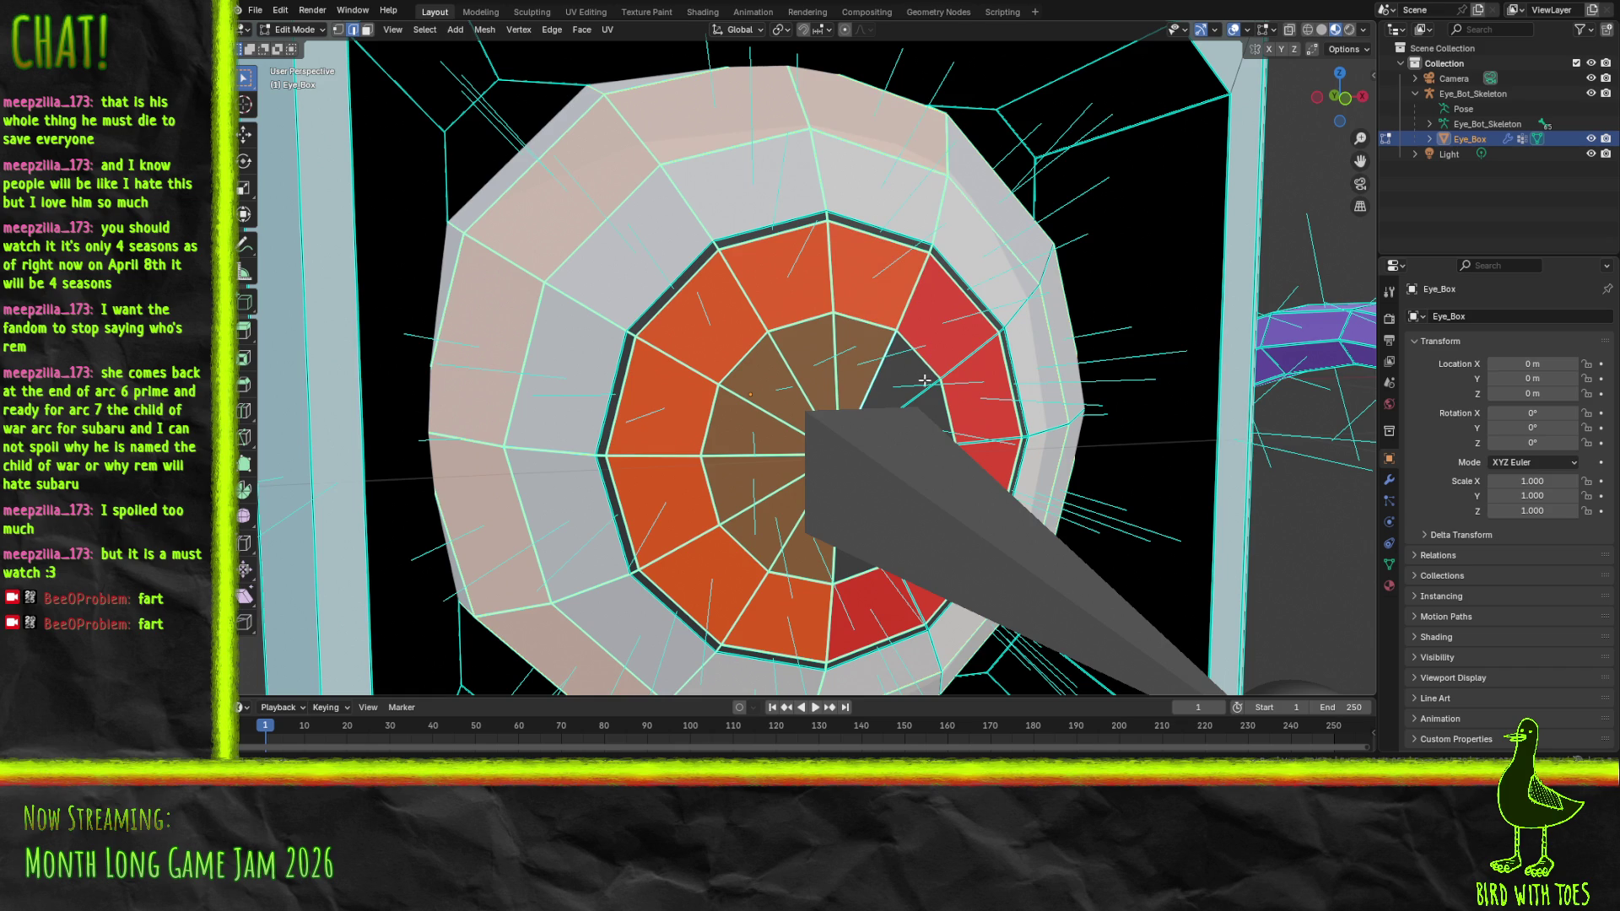
pyautogui.press('l')
pyautogui.press('l')
pyautogui.moveTo(945, 468); pyautogui.dragTo(889, 345)
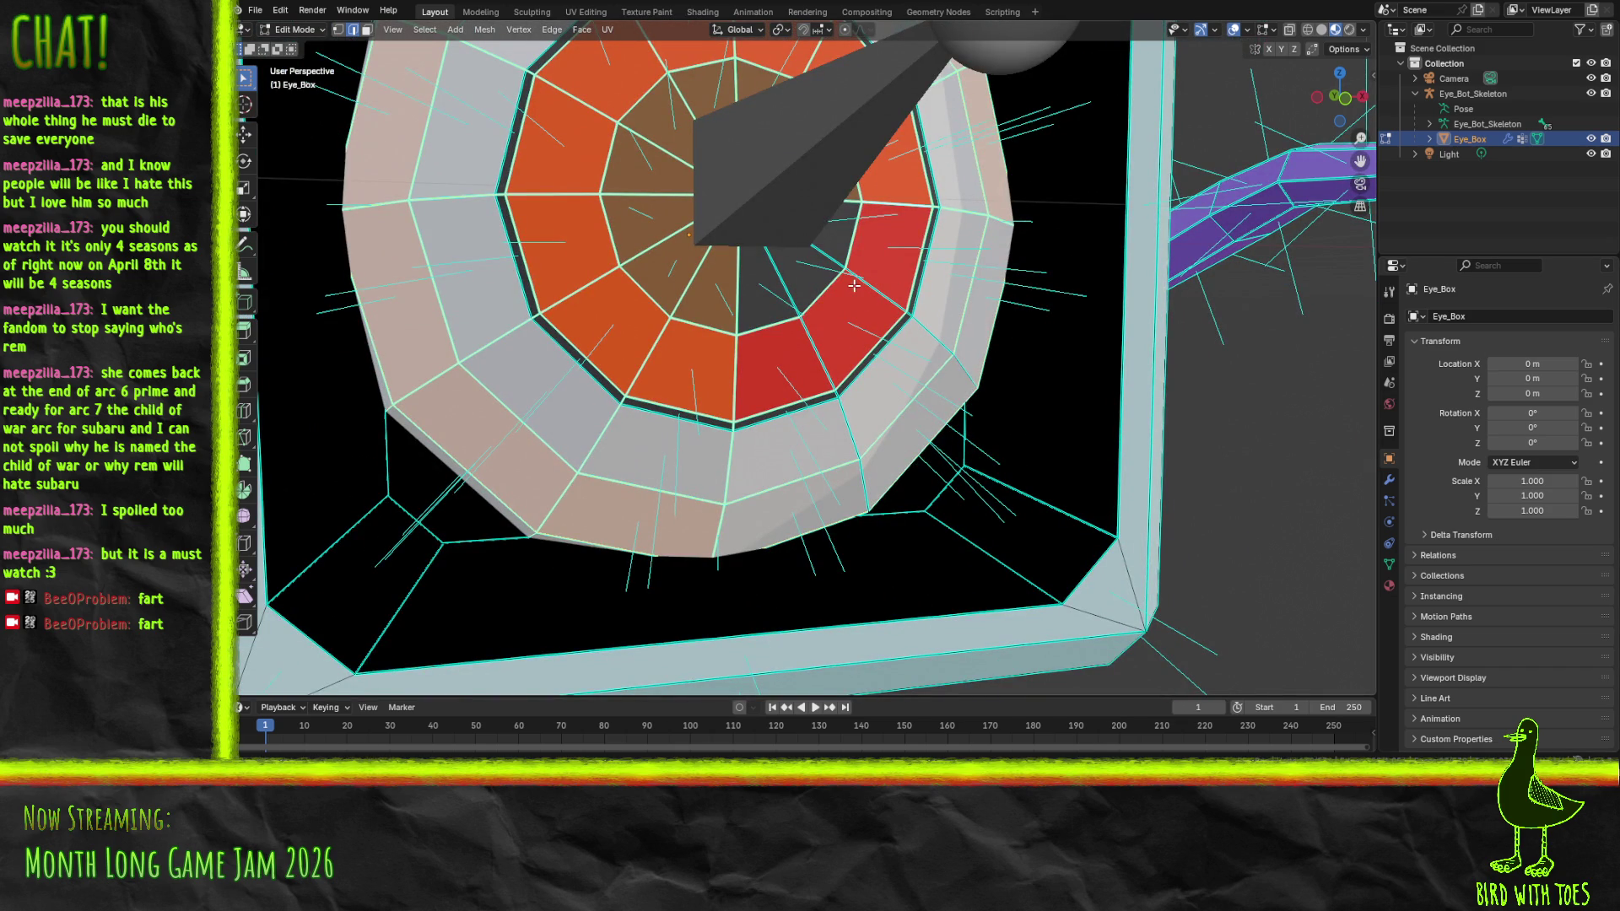
pyautogui.press('l')
pyautogui.press('l')
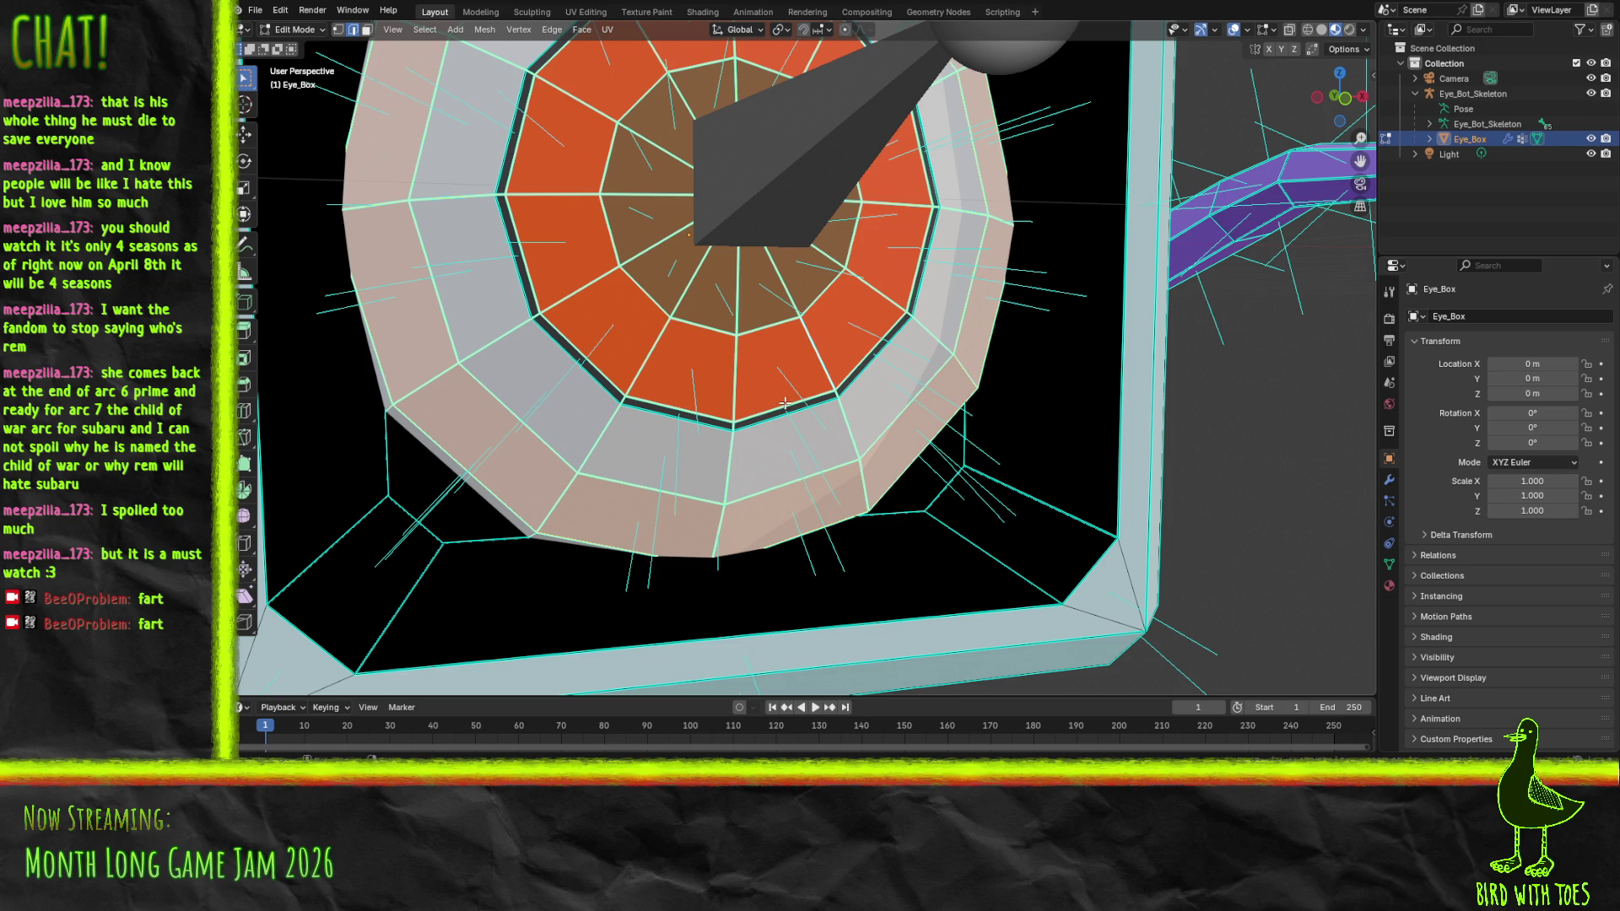
pyautogui.scroll(-2, 784, 404)
pyautogui.press('F3')
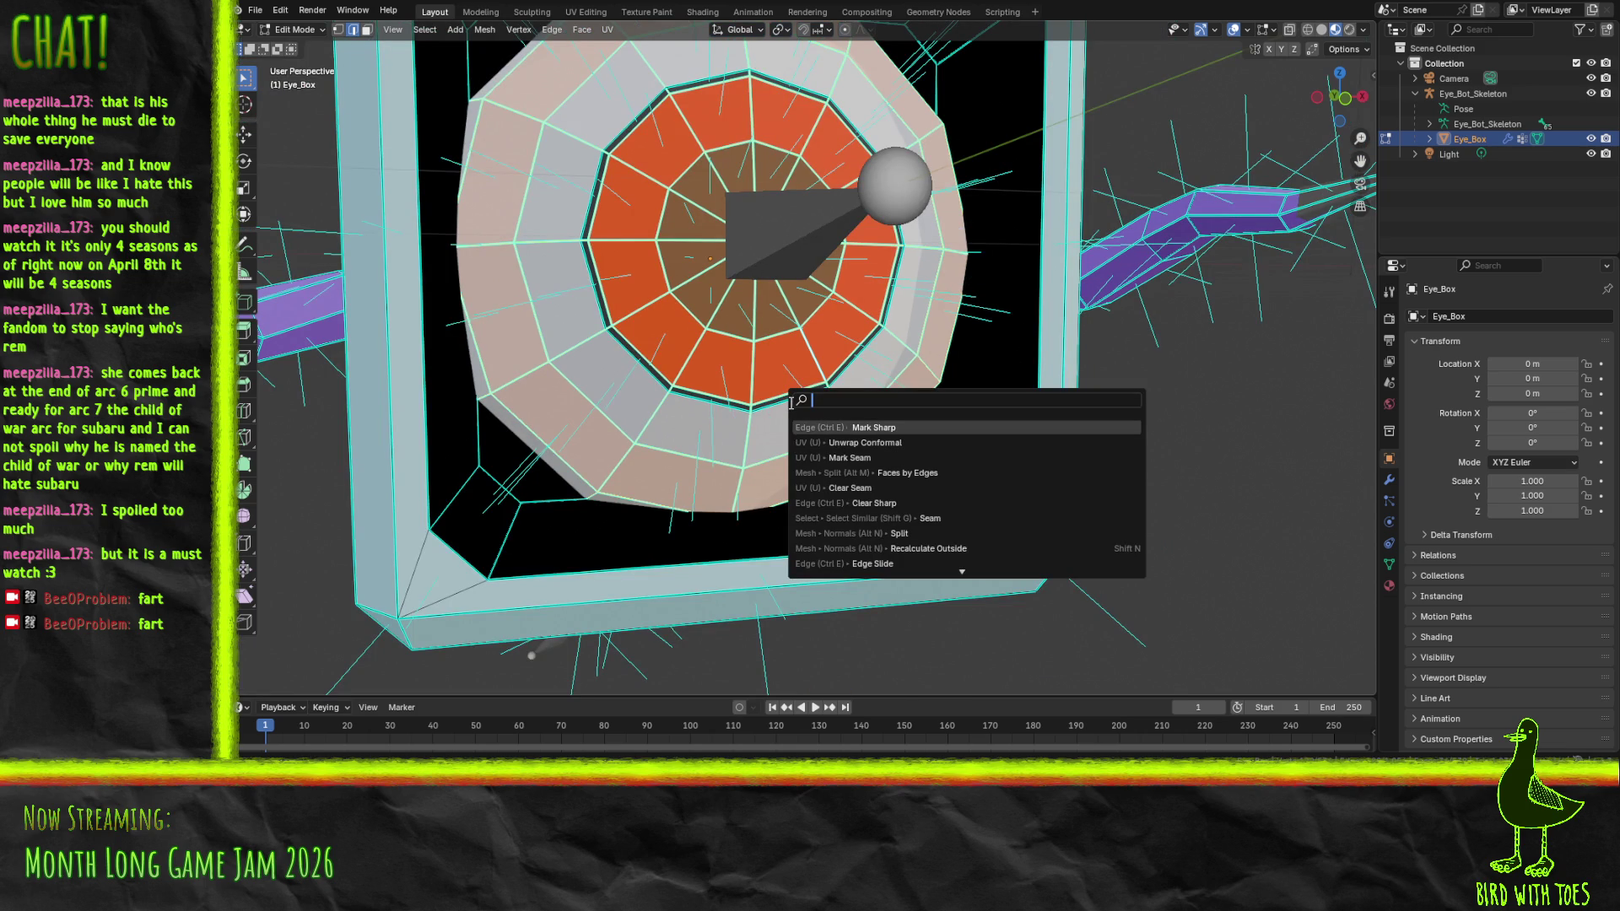
pyautogui.click(874, 503)
# Deselect everything and return to Object Mode
pyautogui.hotkey('alt', 'a')
pyautogui.scroll(-6, 816, 377)
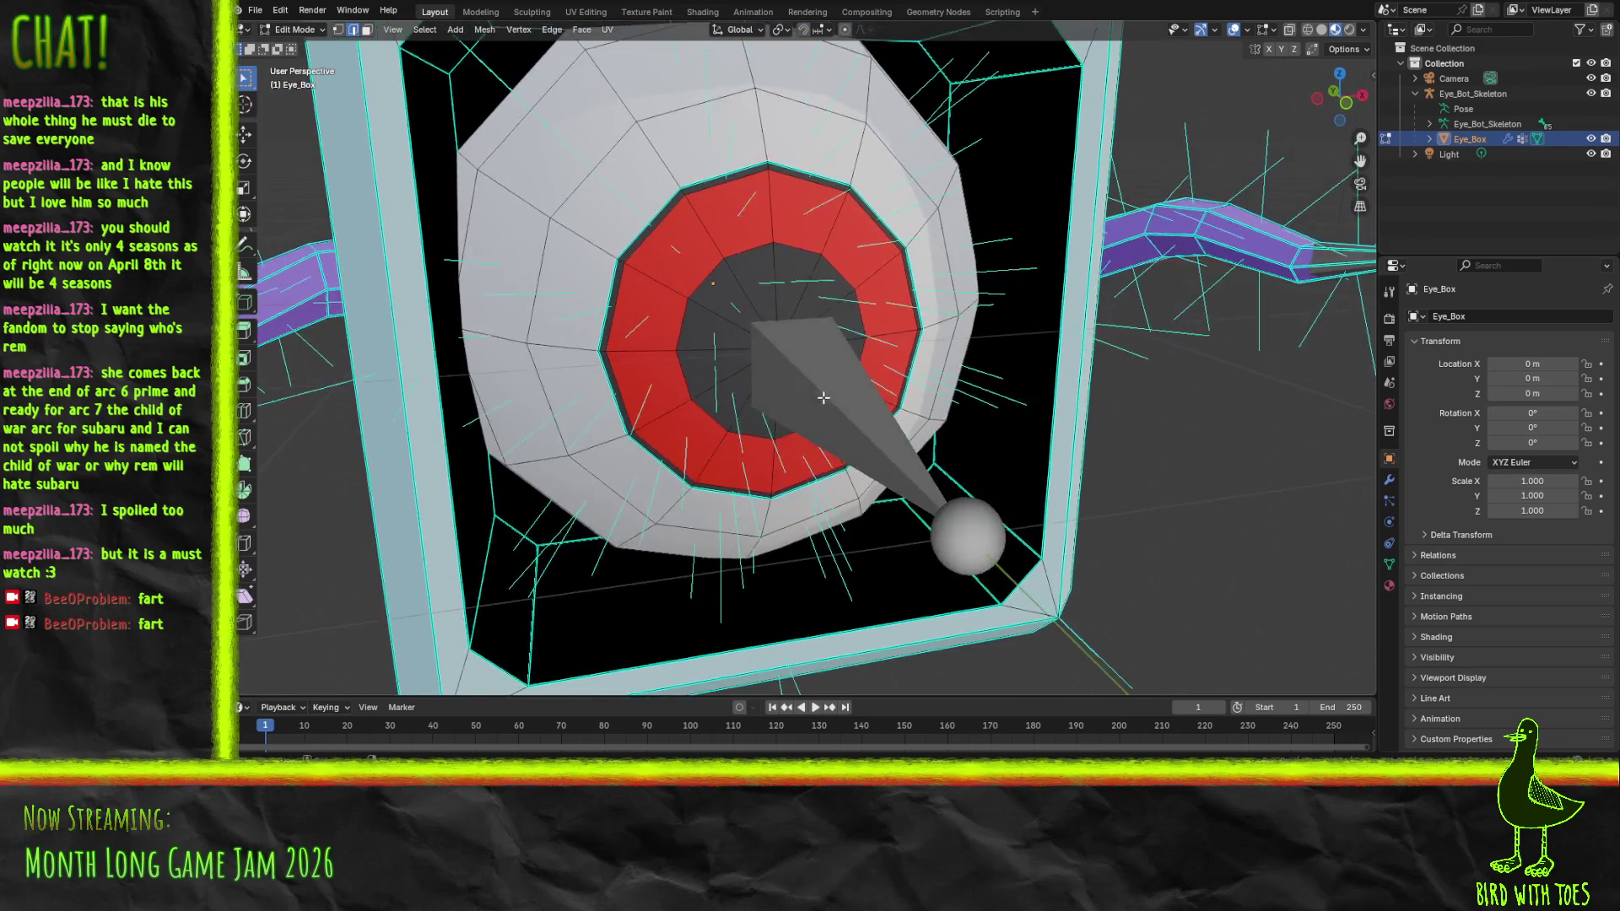
pyautogui.press('Tab')
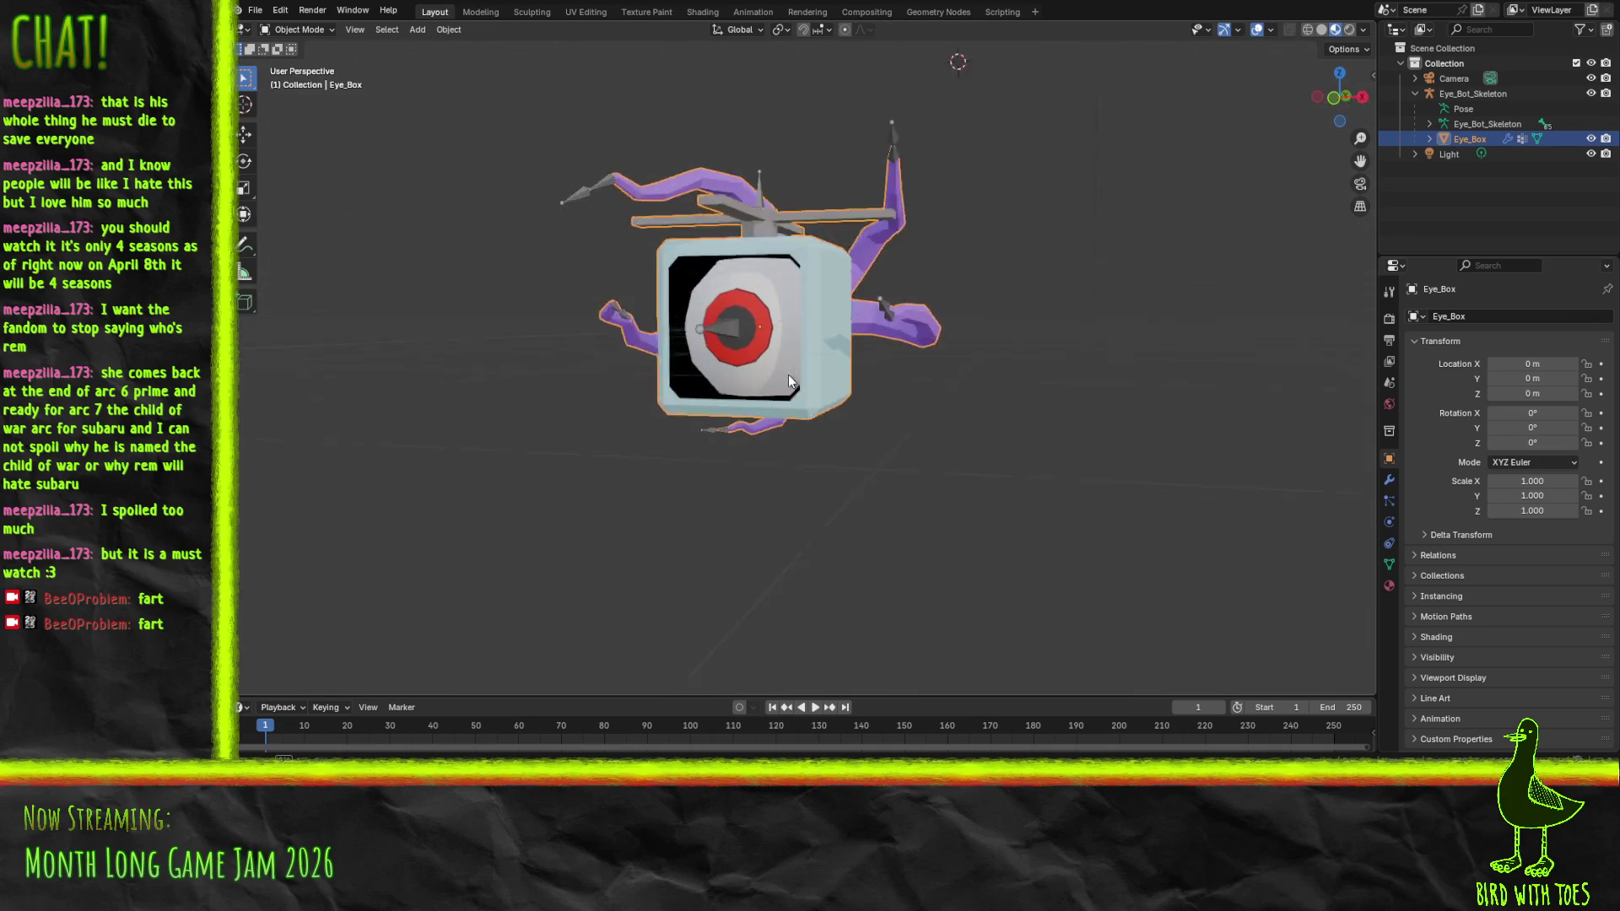
# Toggle the Eye_Box mesh in and out of Edit Mode while inspecting the box's sides and tentacles
pyautogui.press('Tab')
pyautogui.scroll(5, 798, 368)
pyautogui.moveTo(798, 368)
pyautogui.mouseDown()
pyautogui.moveTo(717, 364)
pyautogui.moveTo(970, 391)
pyautogui.mouseUp()
pyautogui.scroll(-3, 867, 374)
pyautogui.moveTo(855, 384)
pyautogui.mouseDown()
pyautogui.moveTo(734, 363)
pyautogui.moveTo(996, 283)
pyautogui.moveTo(965, 356)
pyautogui.moveTo(629, 414)
pyautogui.mouseUp()
pyautogui.press('Tab')
pyautogui.scroll(-3, 747, 346)
pyautogui.press('Tab')
pyautogui.scroll(4, 728, 366)
pyautogui.press('Tab')
pyautogui.press('Tab')
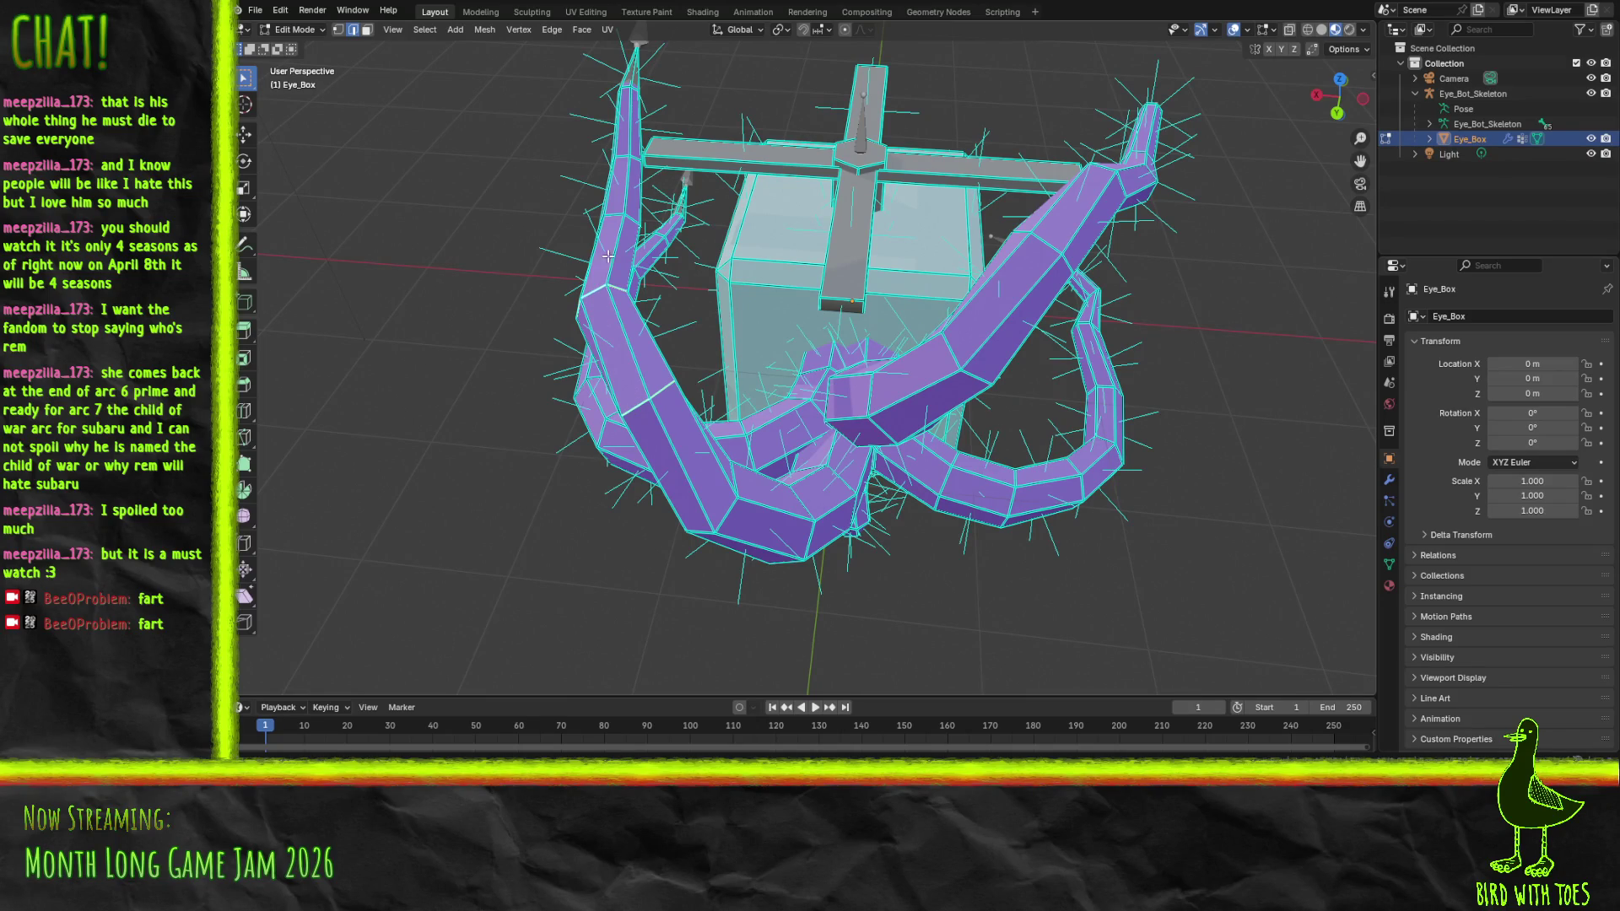
pyautogui.moveTo(712, 414)
pyautogui.mouseDown()
pyautogui.moveTo(961, 239)
pyautogui.moveTo(962, 262)
pyautogui.moveTo(846, 287)
pyautogui.mouseUp()
# Select the edge loops running along the side tentacle and the lower tentacle
pyautogui.keyDown('alt'); pyautogui.click(992, 253); pyautogui.keyUp('alt')
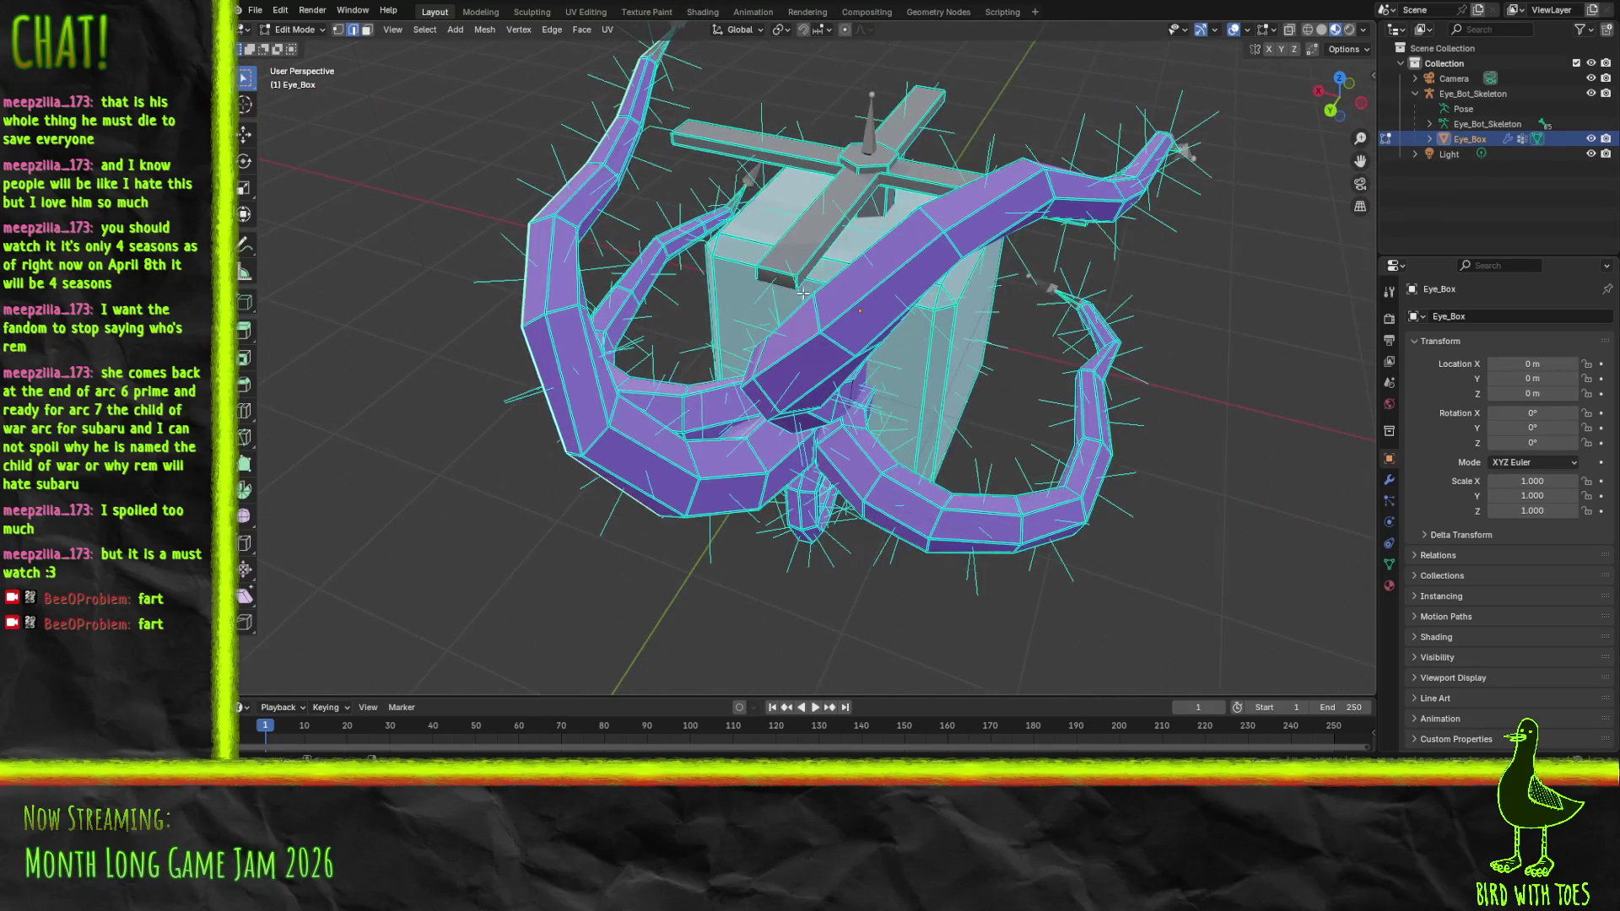
pyautogui.moveTo(565, 379)
pyautogui.mouseDown()
pyautogui.moveTo(968, 317)
pyautogui.moveTo(906, 311)
pyautogui.moveTo(937, 377)
pyautogui.moveTo(866, 386)
pyautogui.mouseUp()
pyautogui.press('Tab')
pyautogui.press('Tab')
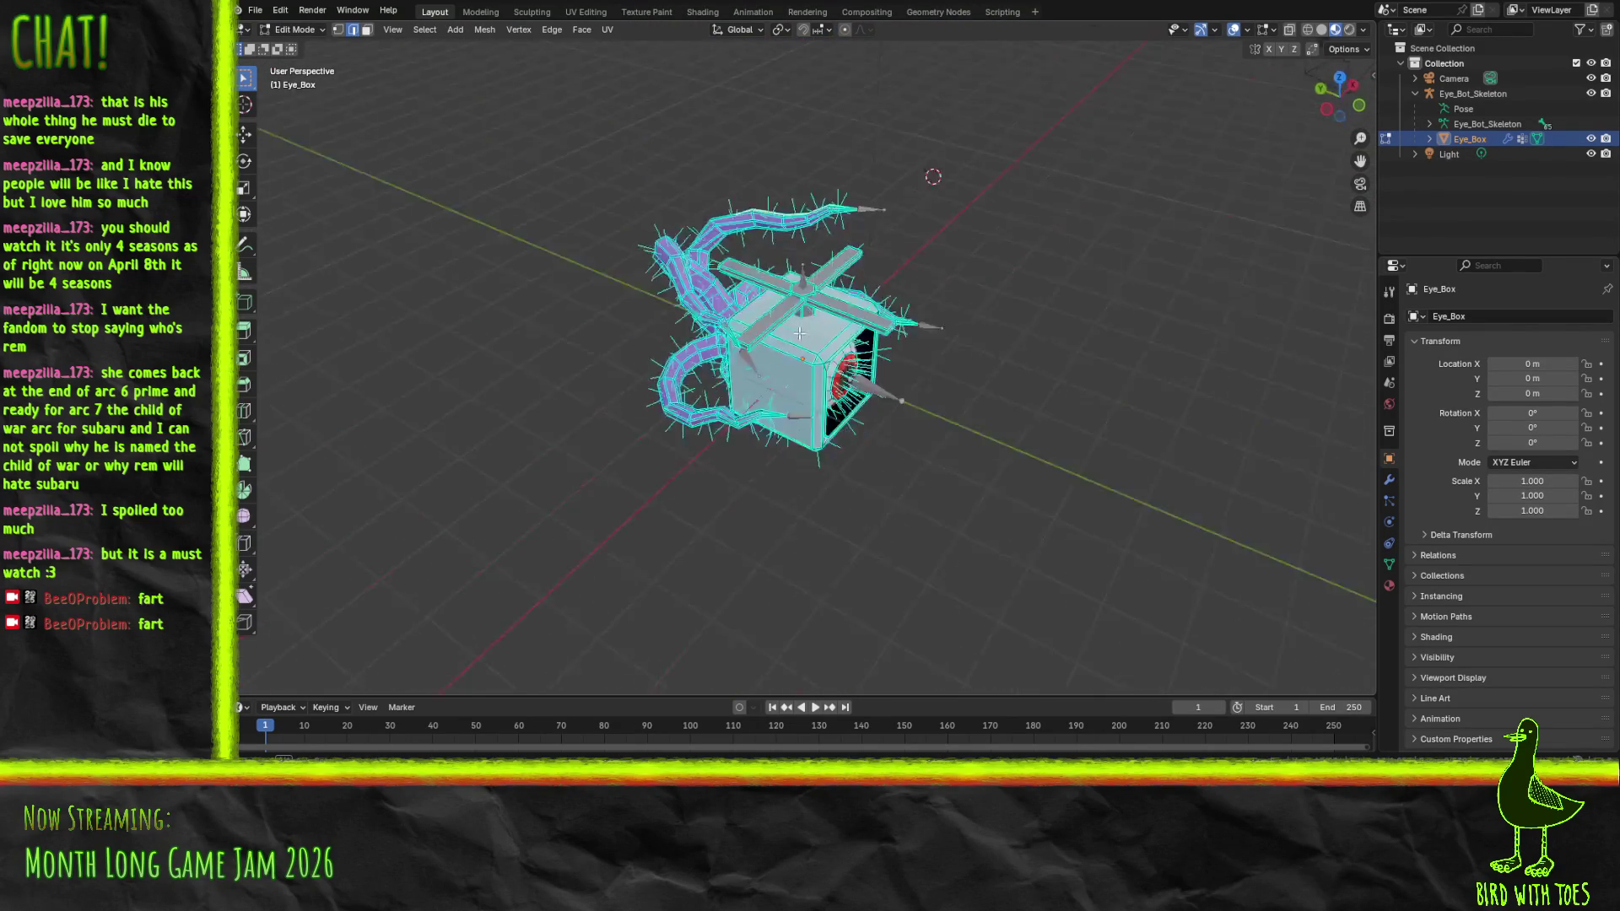
pyautogui.scroll(5, 750, 305)
pyautogui.moveTo(750, 305); pyautogui.dragTo(783, 390)
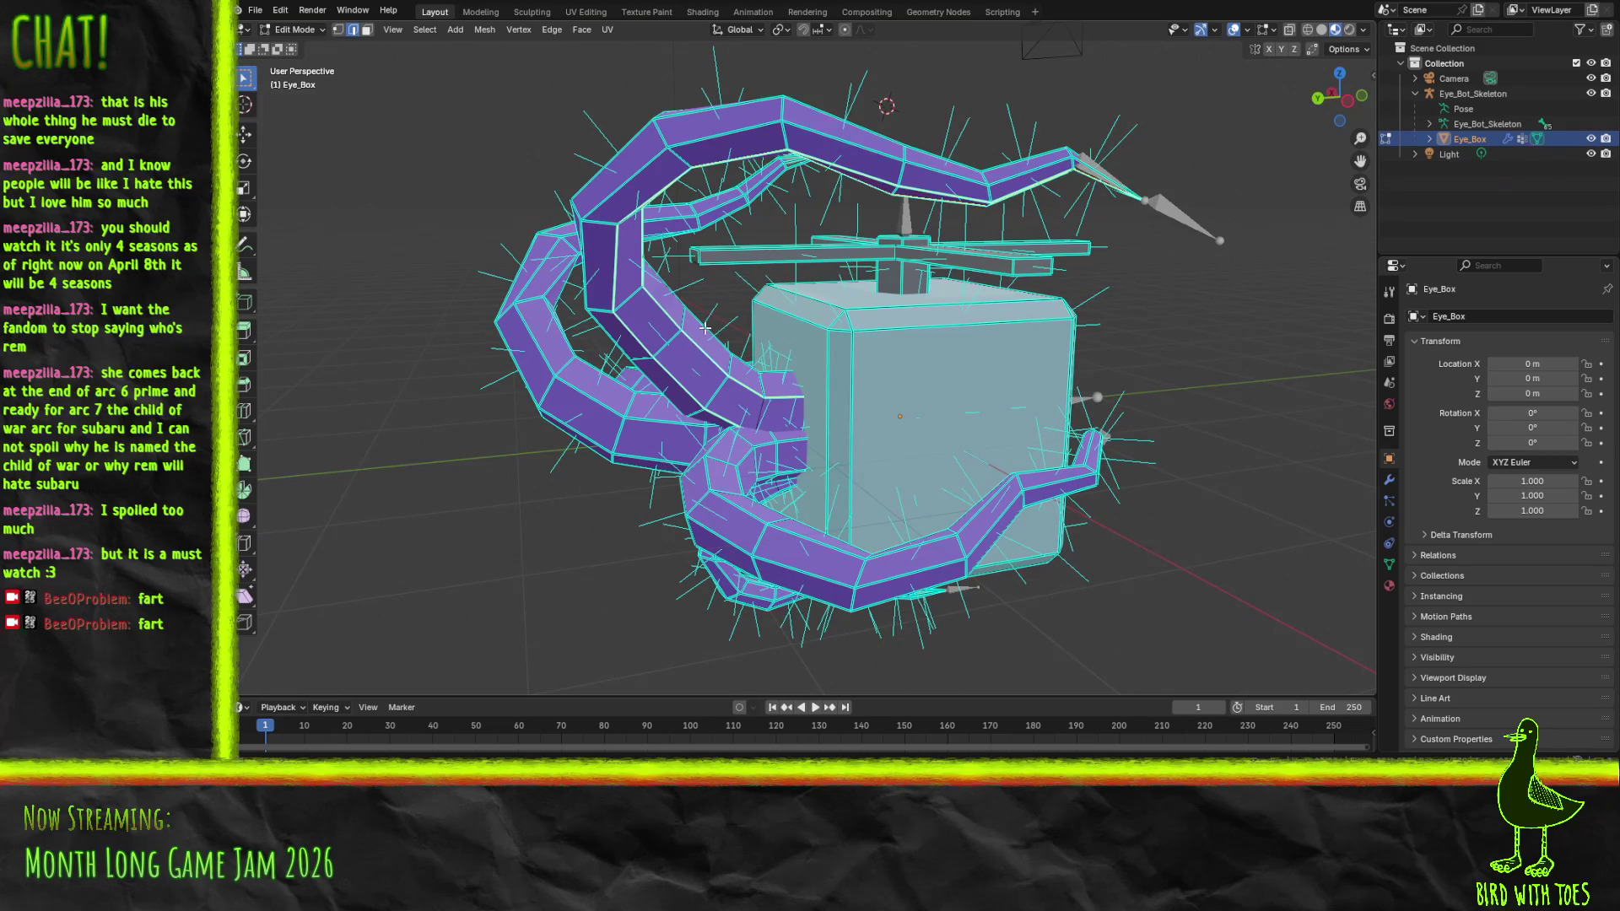
pyautogui.keyDown('alt'); pyautogui.click(740, 508); pyautogui.keyUp('alt')
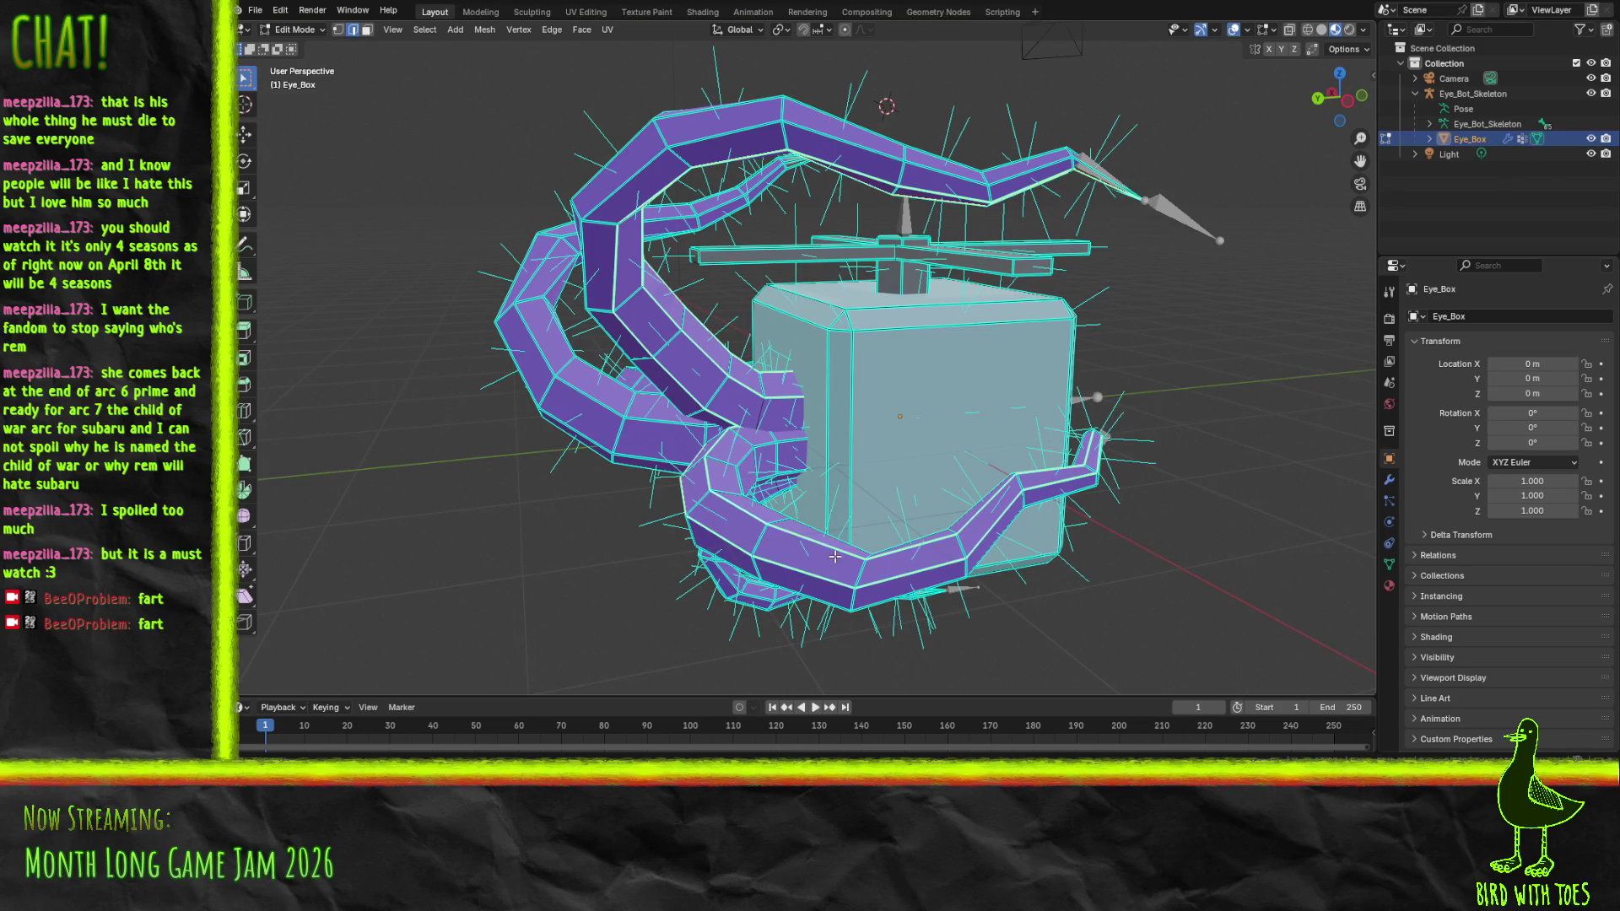
# Select an edge loop along the upper tentacle and the edges at its tip
pyautogui.moveTo(990, 544); pyautogui.dragTo(737, 434)
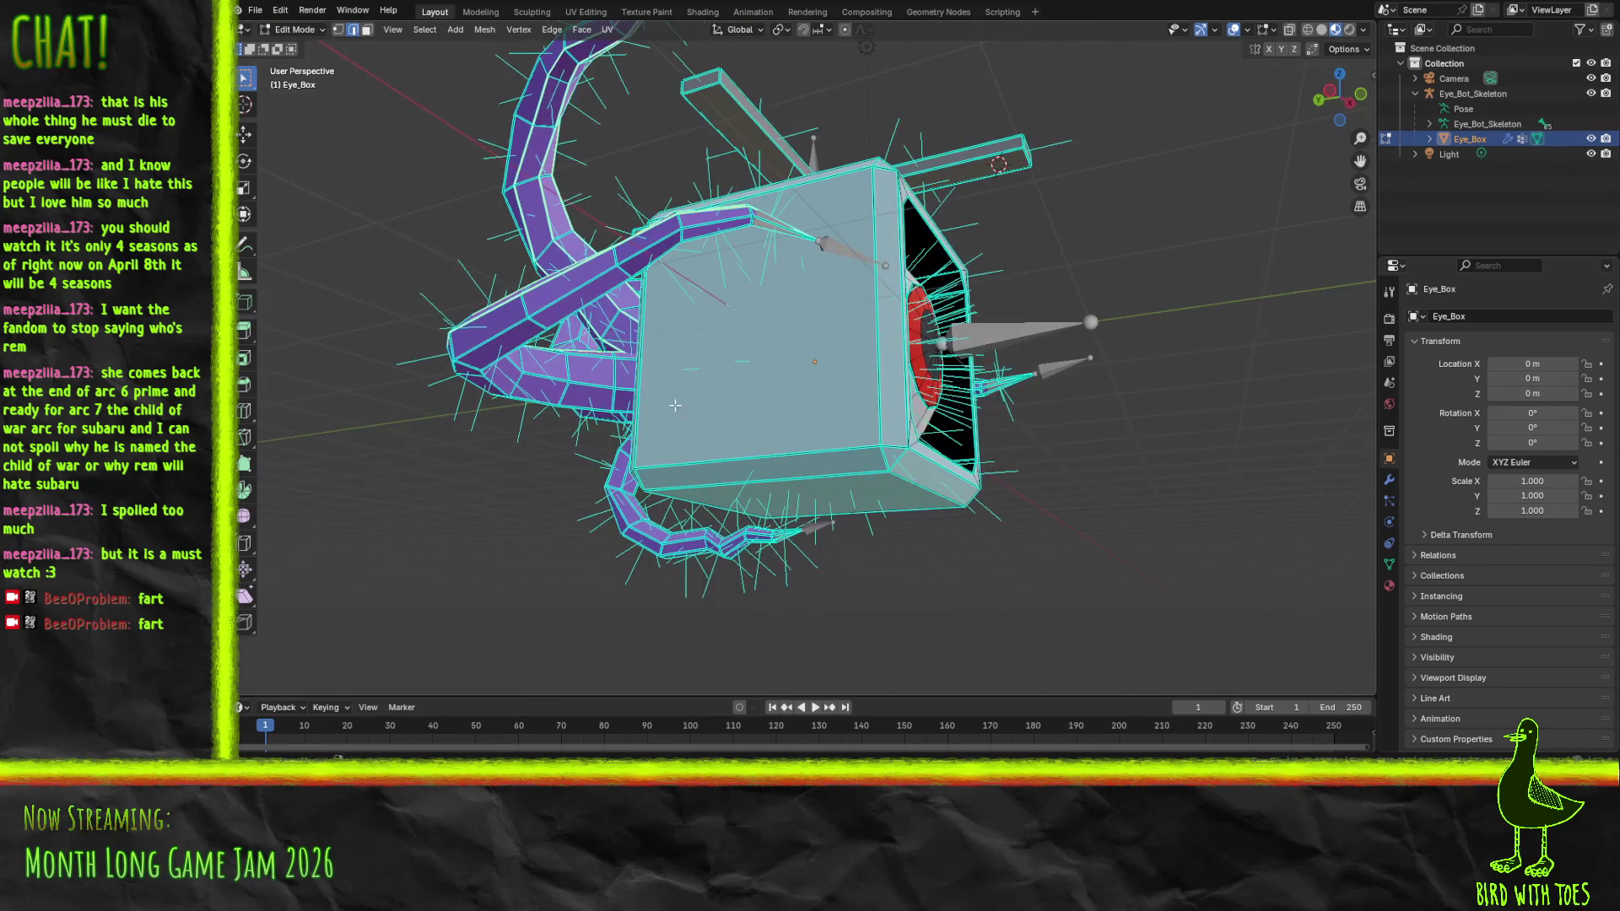
pyautogui.keyDown('alt'); pyautogui.click(506, 323); pyautogui.keyUp('alt')
pyautogui.moveTo(596, 360)
pyautogui.mouseDown()
pyautogui.moveTo(628, 331)
pyautogui.moveTo(724, 340)
pyautogui.mouseUp()
pyautogui.click(749, 427)
pyautogui.moveTo(680, 364); pyautogui.dragTo(916, 419)
pyautogui.moveTo(1040, 413); pyautogui.dragTo(936, 413)
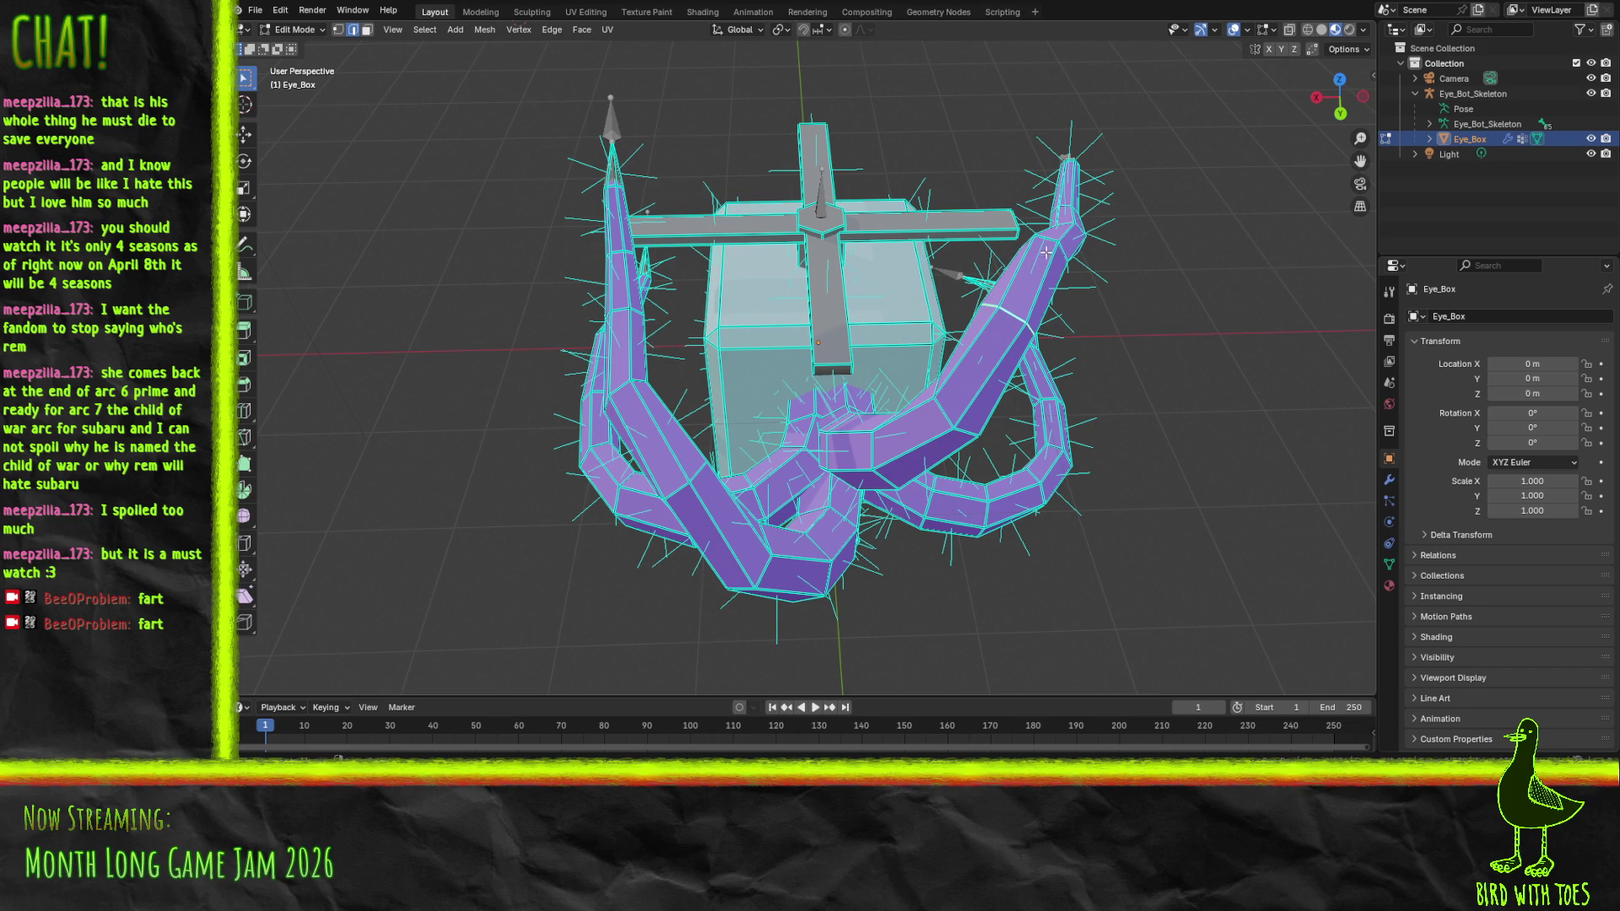
pyautogui.moveTo(1008, 319); pyautogui.dragTo(905, 335)
# Insert one Ctrl+R loop cut on the upper tentacle and another on the inner tentacle
pyautogui.hotkey('ctrl', 'r')
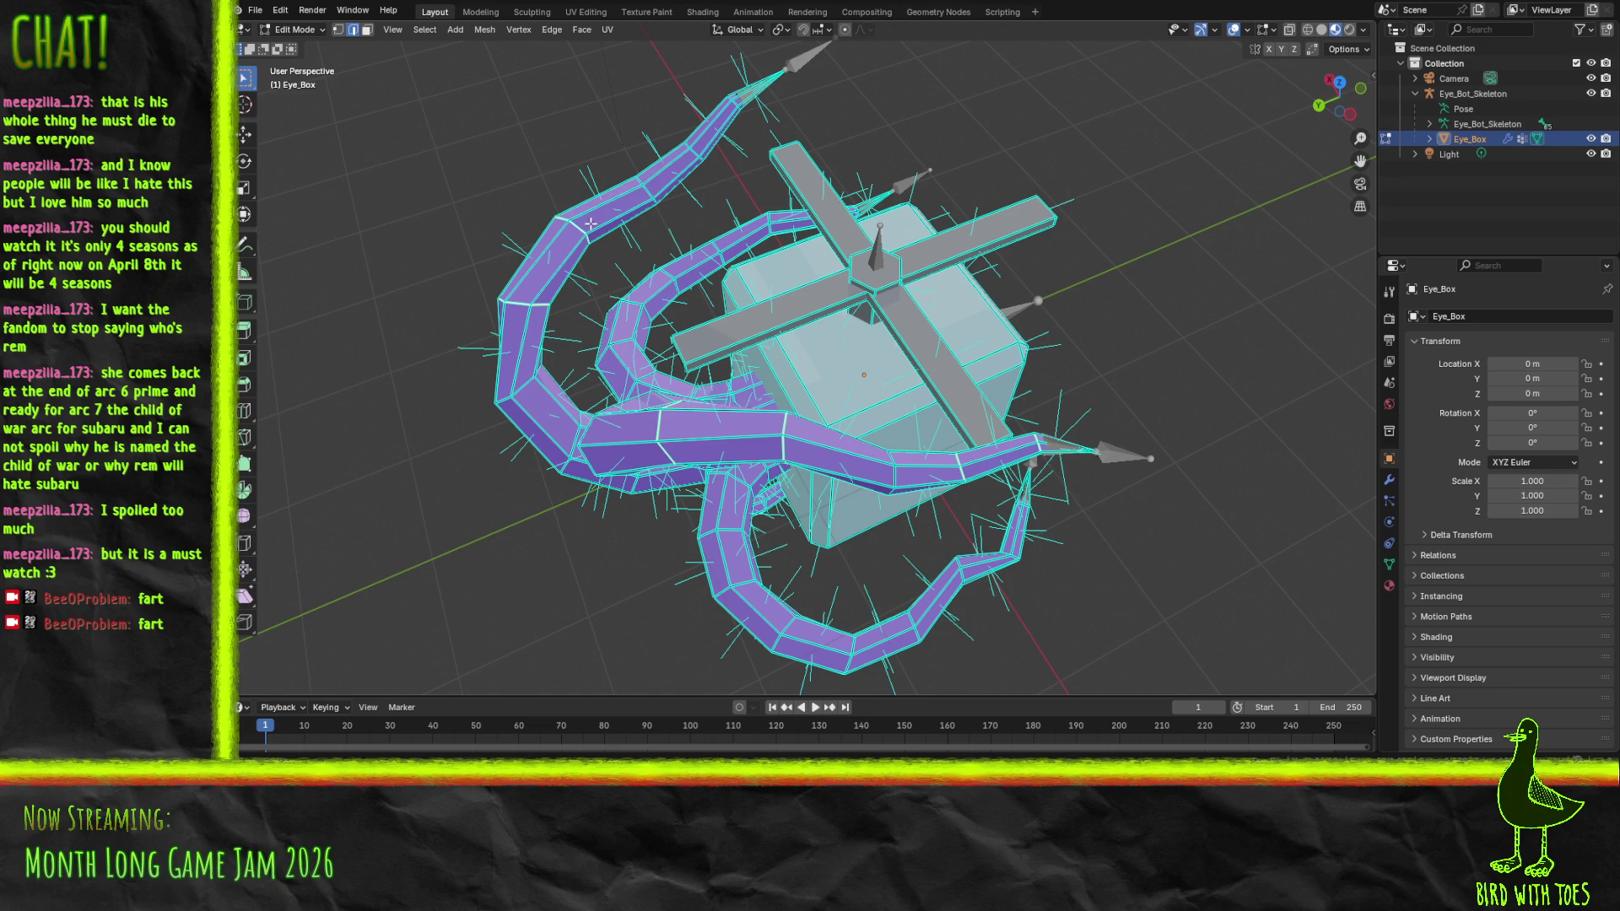
pyautogui.click(645, 193)
pyautogui.click(633, 316)
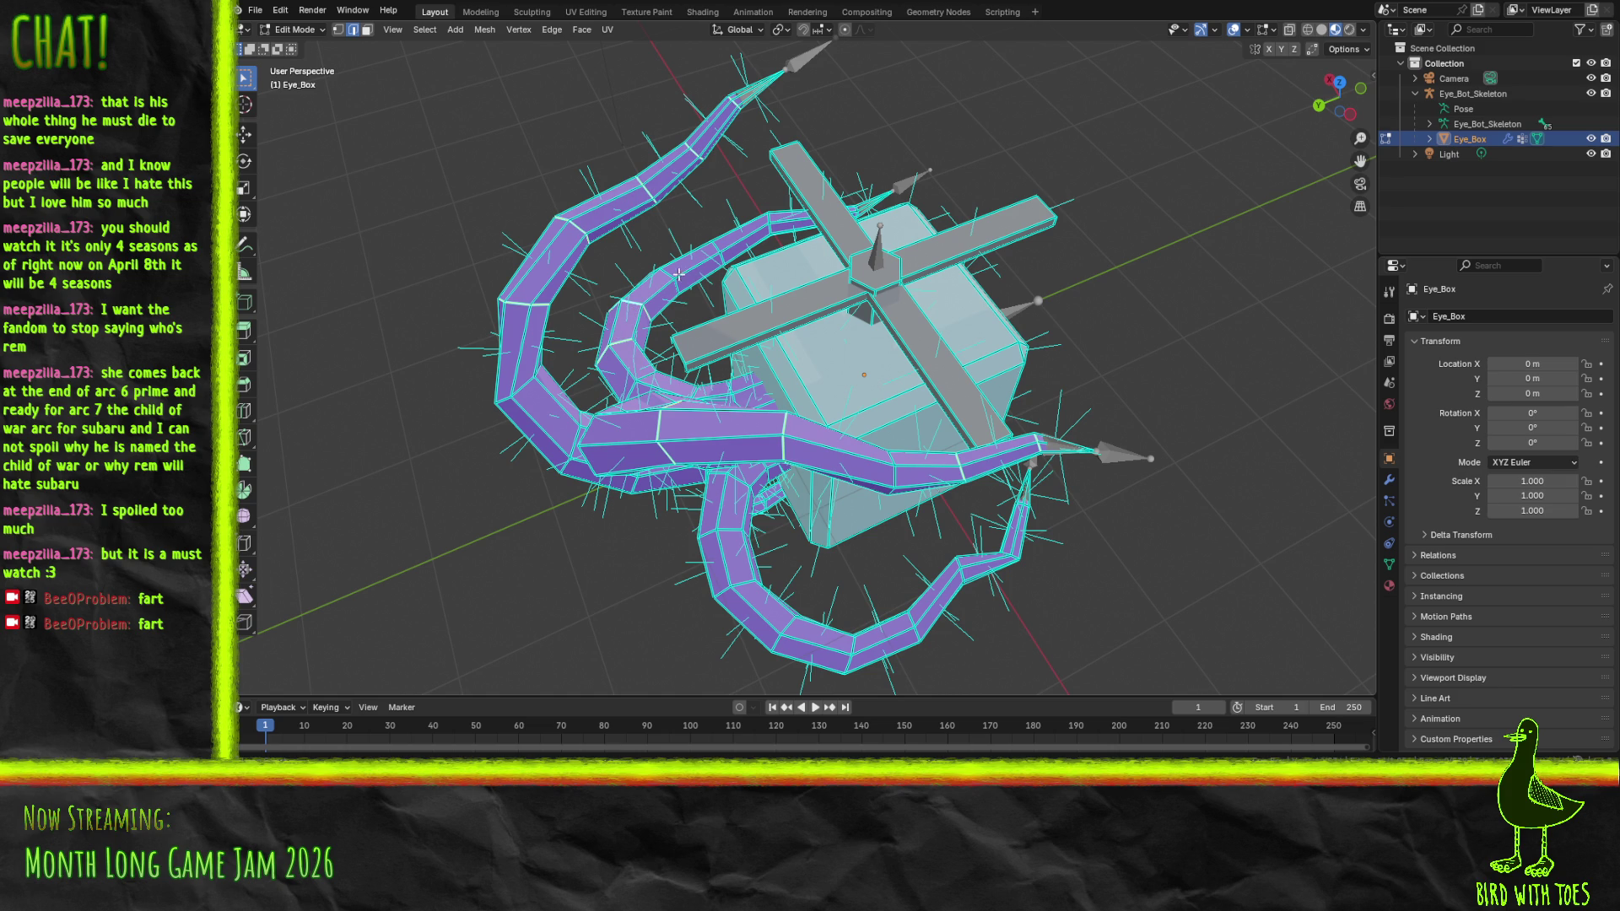